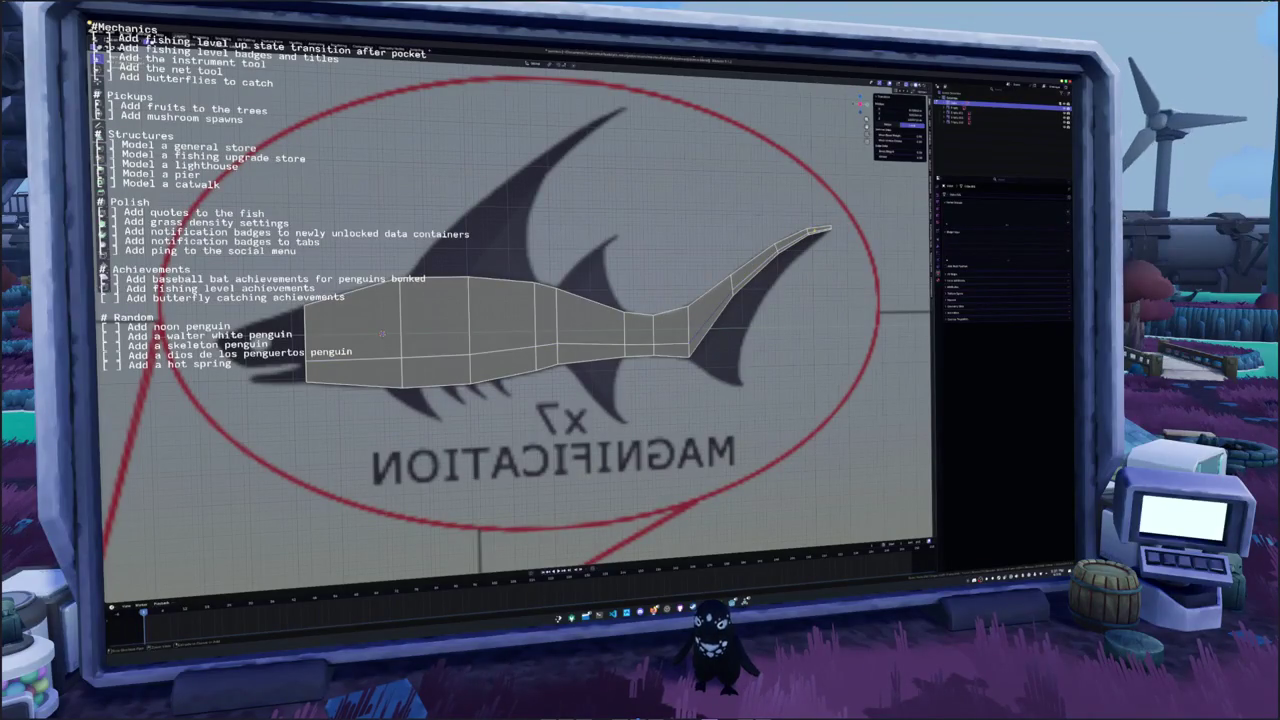
Step: Reposition the tail tip vertex of the shark body
key("g")
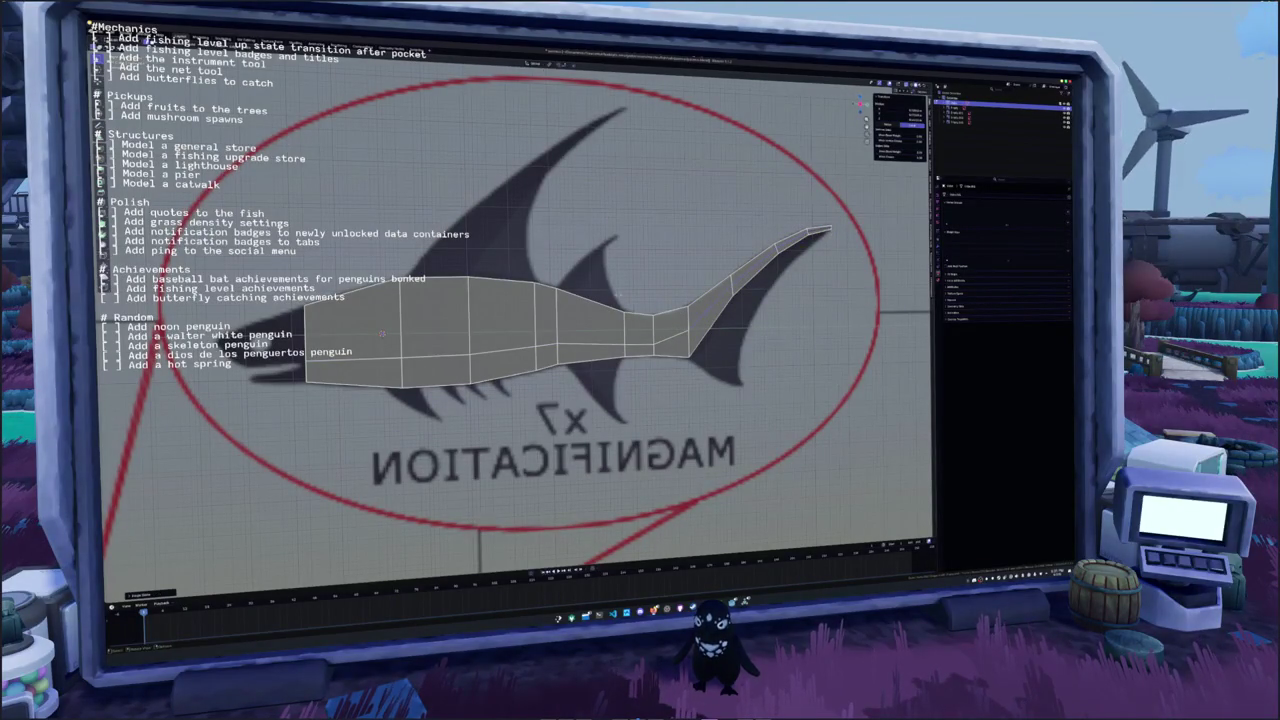
middle_click_drag(382, 333, 431, 303, "shift")
key("g")
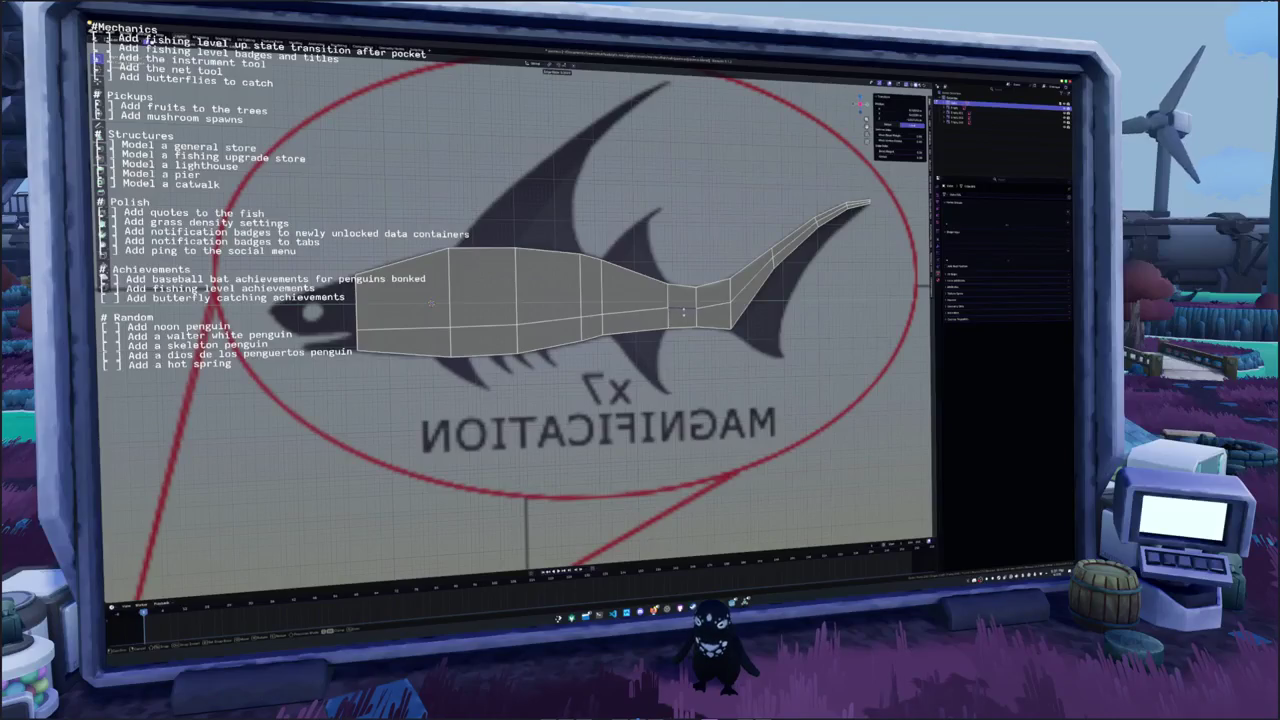
left_click(683, 313)
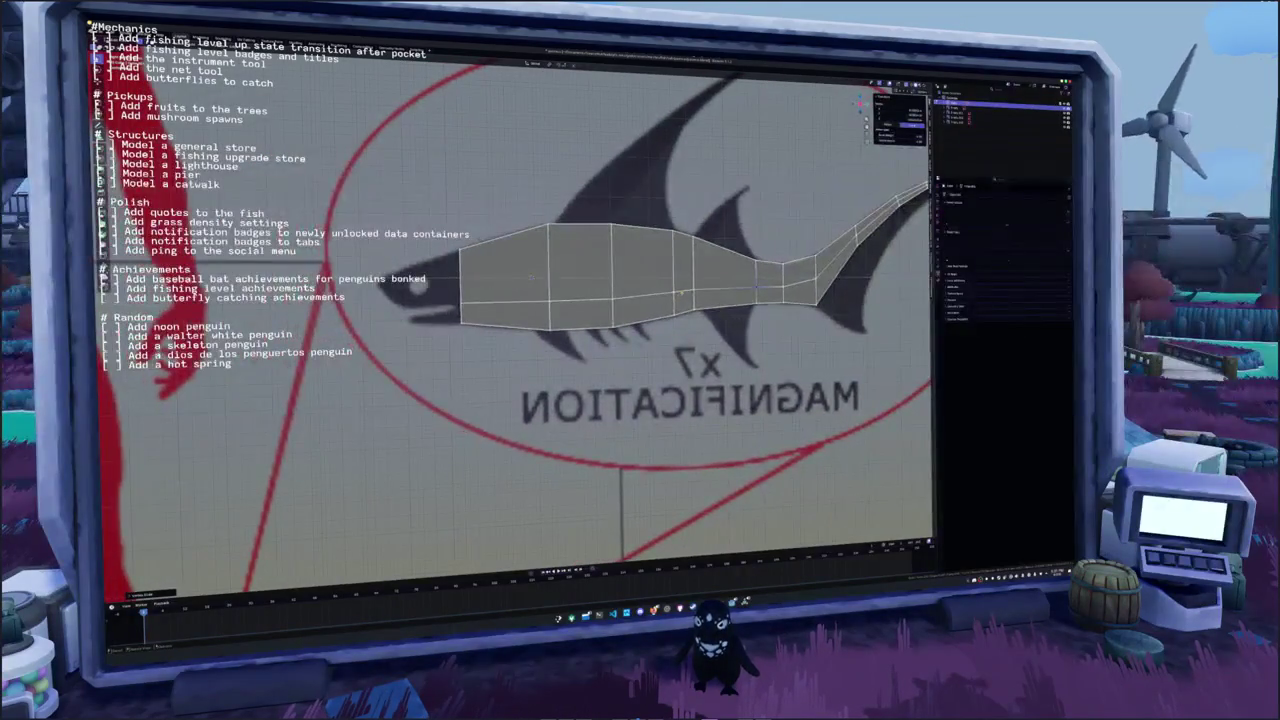
Step: Extrude a new vertex from the lower front corner to sit under the jaw
scroll(683, 290, "up", 3, "ctrl")
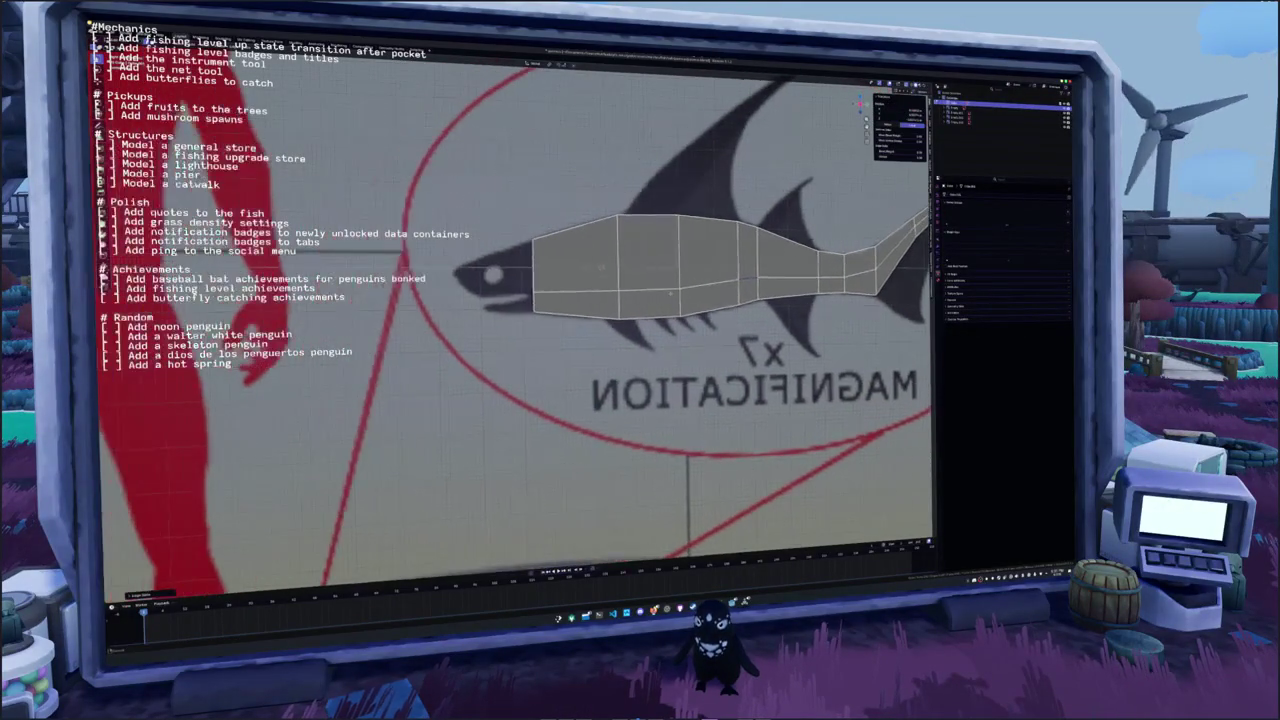
scroll(683, 290, "up", 3, "ctrl")
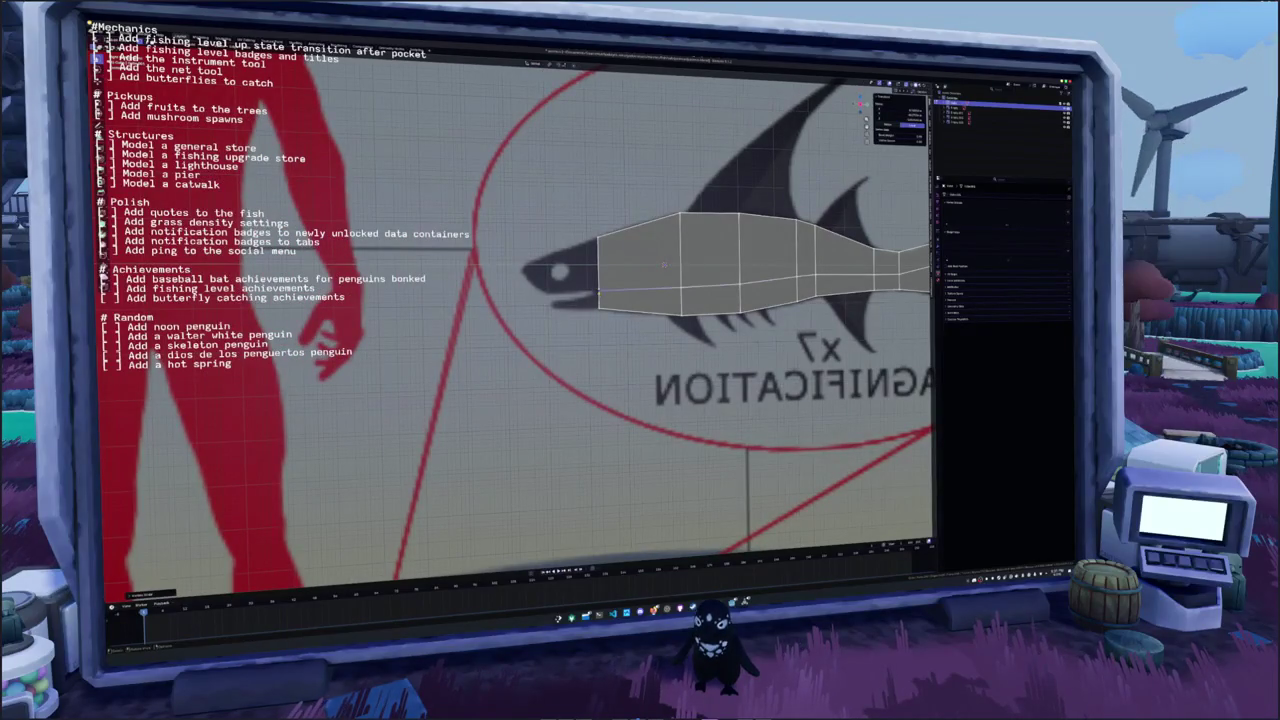
key("e")
left_click(513, 280)
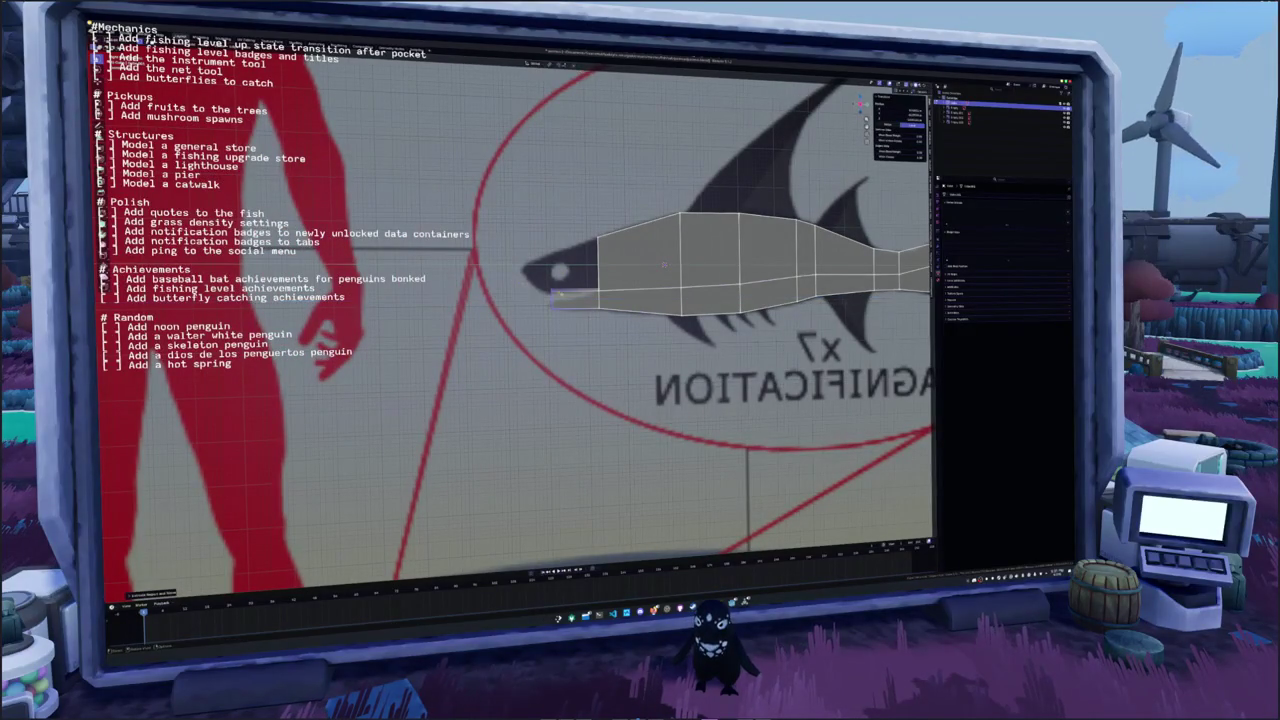
Step: Extrude the body's front edge into a head section and scale it taller vertically
scroll(550, 280, "up", 2)
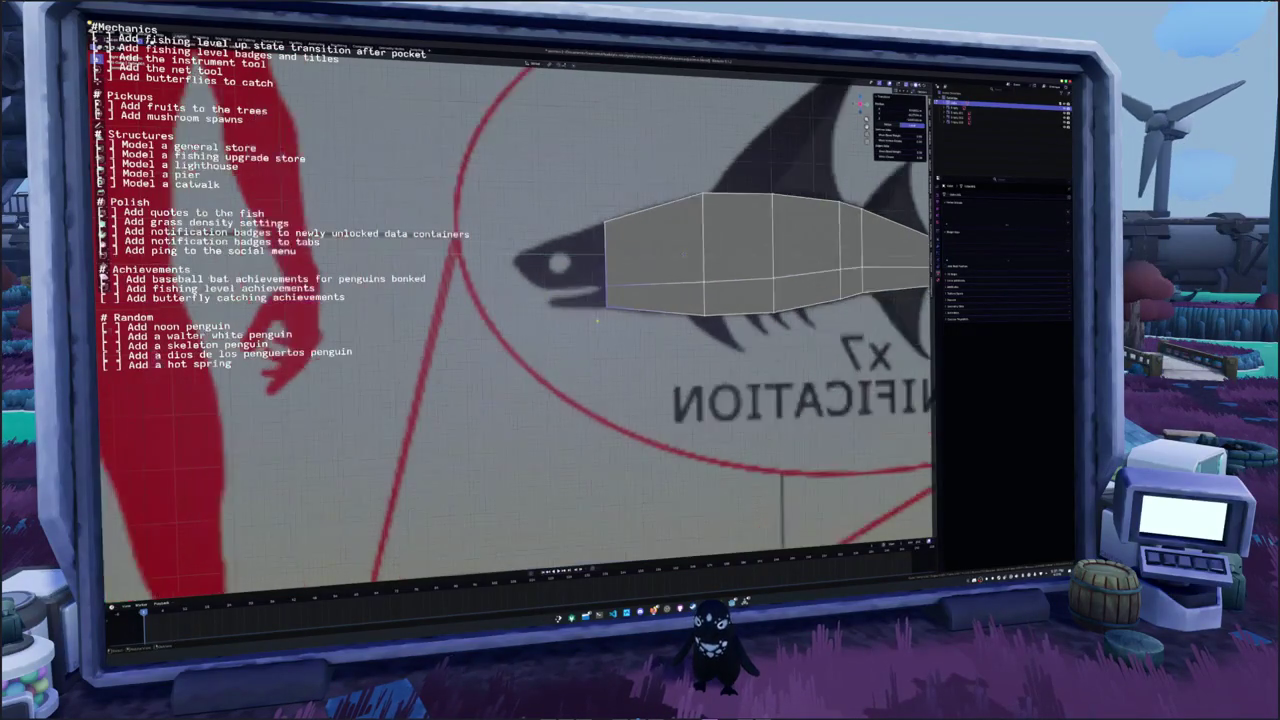
scroll(580, 273, "up", 2)
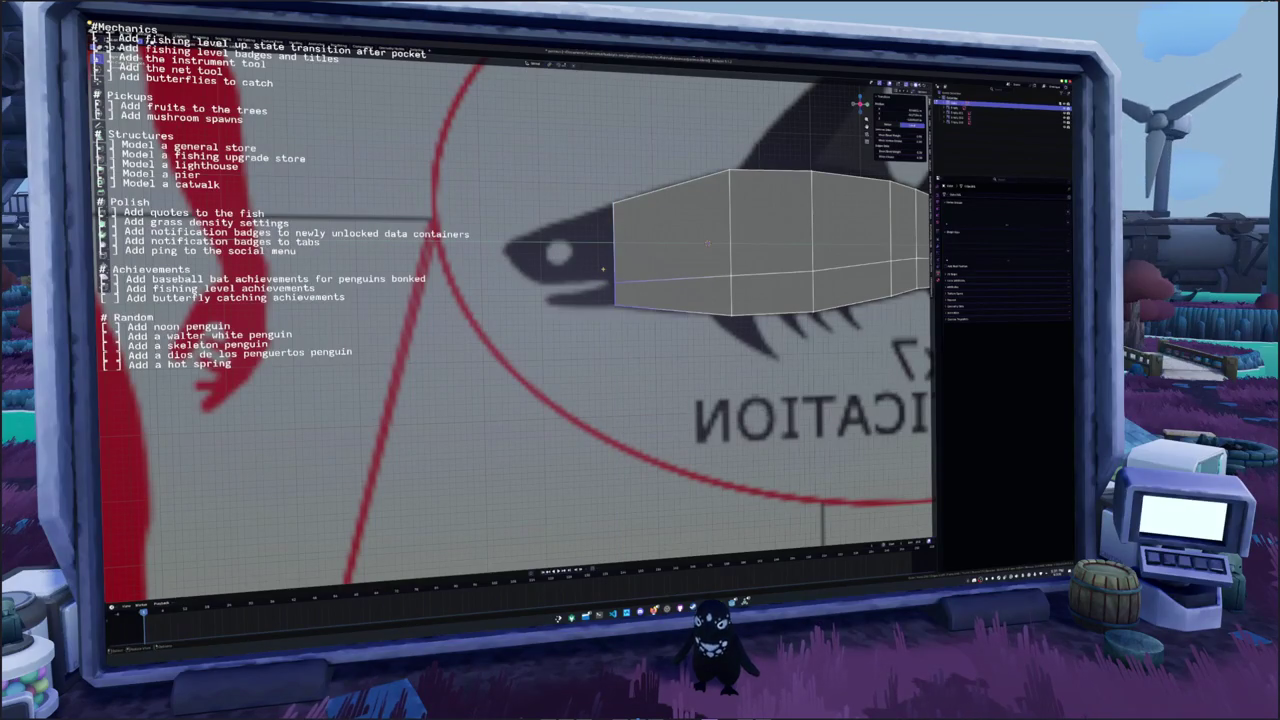
left_click_drag(631, 349, 582, 180)
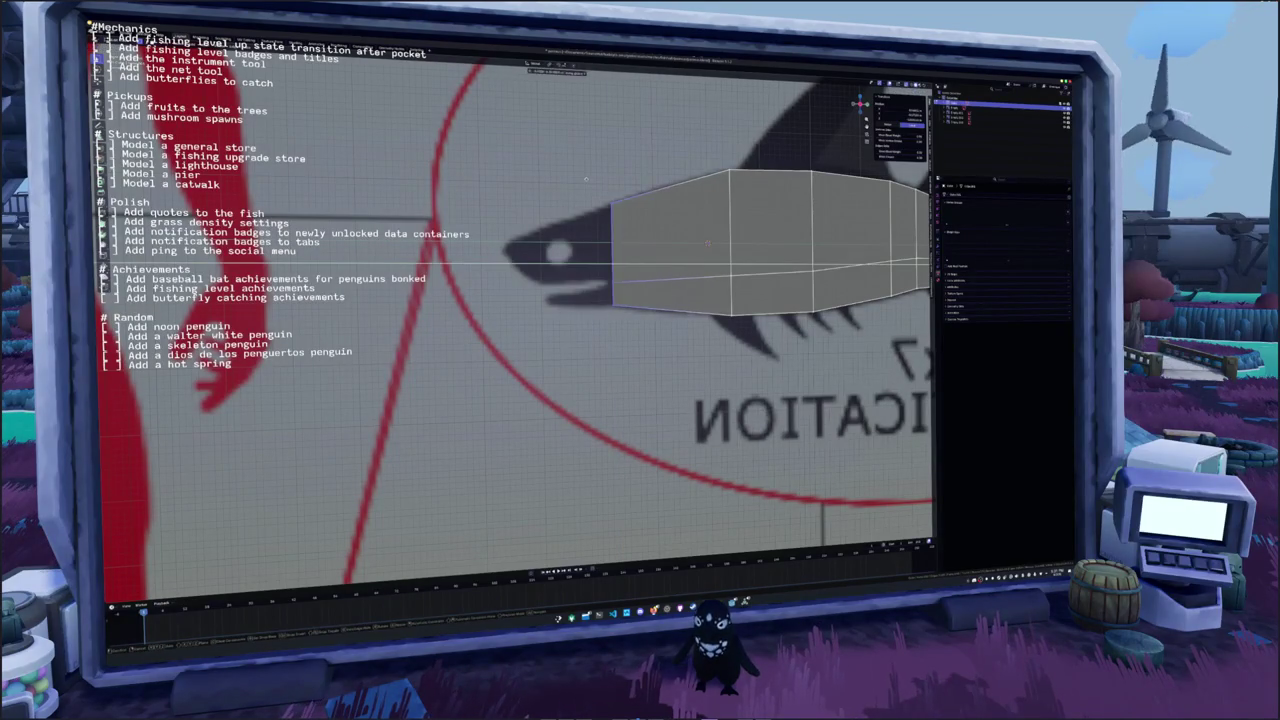
key("e")
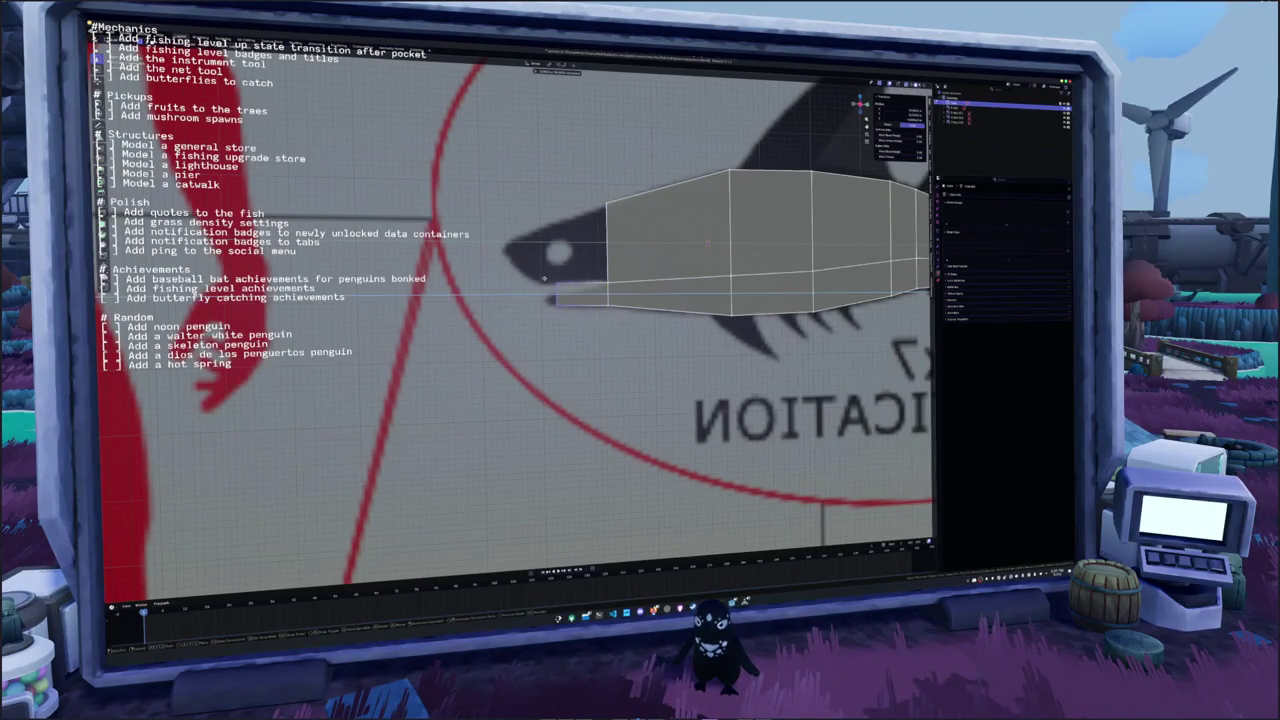
left_click(530, 294)
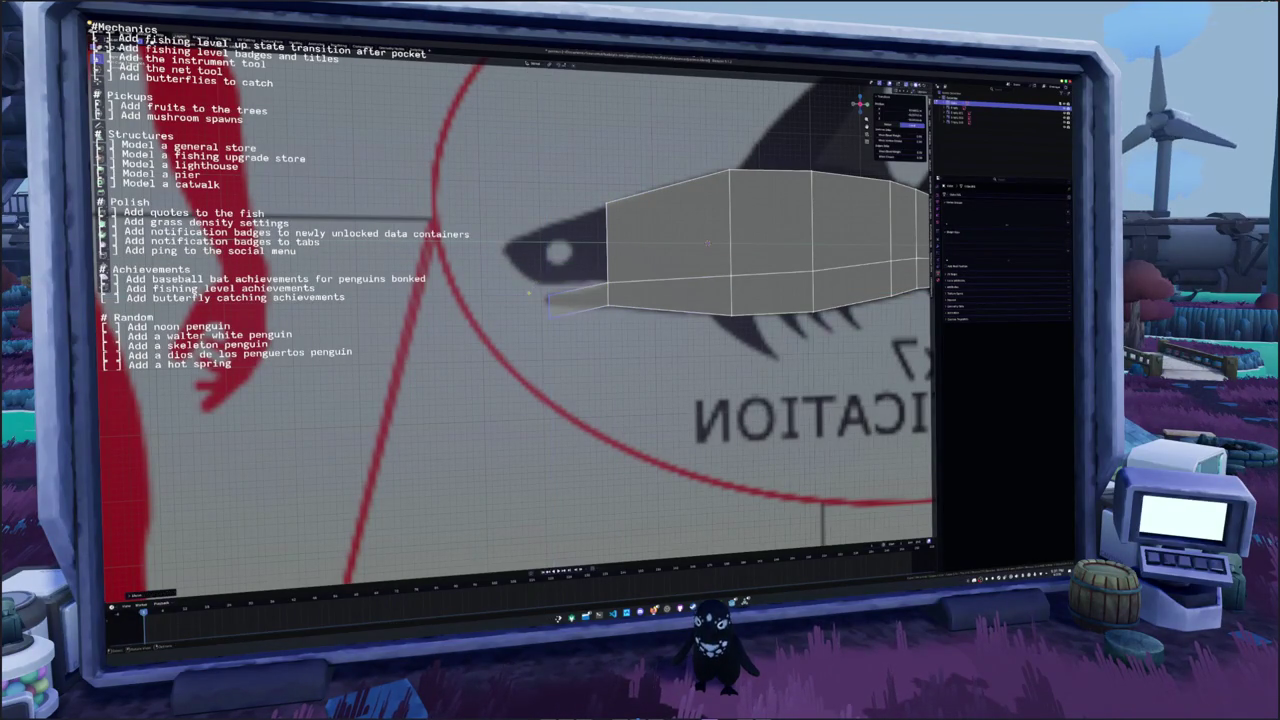
key("s")
key("z")
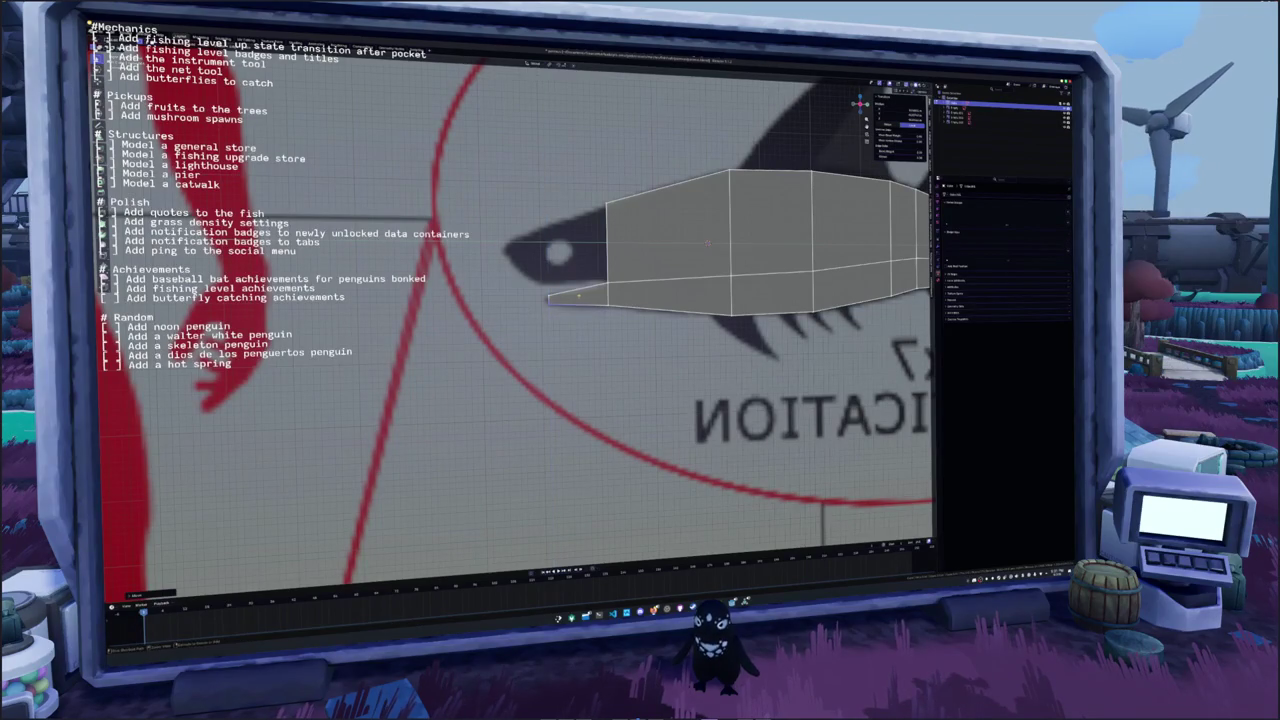
left_click(640, 285)
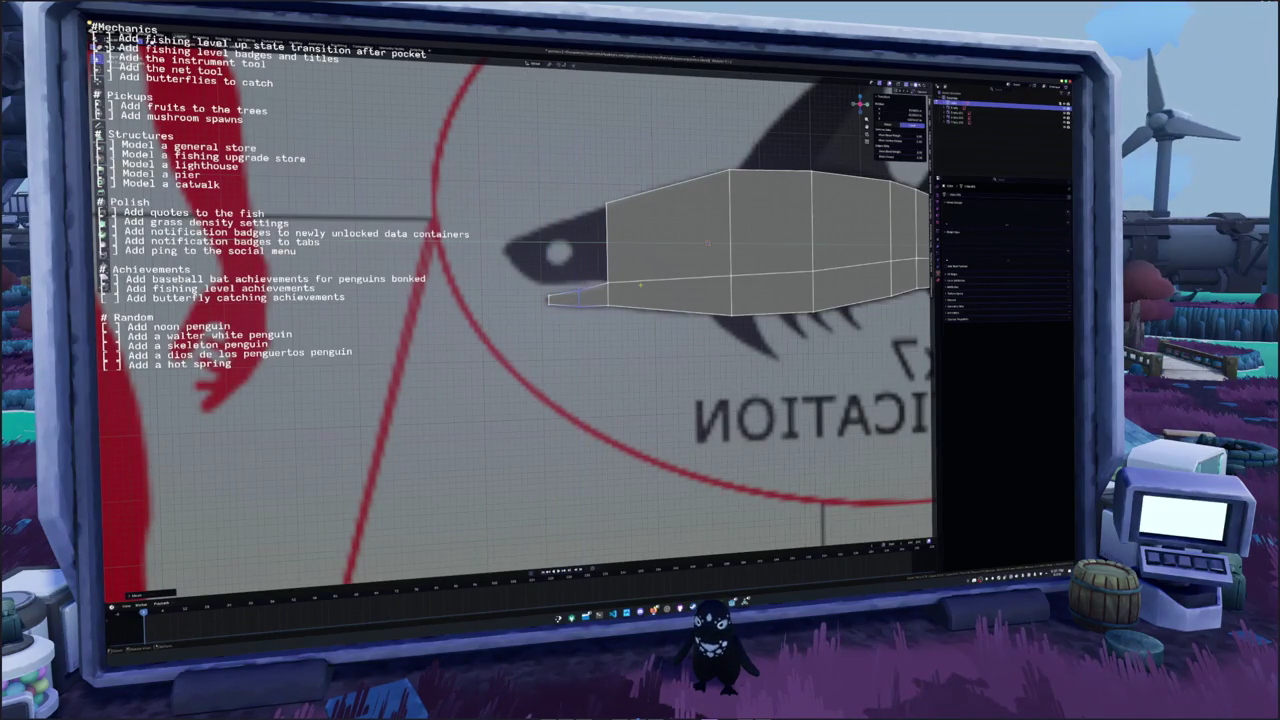
Step: Extrude further sections toward the snout, flattening each vertically along Z
key("e")
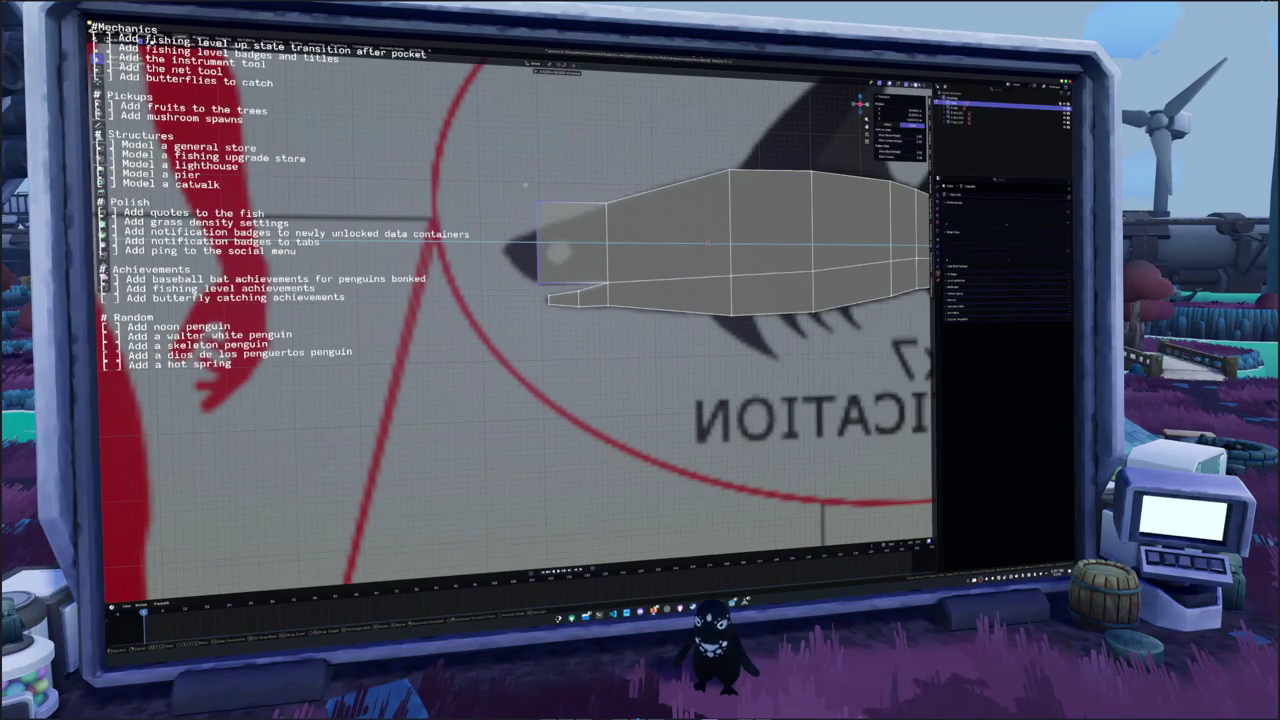
key("s")
key("z")
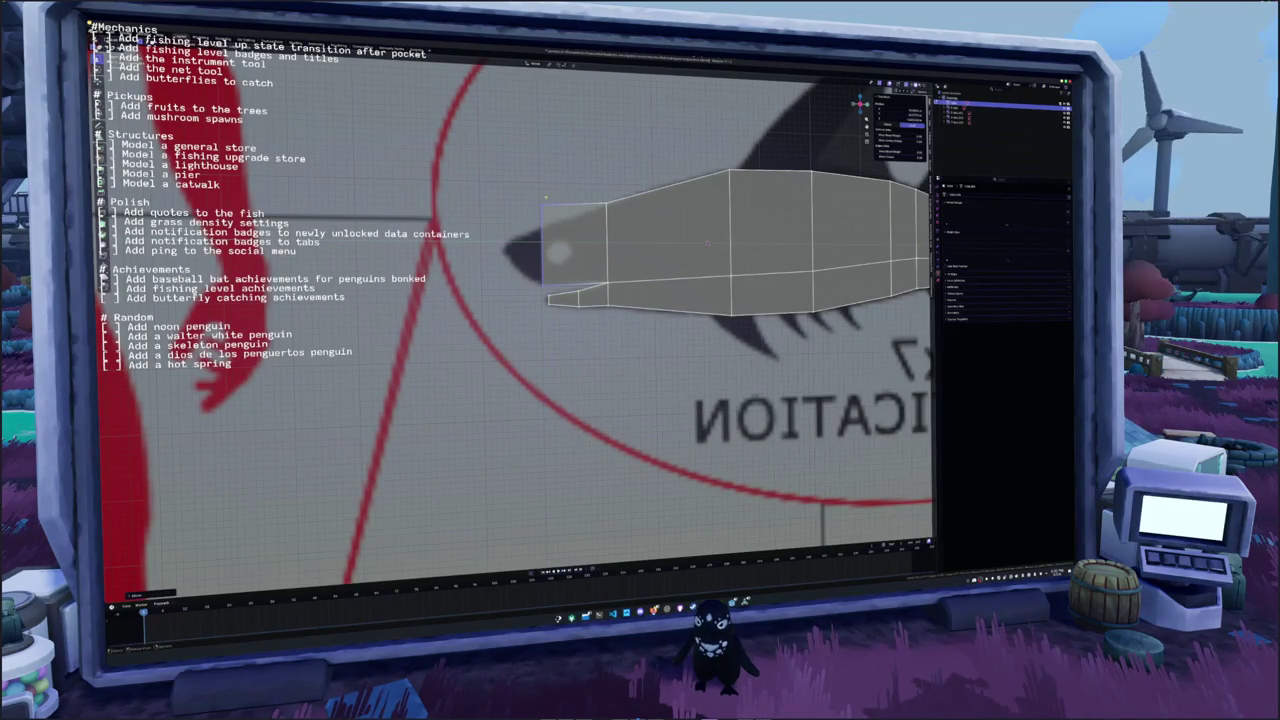
left_click(527, 215)
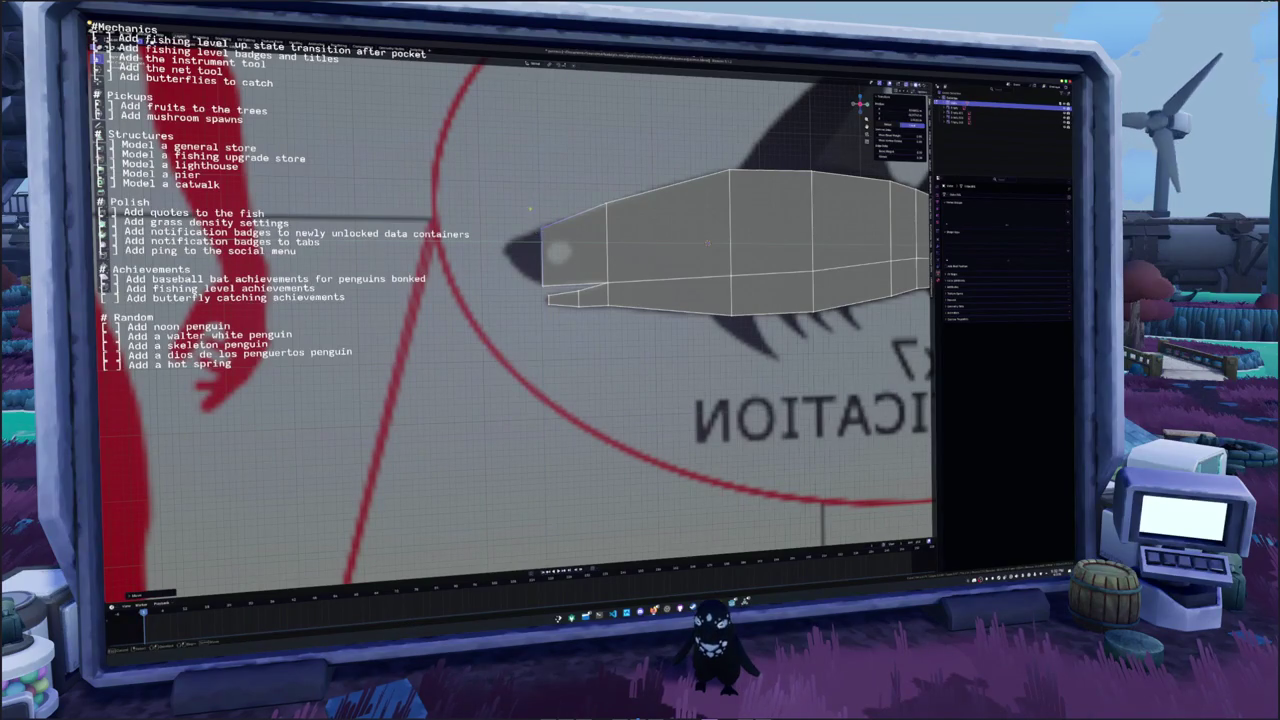
key("e")
left_click(707, 243)
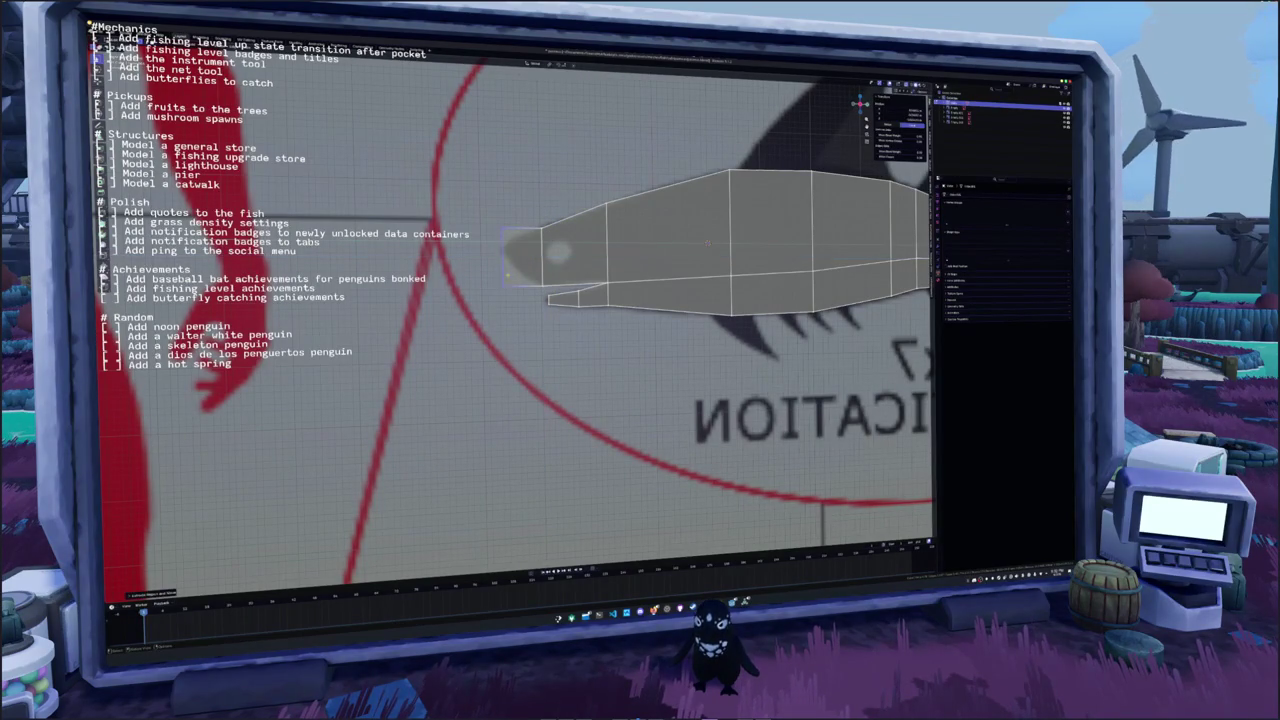
key("s")
key("z")
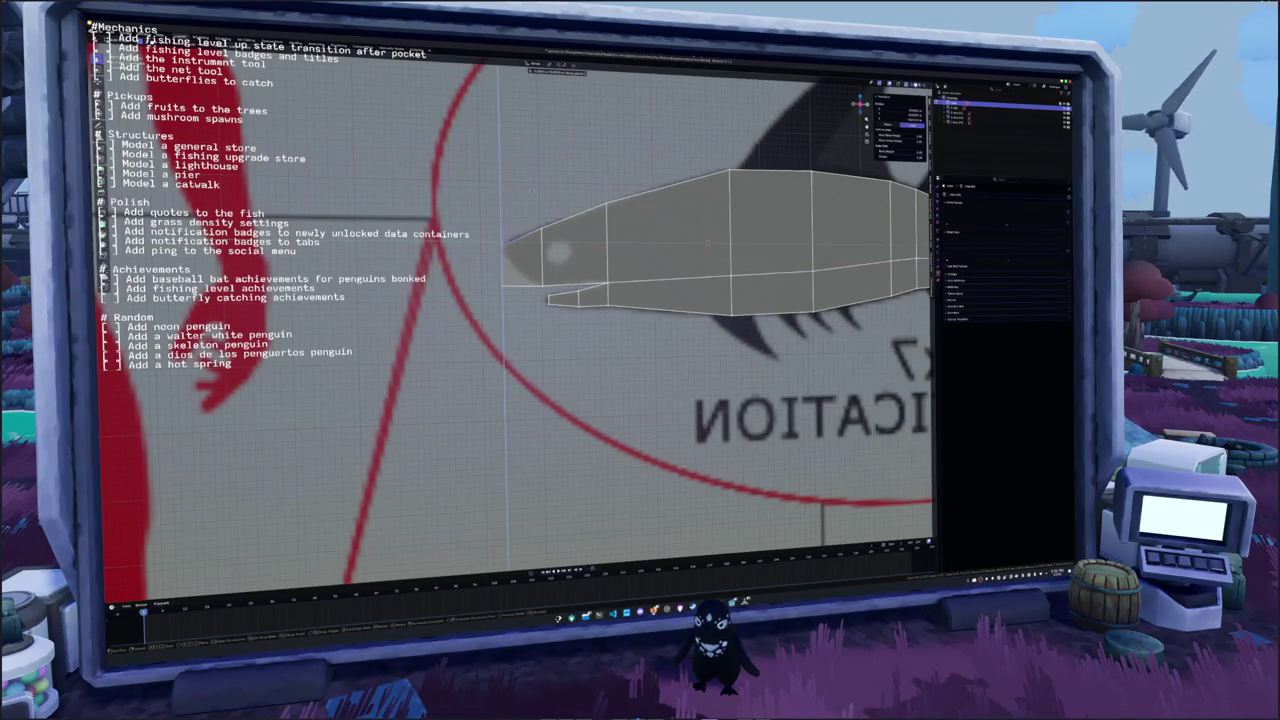
left_click(517, 251)
key("s")
key("z")
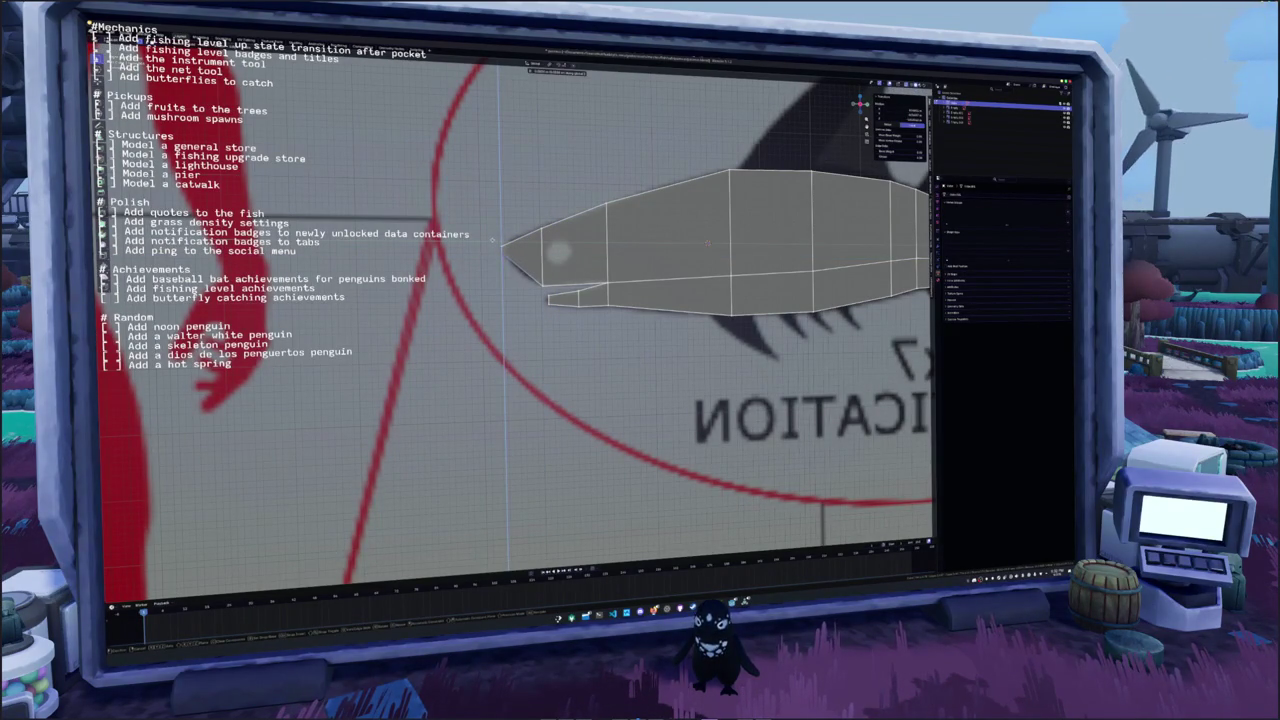
left_click(493, 240)
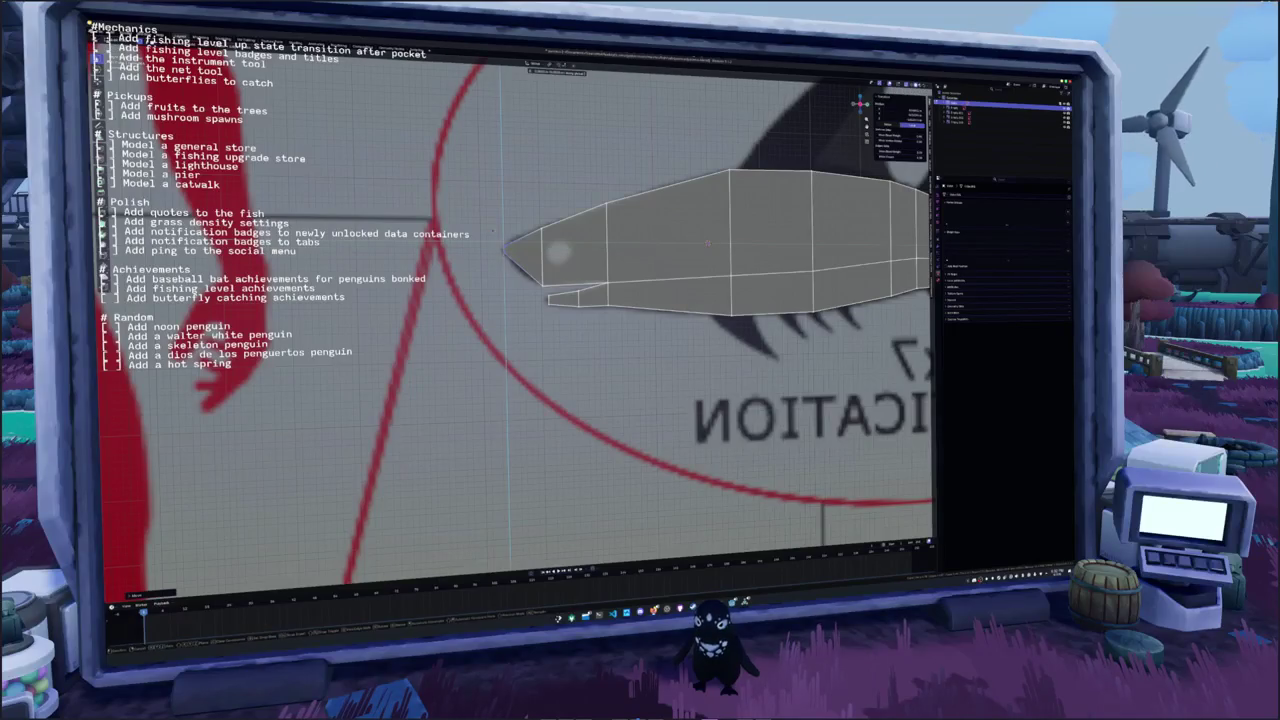
Step: Adjust the snout tip vertex's height along Z into a point
left_click(518, 243)
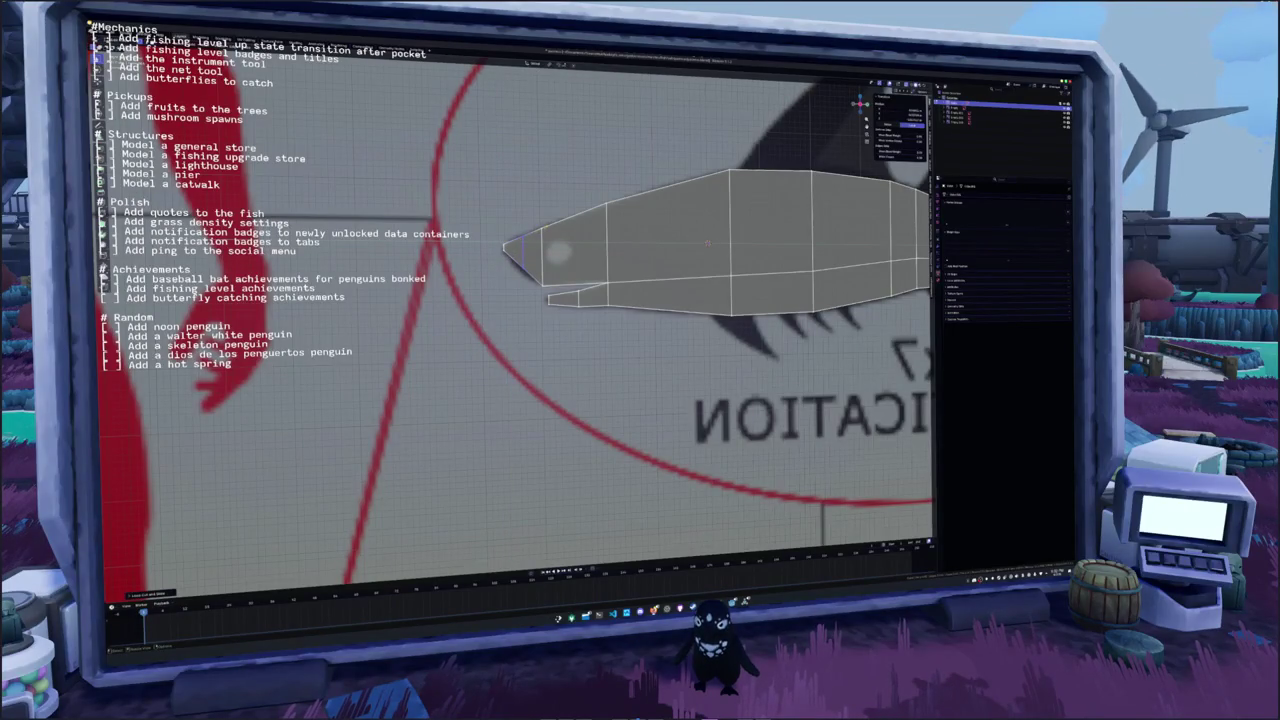
scroll(475, 220, "up", 1)
scroll(475, 220, "up", 1)
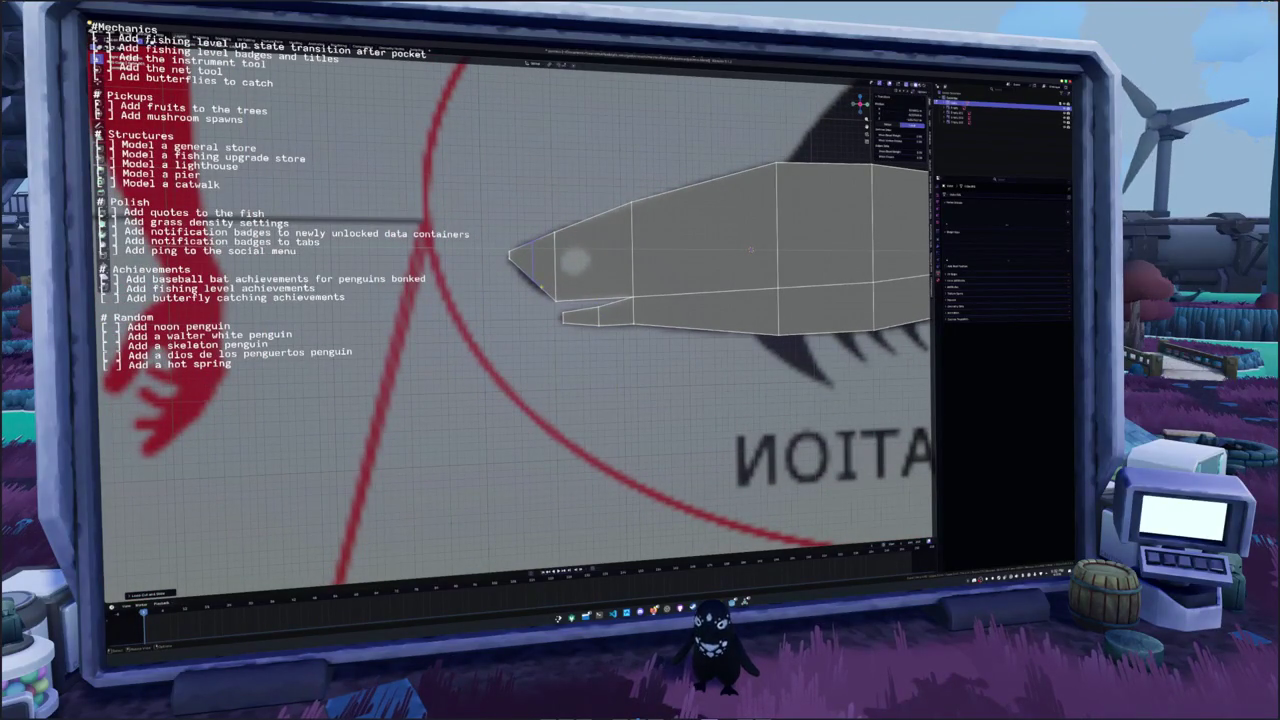
key("g")
key("z")
key("Return")
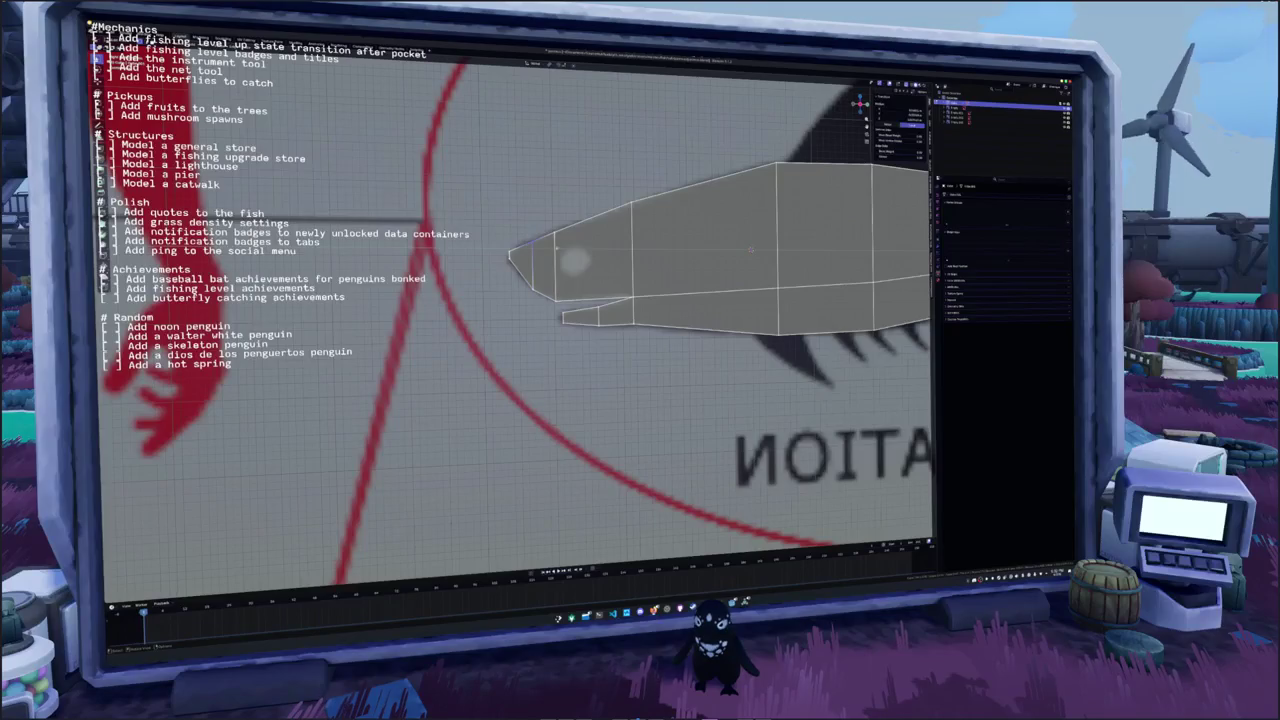
key("g")
key("z")
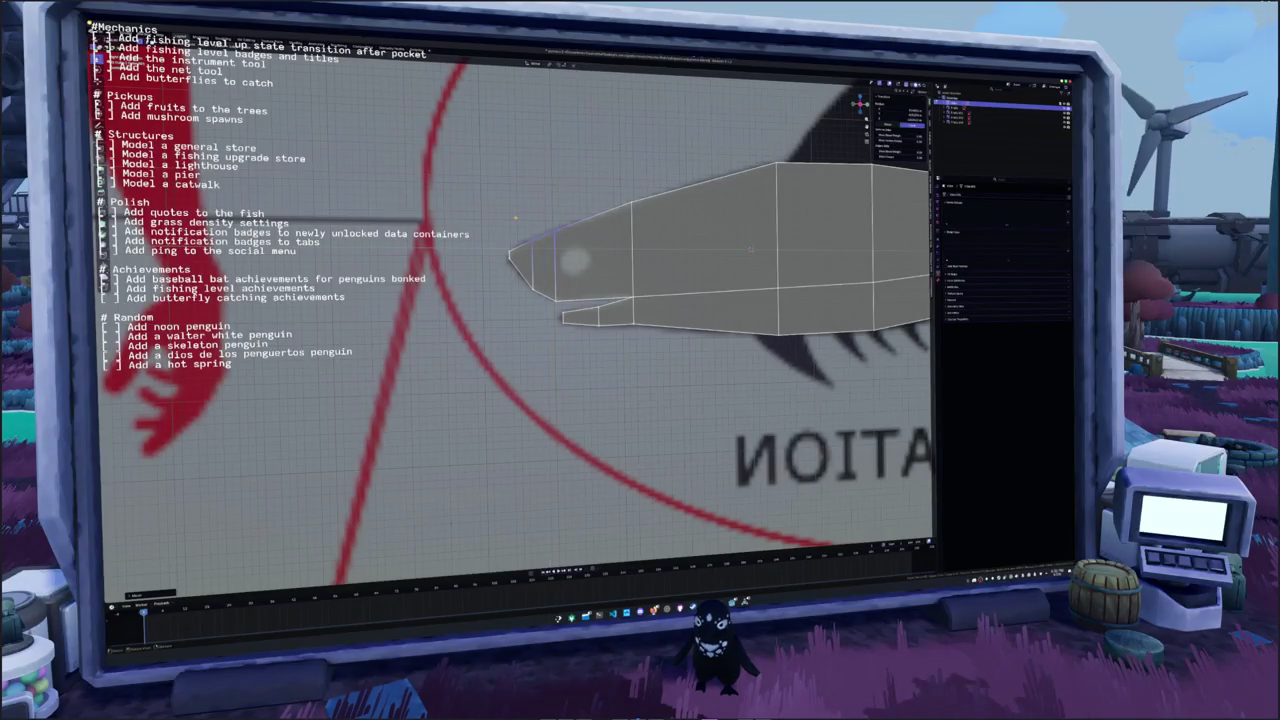
key("Return")
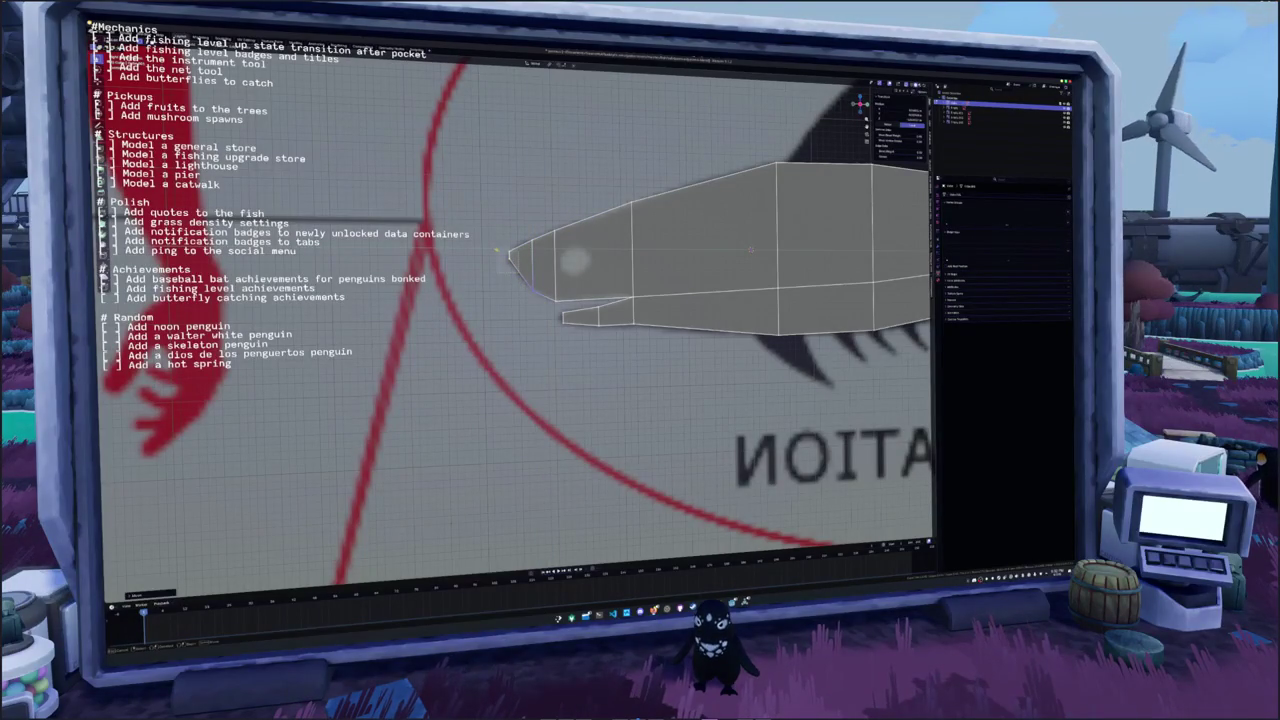
key("g")
key("z")
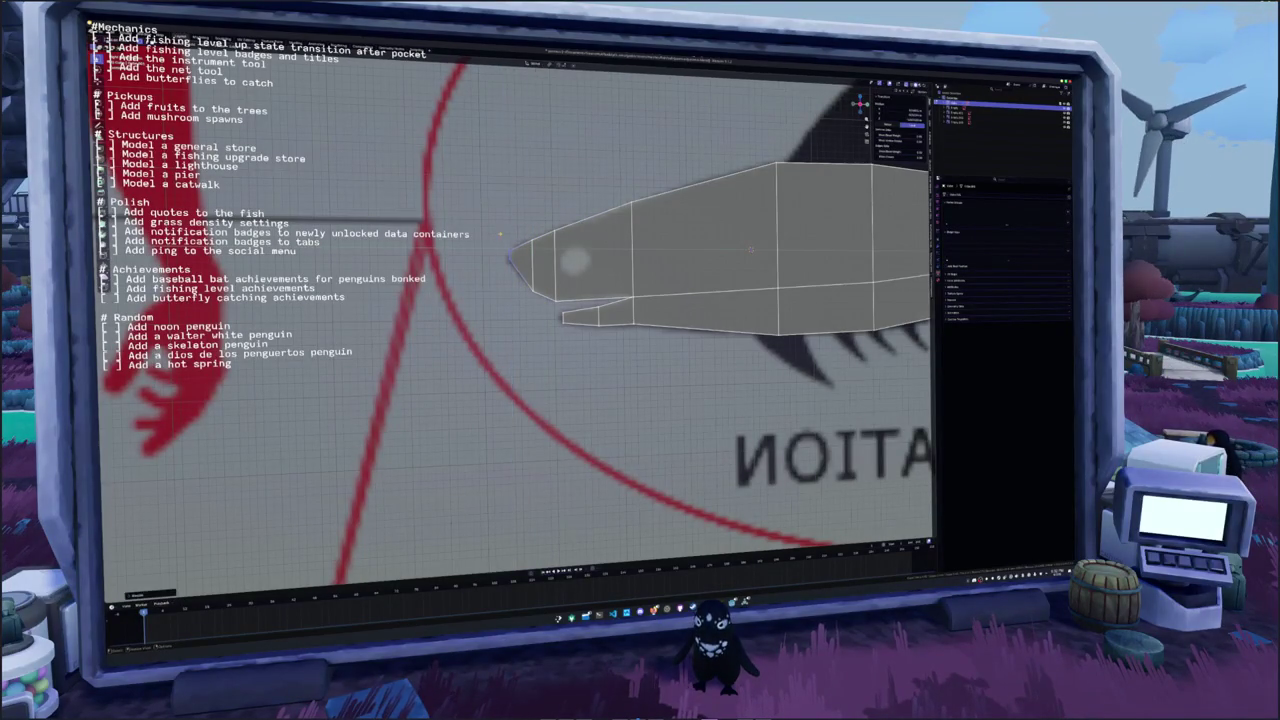
scroll(498, 235, "down", 5)
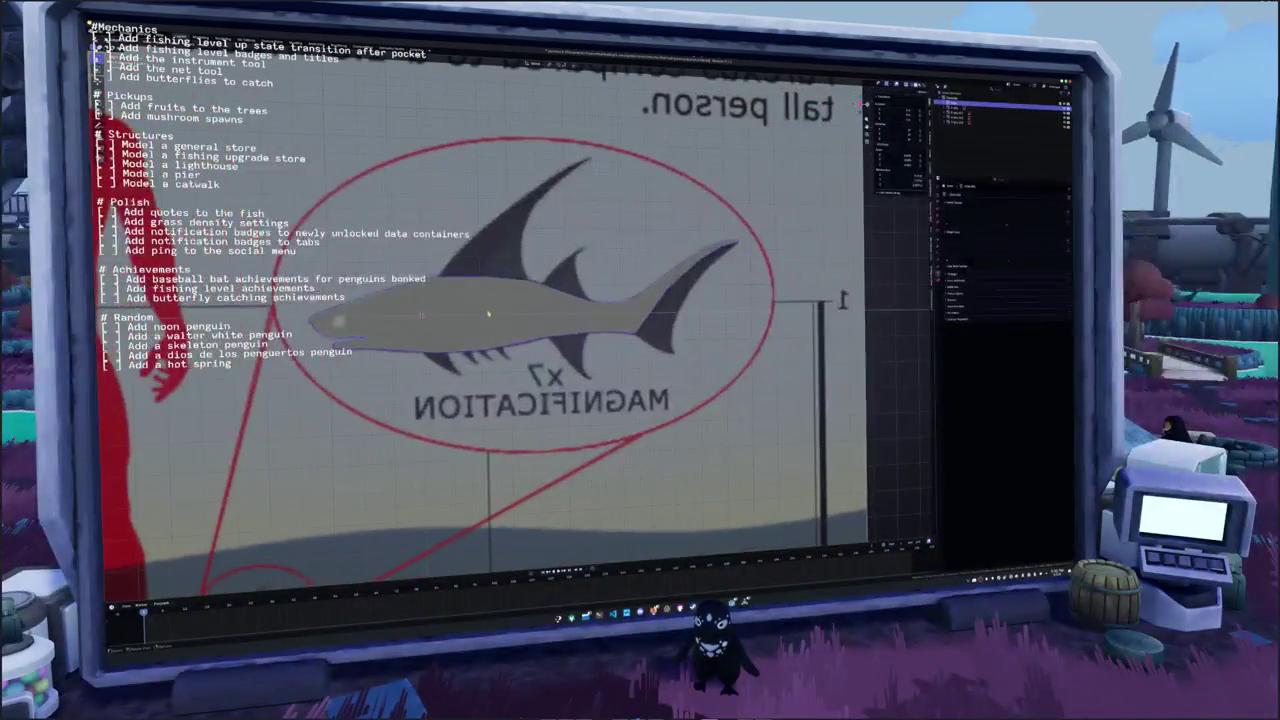
Step: In top view, taper the column top along X into a narrow spike
key("KP_7")
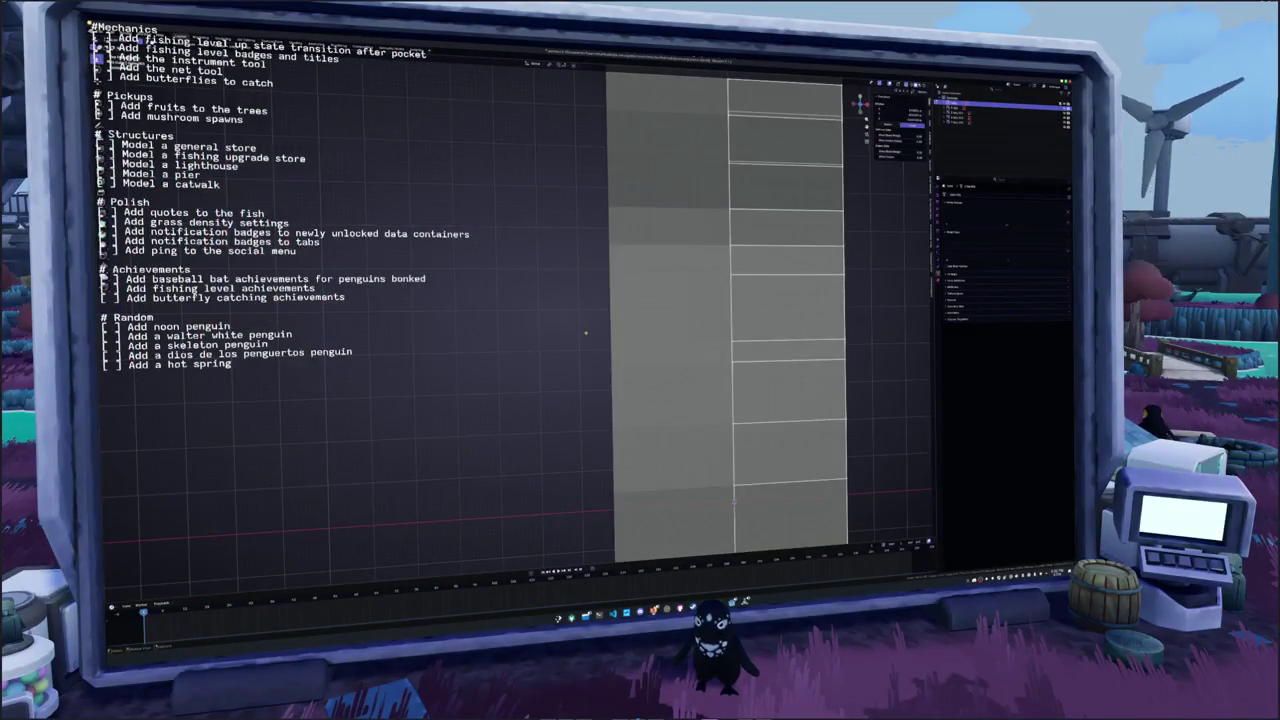
scroll(586, 333, "down", 5)
scroll(665, 345, "up", 3)
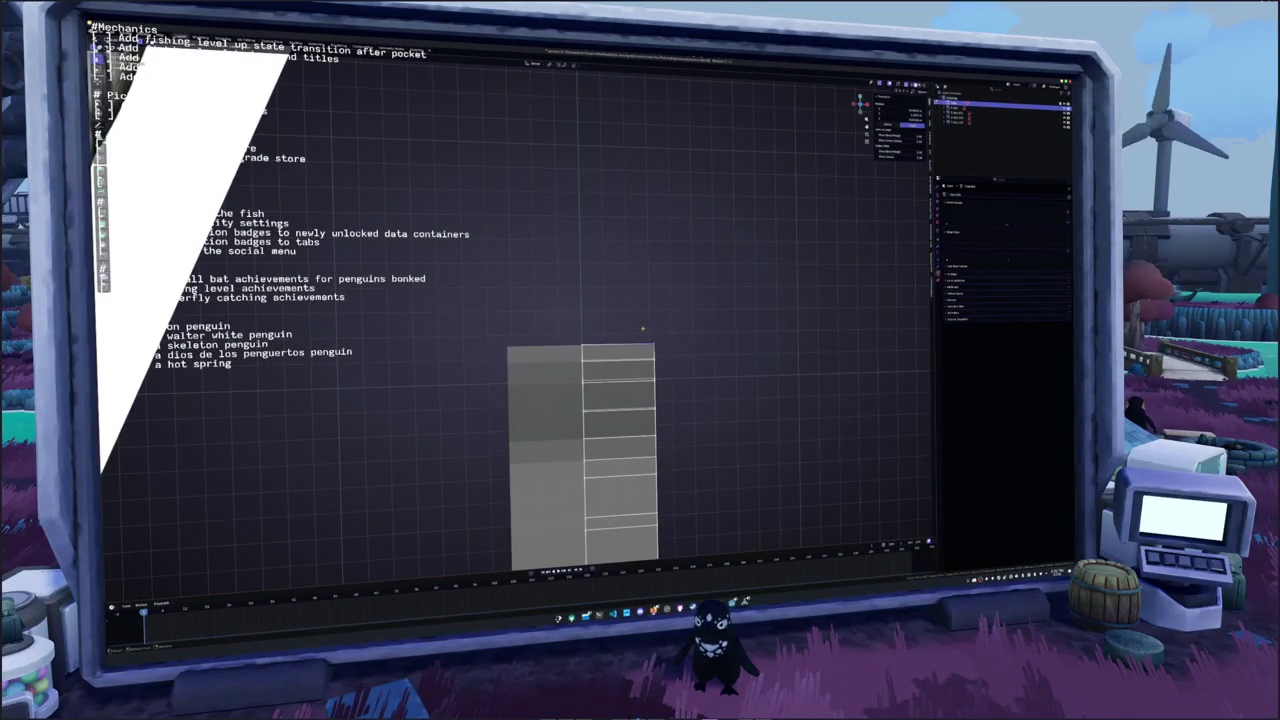
key("s")
key("x")
left_click(576, 326)
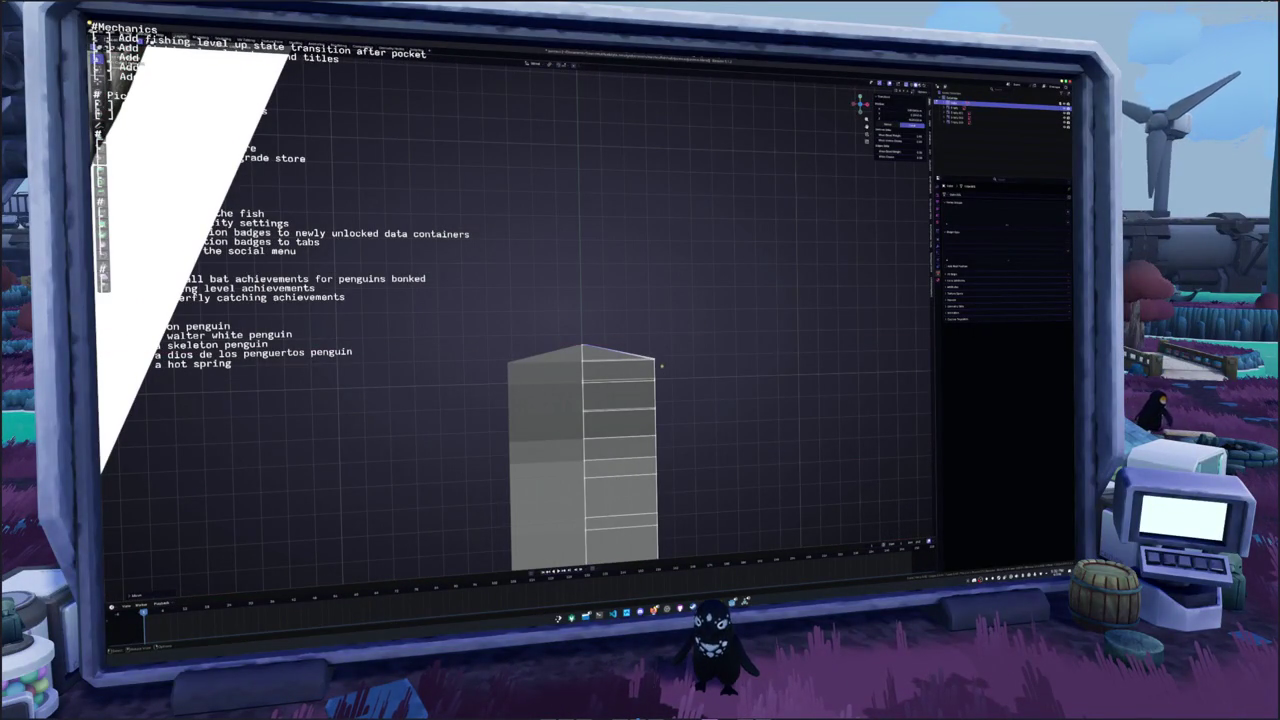
key("s")
key("x")
left_click(572, 373)
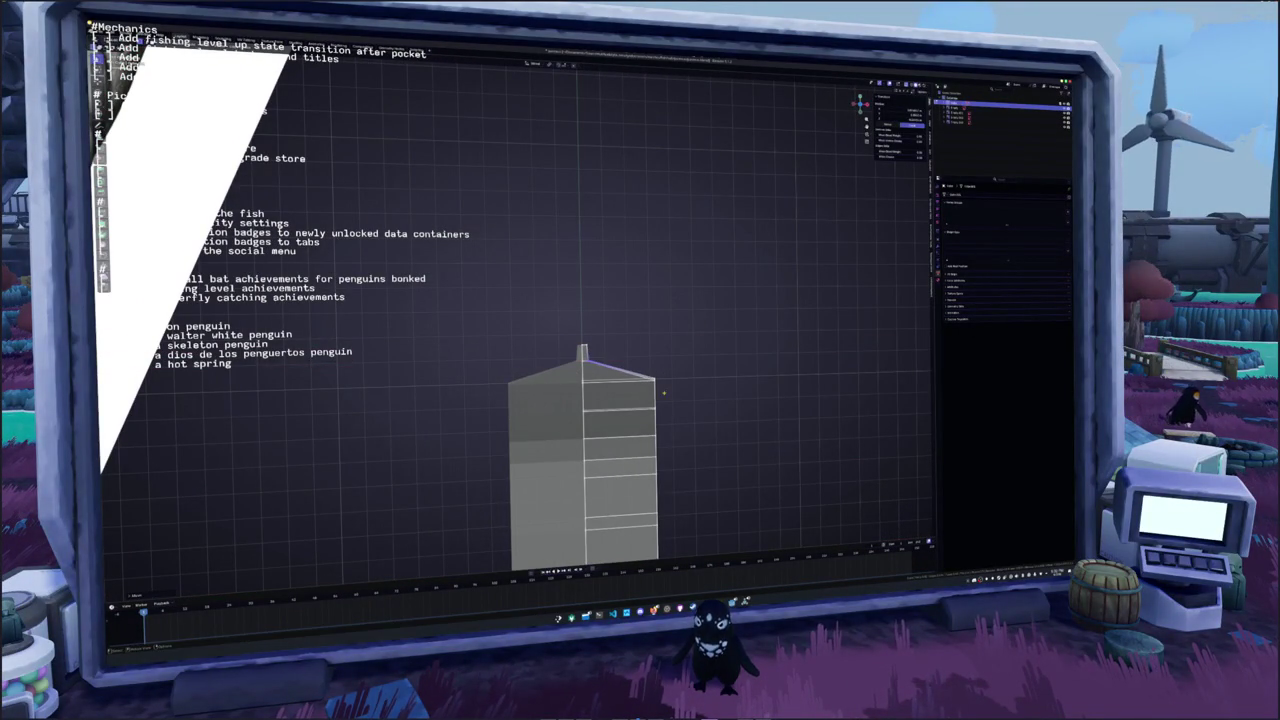
key("s")
key("x")
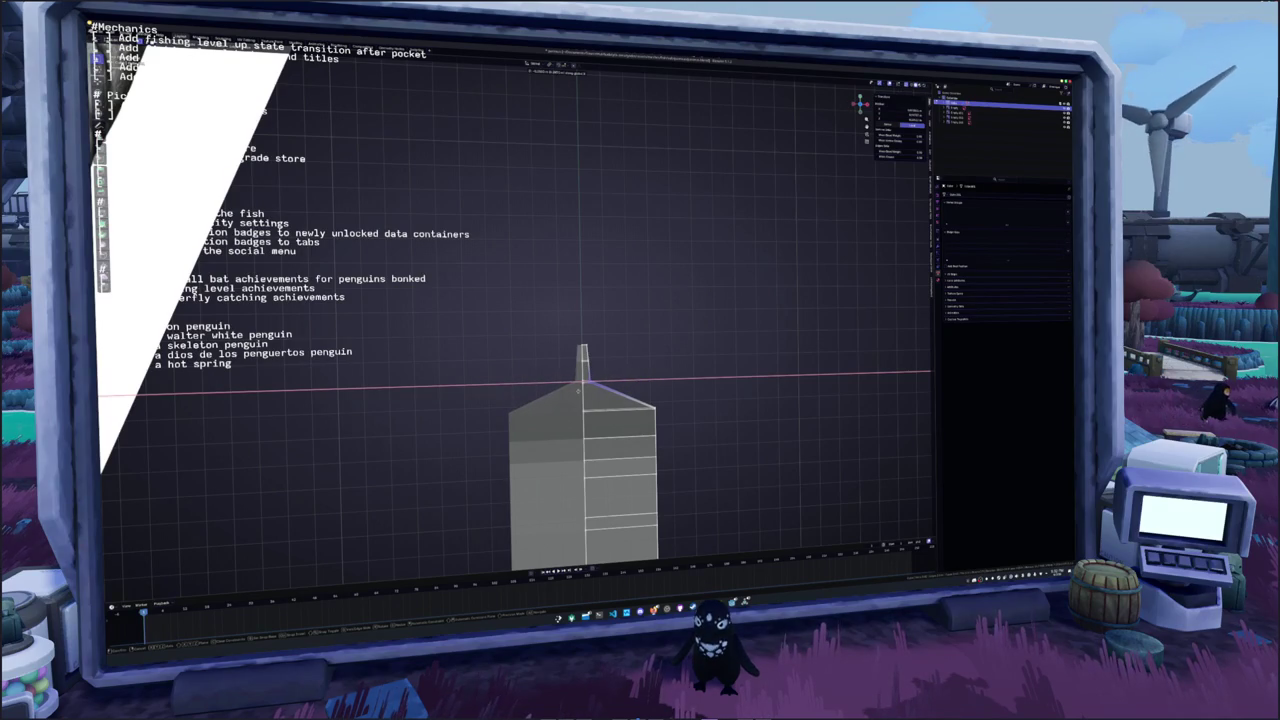
left_click(578, 391)
Step: Widen the shoulder flare along X and stretch the tip further up
key("s")
key("x")
left_click(594, 423)
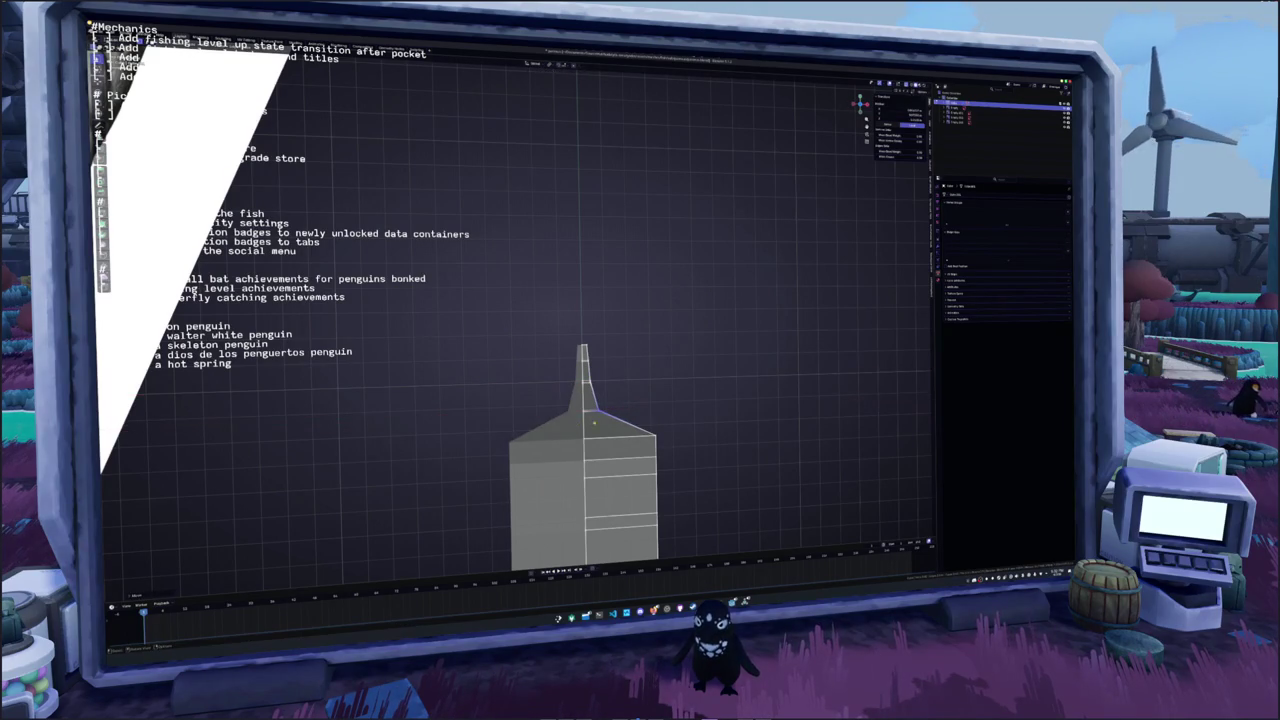
key("s")
key("x")
key("z")
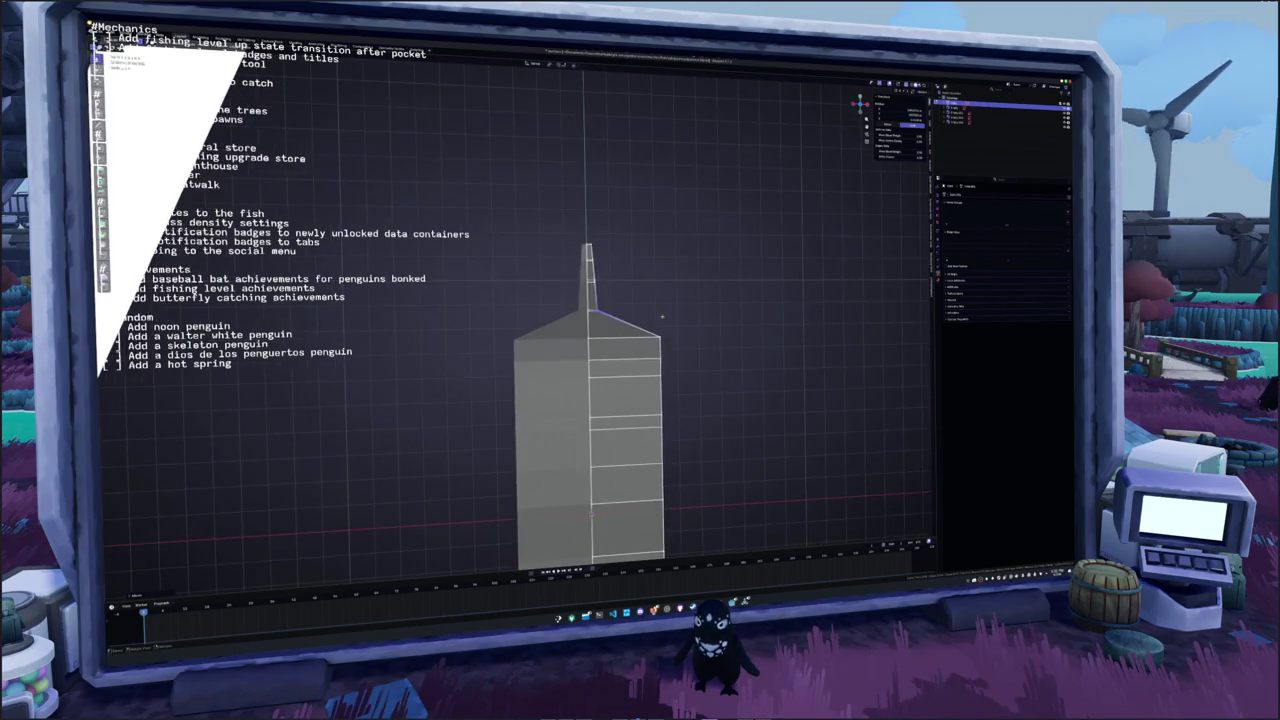
key("s")
key("x")
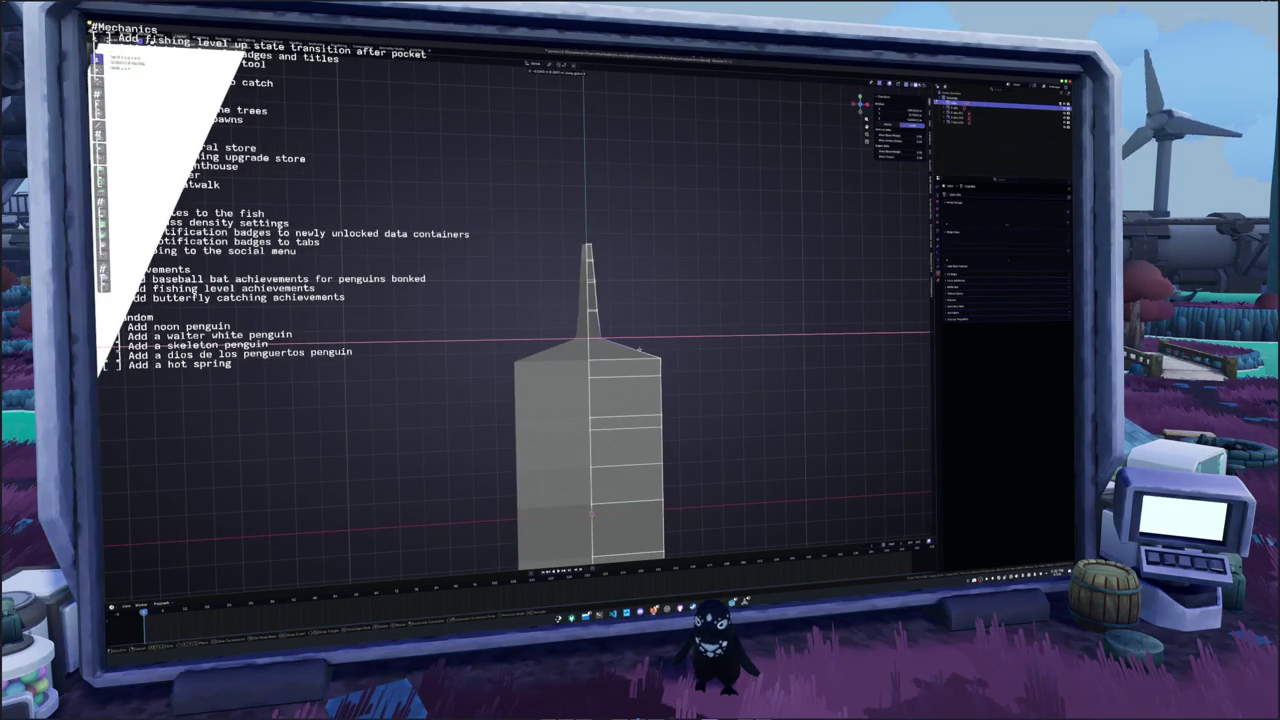
left_click(637, 349)
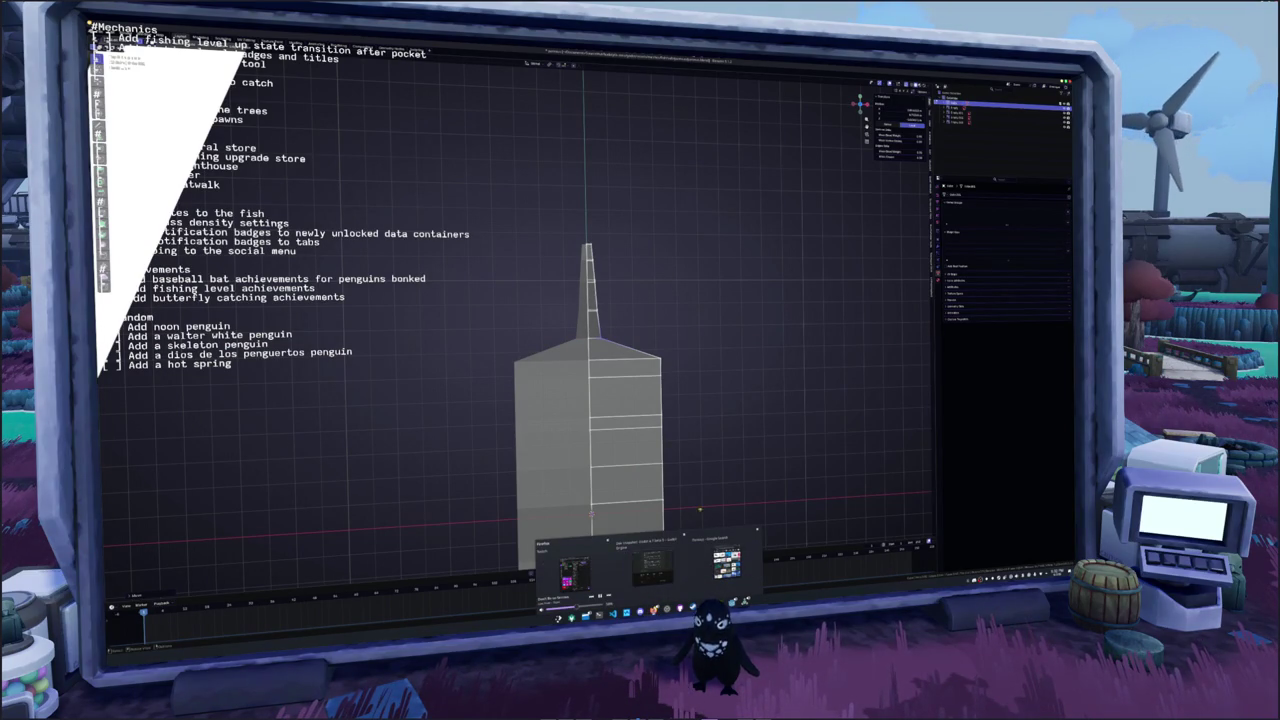
Step: Lower the shoulder edge loop so the spike tapers into a neck
mouse_move(664, 354)
middle_mouse_down()
mouse_move(694, 372)
mouse_move(752, 295)
middle_mouse_up()
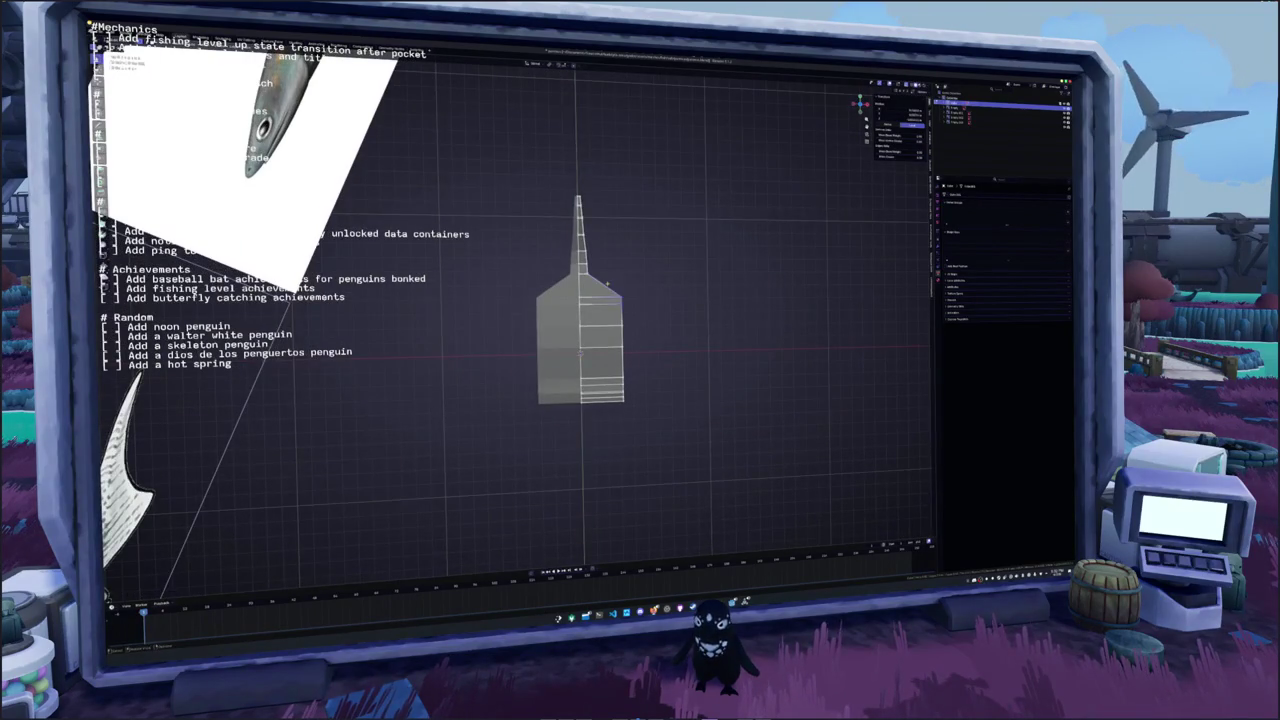
scroll(752, 295, "up", 2)
left_click_drag(752, 295, 591, 346)
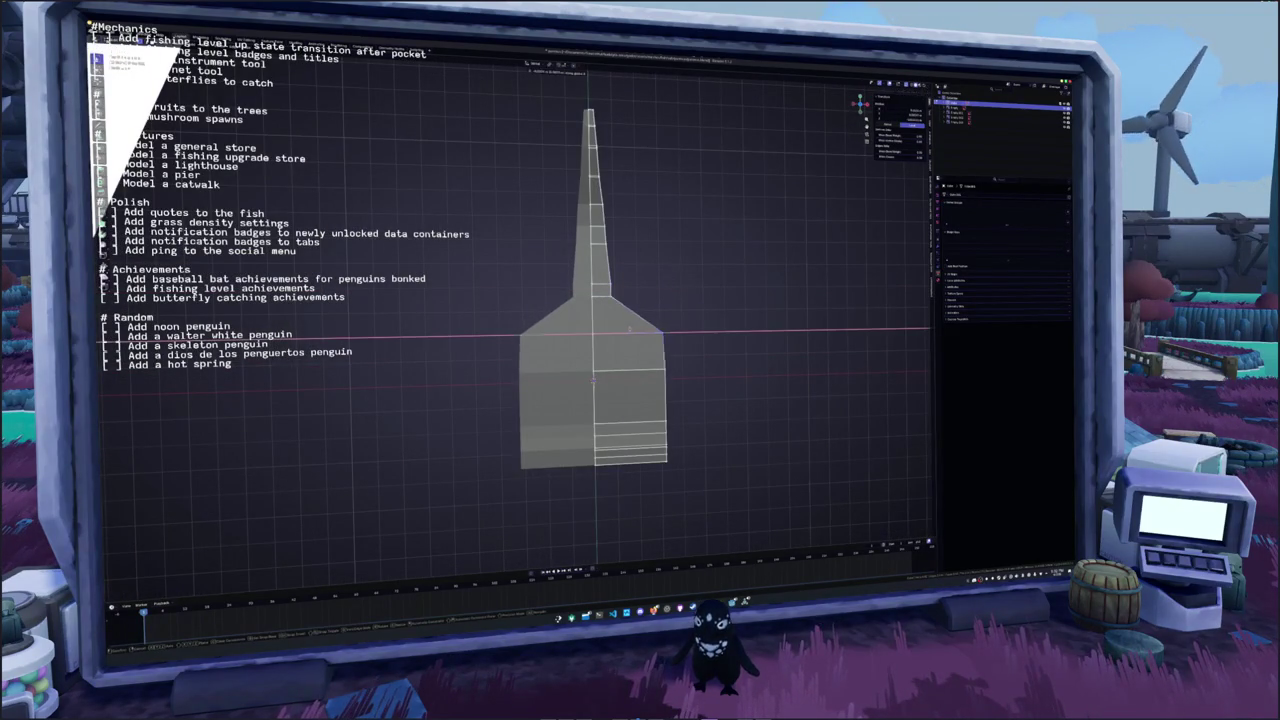
left_click_drag(590, 346, 590, 380)
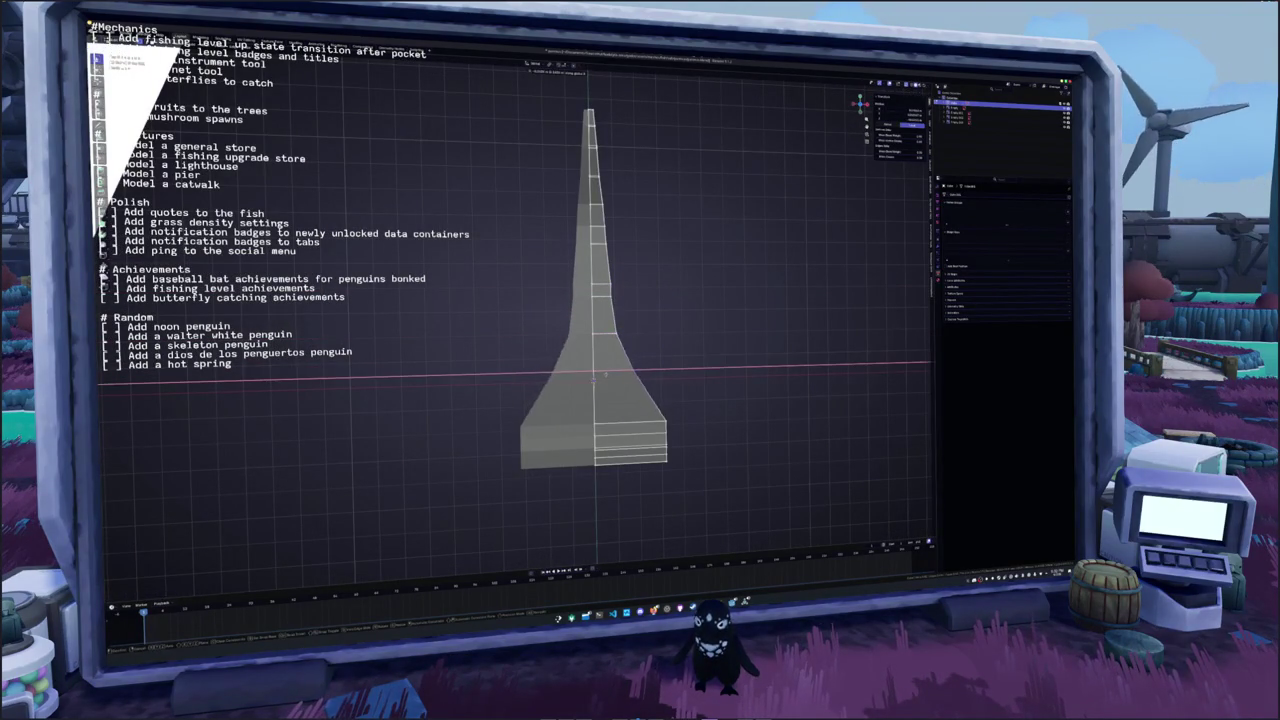
left_click(590, 380)
Step: Widen the neck section by scaling it symmetrically
key("s")
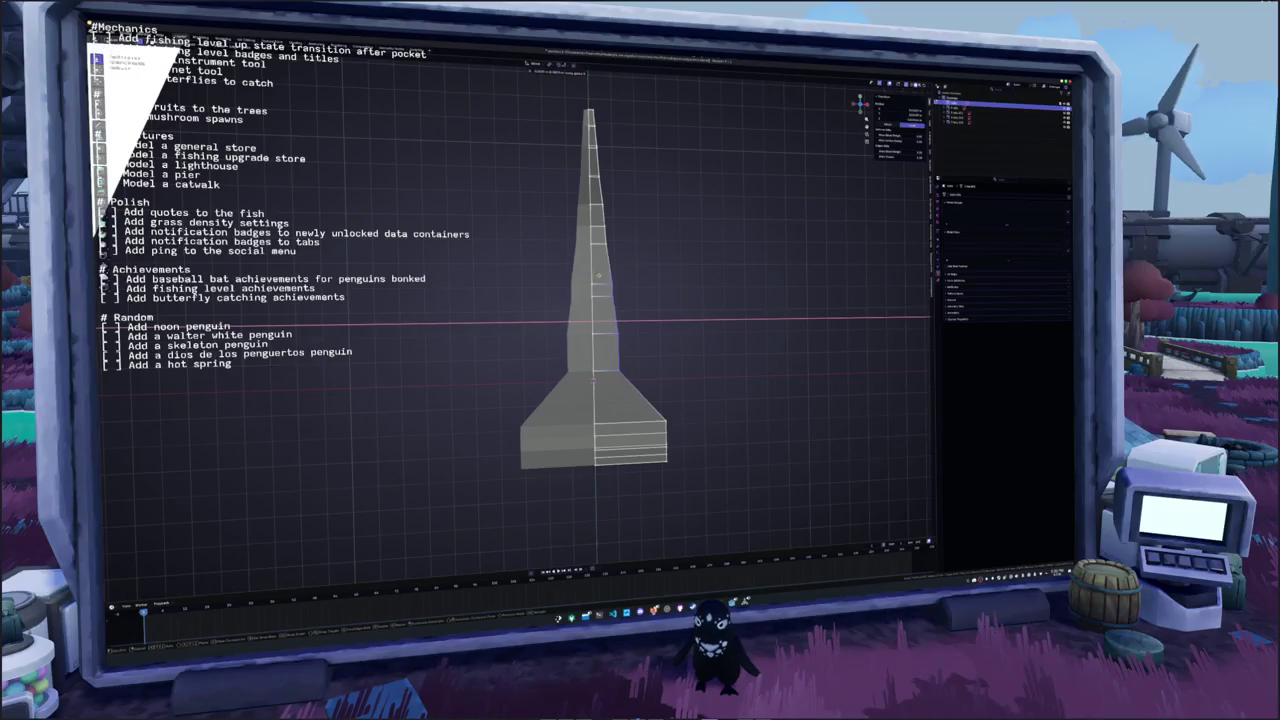
left_click(606, 275)
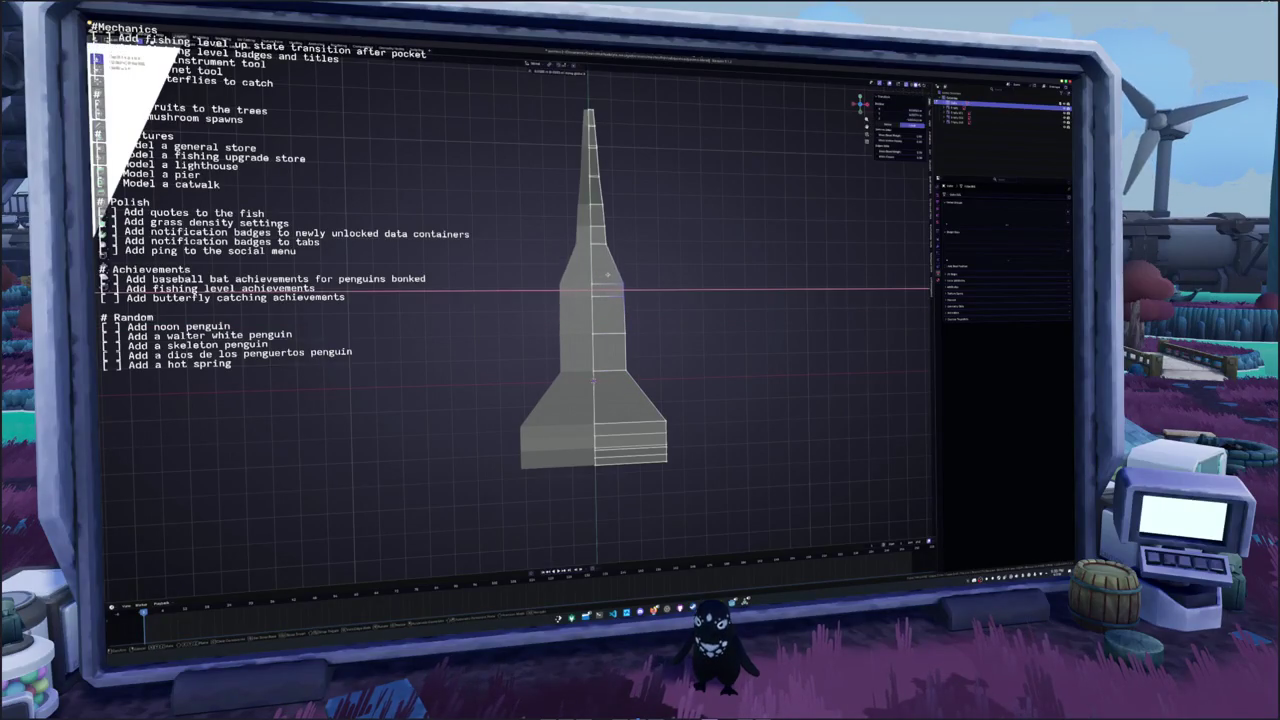
key("s")
key("x")
left_click(613, 268)
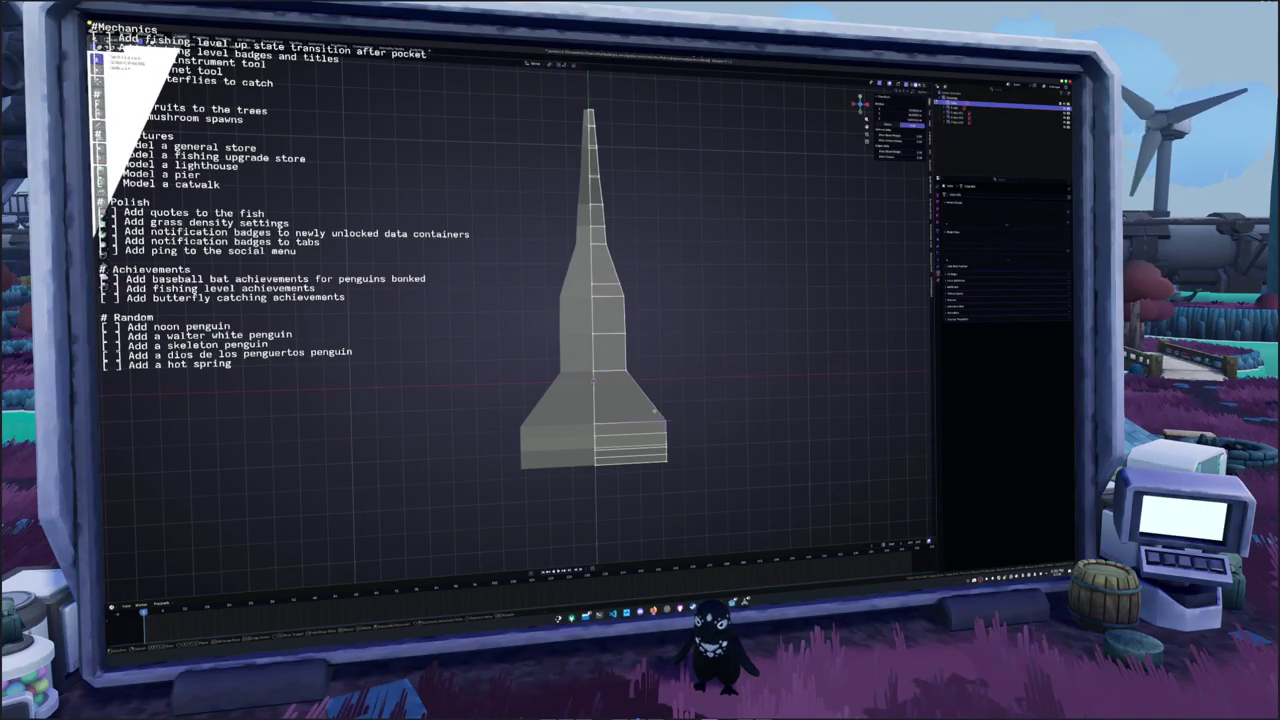
Step: Move the flange loops down along X to flatten the flange into the base
key("g")
left_click(614, 421)
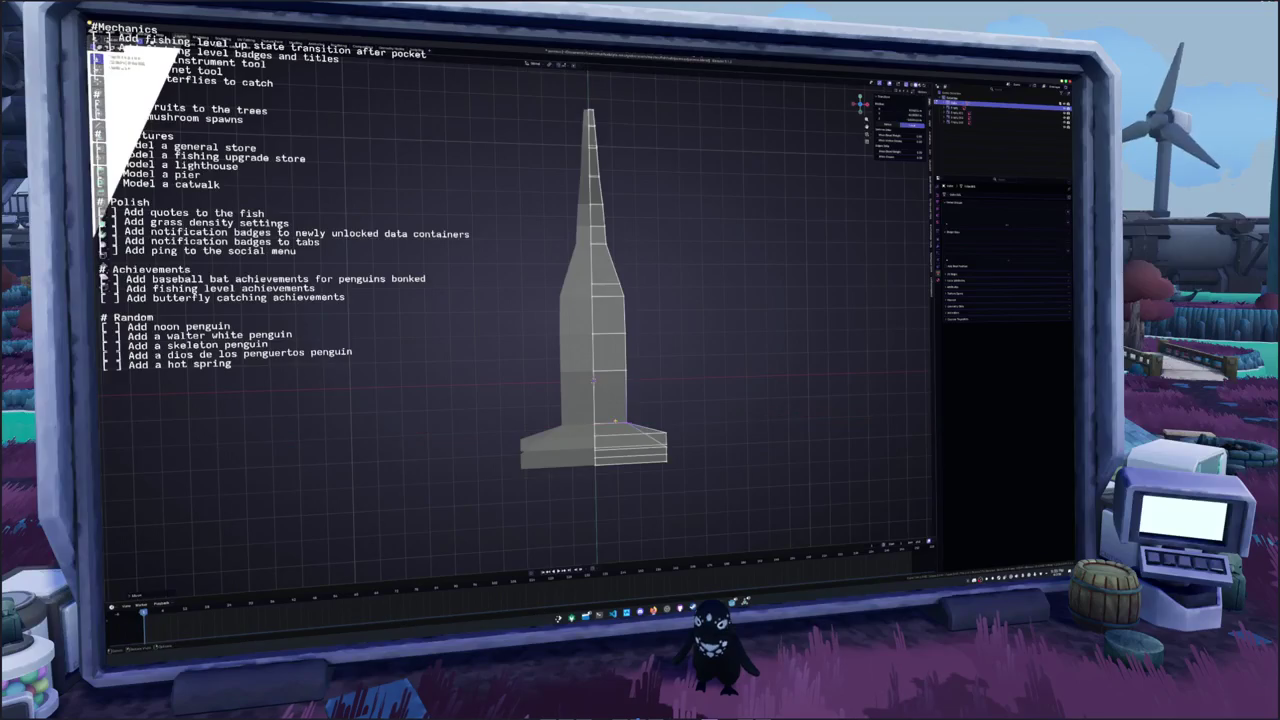
scroll(614, 421, "up", 1)
scroll(614, 421, "up", 2)
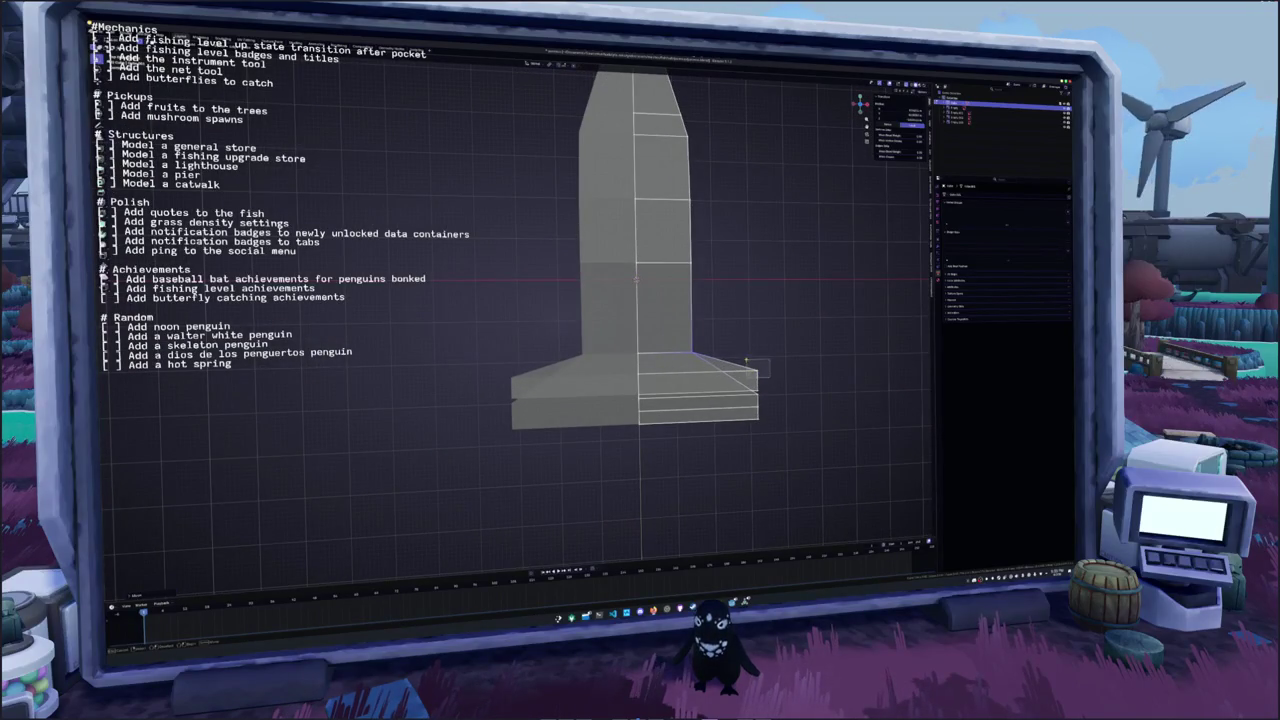
key("g")
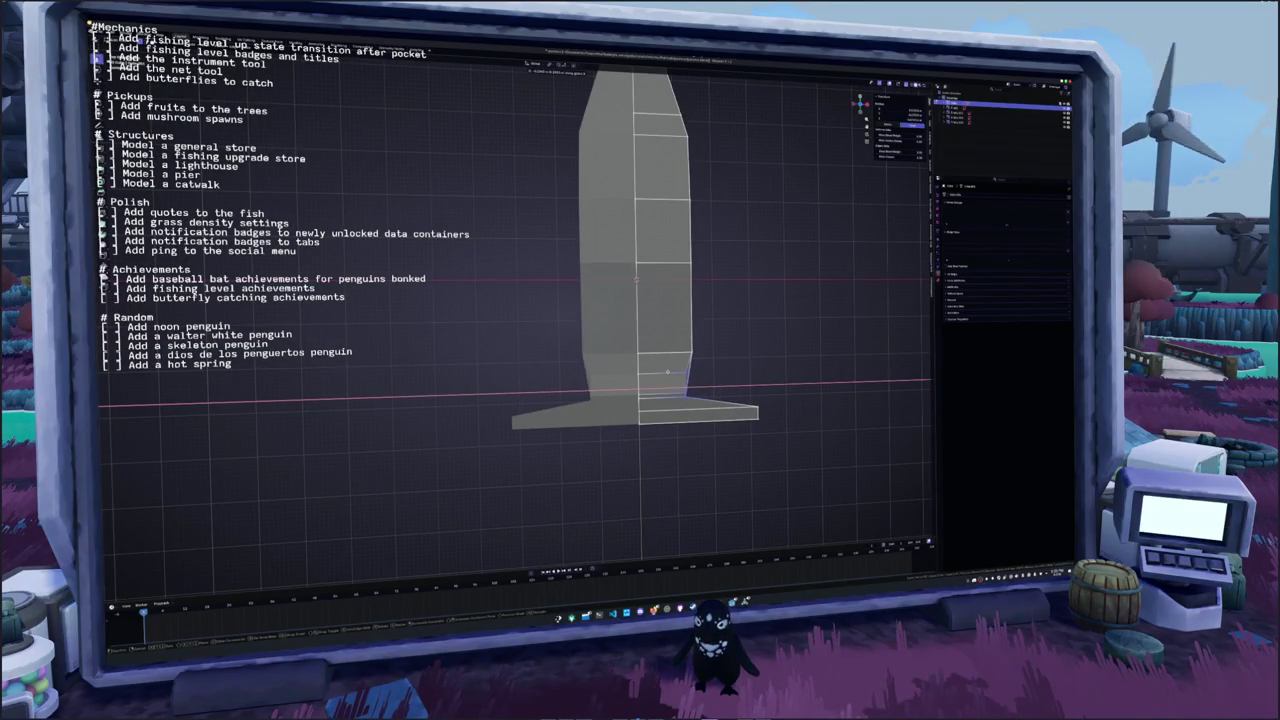
left_click(665, 372)
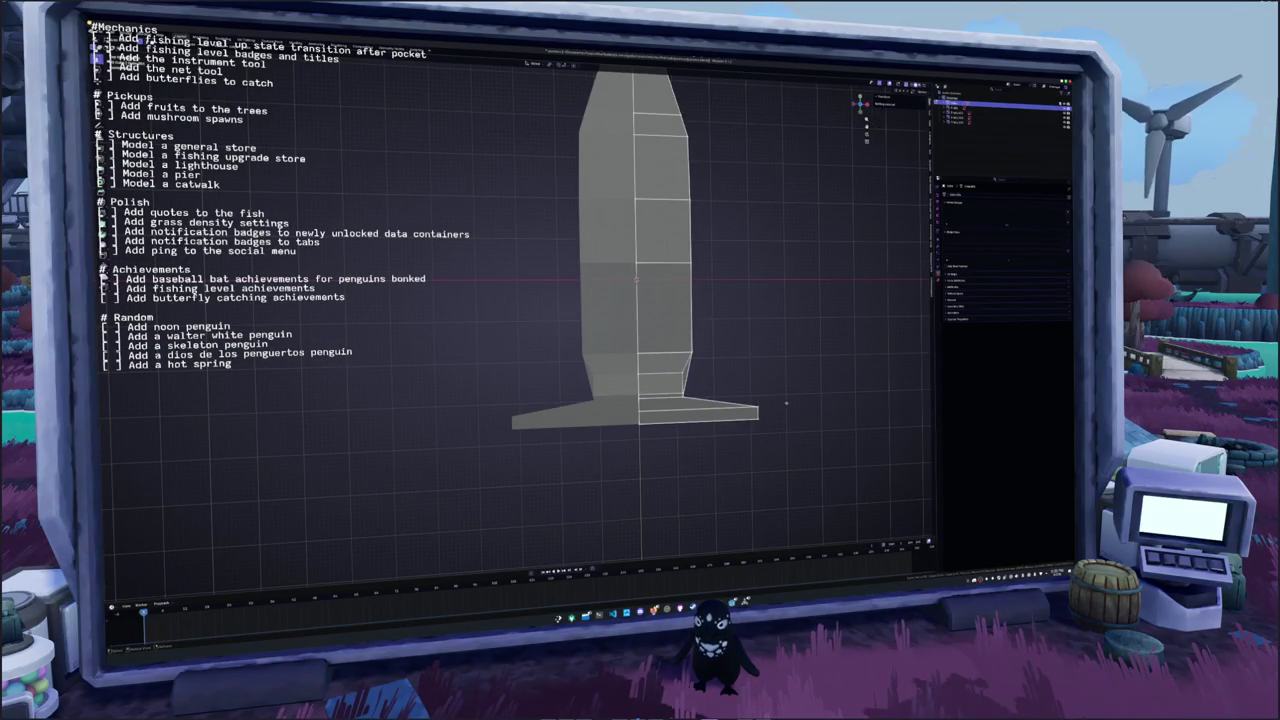
key("g")
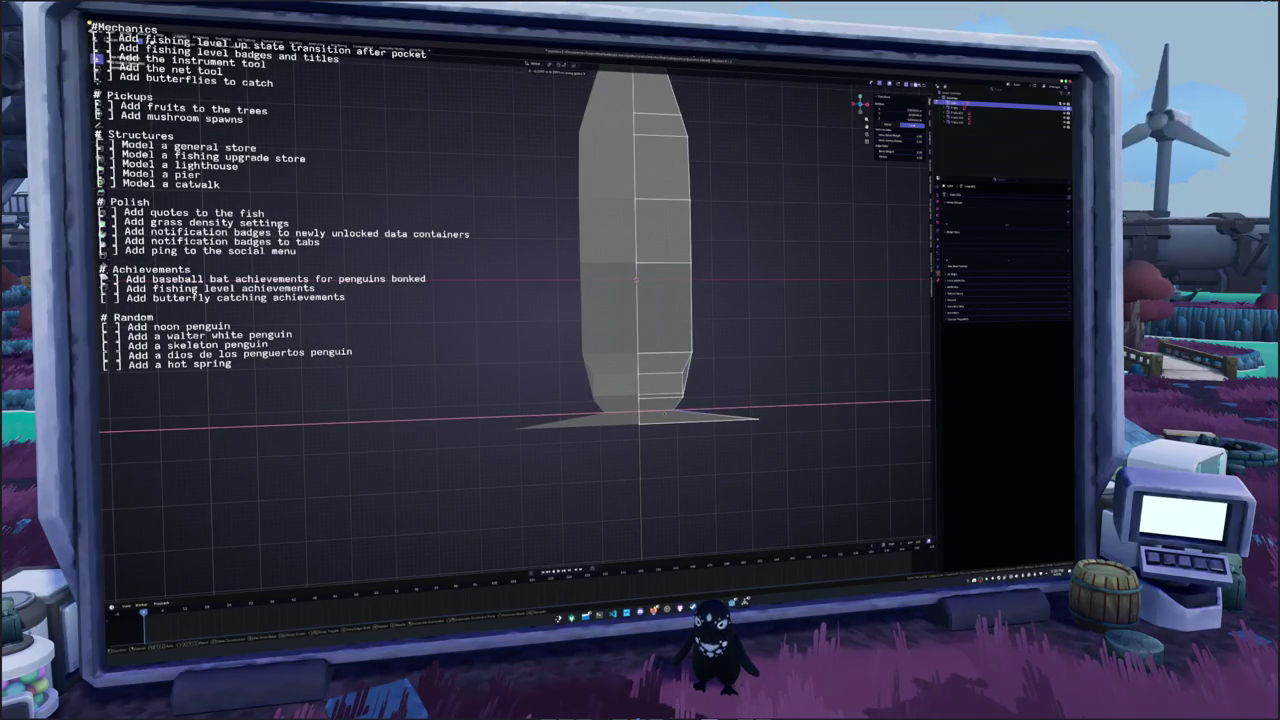
key("x")
Step: Narrow and shift the lower edge loops along X to round the bottom
key("x")
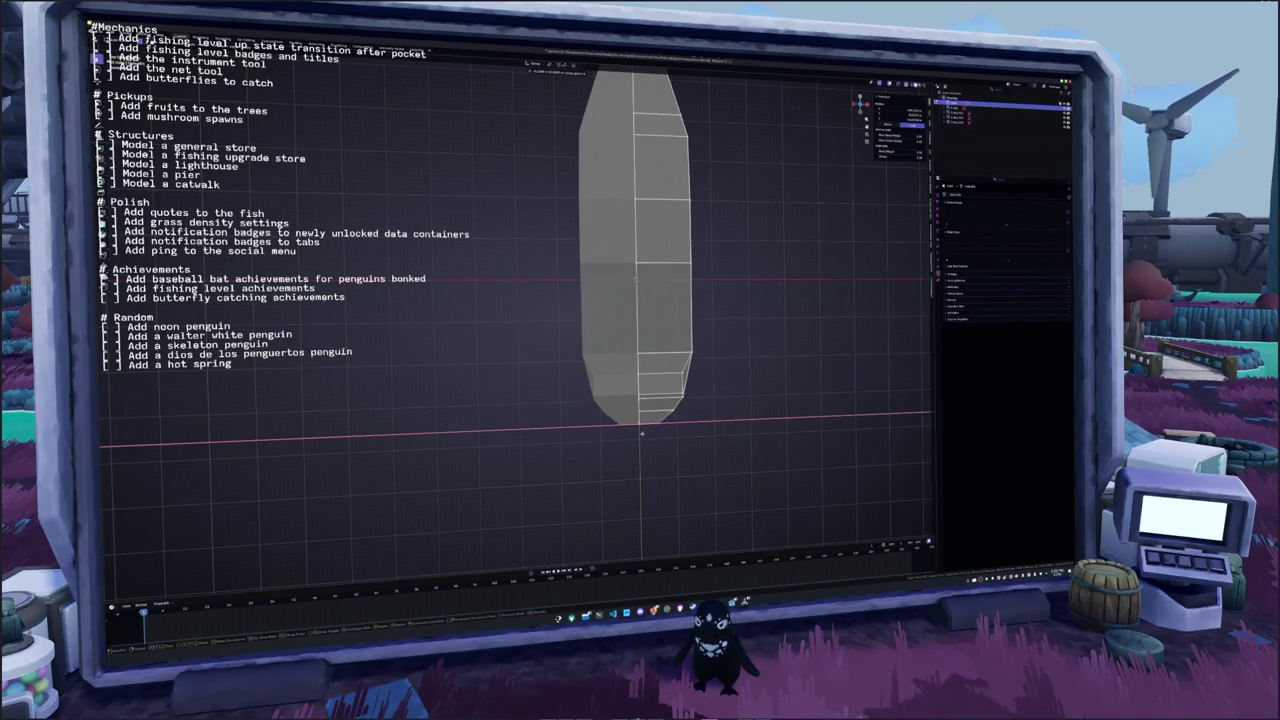
left_click(642, 433)
left_click(655, 334)
key("g")
key("x")
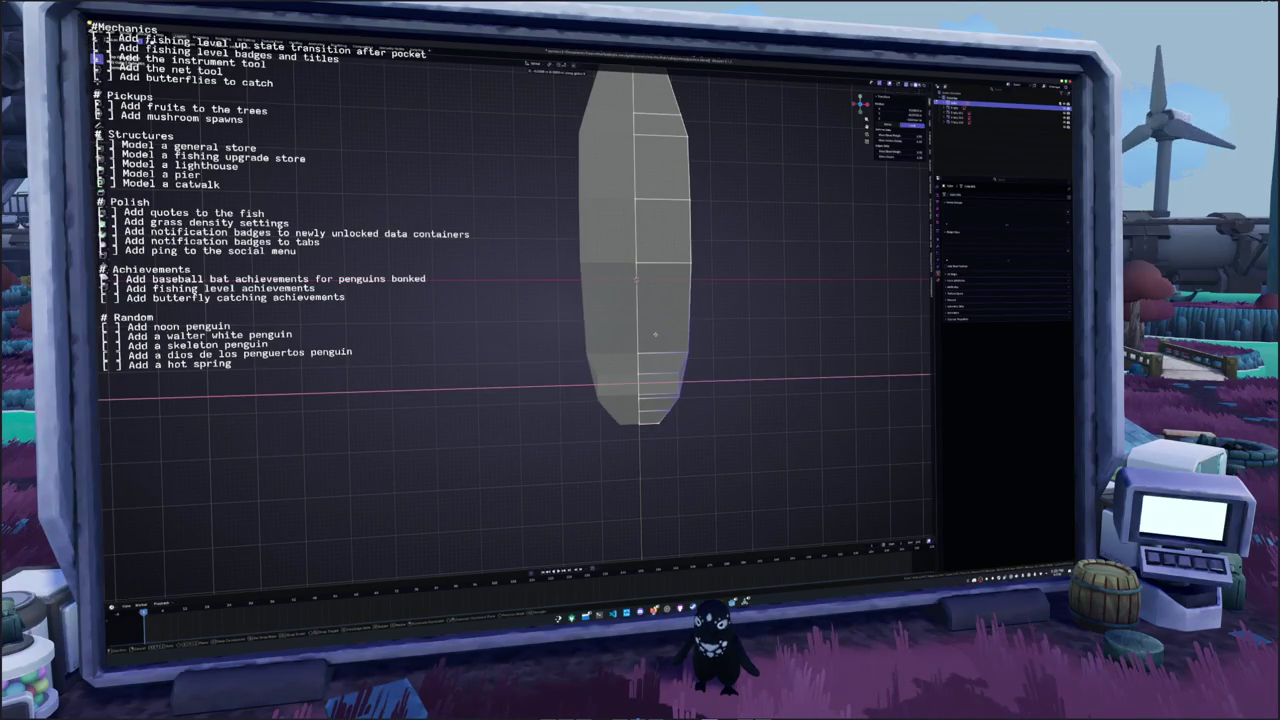
left_click(653, 334)
key("g")
key("x")
left_click(712, 356)
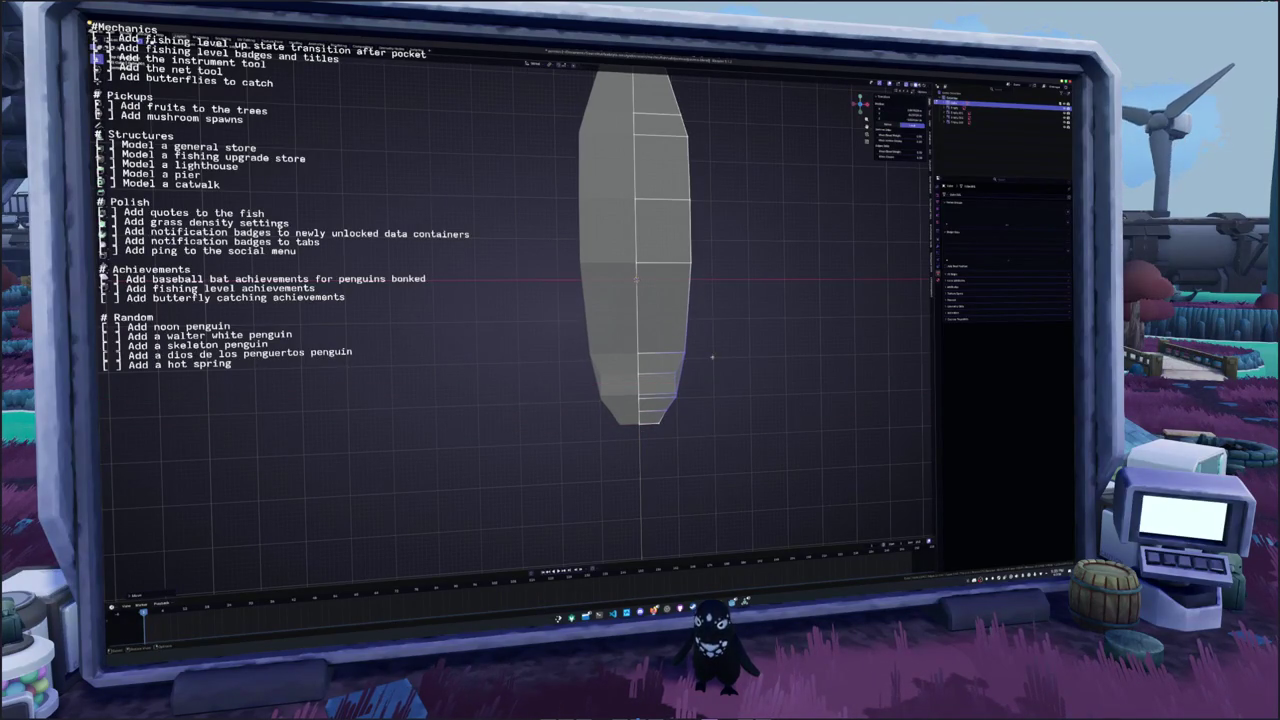
key("g")
key("x")
left_click(643, 419)
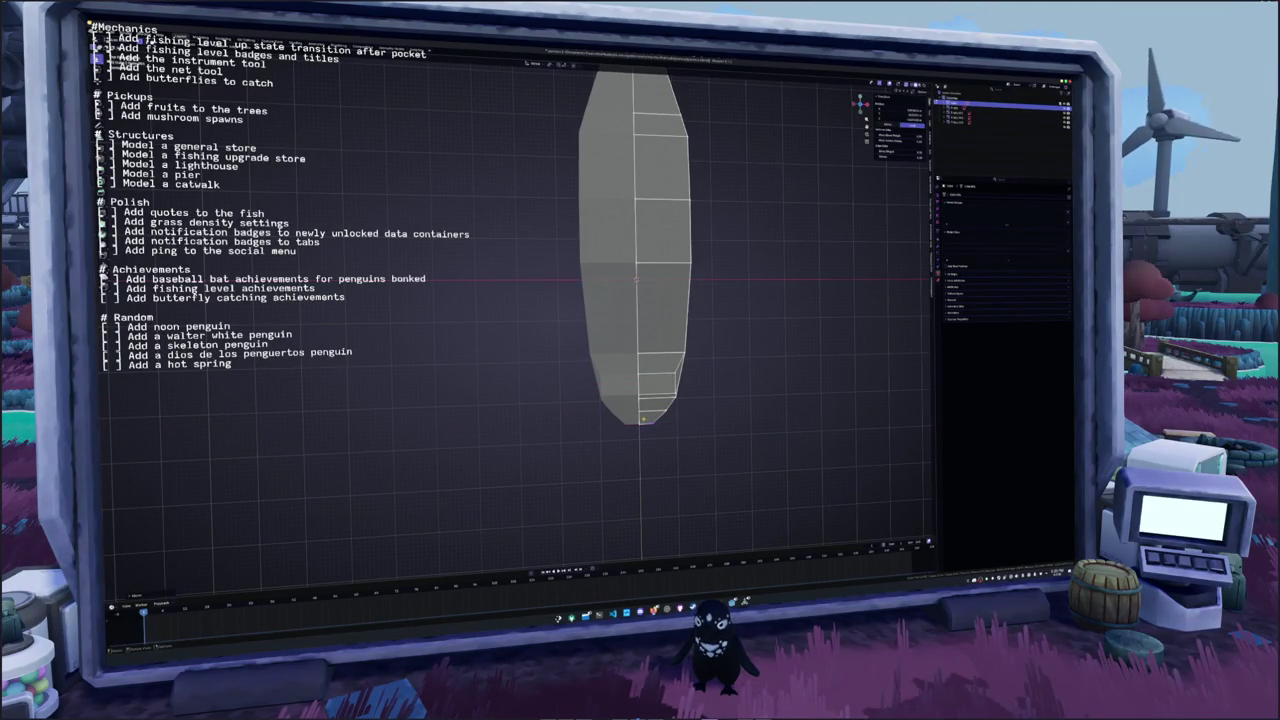
middle_click_drag(680, 400, 691, 391)
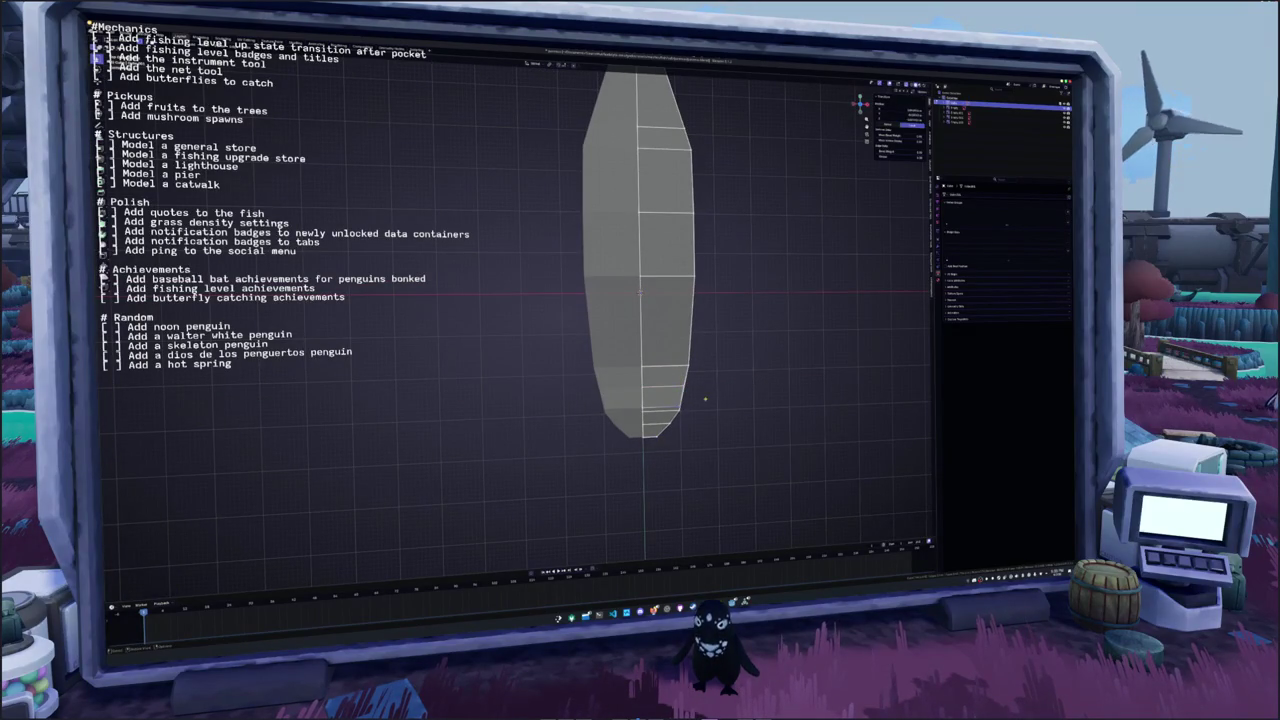
key("g")
key("x")
left_click(695, 399)
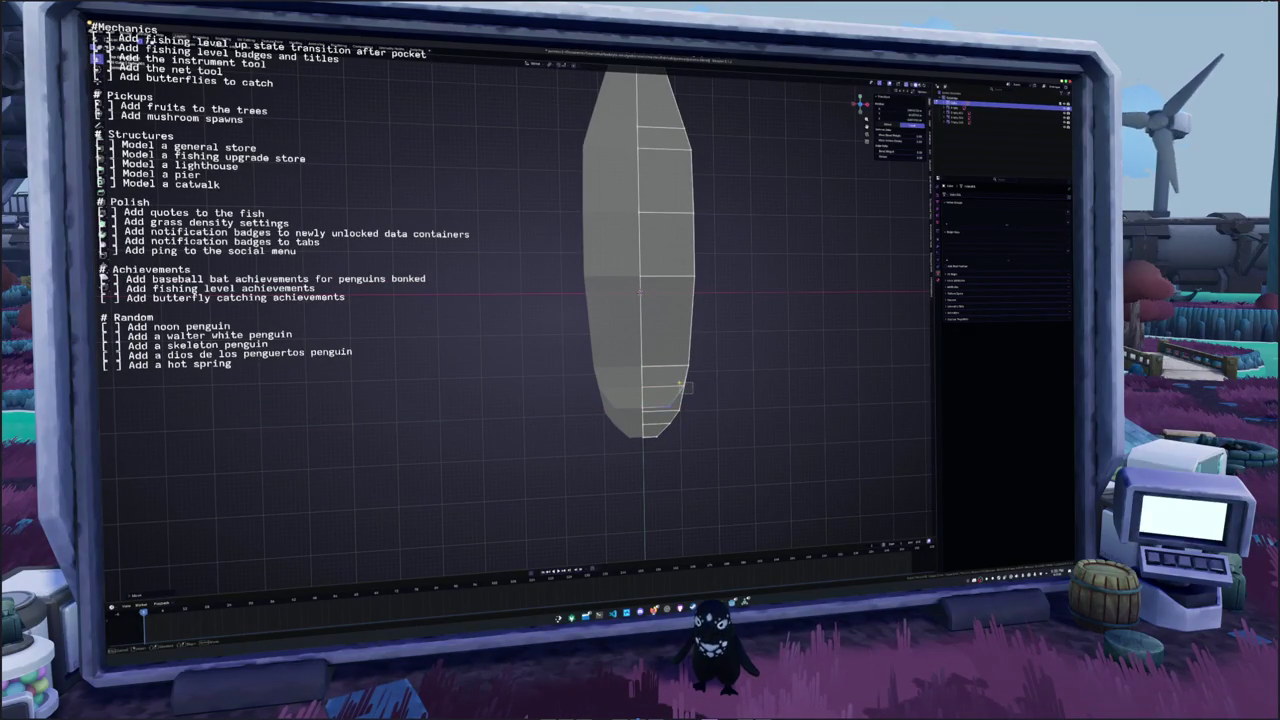
Step: Move the mid-body edge loop along X to reshape the body's bulge
middle_click_drag(678, 390, 679, 315)
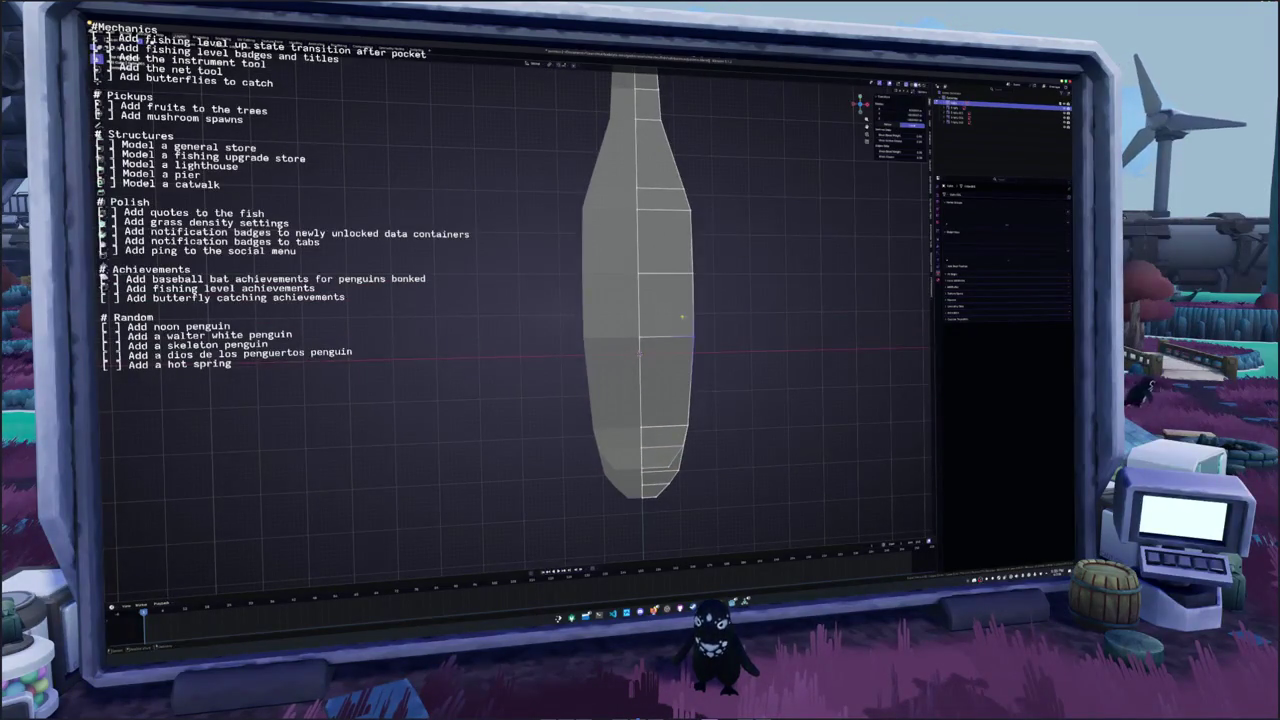
scroll(679, 315, "down", 2)
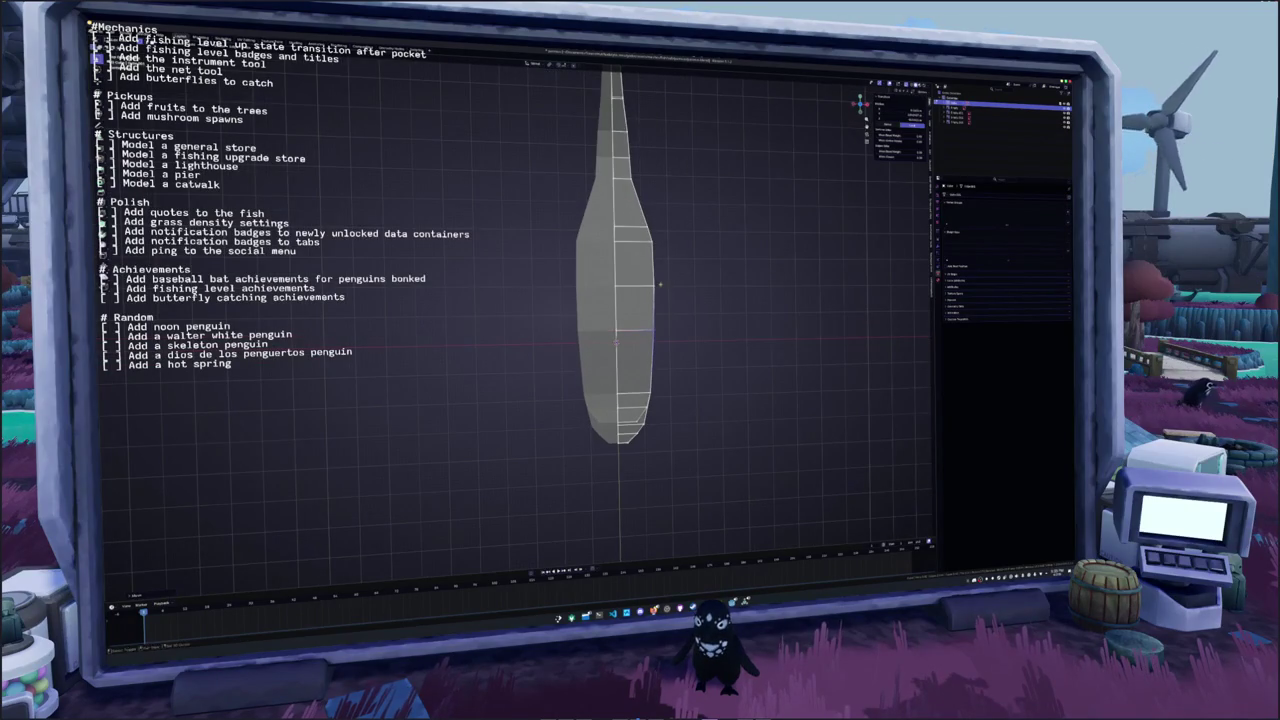
middle_click_drag(679, 315, 652, 377)
left_click(648, 298, "alt")
key("g")
key("x")
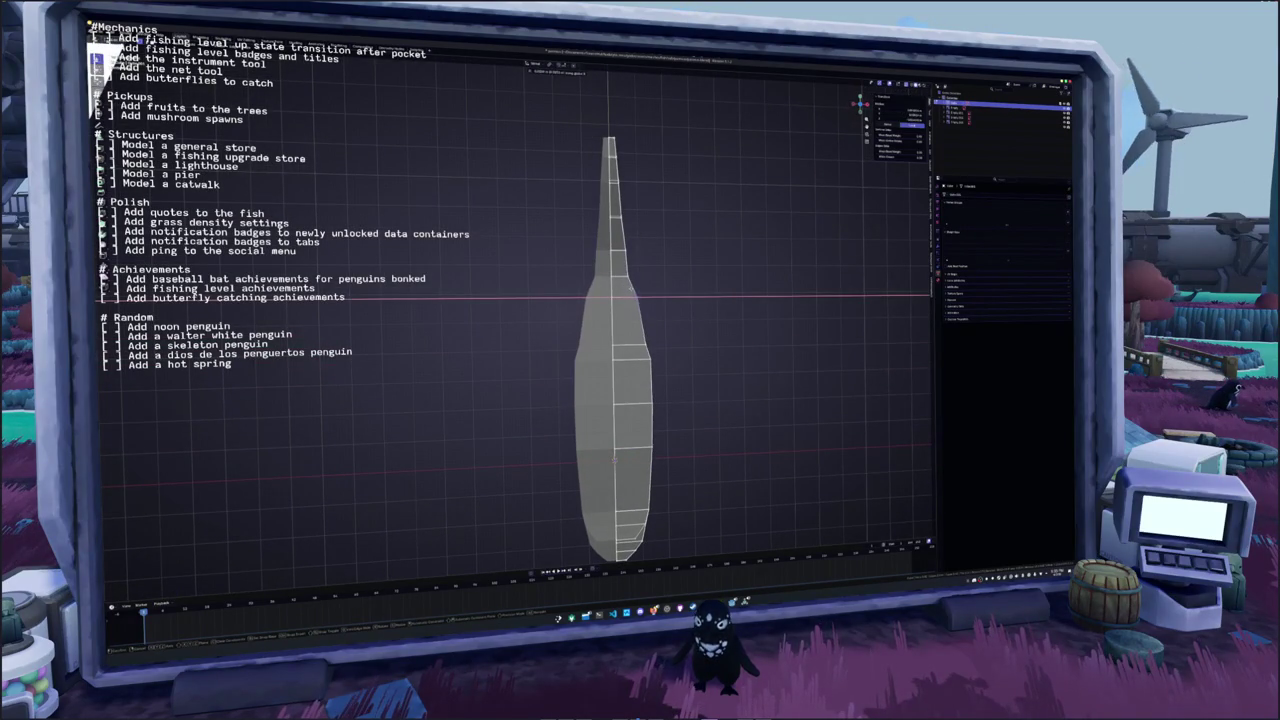
key("Escape")
key("g")
key("x")
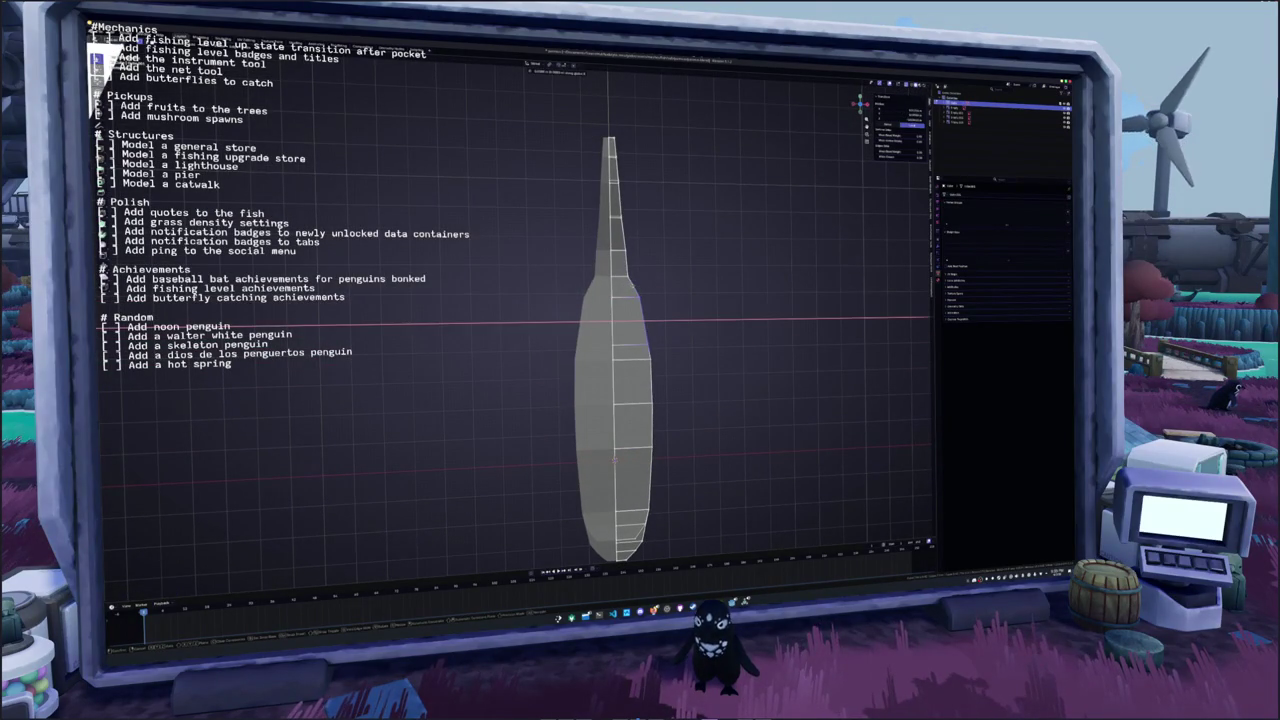
key("x")
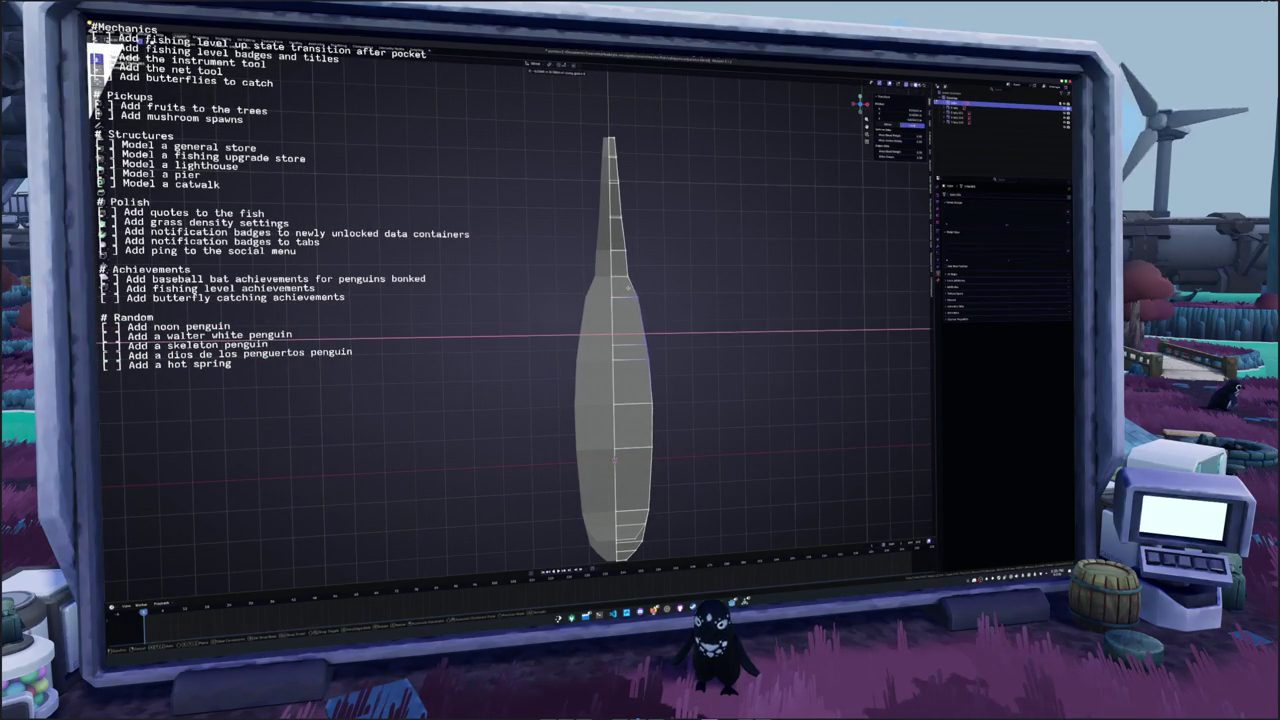
left_click(626, 288)
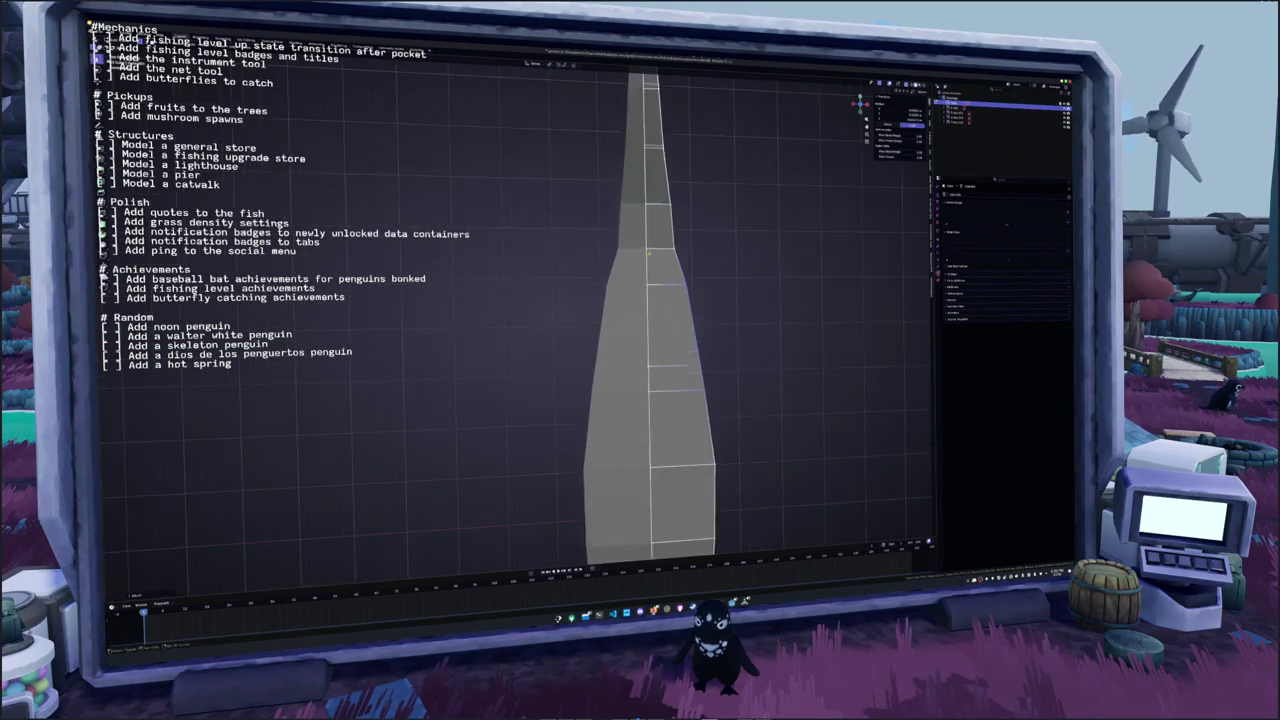
Step: Adjust the neck edge loops along X beneath the thin tip
scroll(626, 288, "up", 3)
key("g")
key("x")
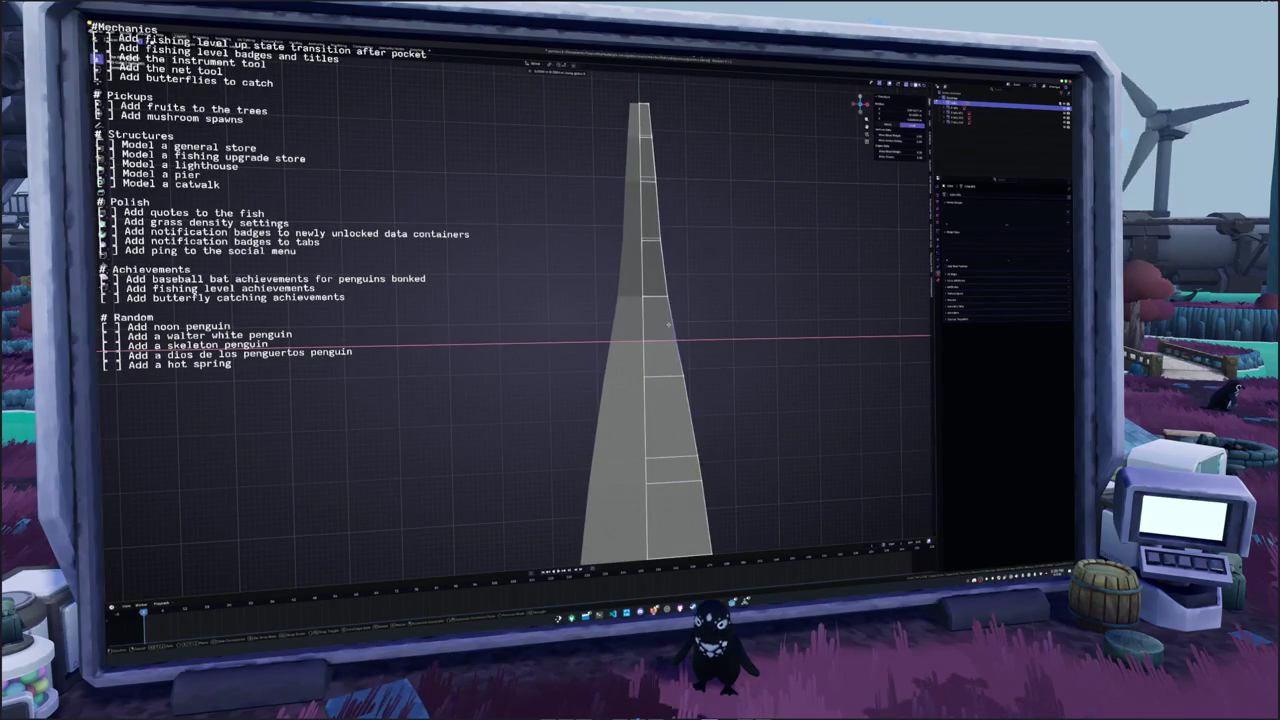
left_click(668, 325)
scroll(656, 403, "down", 2)
key("g")
key("x")
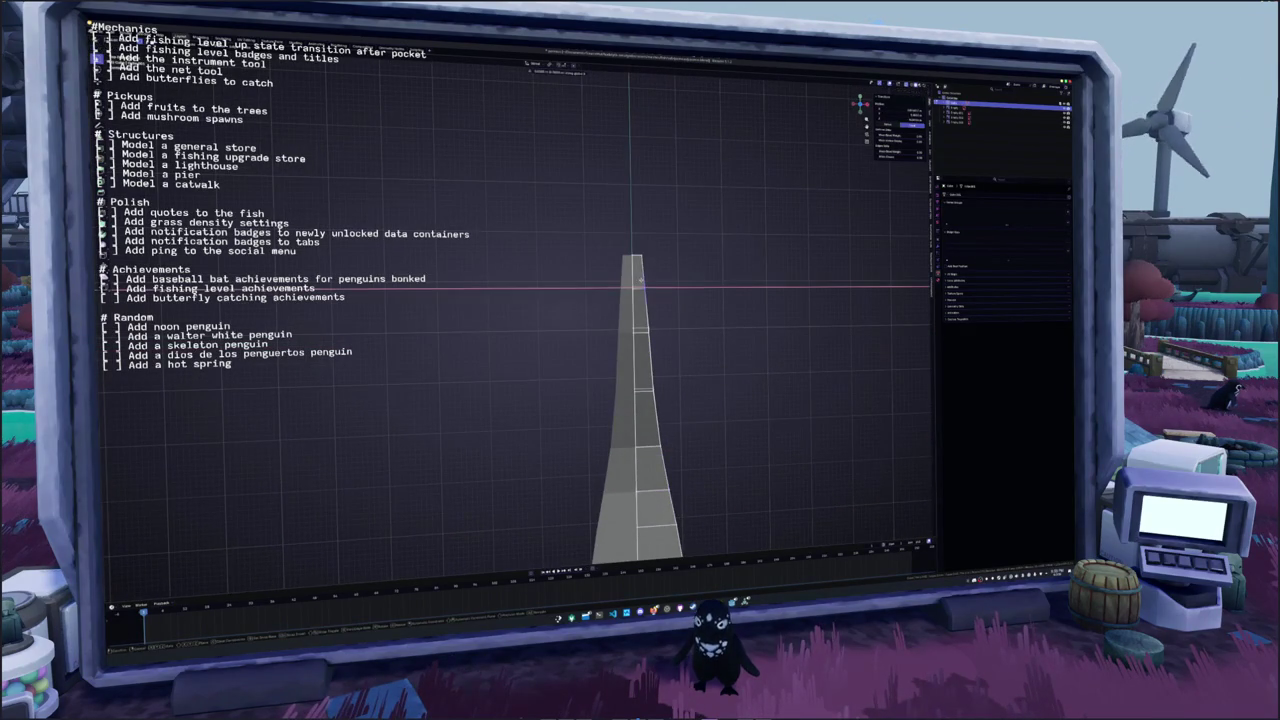
left_click(638, 289)
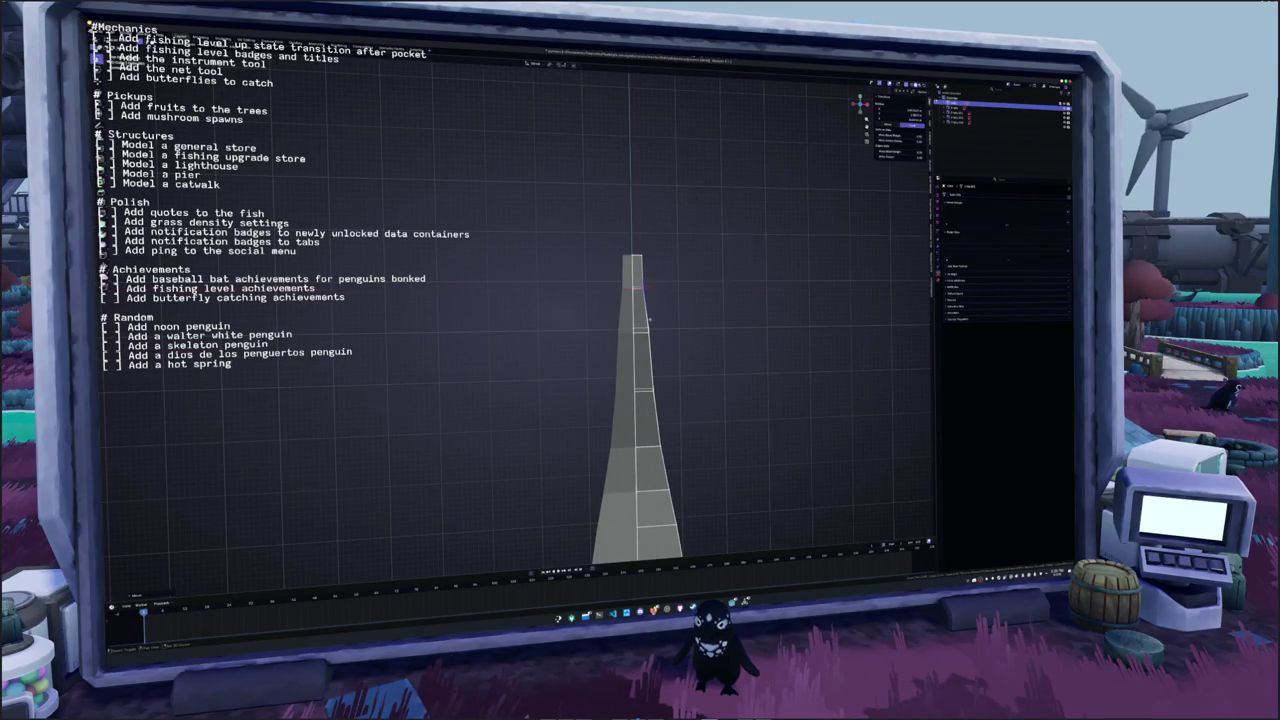
left_click(641, 323)
key("g")
key("x")
left_click(639, 327)
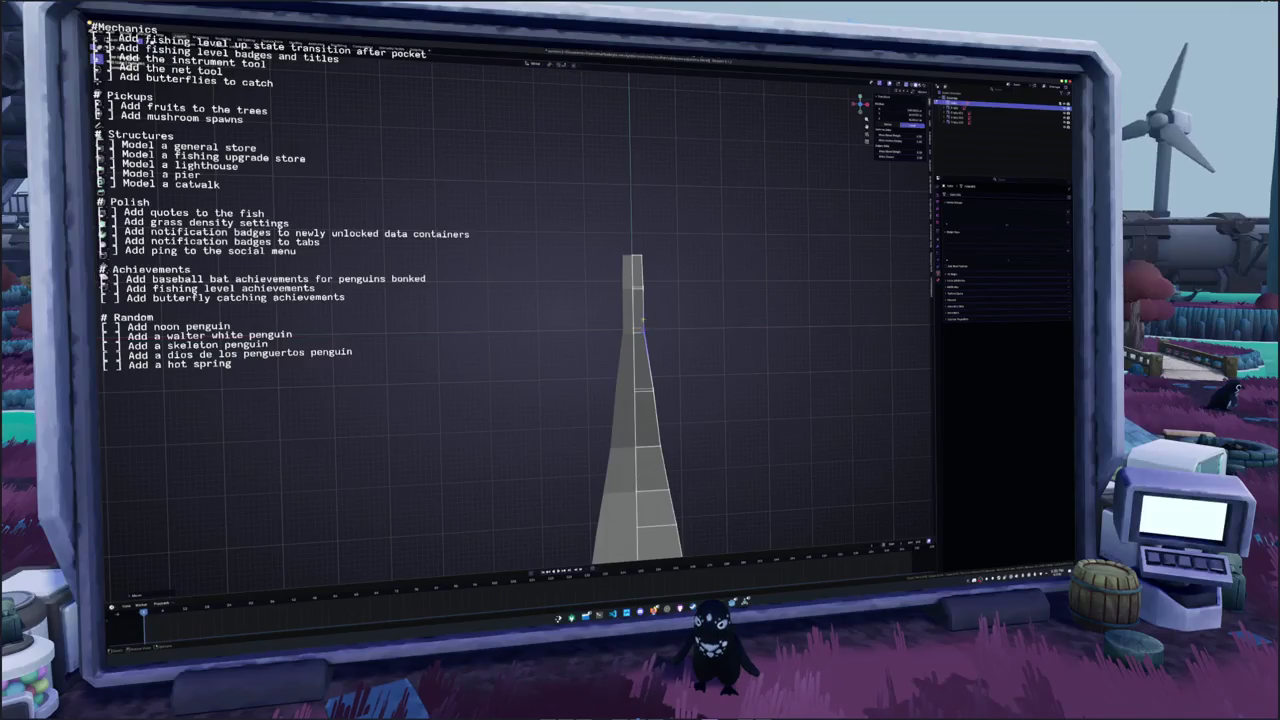
Step: Pinch the end vertices into a sharp point and narrow the adjacent rings along X
key("g")
key("x")
left_click(645, 290)
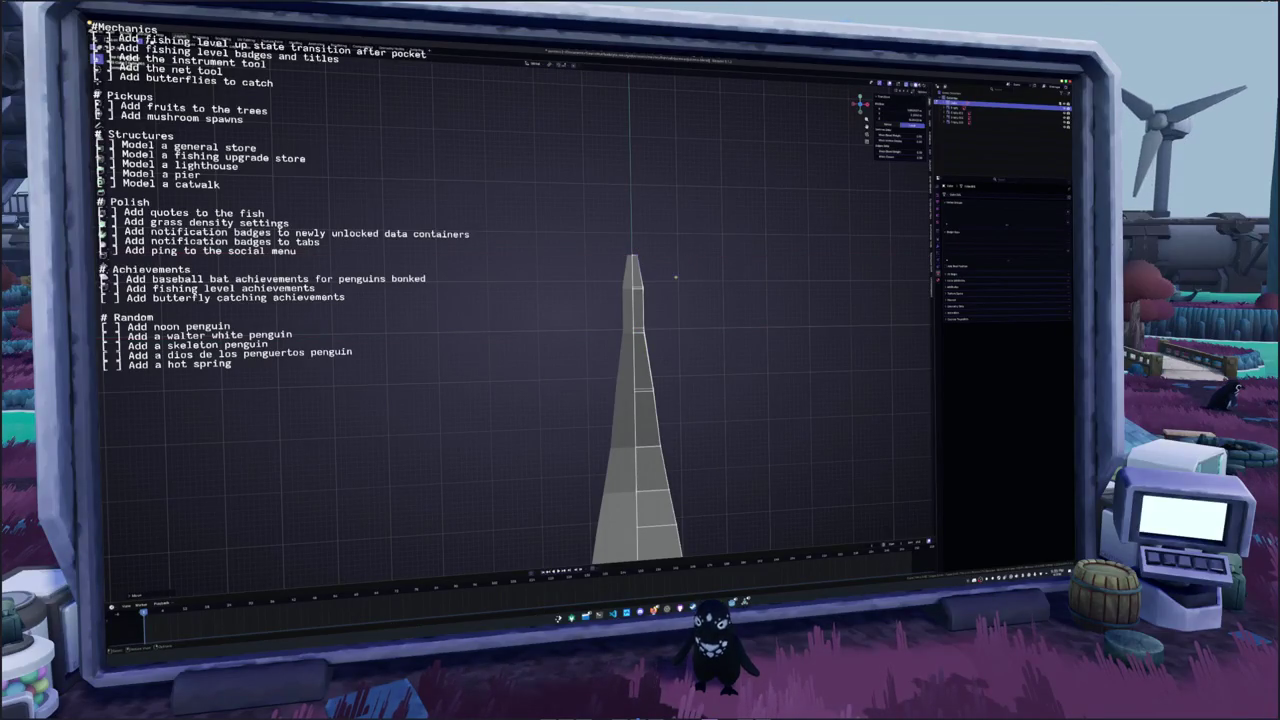
key("g")
key("x")
left_click(650, 300)
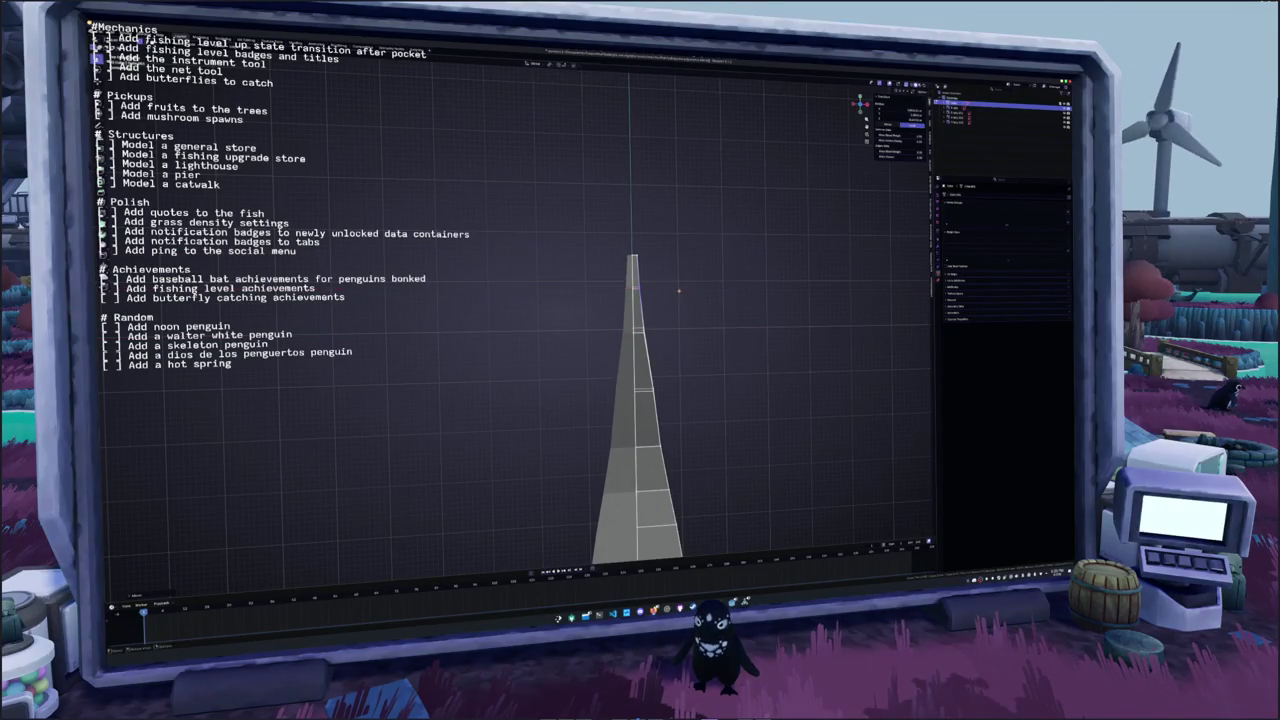
key("g")
key("x")
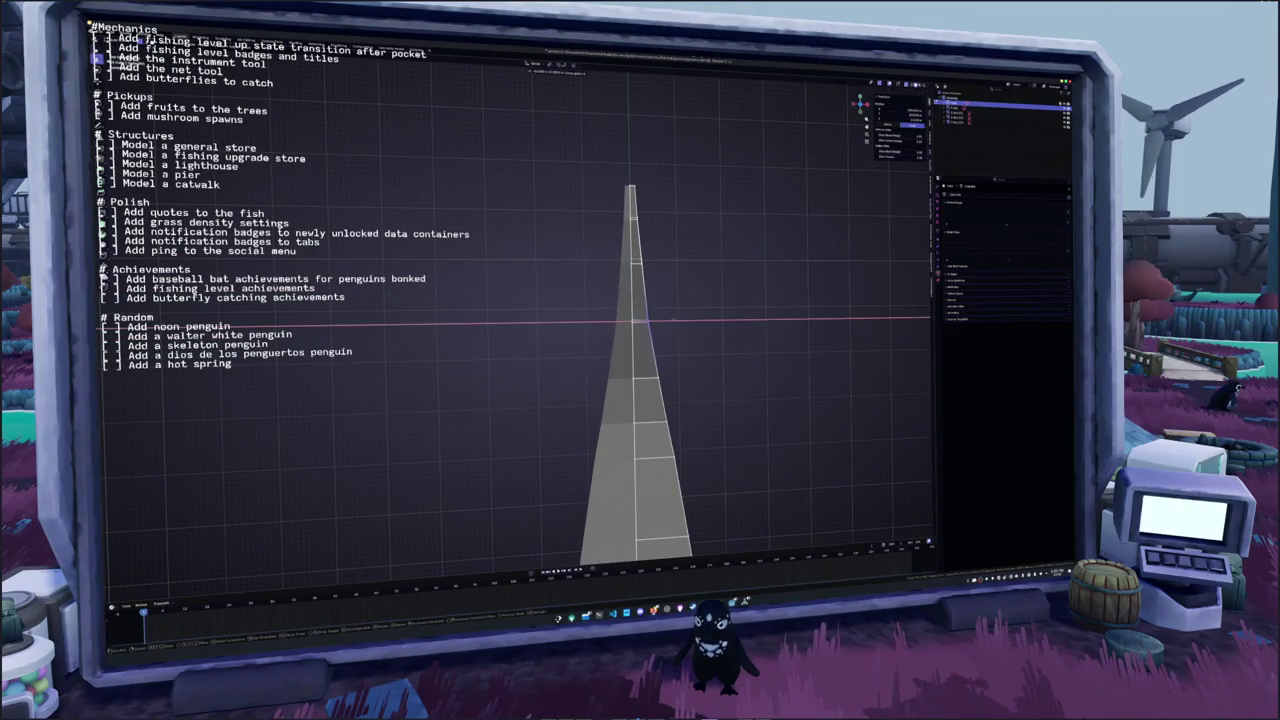
left_click(669, 322)
key("g")
key("x")
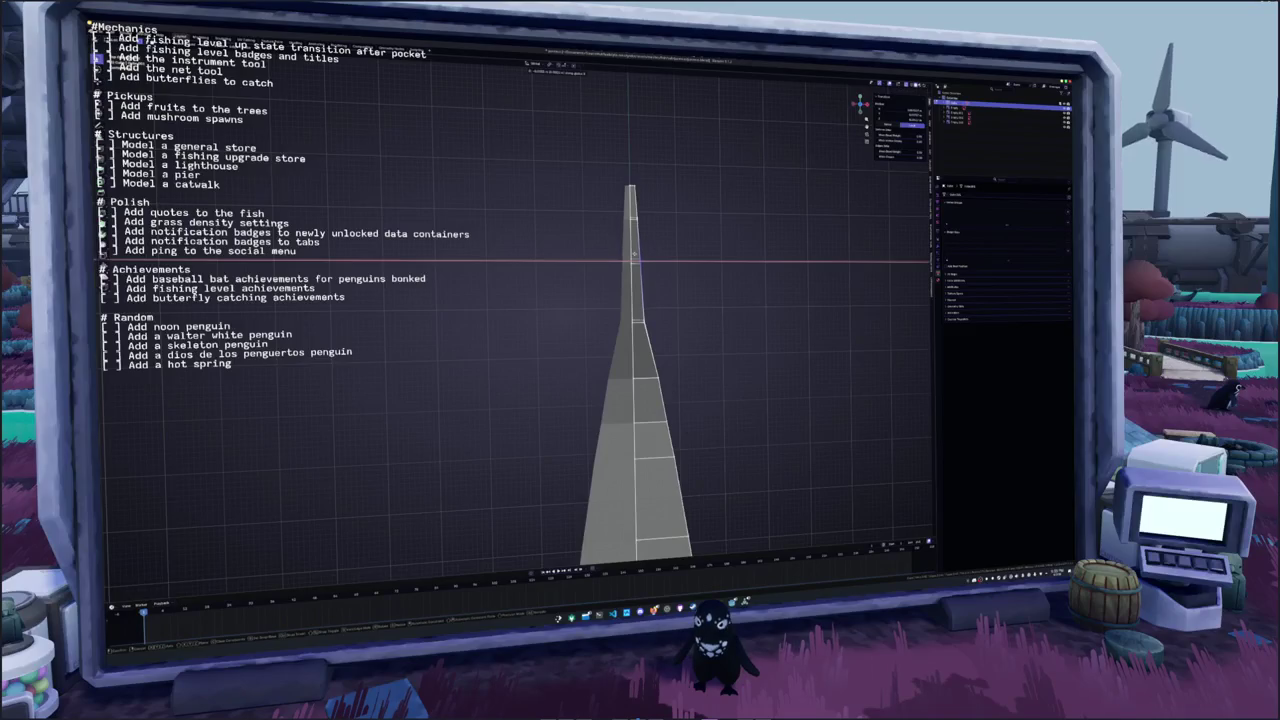
left_click(650, 262)
Step: Inspect the body in front orthographic view, cancelling one further ring scale
mouse_move(650, 262)
middle_mouse_down()
mouse_move(633, 369)
mouse_move(560, 340)
middle_mouse_up()
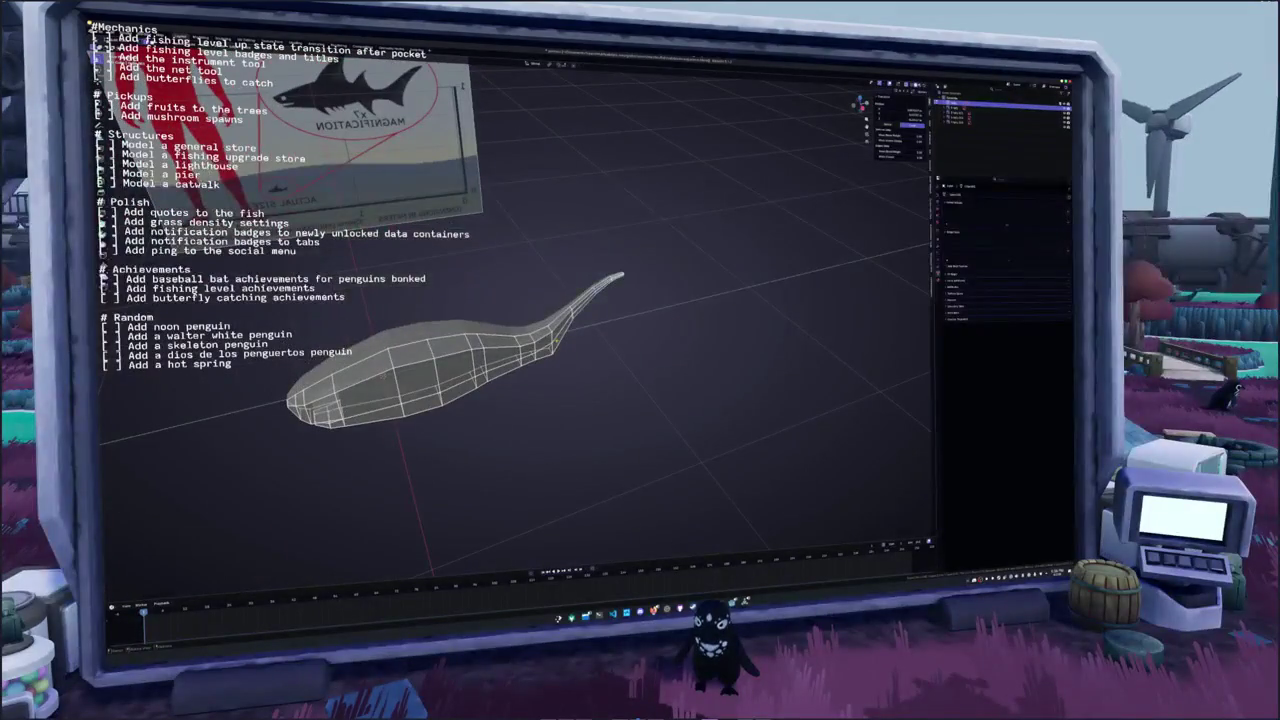
key("KP_1")
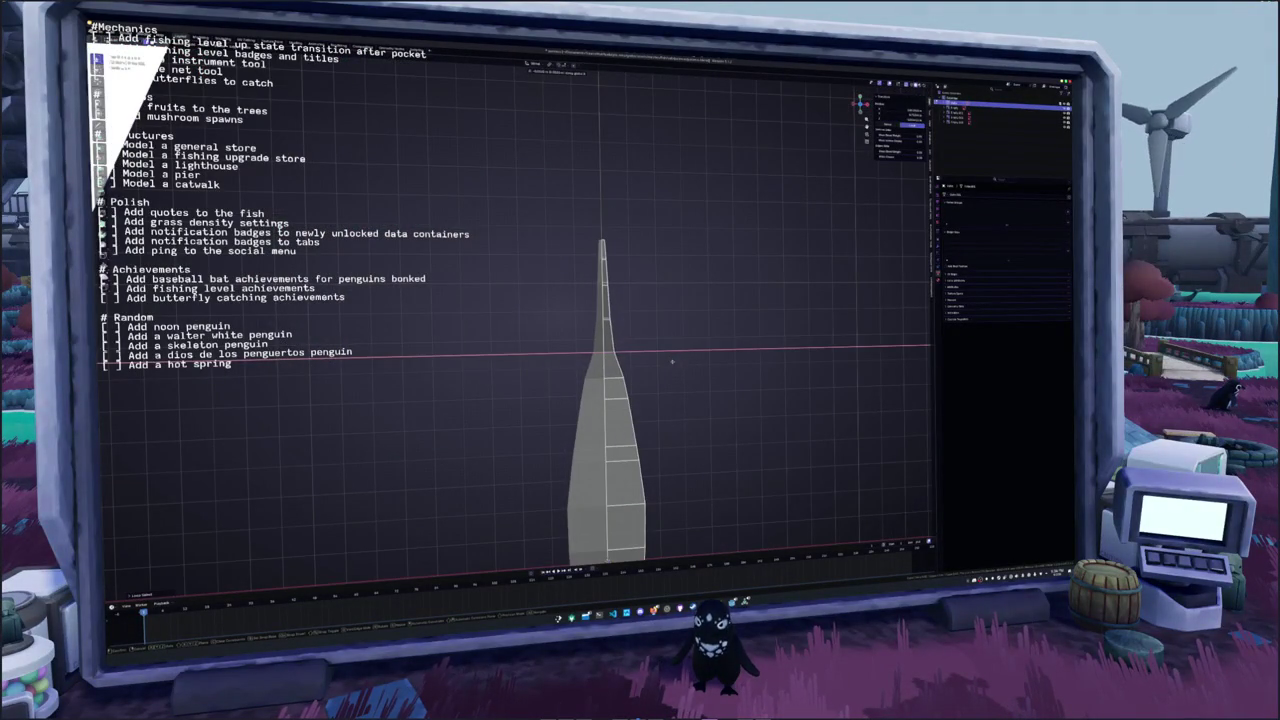
middle_click_drag(672, 361, 623, 297)
scroll(623, 297, "up", 3)
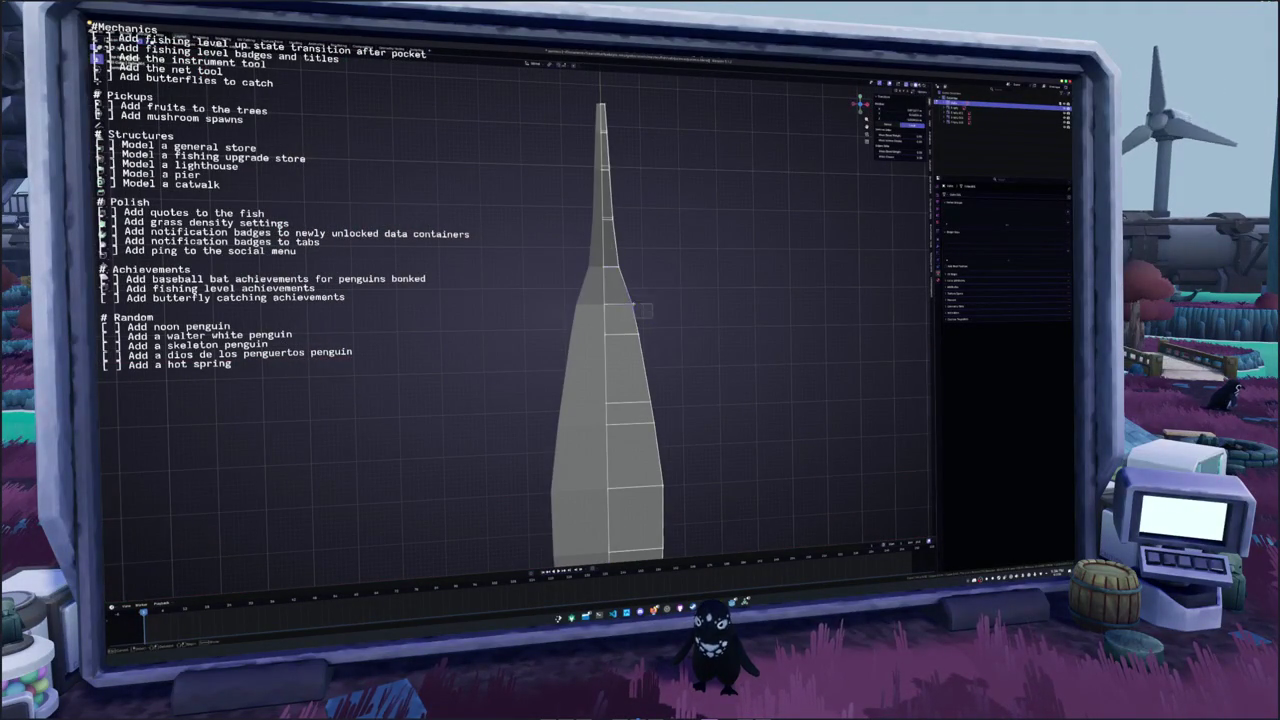
key("g")
key("x")
key("Escape")
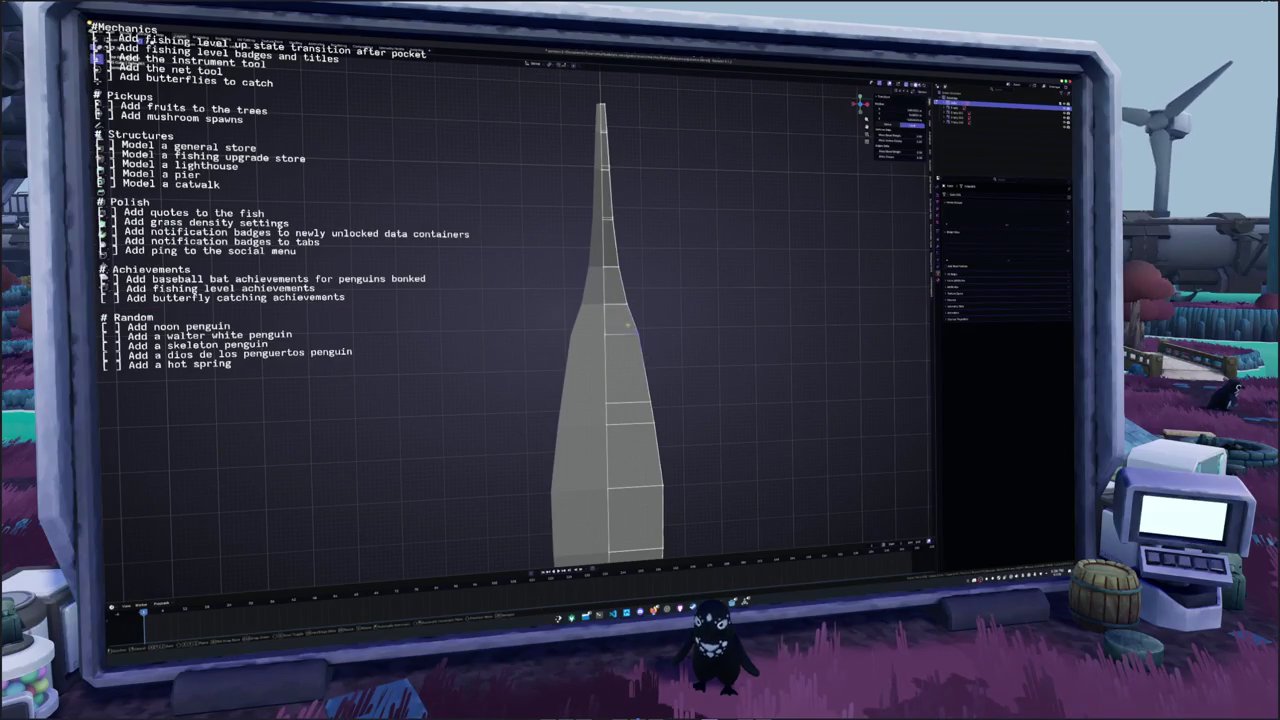
Step: Scale the selected edge ring along X to widen the middle of the body
key("s")
key("x")
key("x")
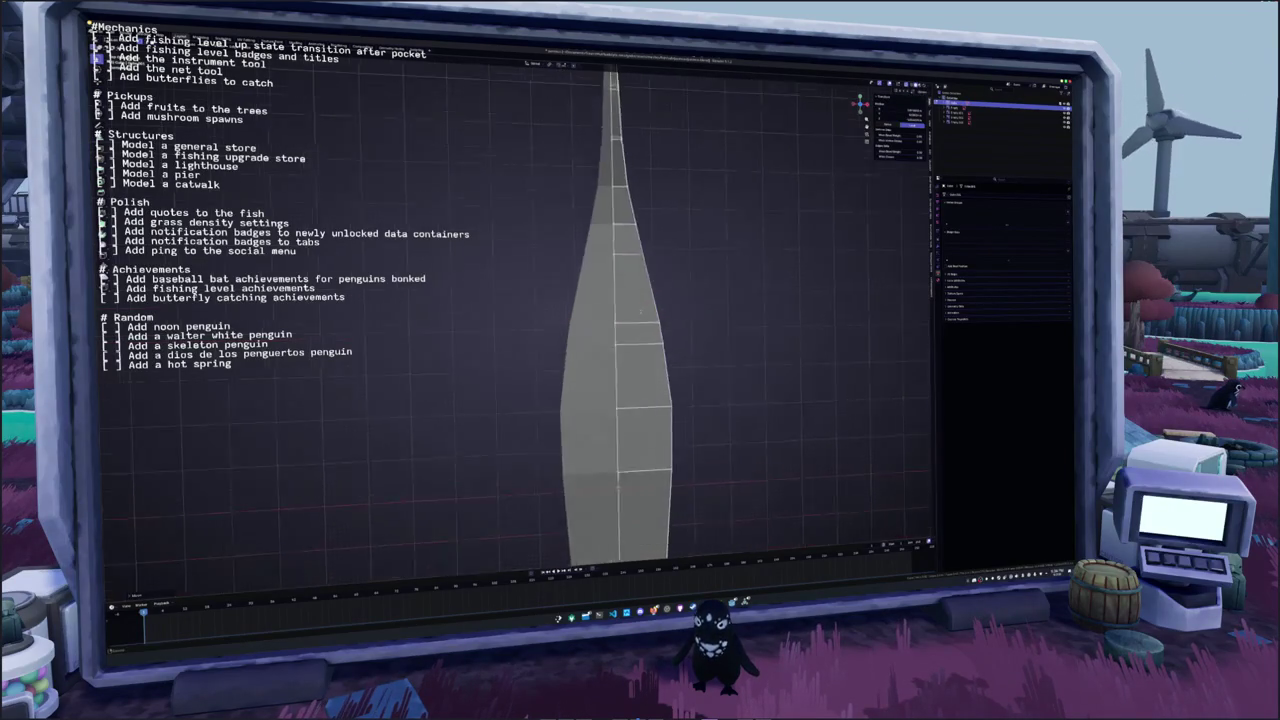
key("x")
left_click(661, 266)
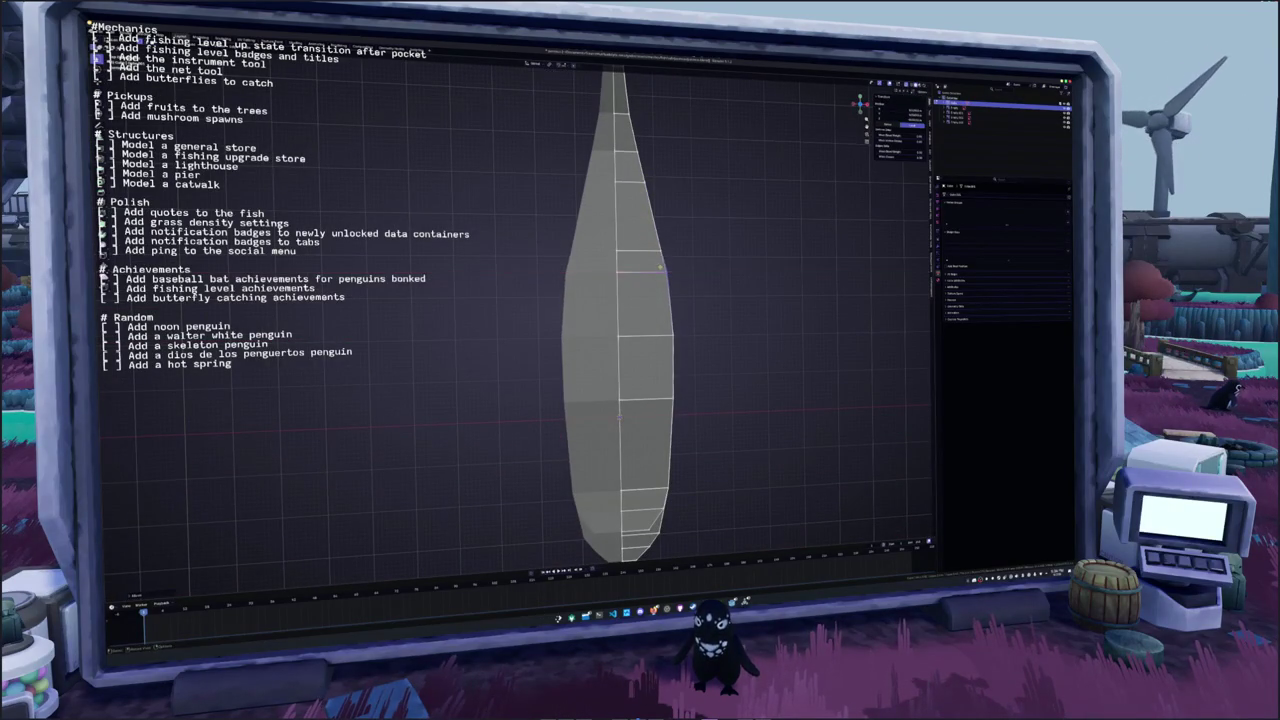
Step: Box-select the right half of the body and scale it slightly narrower along X
left_click(658, 326, "alt")
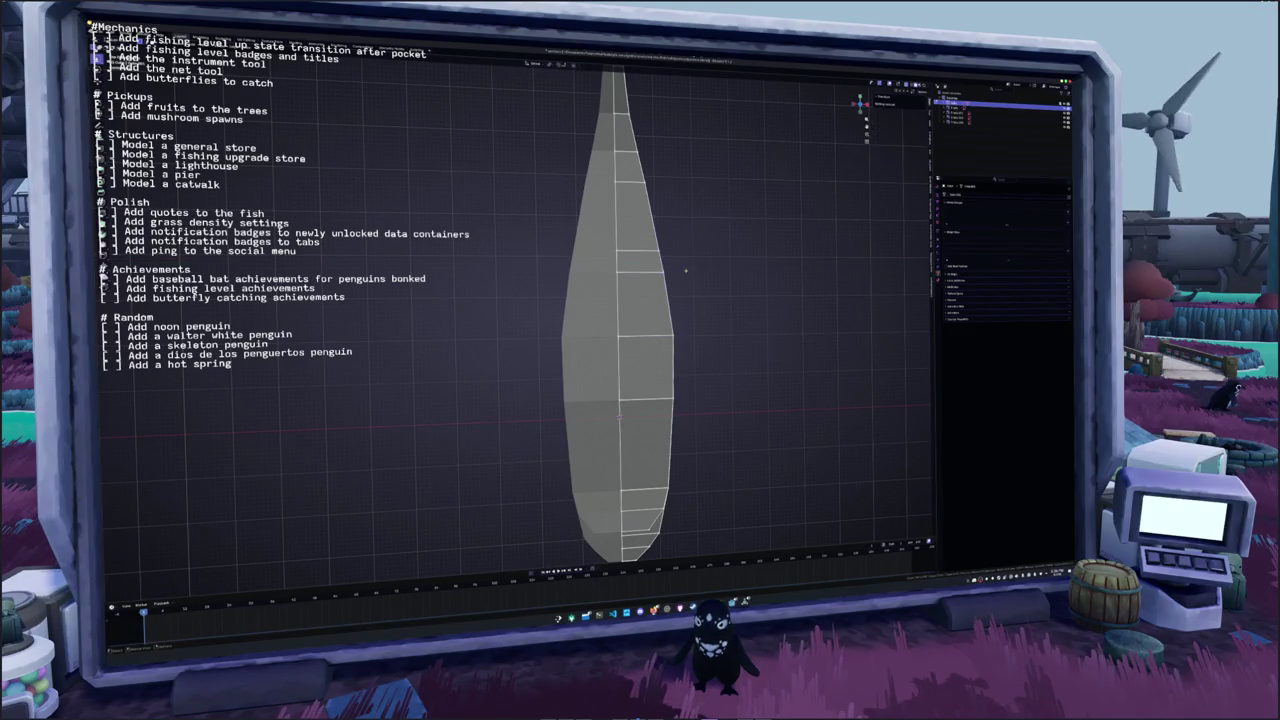
mouse_move(677, 277)
middle_mouse_down()
mouse_move(595, 330)
mouse_move(632, 296)
mouse_move(624, 327)
mouse_move(630, 213)
middle_mouse_up()
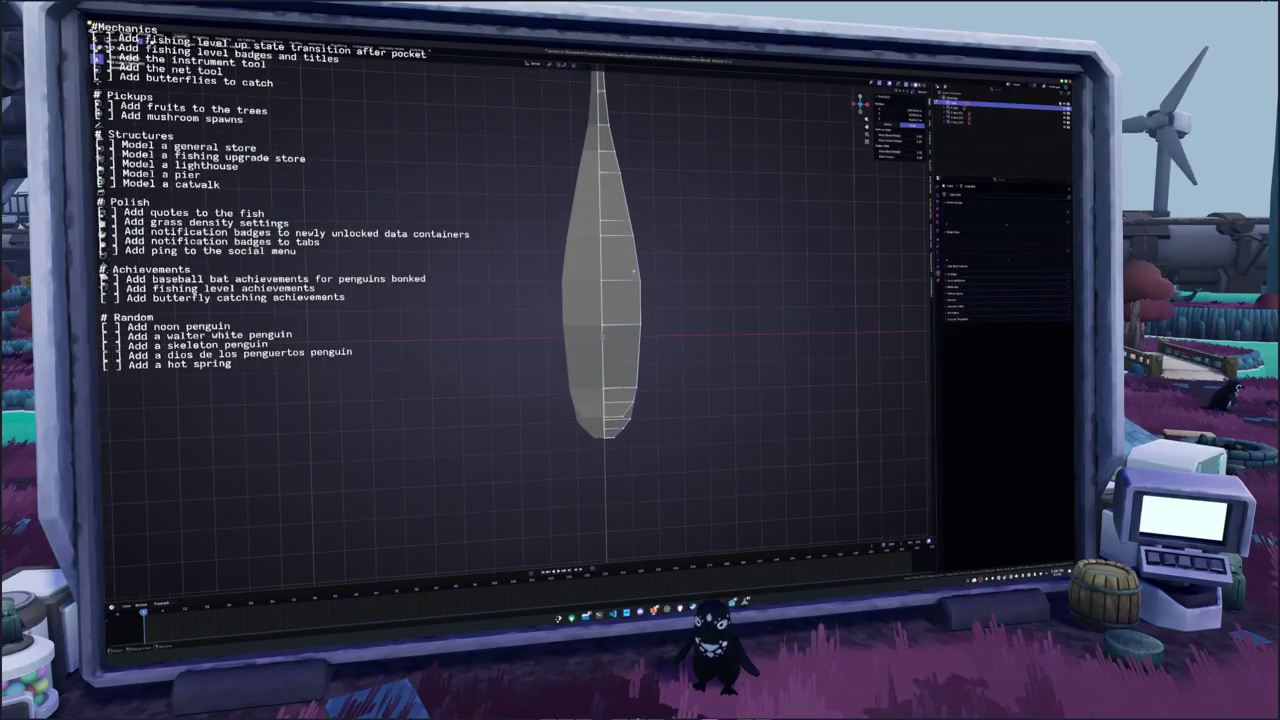
left_click(641, 147)
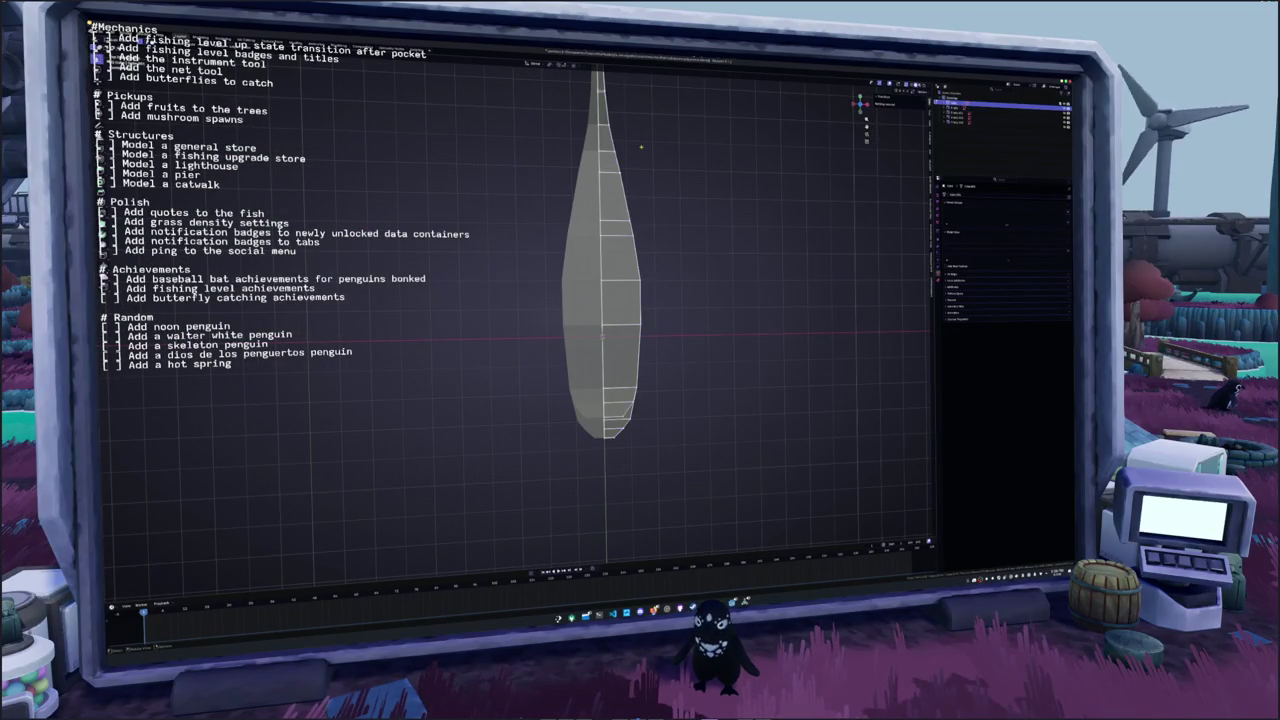
left_click_drag(608, 142, 676, 508)
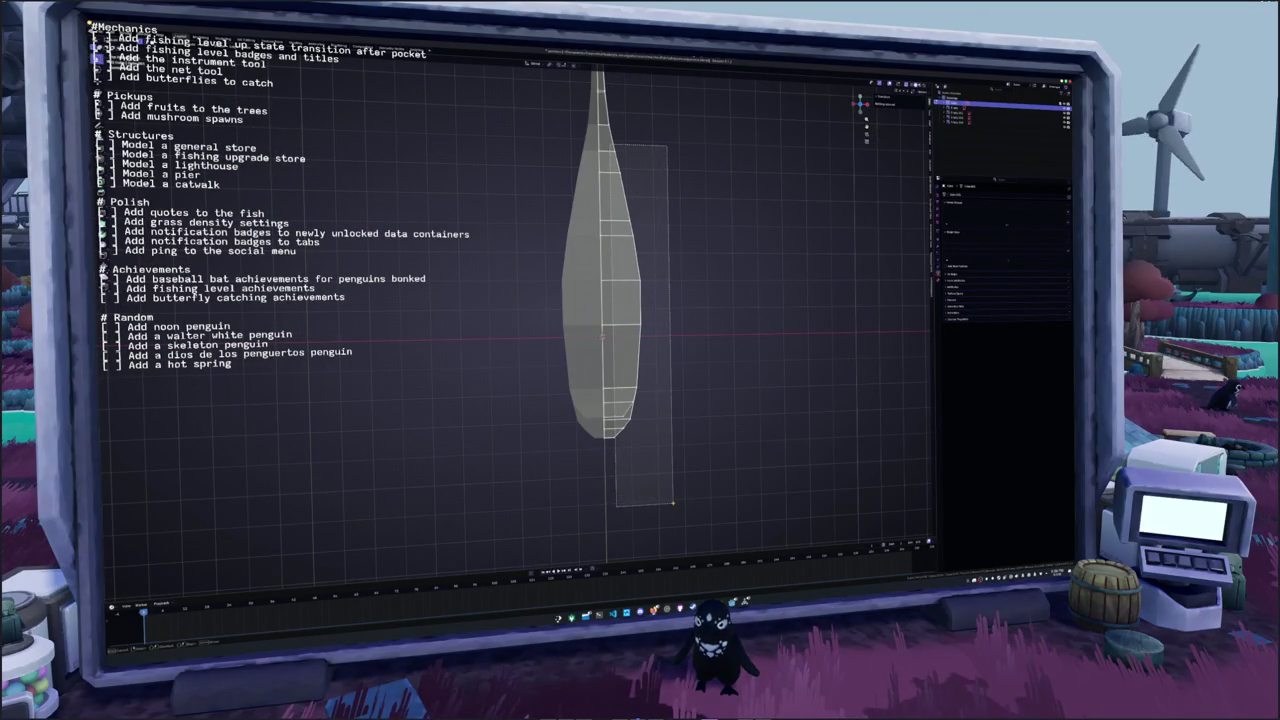
key("s")
key("x")
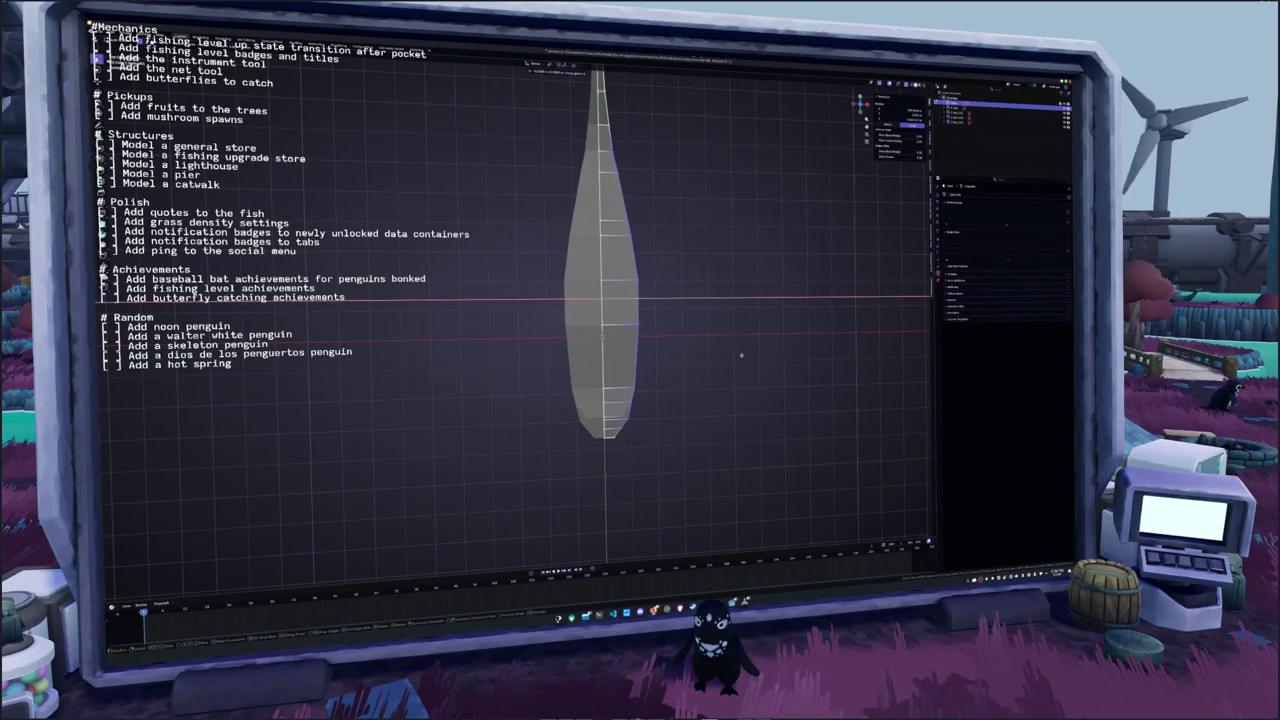
left_click(741, 355)
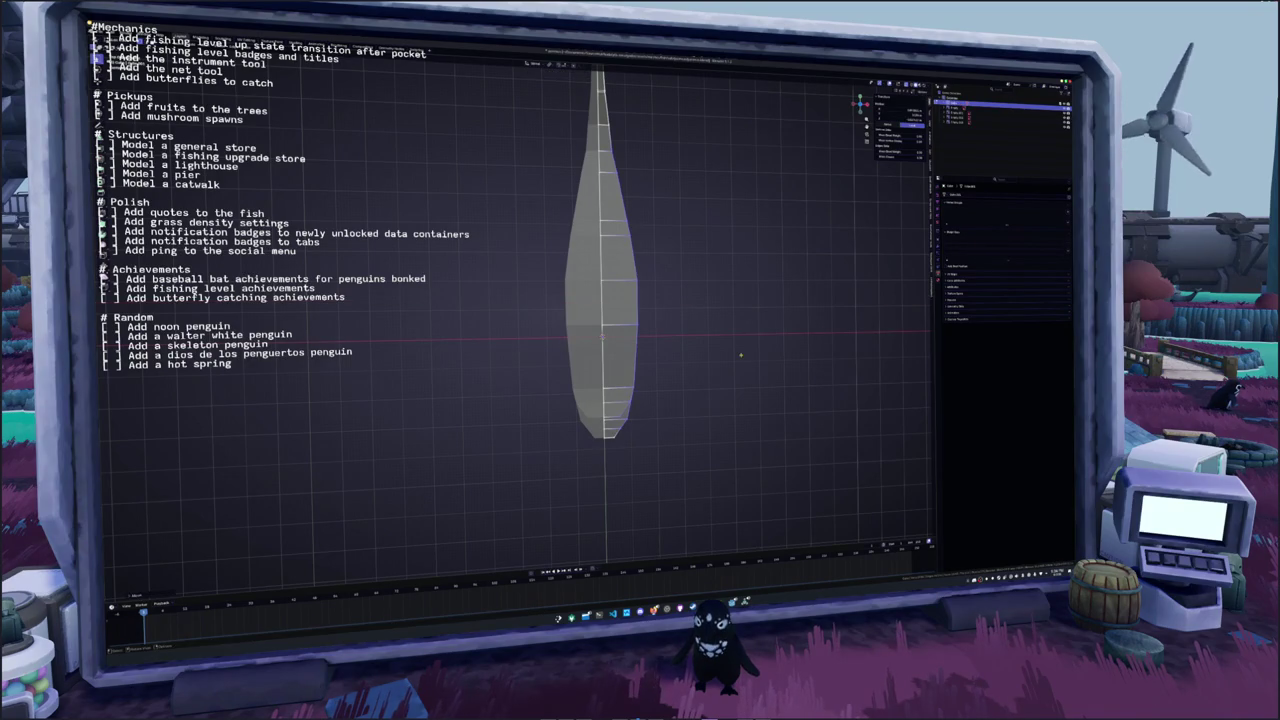
Step: Rescale the selection along X to narrow the body further
middle_click_drag(699, 287, 660, 250)
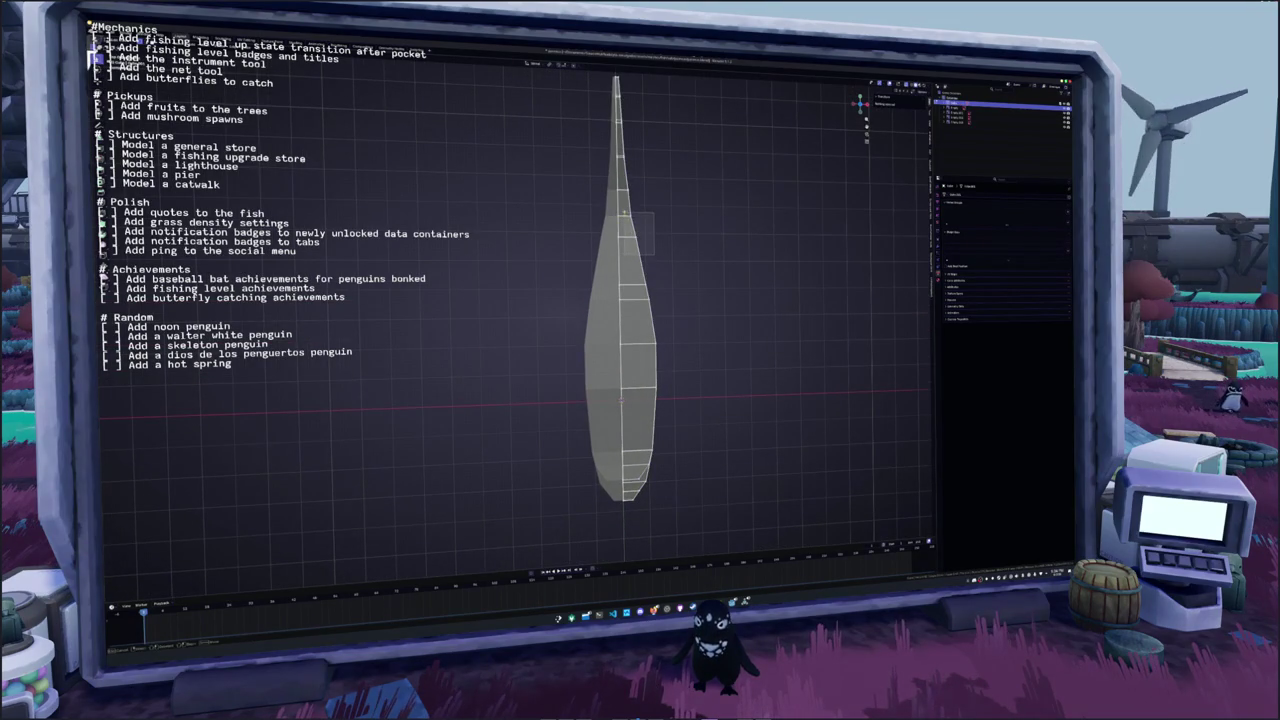
key("s")
key("x")
key("Return")
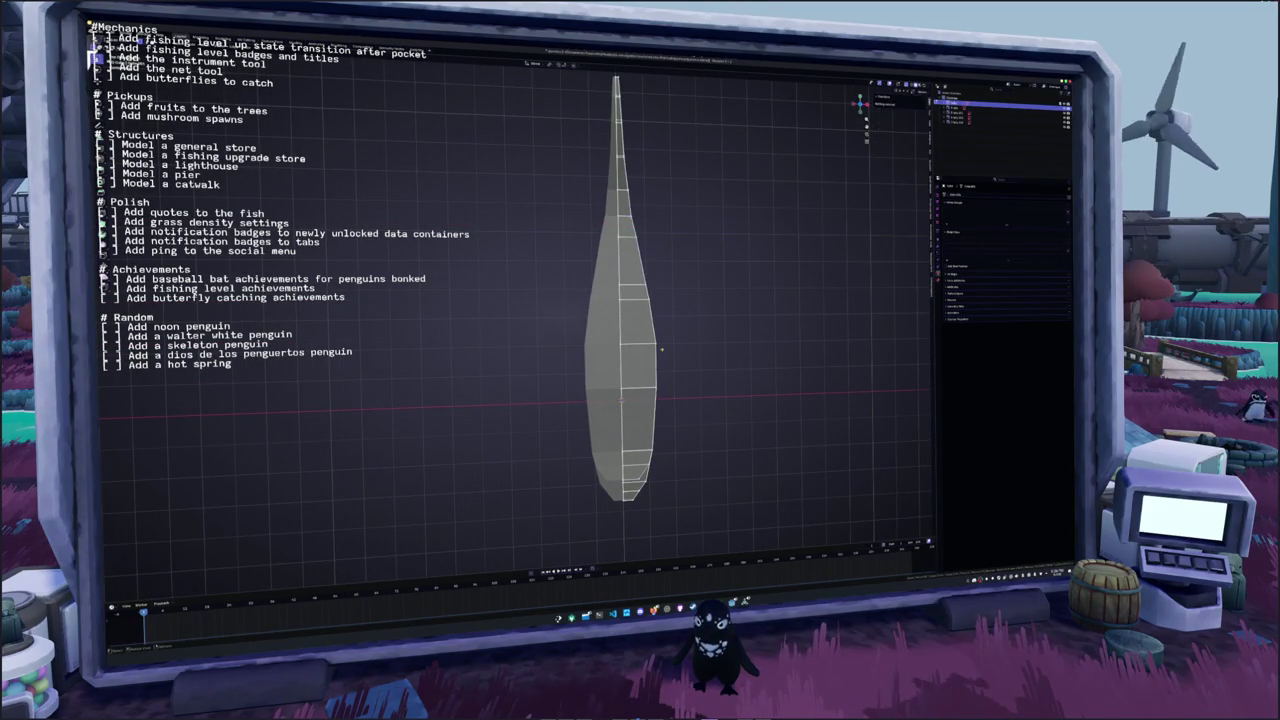
key("s")
key("x")
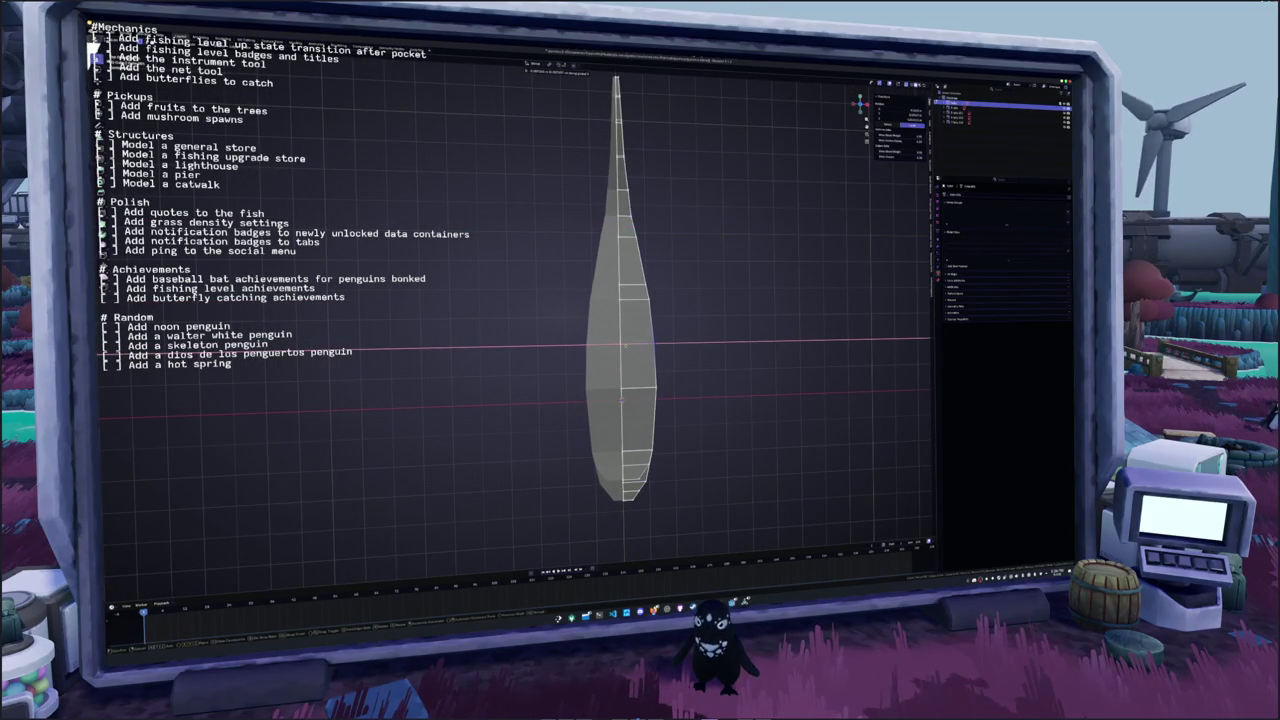
key("Return")
Step: Orbit to a tilted perspective view of the shark body
middle_click_drag(640, 390, 669, 400)
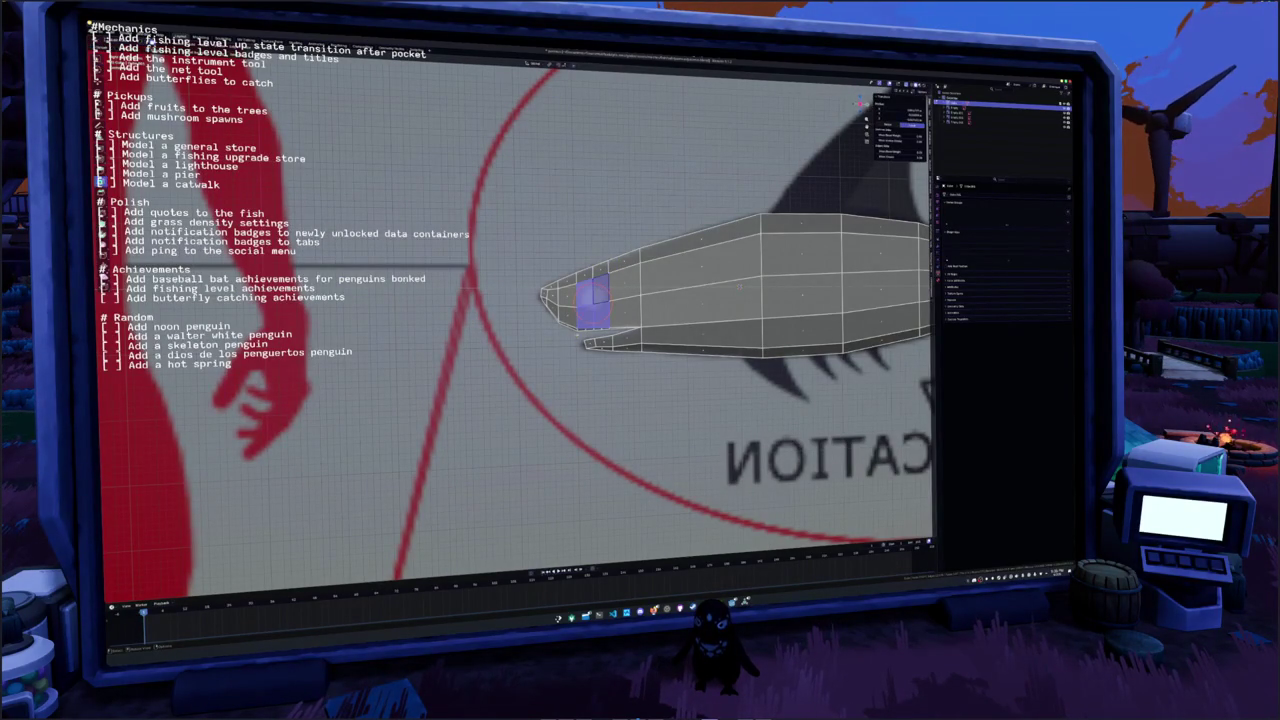
Step: Mark the eye spot on the head, bevel it into a small ring and fill it with a face
left_click(150, 594)
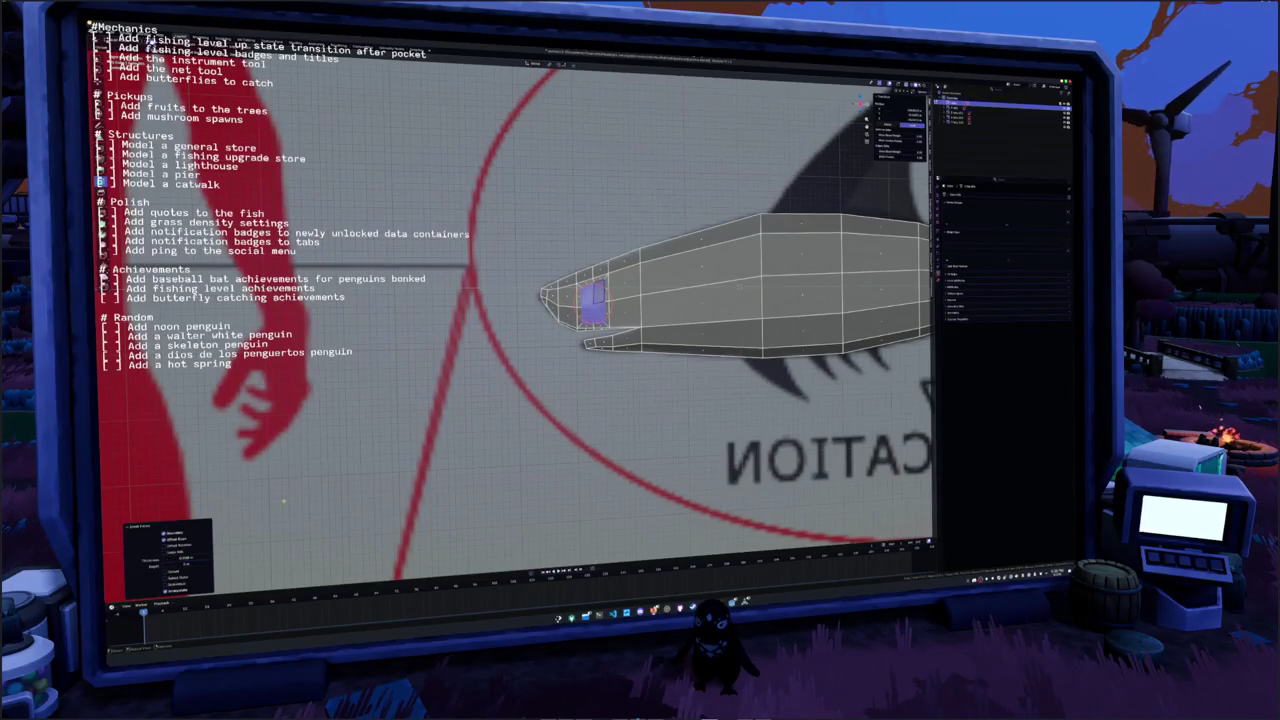
left_click(615, 328, "alt")
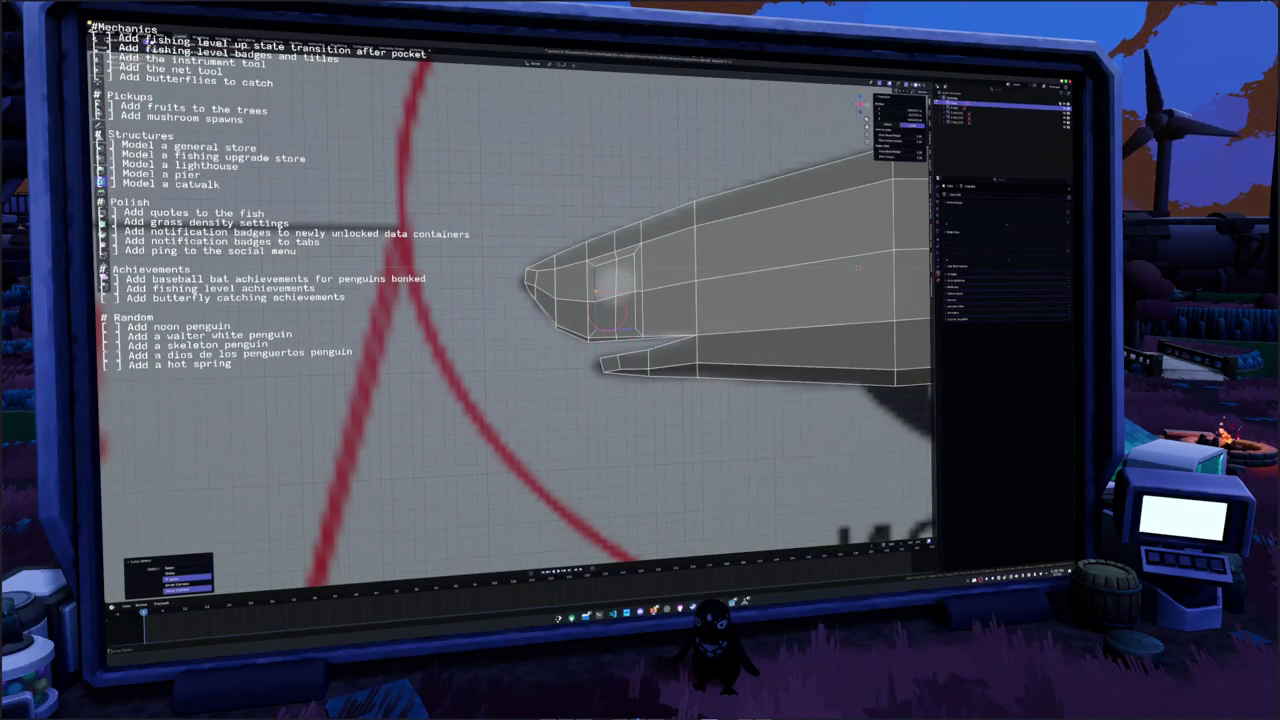
left_click(686, 285)
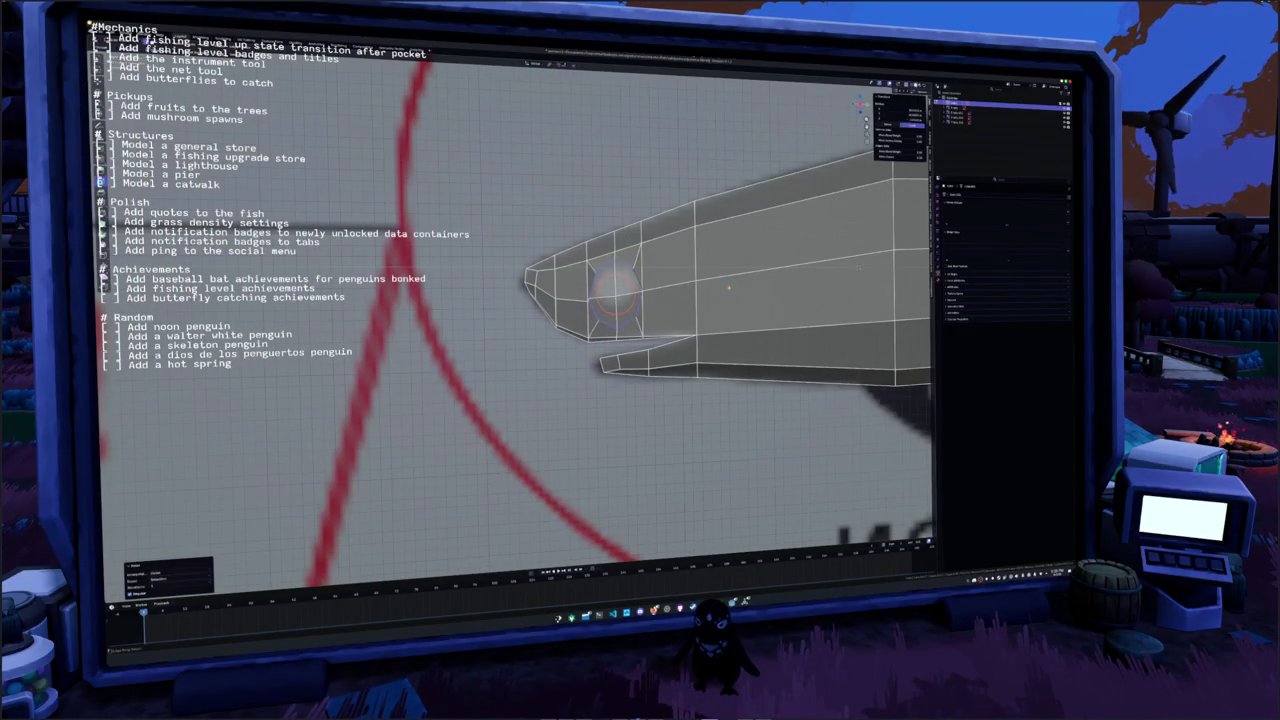
key("s")
left_click(727, 283)
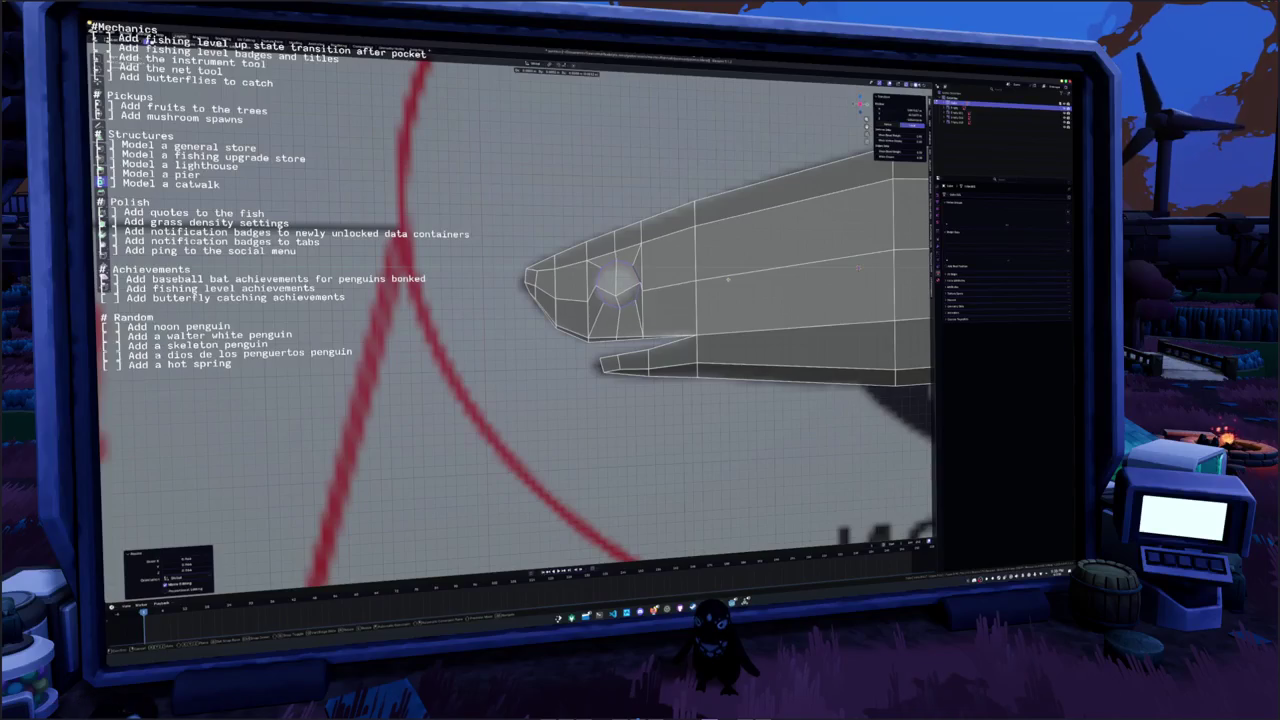
key("ctrl+shift+b")
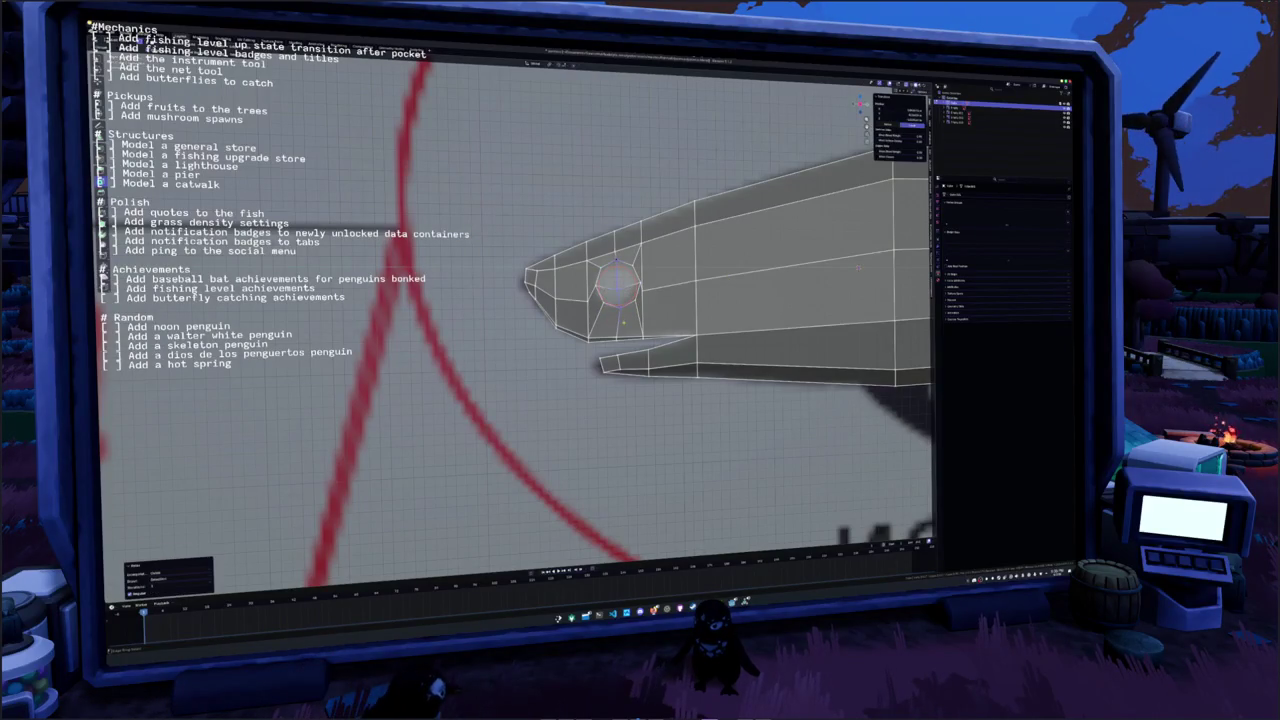
key("f")
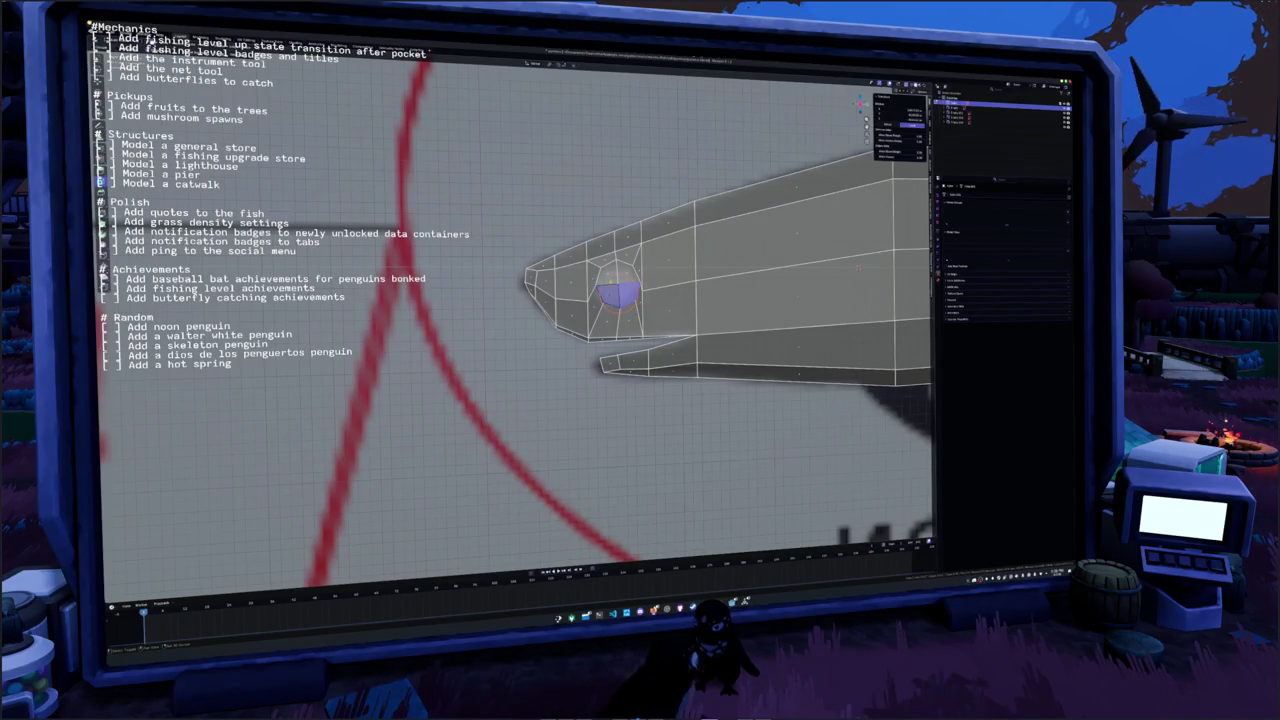
Step: Switch to solid shading and bevel another ring of edges around the eye
middle_click_drag(620, 300, 560, 380)
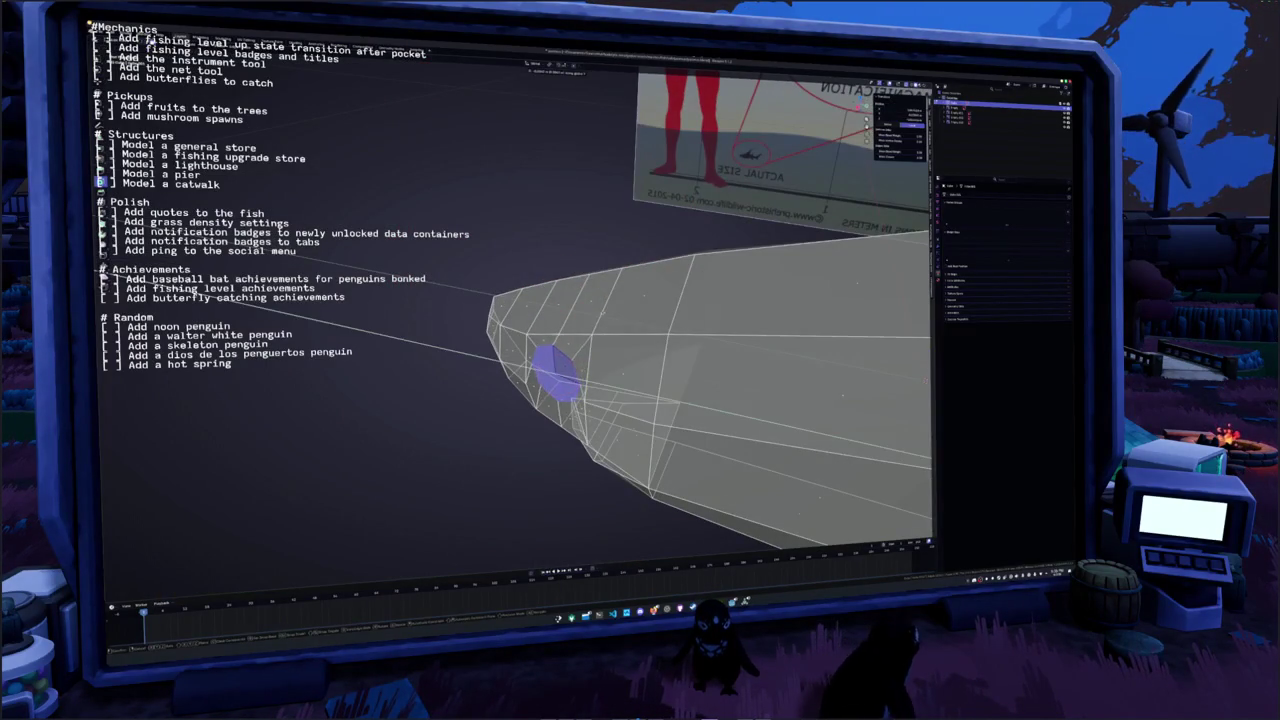
key("alt+z")
mouse_move(620, 350)
middle_mouse_down()
mouse_move(660, 330)
mouse_move(600, 320)
mouse_move(640, 280)
middle_mouse_up()
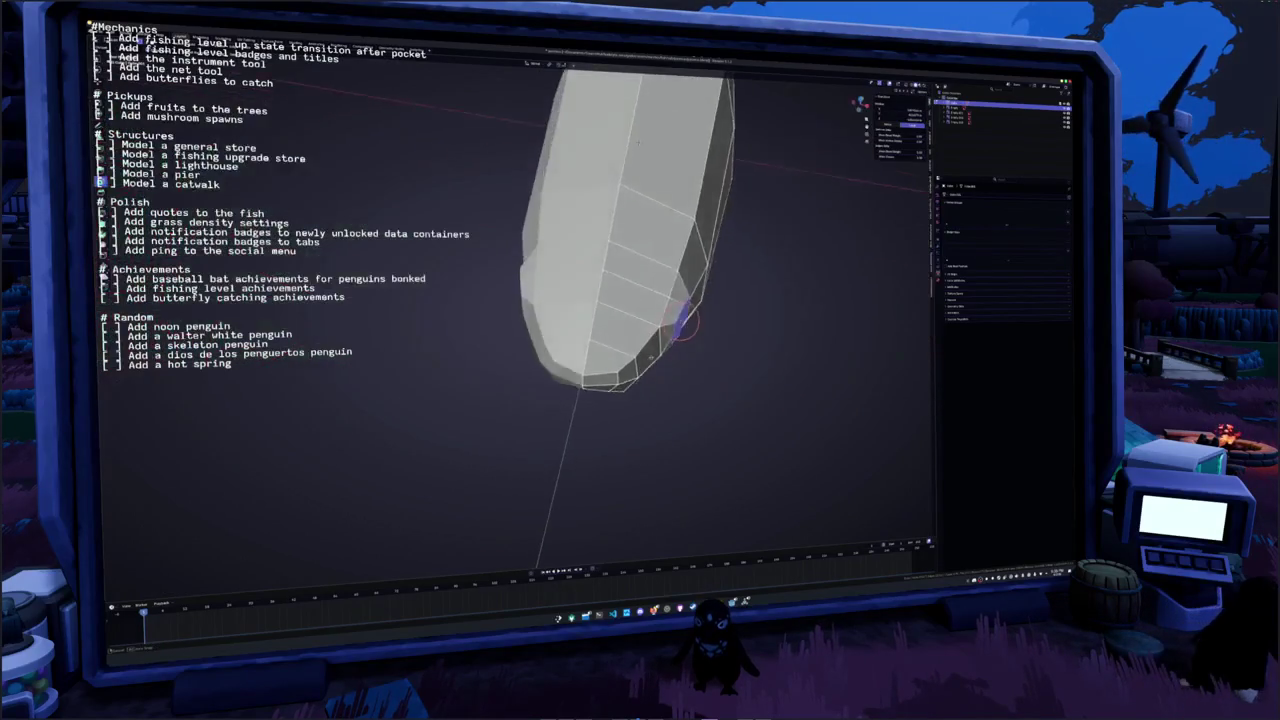
middle_click_drag(677, 323, 595, 330)
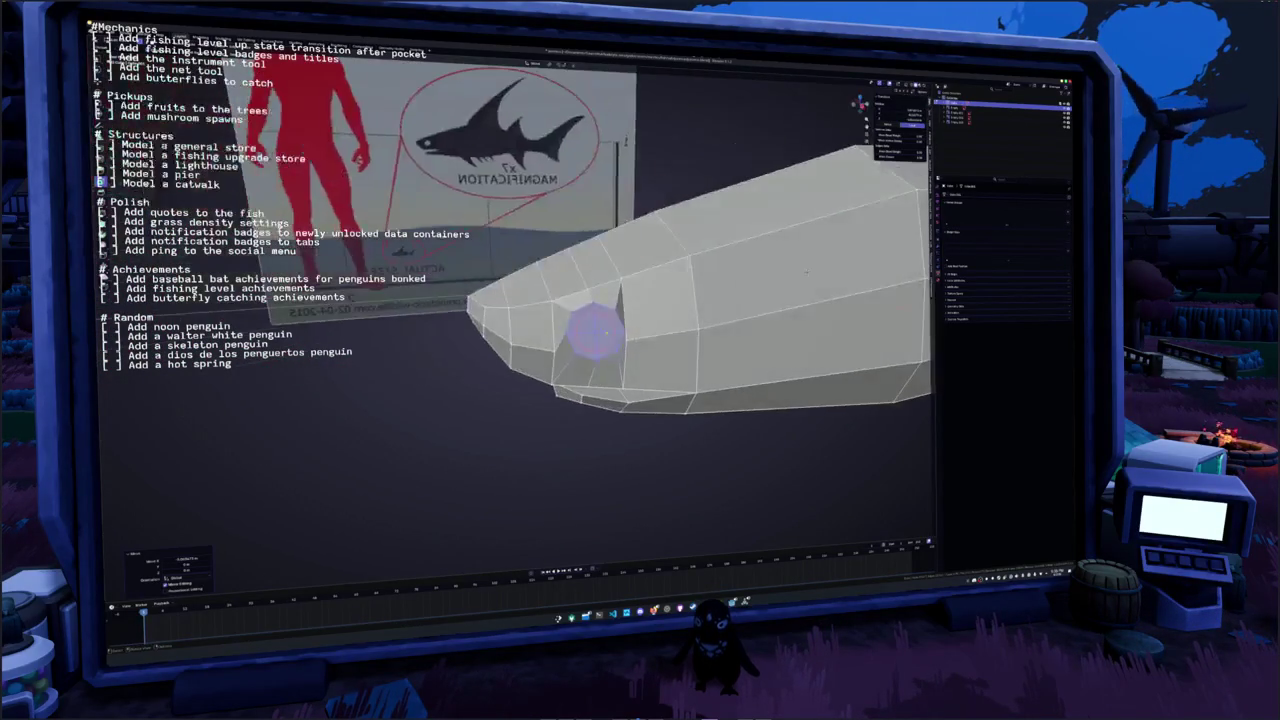
key("ctrl+shift+b")
left_click(641, 328)
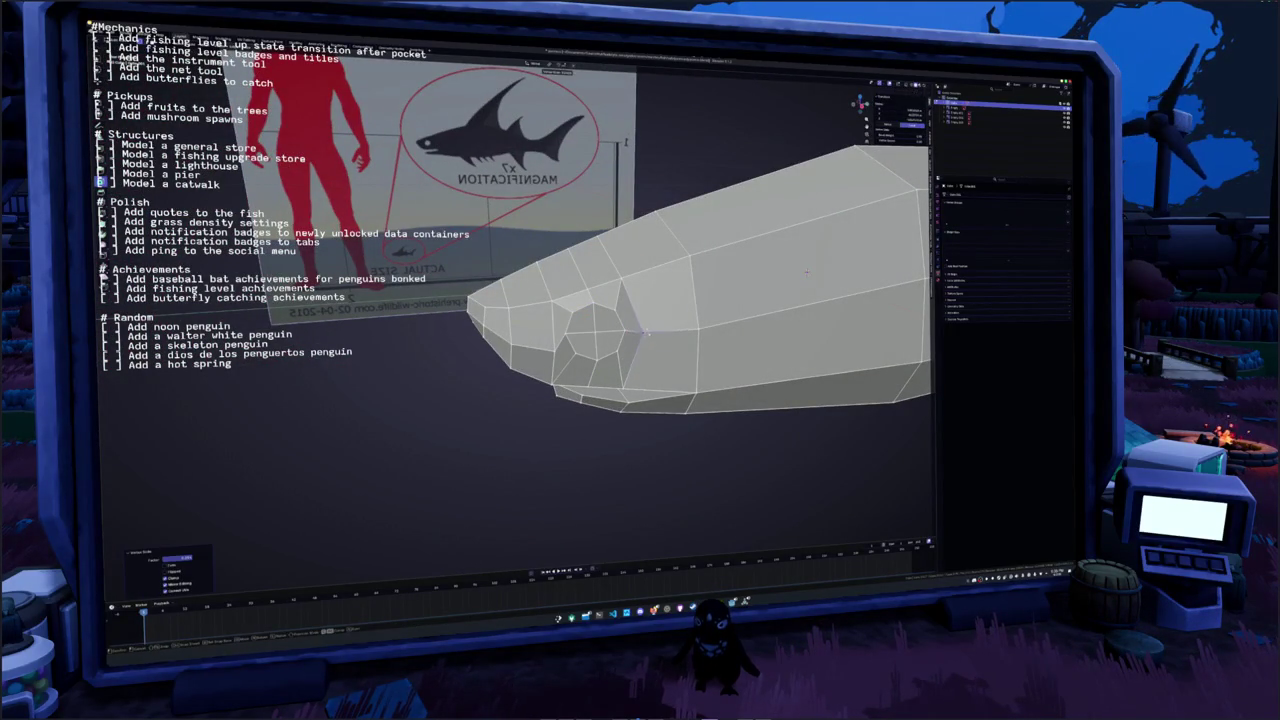
Step: Inset the eye face on the side of the head to form a rim
mouse_move(641, 328)
middle_mouse_down()
mouse_move(636, 340)
mouse_move(586, 334)
middle_mouse_up()
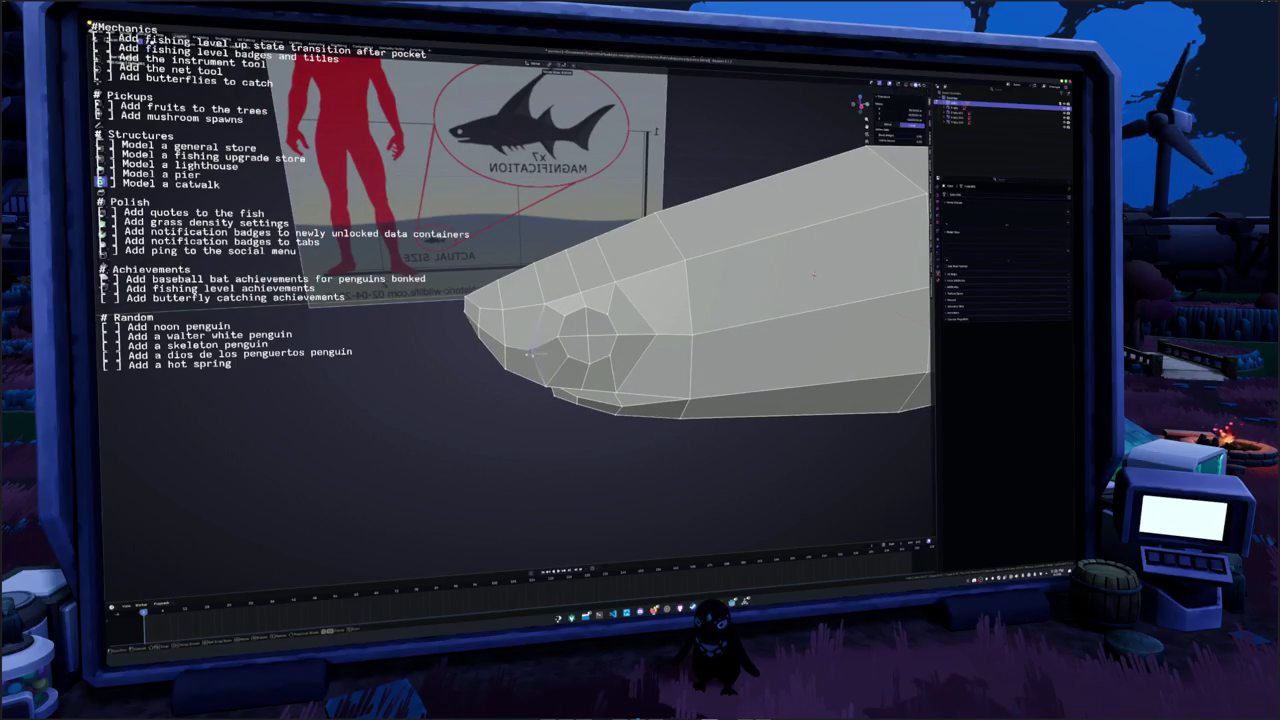
key("Escape")
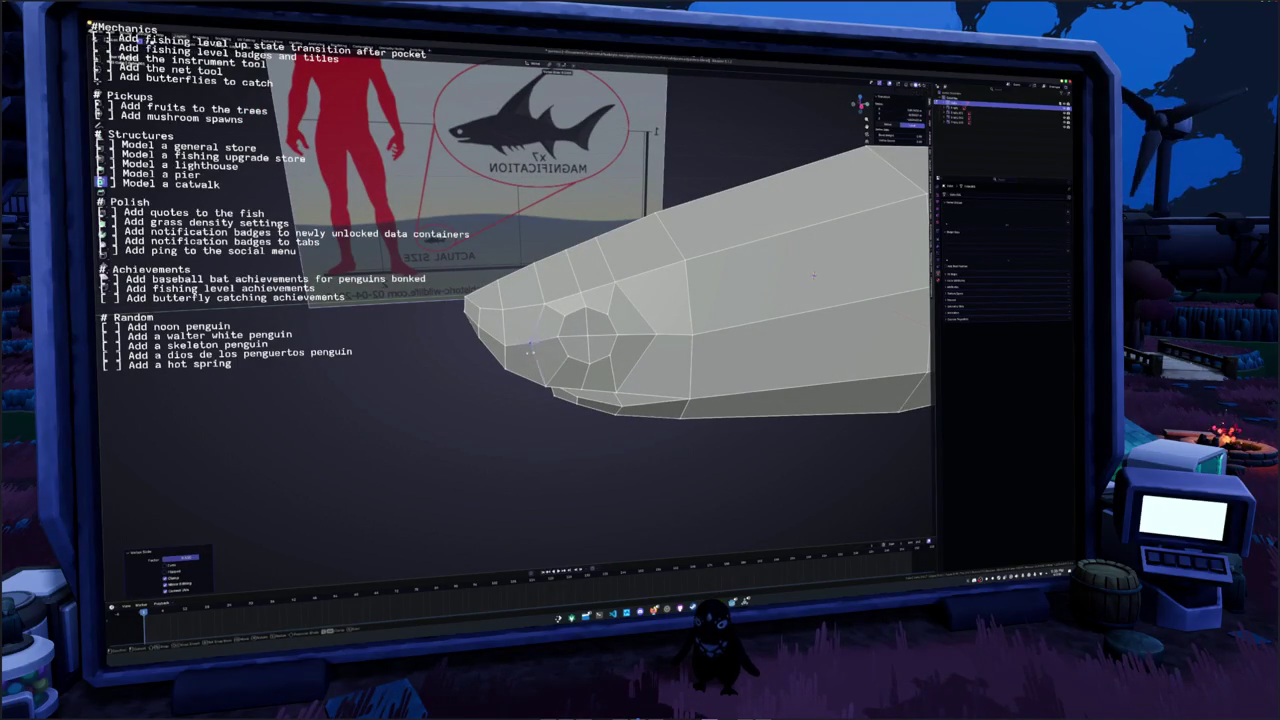
middle_click_drag(533, 350, 605, 300)
left_click(612, 293)
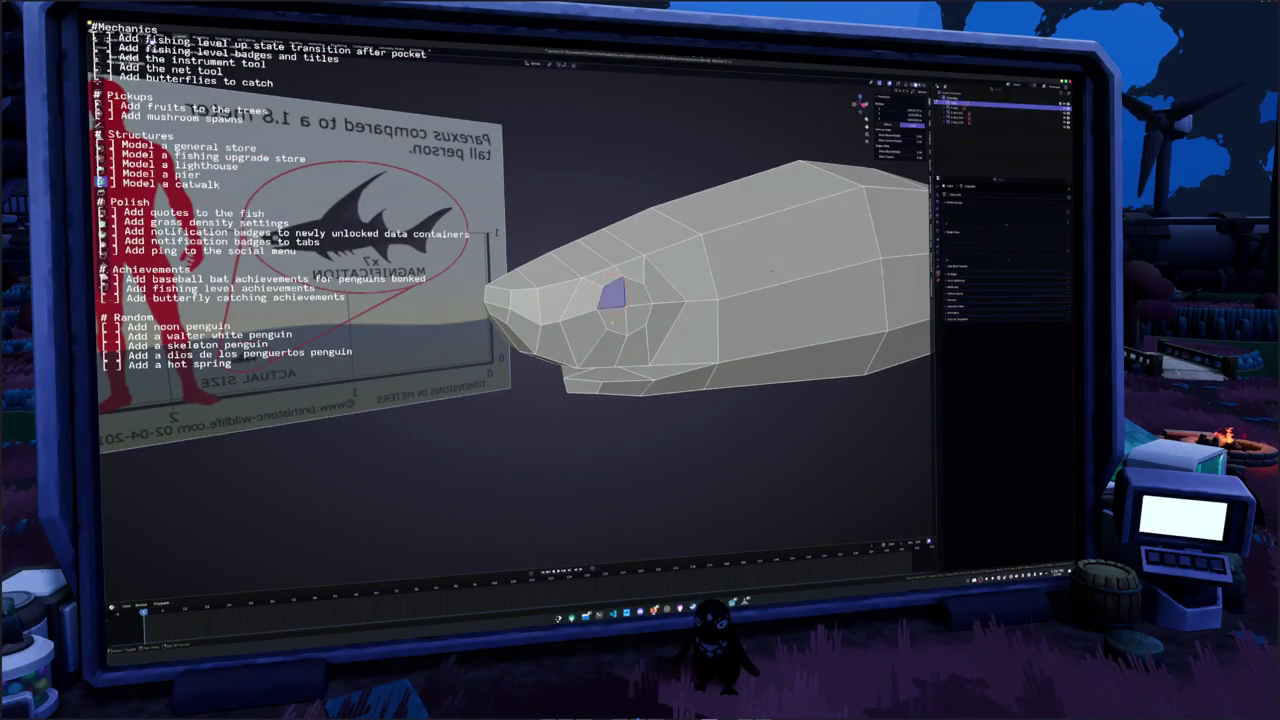
key("i")
left_click(413, 465)
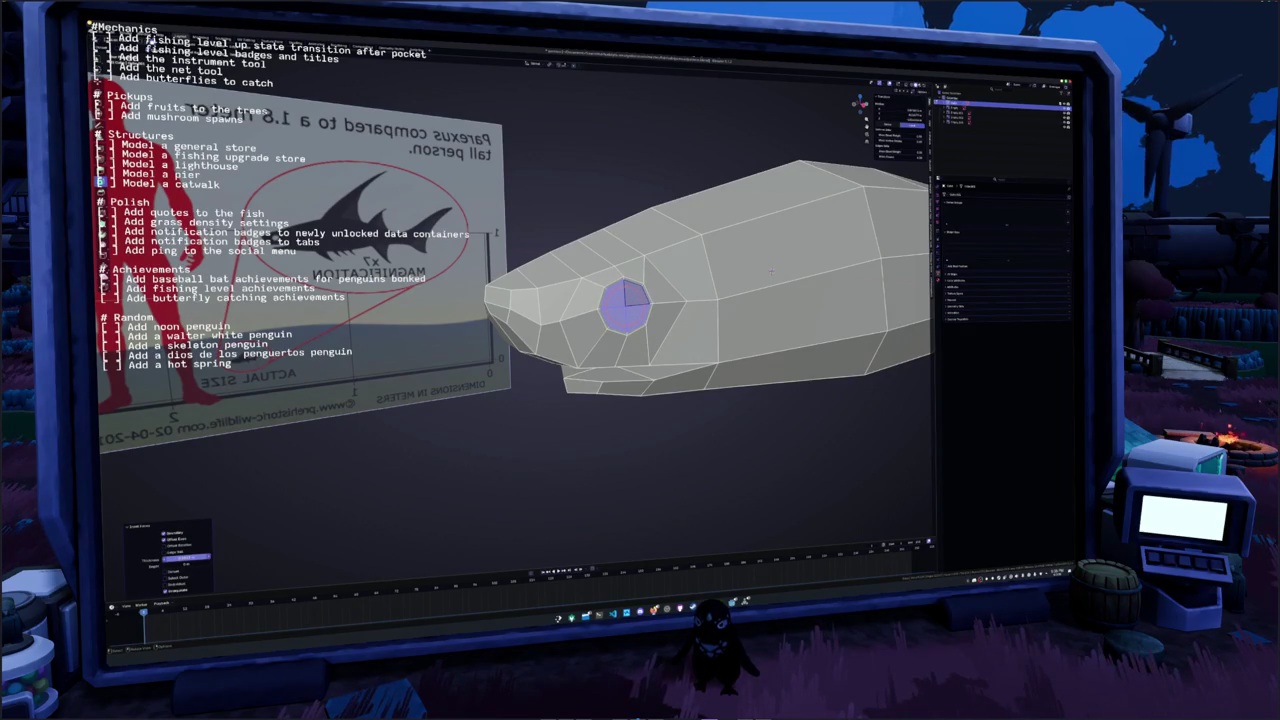
Step: Extrude the eye face into the head and scale it smaller in side view
middle_click_drag(770, 272, 427, 466)
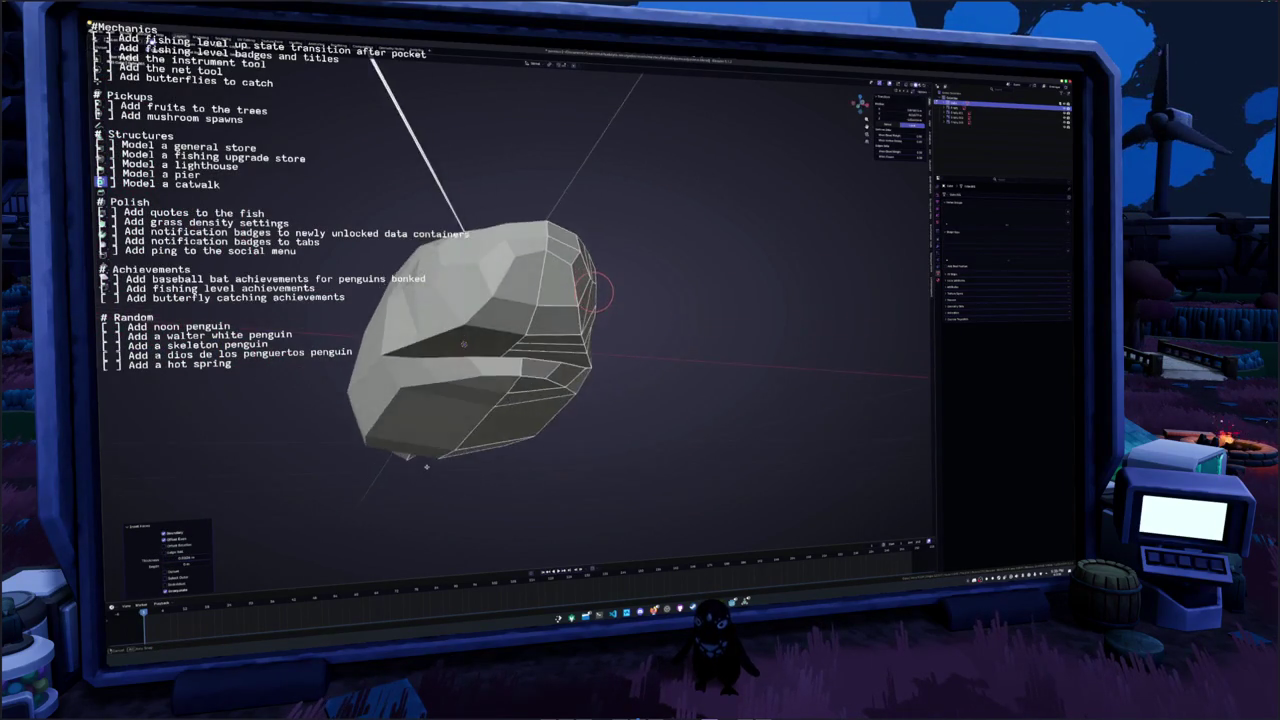
key("KP_3")
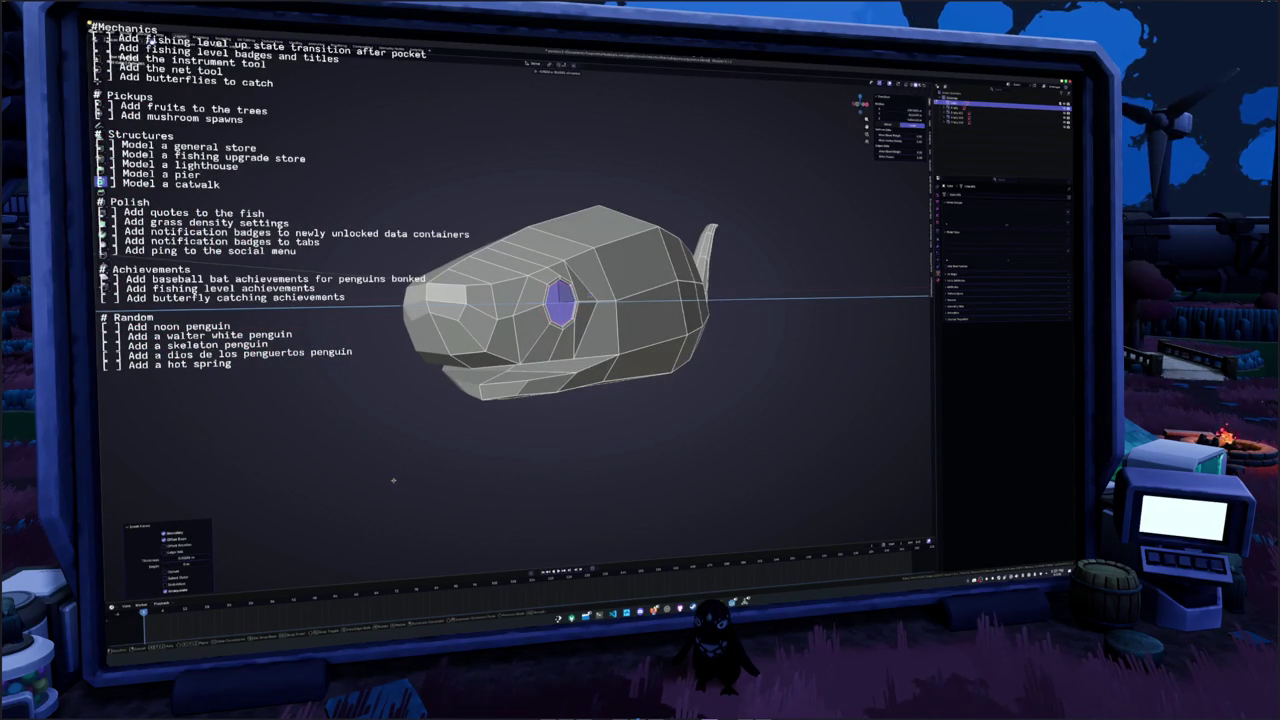
key("e")
left_click(406, 479)
key("s")
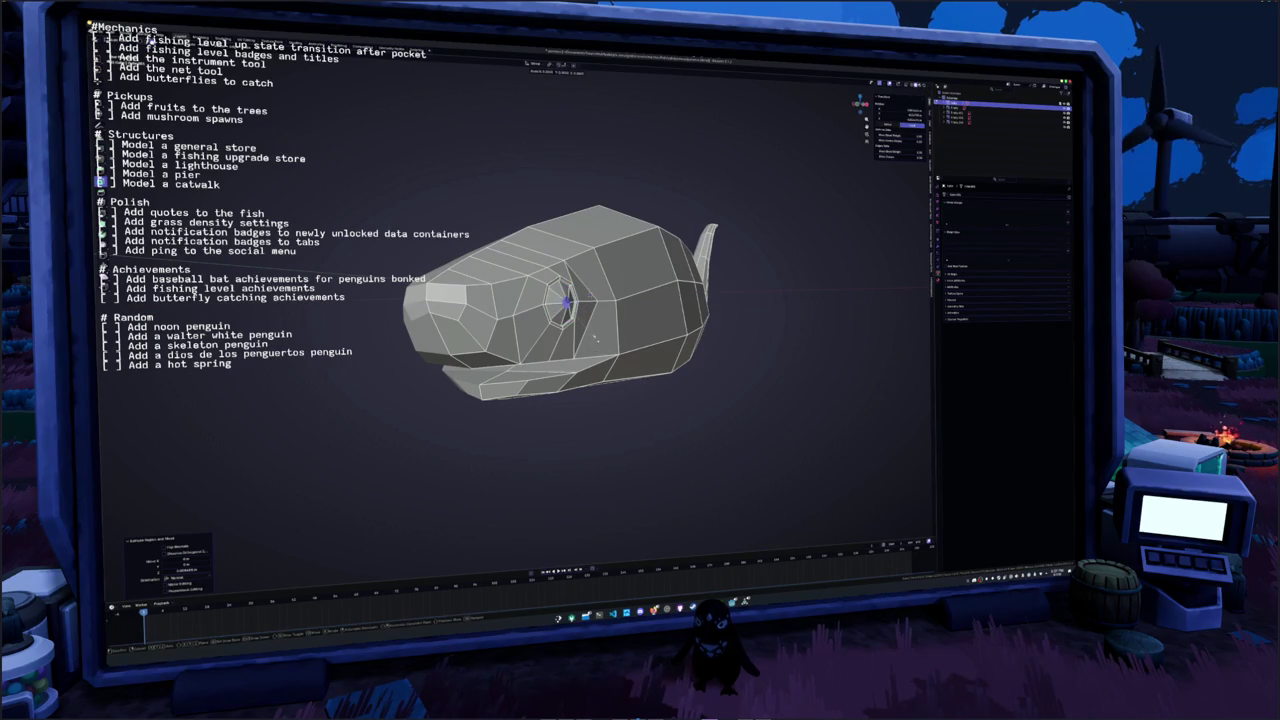
left_click(595, 340)
scroll(581, 349, "up", 2)
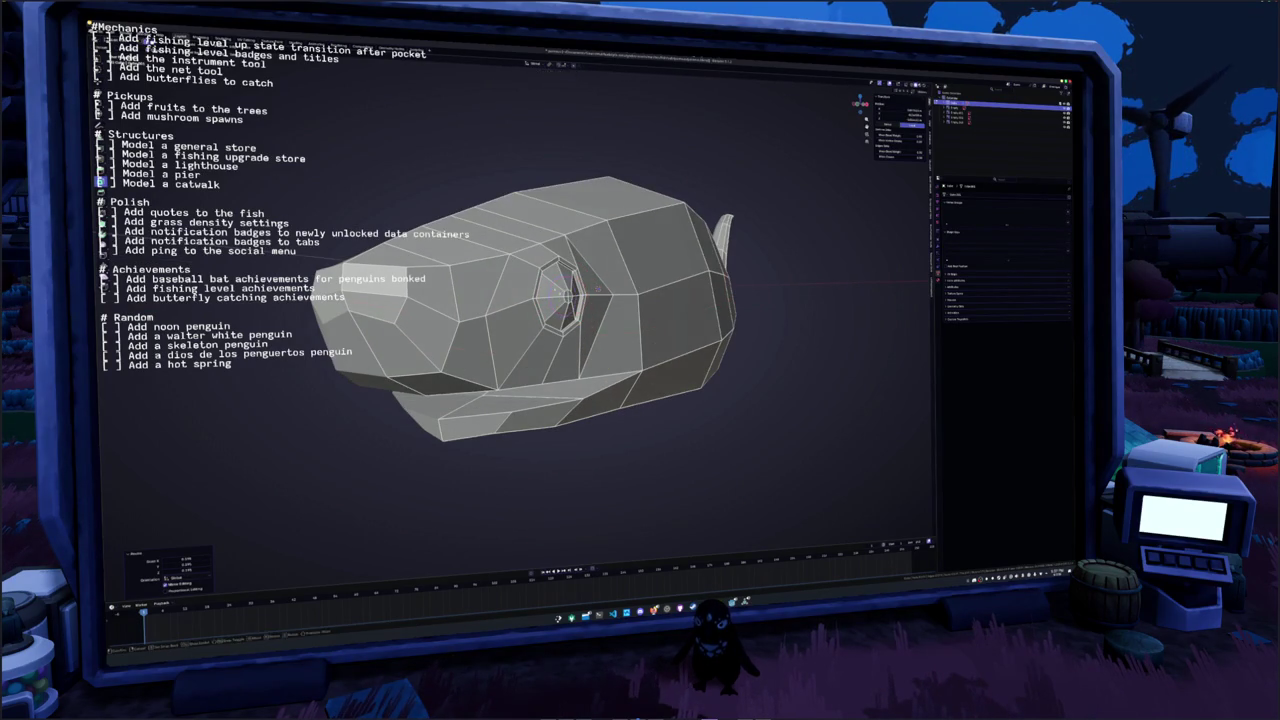
Step: Add a loop cut around the eye with Ctrl+R
key("ctrl+r")
left_click(605, 286)
scroll(612, 282, "up", 3)
scroll(612, 282, "up", 1)
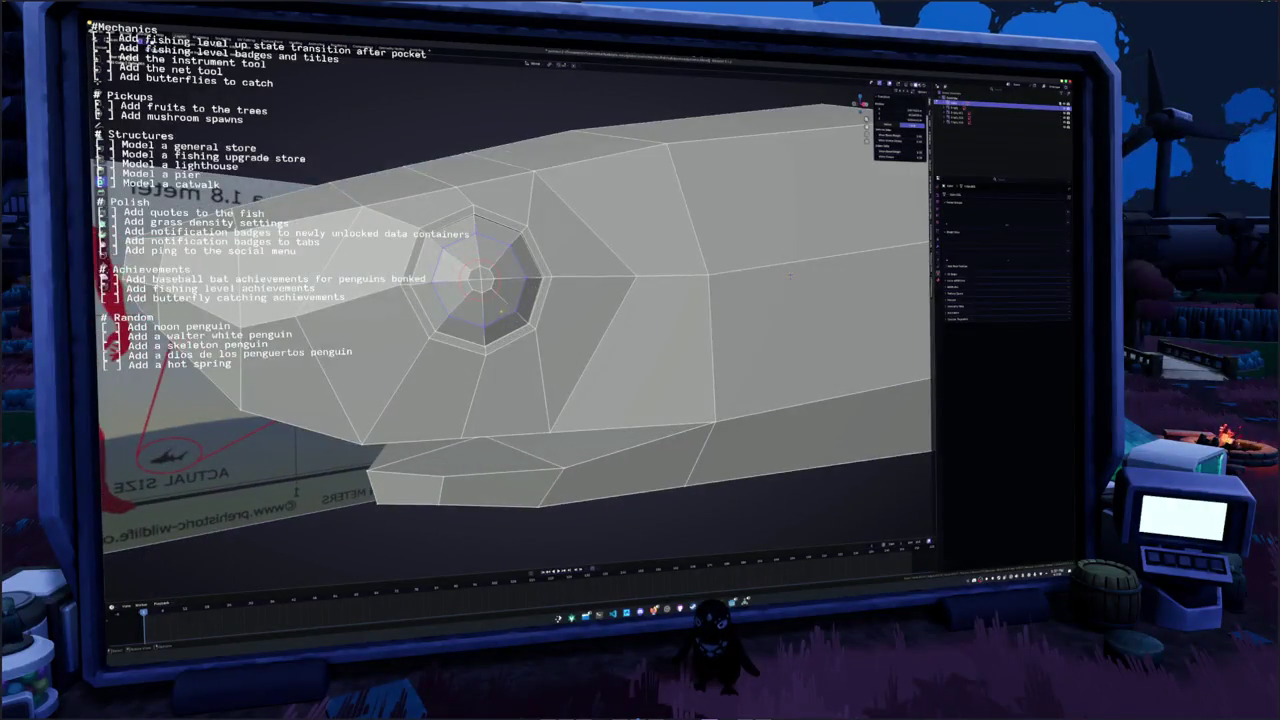
Step: Snap the 3D cursor to the centre of the eye
middle_click_drag(790, 273, 668, 191)
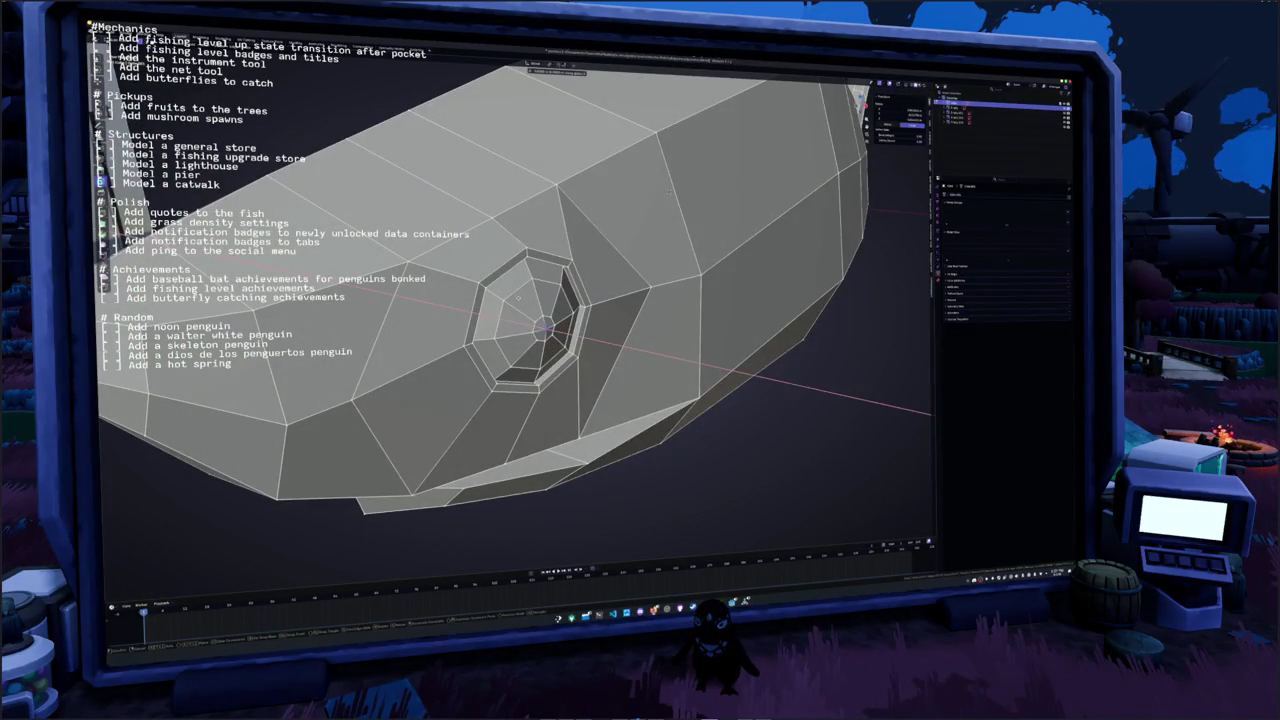
key("shift+s")
key("2")
left_click(668, 191, "ctrl")
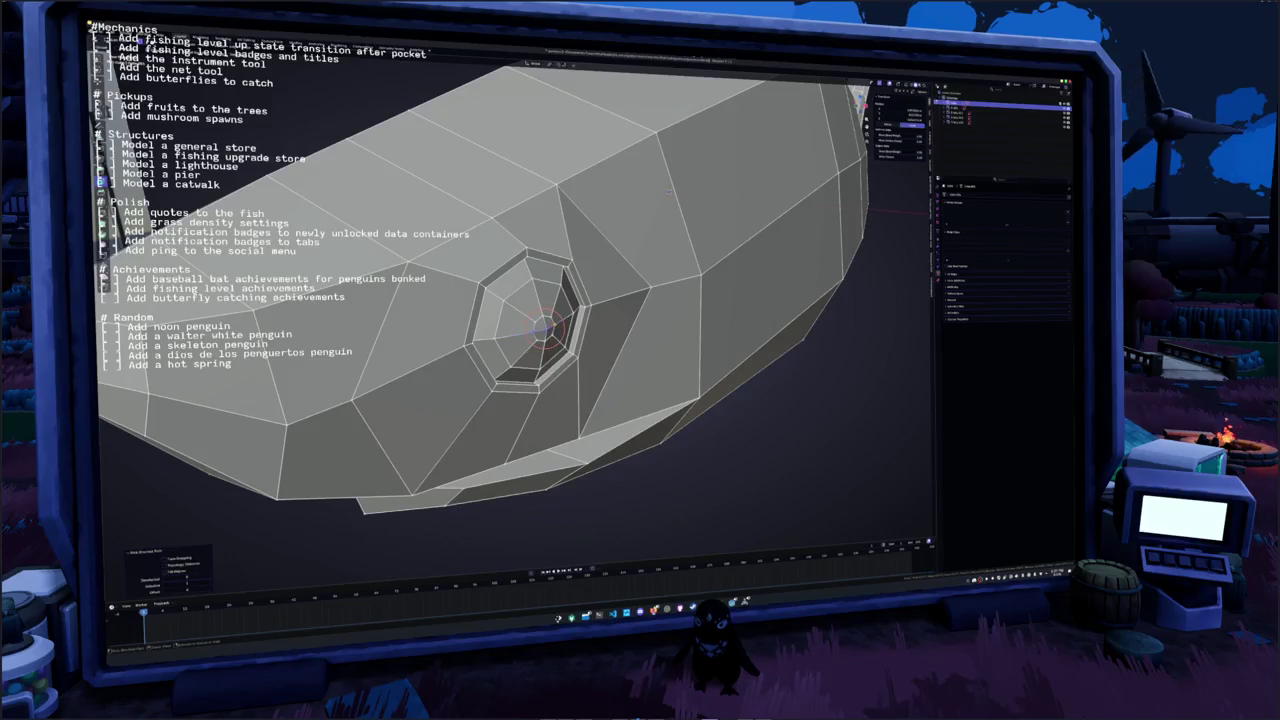
left_click(668, 191, "ctrl")
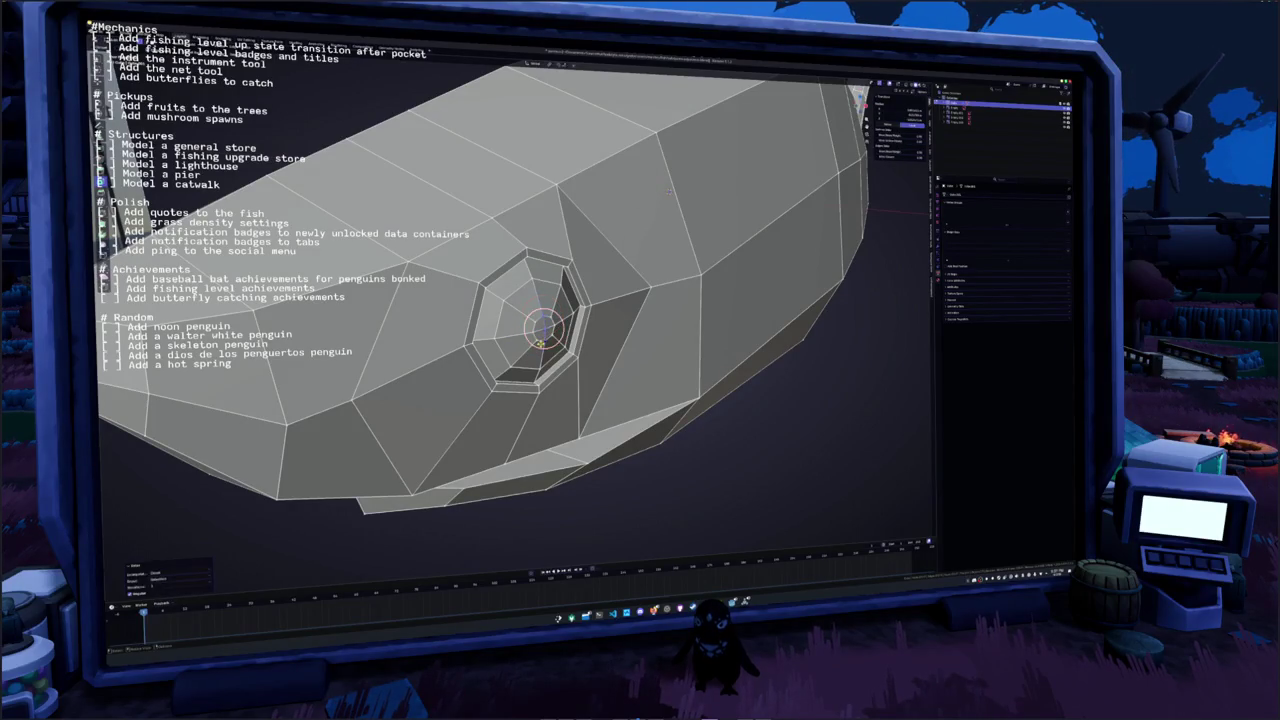
Step: Check the shaded head in Object Mode, then return to Edit Mode and select the eye's edge loop
key("Tab")
scroll(650, 240, "down", 3)
scroll(638, 280, "down", 3)
mouse_move(639, 279)
middle_mouse_down()
mouse_move(715, 361)
mouse_move(780, 340)
middle_mouse_up()
scroll(680, 320, "up", 3)
key("Tab")
scroll(828, 318, "up", 3)
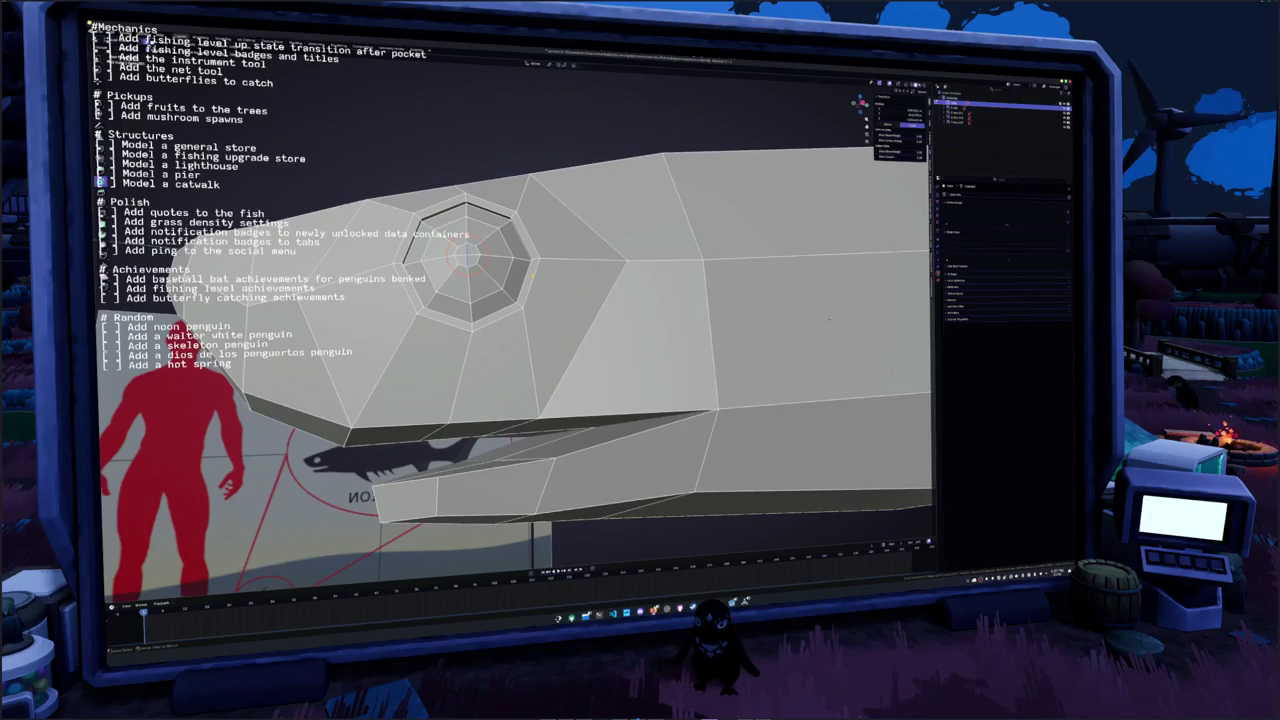
left_click(531, 274, "alt")
mouse_move(531, 274)
middle_mouse_down()
mouse_move(544, 286)
mouse_move(710, 295)
middle_mouse_up()
Step: Add a vertical edge loop across the body where the dorsal fin will rise
key("Tab")
scroll(710, 295, "up", 3)
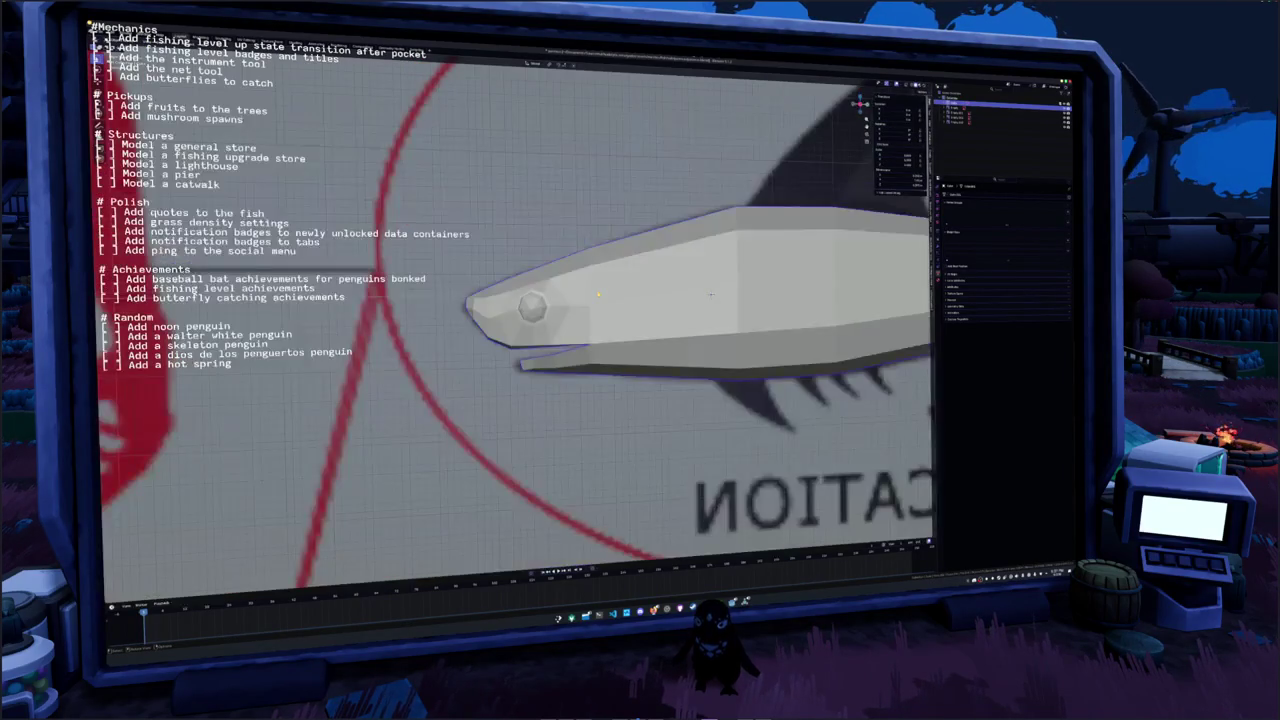
scroll(710, 294, "down", 3)
key("Tab")
scroll(710, 294, "up", 3)
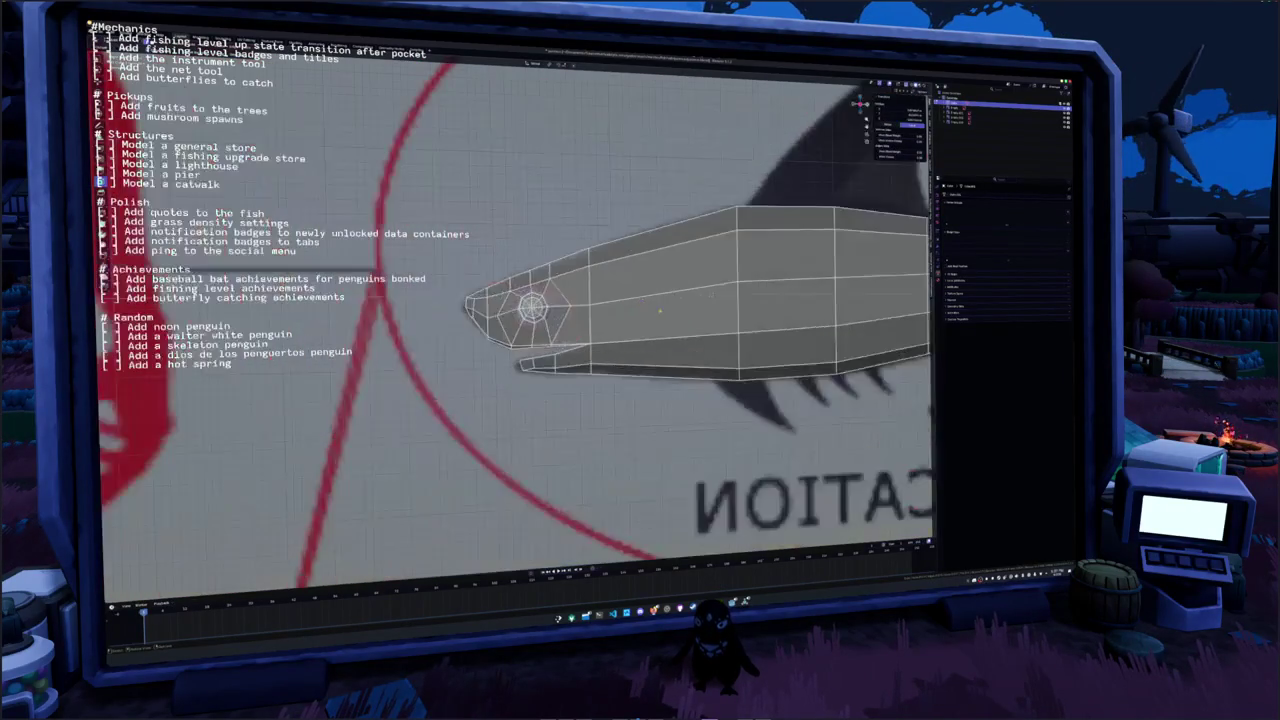
scroll(710, 294, "up", 1)
mouse_move(700, 292)
middle_mouse_down("shift")
mouse_move(467, 355)
mouse_move(415, 402)
middle_mouse_up("shift")
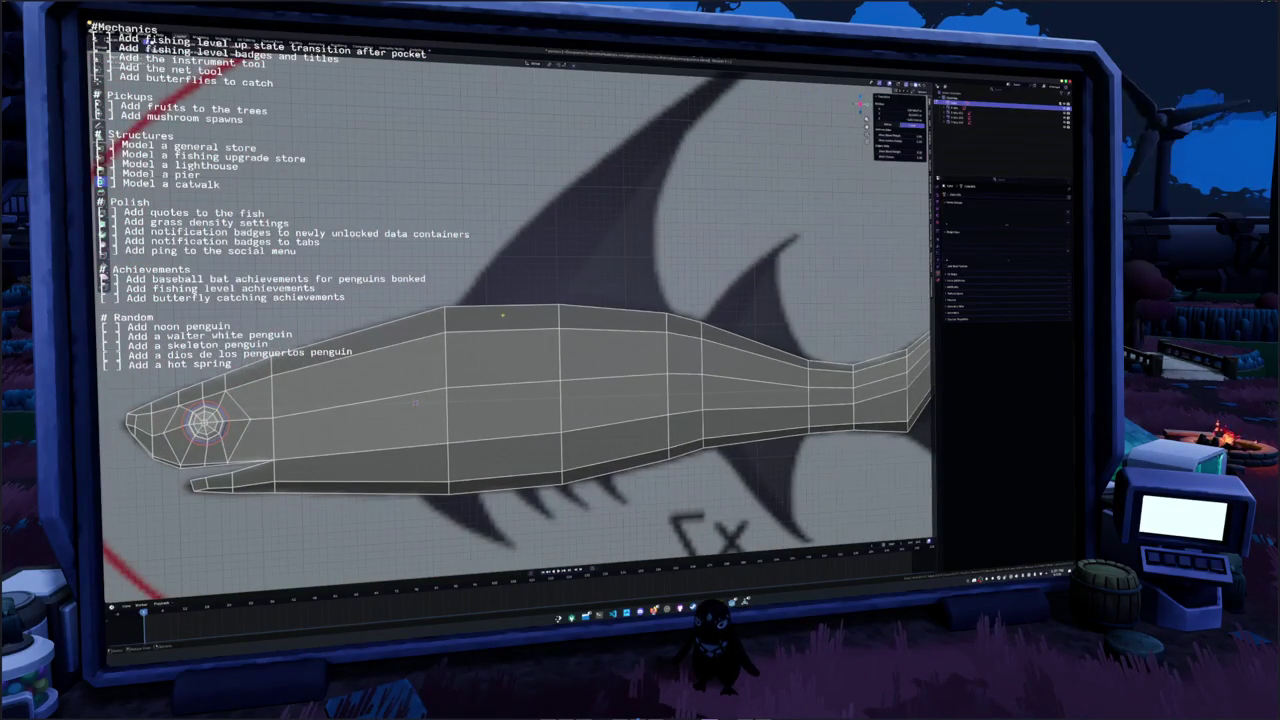
right_click(546, 310, "shift")
left_click(556, 312)
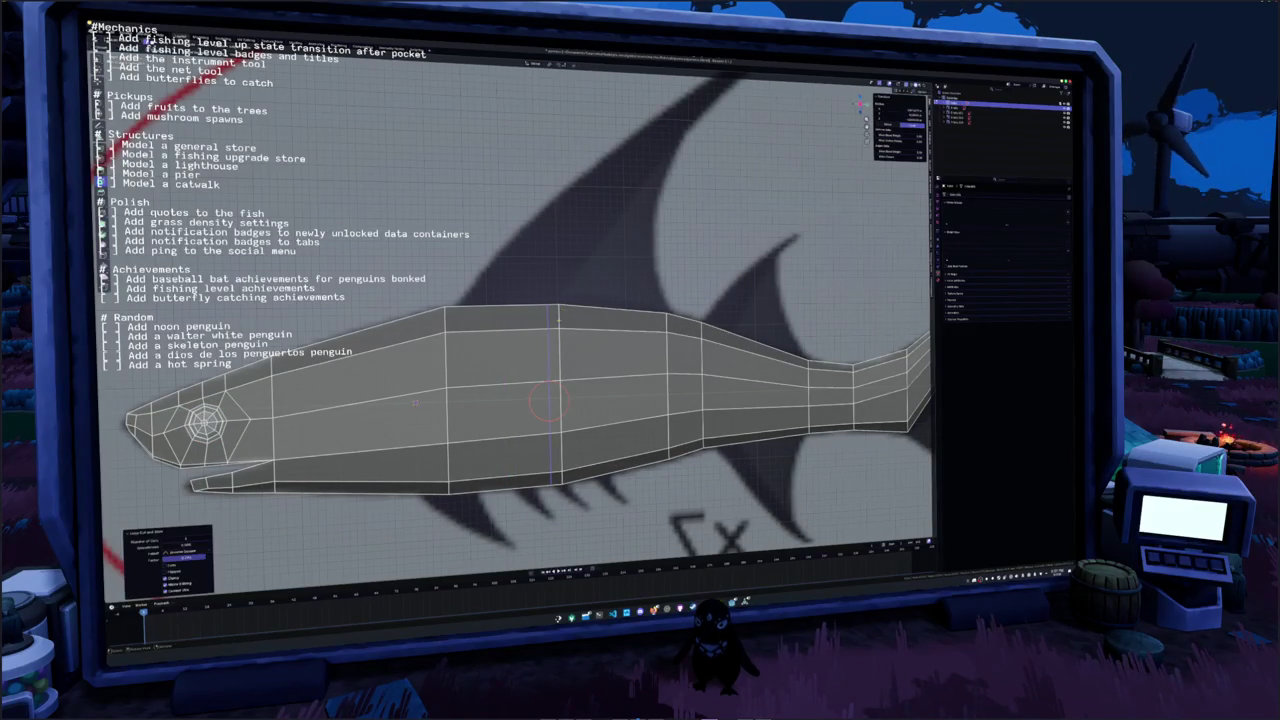
scroll(579, 321, "down", 3)
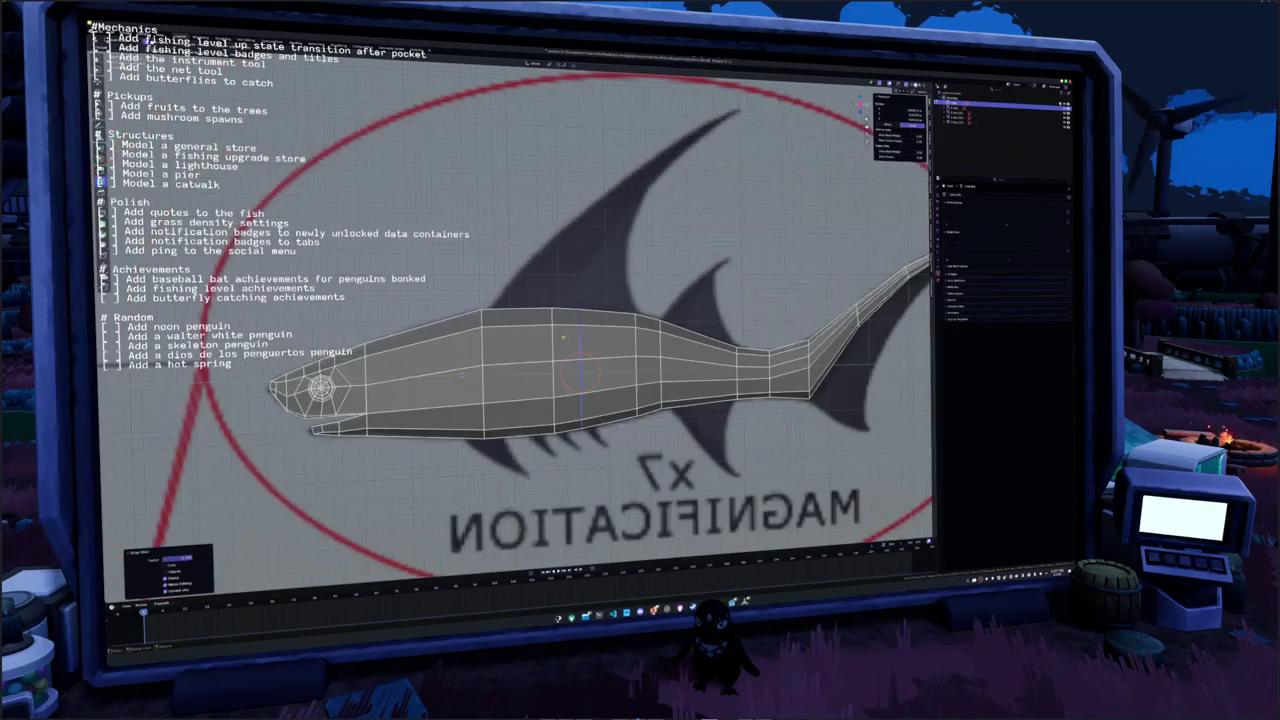
Step: Inset the top body face to start the dorsal fin
key("c")
left_click(520, 314)
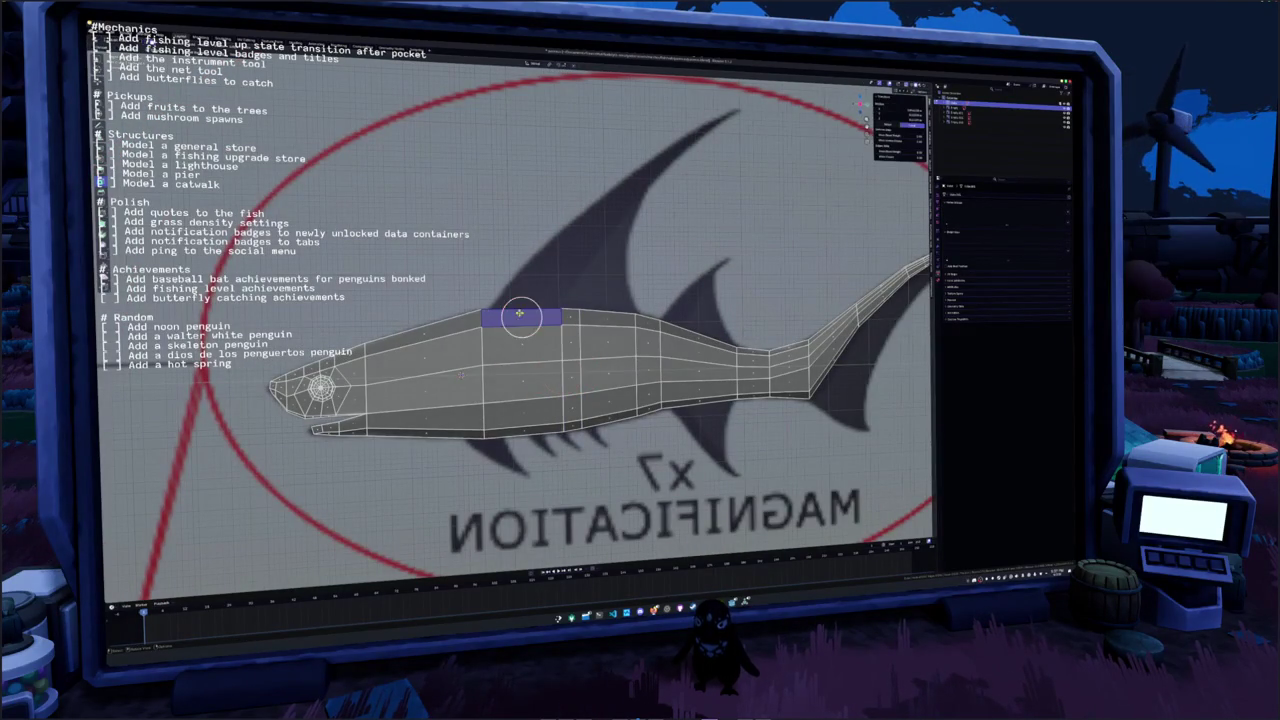
key("i")
left_click(520, 318)
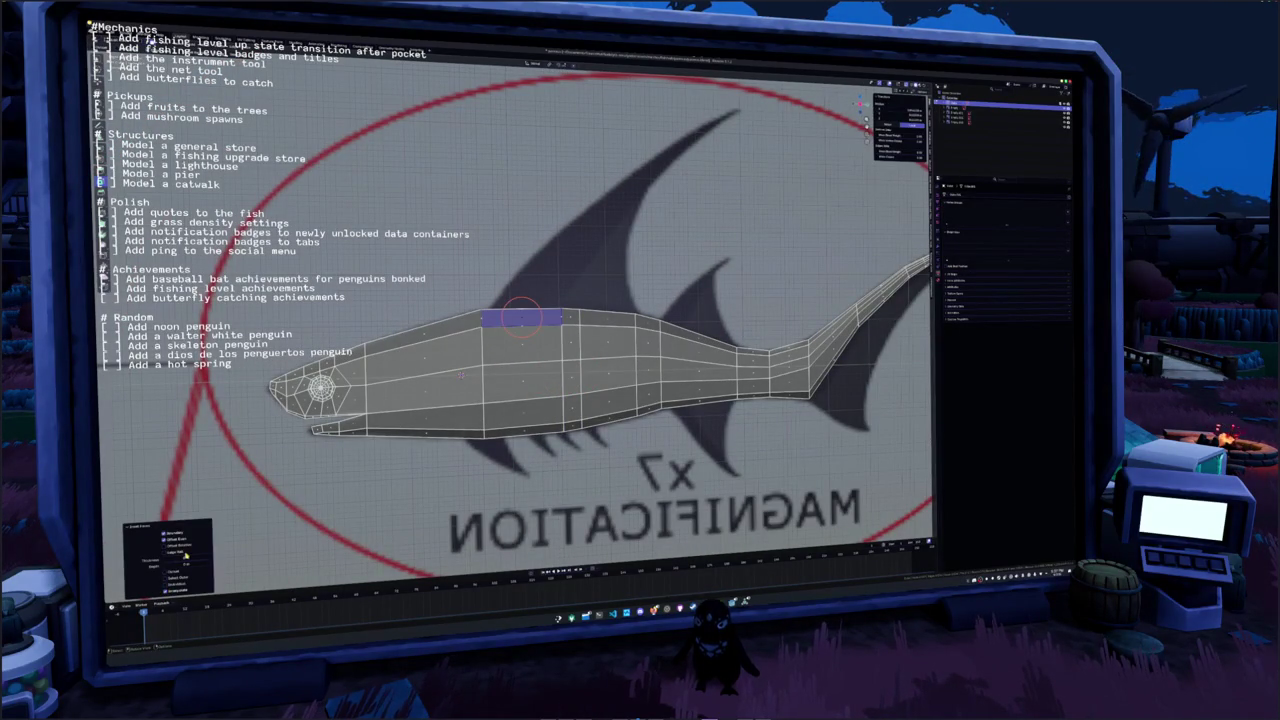
middle_click_drag(520, 316, 532, 335)
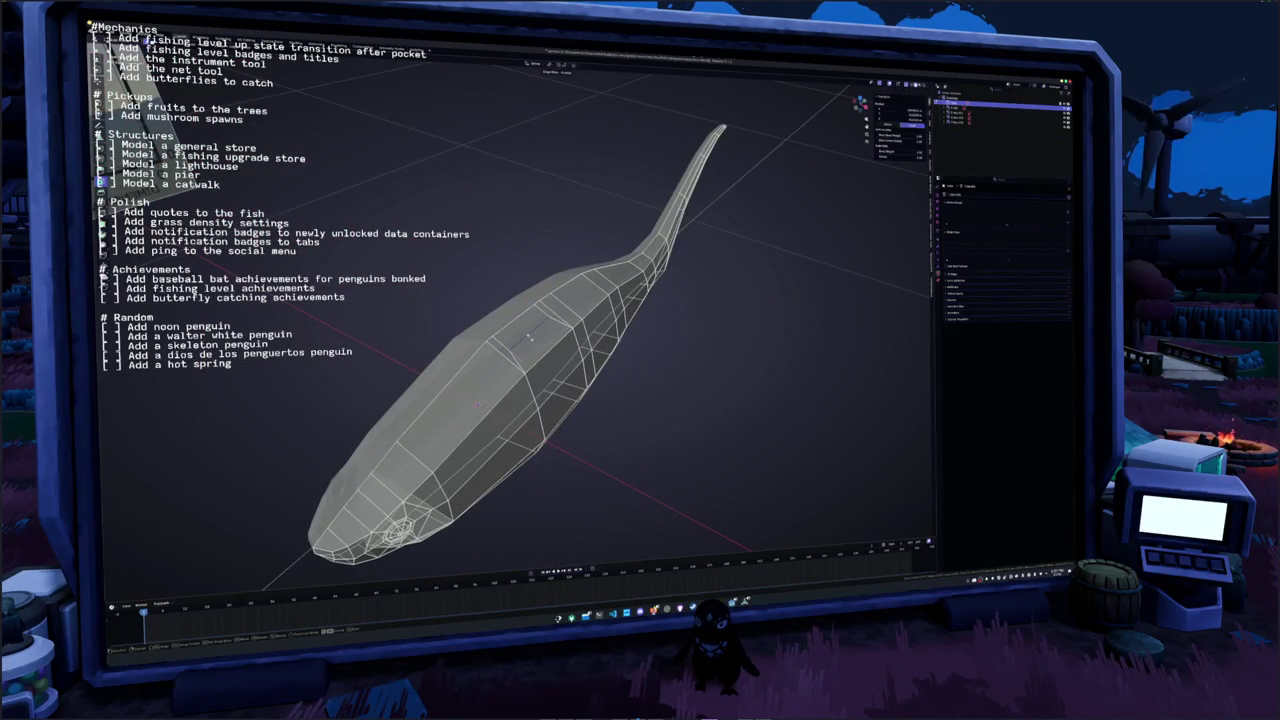
key("c")
left_click(523, 327)
key("KP_3")
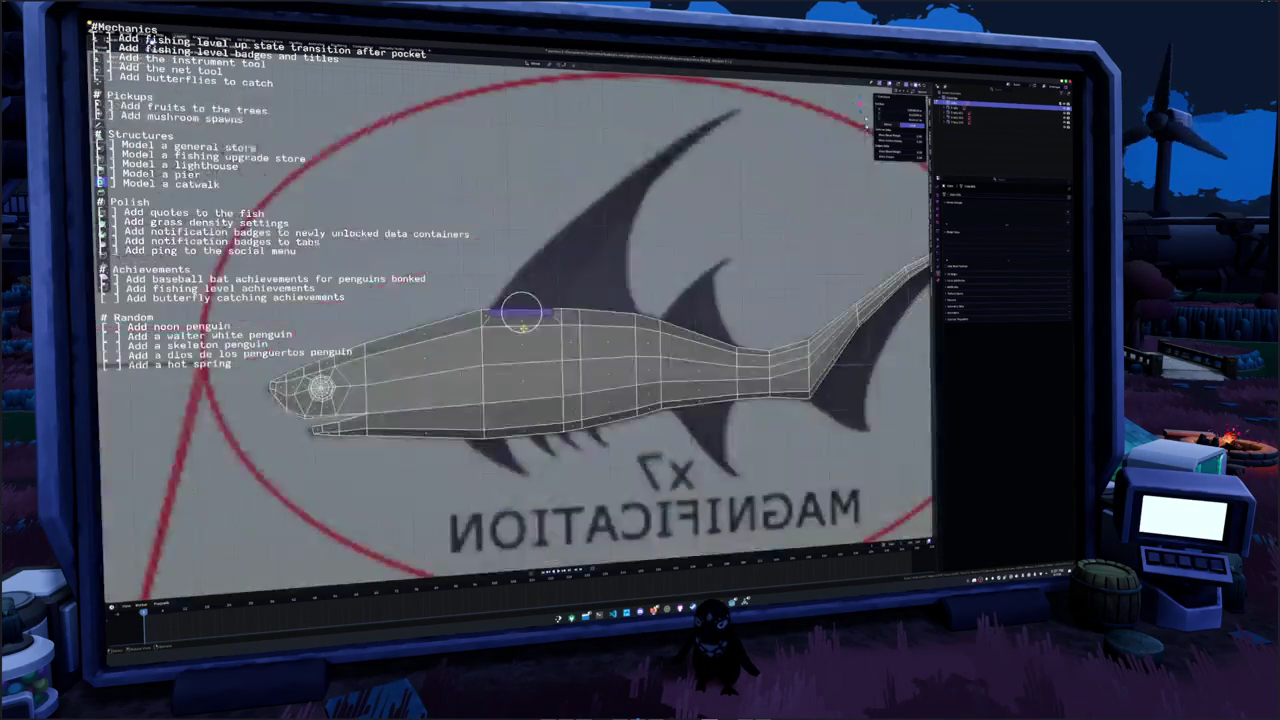
scroll(523, 315, "up", 3)
scroll(523, 315, "up", 2)
Step: Extrude the face upward into the fin, slant its top edge, and extend a smaller tip
key("e")
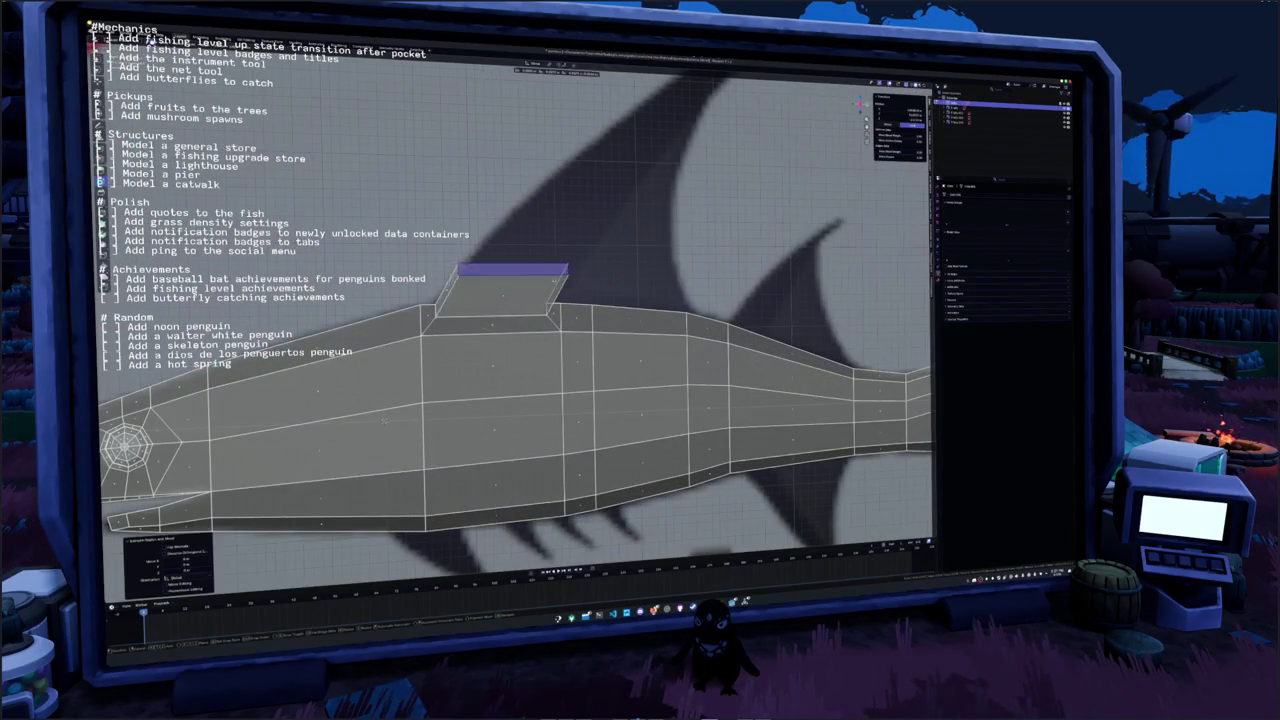
left_click(585, 200)
scroll(585, 200, "down", 3)
key("r")
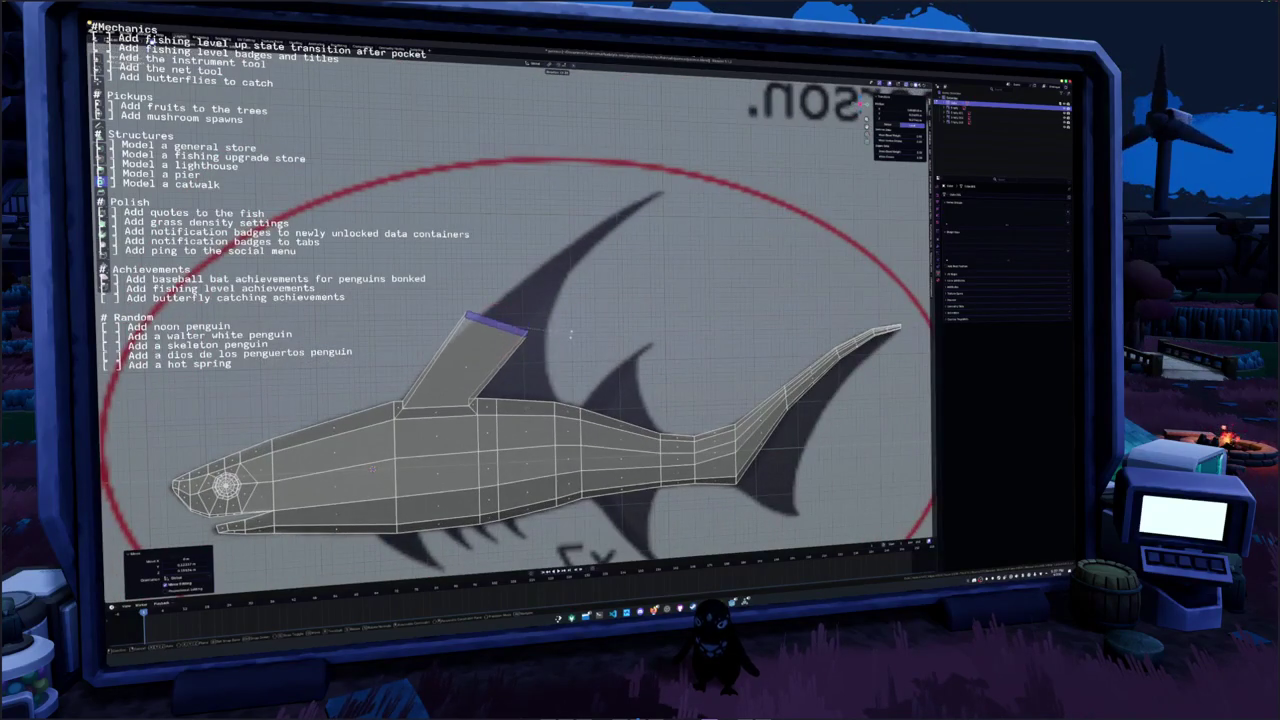
left_click(528, 334)
key("e")
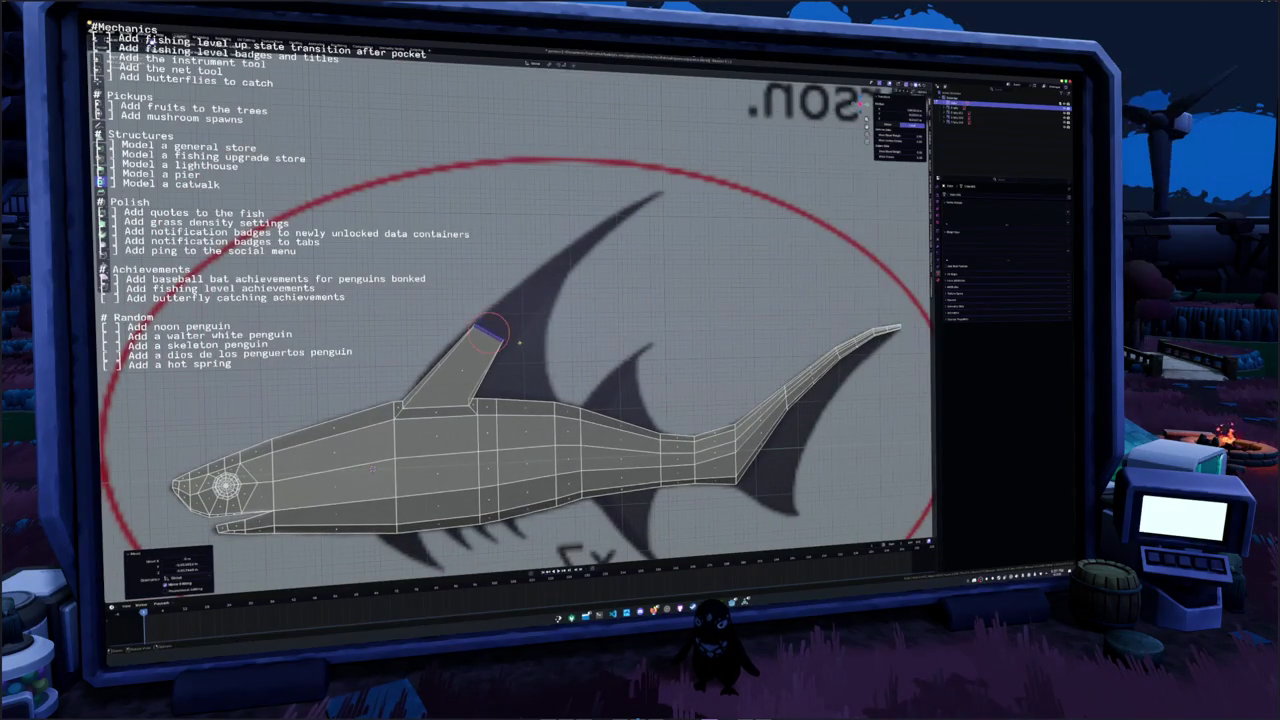
left_click(627, 288)
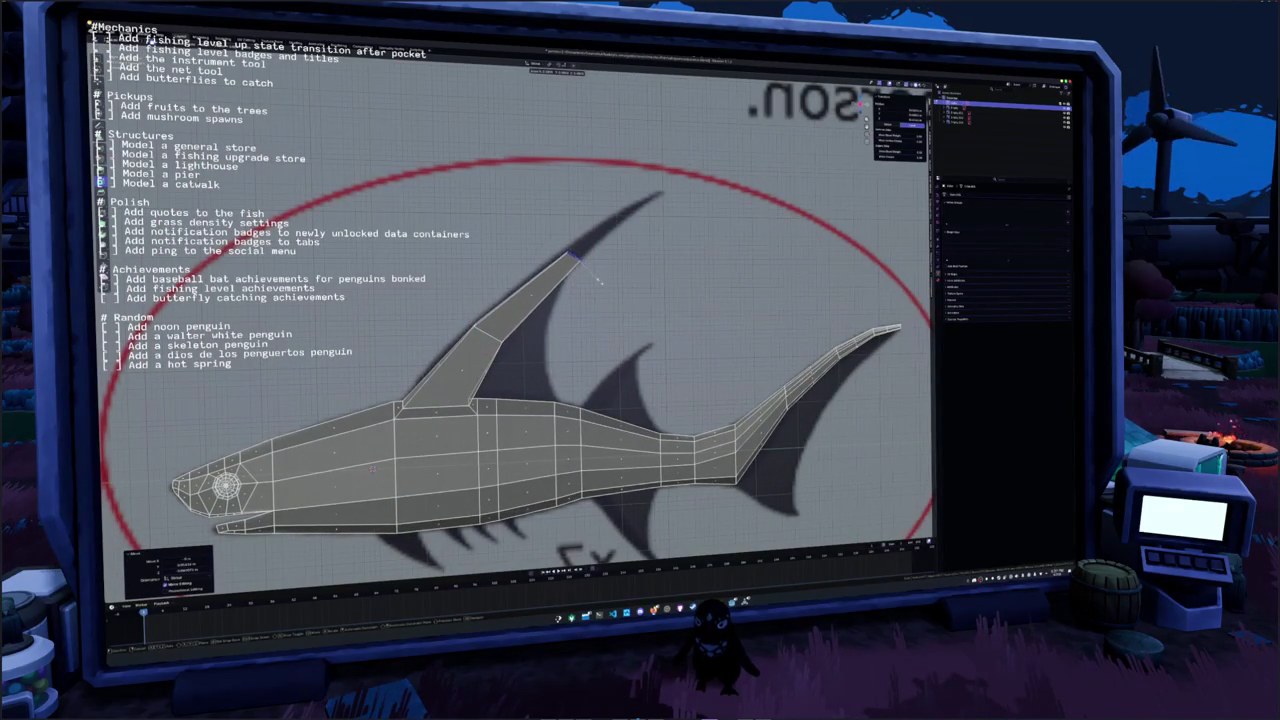
key("s")
left_click(597, 281)
Step: Reposition the fin tip, then extrude it further back and narrow it to a point
key("g")
left_click(597, 276)
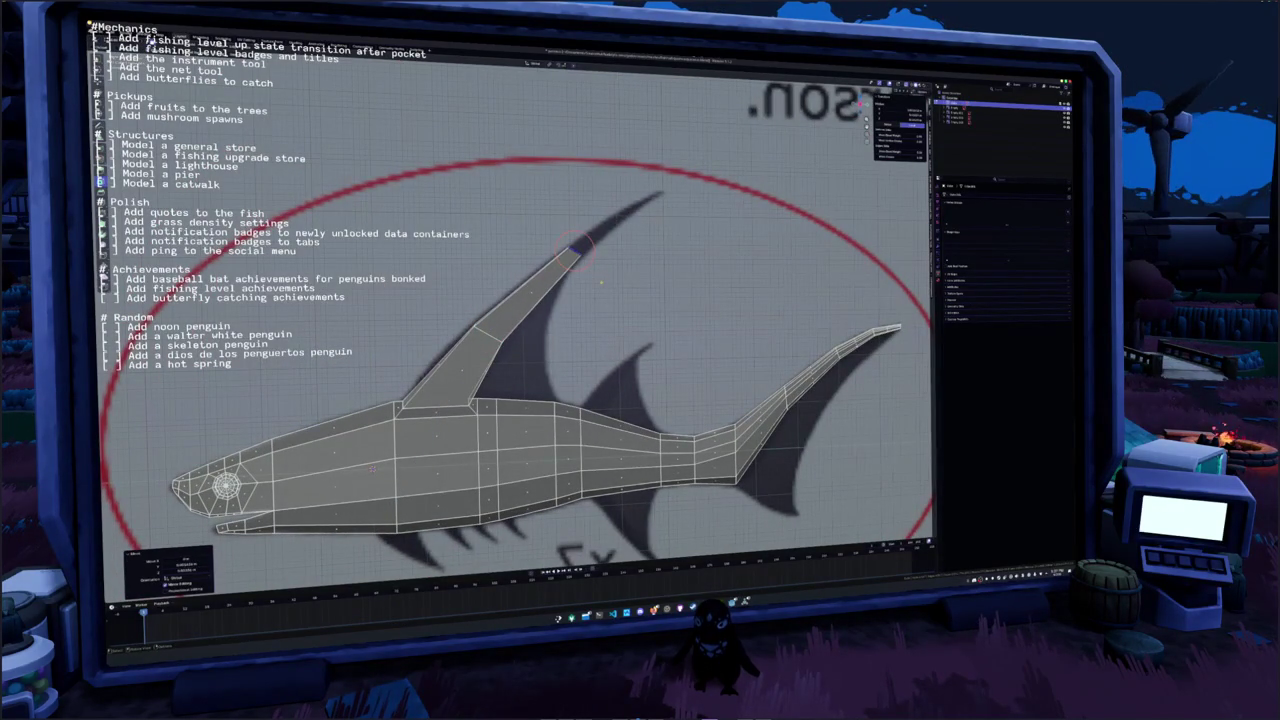
key("e")
left_click(686, 238)
key("s")
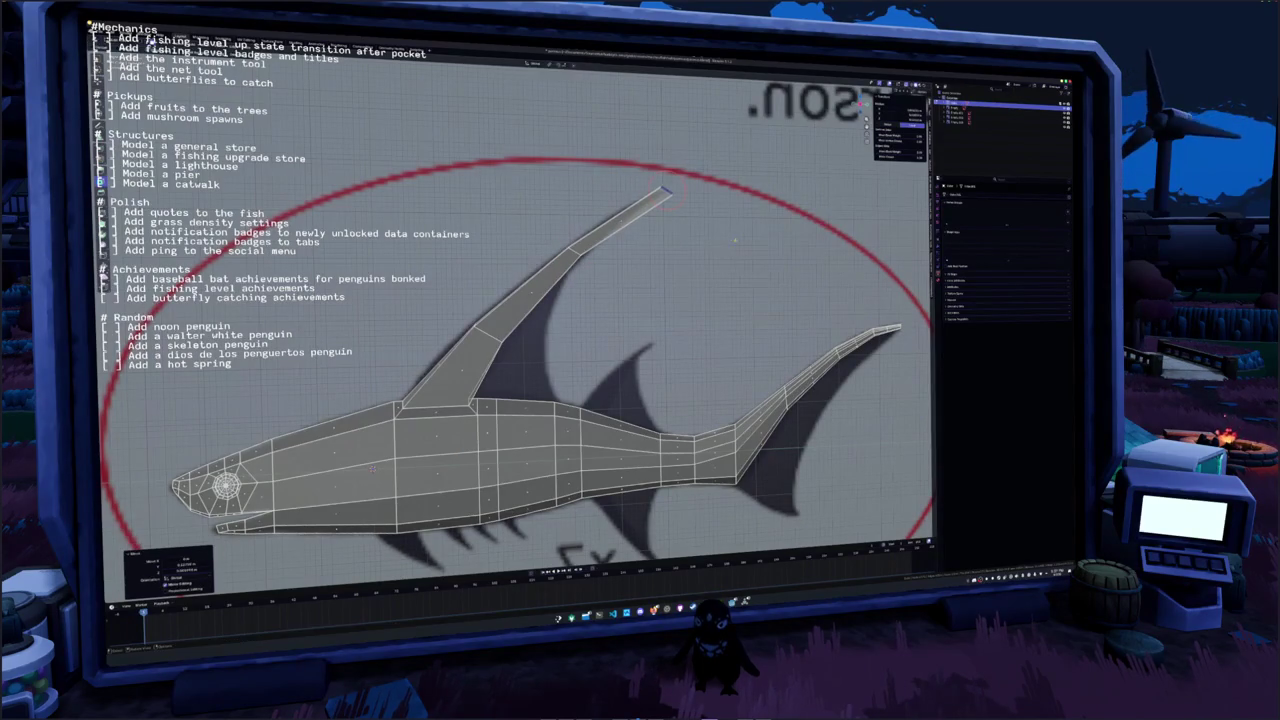
left_click(717, 228)
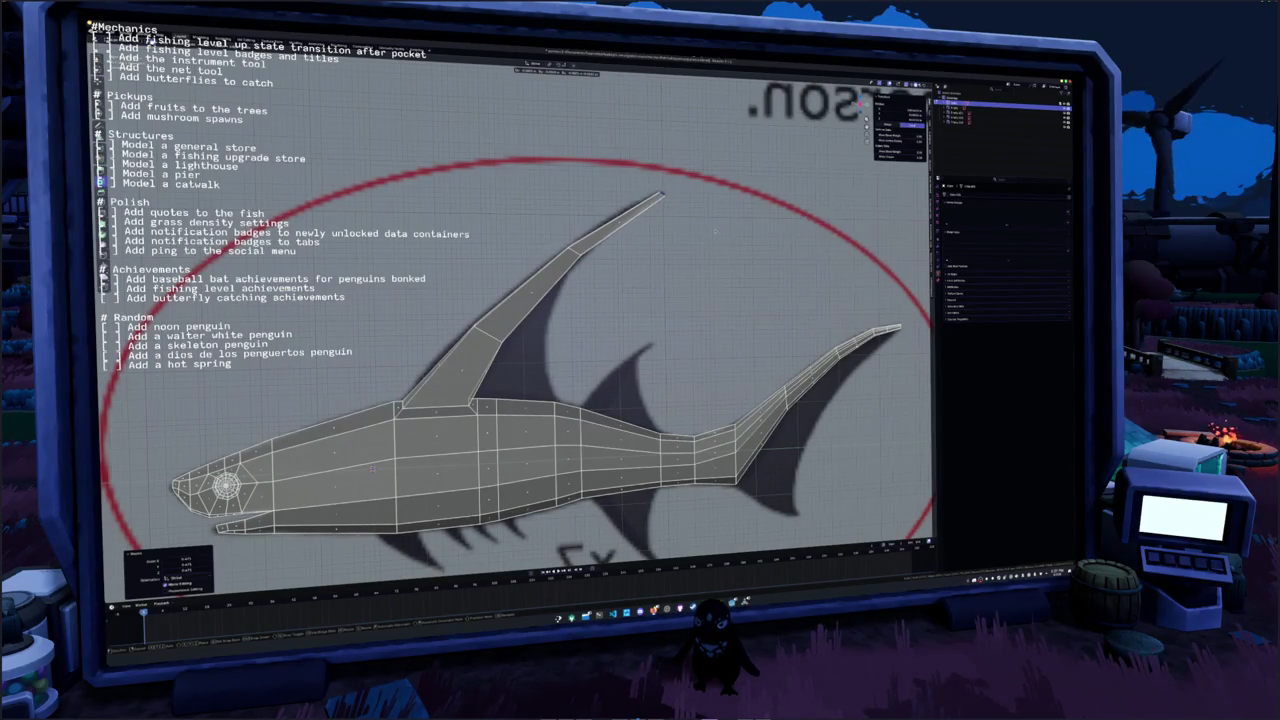
scroll(577, 224, "up", 2)
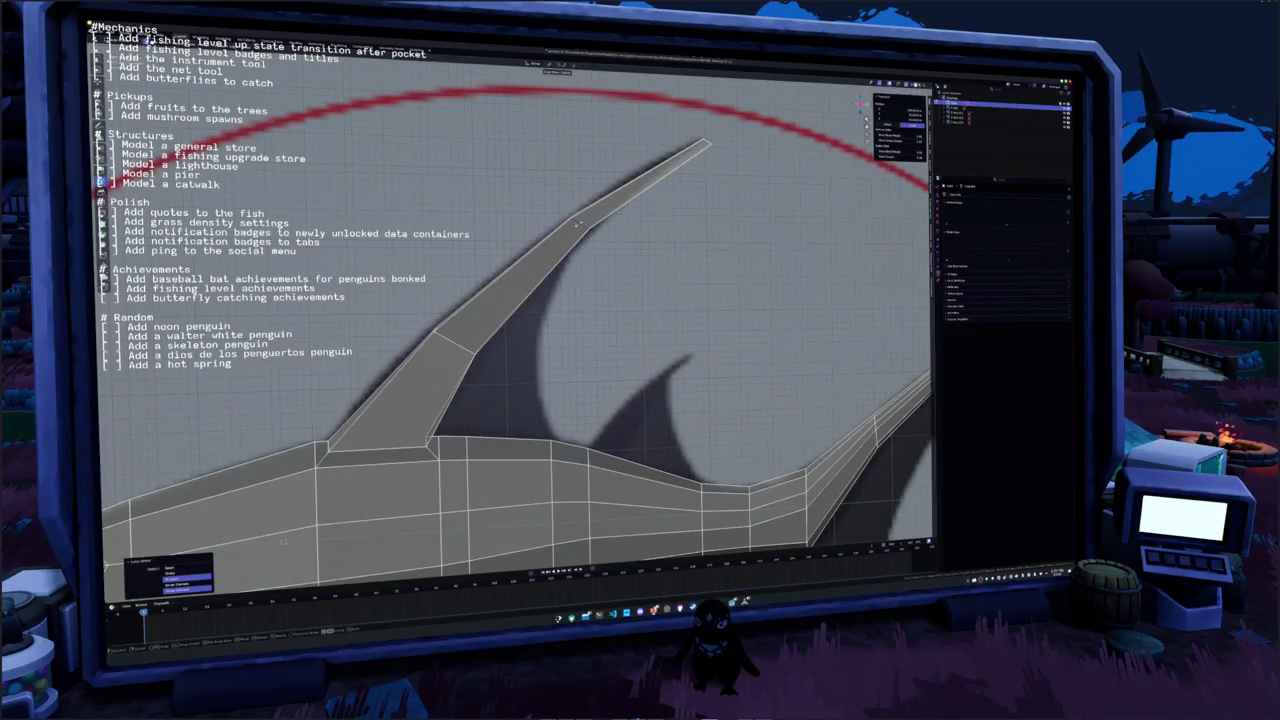
Step: Circle-select a band of fin faces and move it to bend the fin backward
key("c")
left_click(578, 220)
key("Escape")
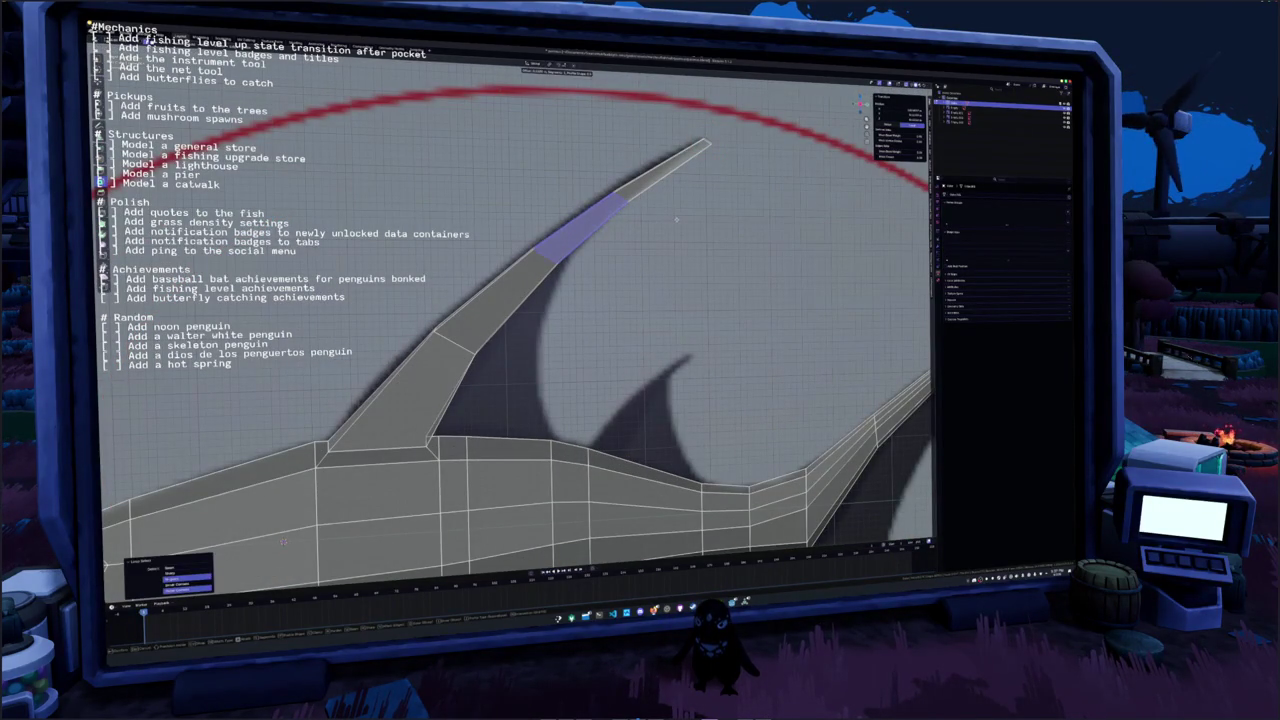
key("g")
left_click(670, 222)
scroll(545, 300, "down", 5)
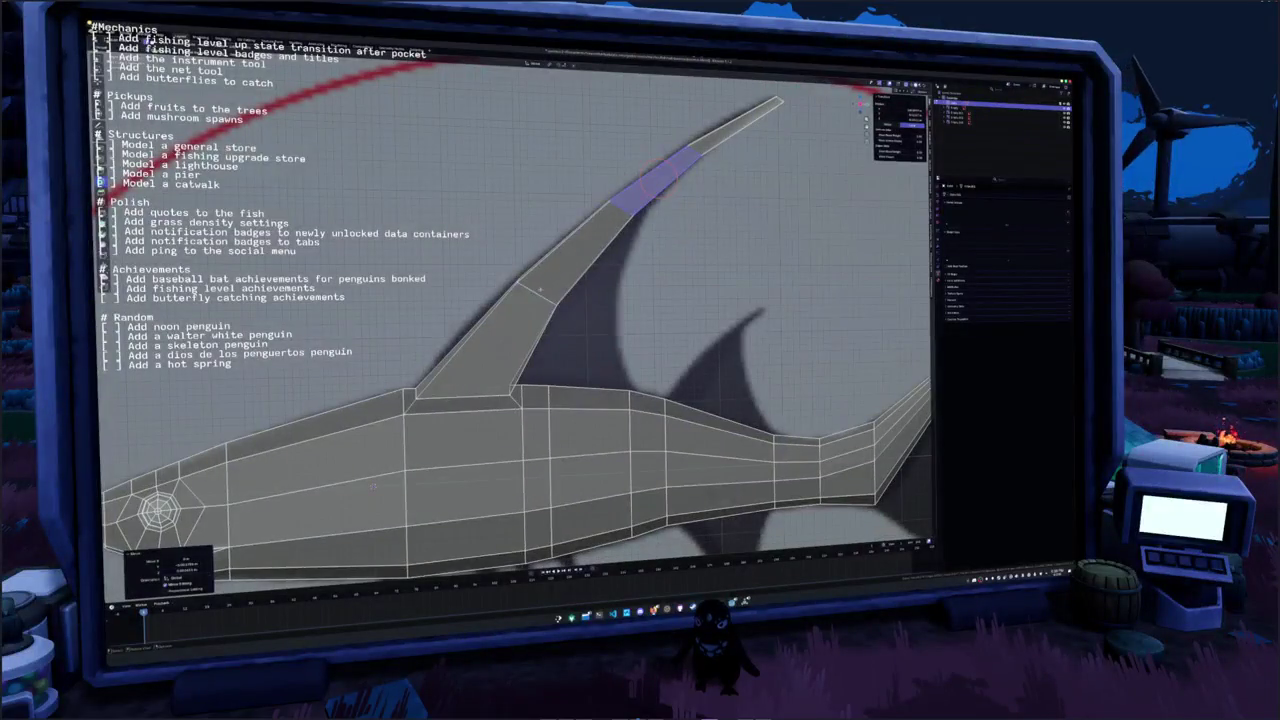
Step: Bevel a face on the dorsal fin to add segments and move it into place
left_click(545, 298)
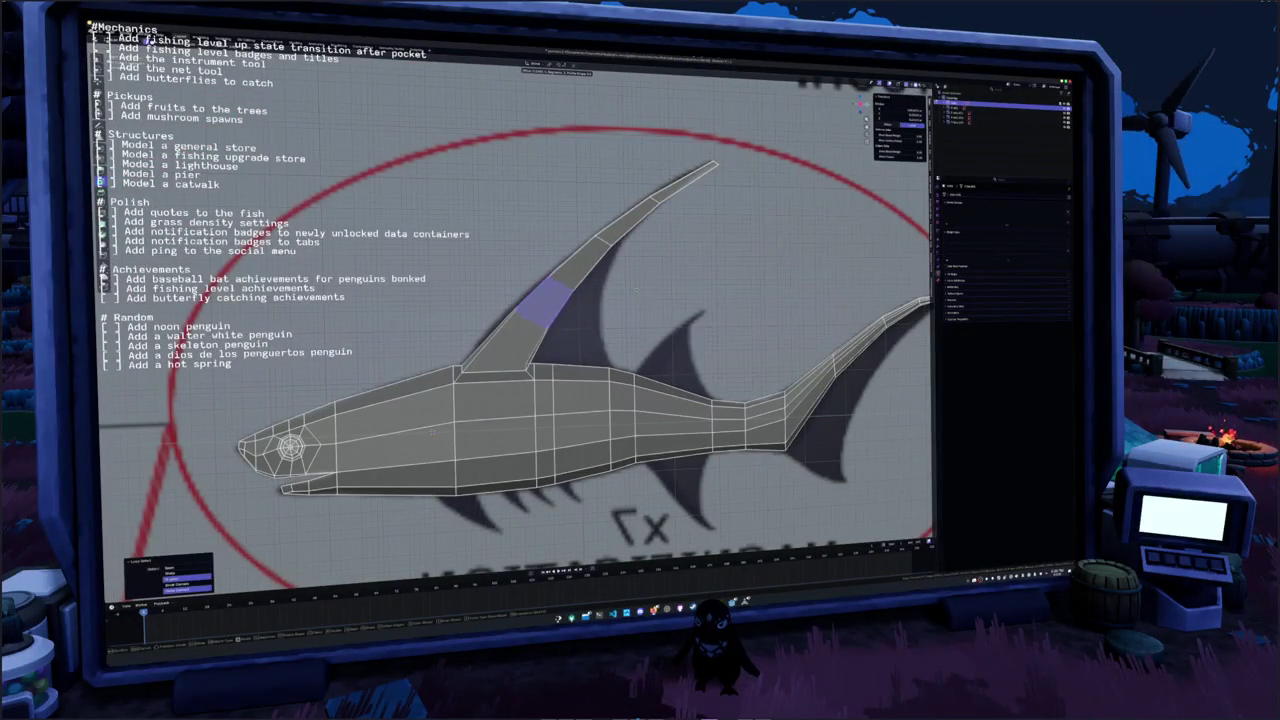
key("ctrl+b")
left_click(645, 287)
key("g")
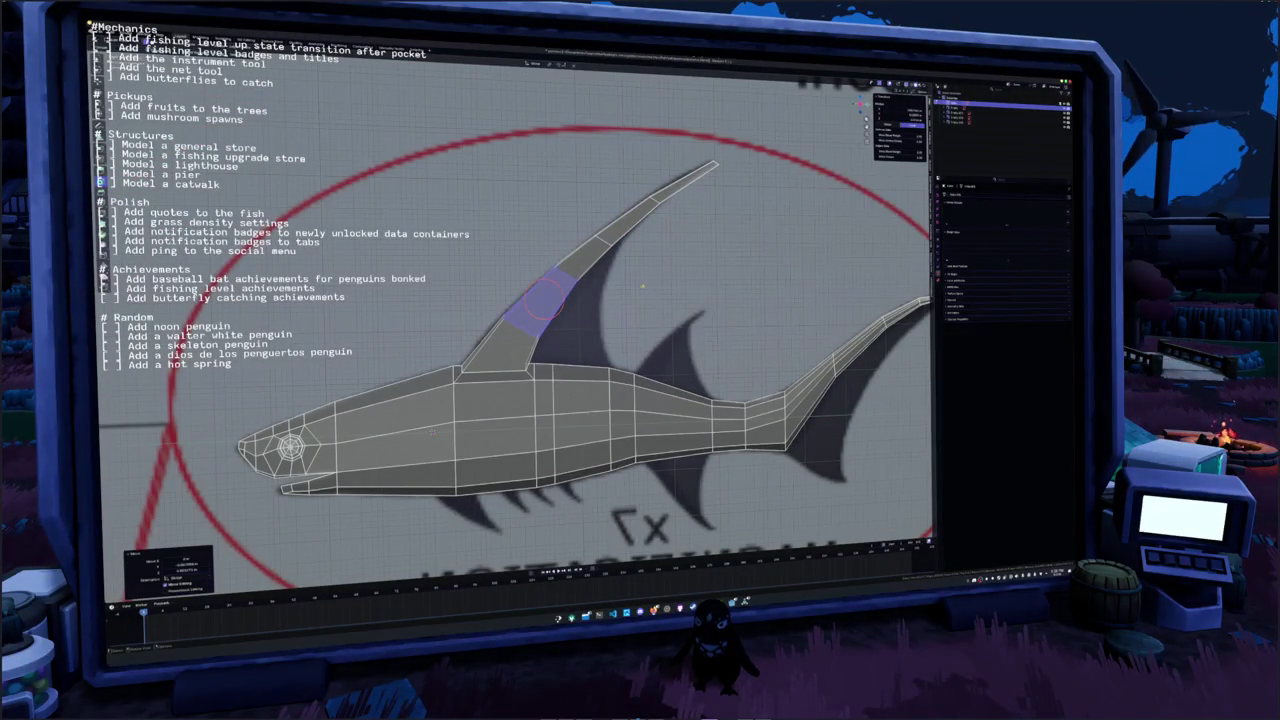
left_click(540, 300)
left_click(600, 318)
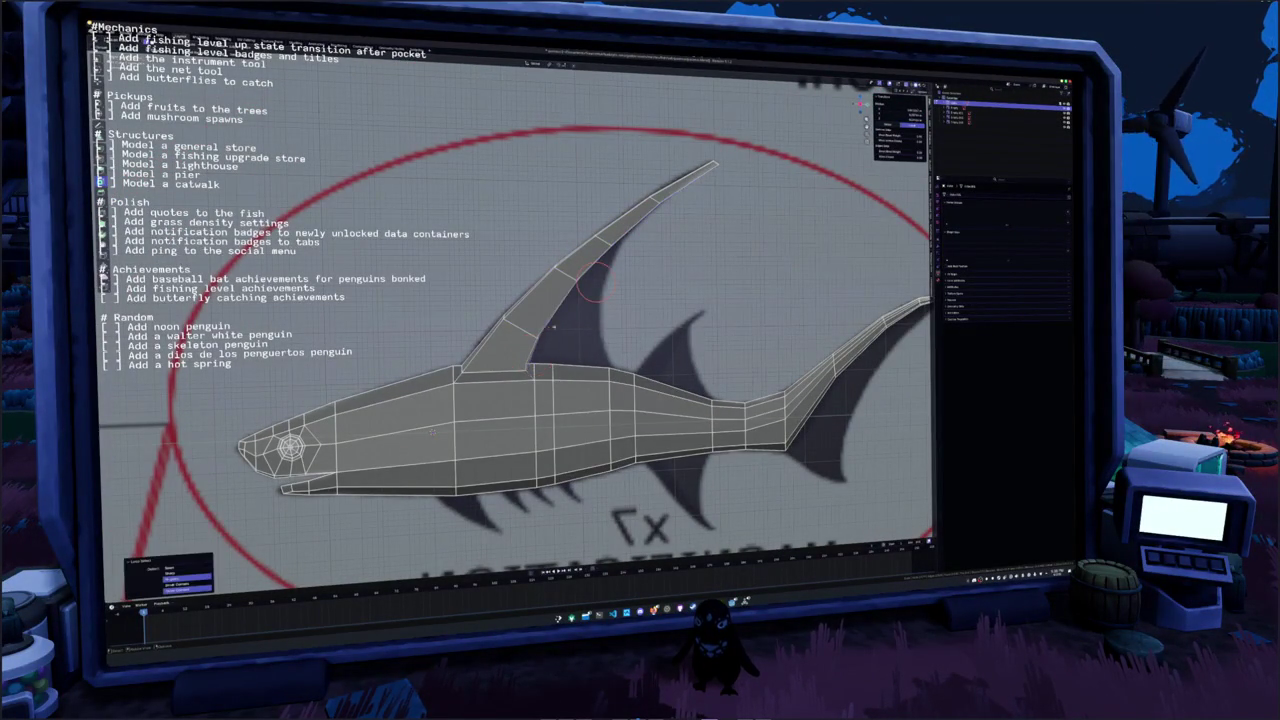
scroll(605, 313, "up", 3)
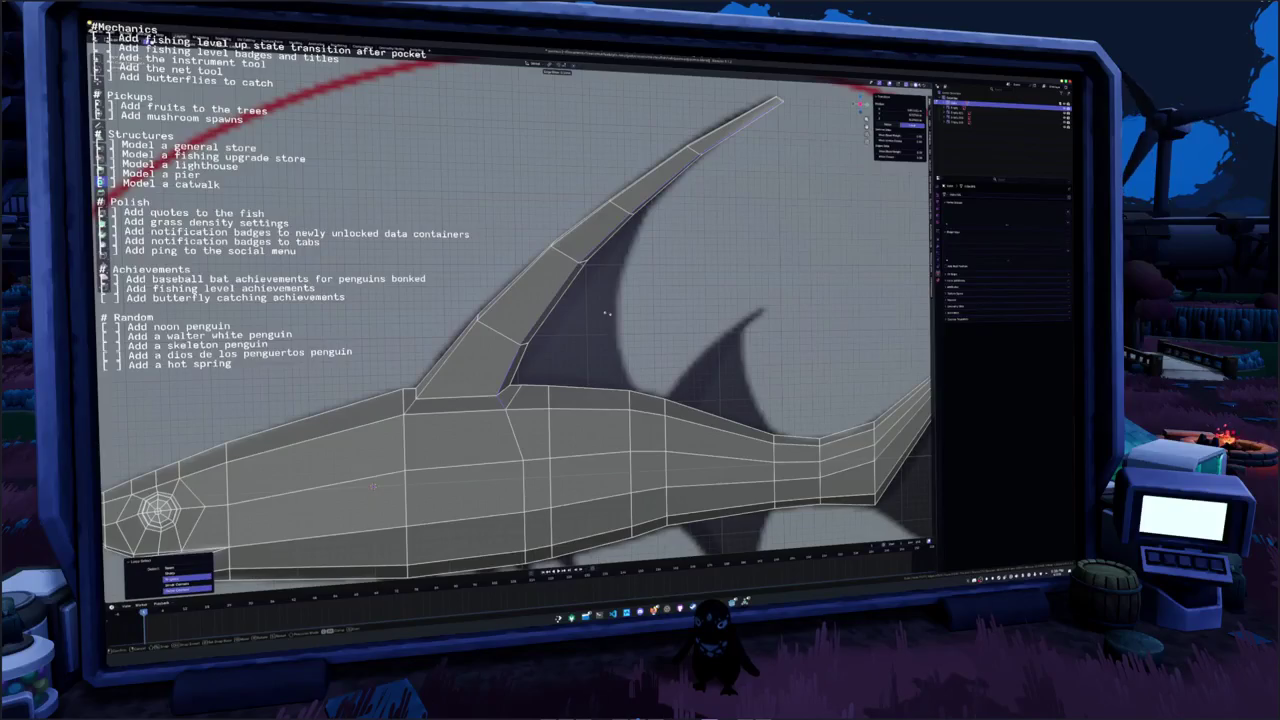
Step: Select edge loops across the fin and orbit around the shark to check them
key("c")
key("Escape")
left_click(503, 328, "alt")
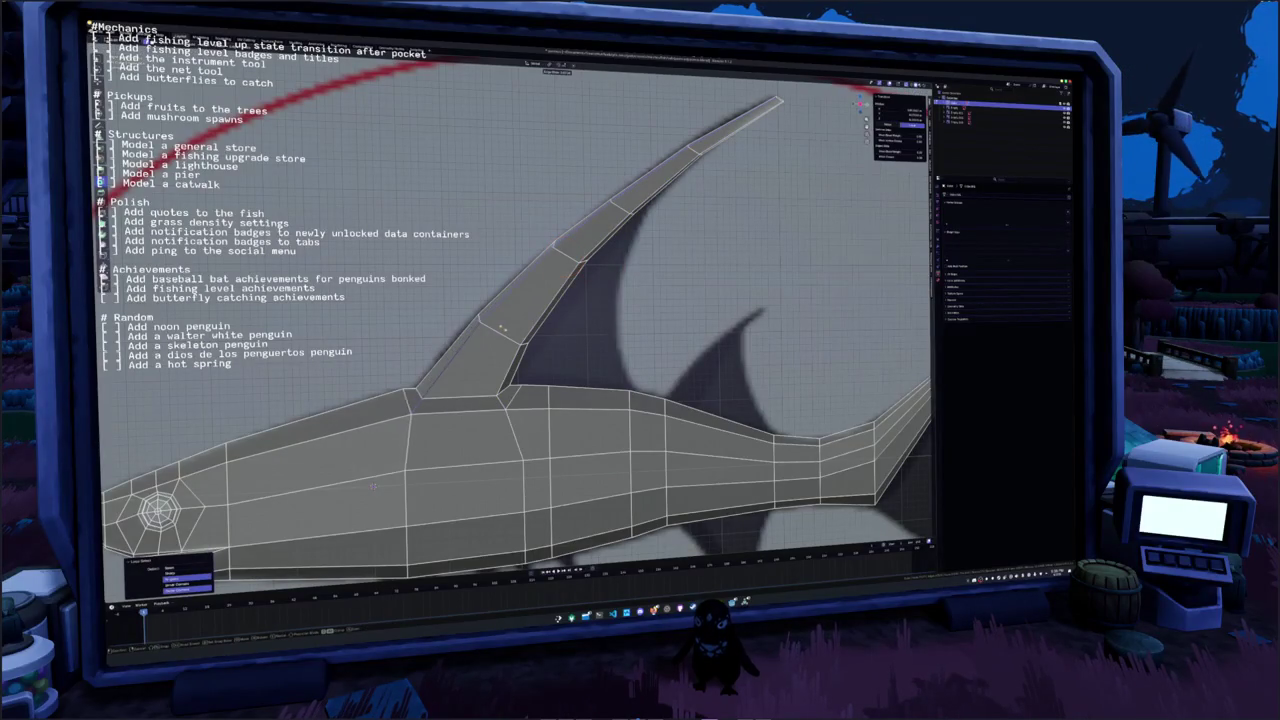
key("c")
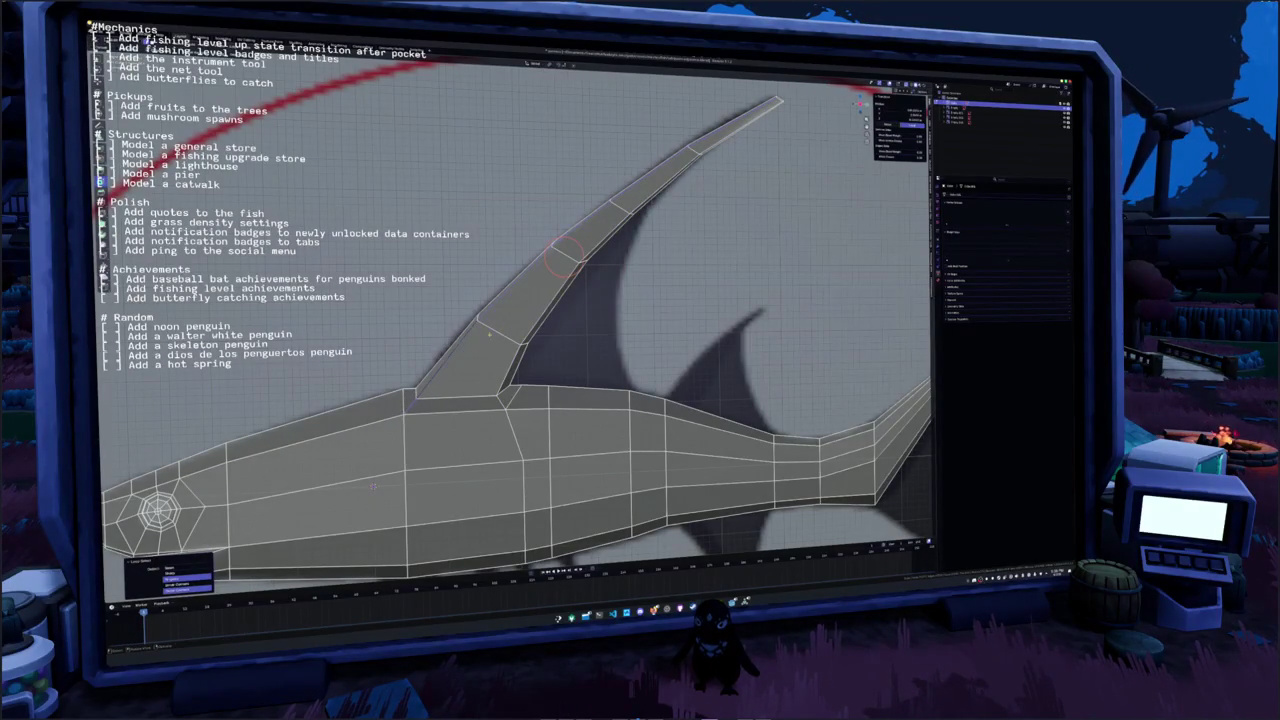
key("Escape")
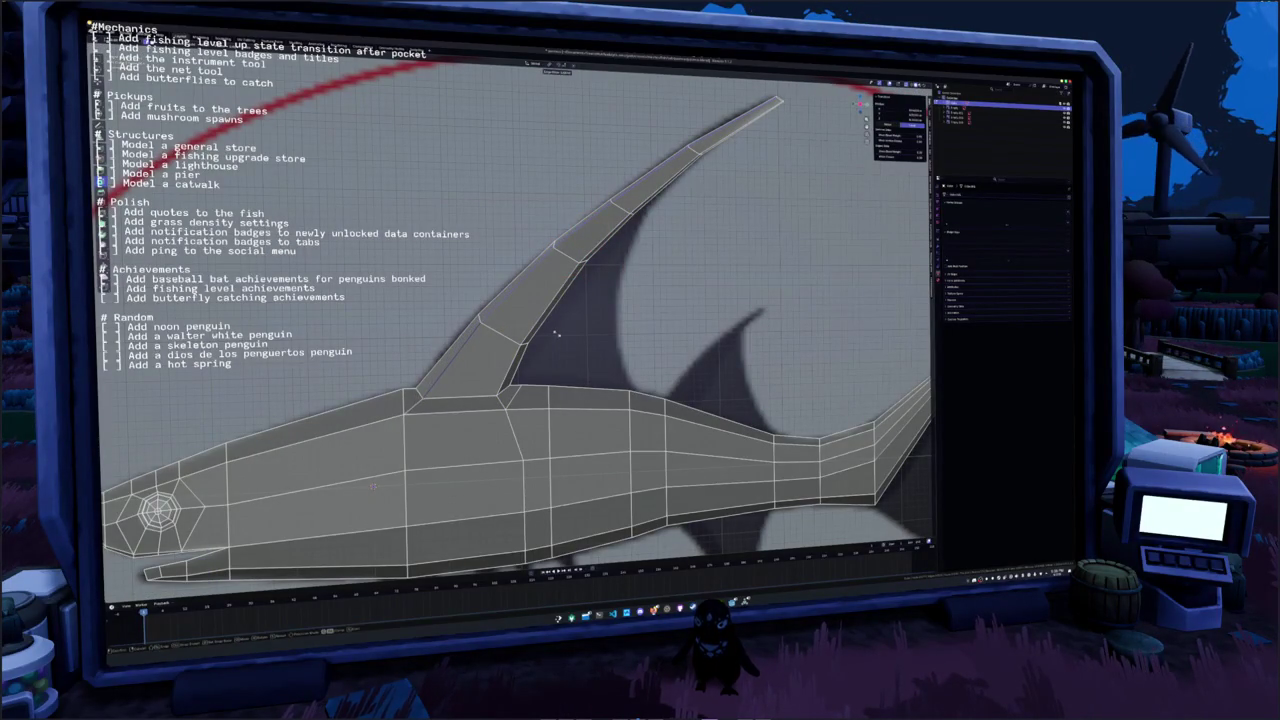
scroll(585, 245, "down", 2)
key("c")
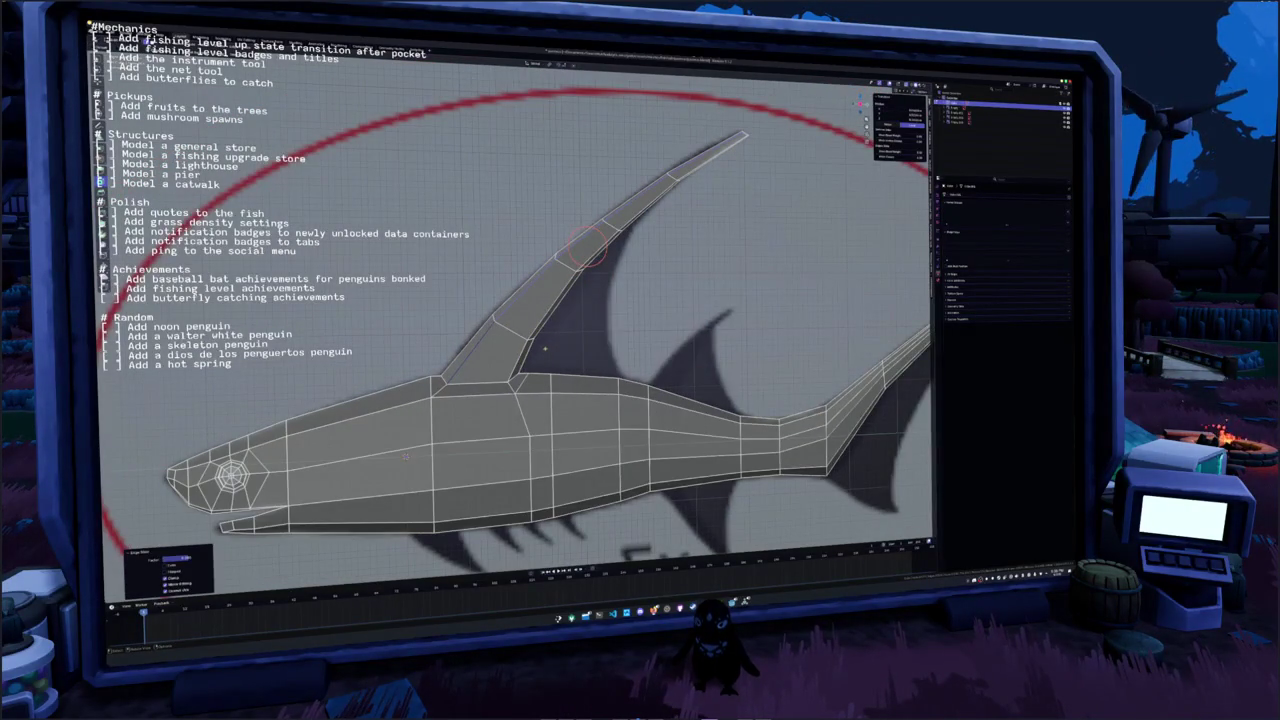
key("Escape")
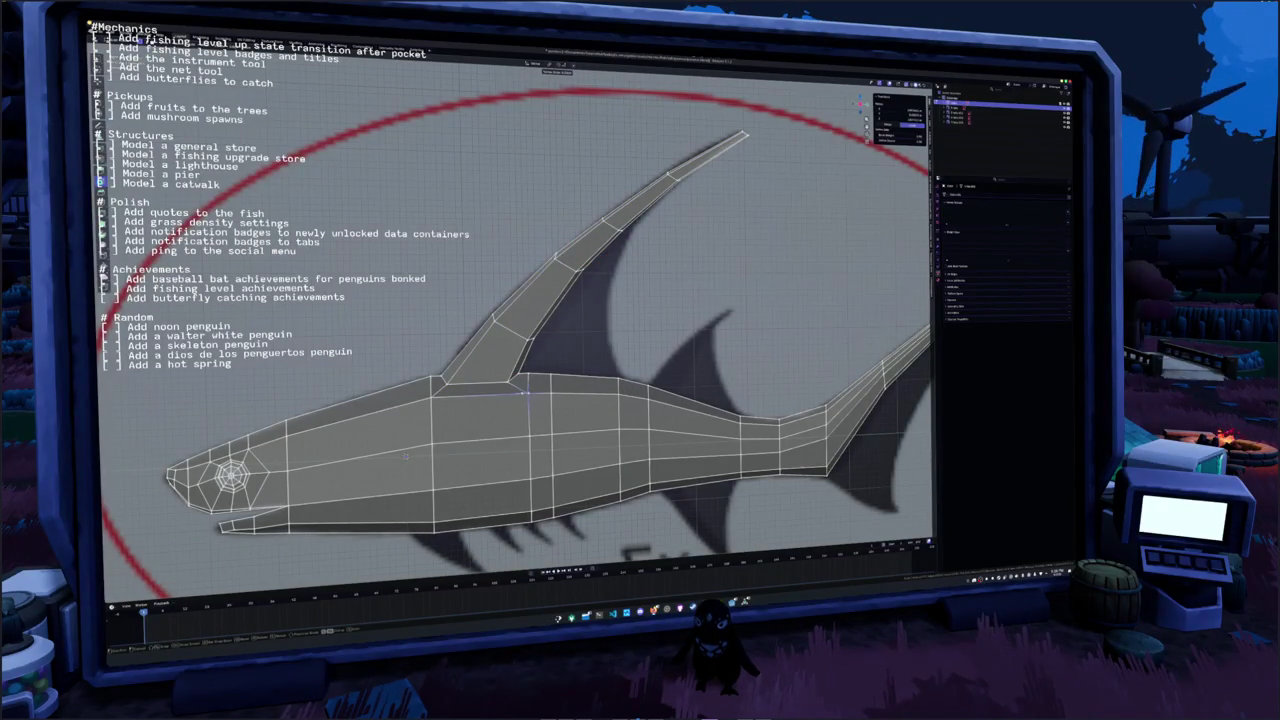
middle_click_drag(524, 393, 587, 335)
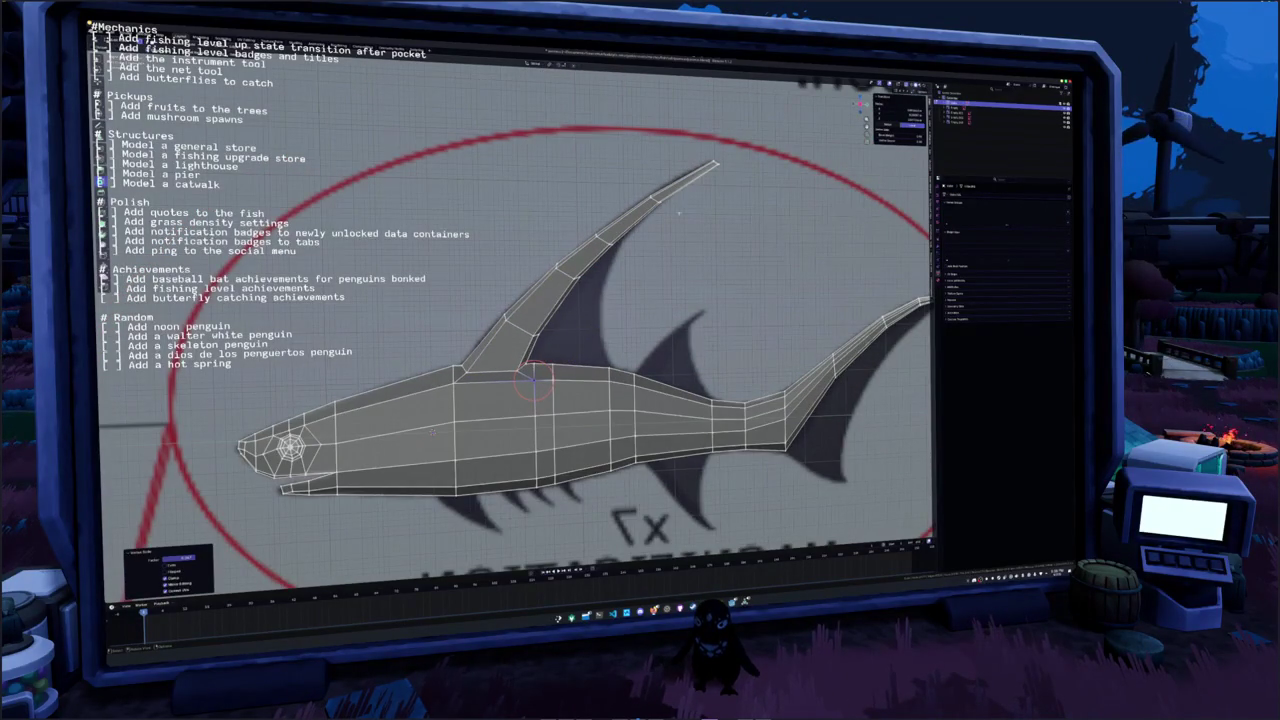
middle_click_drag(679, 212, 620, 300)
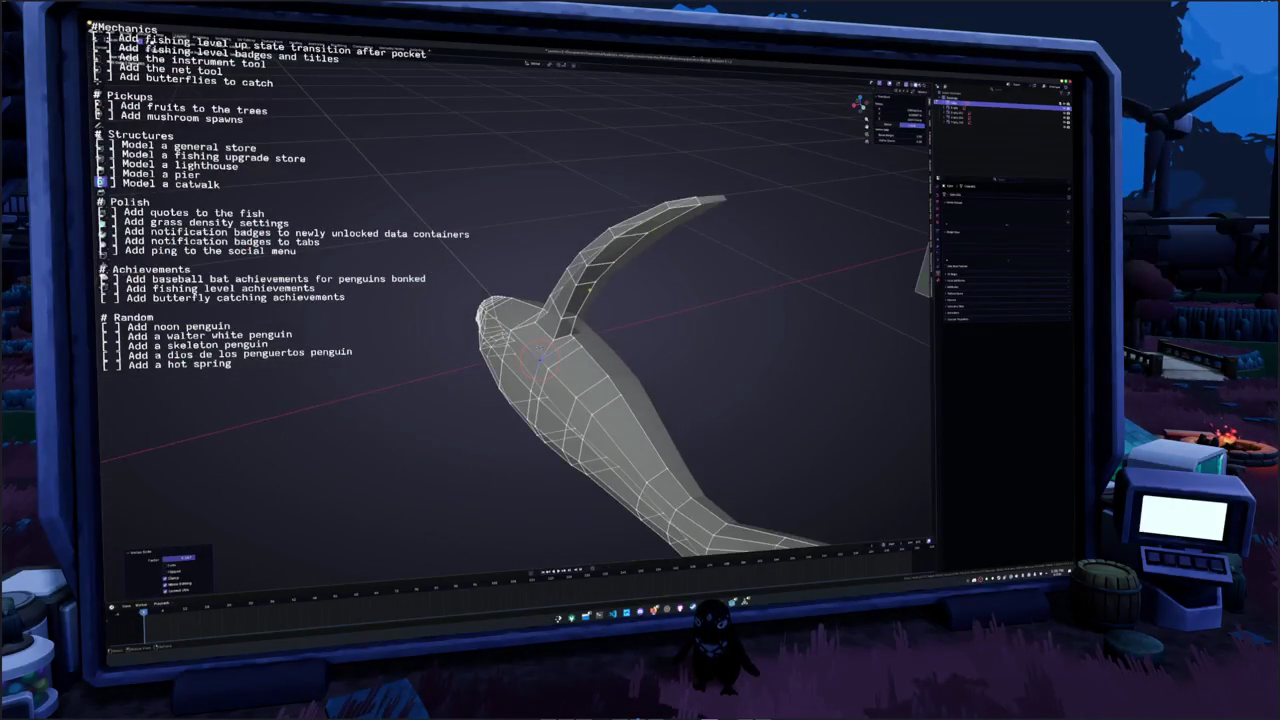
Step: Select the dorsal fin's upper edge loops to the tip and scale them thin along X in front view
right_click(640, 220, "shift")
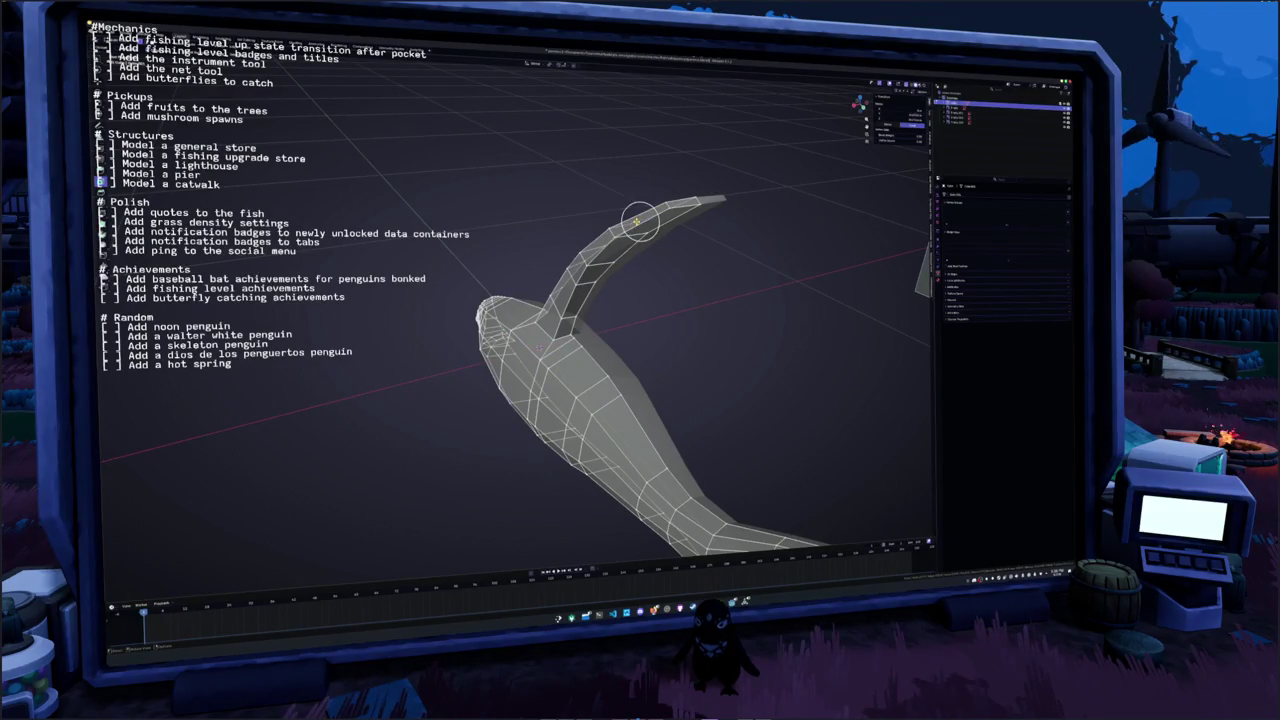
left_click(637, 222, "alt")
key("alt+z")
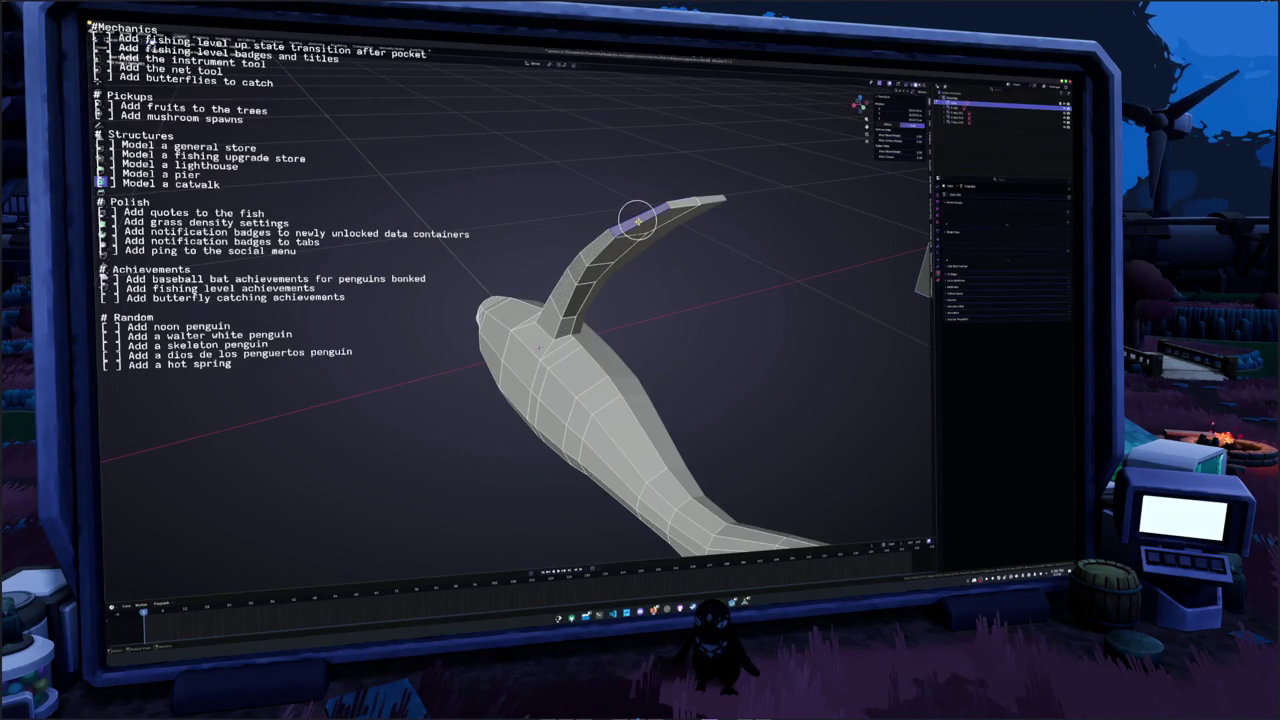
left_click(690, 206, "ctrl")
key("KP_3")
key("KP_1")
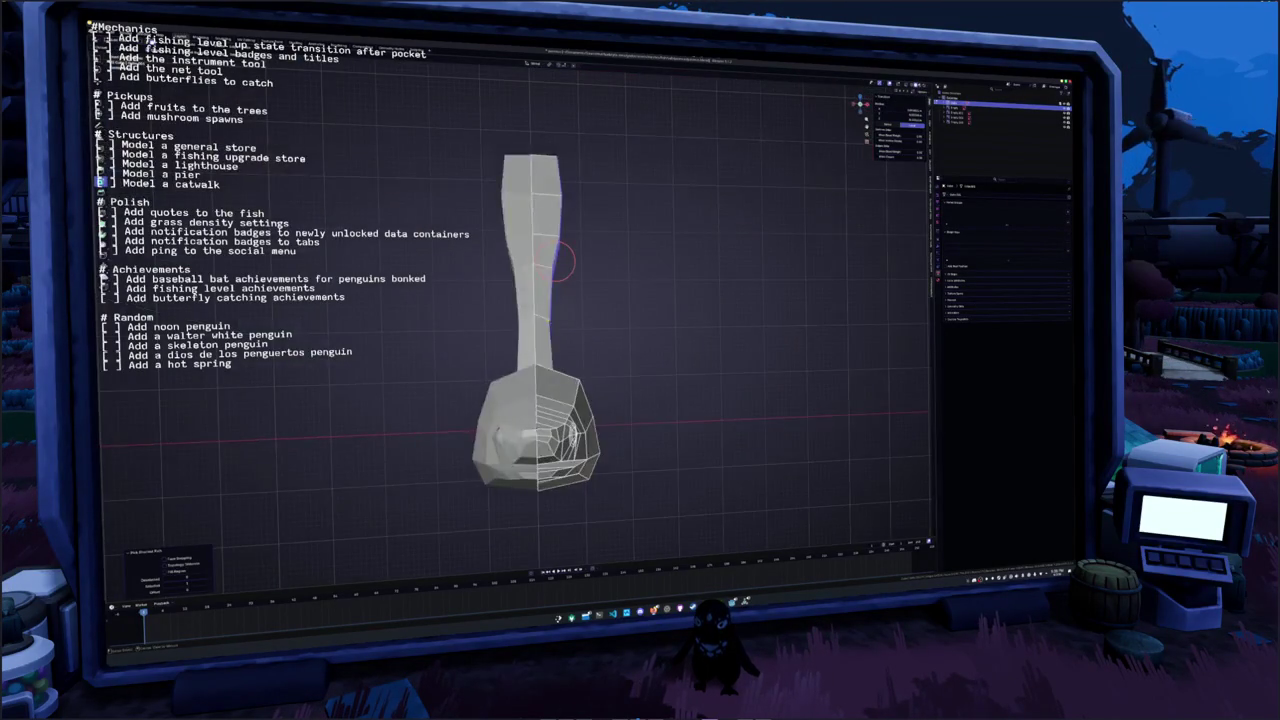
key("s")
key("x")
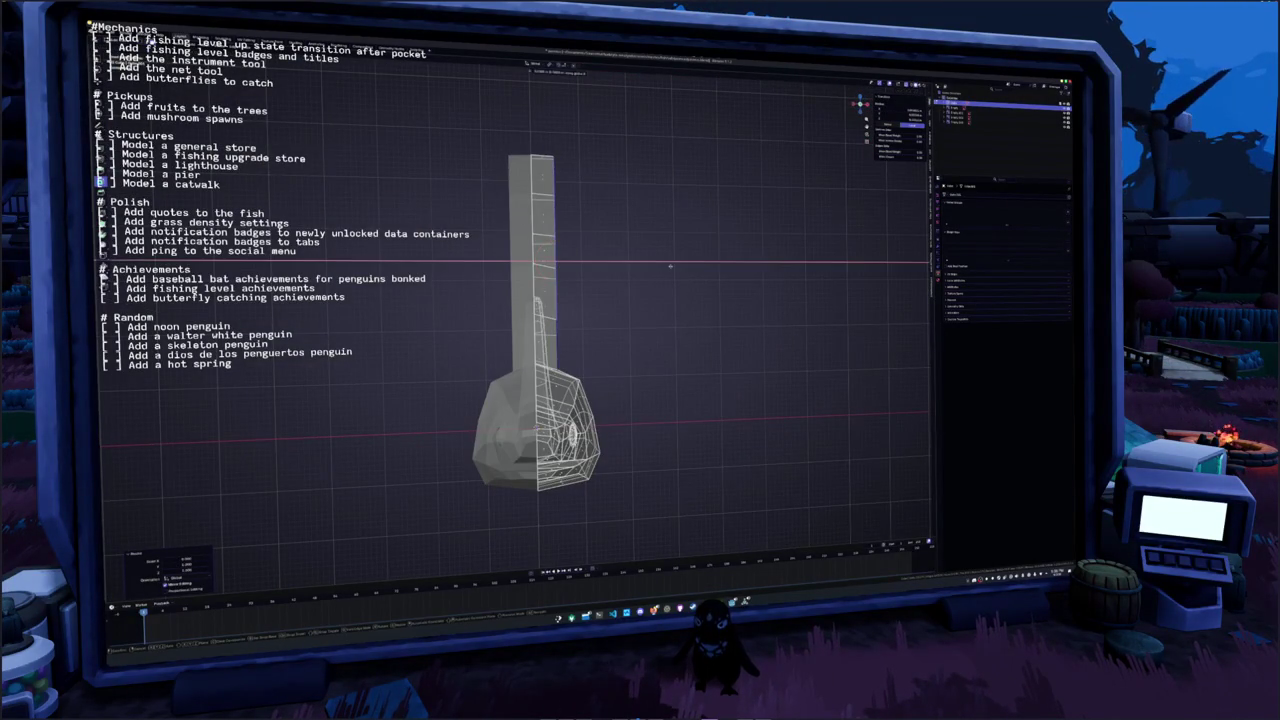
key("x")
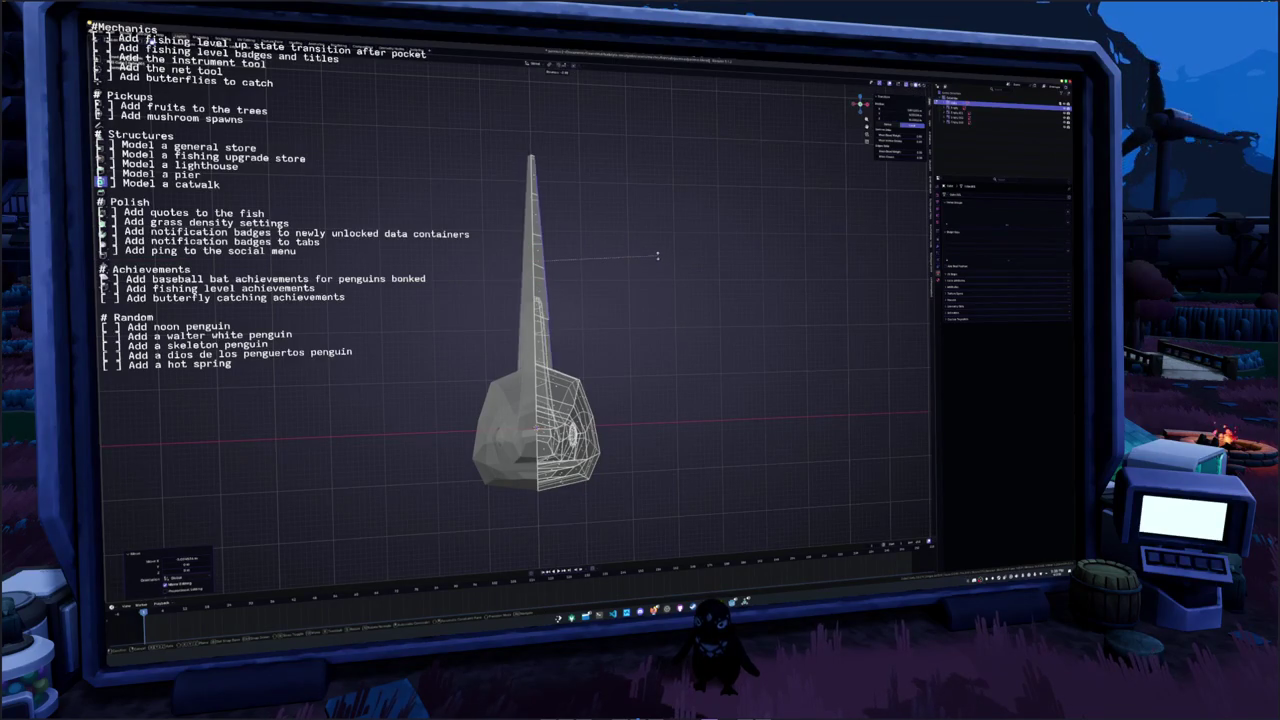
key("x")
key("x")
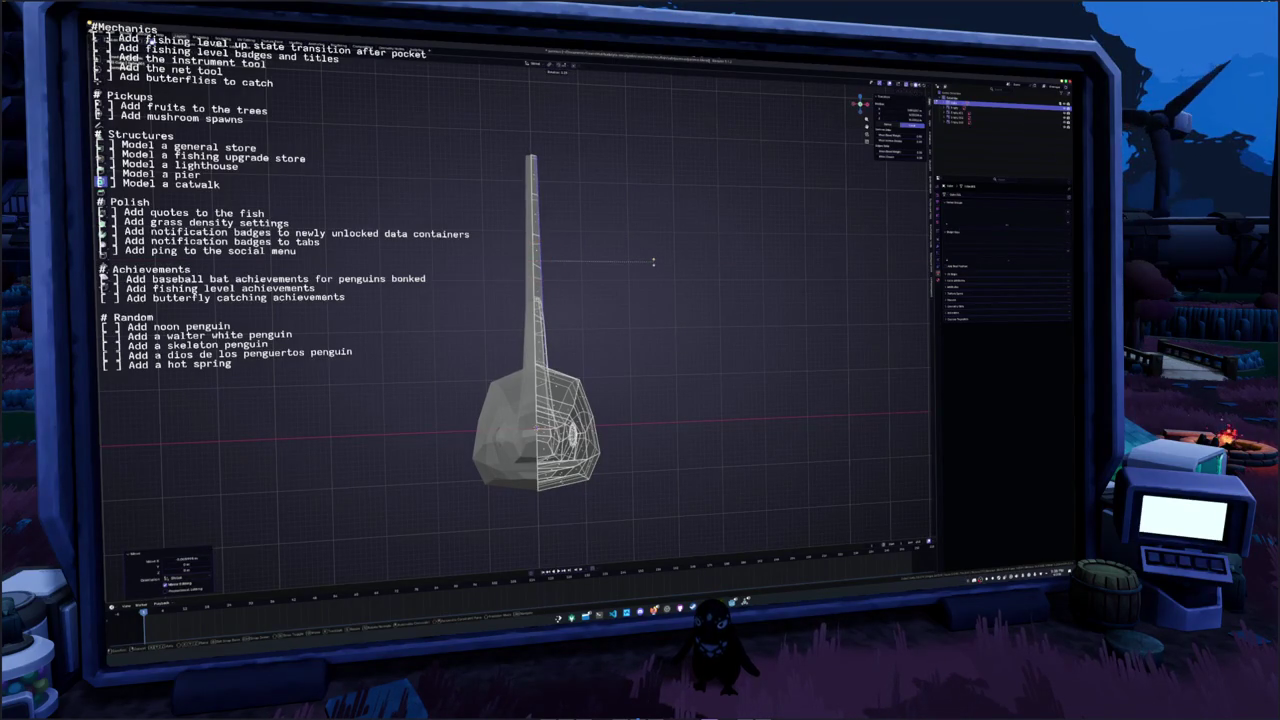
left_click(654, 261)
Step: Adjust the thinned fin section's height with vertical Z moves and reposition it on the body
key("g")
key("z")
left_click(655, 258)
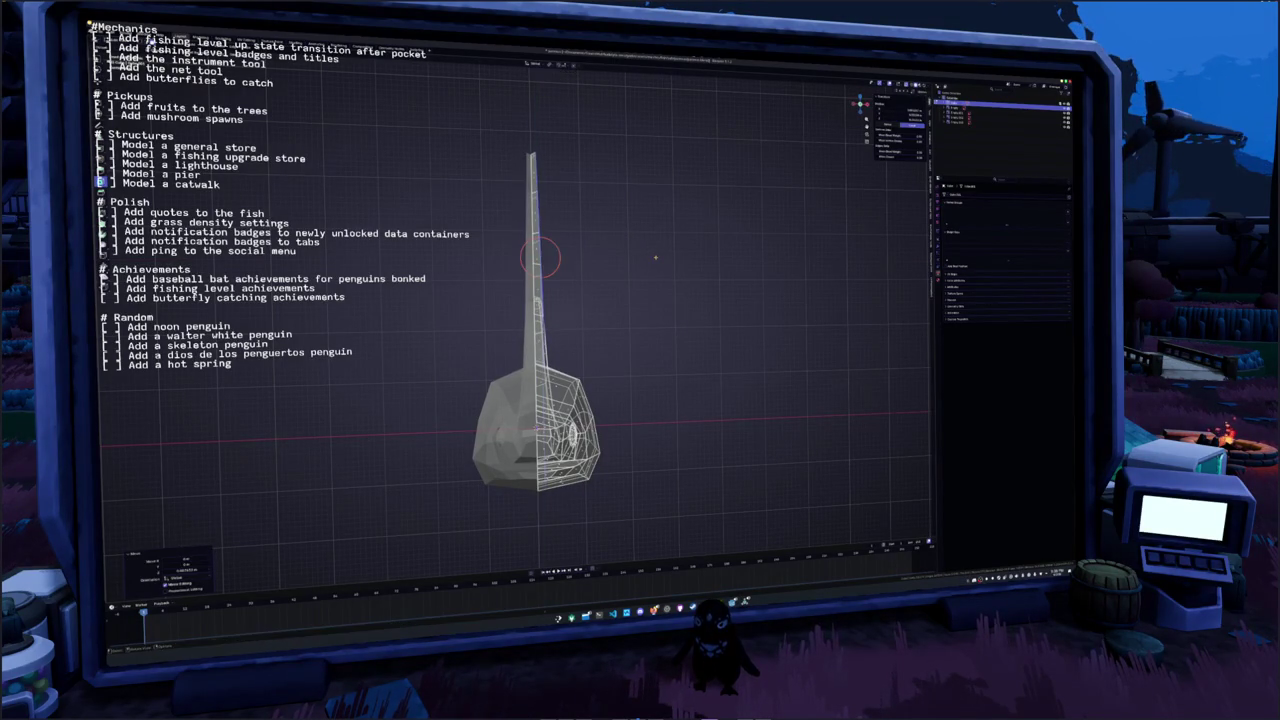
key("shift+s")
key("g")
key("z")
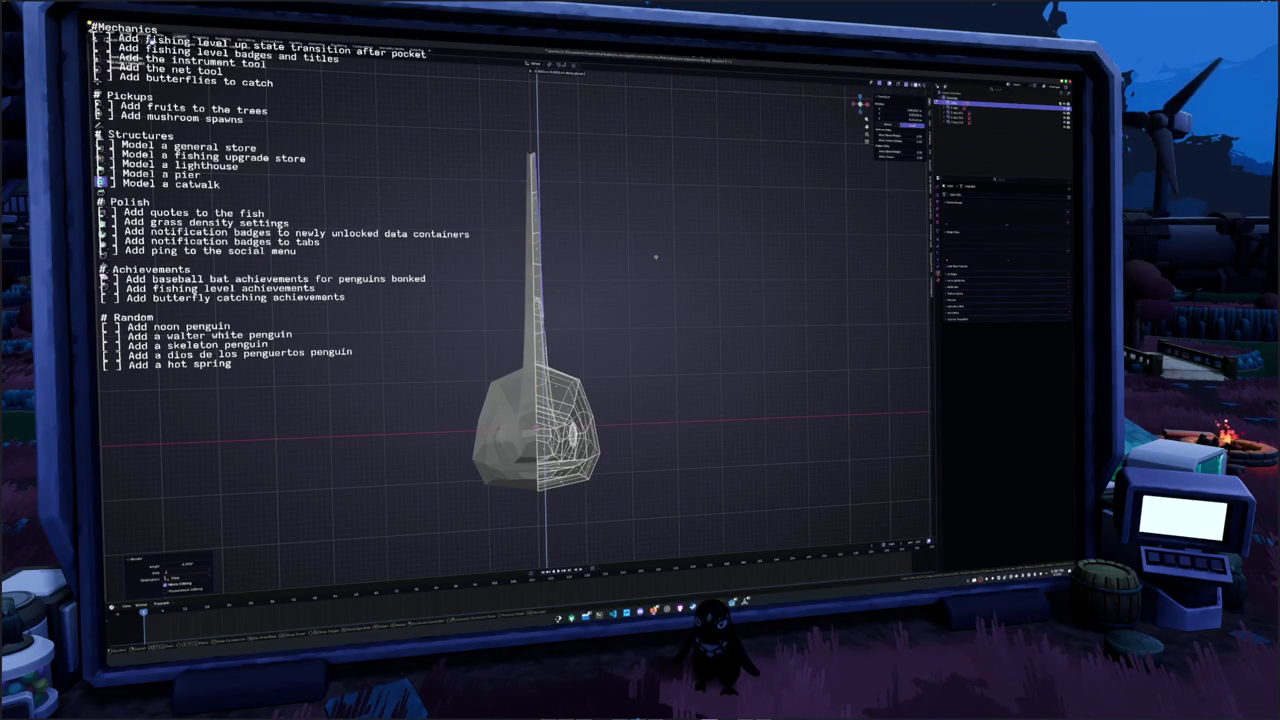
left_click(654, 261)
key("slash")
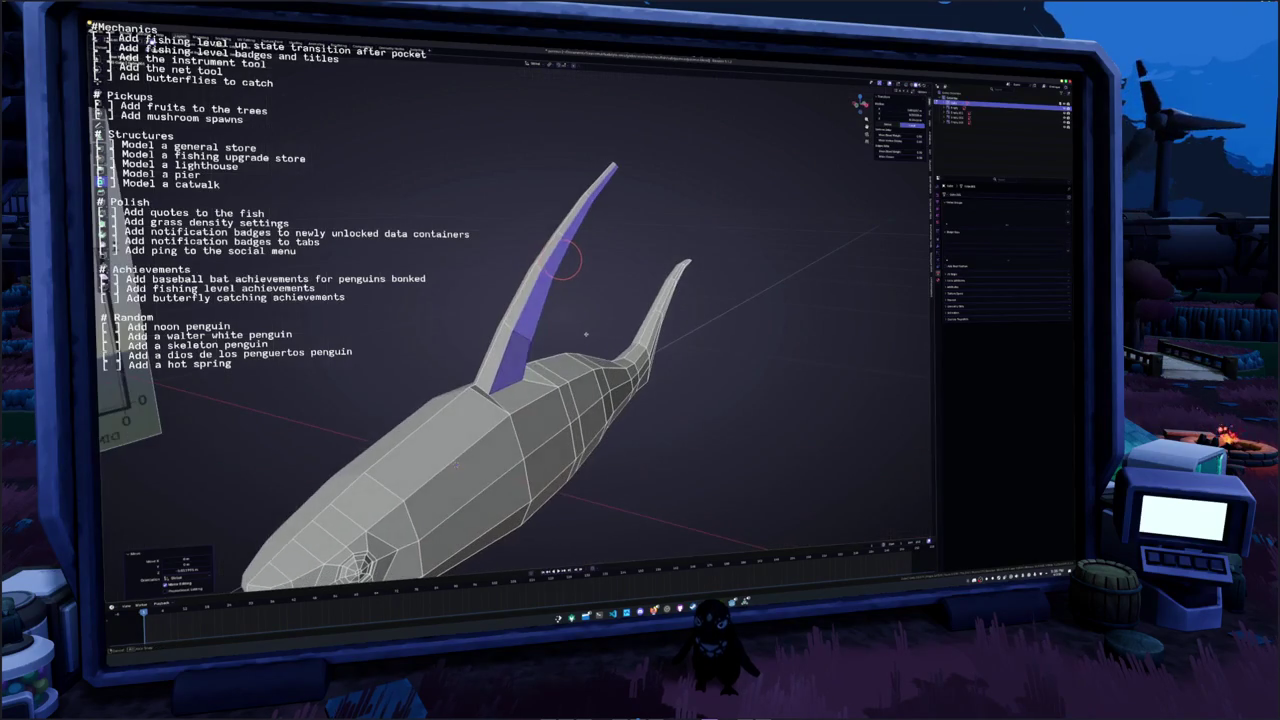
key("g")
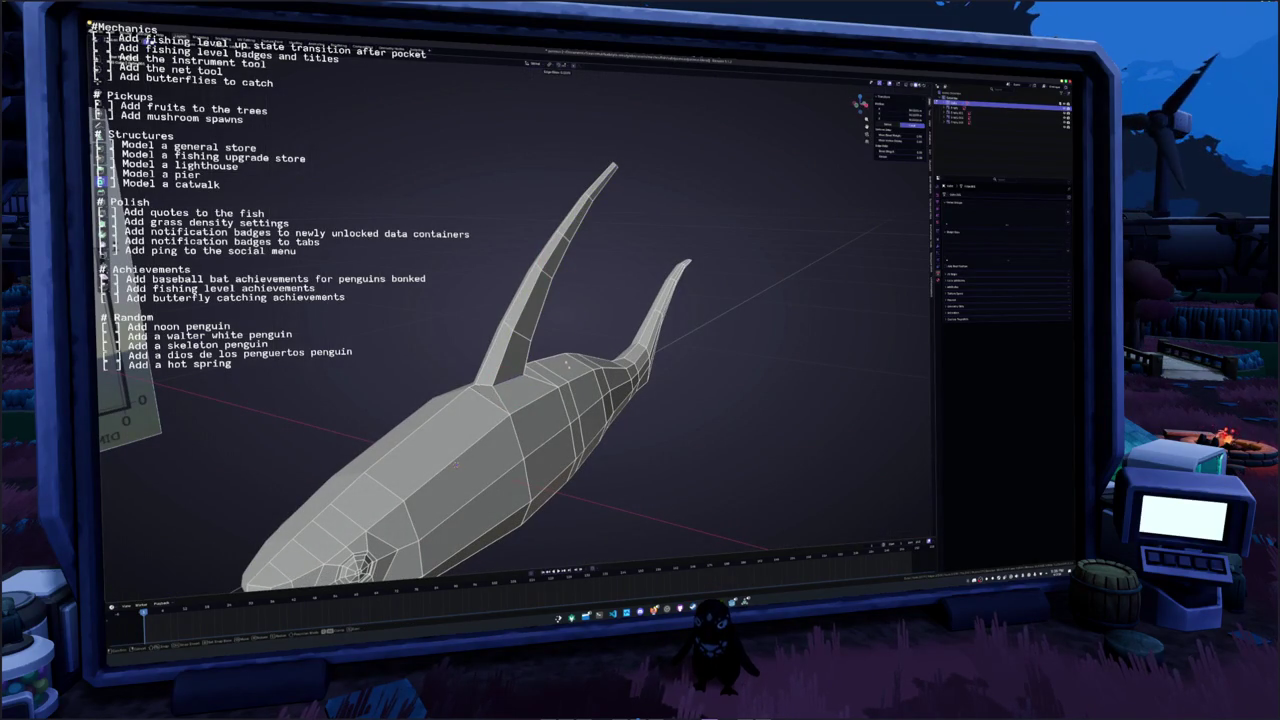
left_click(456, 464)
middle_click_drag(456, 464, 461, 379)
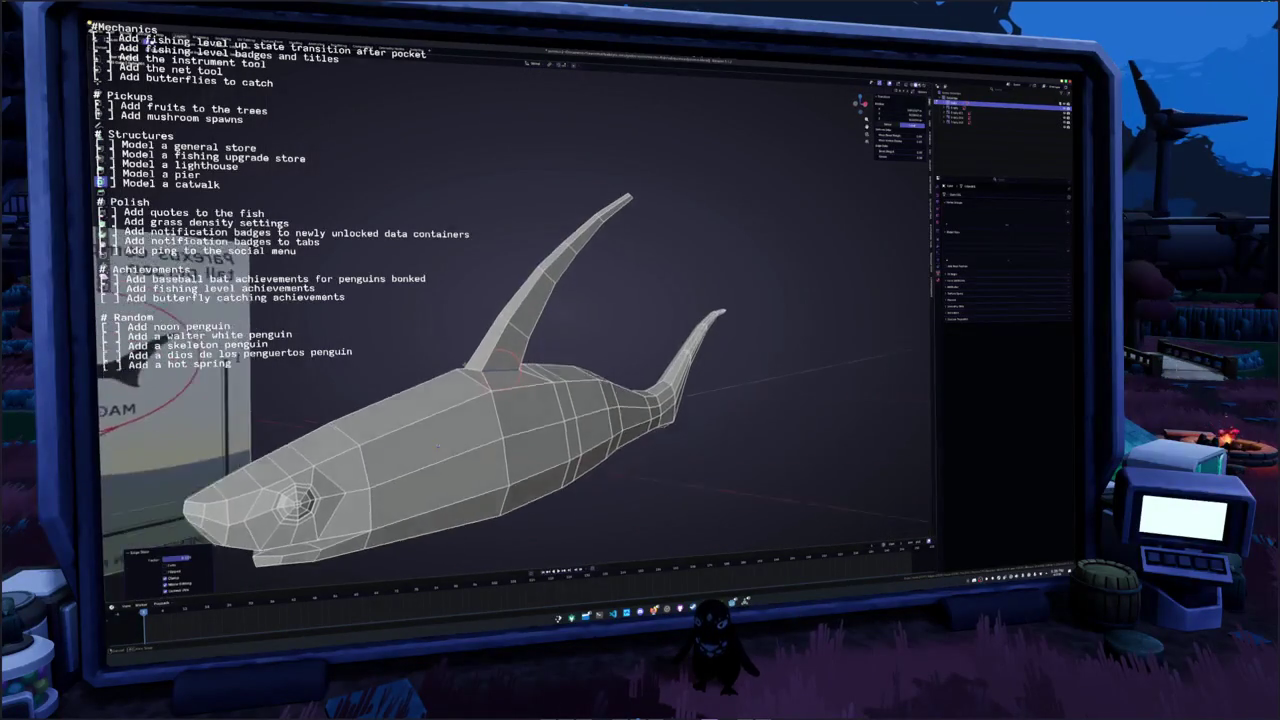
Step: Slide the edge at the dorsal fin's base to match the reference image
scroll(461, 379, "up", 3)
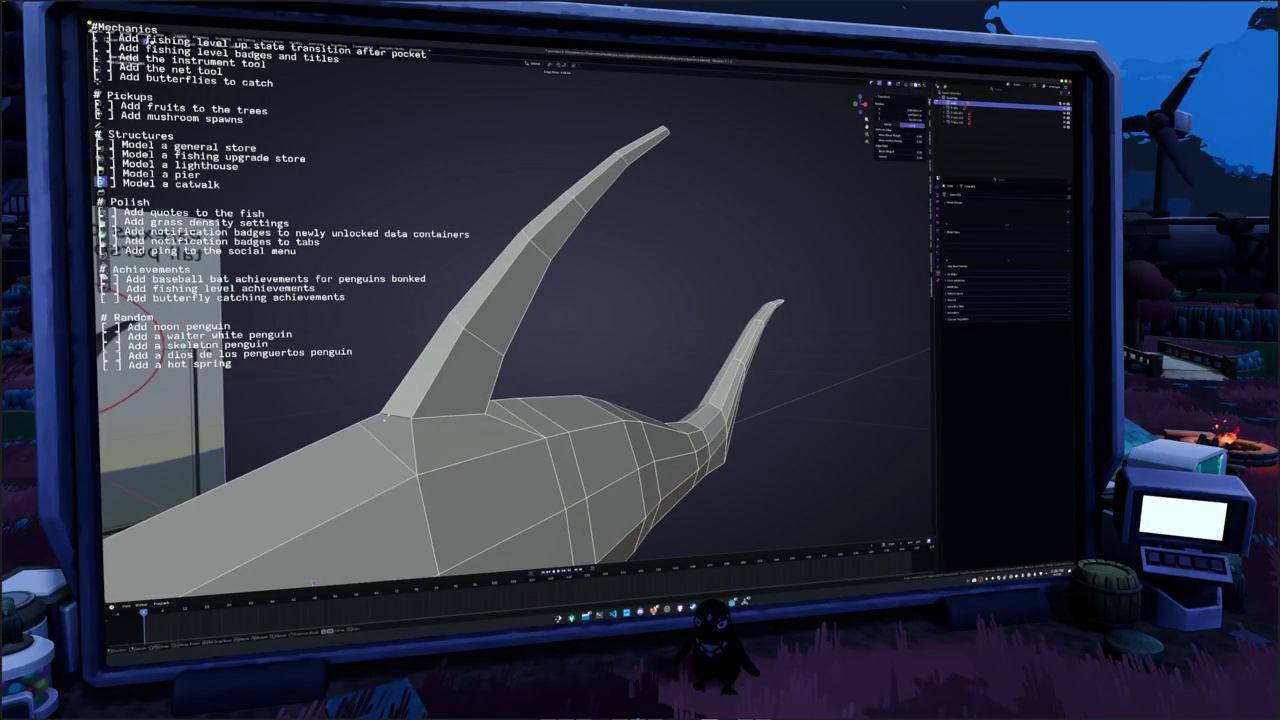
middle_click_drag(390, 425, 402, 489)
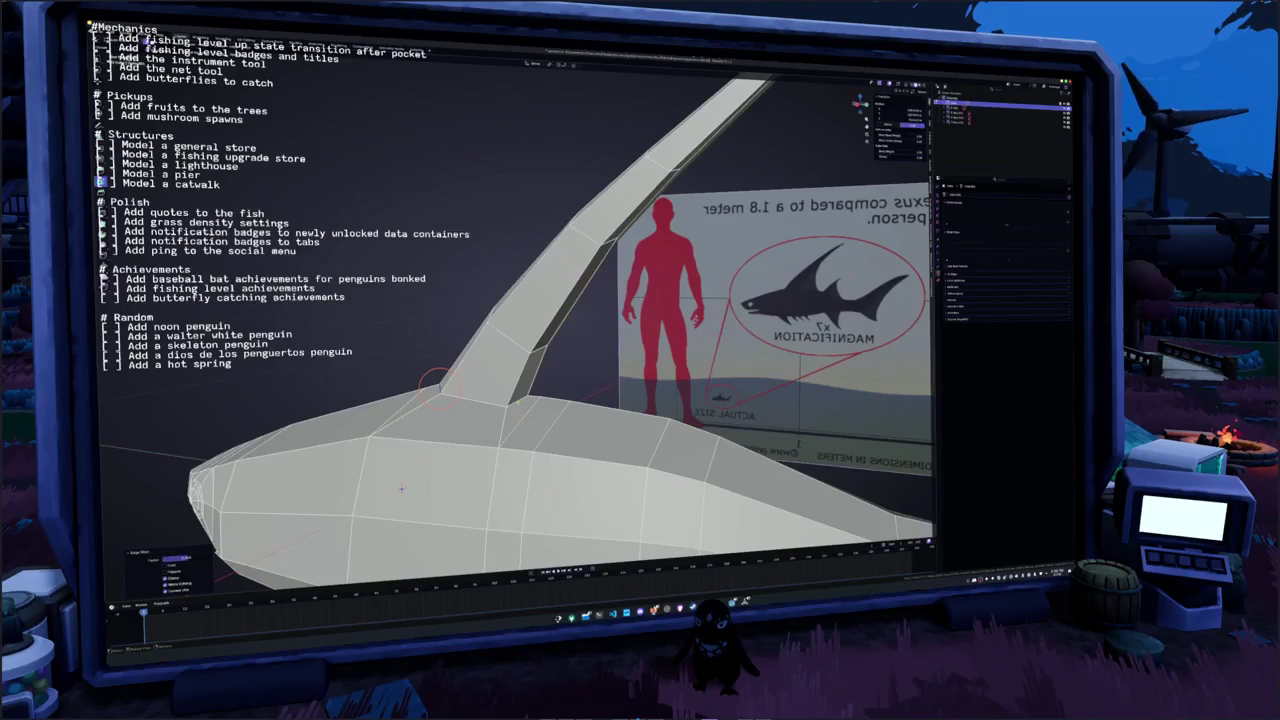
key("g")
key("g")
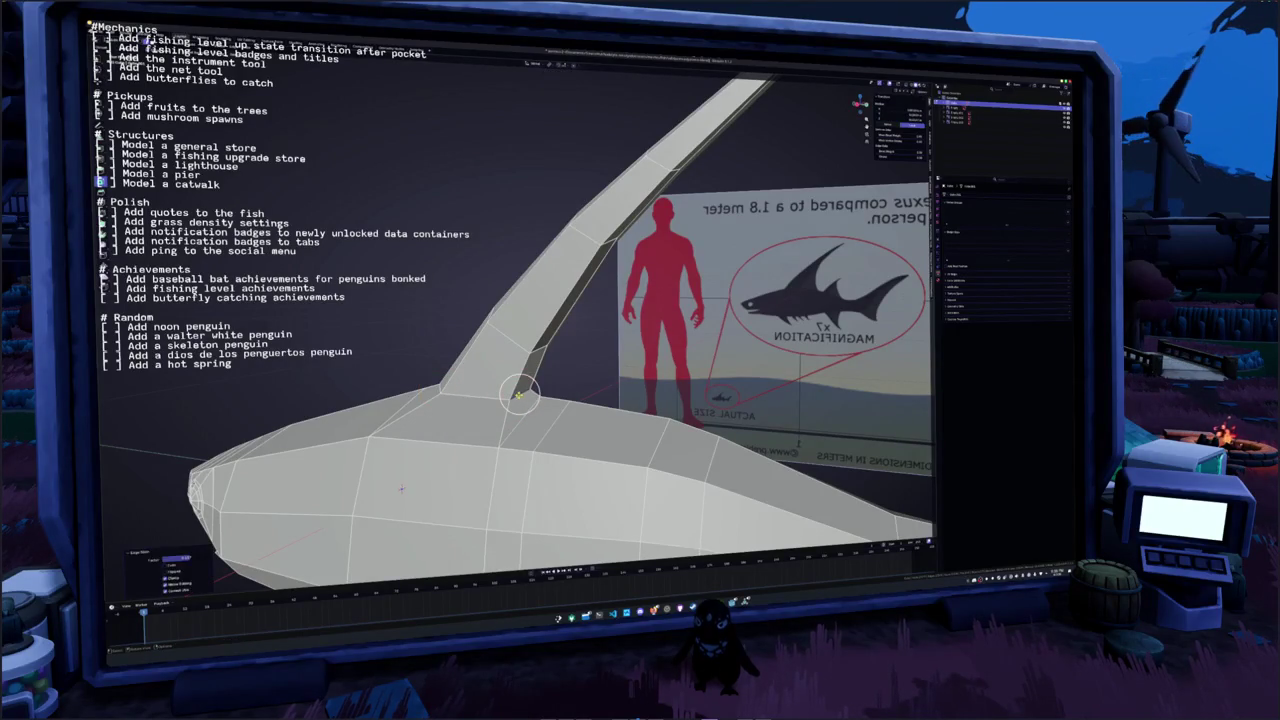
left_click(545, 400)
scroll(545, 400, "down", 2)
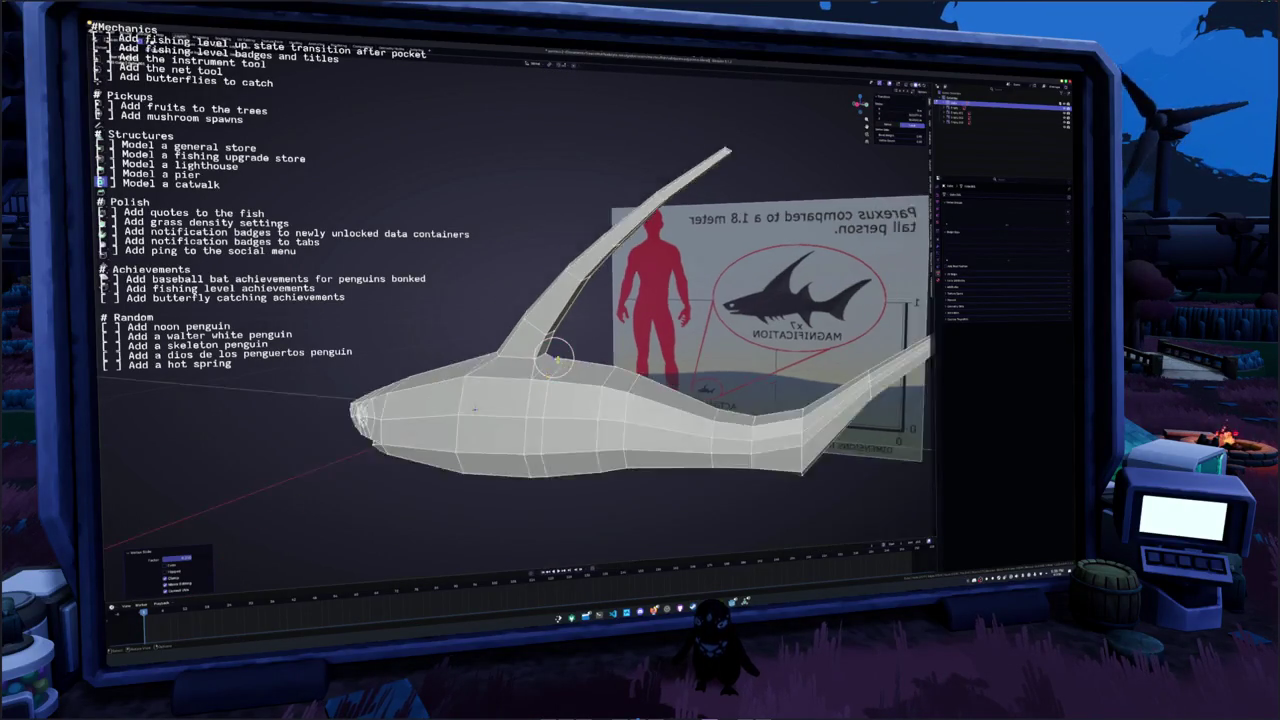
mouse_move(545, 400)
middle_mouse_down()
mouse_move(527, 405)
mouse_move(566, 245)
mouse_move(591, 452)
middle_mouse_up()
scroll(527, 405, "up", 3)
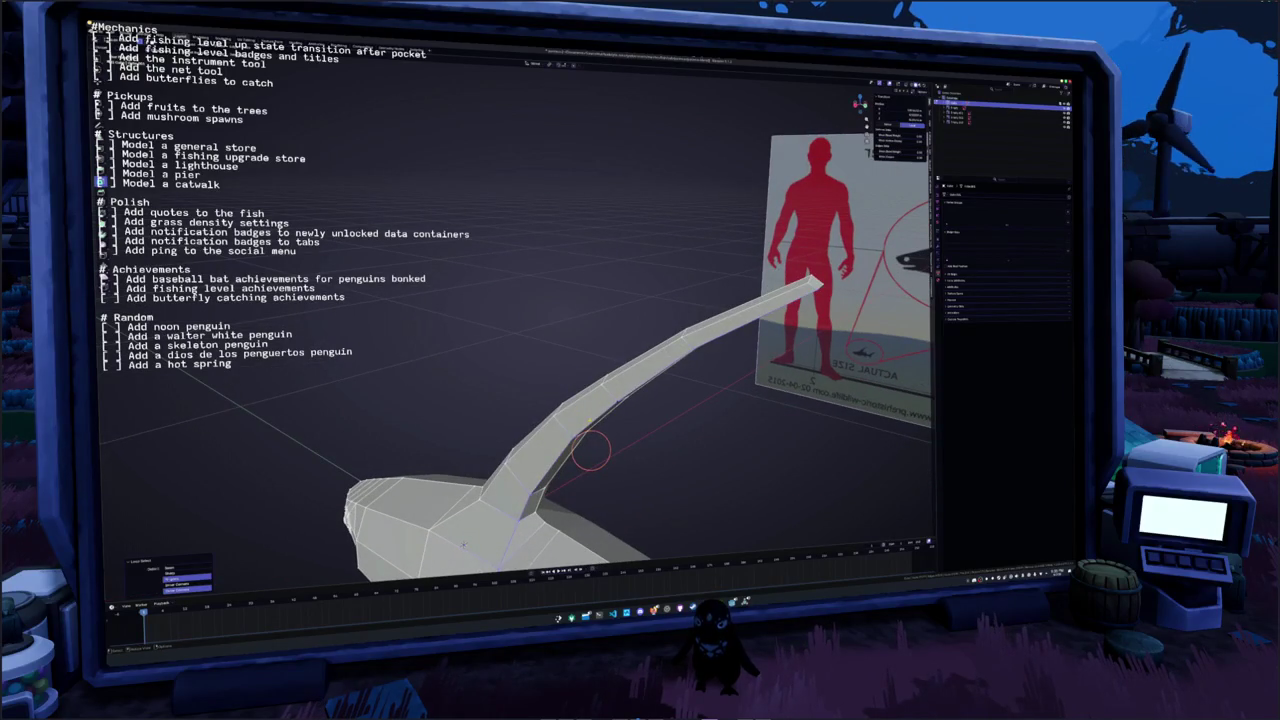
Step: Select a fin edge loop and move it to follow the reference fin's curve
left_click(590, 432, "alt")
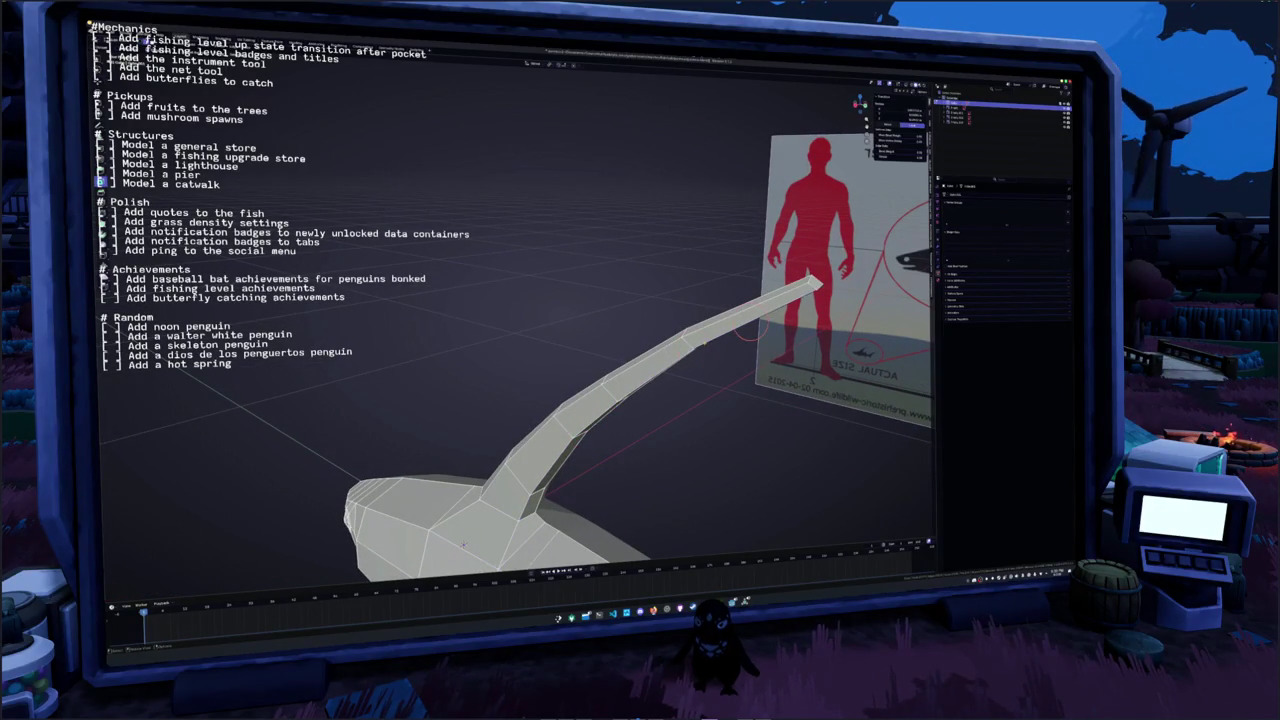
middle_click_drag(700, 348, 675, 350)
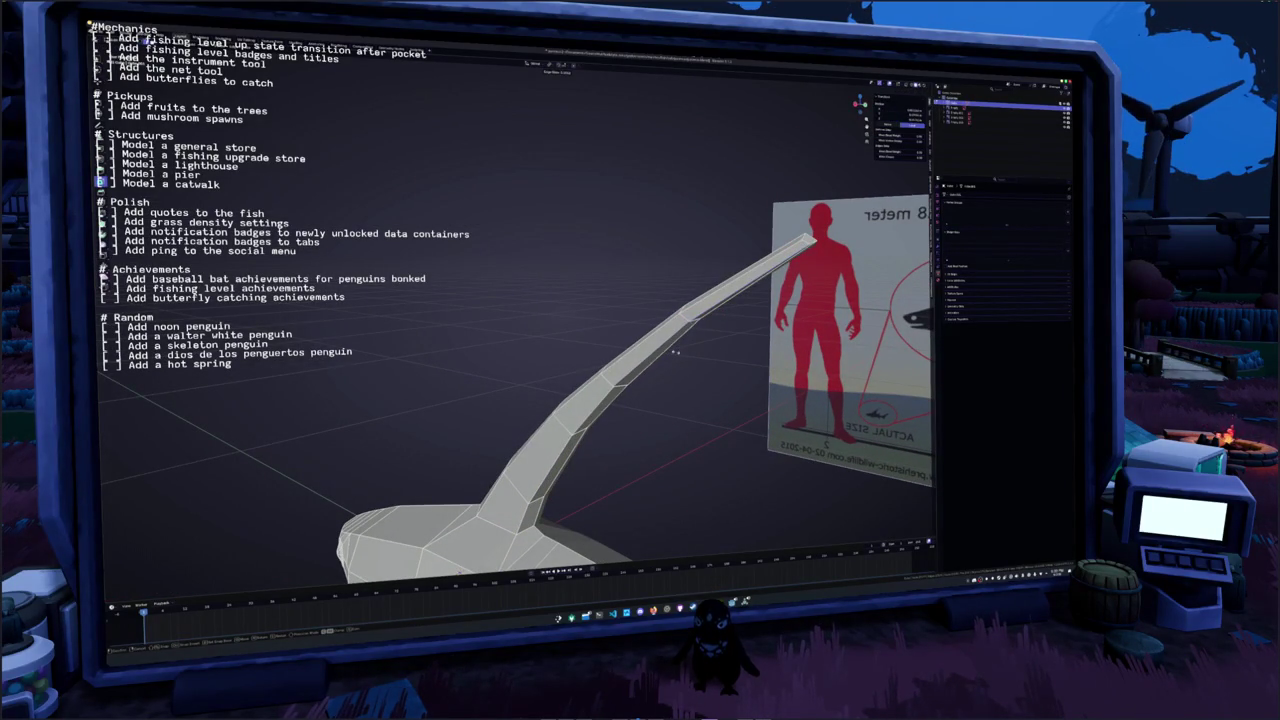
left_click(675, 352, "alt")
middle_click_drag(675, 352, 624, 345)
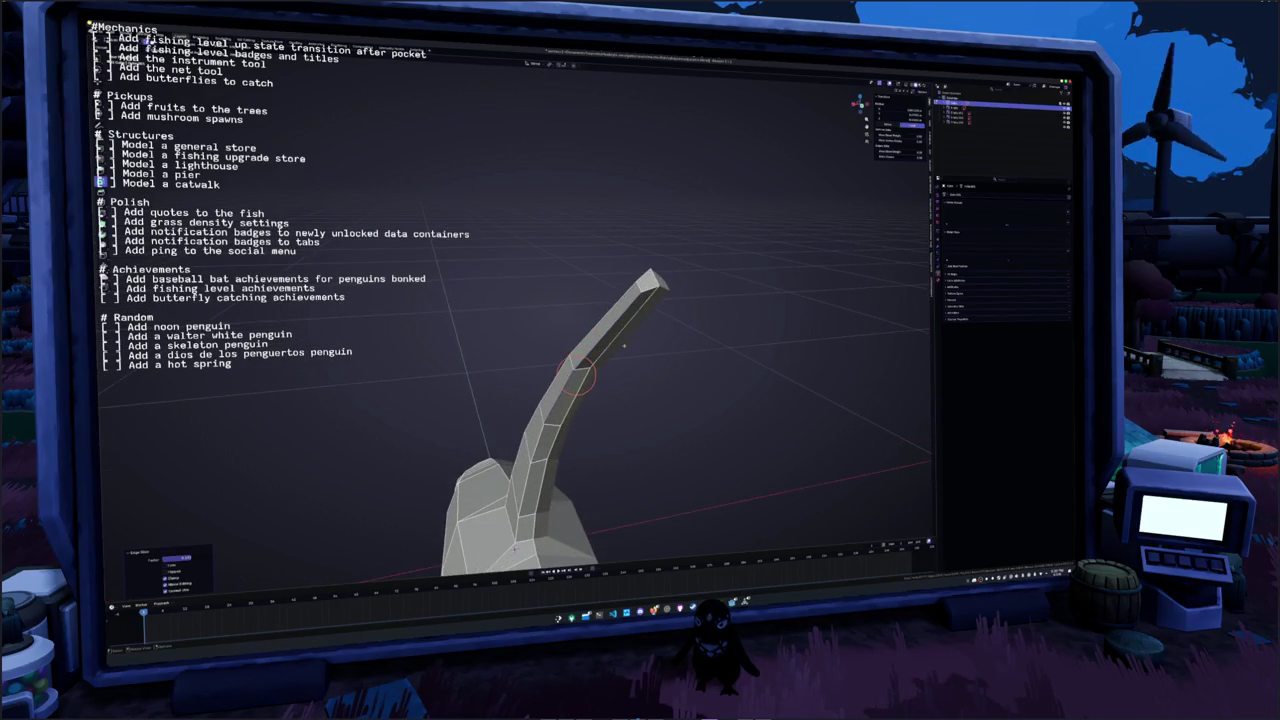
key("g")
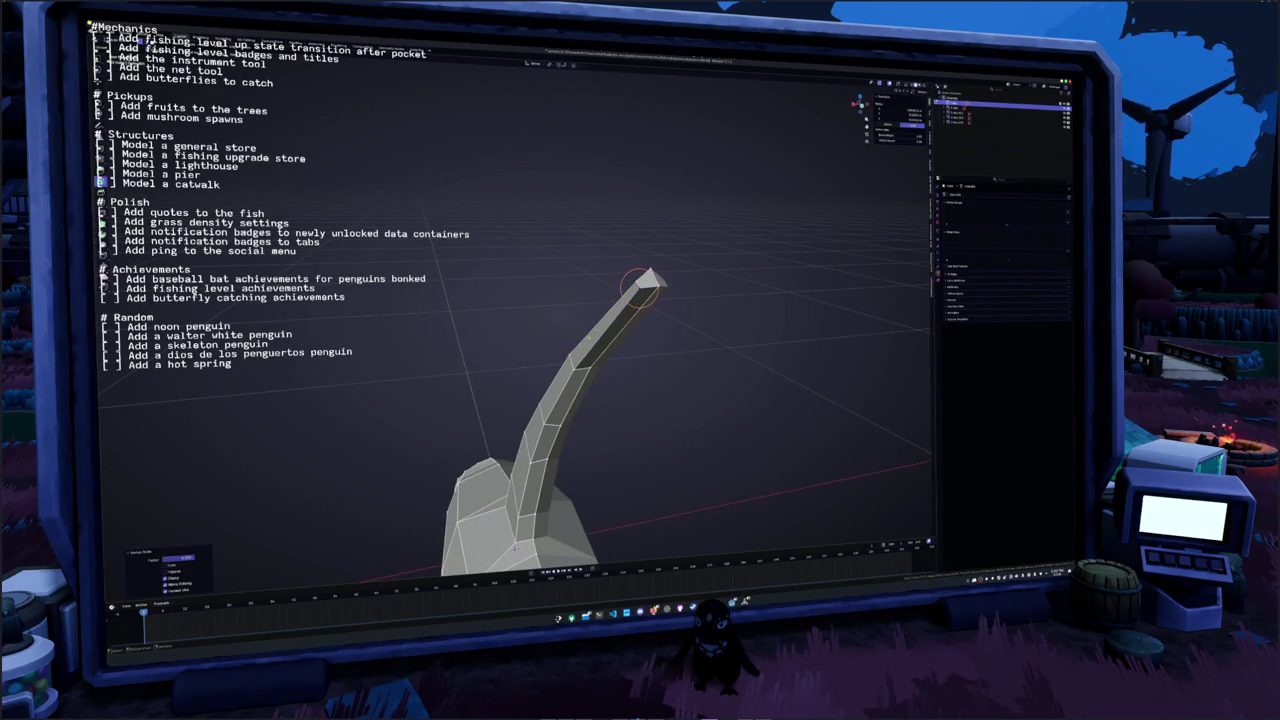
middle_click_drag(586, 357, 622, 343)
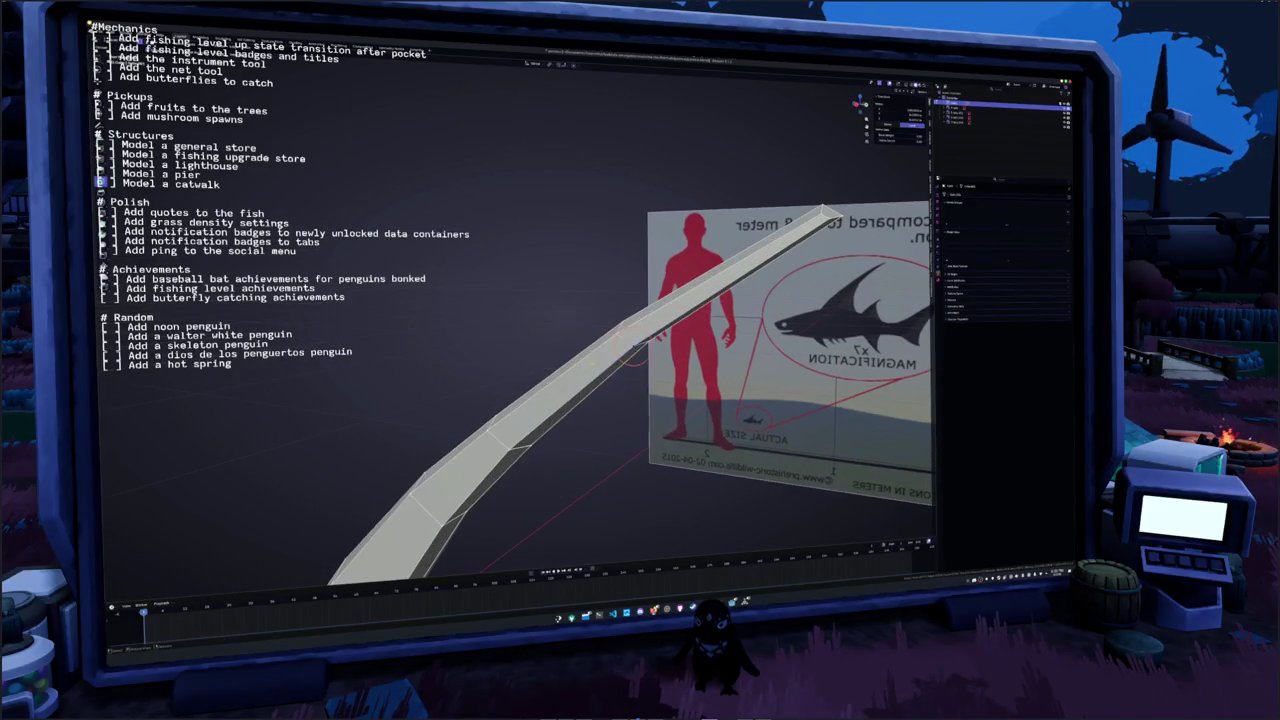
left_click(578, 377)
middle_click_drag(600, 380, 560, 400)
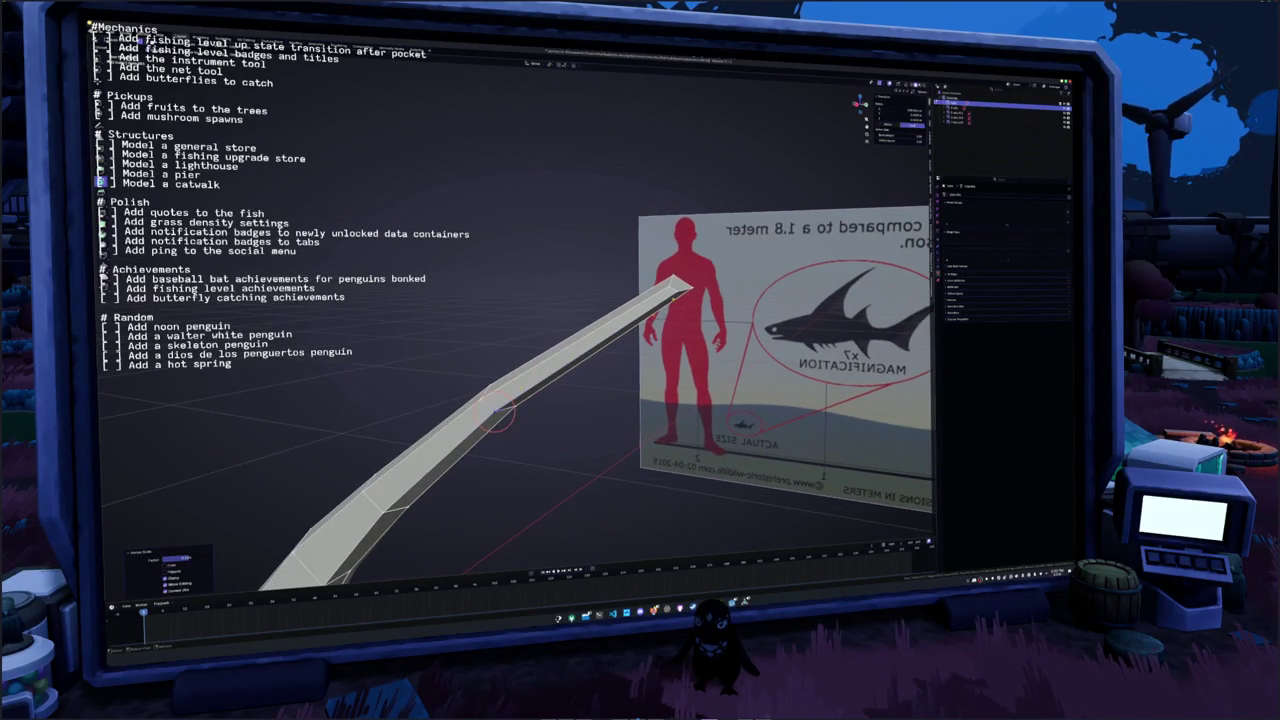
Step: Slide the fin tip vertex into a long, pointed tip
right_click(674, 290, "shift")
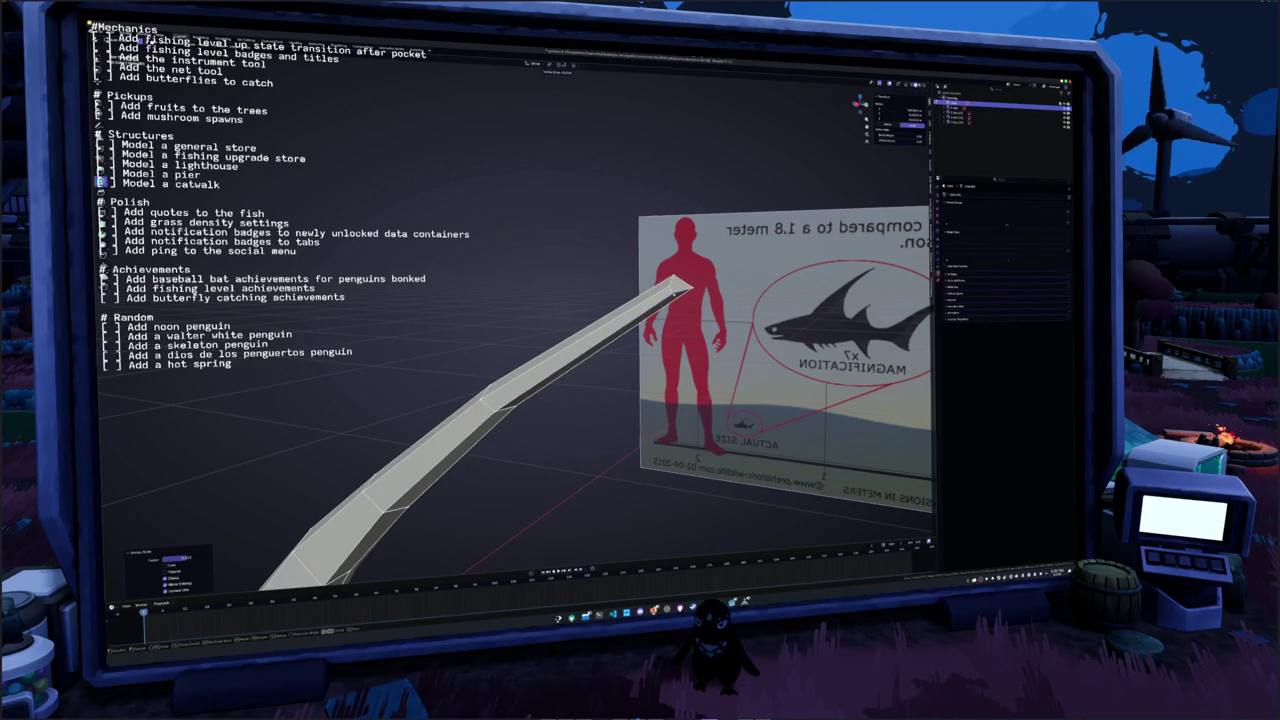
key("g")
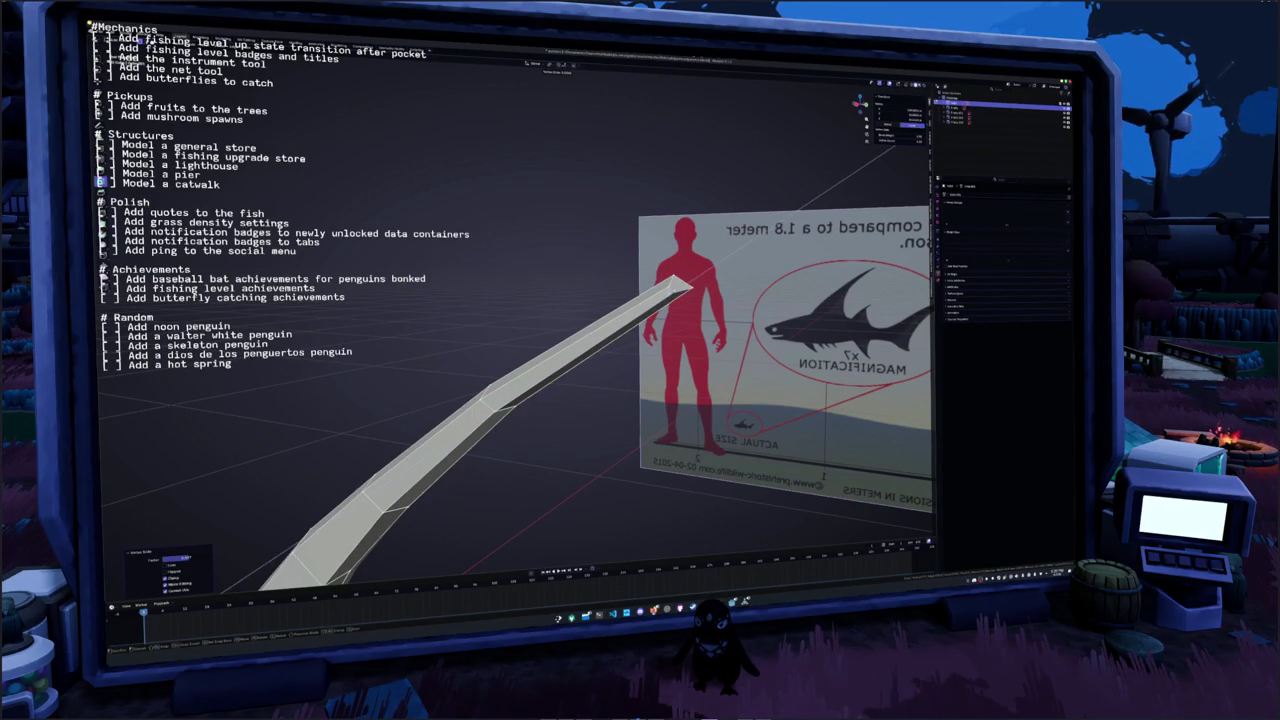
left_click(676, 290)
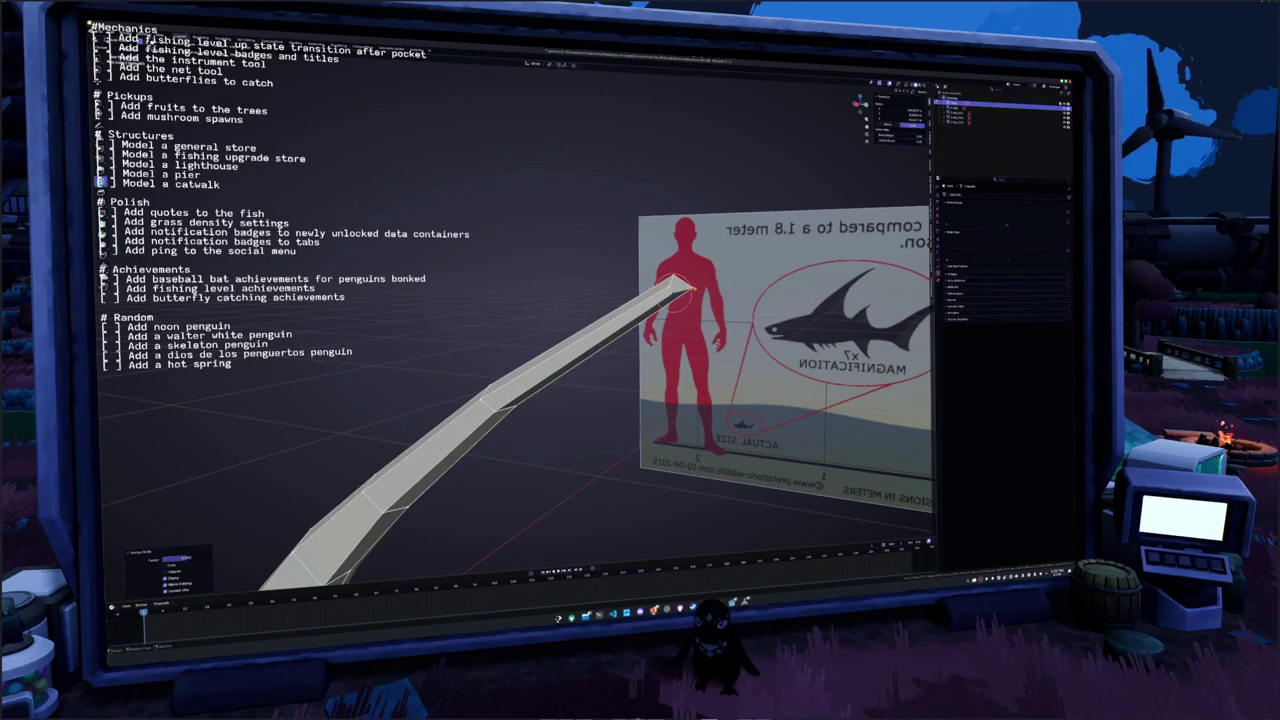
key("g")
left_click(689, 304)
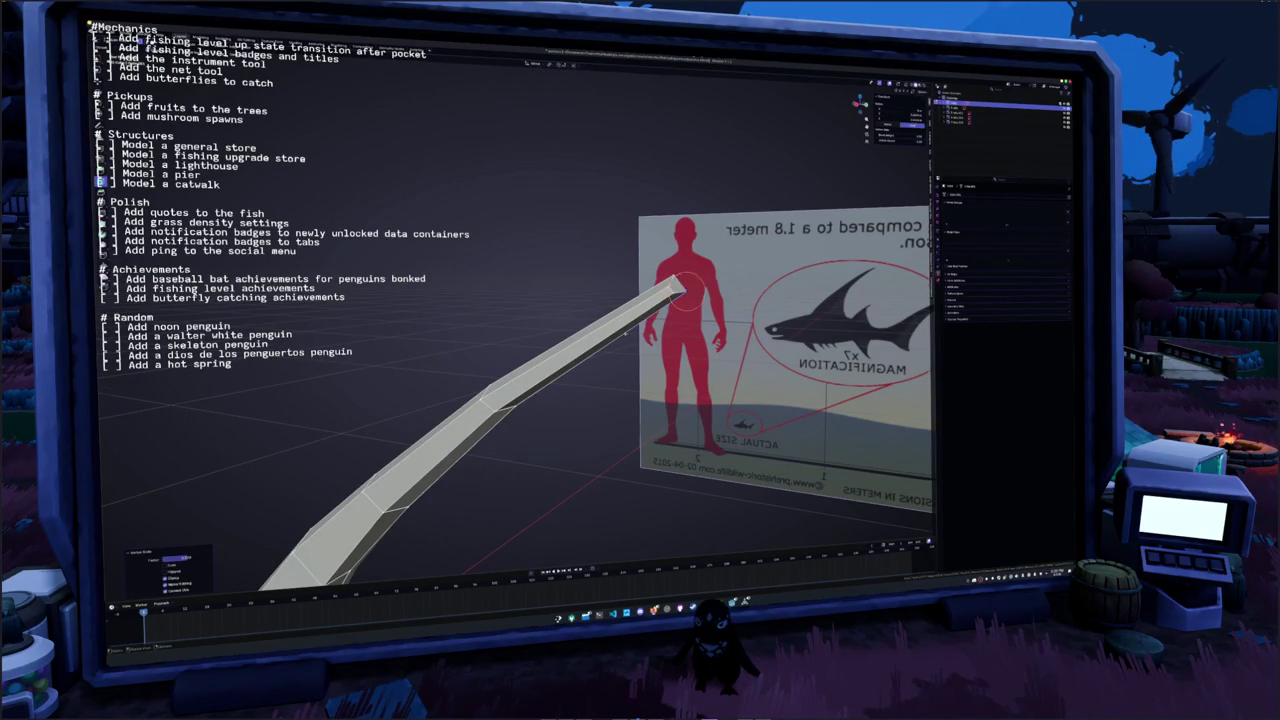
mouse_move(689, 304)
middle_mouse_down()
mouse_move(311, 559)
mouse_move(465, 452)
middle_mouse_up()
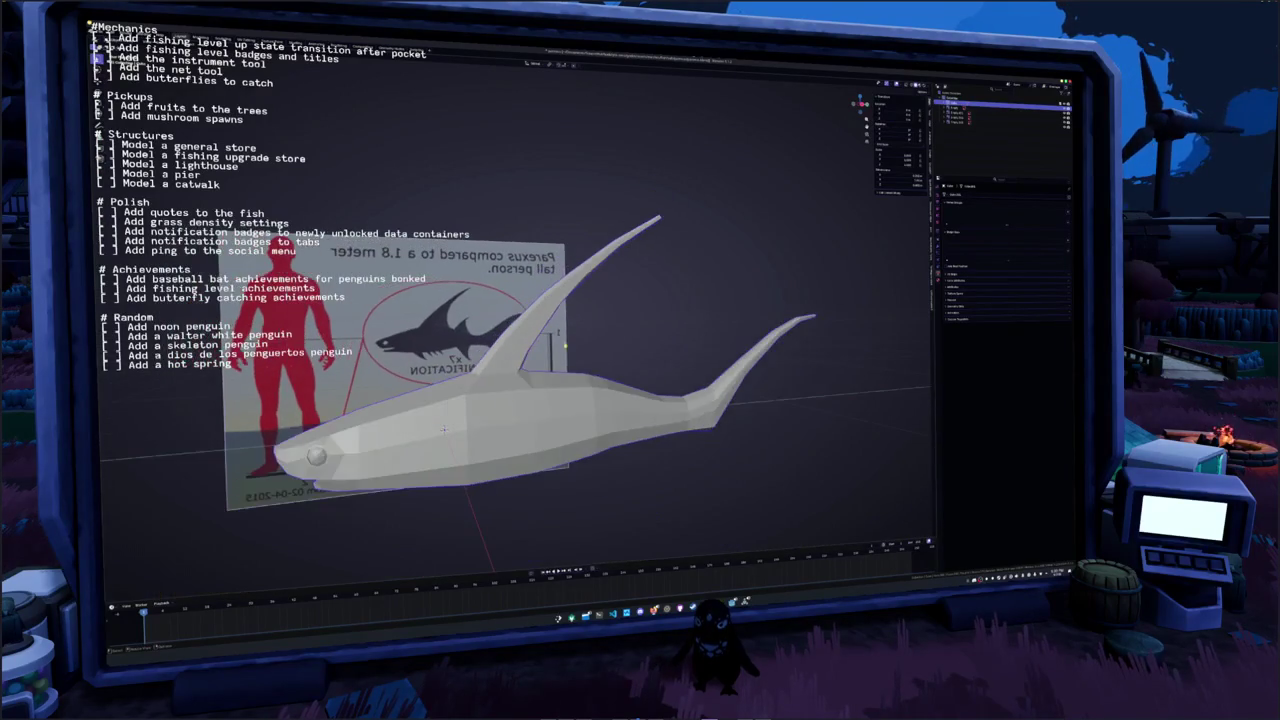
Step: In front view, select the mid-body face strip near the tail and inset it
key("KP_1")
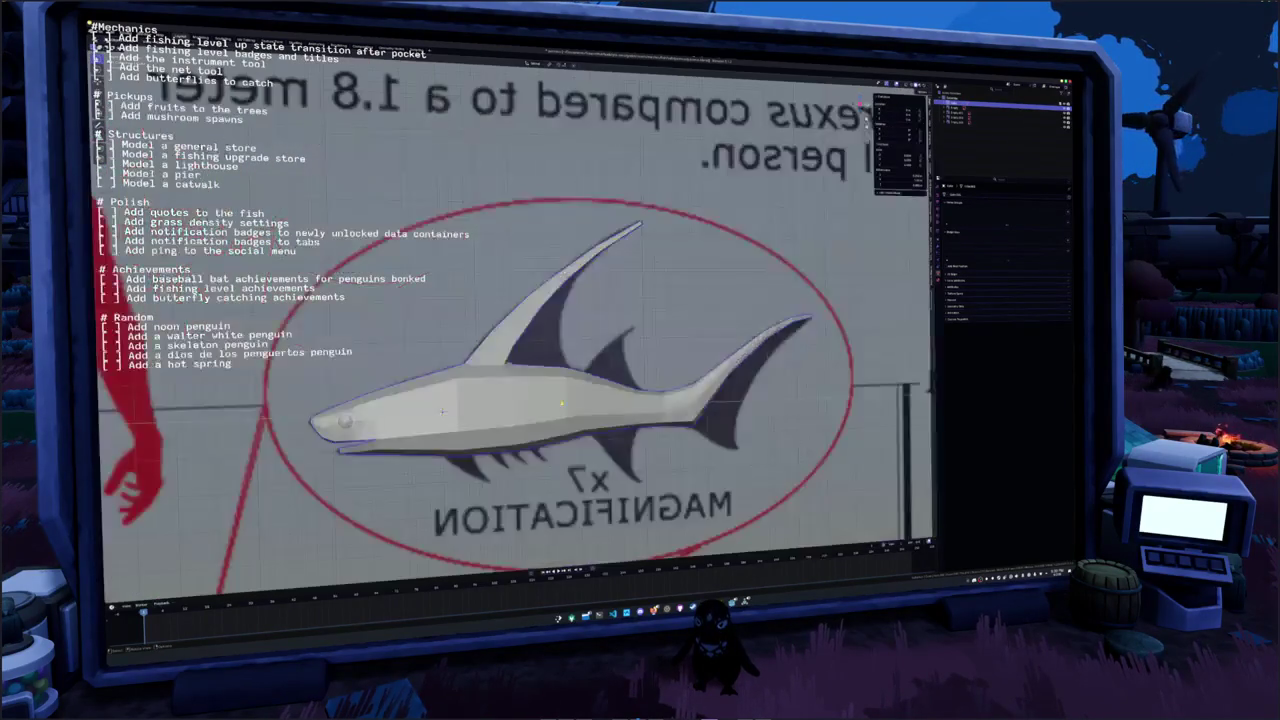
scroll(561, 400, "up", 3)
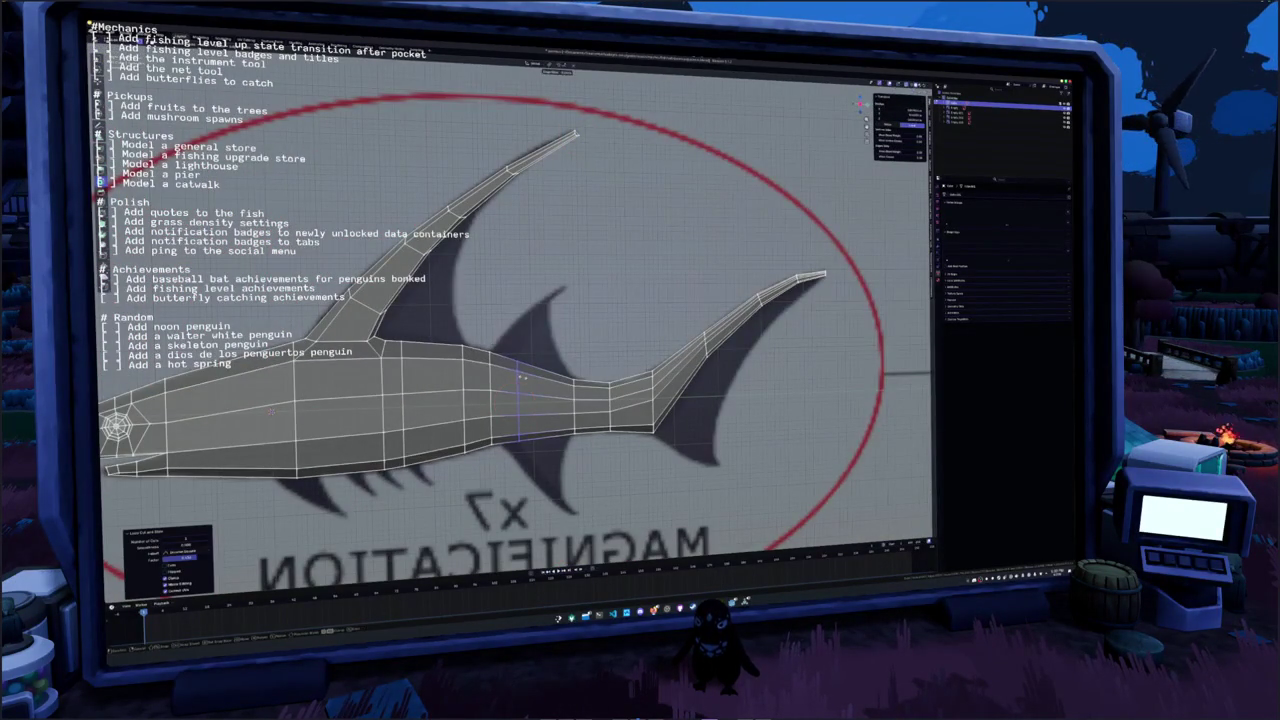
left_click(506, 440)
left_click(505, 400)
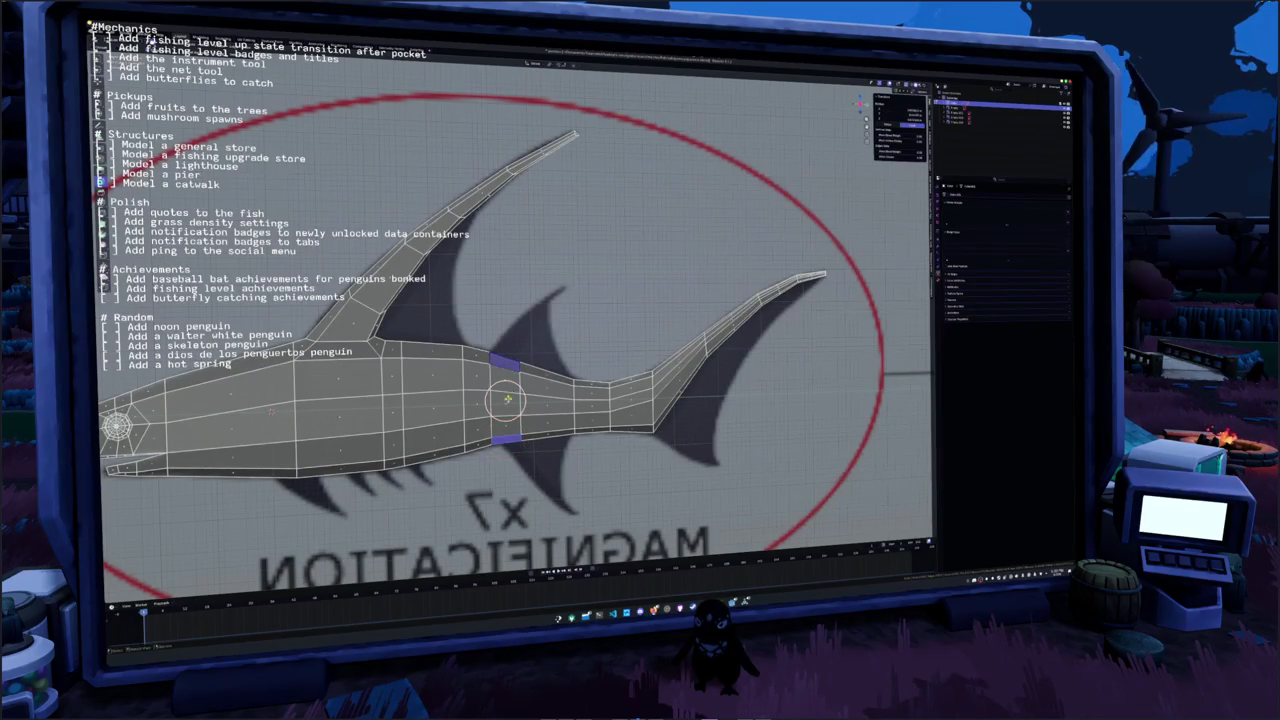
key("i")
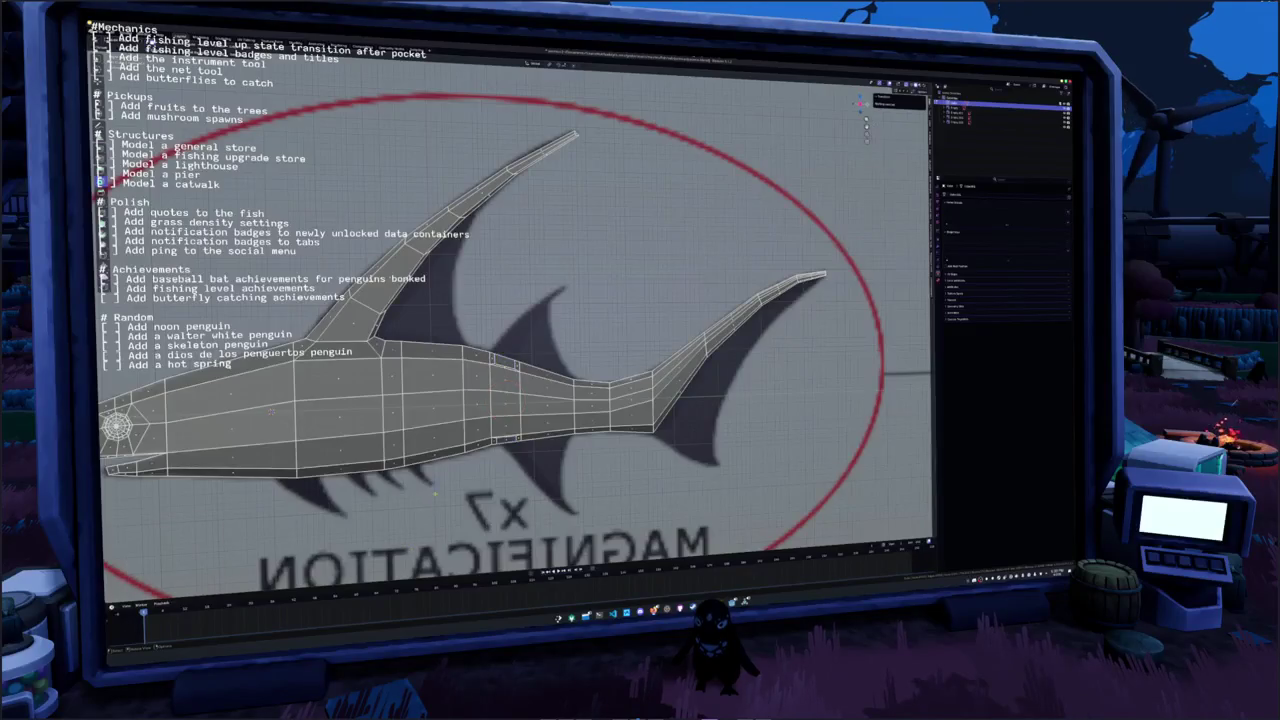
Step: Reshape the inset area with proportional editing, checking it from top and side views
scroll(555, 330, "up", 2)
key("g")
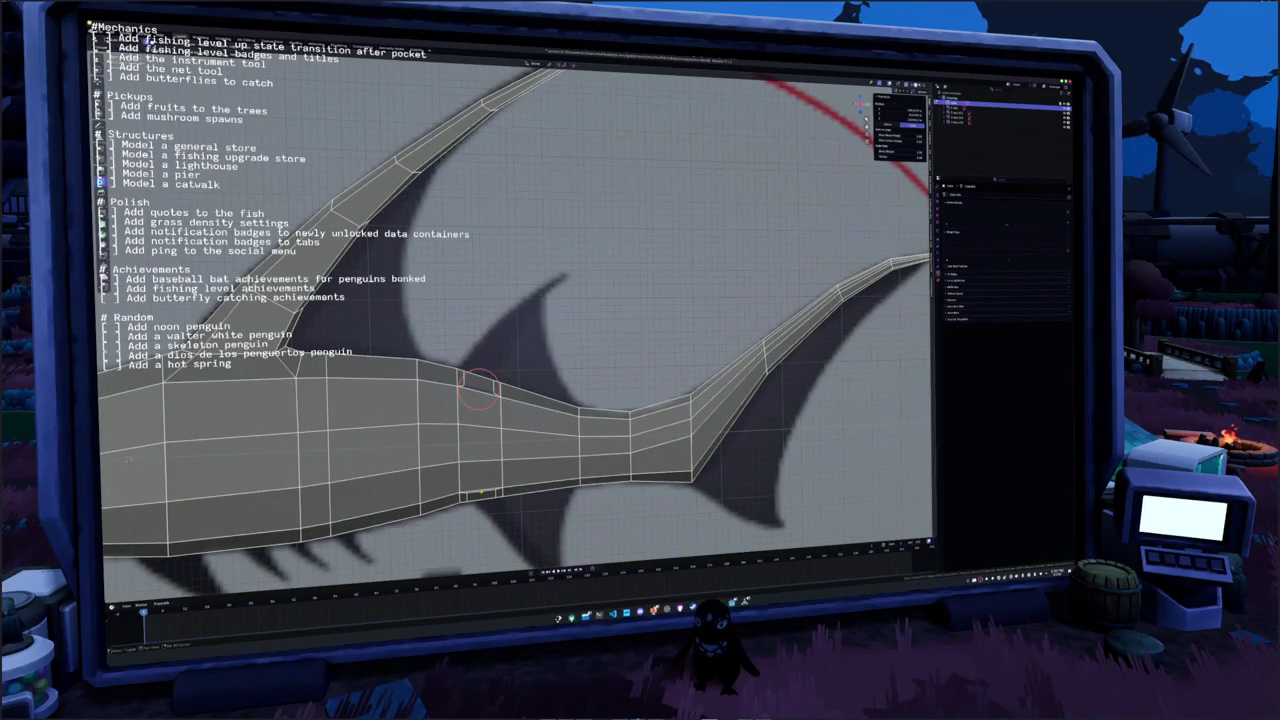
key("KP_7")
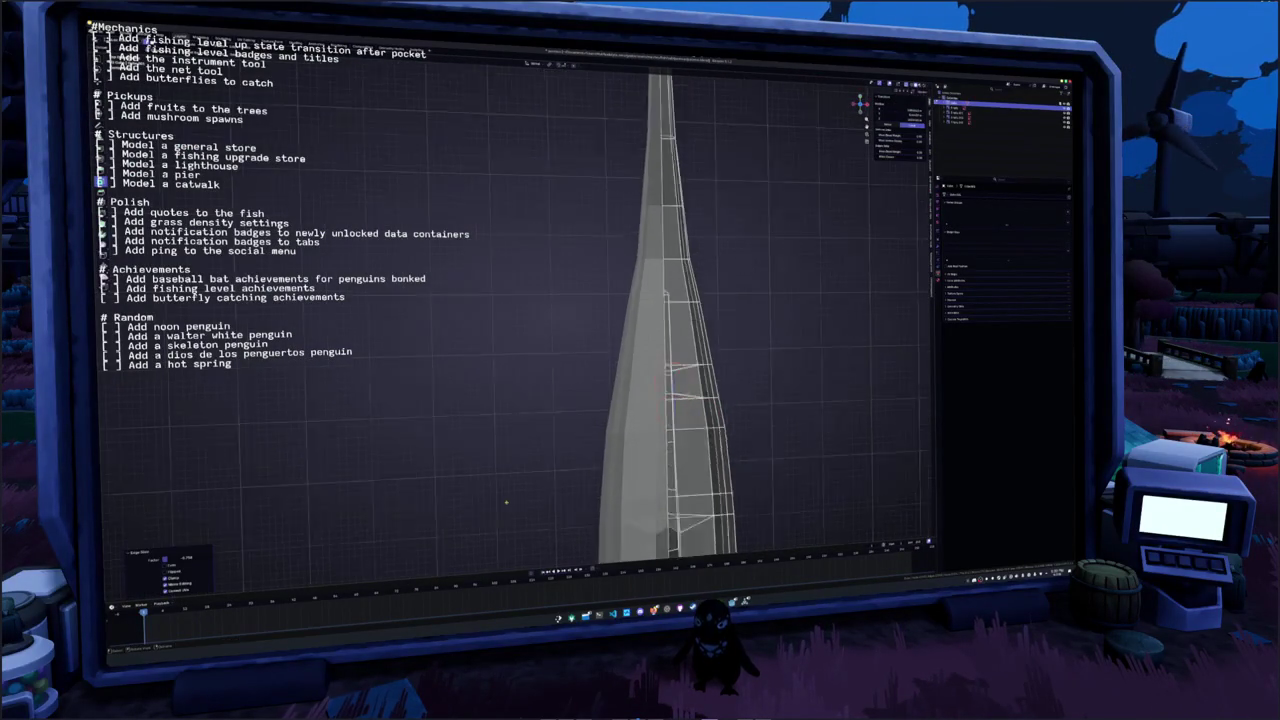
mouse_move(469, 498)
middle_mouse_down()
mouse_move(118, 517)
mouse_move(497, 405)
middle_mouse_up()
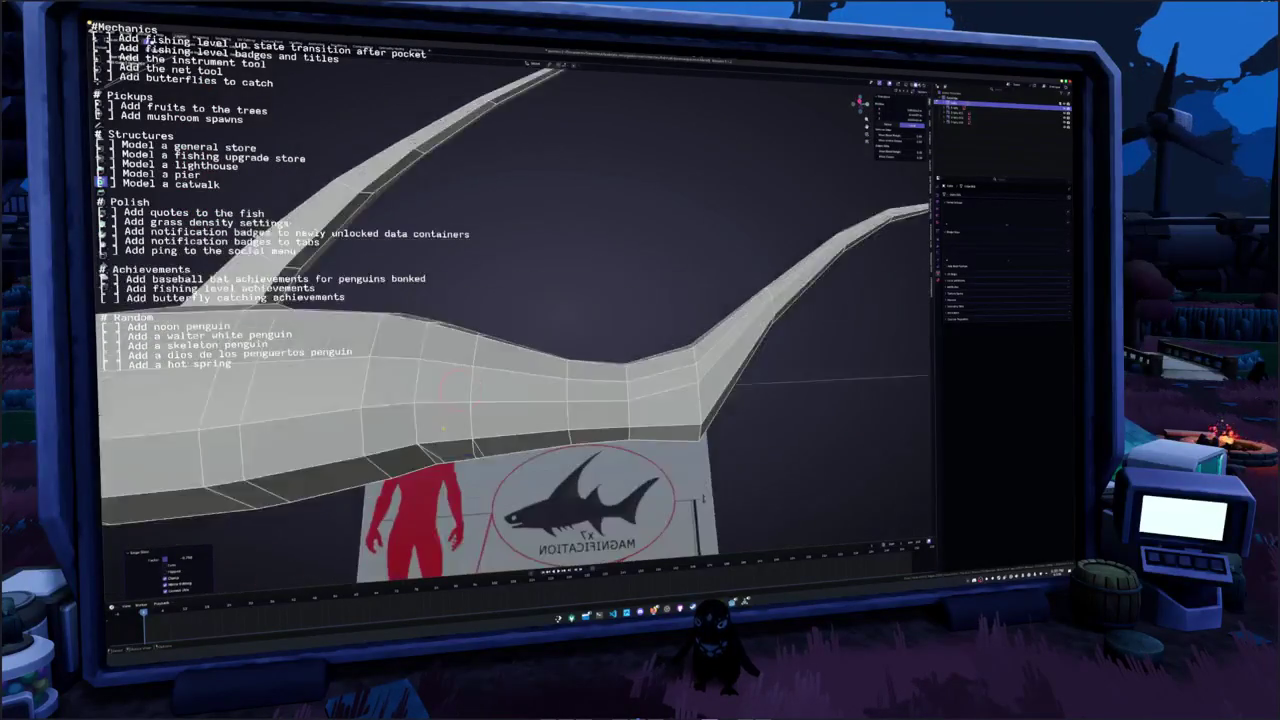
middle_click_drag(275, 377, 298, 404)
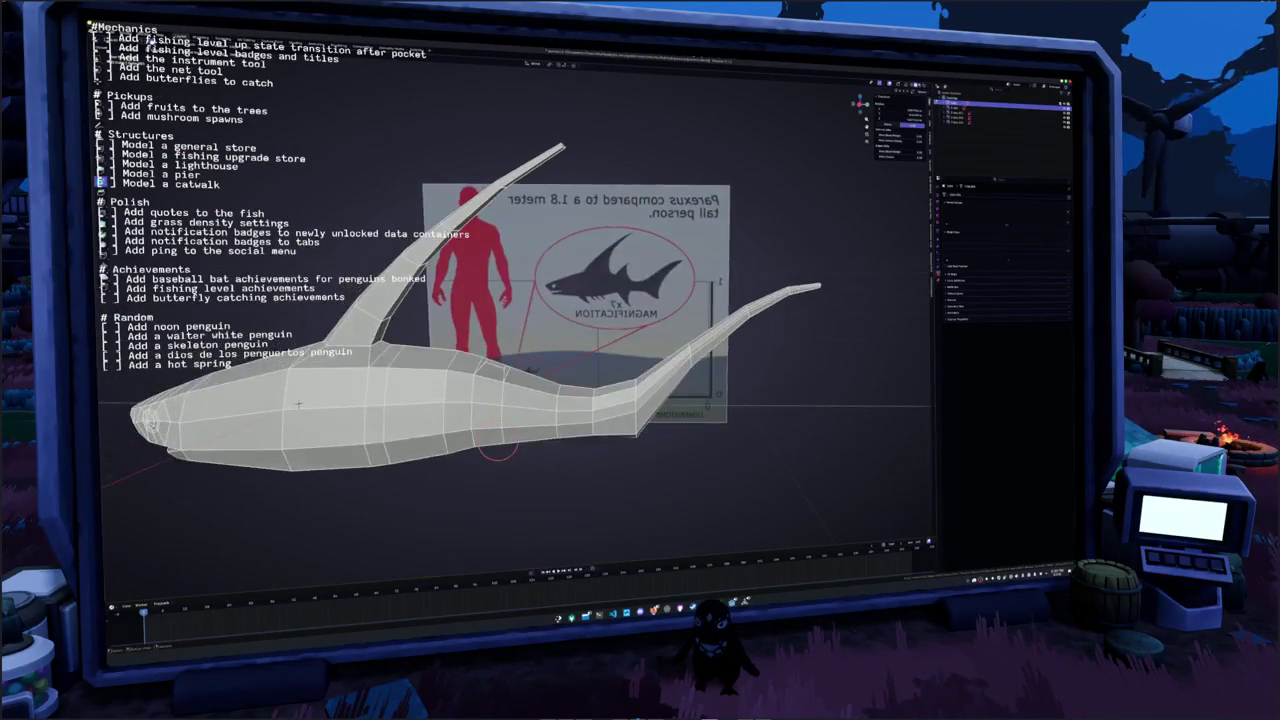
key("KP_3")
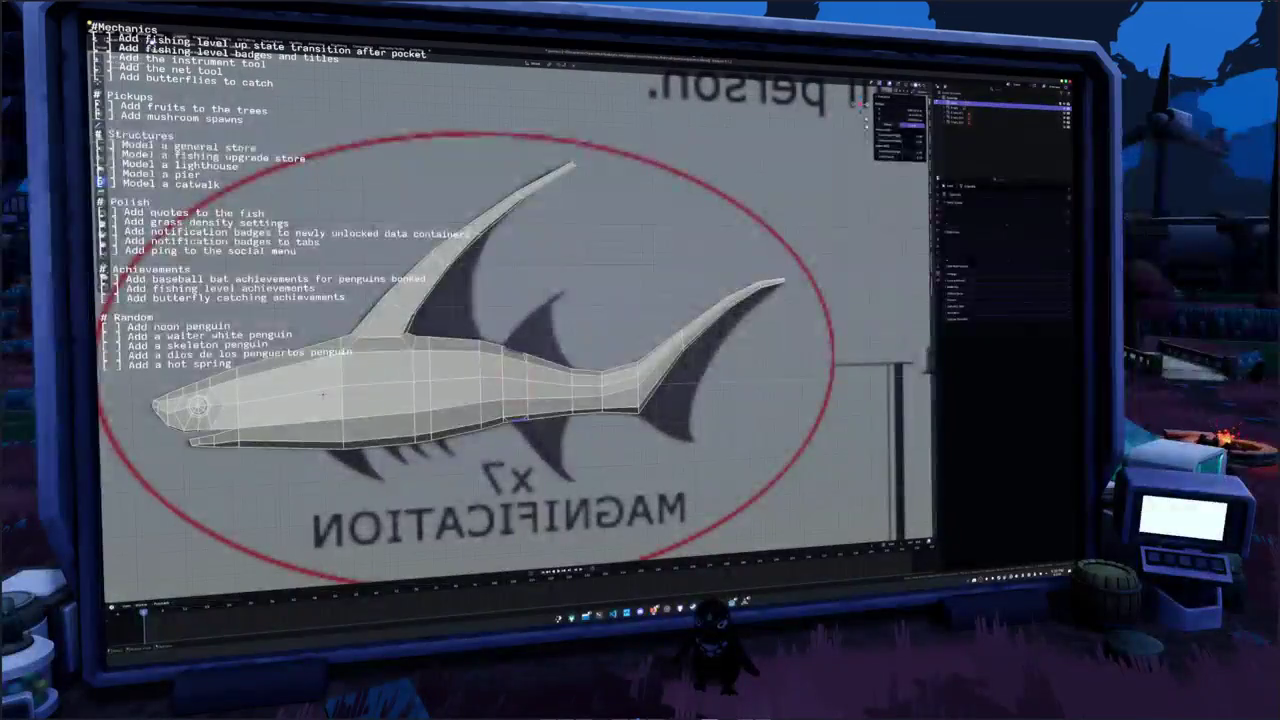
Step: Extrude the mid-body face strip and scale it along Z into upper and lower fins
key("e")
key("s")
key("z")
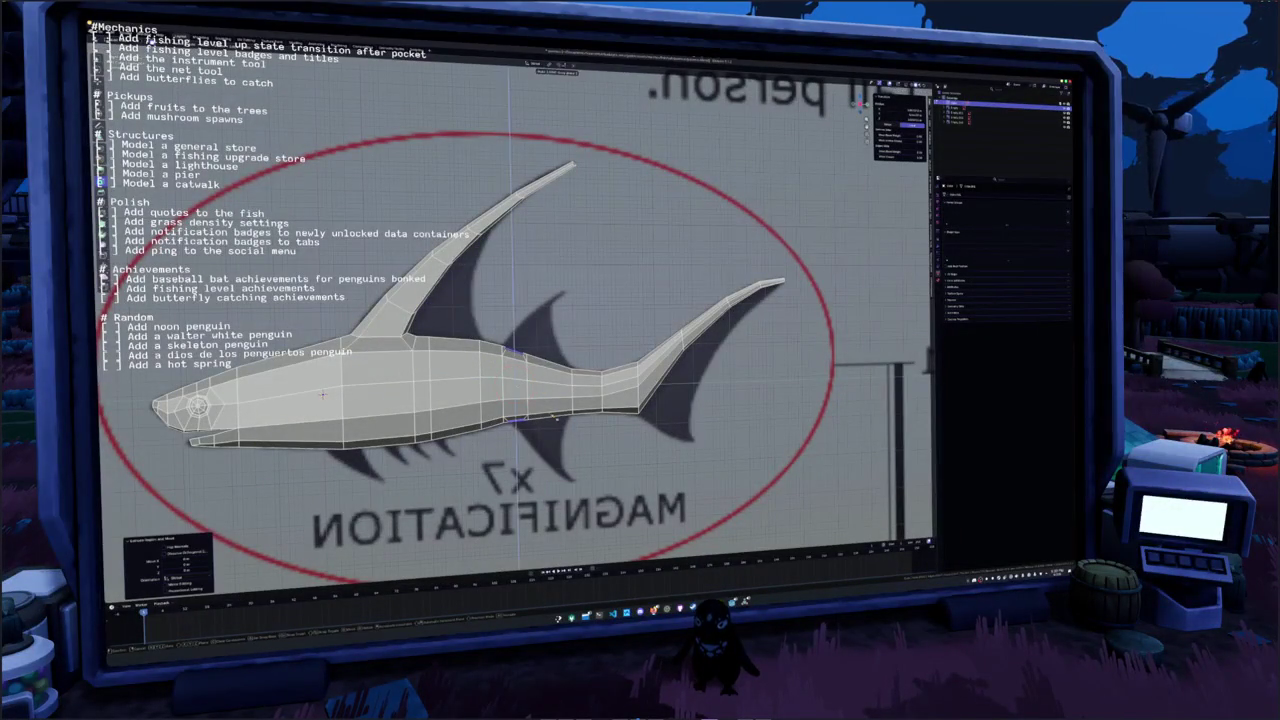
key("Return")
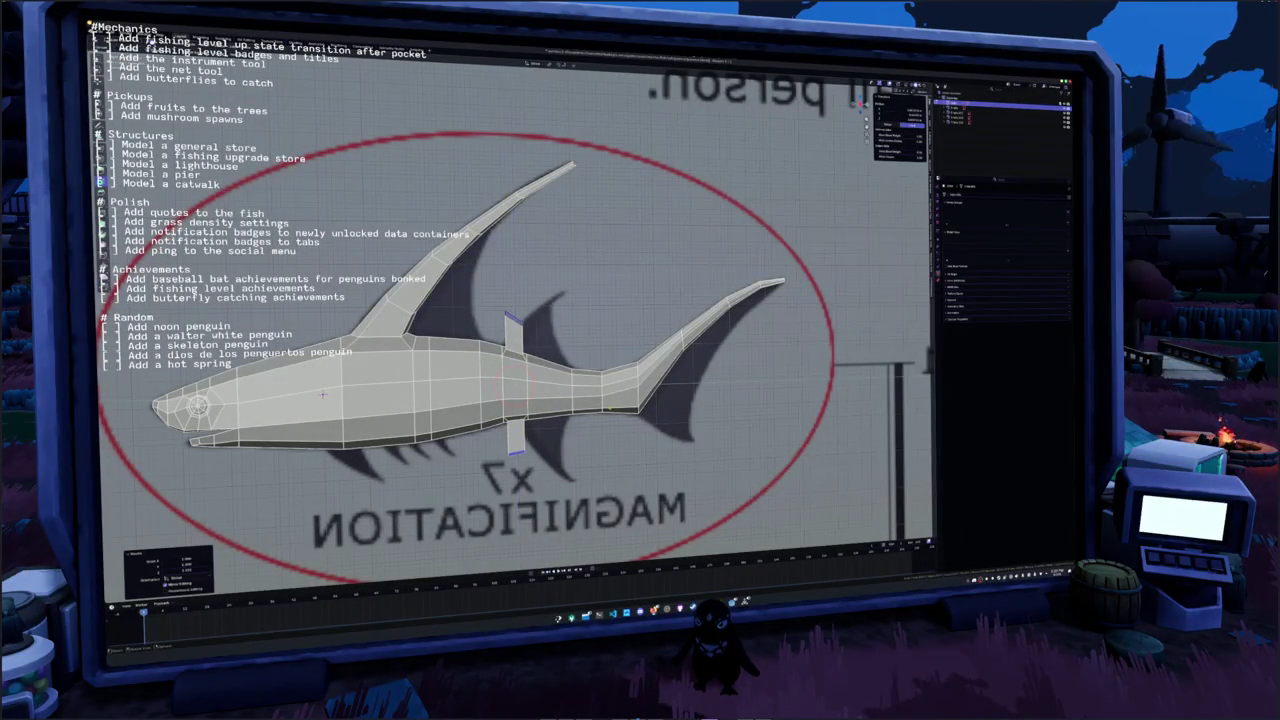
key("alt+a")
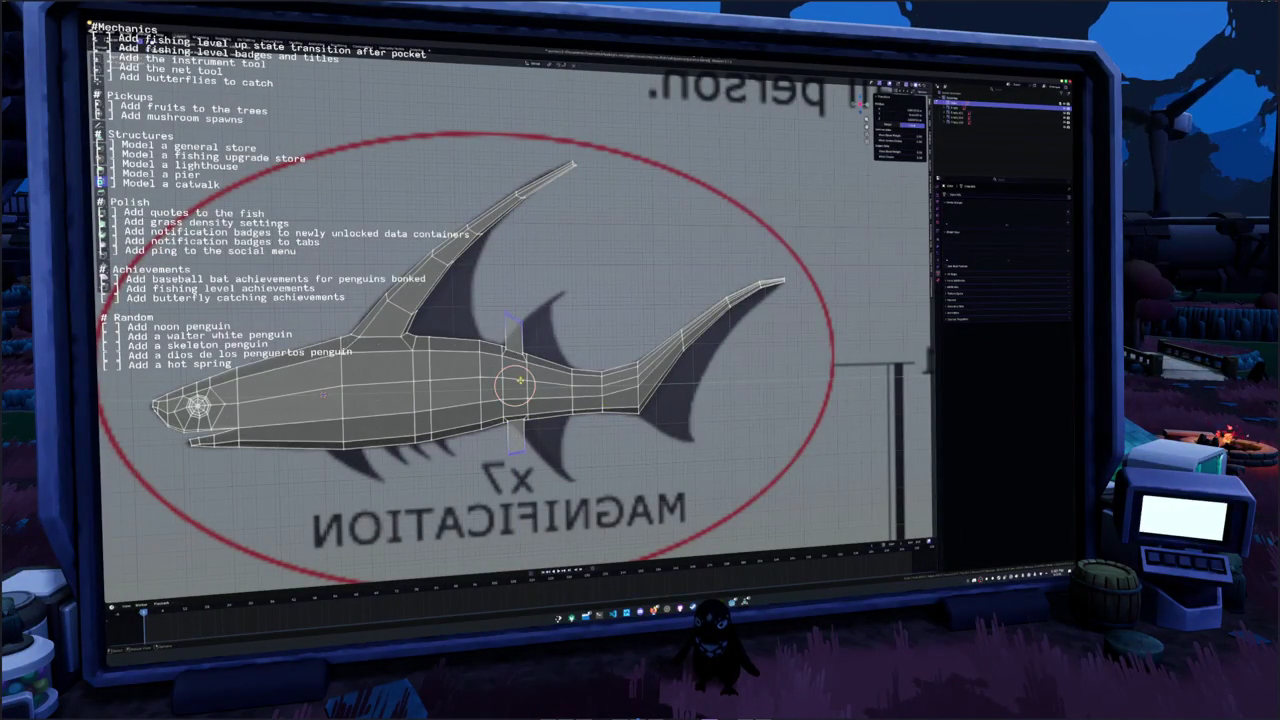
scroll(535, 333, "up", 3)
left_click_drag(525, 310, 603, 293)
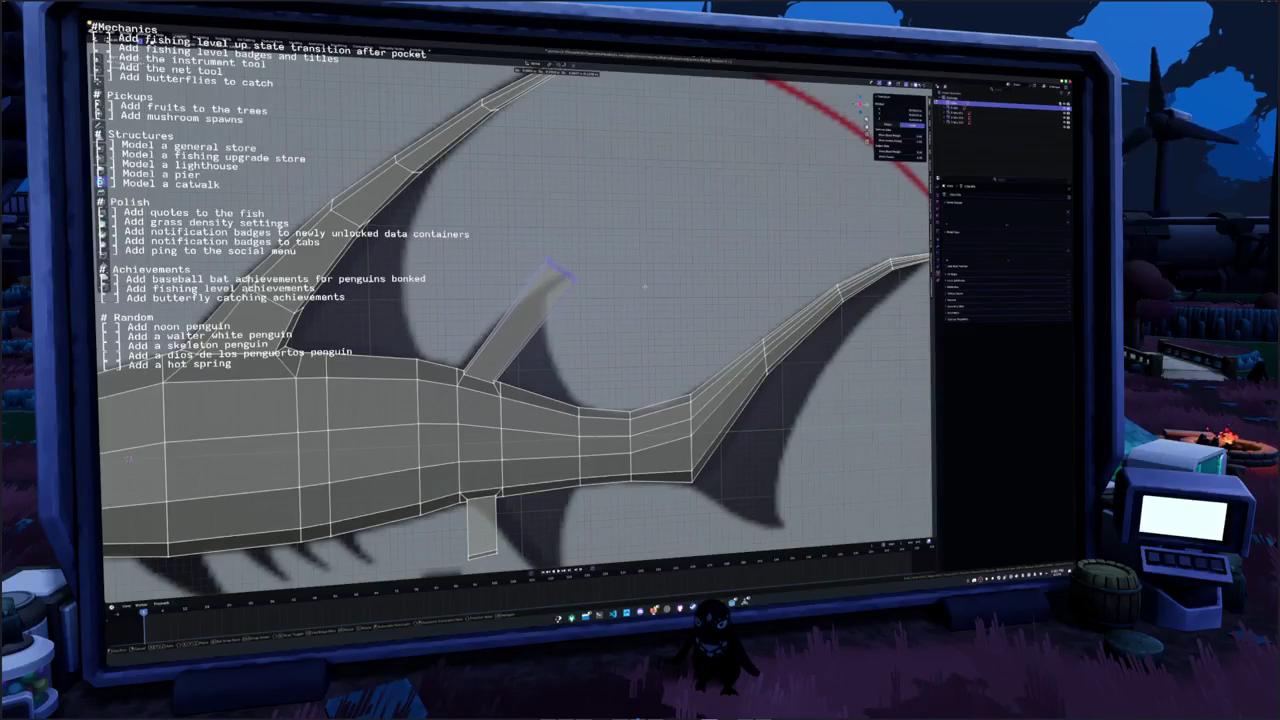
Step: Move the upper fin's tip back and up with proportional editing into an angled point
key("alt+a")
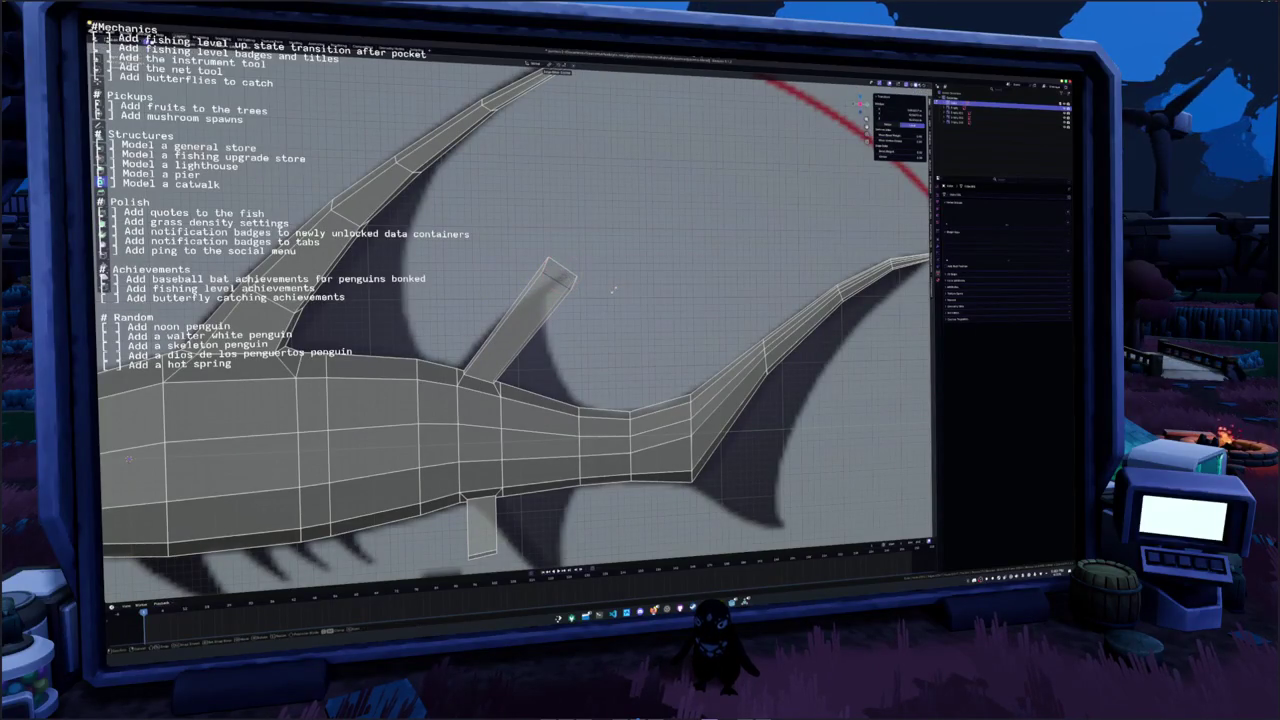
left_click(612, 289)
key("alt+a")
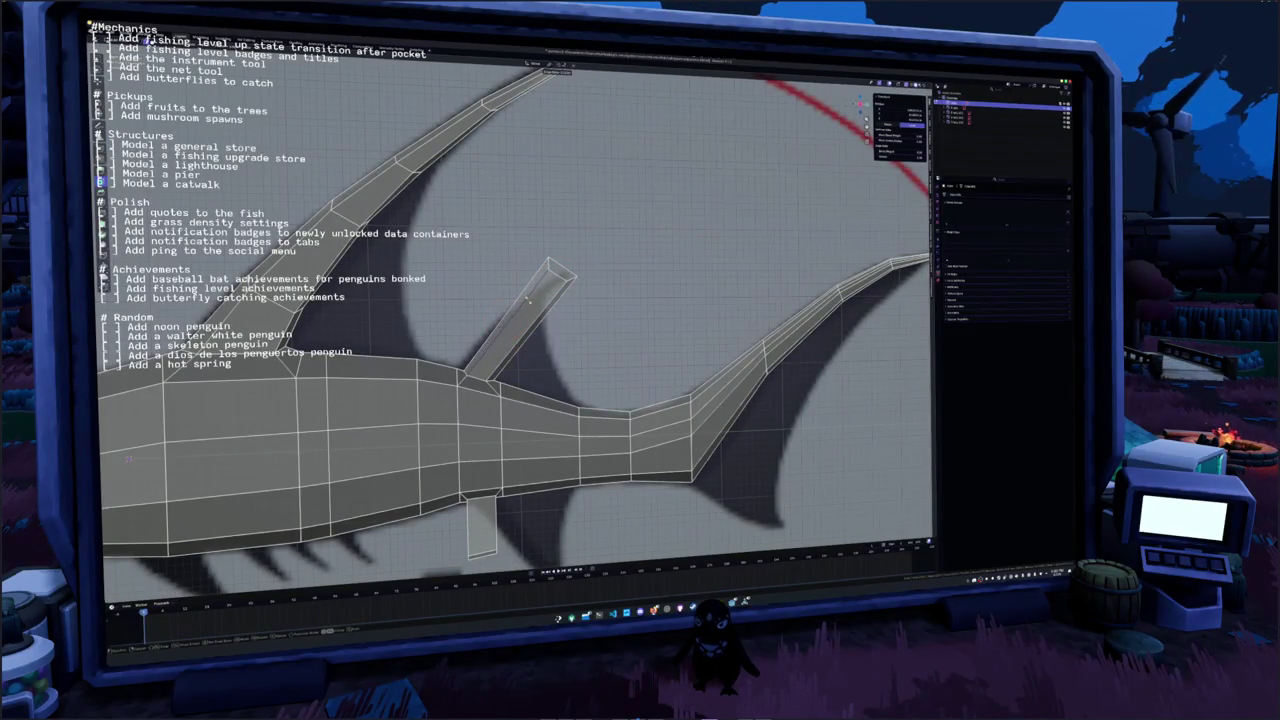
key("g")
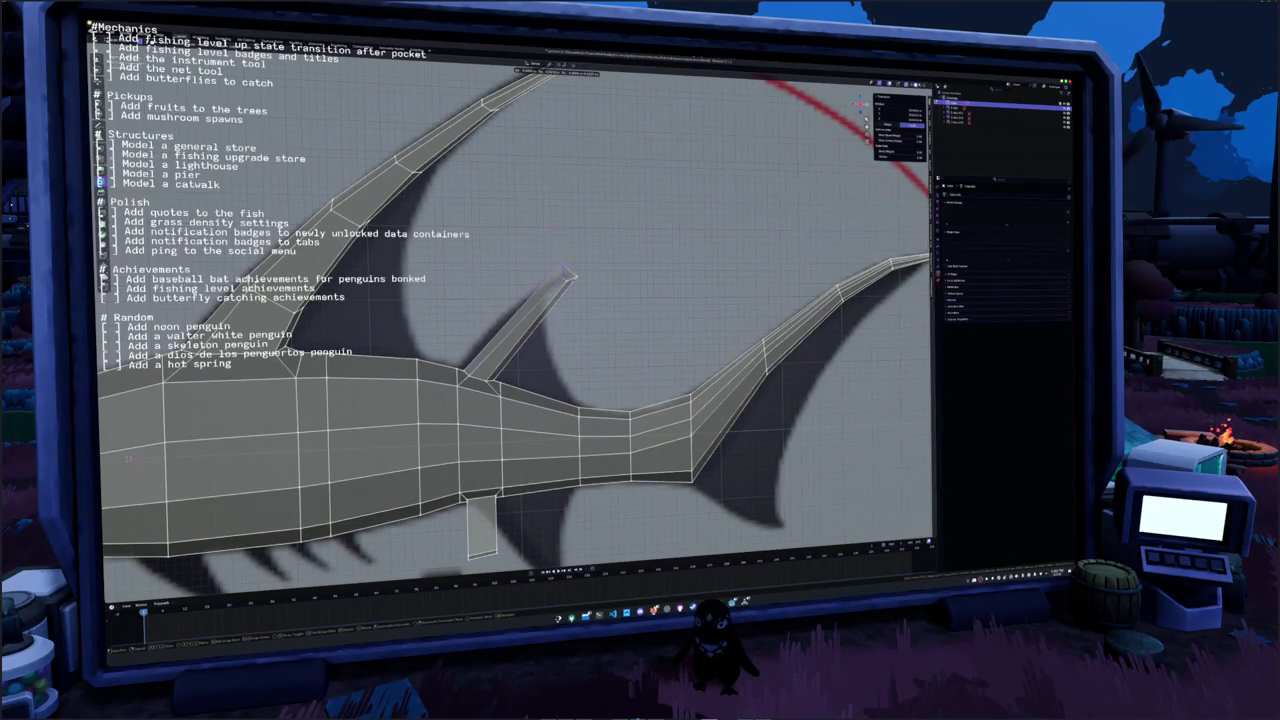
left_click(572, 279)
key("g")
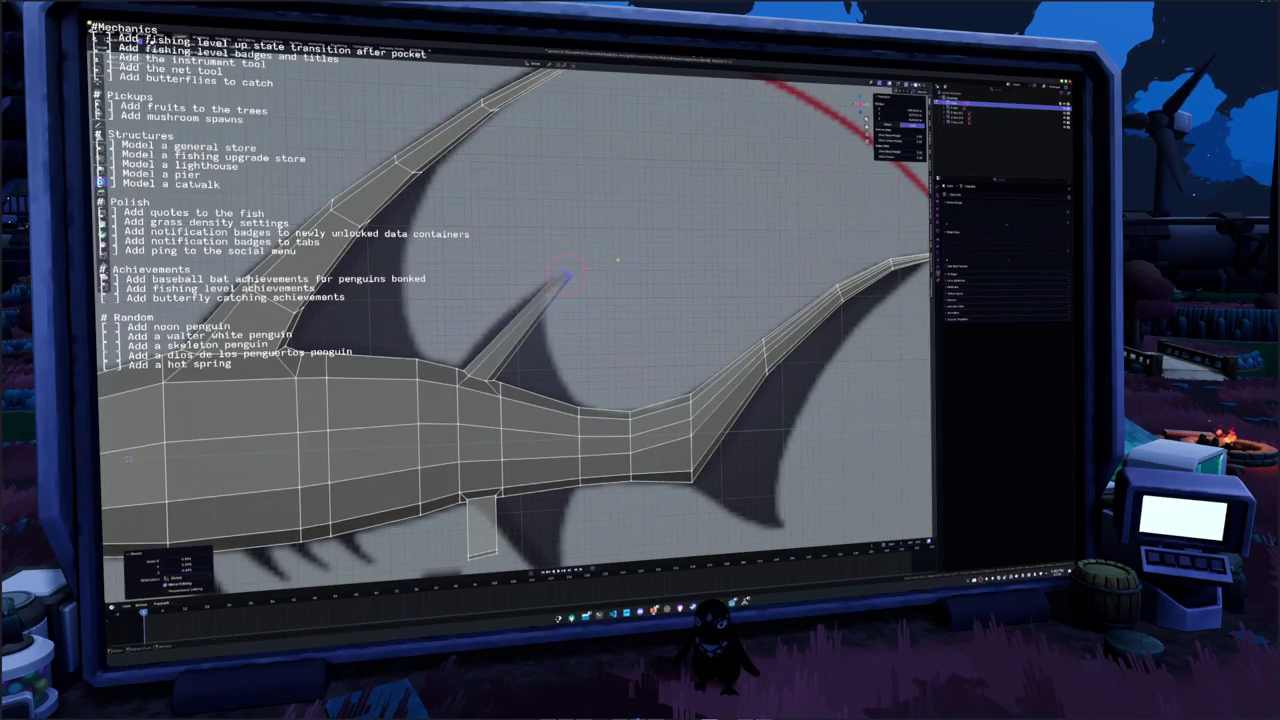
left_click(565, 276)
Step: Add a loop cut across the fin, bevel it, and move the new section
key("ctrl+r")
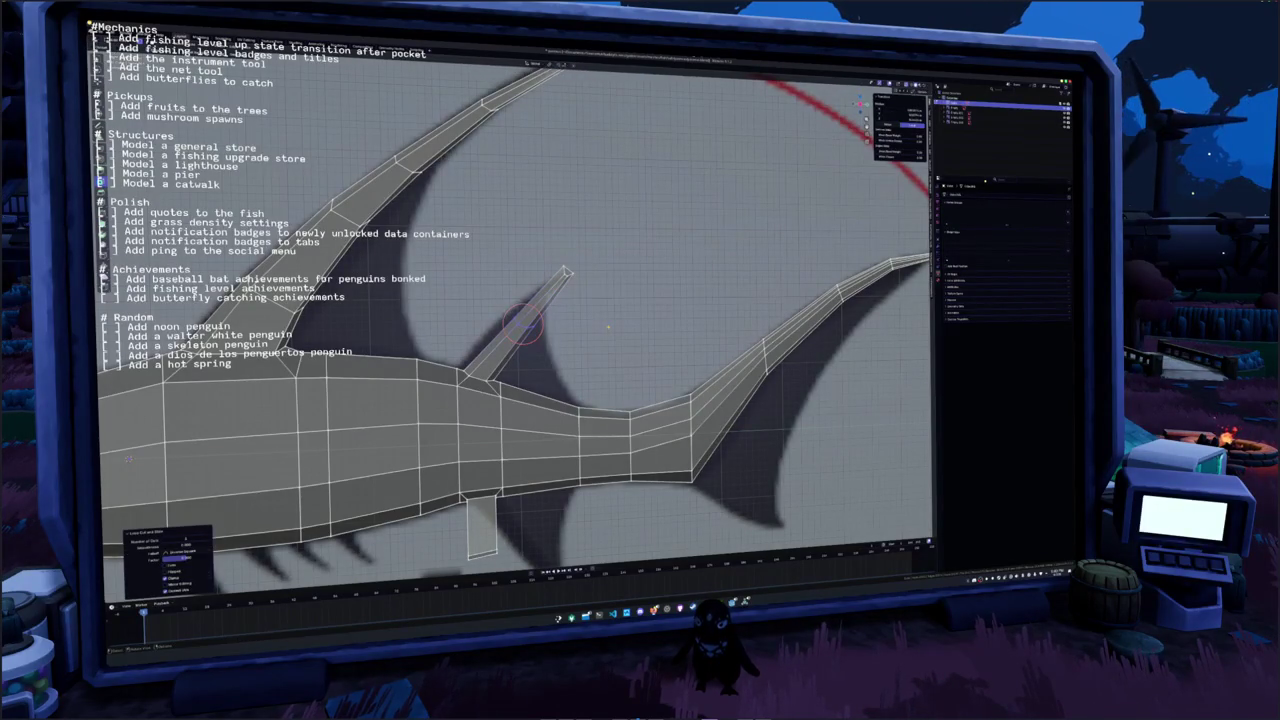
left_click(522, 322)
key("ctrl+b")
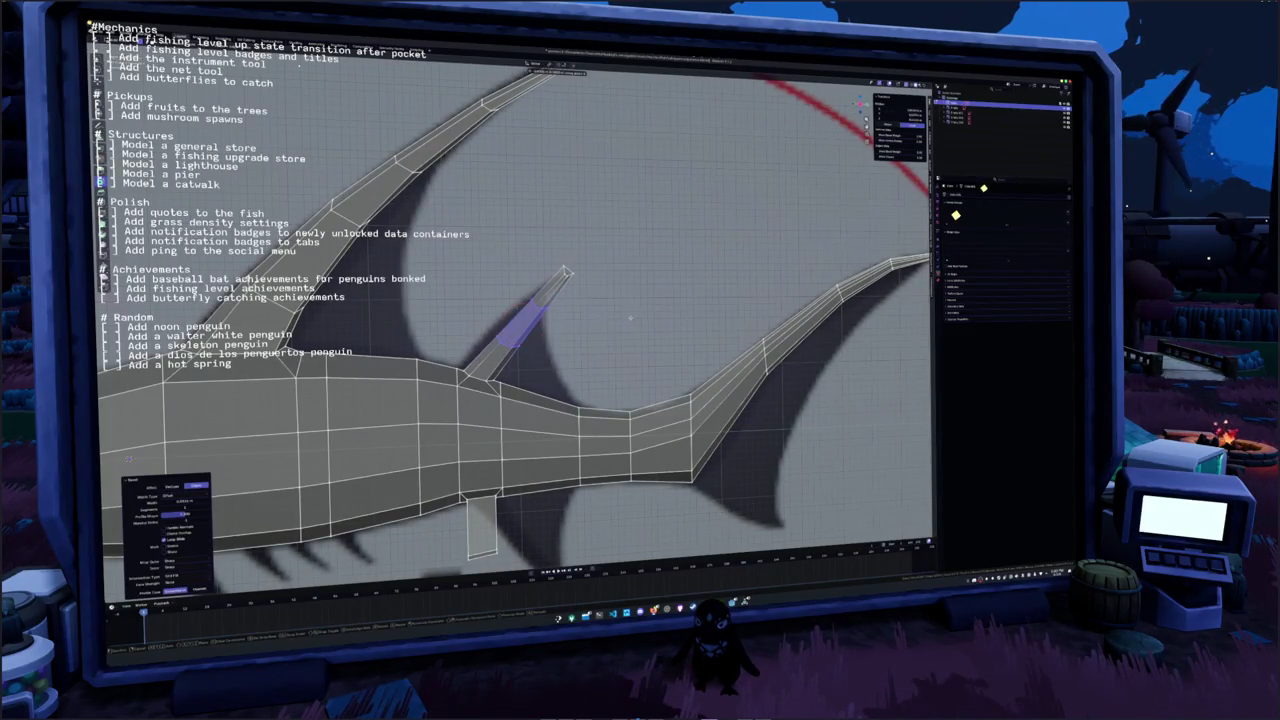
left_click(620, 311)
key("g")
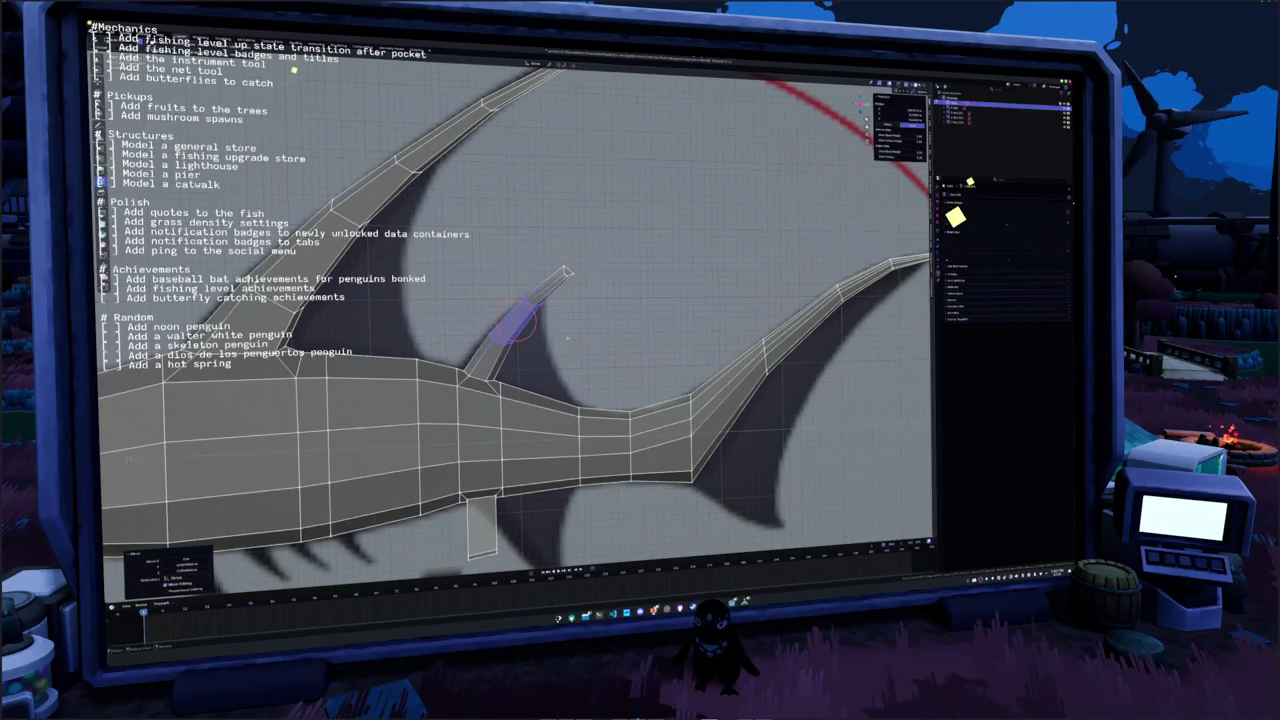
scroll(530, 318, "down", 3)
left_click(522, 320)
scroll(480, 350, "up", 3)
scroll(457, 371, "up", 2)
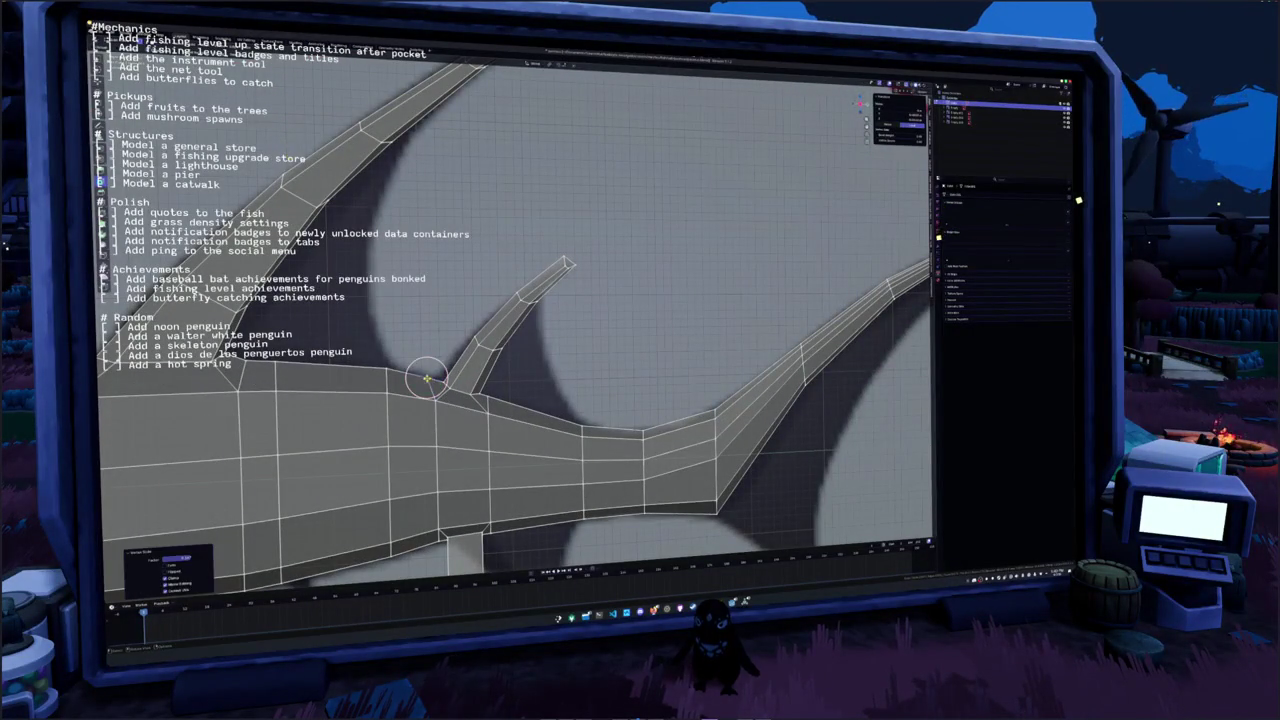
Step: Knife-cut new edges at the fin's base
key("k")
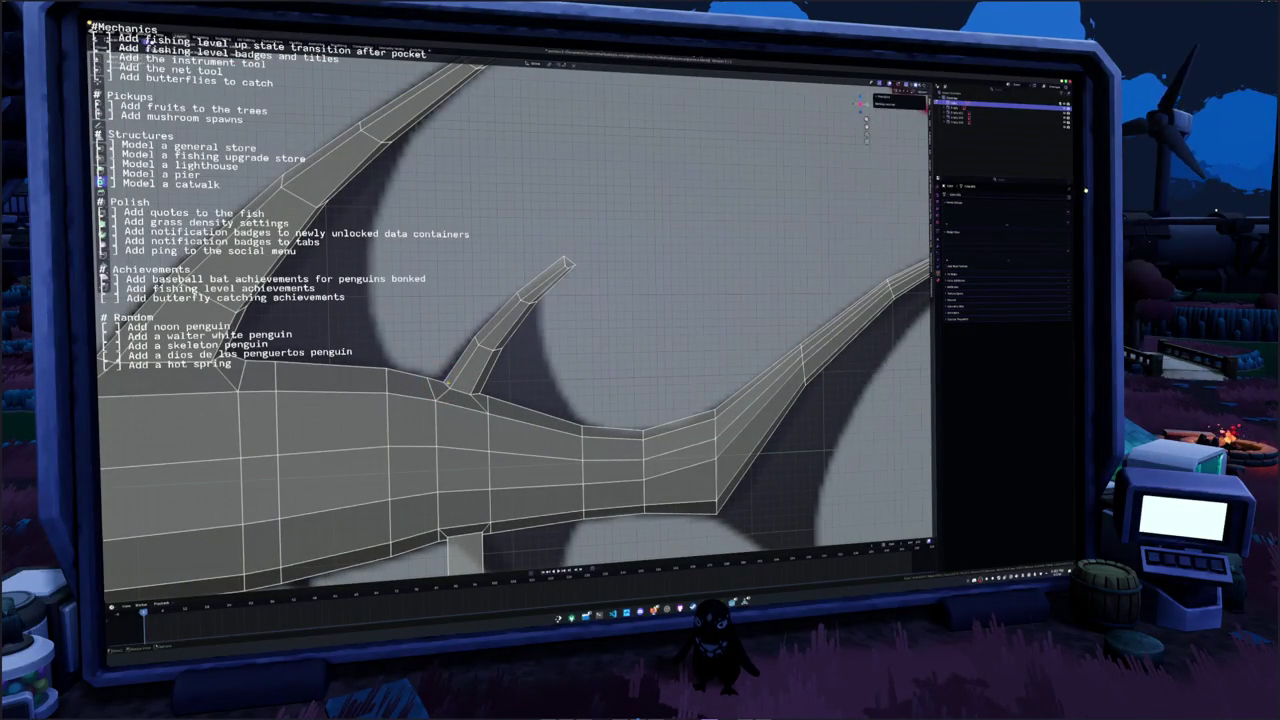
left_click(448, 379)
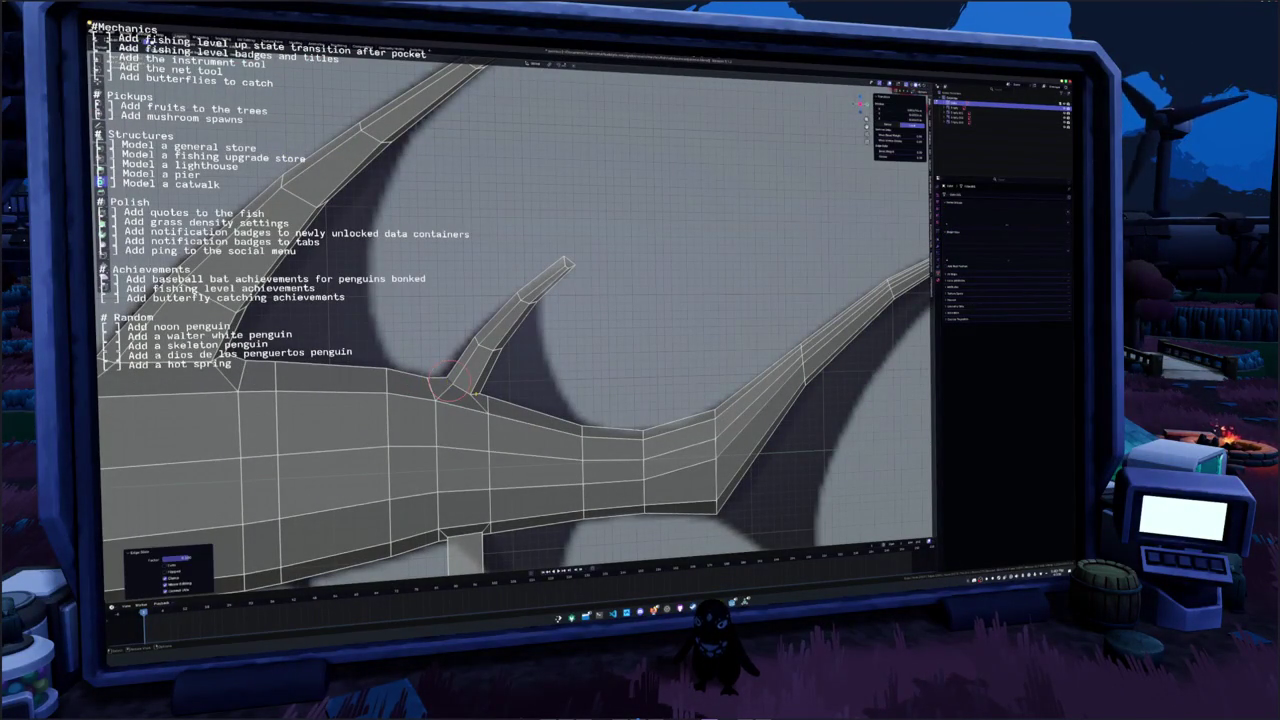
key("Return")
scroll(516, 379, "down", 3)
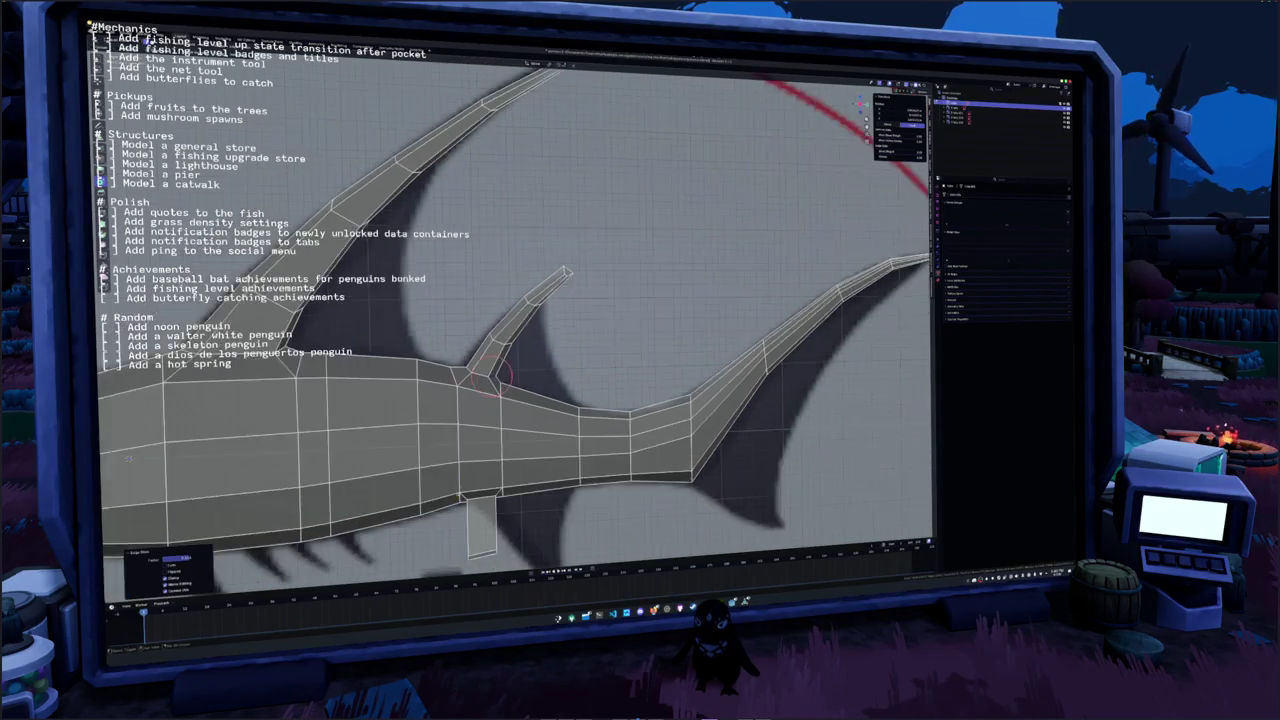
scroll(478, 258, "up", 4)
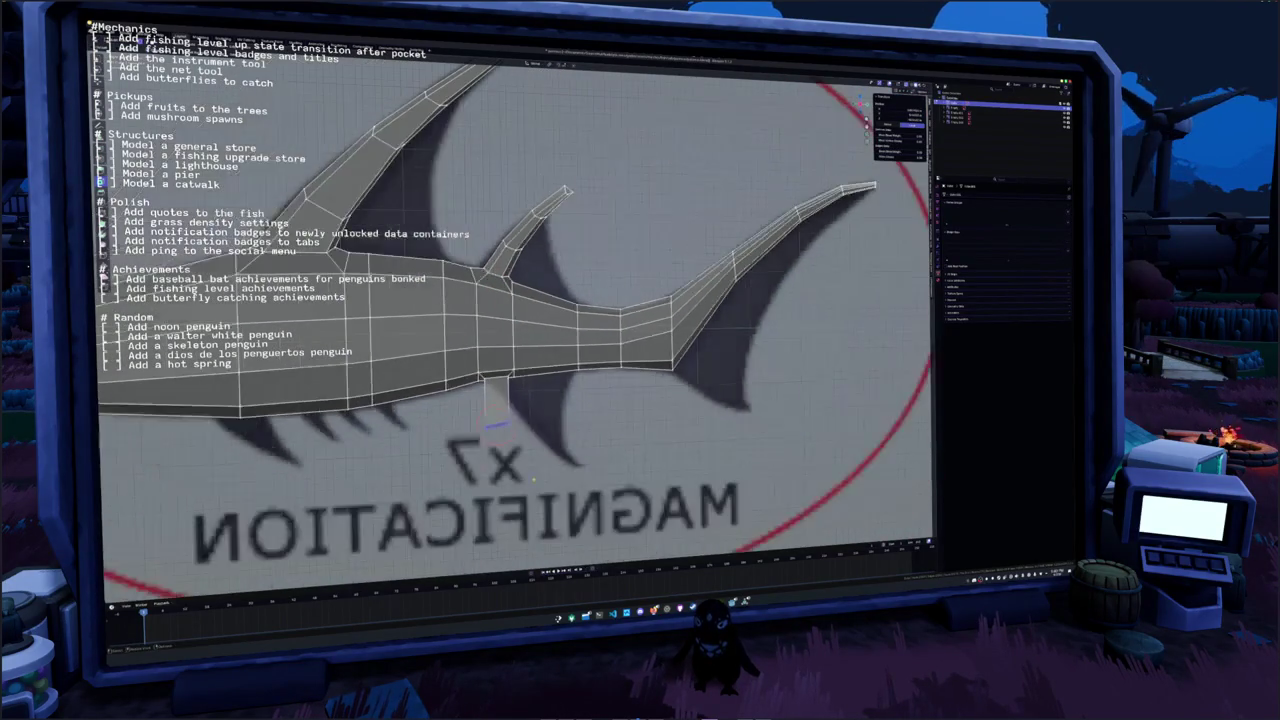
scroll(427, 467, "down", 3)
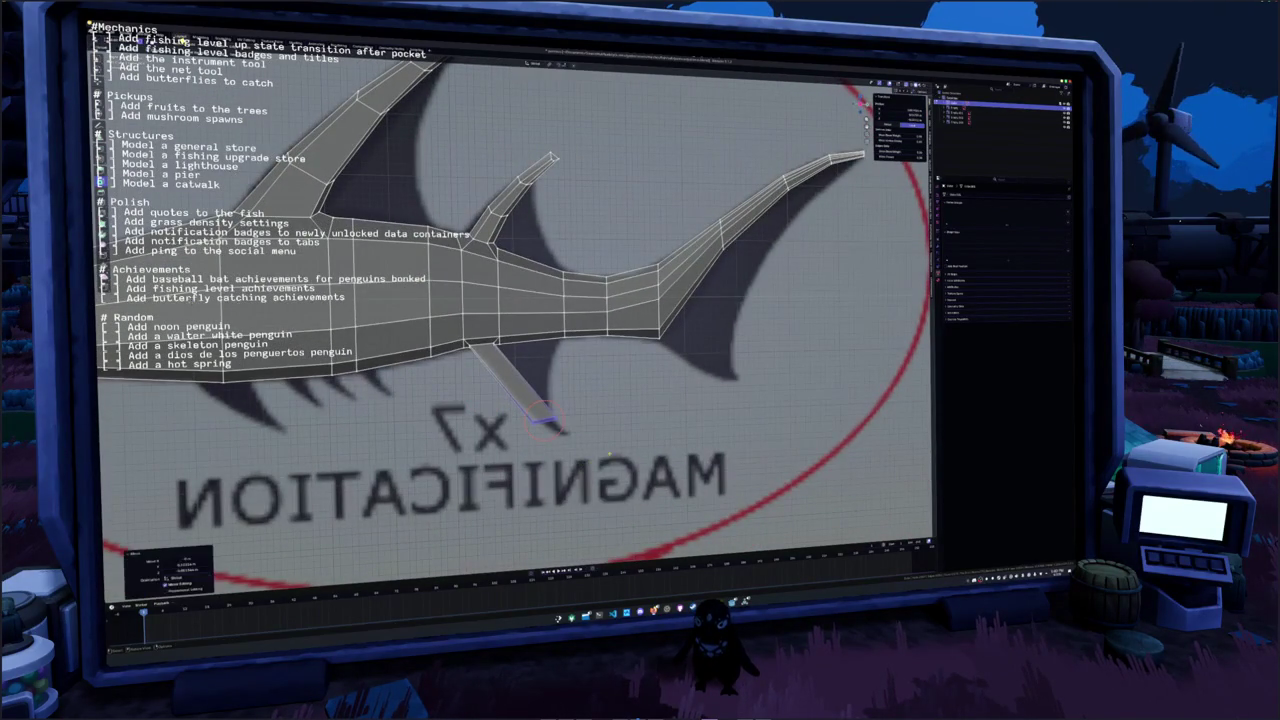
scroll(520, 380, "up", 3)
scroll(520, 380, "down", 1)
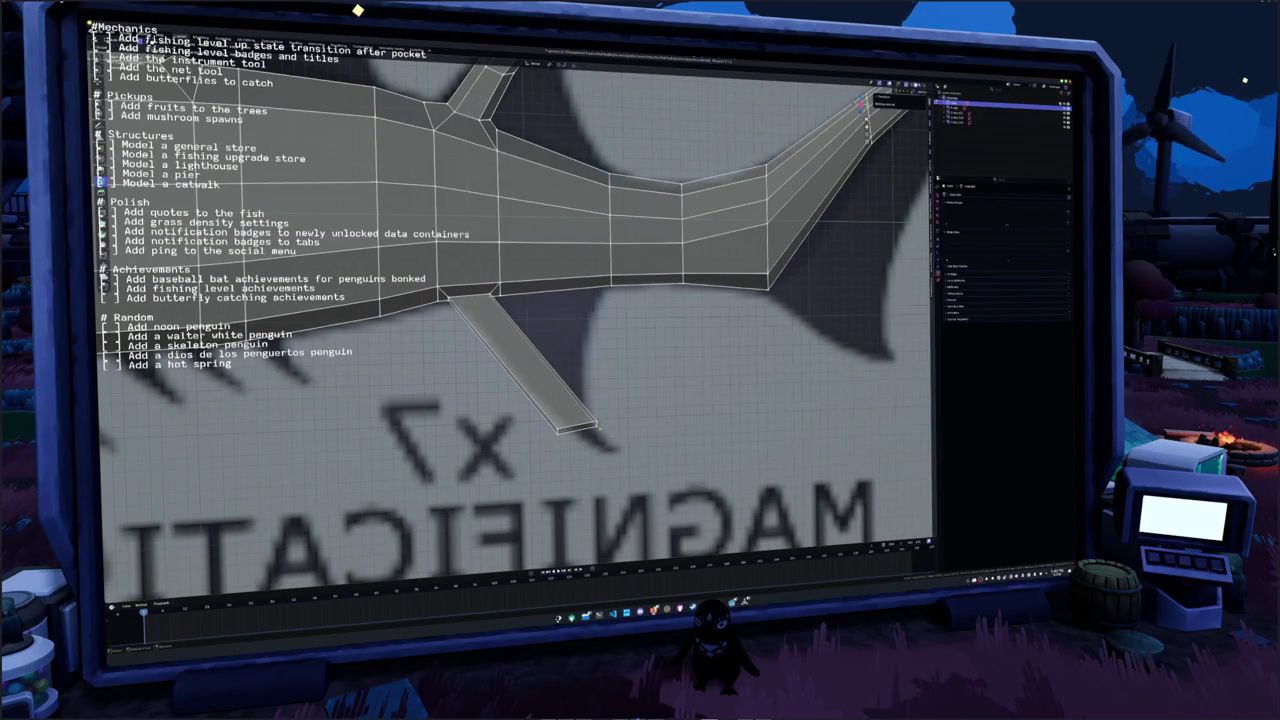
Step: Slide a lower-fin edge, add a lengthwise loop, and pull the fin tip down and back
key("g")
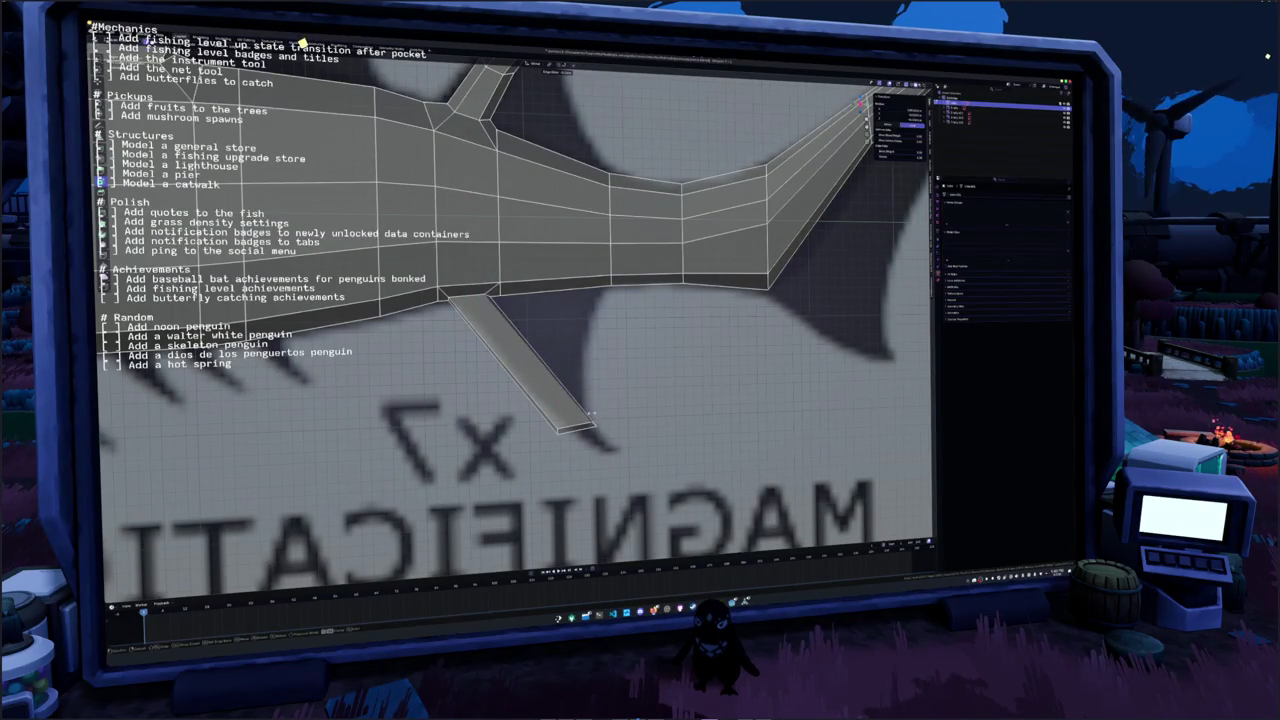
left_click(538, 355)
key("ctrl+r")
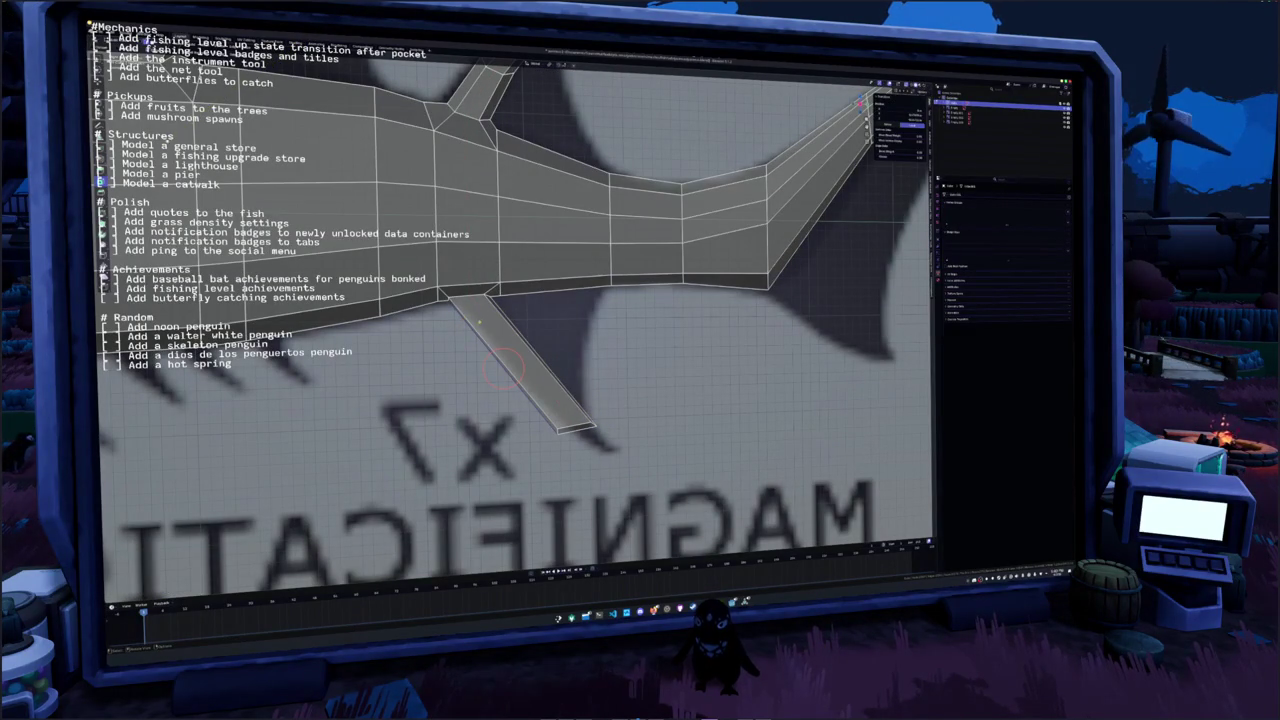
left_click(500, 362)
left_click(505, 360)
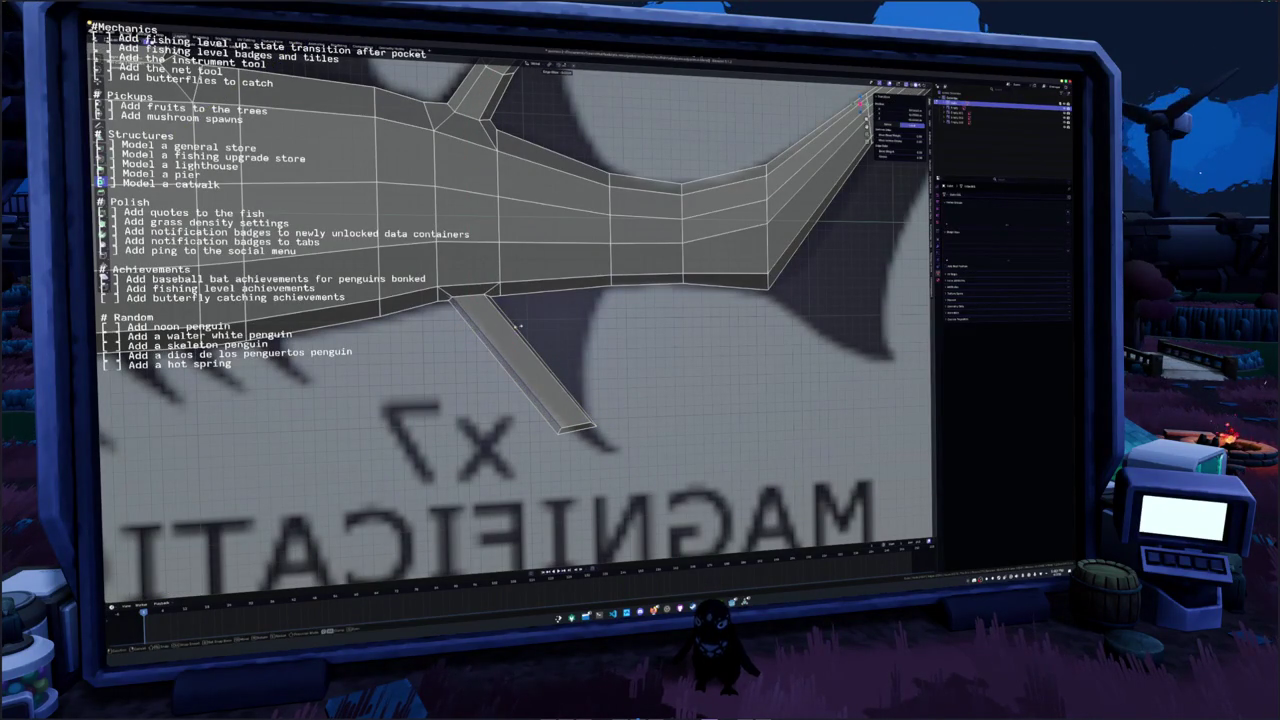
mouse_move(505, 360)
left_mouse_down()
mouse_move(615, 445)
mouse_move(600, 443)
left_mouse_up()
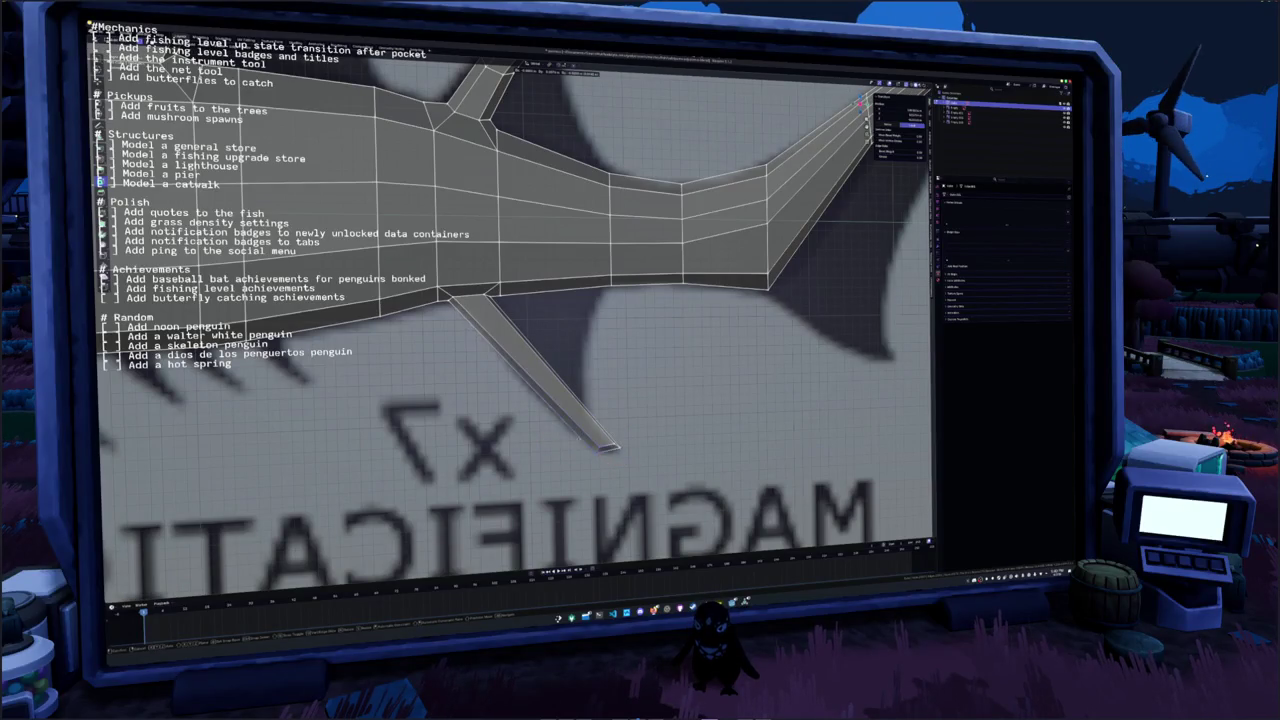
left_click(608, 442)
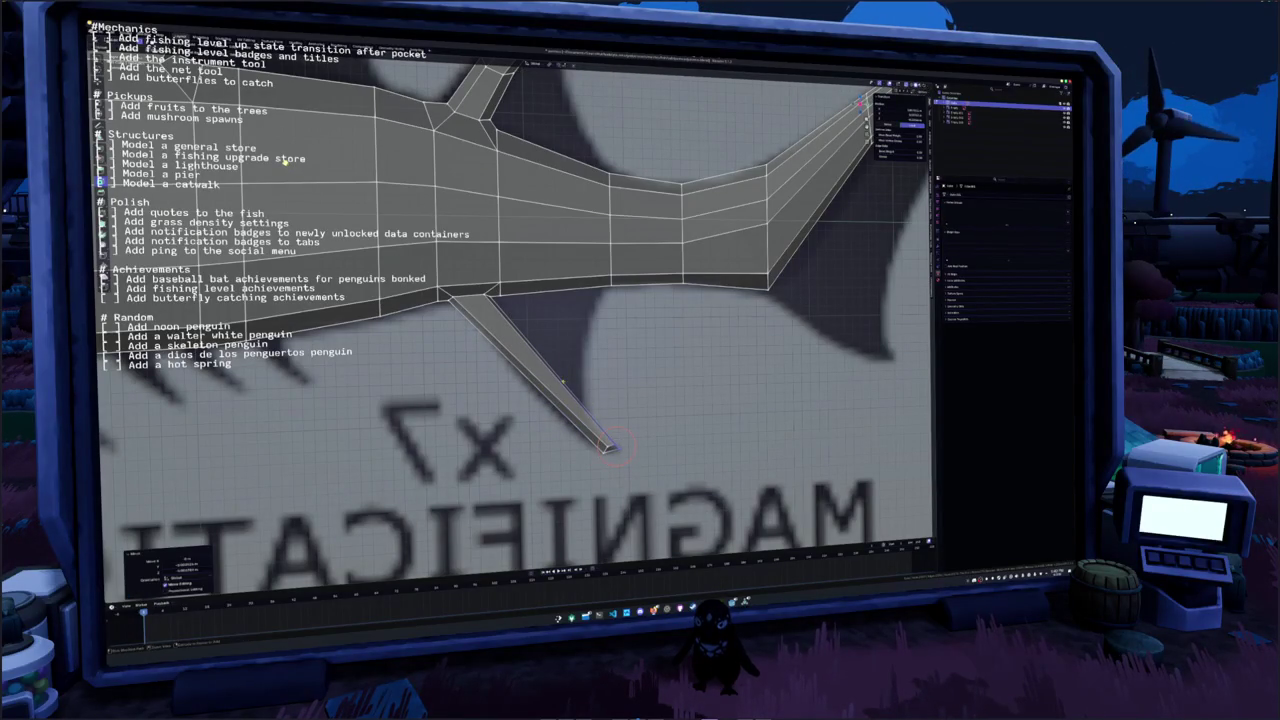
Step: Add another loop across the fin and vertex-slide the joint vertices along the body edge
key("ctrl+r")
left_click(545, 375)
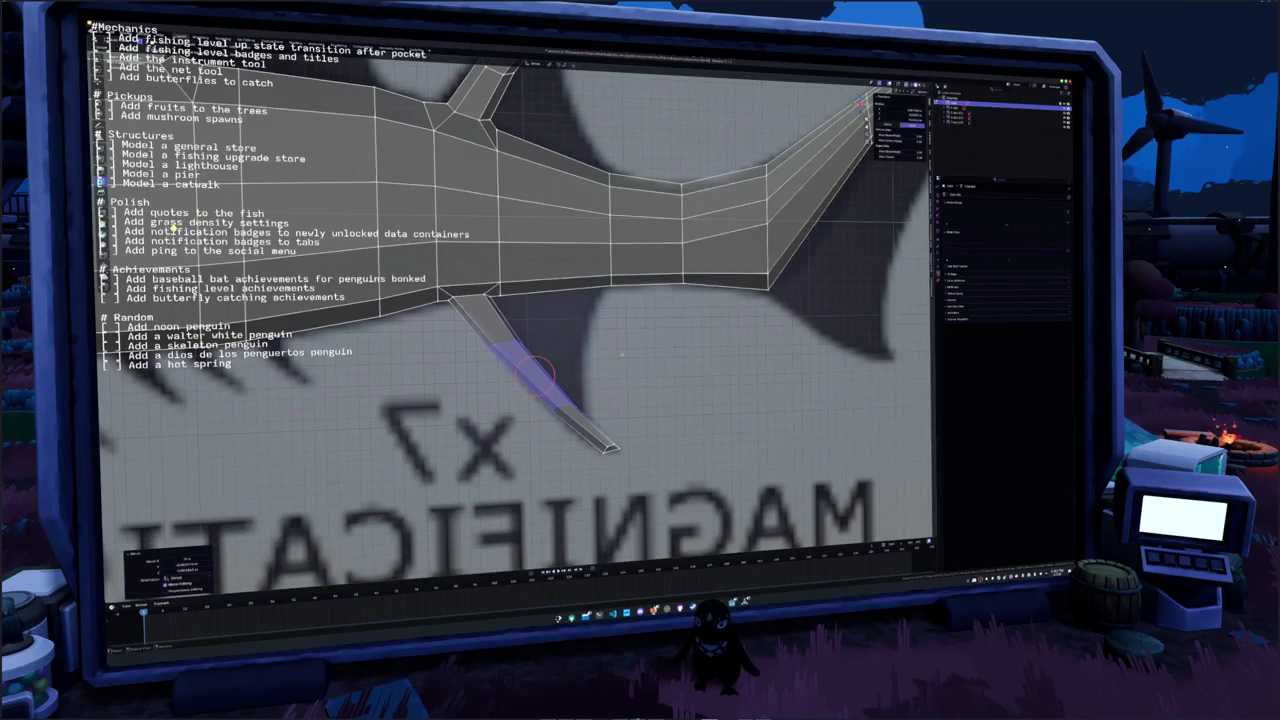
mouse_move(648, 350)
middle_mouse_down()
mouse_move(660, 360)
mouse_move(510, 330)
middle_mouse_up()
left_click(510, 330)
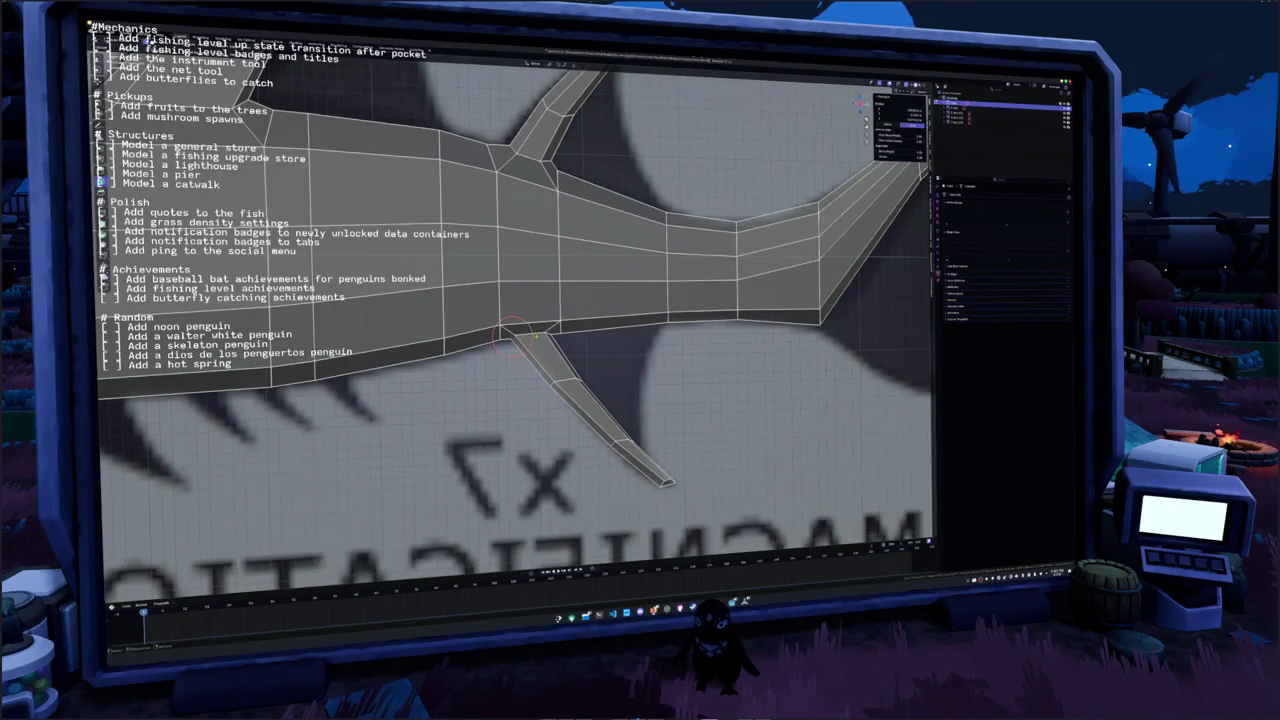
key("g")
key("g")
left_click(512, 335)
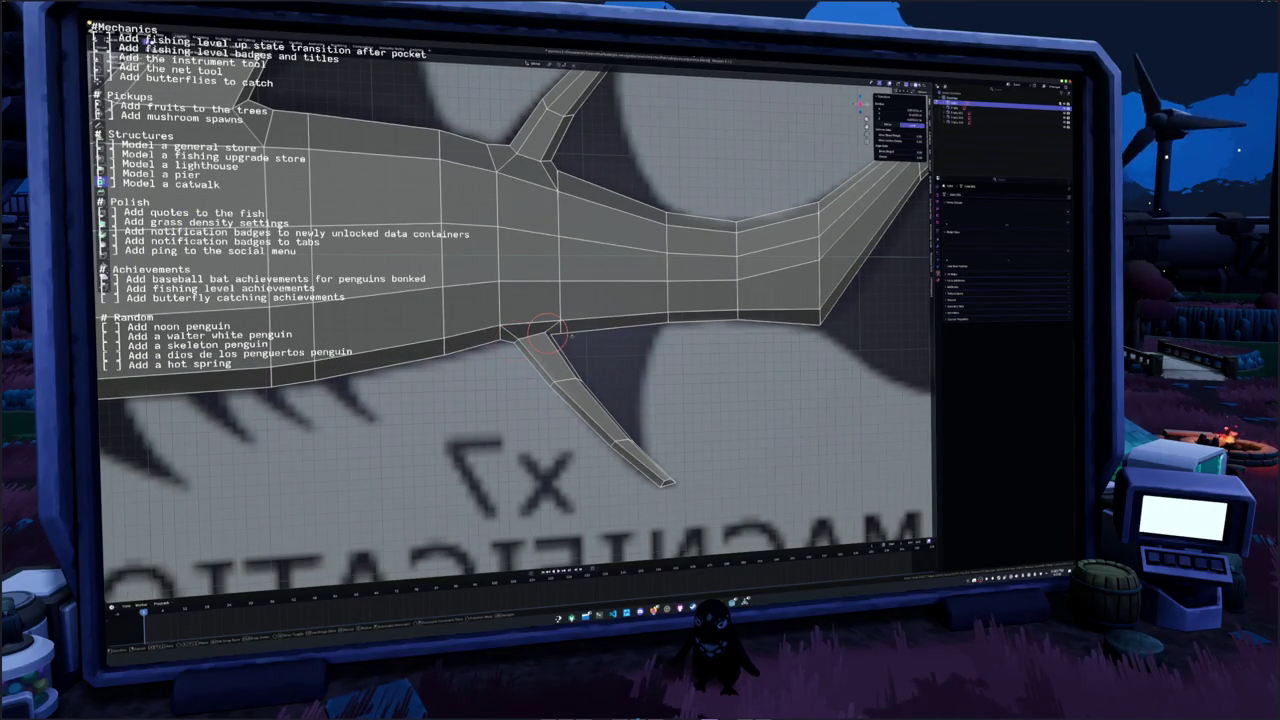
left_click(555, 336)
key("g")
key("g")
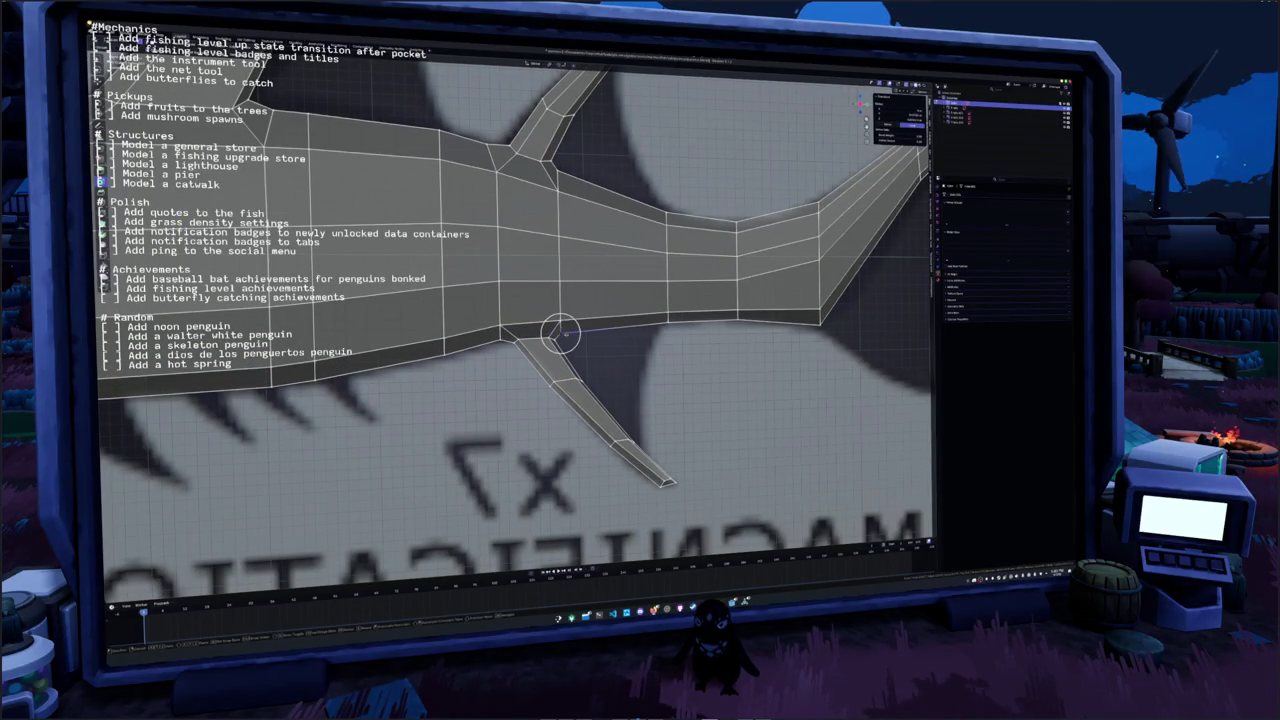
left_click(570, 335)
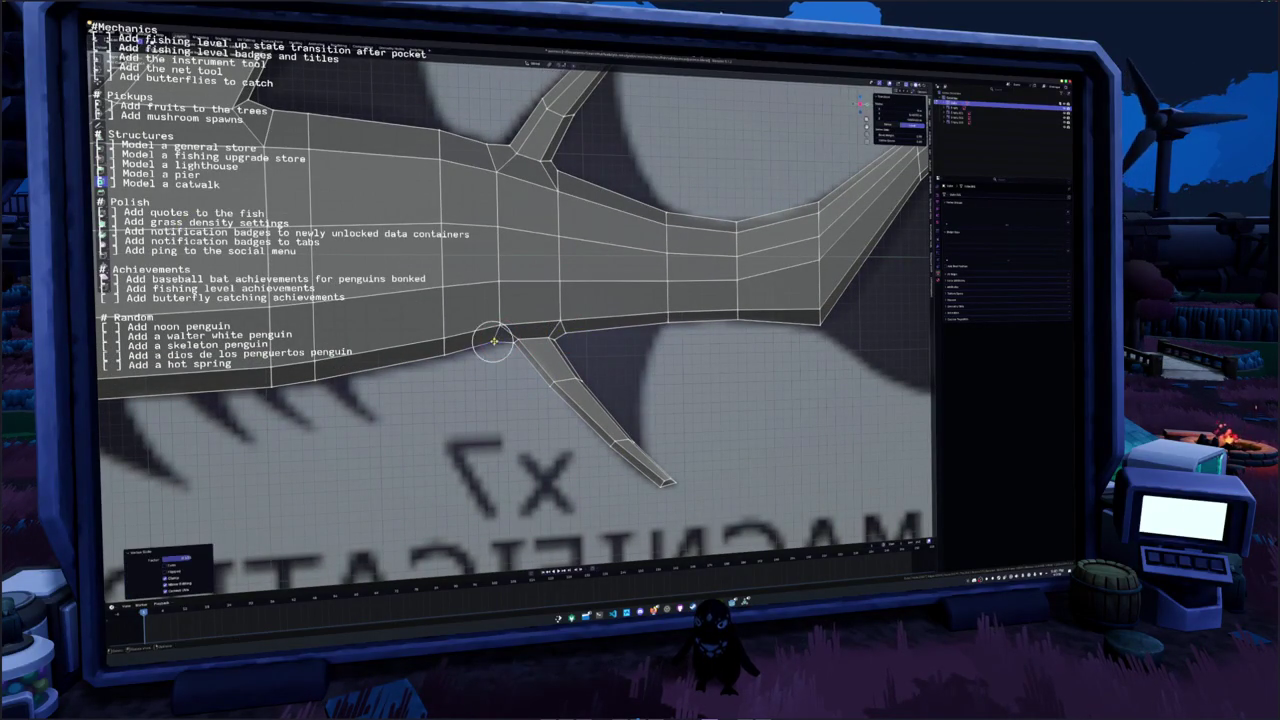
middle_click_drag(491, 337, 499, 317)
Step: Vertex-slide the rear dorsal fin's base vertices so they line up with the body edges
left_click(578, 320)
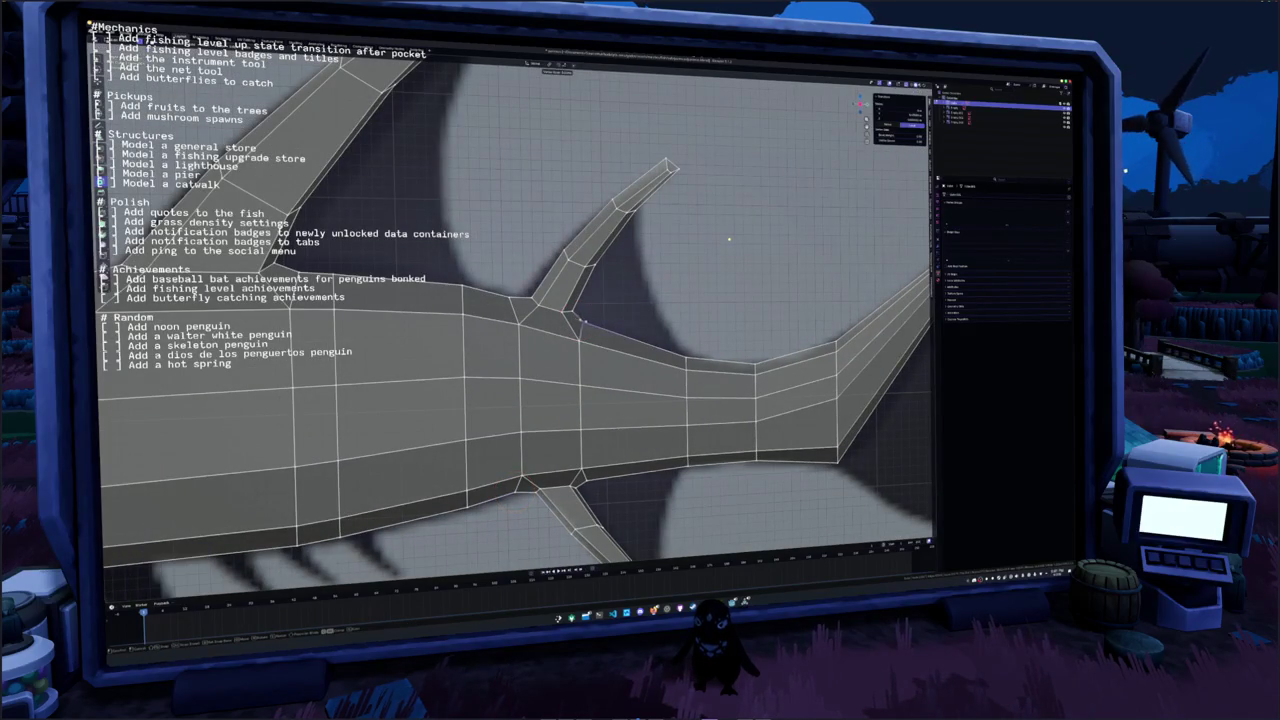
key("g")
key("g")
left_click(585, 323)
key("g")
key("g")
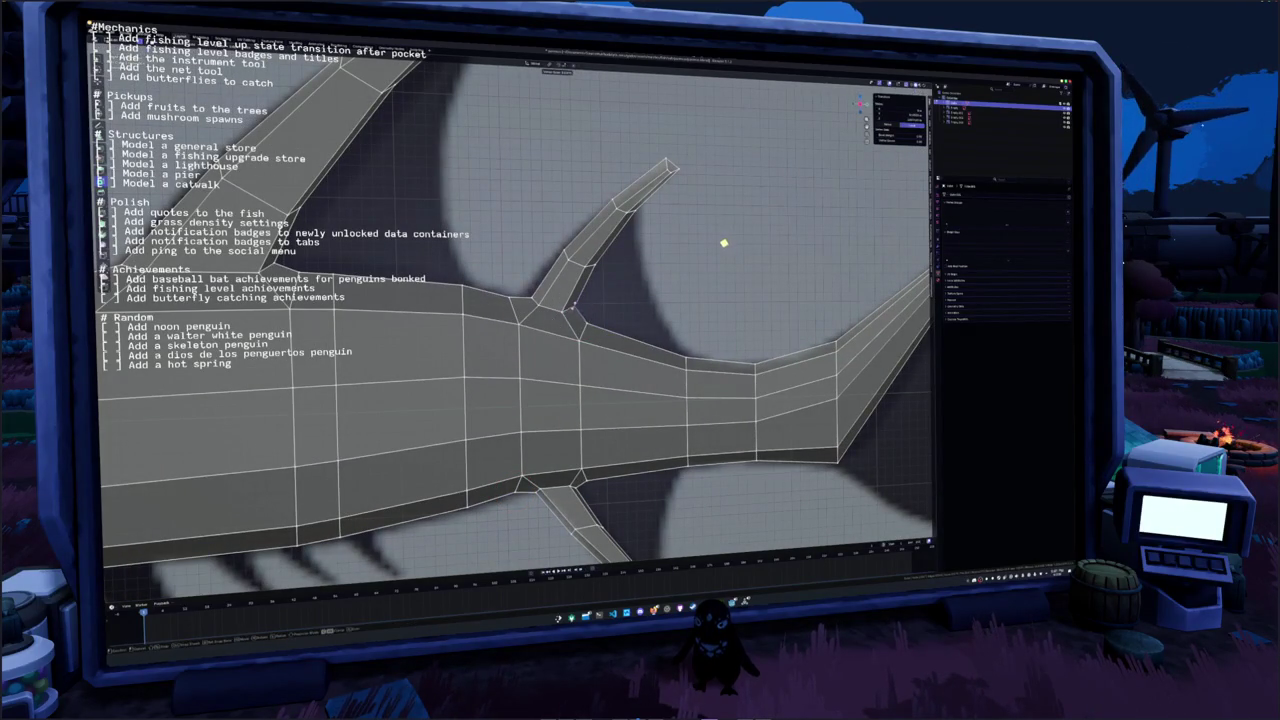
left_click(575, 308)
middle_click_drag(574, 310, 535, 422)
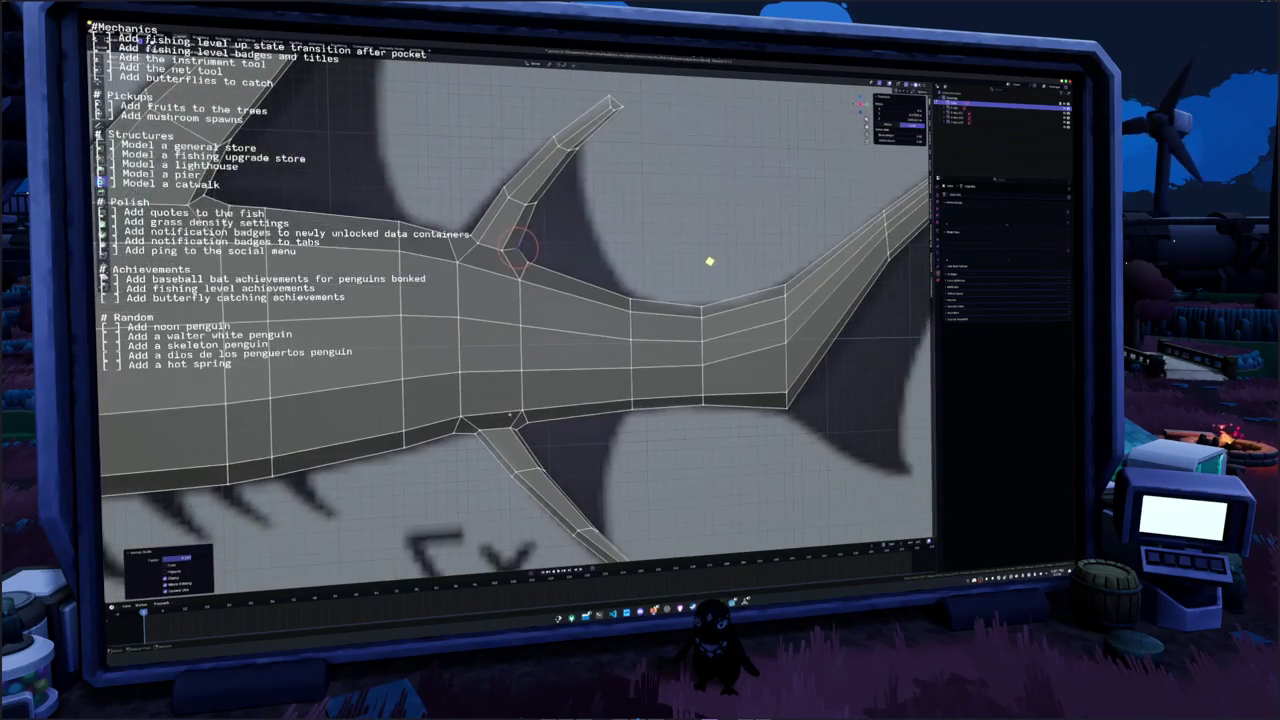
left_click(535, 422)
key("Escape")
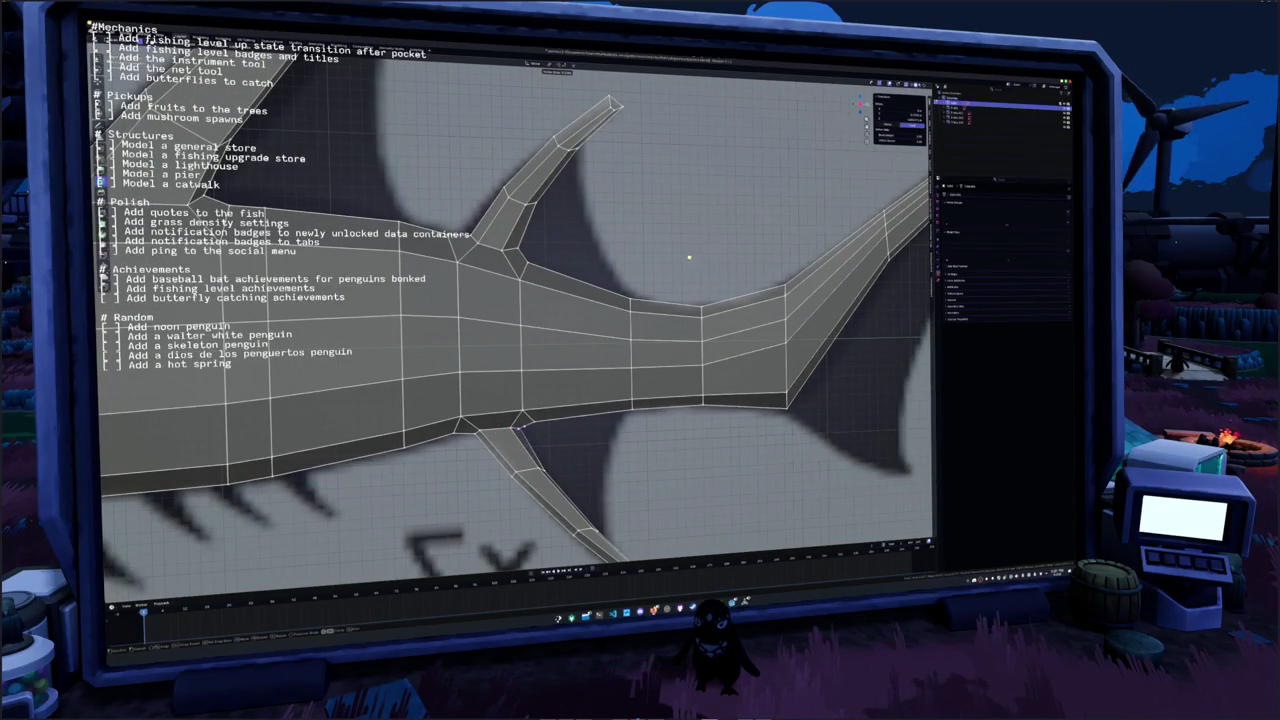
middle_click_drag(514, 428, 578, 455)
left_click(378, 300)
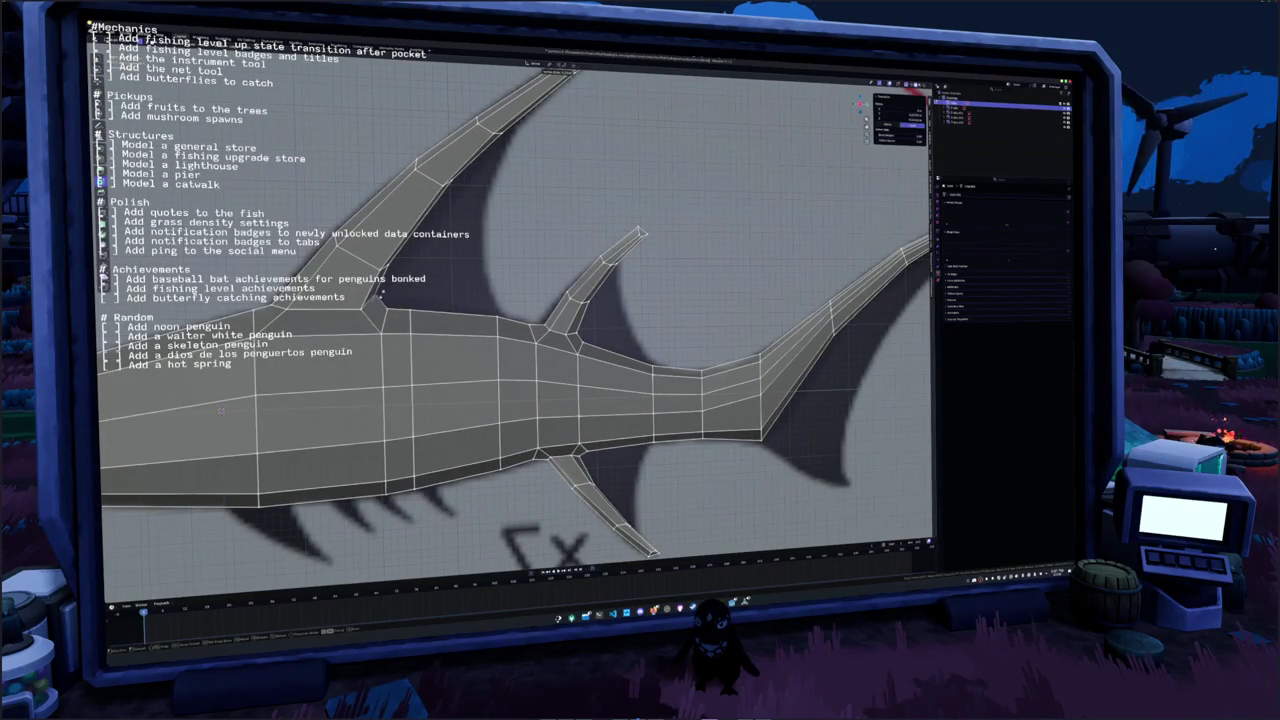
Step: Select the shark's nose vertex and toggle Edit Mode to review the mesh
scroll(378, 295, "down", 4)
left_click(305, 371)
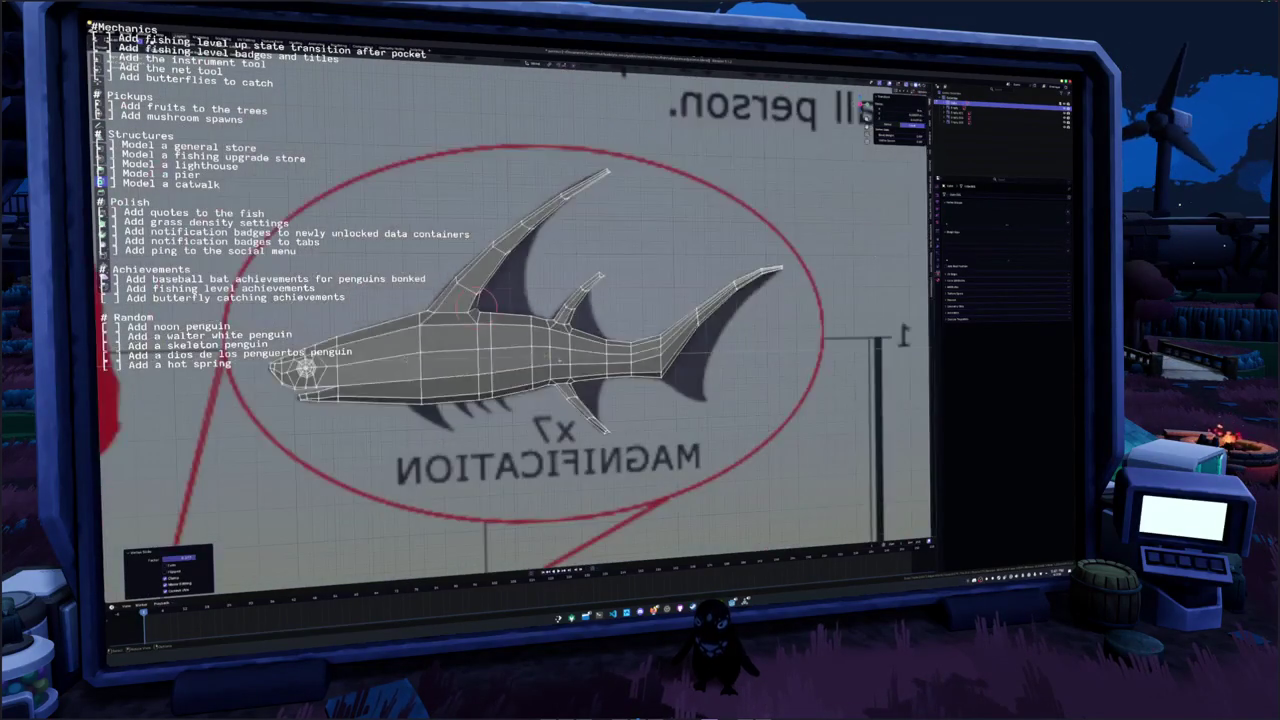
key("Tab")
scroll(305, 371, "up", 2)
key("Tab")
scroll(305, 371, "up", 2)
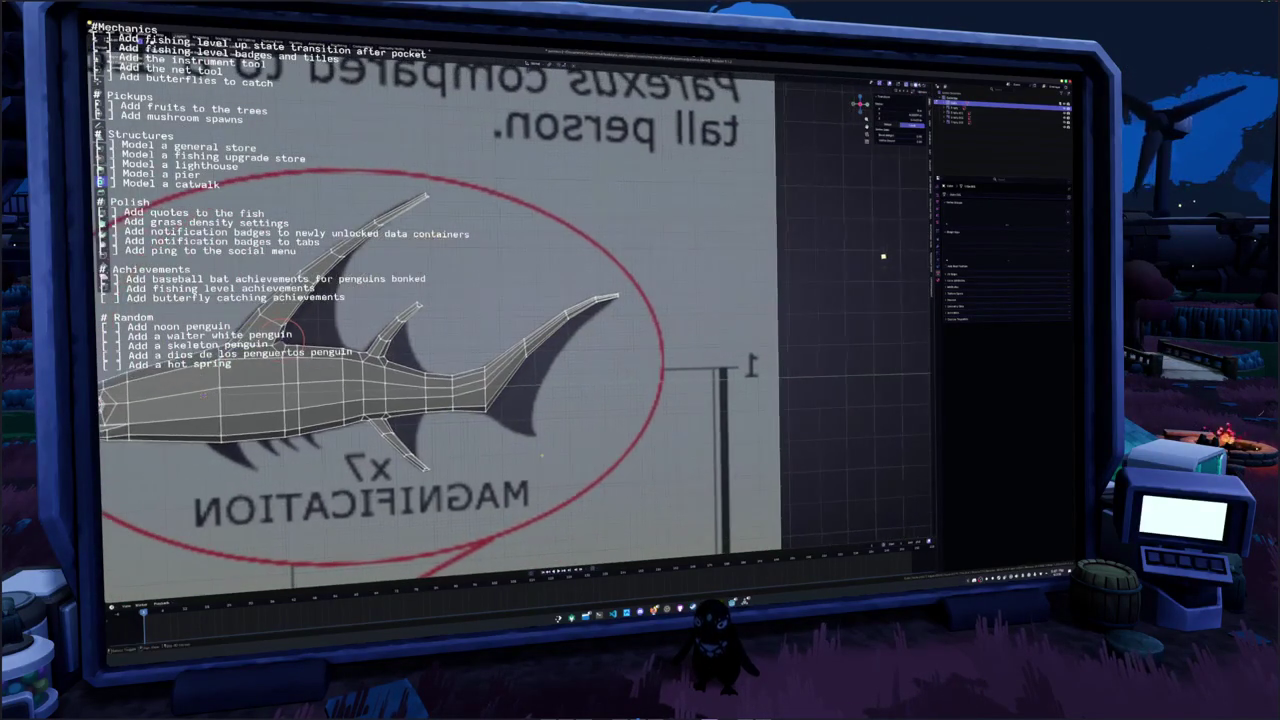
scroll(540, 452, "down", 1)
scroll(520, 454, "down", 5)
scroll(497, 456, "down", 8)
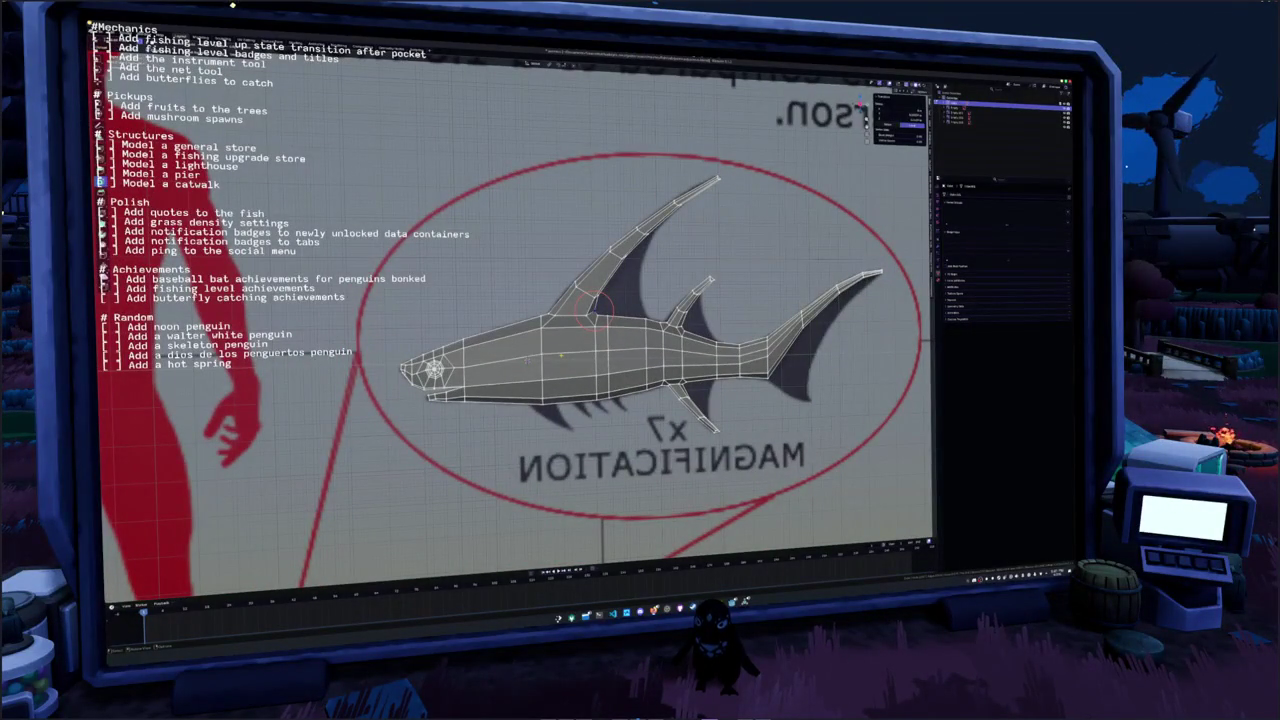
Step: Return to Object Mode and move the whole shark along Z
key("Tab")
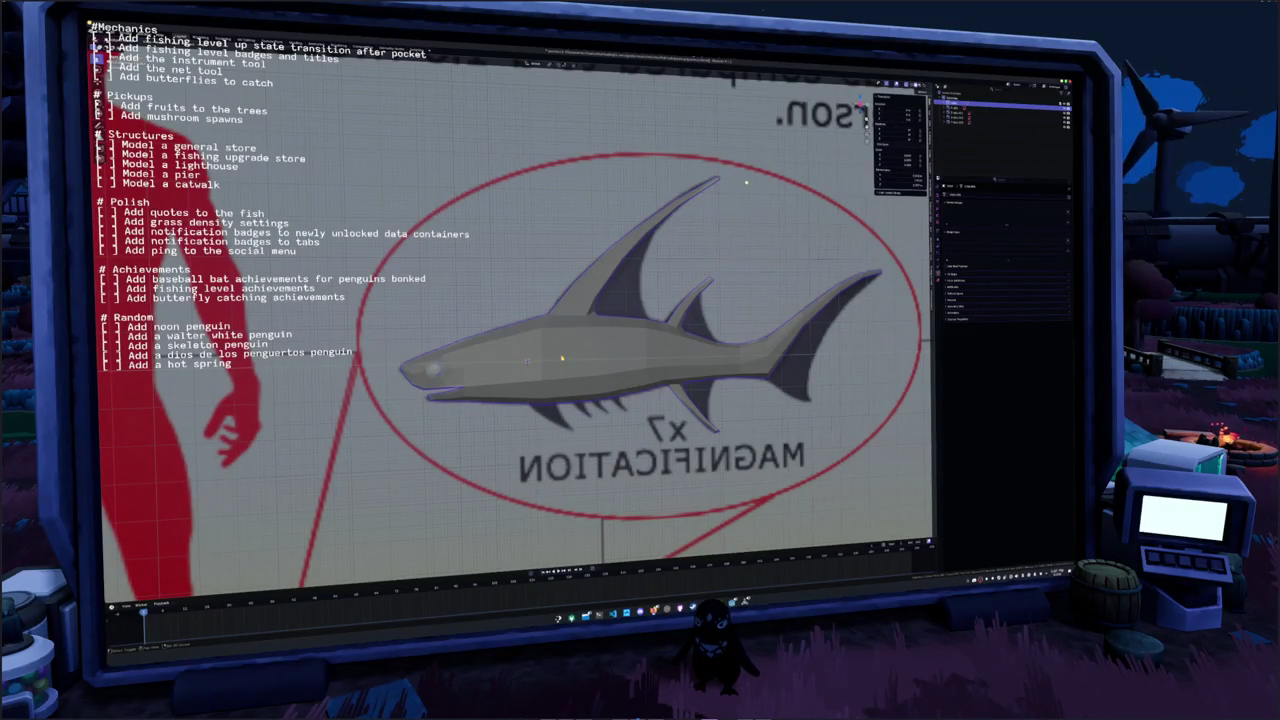
key("g")
key("z")
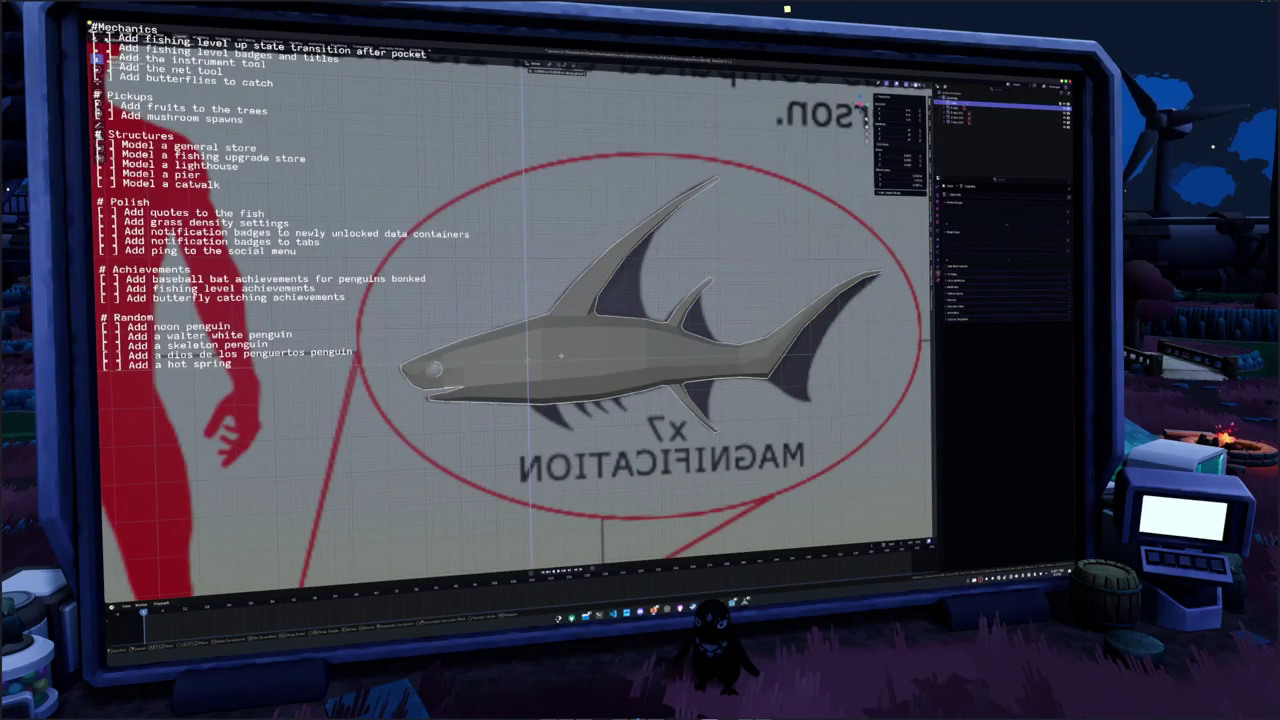
key("Return")
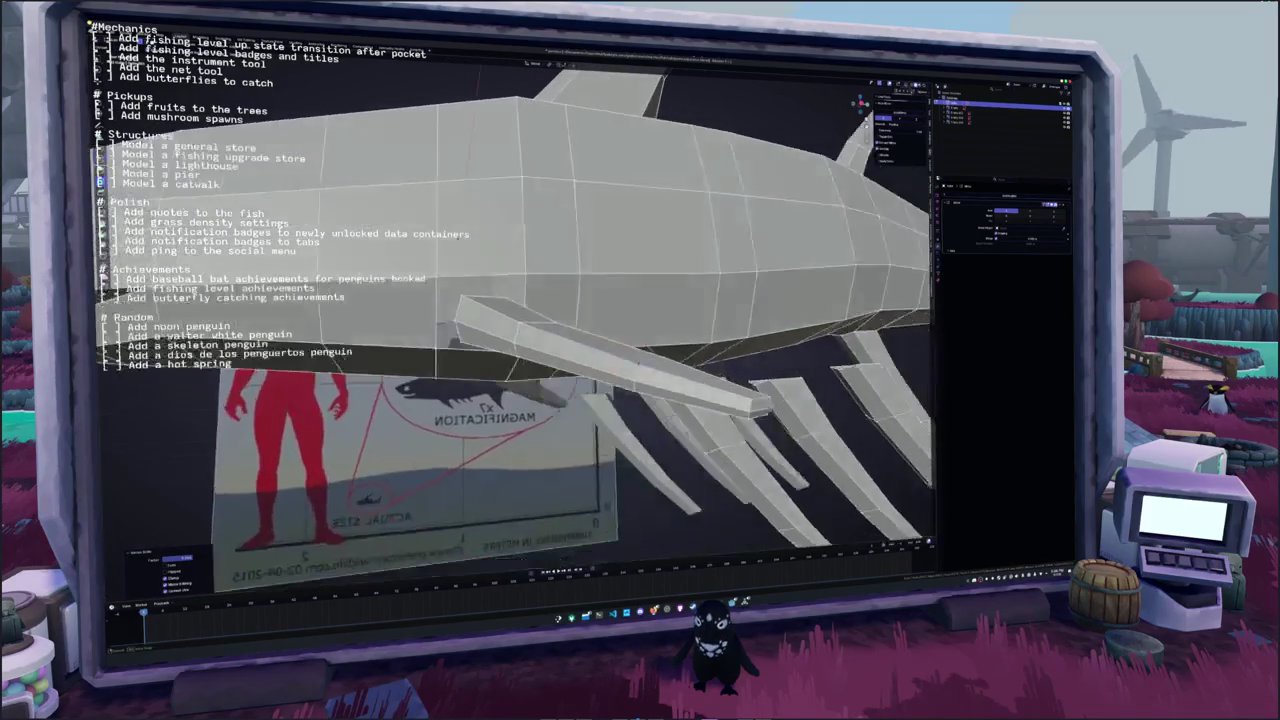
Step: Circle-select edges and faces beneath the shark's body and fin
scroll(537, 334, "up", 2)
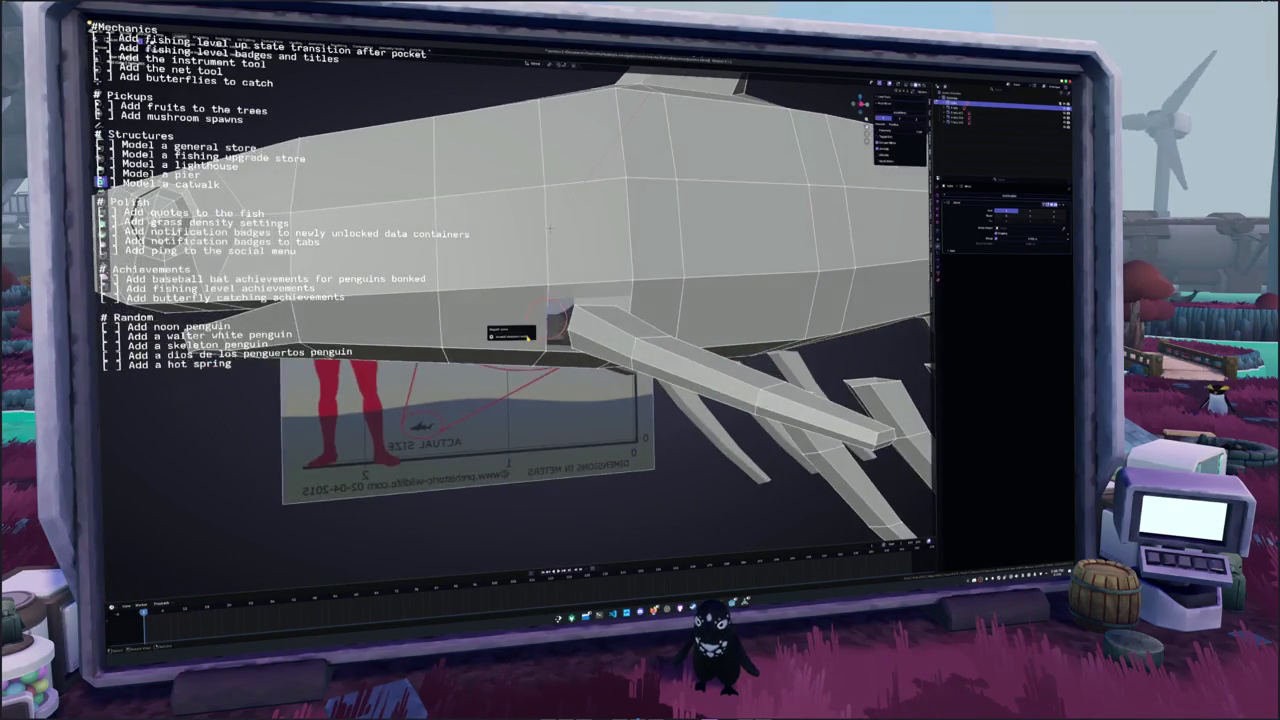
key("c")
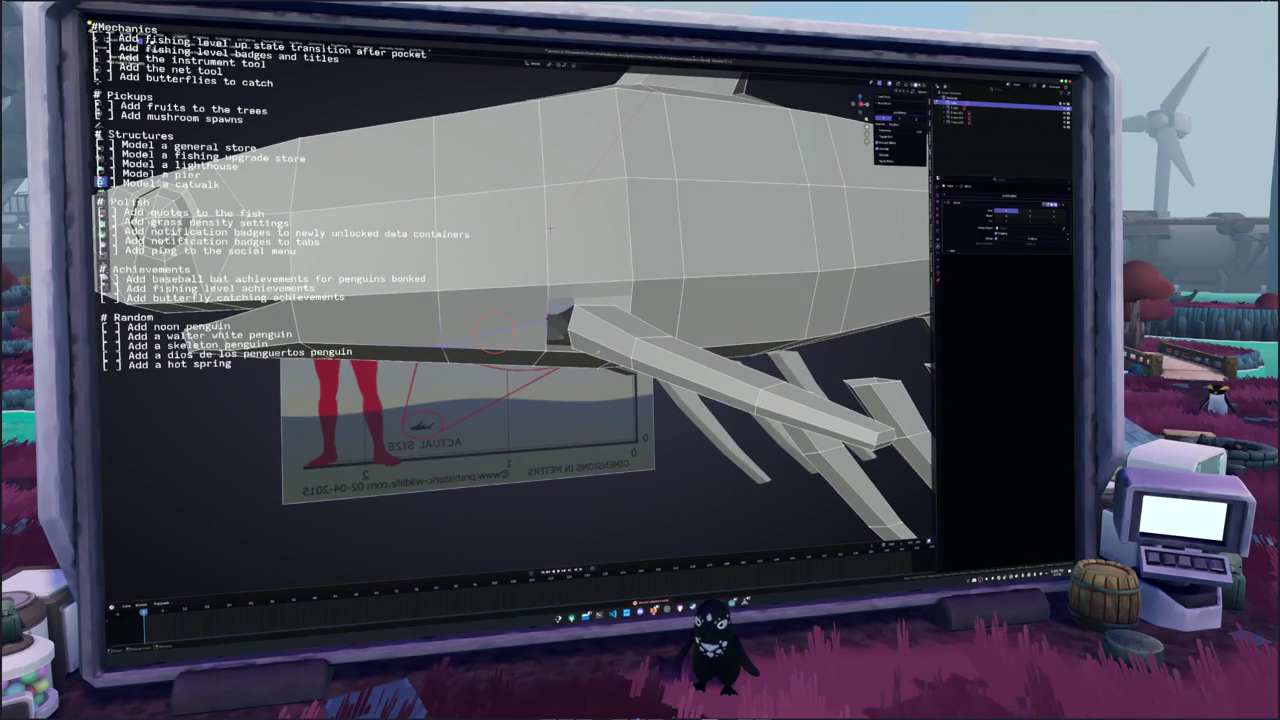
middle_click_drag(495, 331, 547, 316)
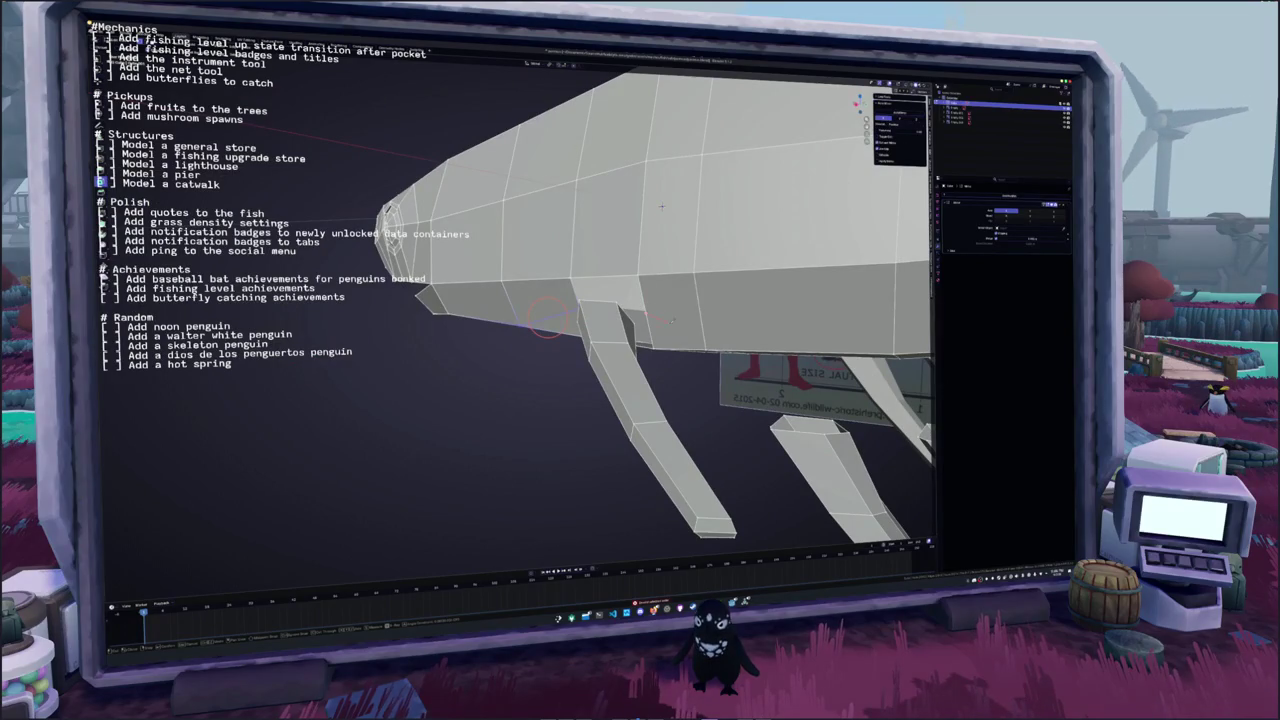
left_click(548, 316)
right_click(548, 316)
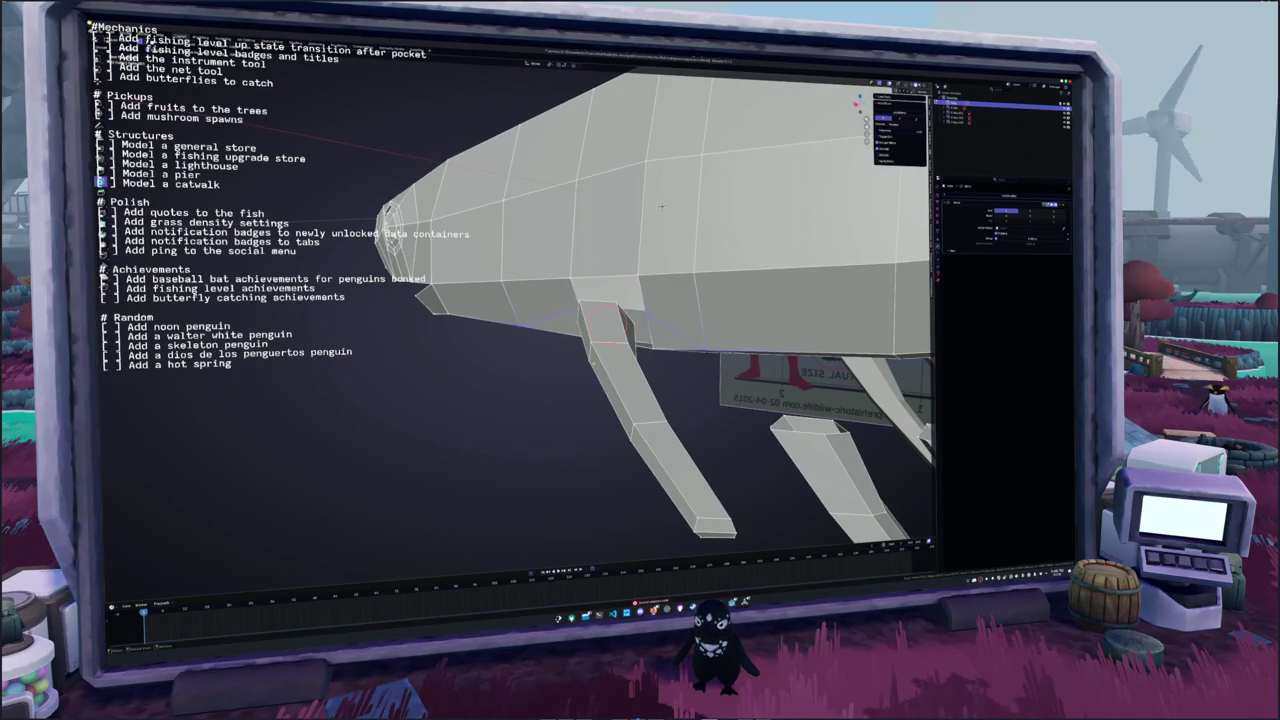
middle_click_drag(661, 207, 366, 206)
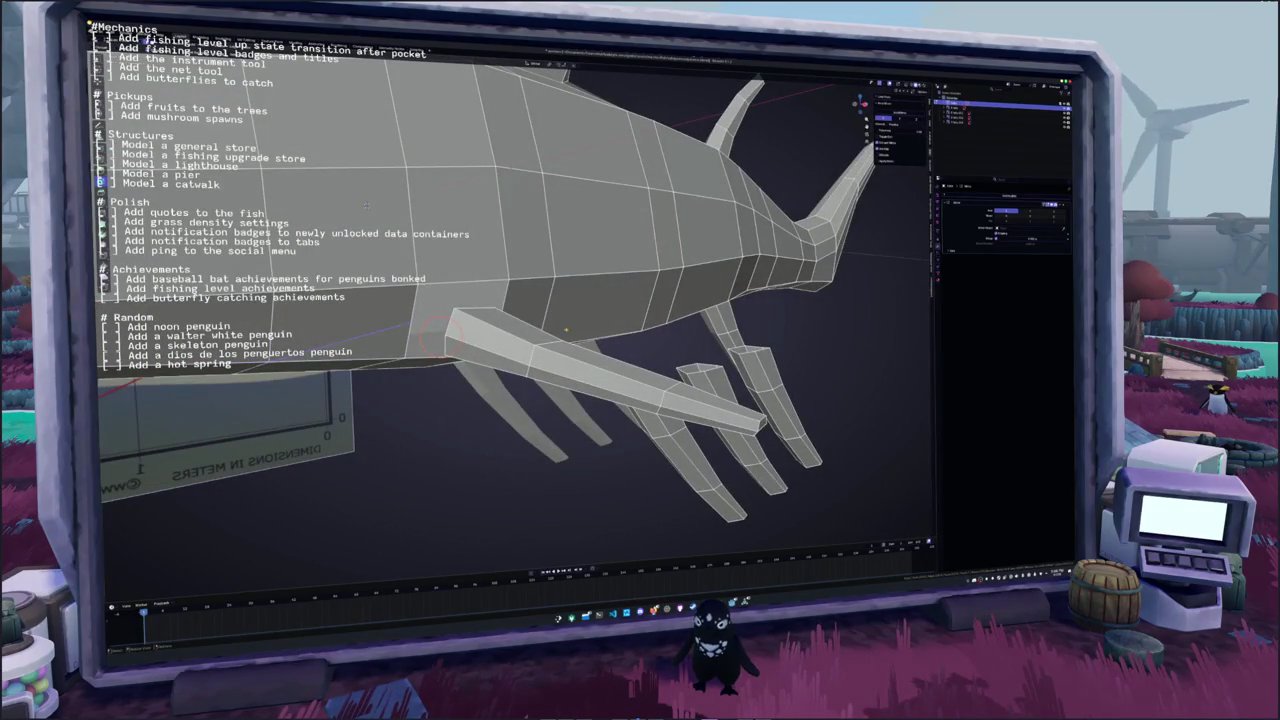
key("c")
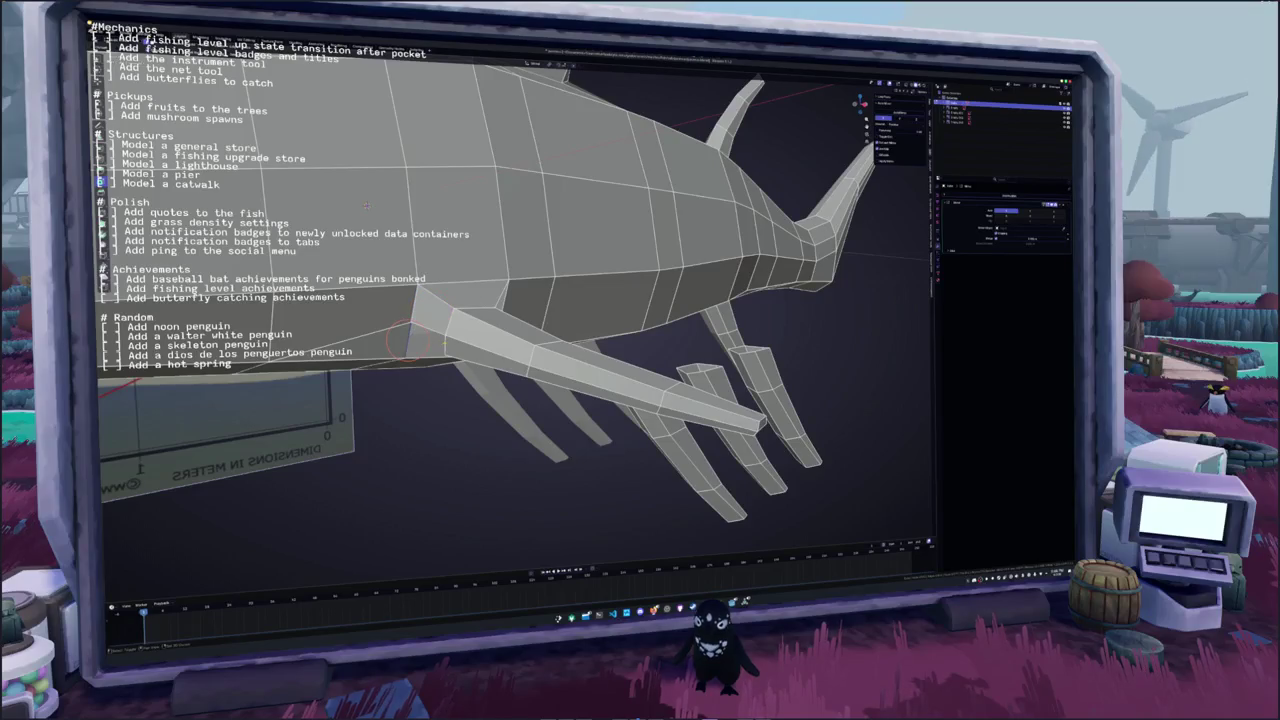
mouse_move(366, 206)
middle_mouse_down()
mouse_move(500, 508)
mouse_move(478, 363)
mouse_move(488, 302)
middle_mouse_up()
left_click(499, 508)
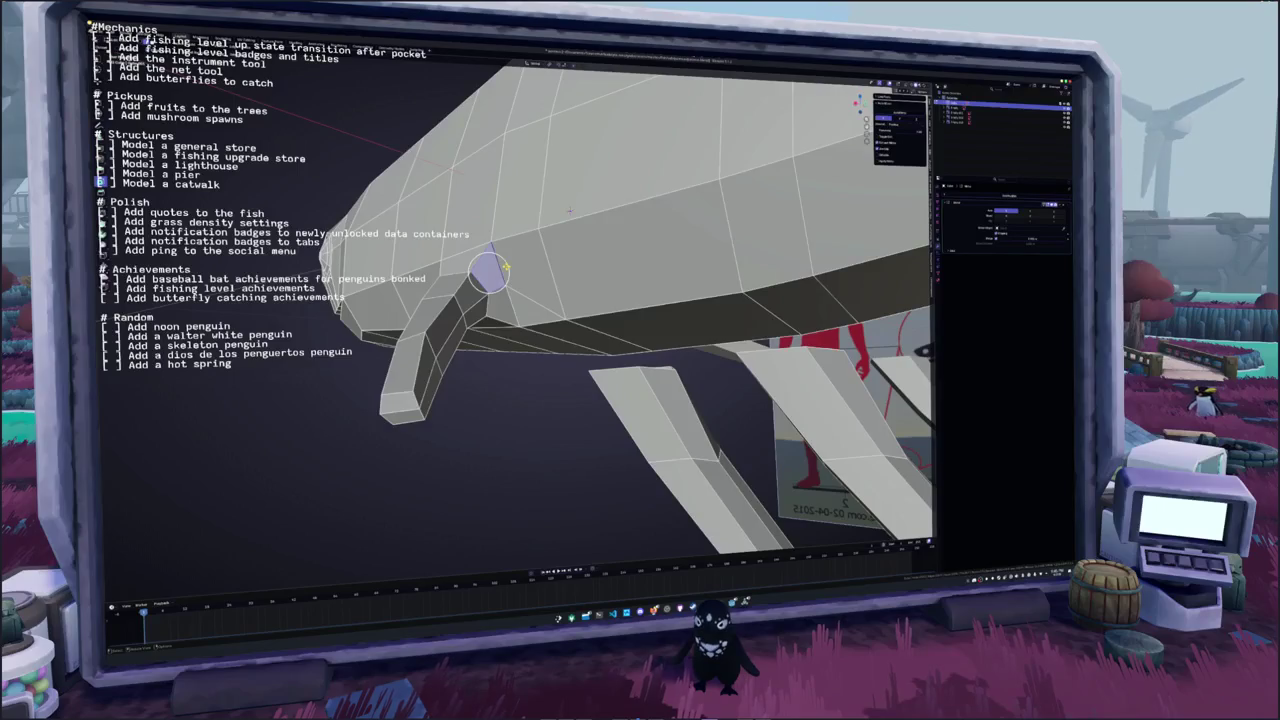
Step: Exit to Object Mode and view the solid shark from a three-quarter angle
key("Tab")
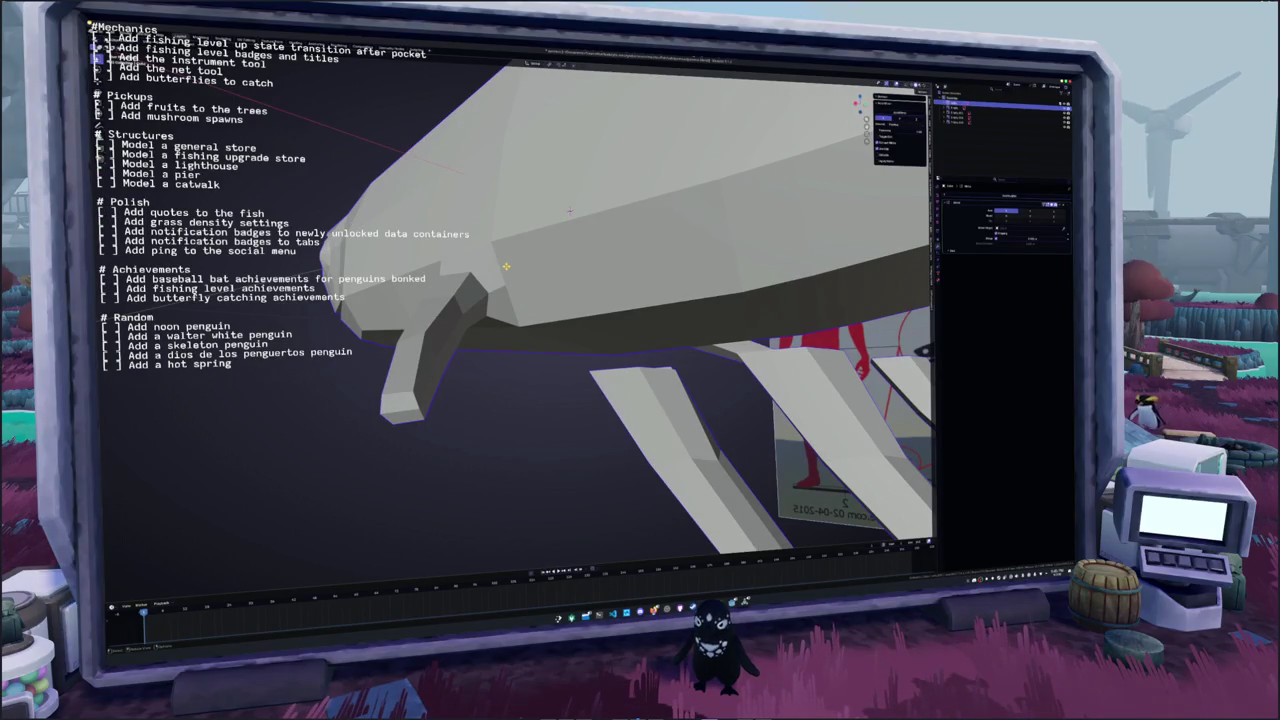
scroll(569, 211, "down", 5)
mouse_move(569, 211)
middle_mouse_down()
mouse_move(552, 383)
mouse_move(503, 349)
middle_mouse_up()
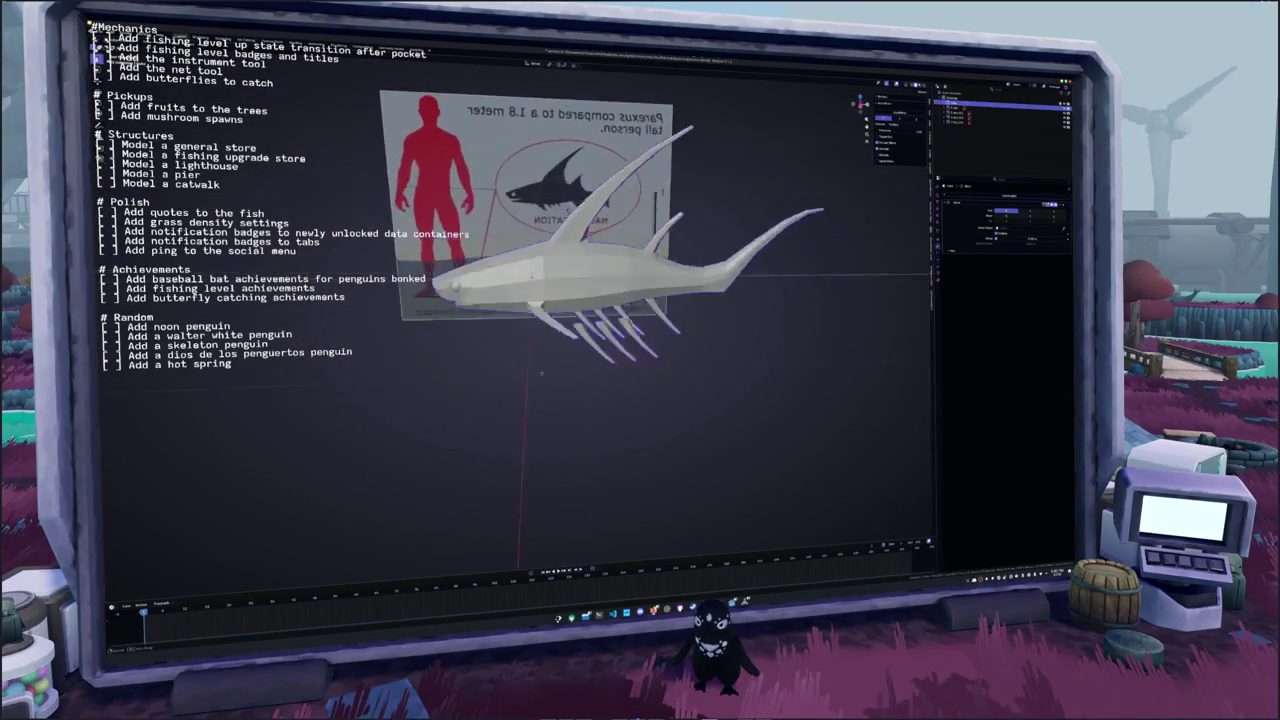
Step: Edge-slide a loop on the front lower fin toward its tip to start tapering it
scroll(503, 349, "down", 5)
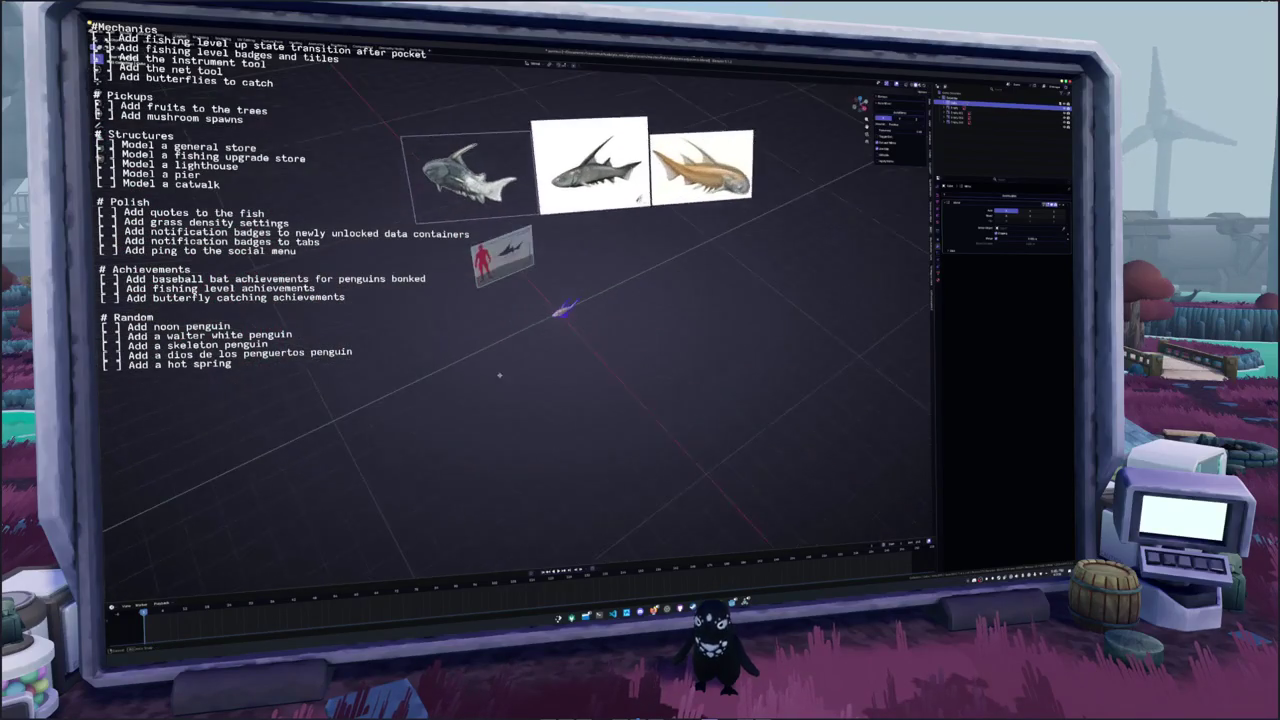
scroll(511, 347, "up", 5)
scroll(525, 347, "up", 4)
middle_click_drag(525, 347, 560, 300)
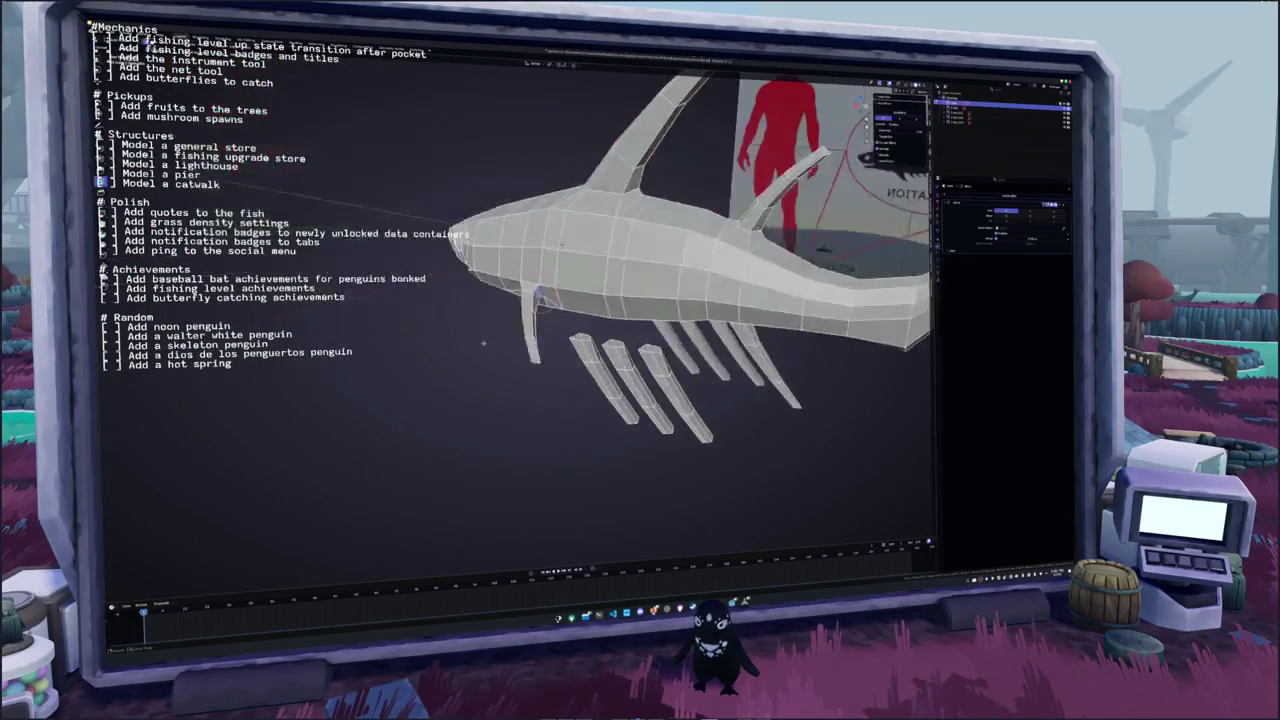
scroll(560, 300, "up", 3)
scroll(587, 213, "up", 2)
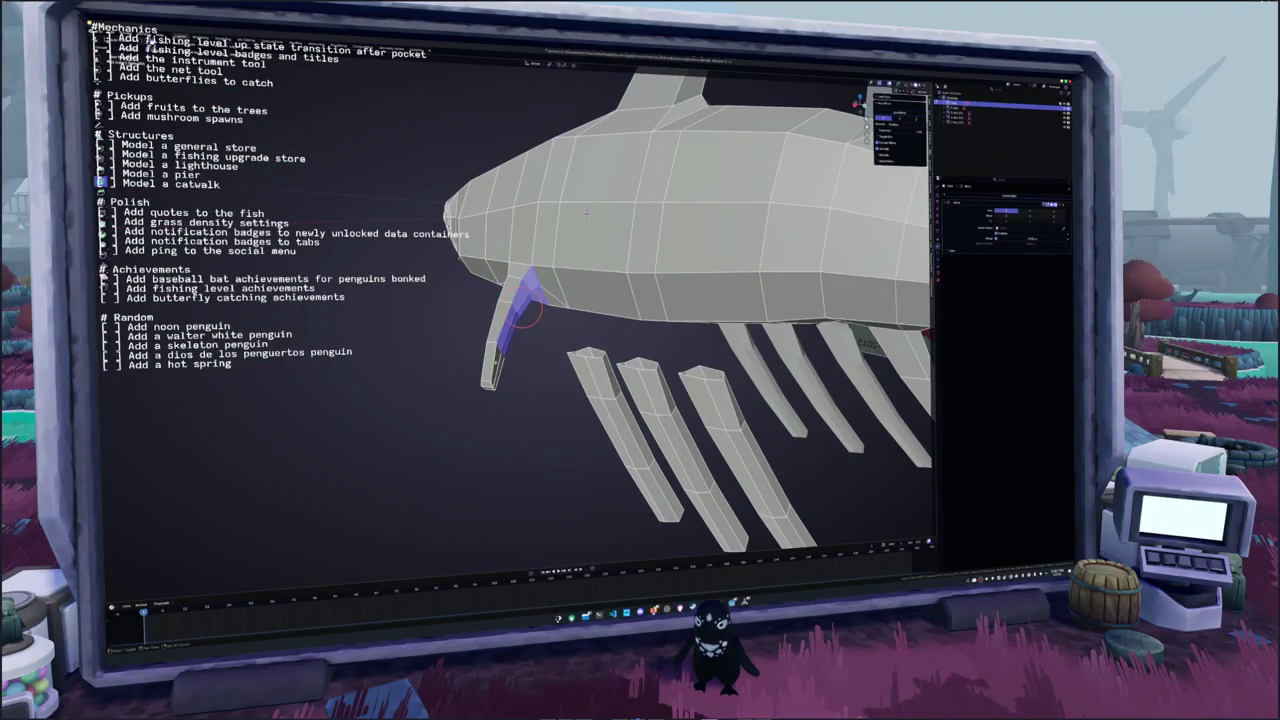
middle_click_drag(522, 316, 470, 330)
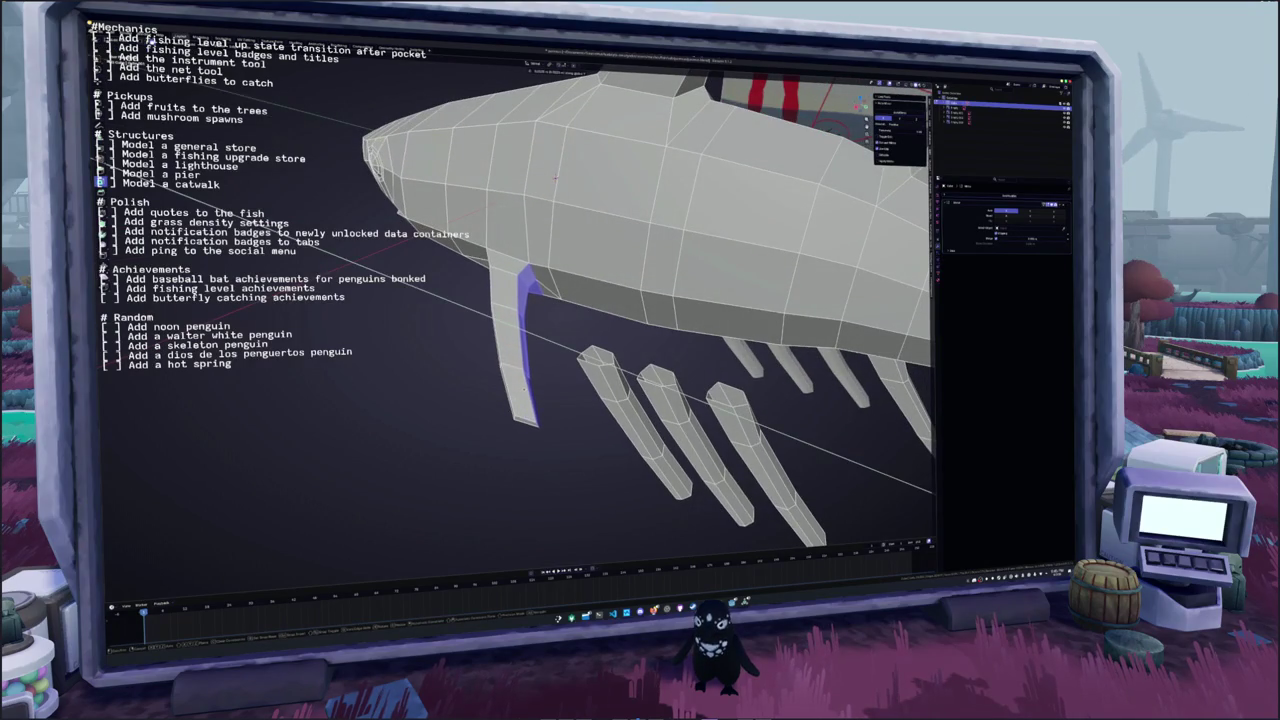
middle_click_drag(555, 178, 588, 242)
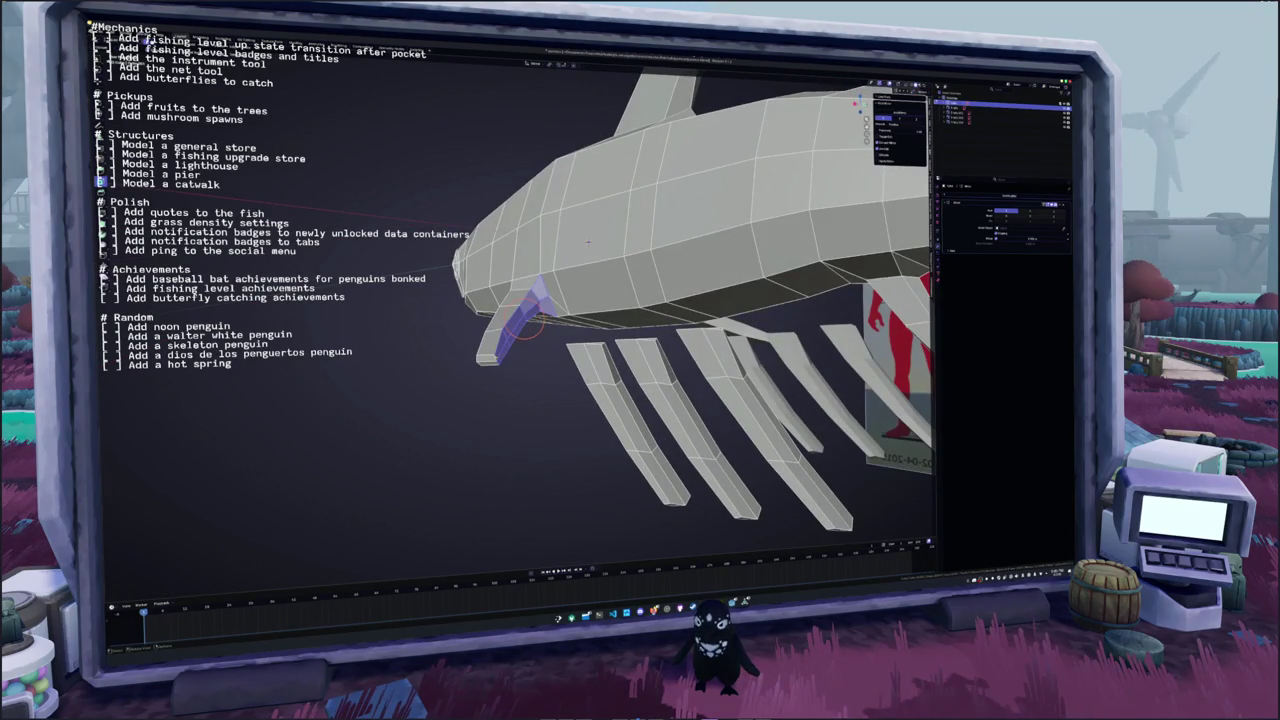
middle_click_drag(526, 326, 518, 355)
key("g")
key("g")
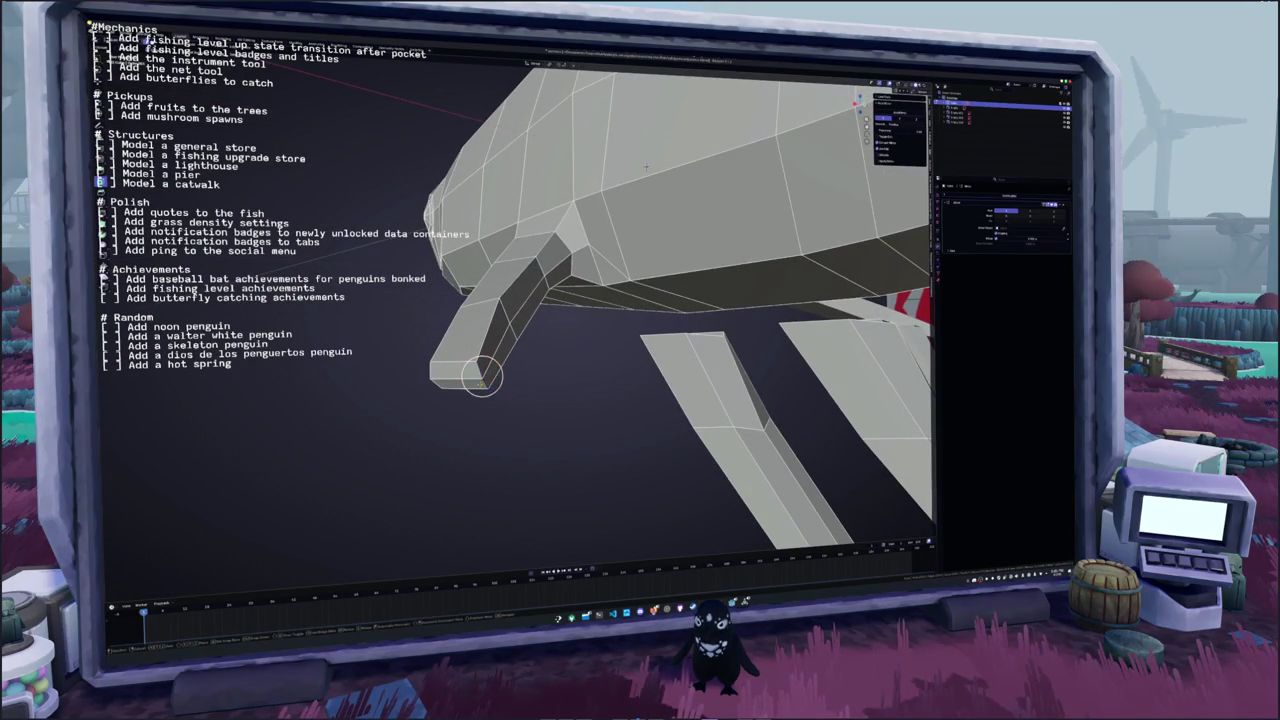
left_click(455, 378)
Step: Slide a second loop along the fin and vertex-slide the tip vertex into a point
left_click(504, 304, "alt")
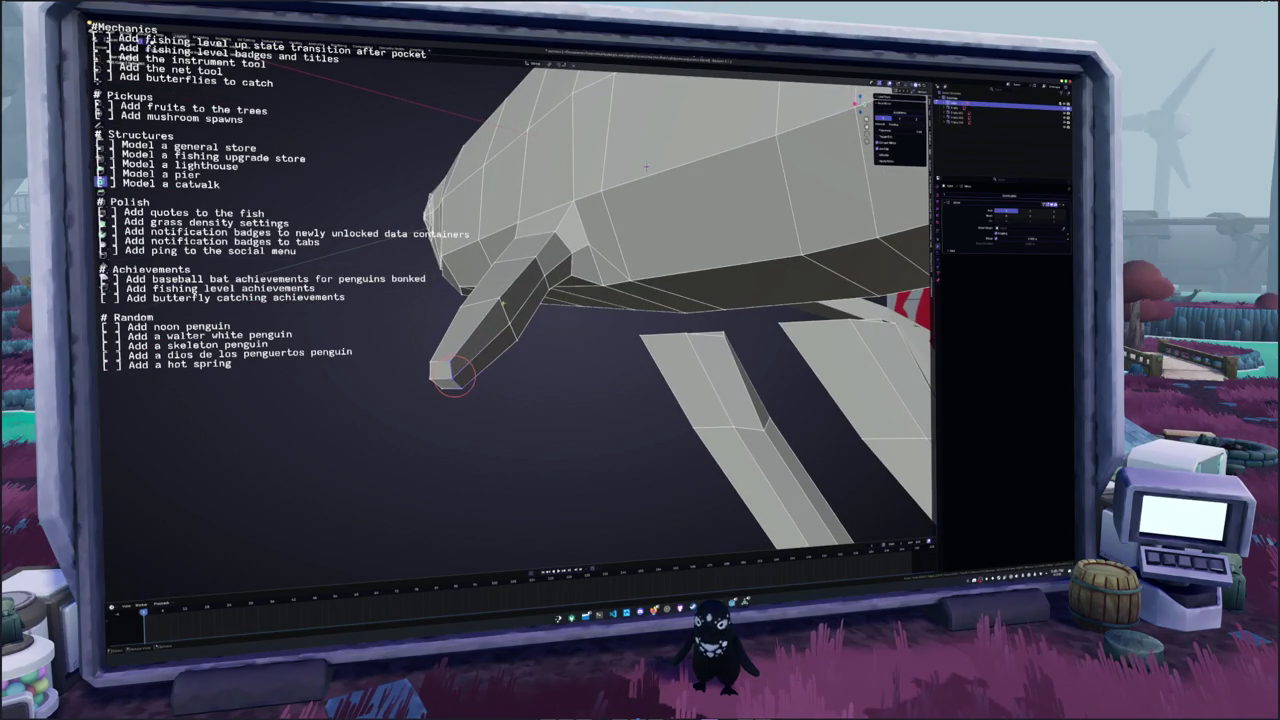
key("g")
key("g")
left_click(502, 301)
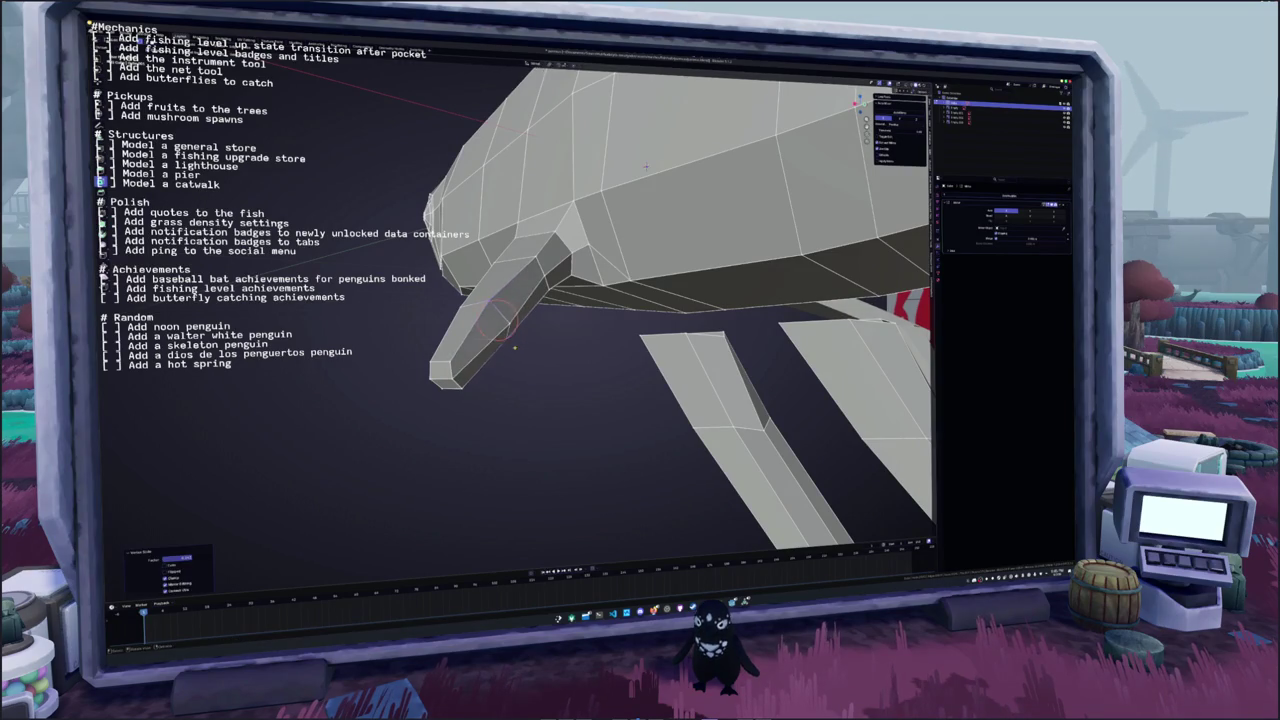
middle_click_drag(502, 301, 534, 389)
mouse_move(528, 251)
middle_mouse_down()
mouse_move(595, 313)
mouse_move(641, 104)
mouse_move(539, 380)
middle_mouse_up()
left_click_drag(545, 360, 538, 358)
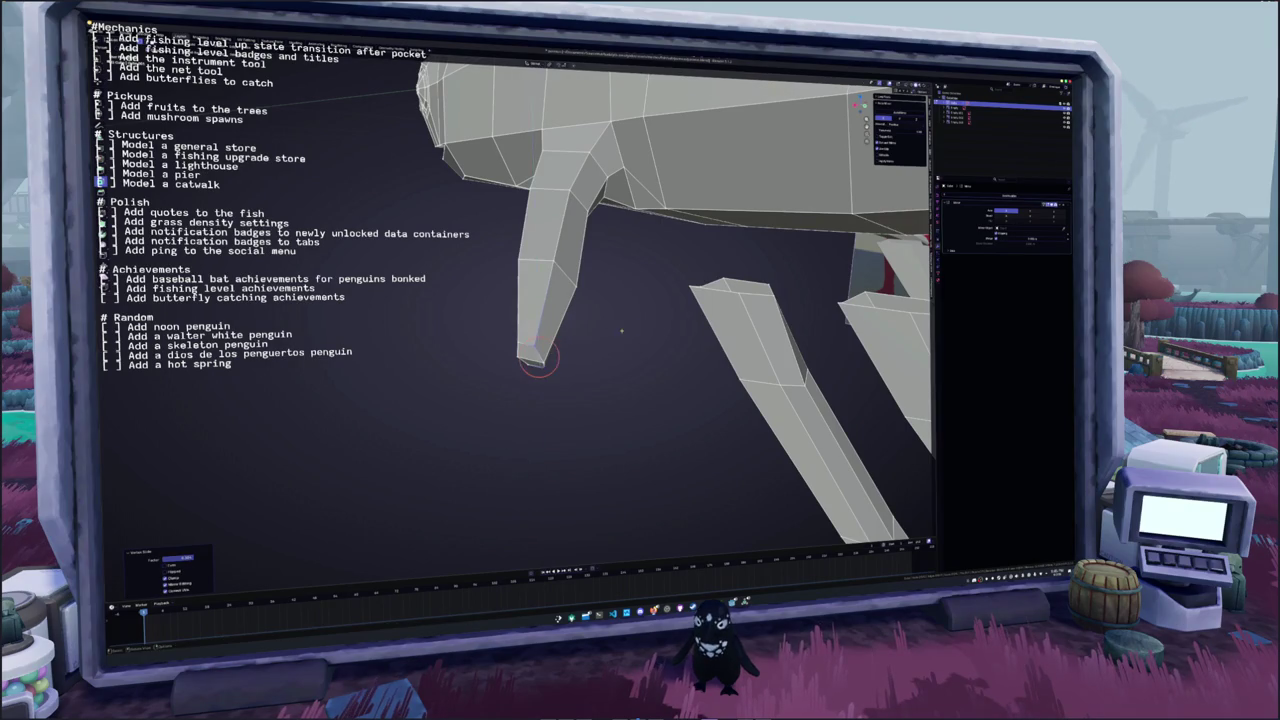
Step: Select the front fin's tip vertex from a low view below the body
middle_click_drag(568, 335, 649, 133)
left_click(562, 277)
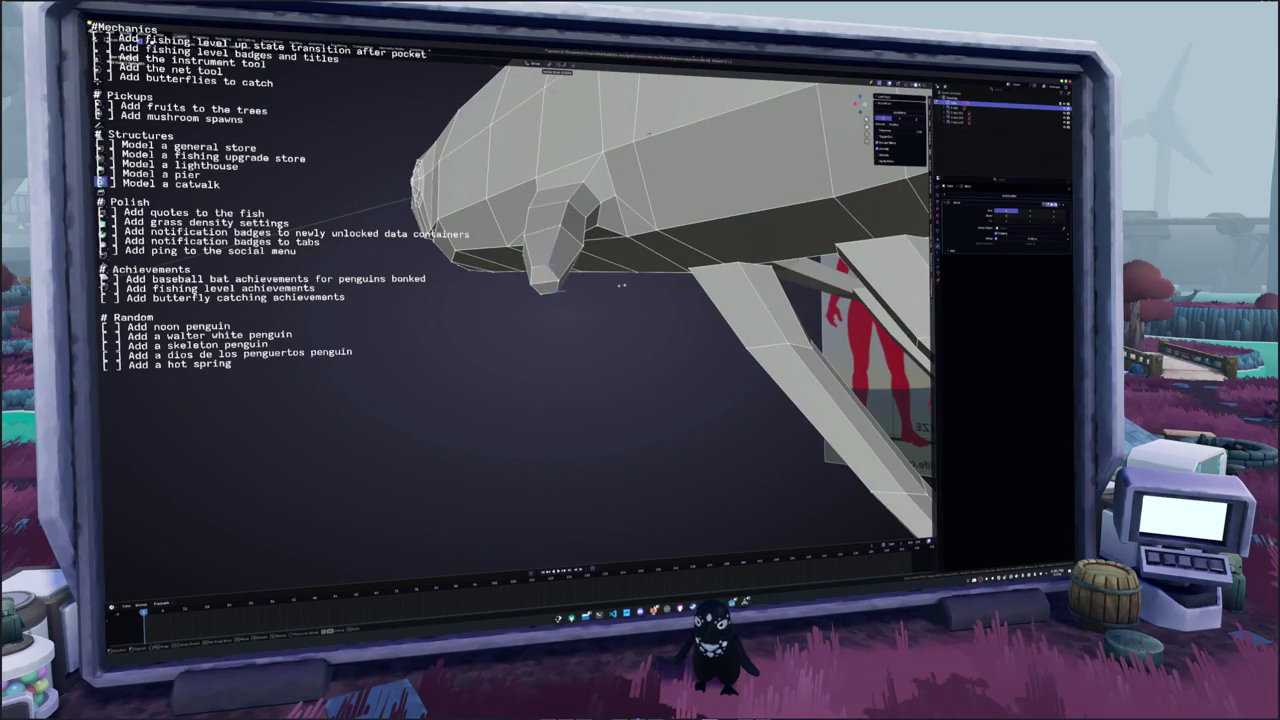
mouse_move(618, 285)
middle_mouse_down()
mouse_move(692, 505)
mouse_move(556, 85)
mouse_move(680, 118)
middle_mouse_up()
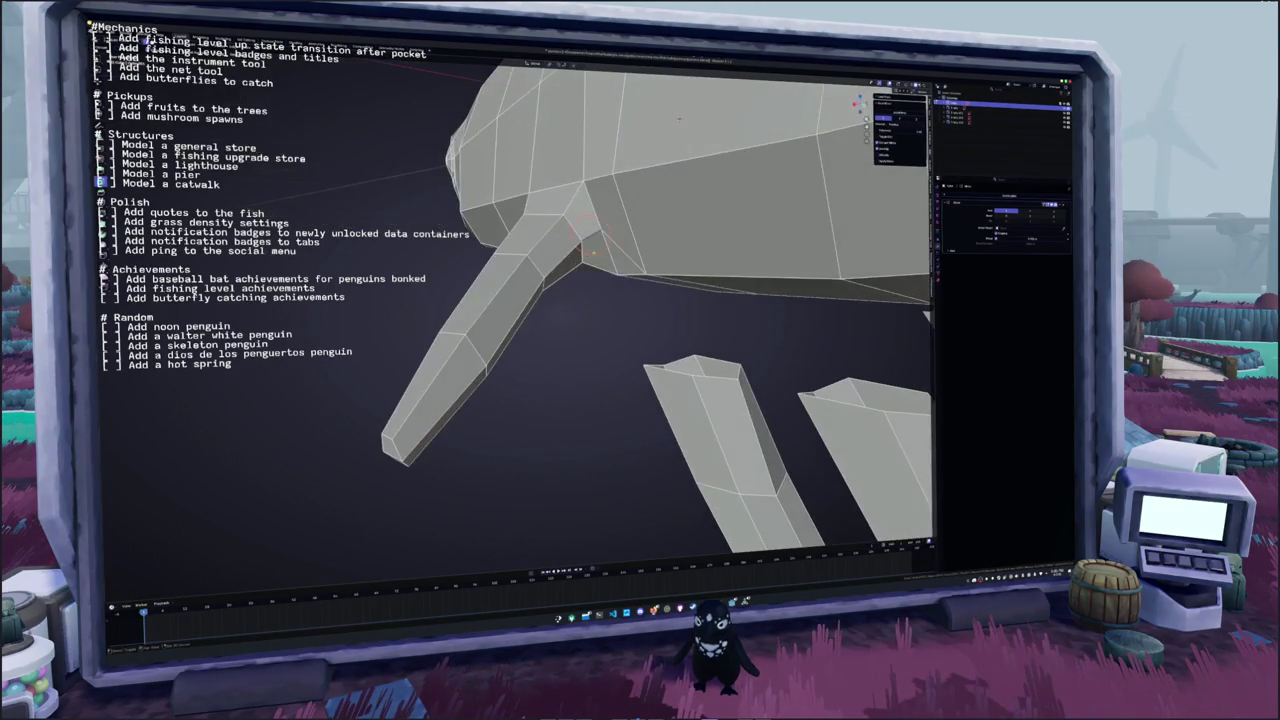
Step: Select faces and the front edge loop at the fin base and adjust them
left_click(599, 254)
mouse_move(599, 254)
middle_mouse_down()
mouse_move(634, 244)
mouse_move(653, 95)
middle_mouse_up()
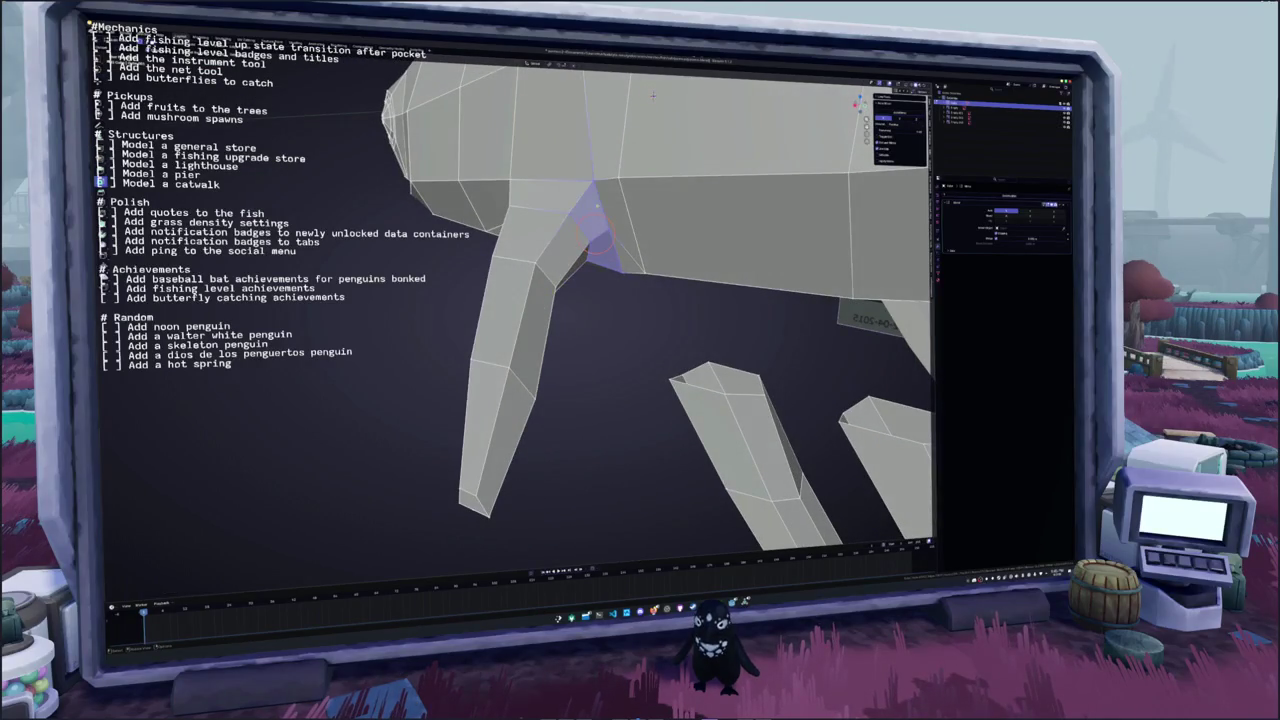
left_click(555, 248, "alt")
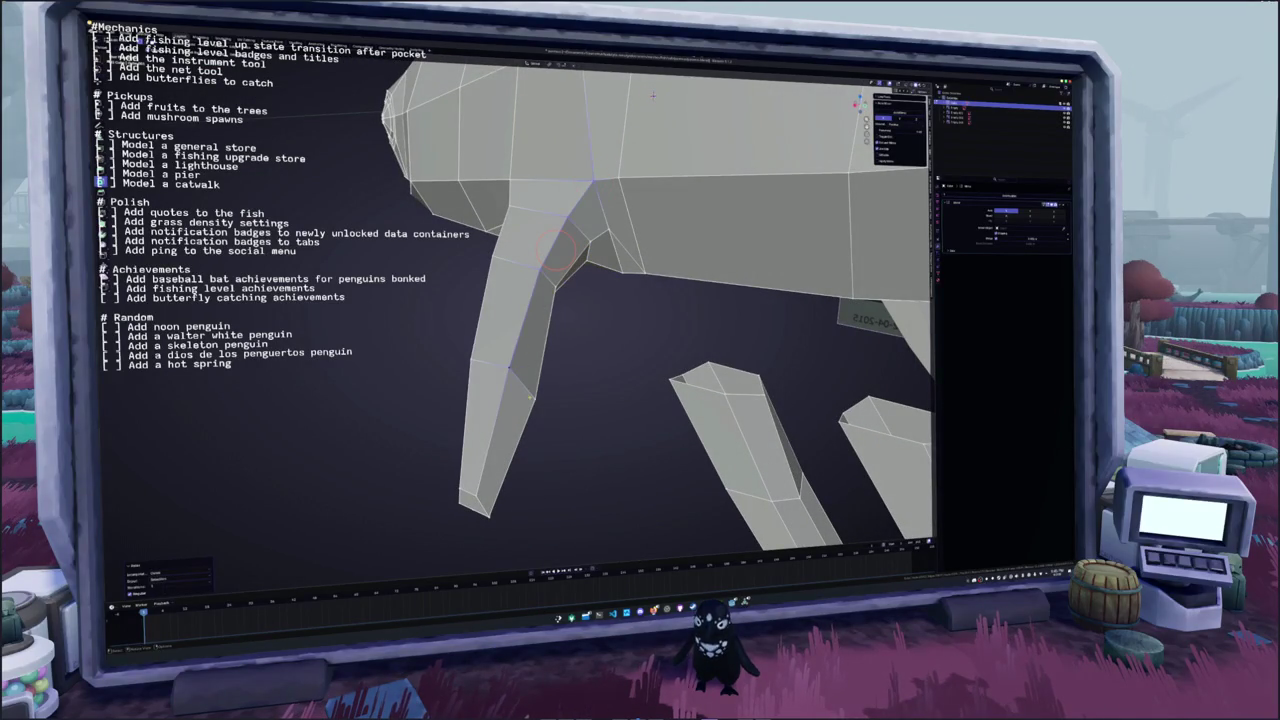
left_click(537, 400)
left_click(577, 262, "alt")
mouse_move(577, 262)
middle_mouse_down()
mouse_move(600, 243)
mouse_move(467, 256)
middle_mouse_up()
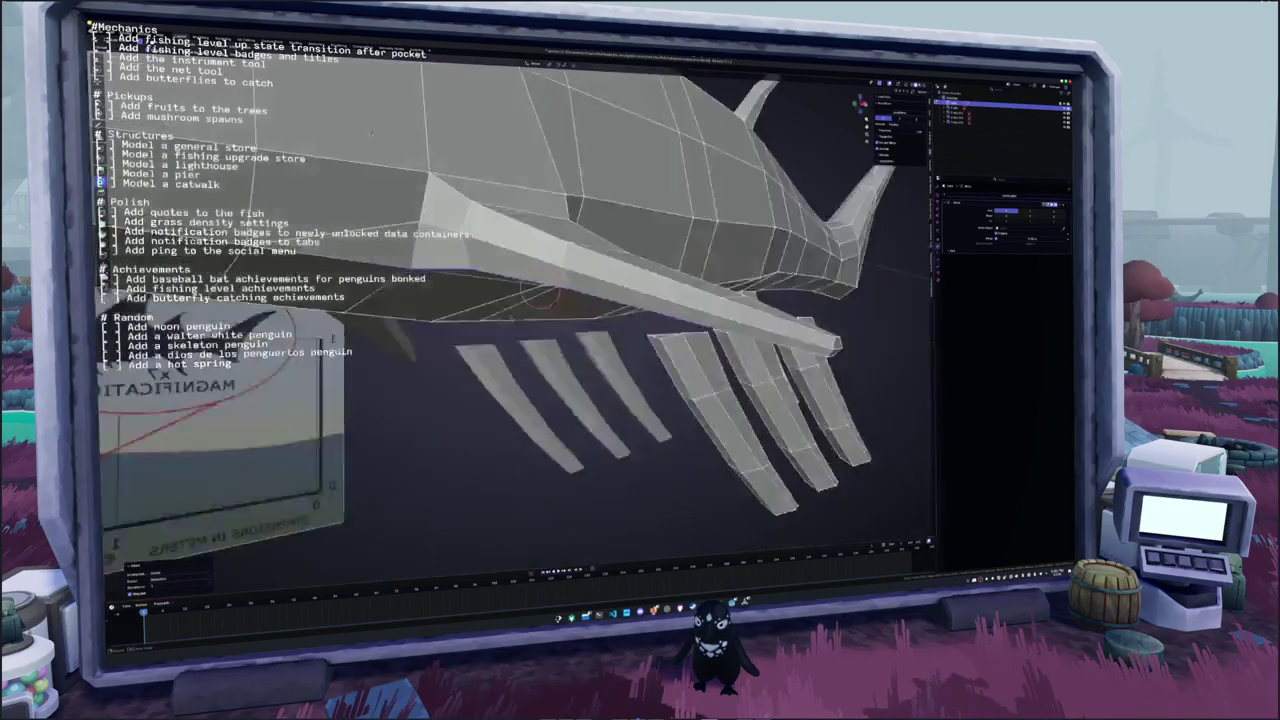
Step: Place the 3D cursor precisely on the front fin's tip with Shift+right-click
right_click(480, 252, "shift")
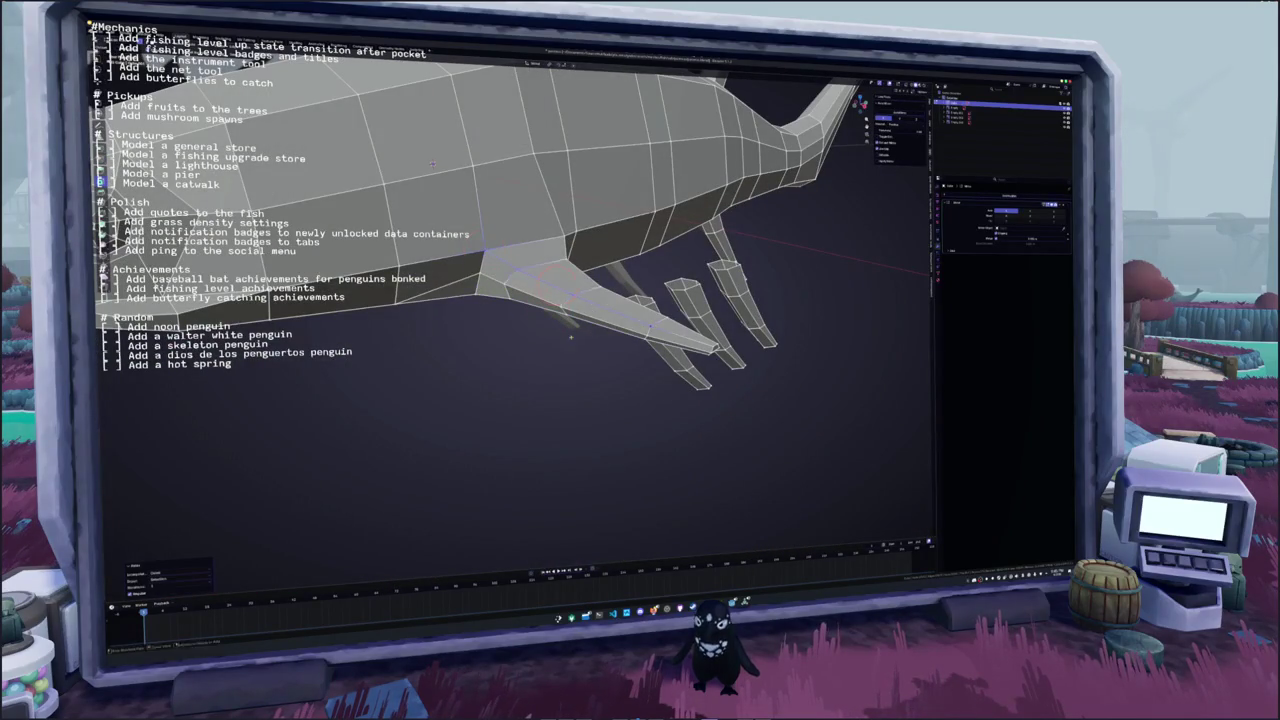
middle_click_drag(432, 164, 484, 243)
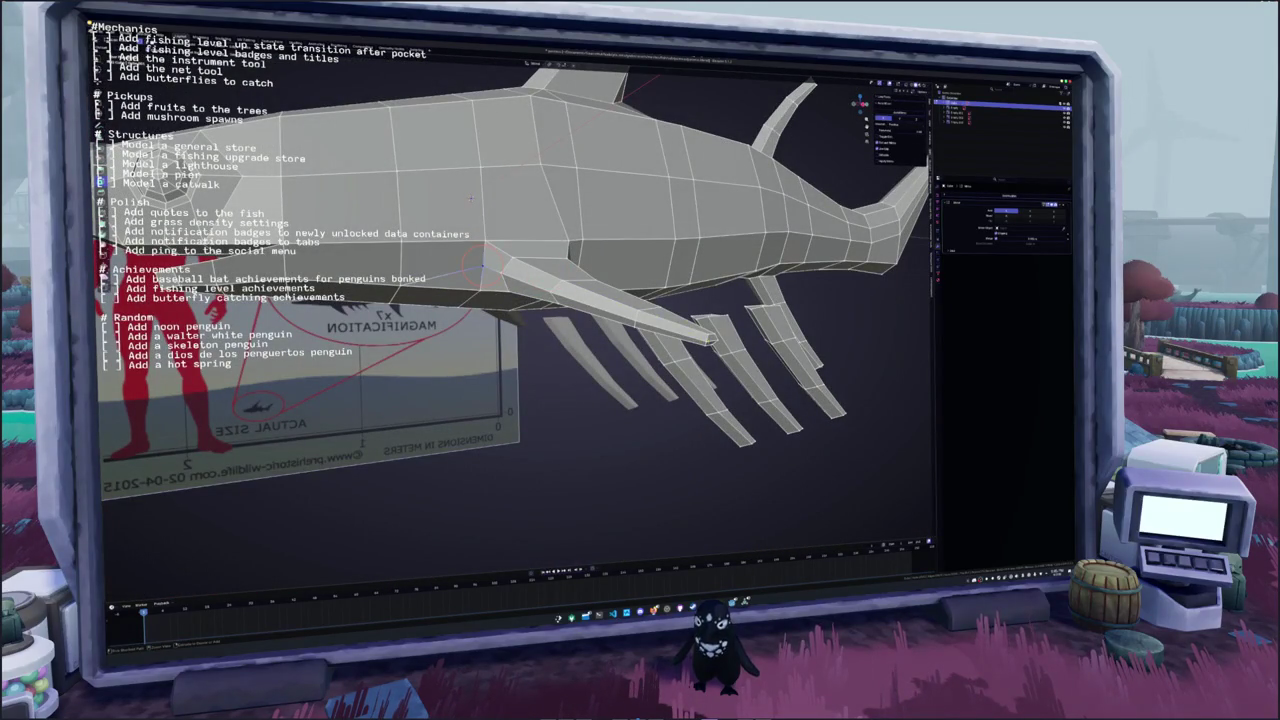
right_click(565, 300, "shift")
middle_click_drag(565, 300, 490, 372)
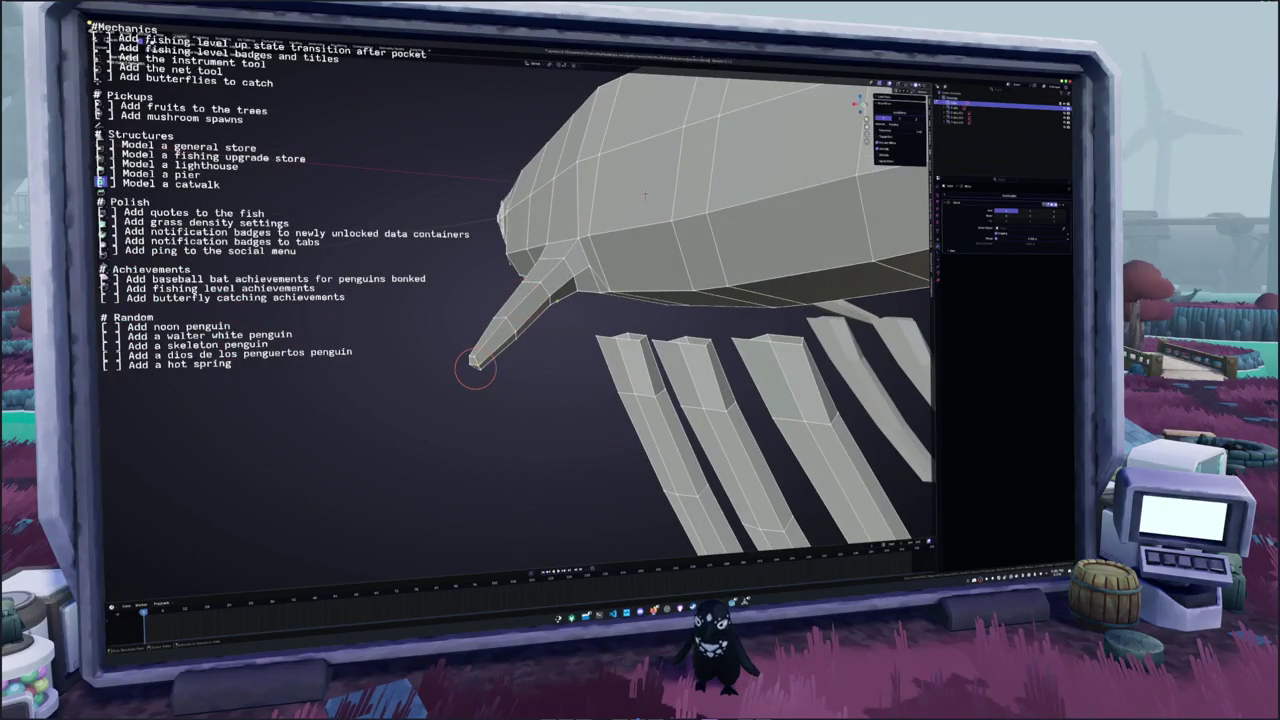
right_click(532, 322, "shift")
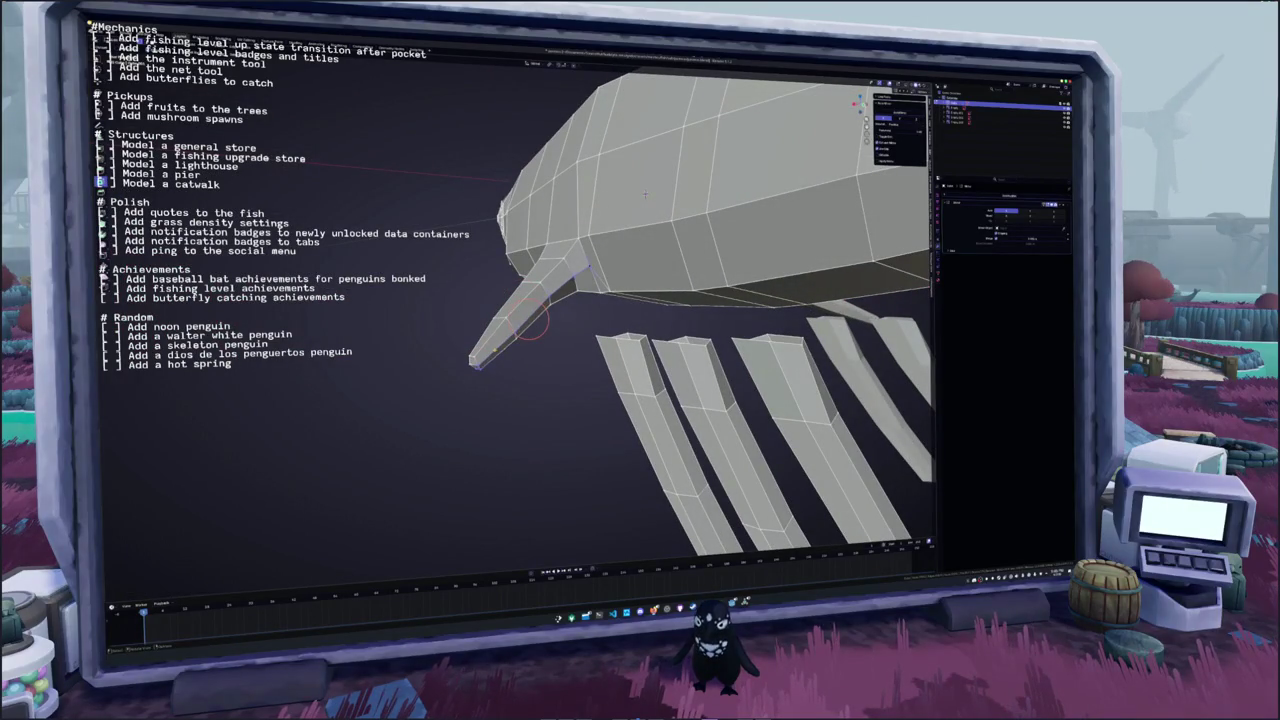
right_click(477, 366, "shift")
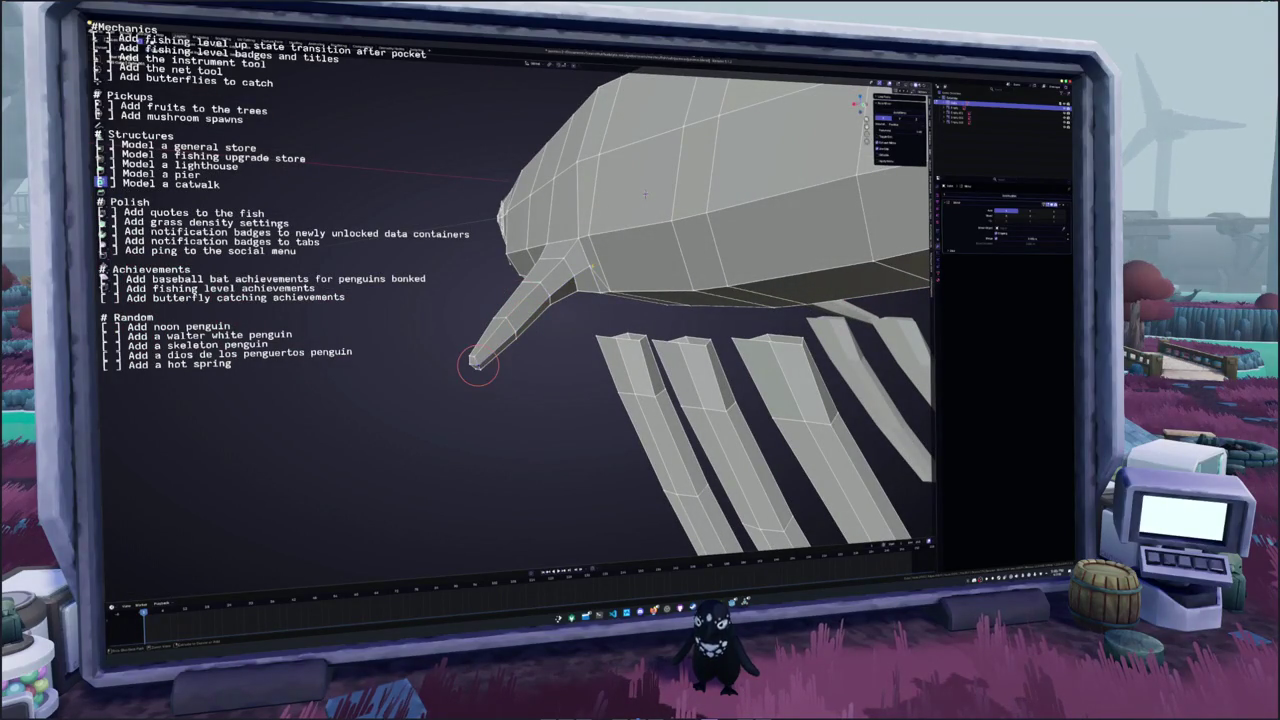
Step: Check the shark as a solid object from the side, then resume mesh editing
key("Tab")
mouse_move(470, 350)
middle_mouse_down()
mouse_move(533, 349)
mouse_move(488, 358)
middle_mouse_up()
key("Tab")
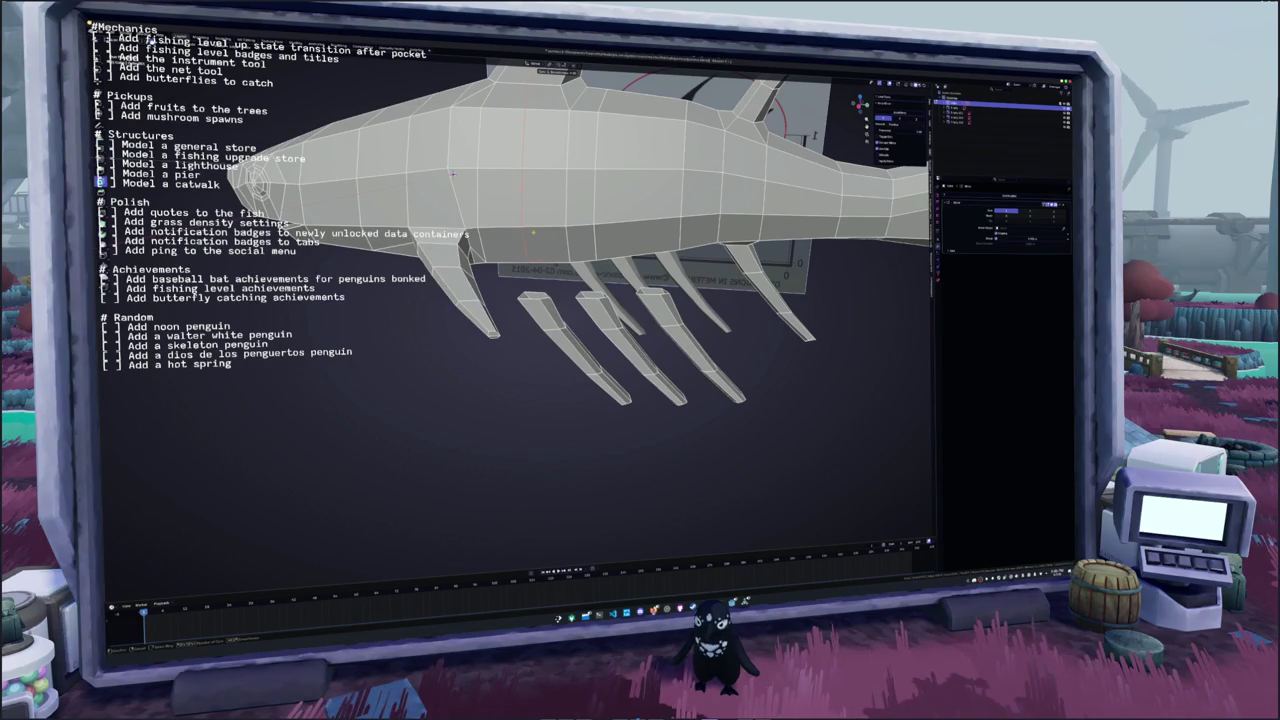
Step: Add a loop cut around the body and extrude a strip of belly faces downward
left_click(533, 233)
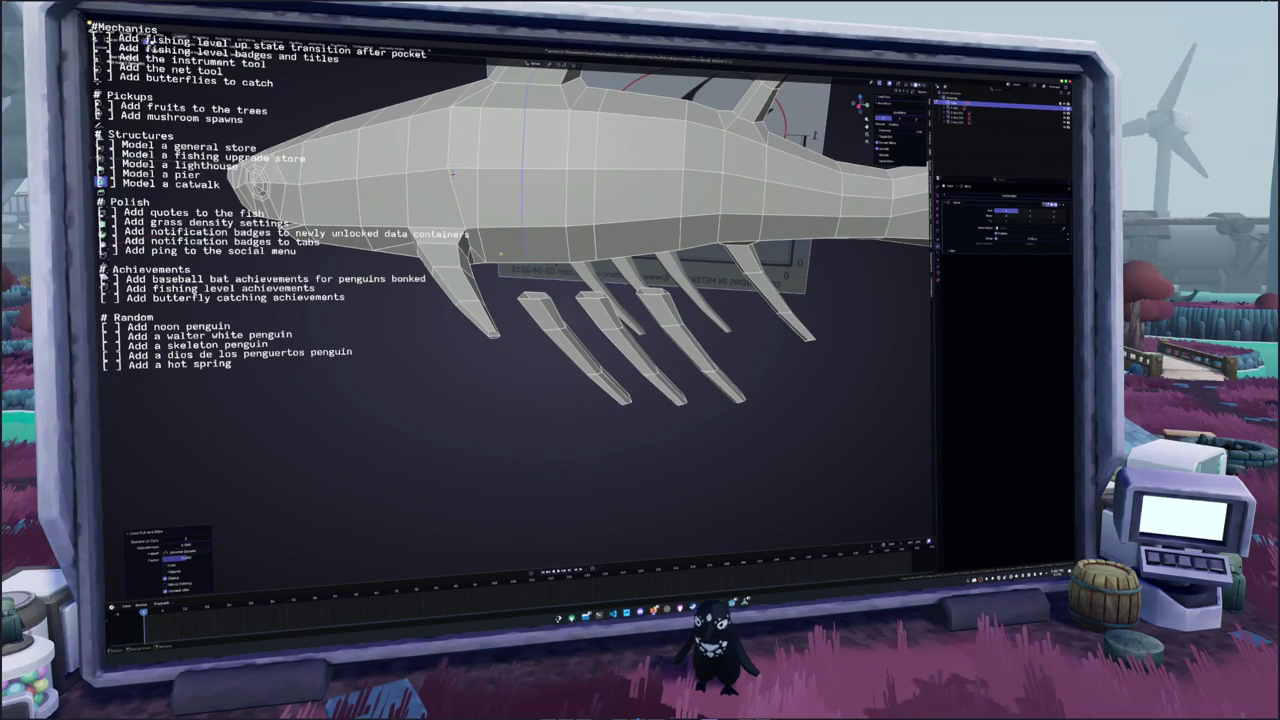
key("c")
left_click(593, 243)
key("Escape")
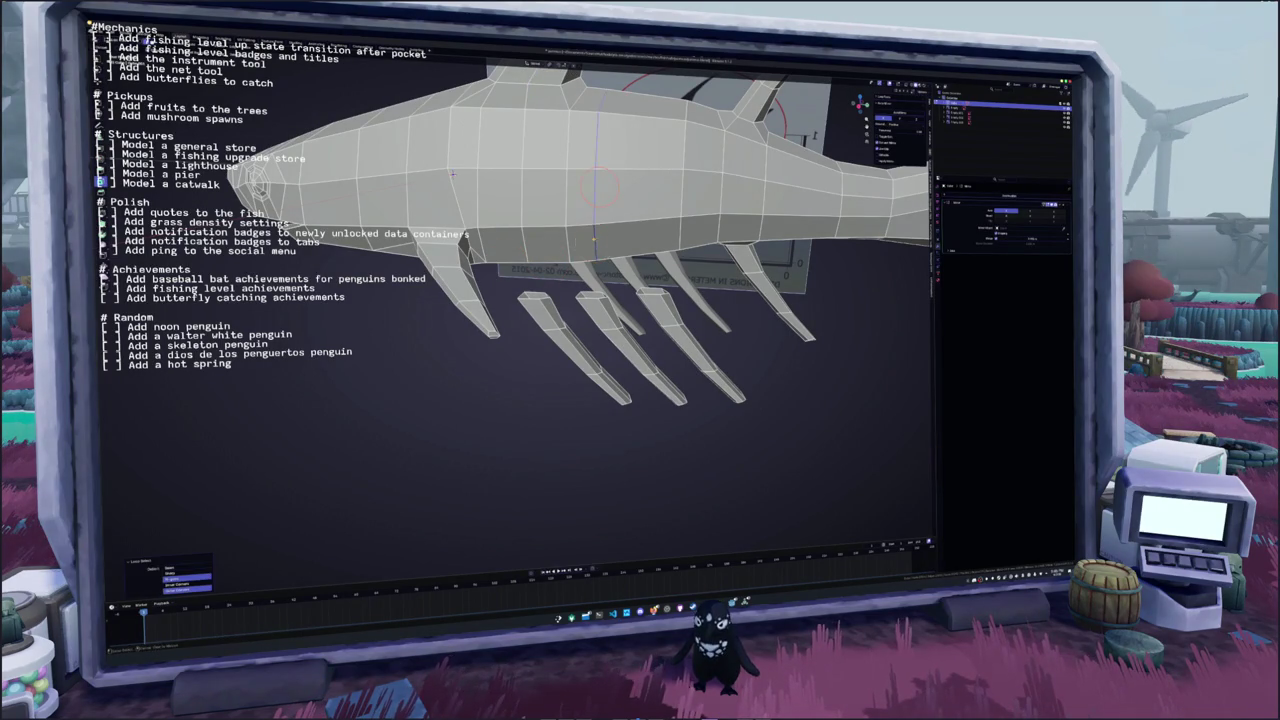
key("ctrl+KP_3")
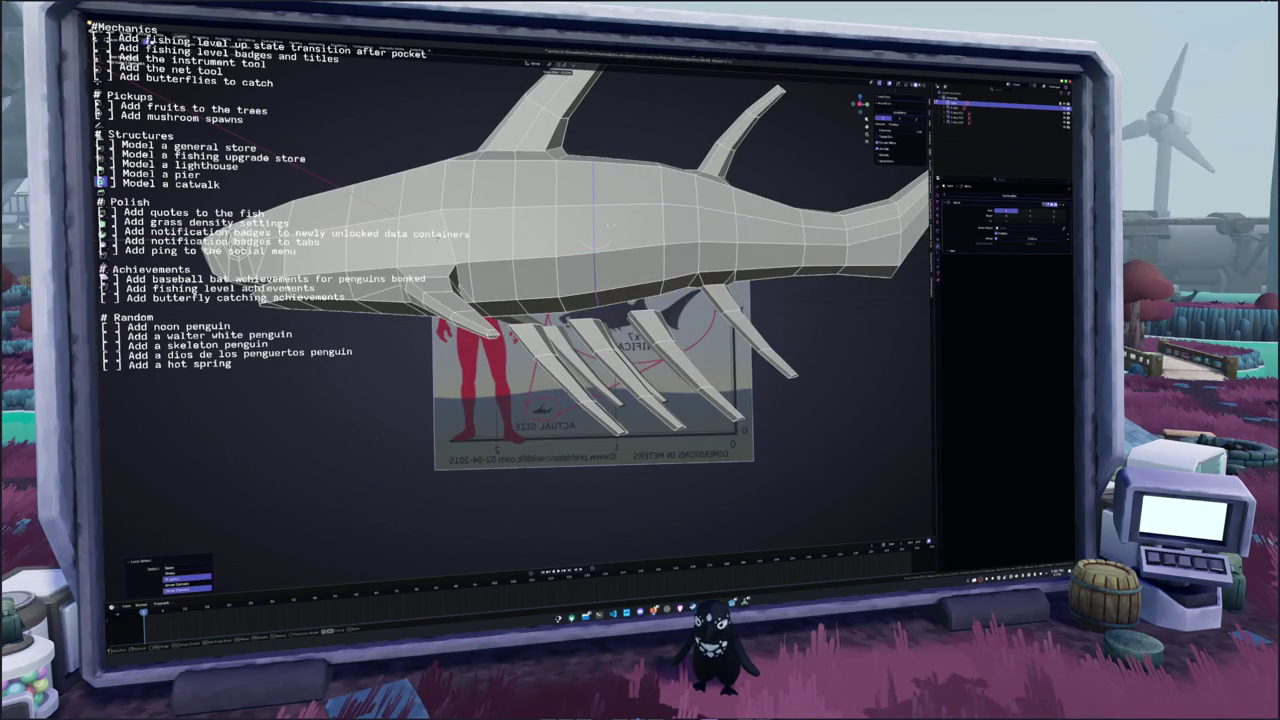
key("c")
left_click_drag(582, 264, 557, 266)
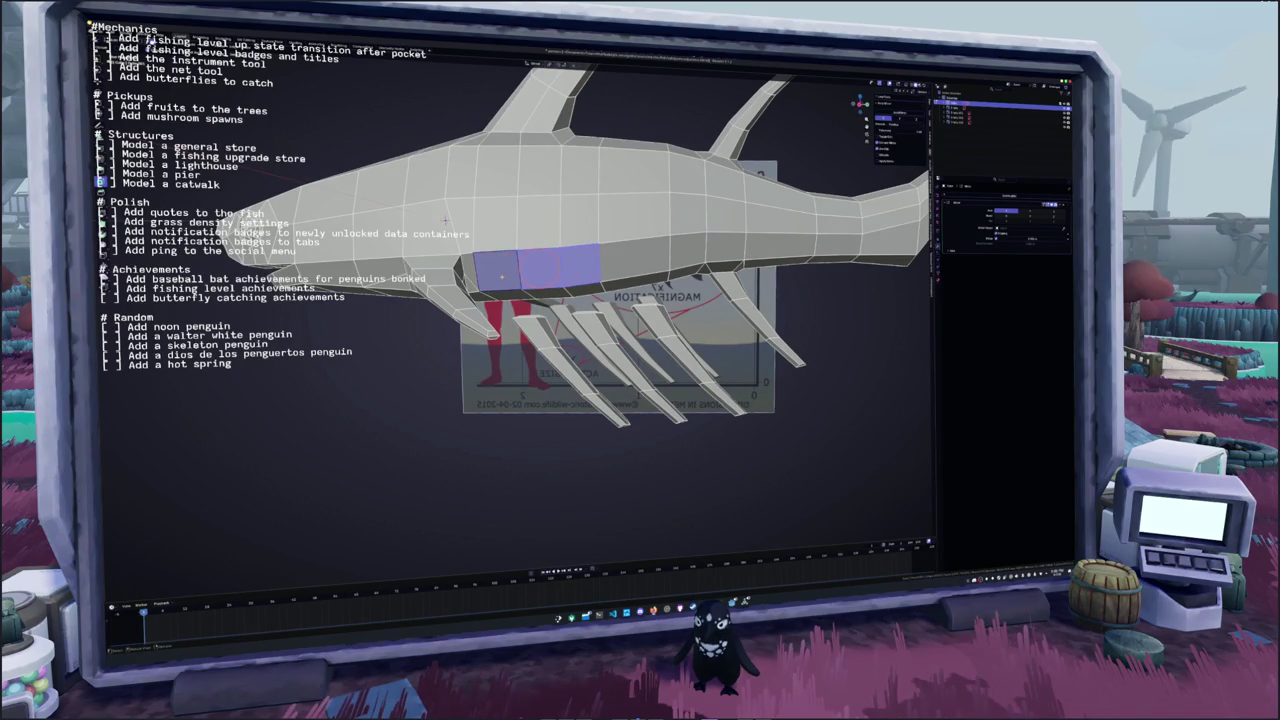
right_click(501, 277)
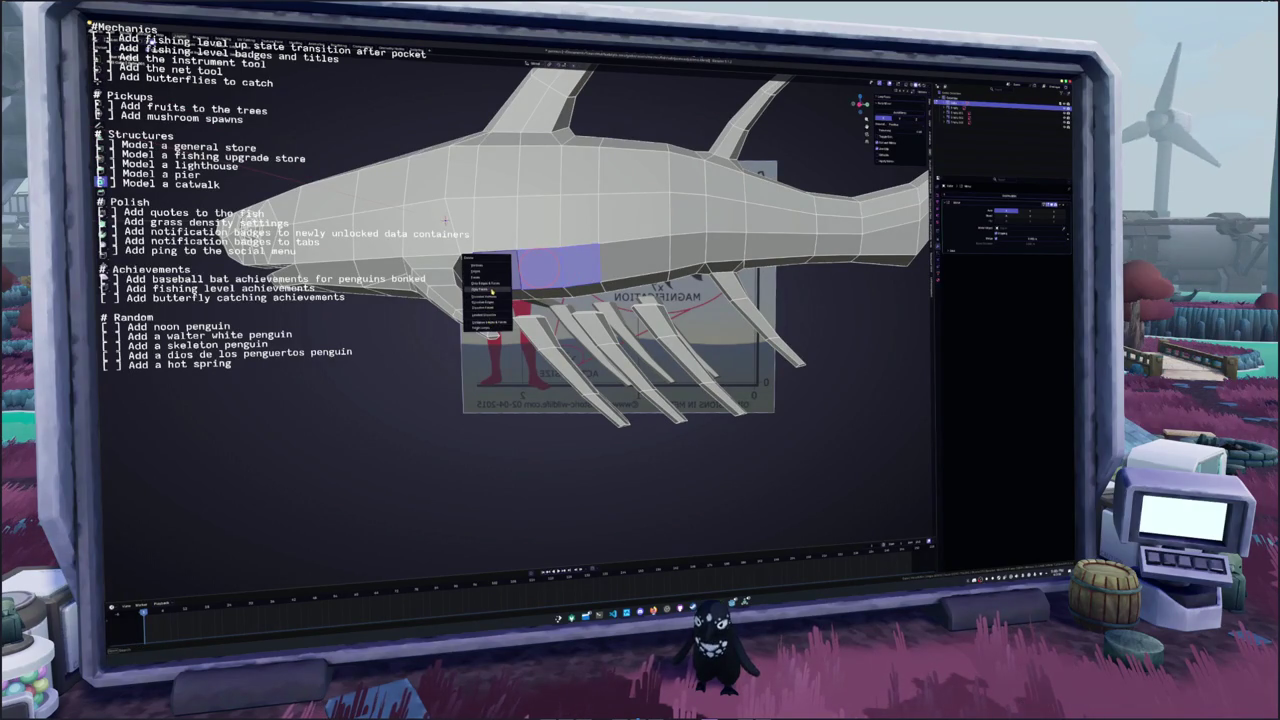
left_click(492, 290)
Step: Subdivide the extruded belly piece and check it from the side and front views
mouse_move(492, 290)
middle_mouse_down()
mouse_move(391, 176)
mouse_move(411, 84)
middle_mouse_up()
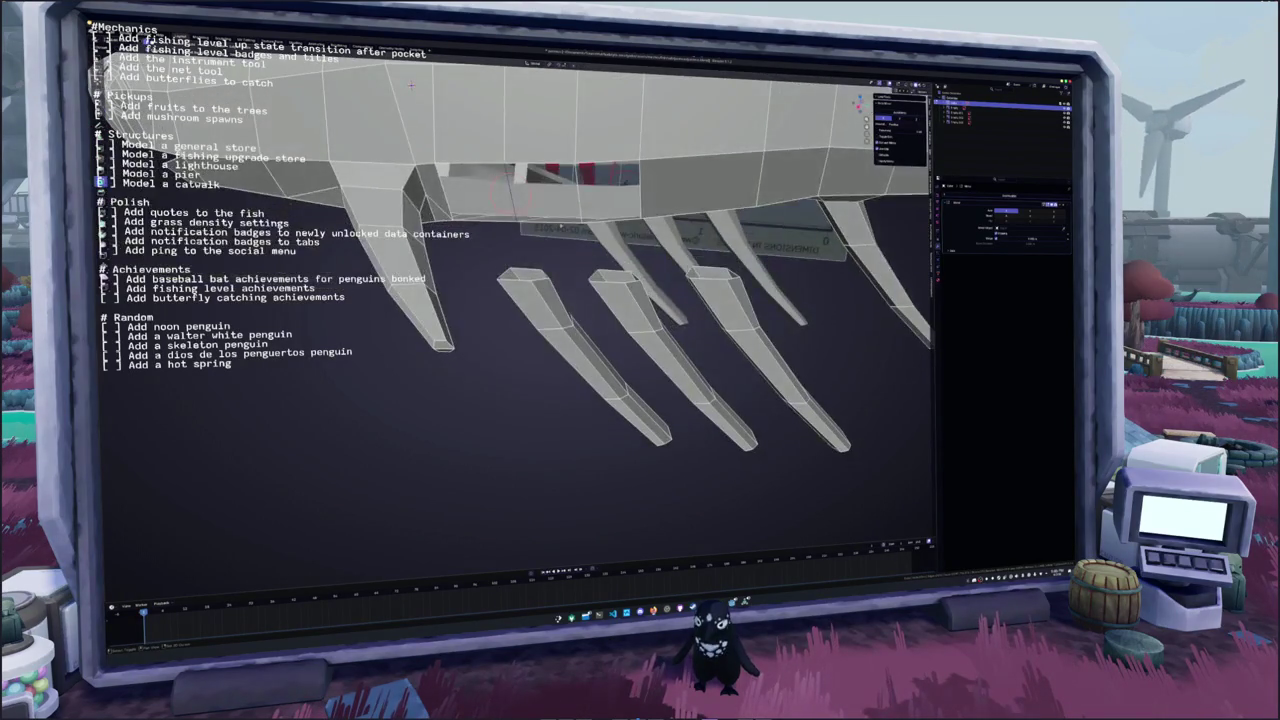
right_click(560, 185)
left_click(565, 195)
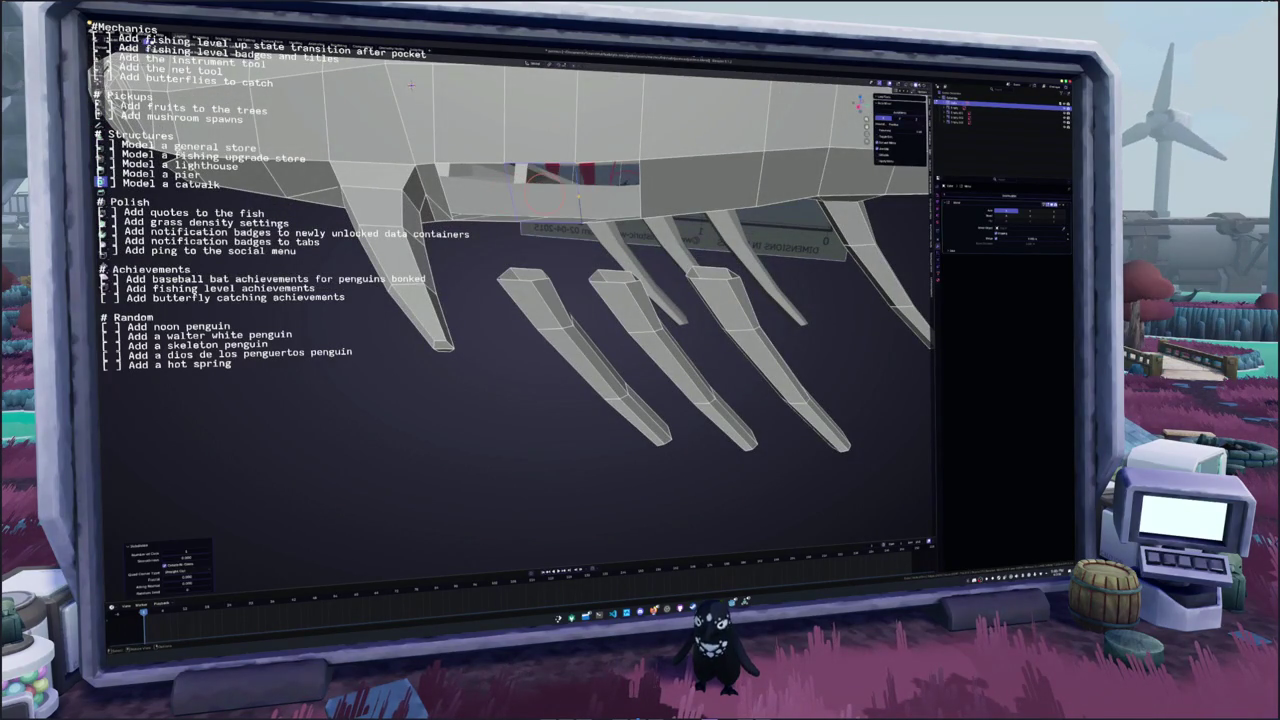
middle_click_drag(411, 85, 459, 162)
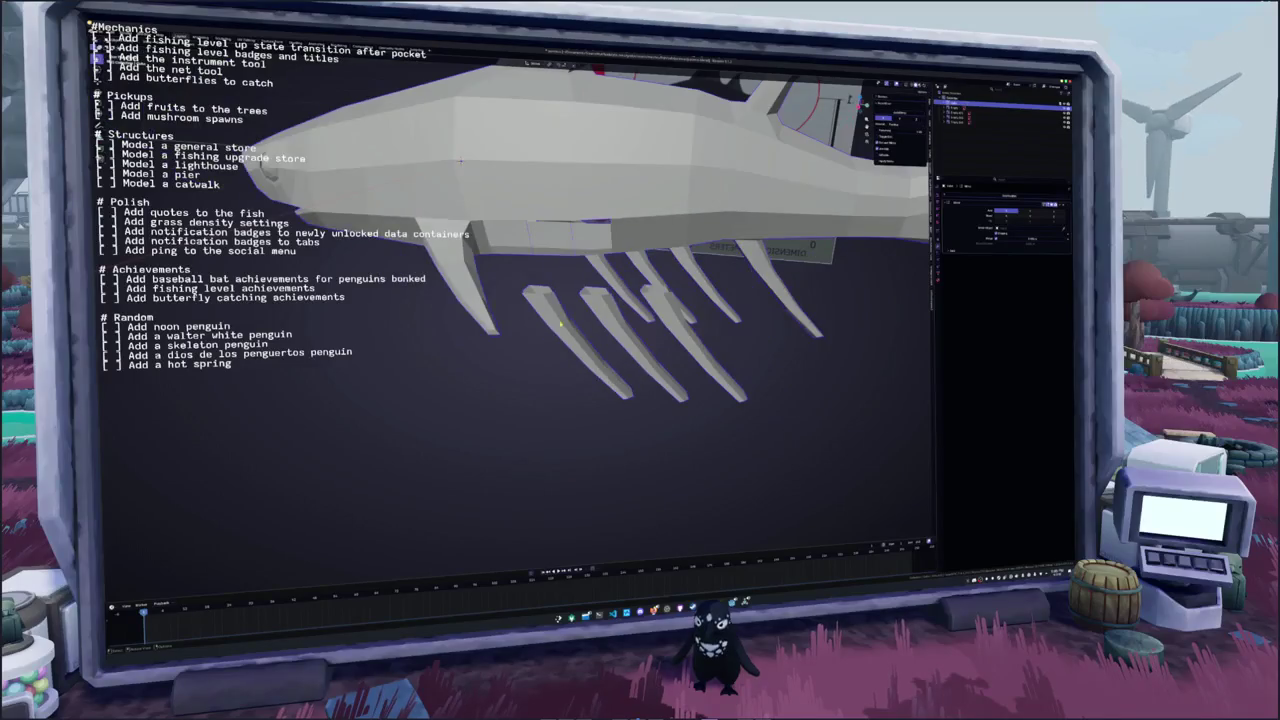
key("KP_1")
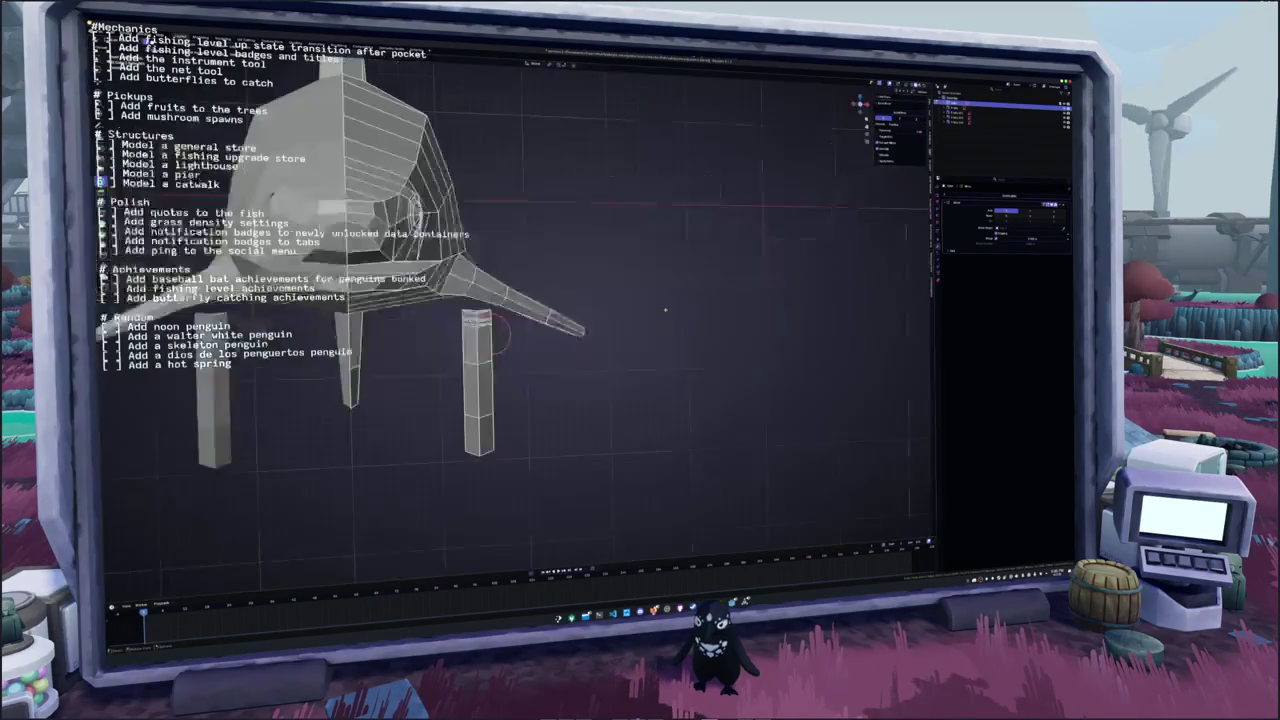
Step: Move the fin piece's bottom edge inward and scale its opposite edge to taper it
middle_click_drag(518, 432, 560, 410)
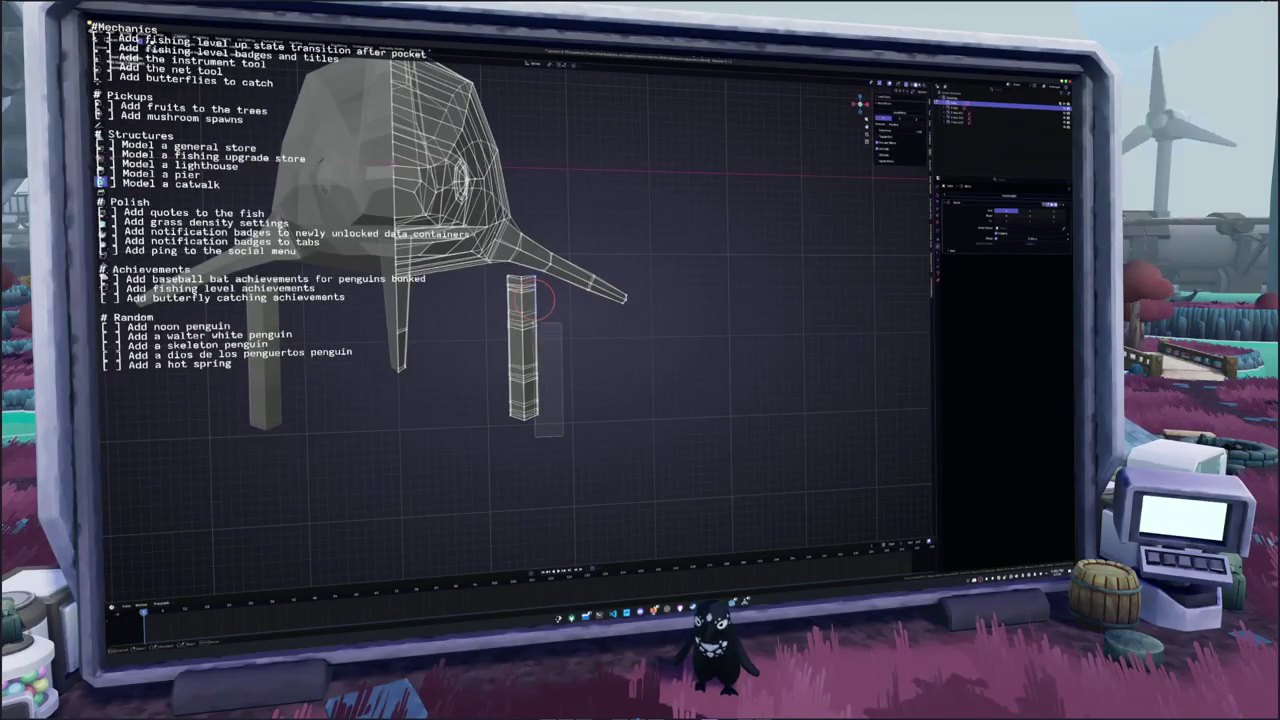
middle_click_drag(535, 295, 492, 386)
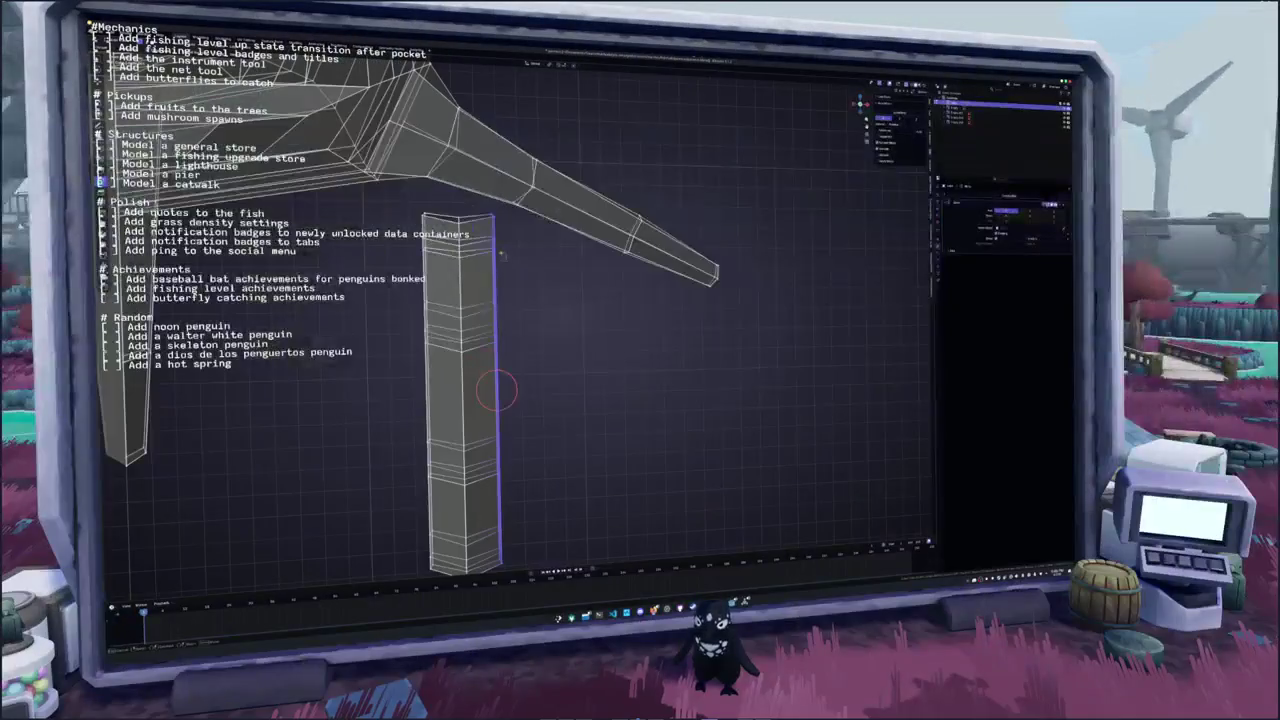
scroll(503, 386, "down", 3)
key("g")
key("Return")
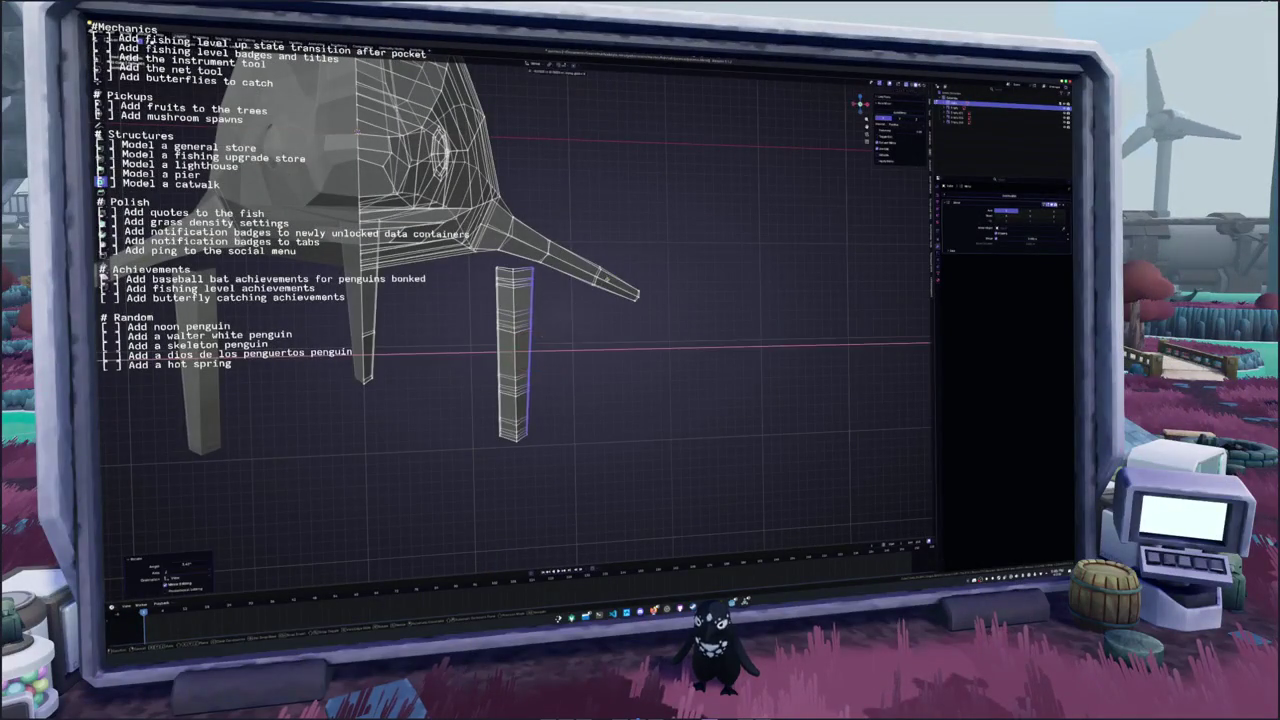
key("g")
left_click(527, 367)
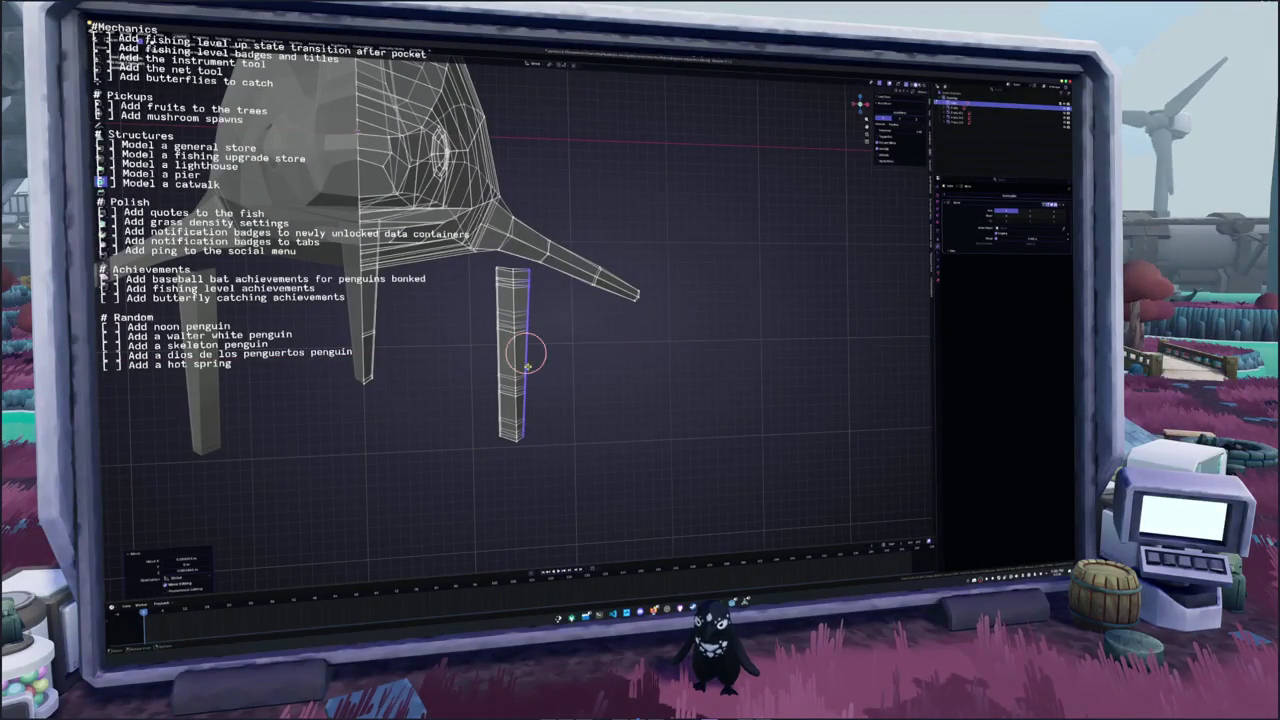
left_click(500, 350)
key("s")
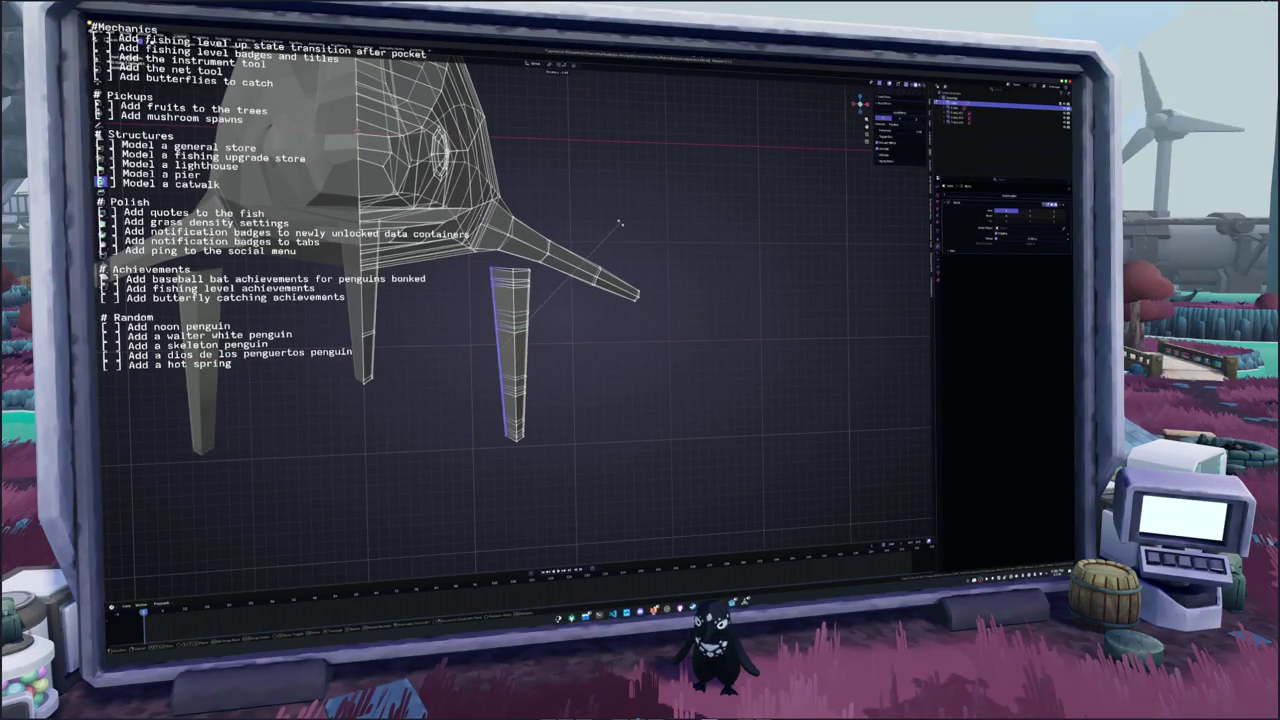
left_click(621, 226)
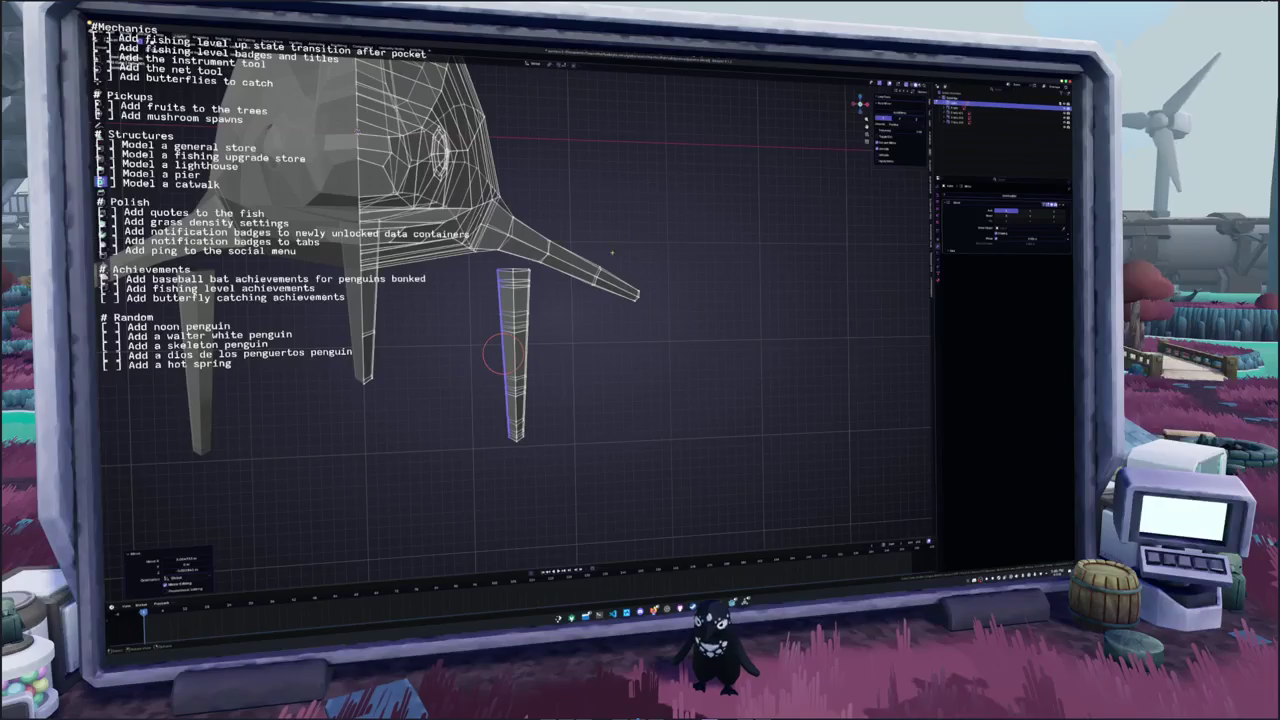
Step: Tilt the whole pole piece diagonally and move it up against the shark's belly
key("ctrl+l")
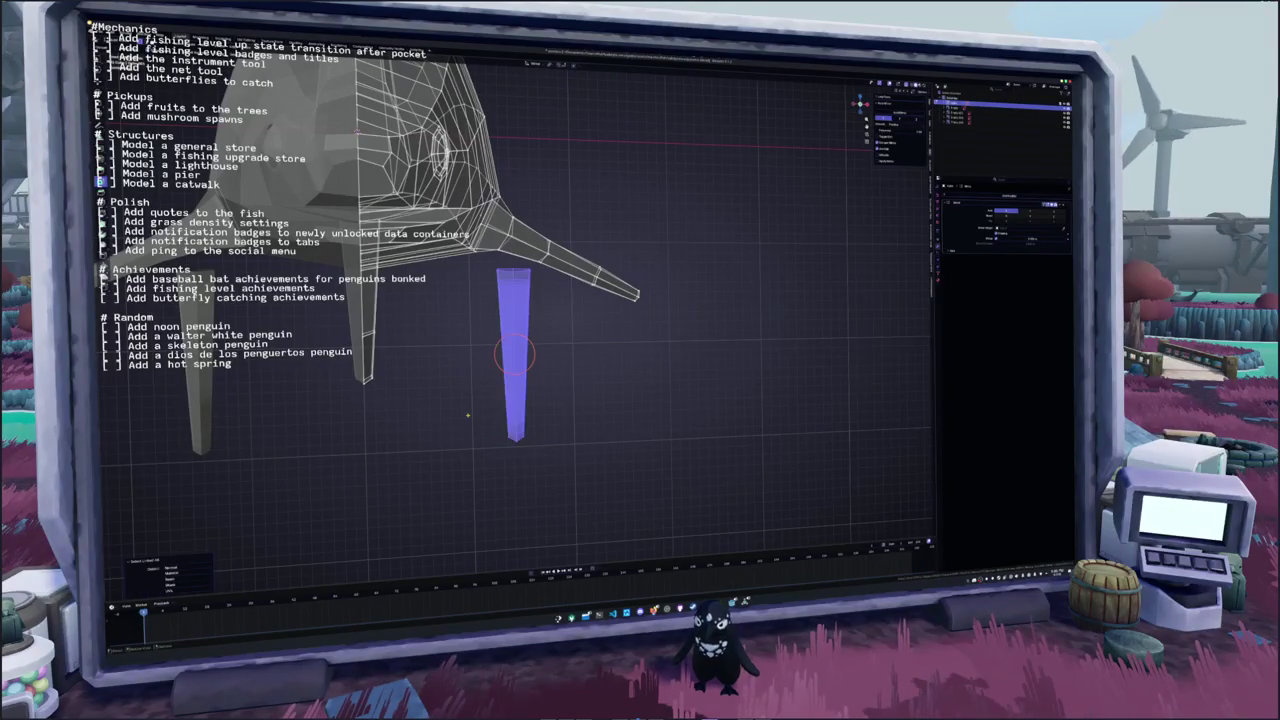
key("r")
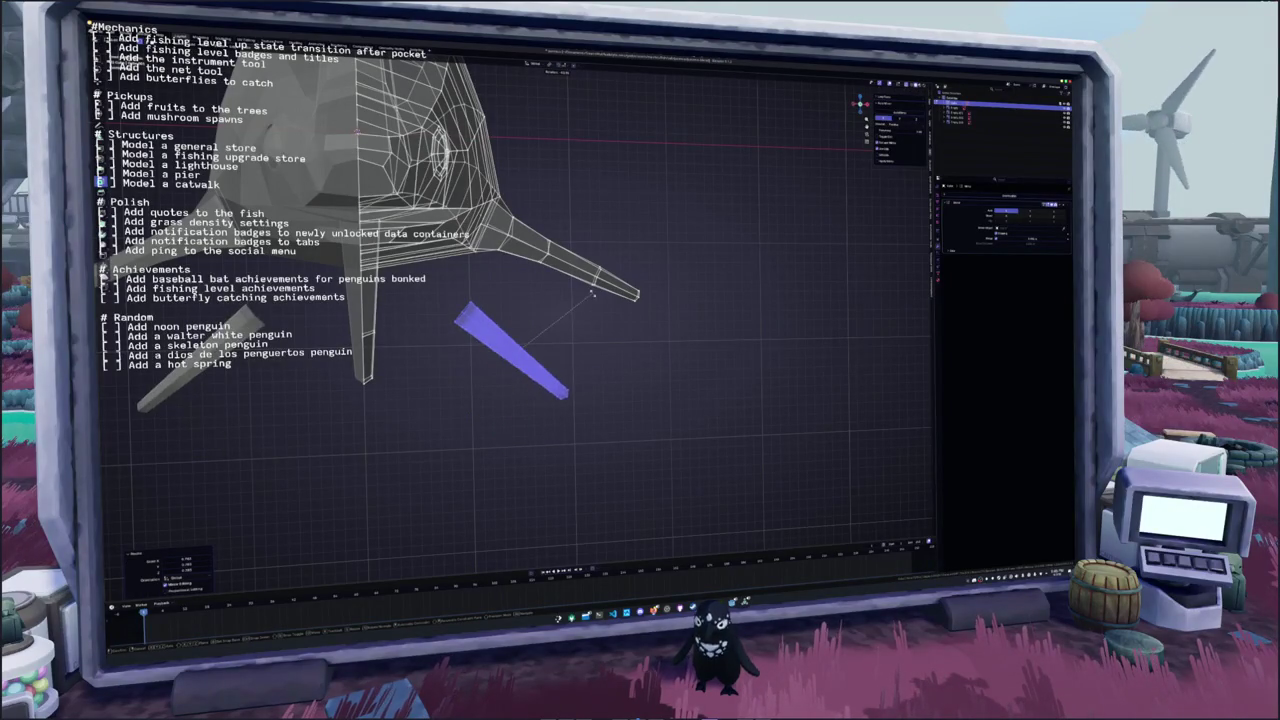
left_click(590, 290)
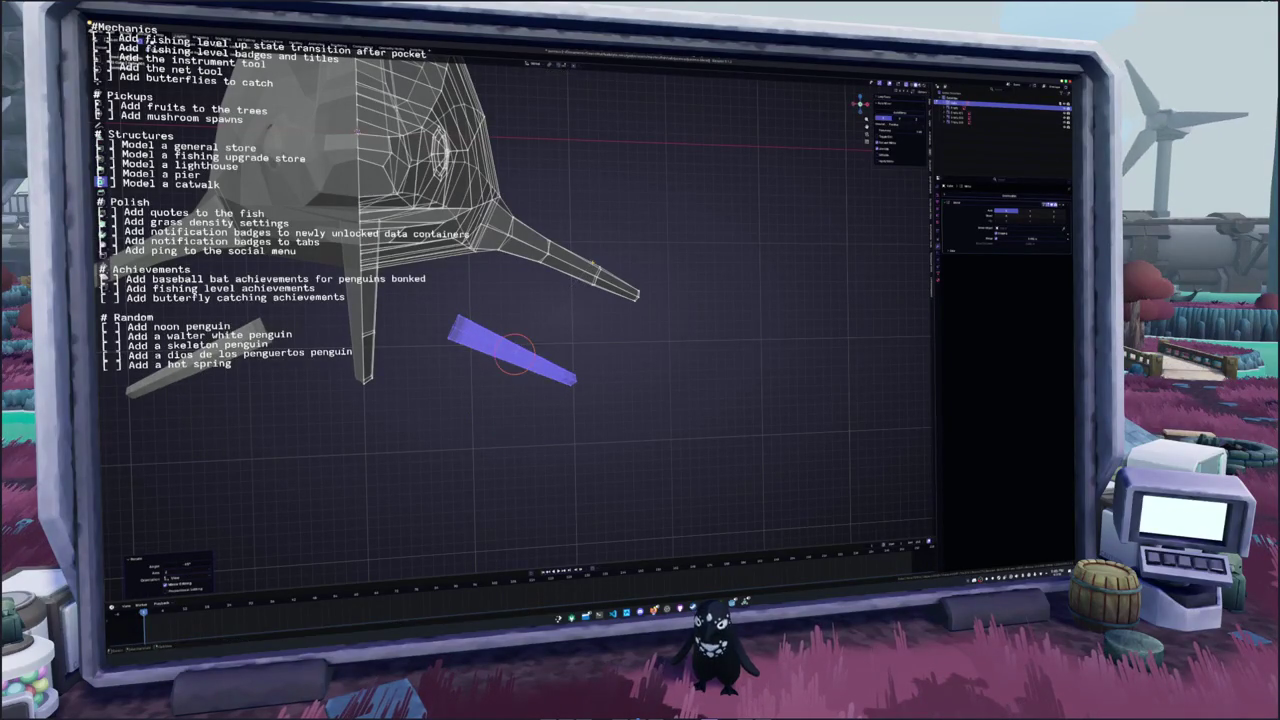
key("g")
left_click(627, 243)
key("alt+z")
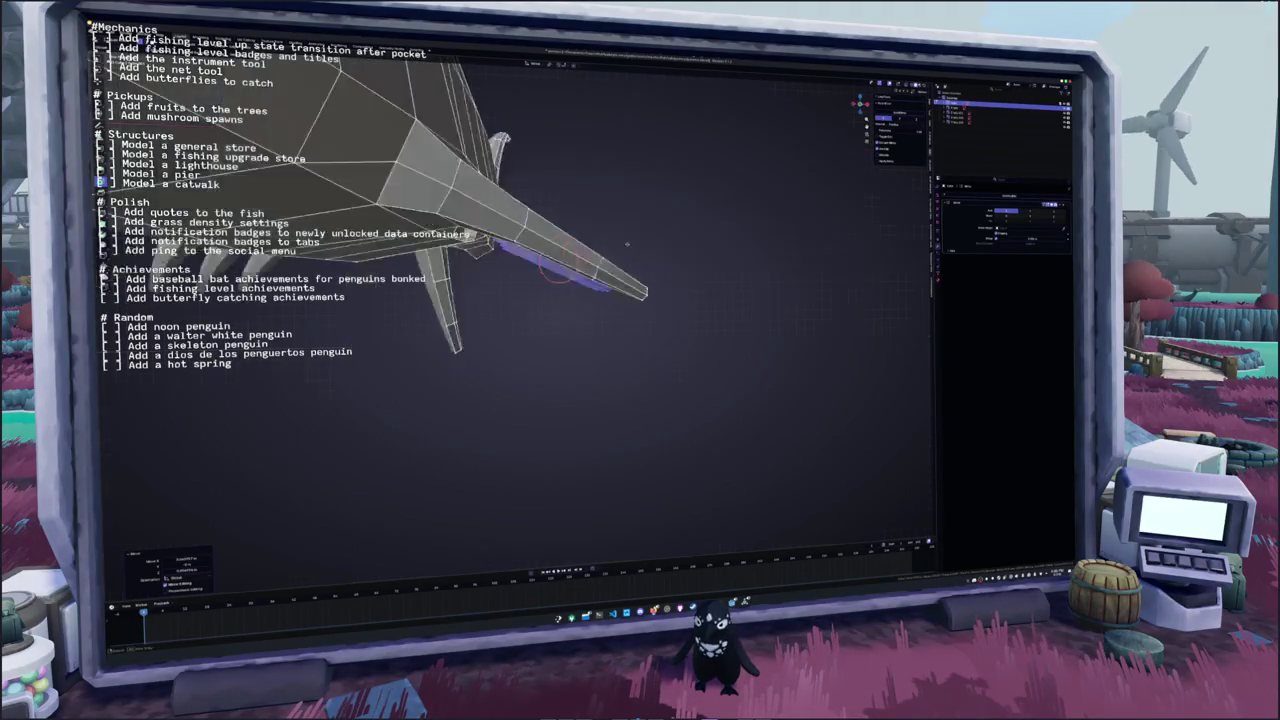
middle_click_drag(627, 243, 480, 270)
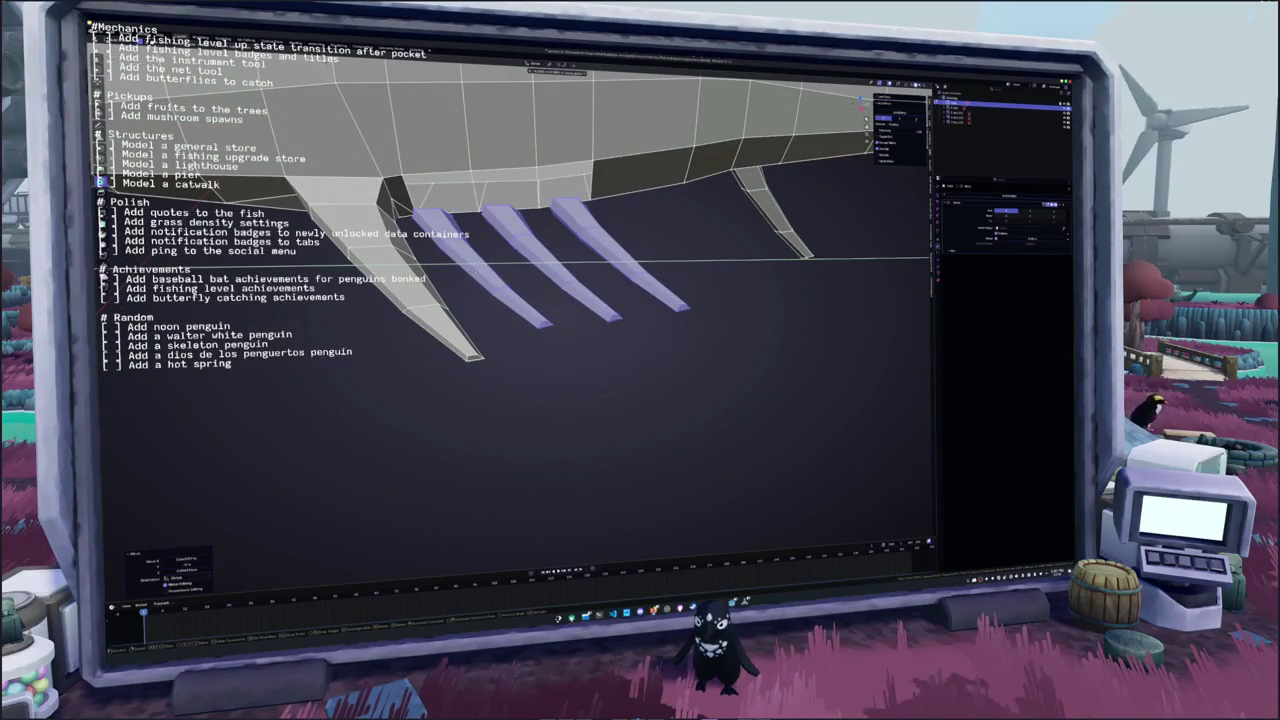
scroll(508, 288, "down", 10)
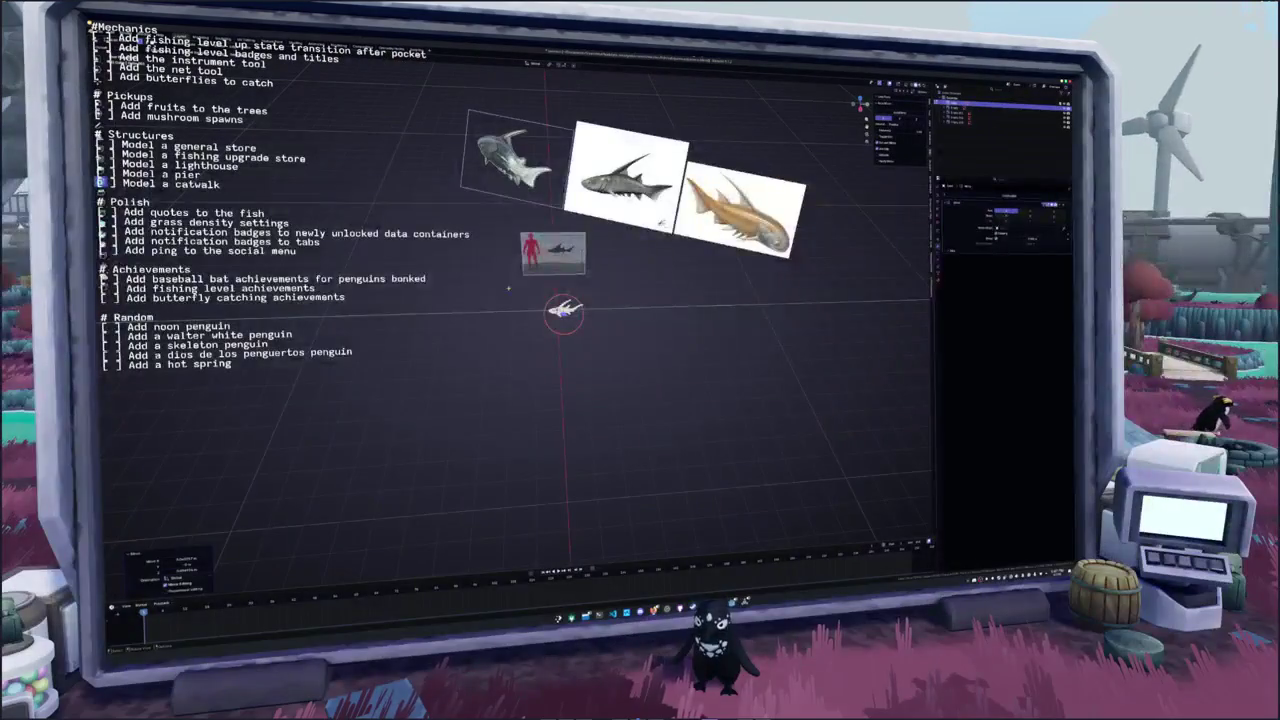
key("KP_Decimal")
key("KP_1")
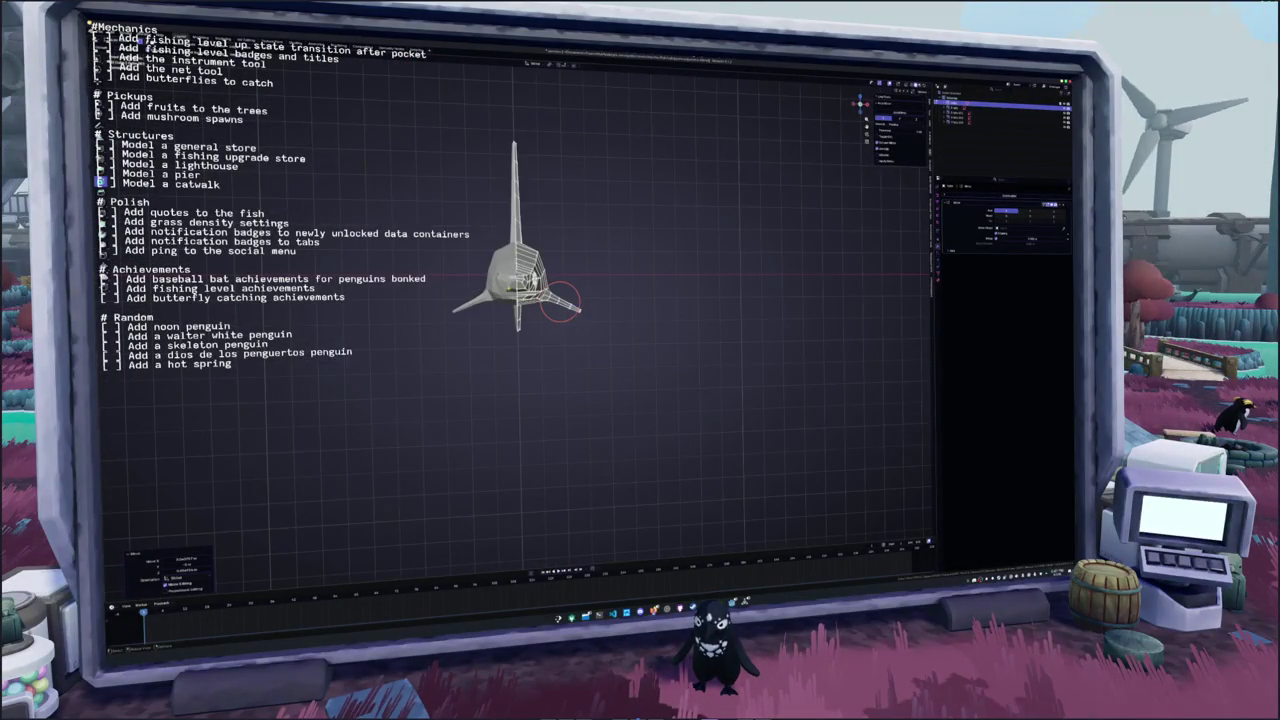
mouse_move(560, 300)
middle_mouse_down()
mouse_move(578, 318)
mouse_move(530, 258)
mouse_move(422, 215)
mouse_move(370, 170)
middle_mouse_up()
Step: In X-ray, box-select the lower tips of the three belly fins and move them to shorten the fins
scroll(318, 130, "up", 4)
key("r")
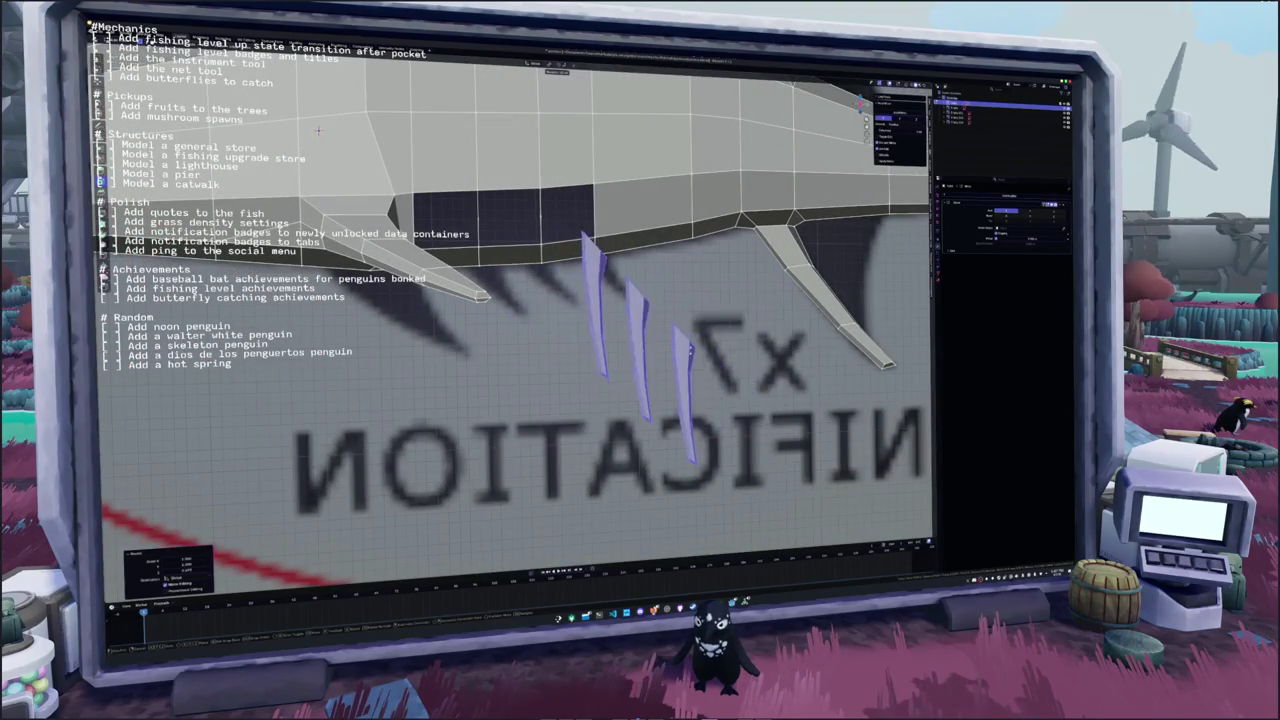
key("Escape")
key("alt+z")
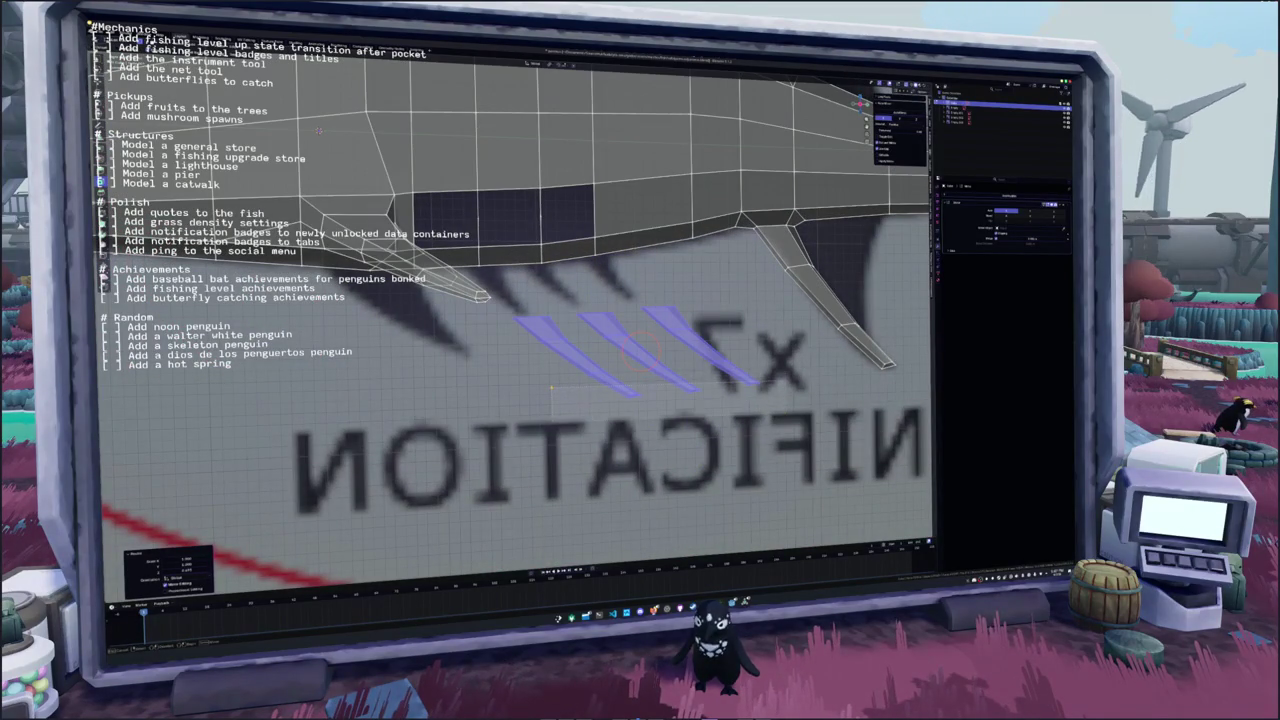
left_click(492, 326)
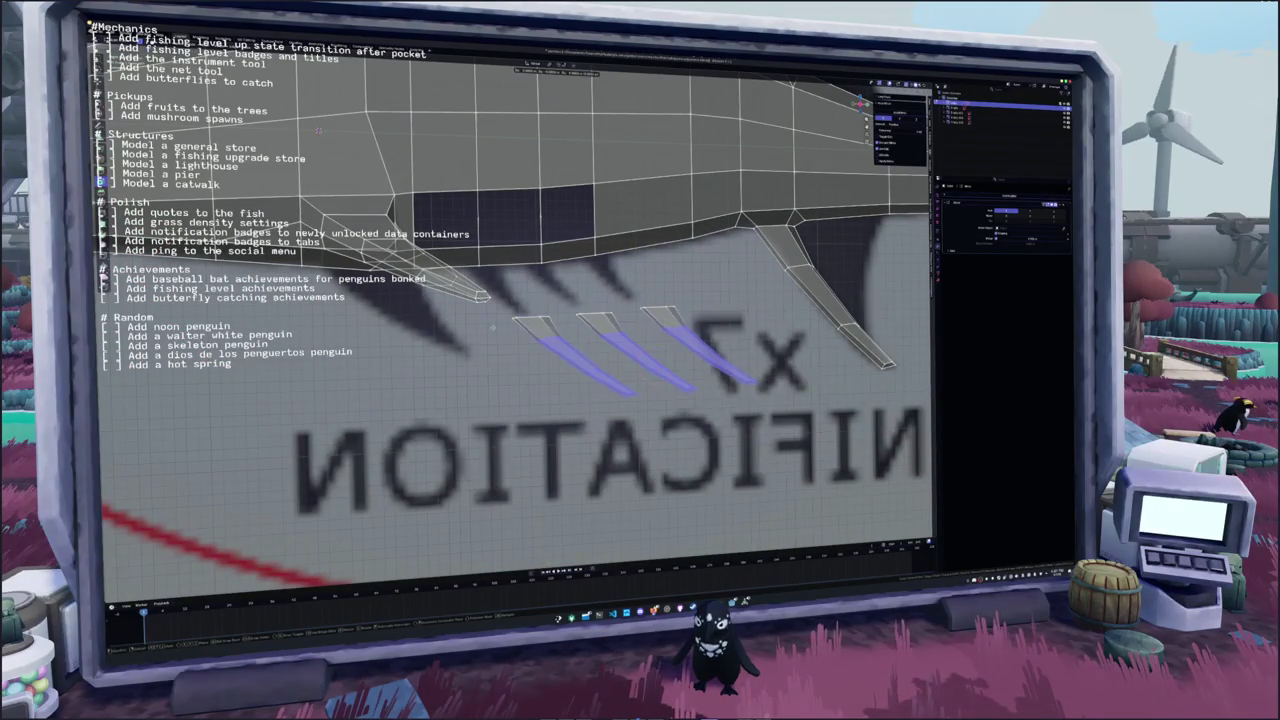
left_click(490, 330)
left_click_drag(735, 385, 498, 343)
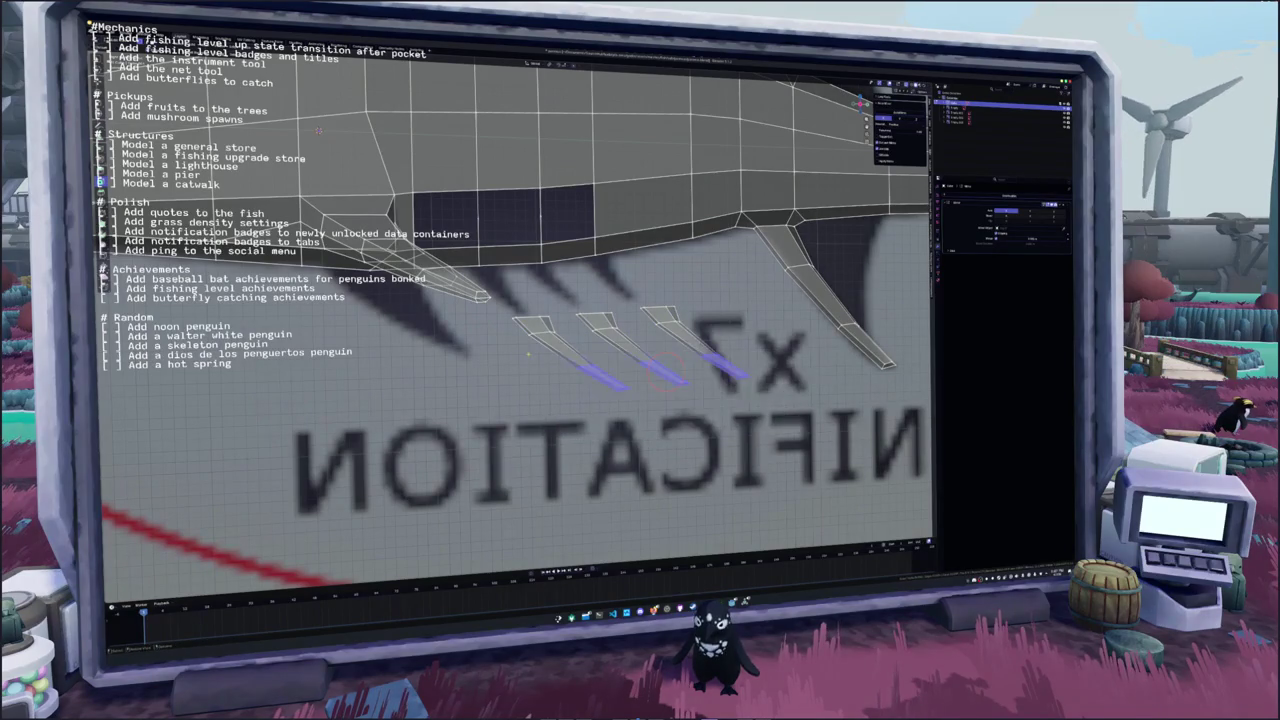
left_click(513, 413)
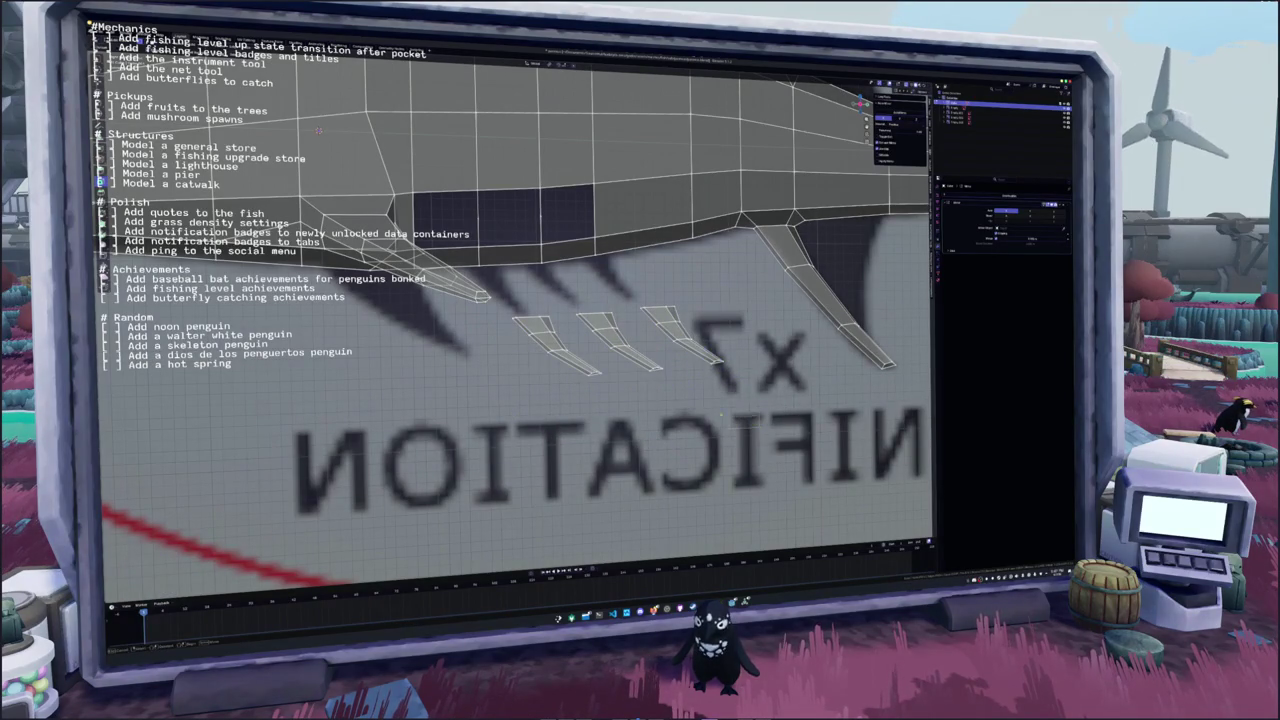
left_click_drag(722, 413, 527, 363)
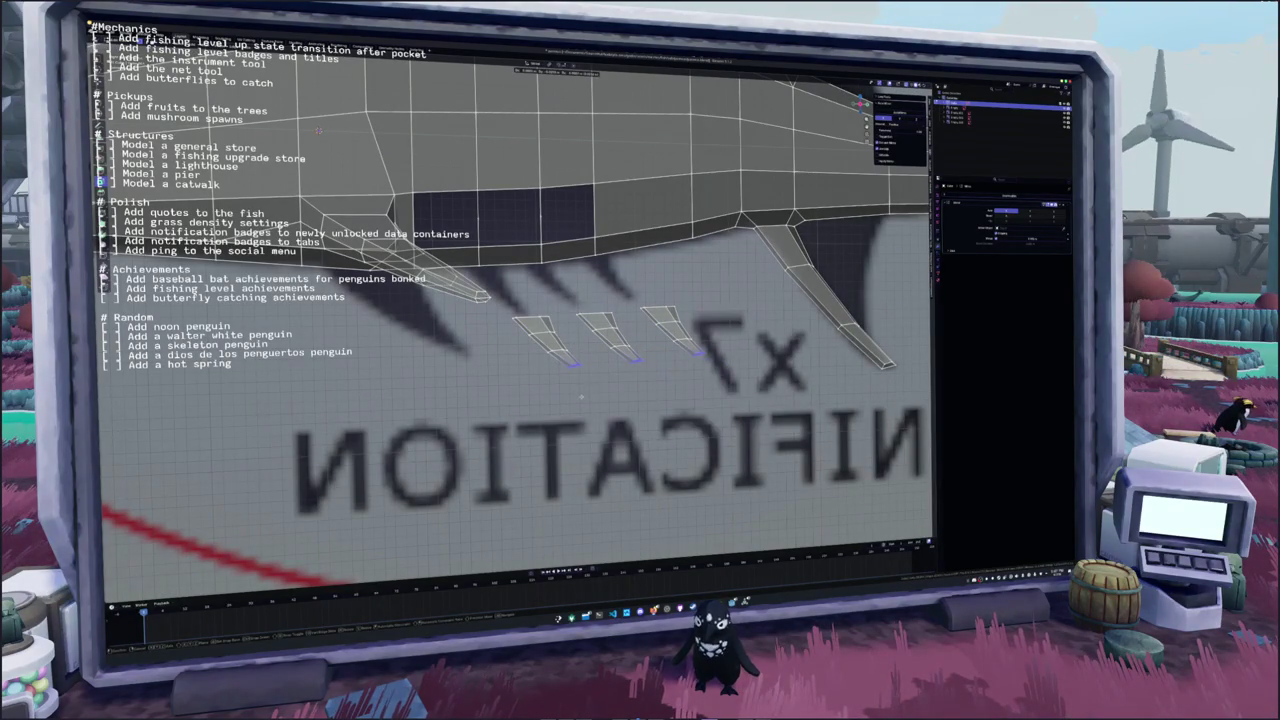
key("g")
left_click(581, 397)
Step: Select the whole first fin, then box-select all three small fins
left_click(562, 357)
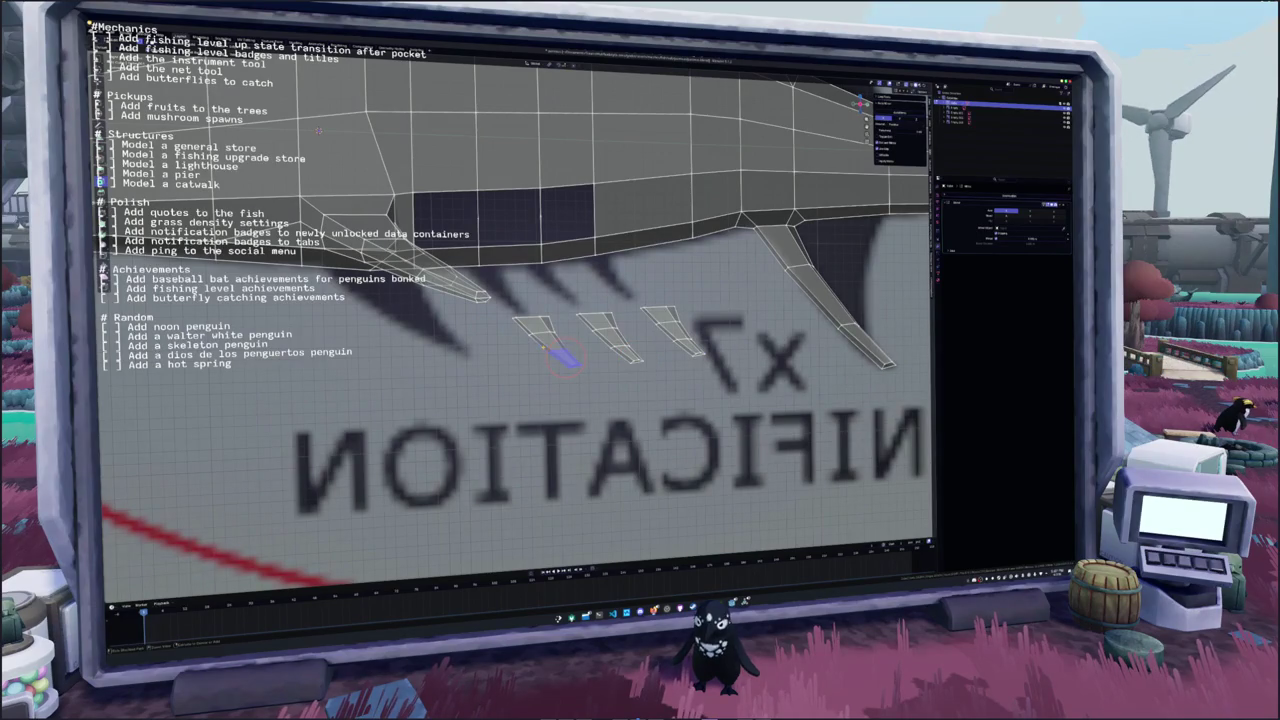
key("ctrl+l")
left_click_drag(510, 318, 735, 383)
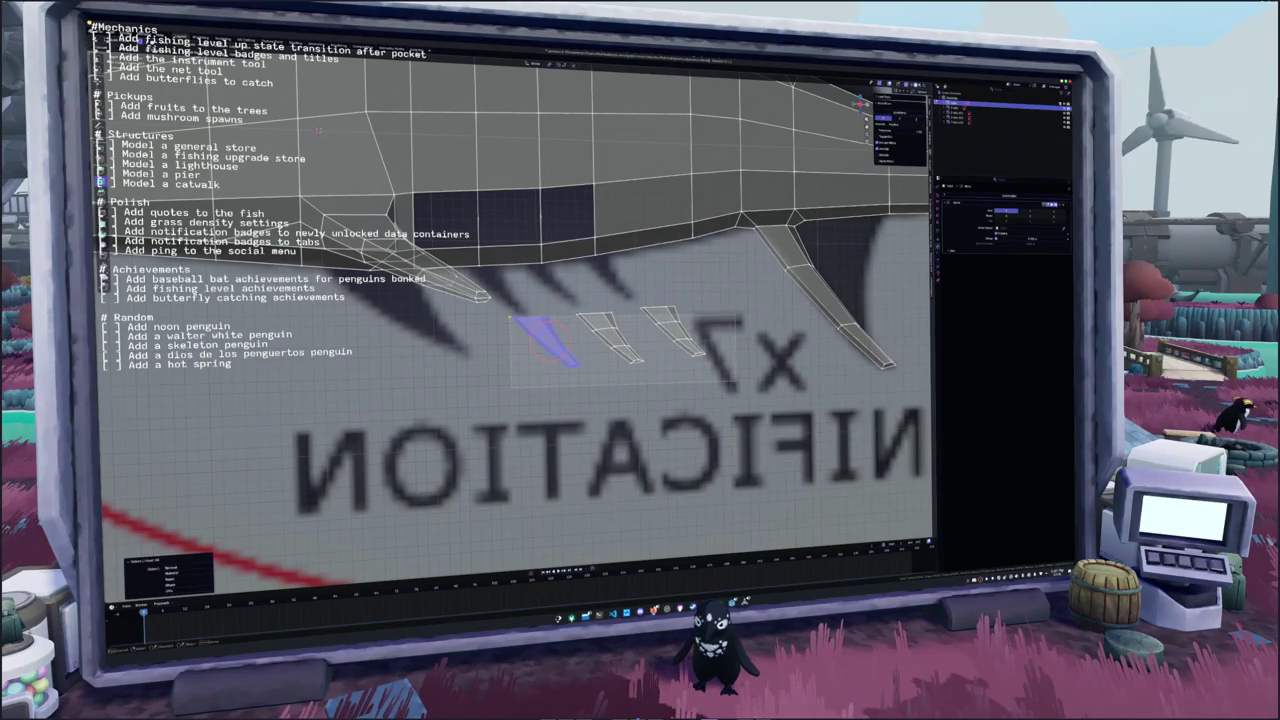
Step: Rotate and reposition the fin, then scale the three belly fins up
key("KP_Decimal")
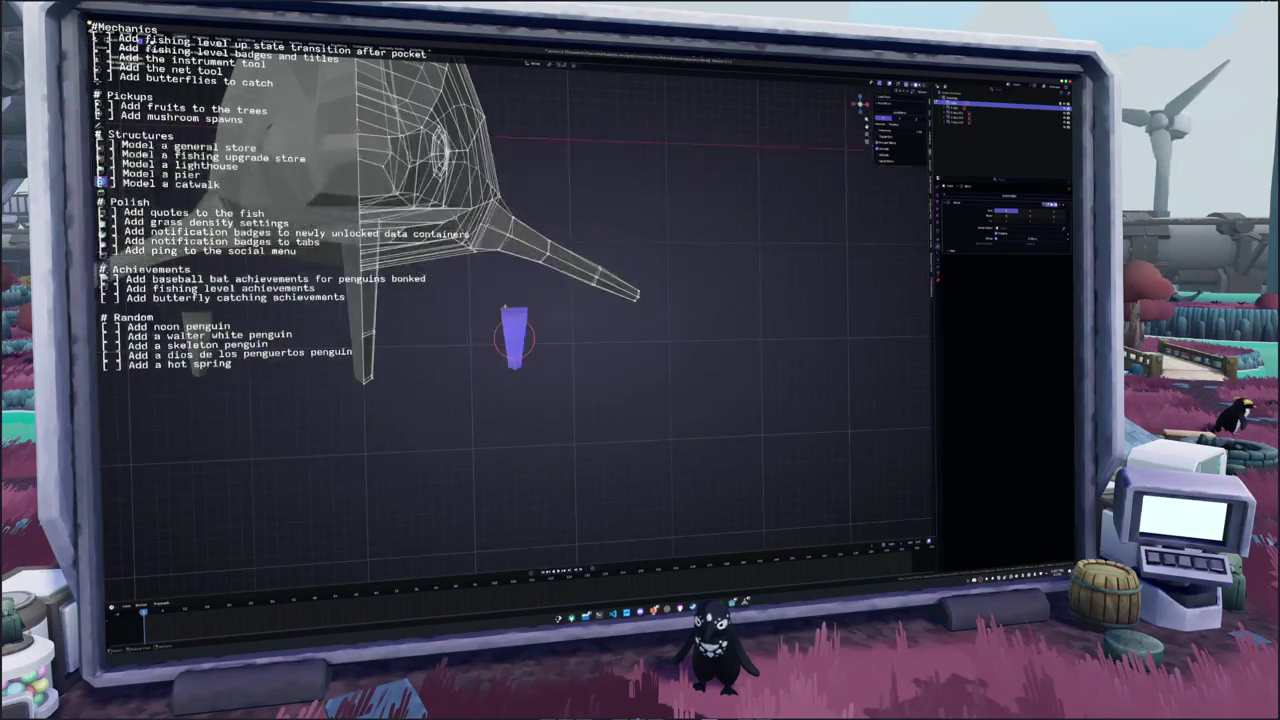
key("r")
key("Return")
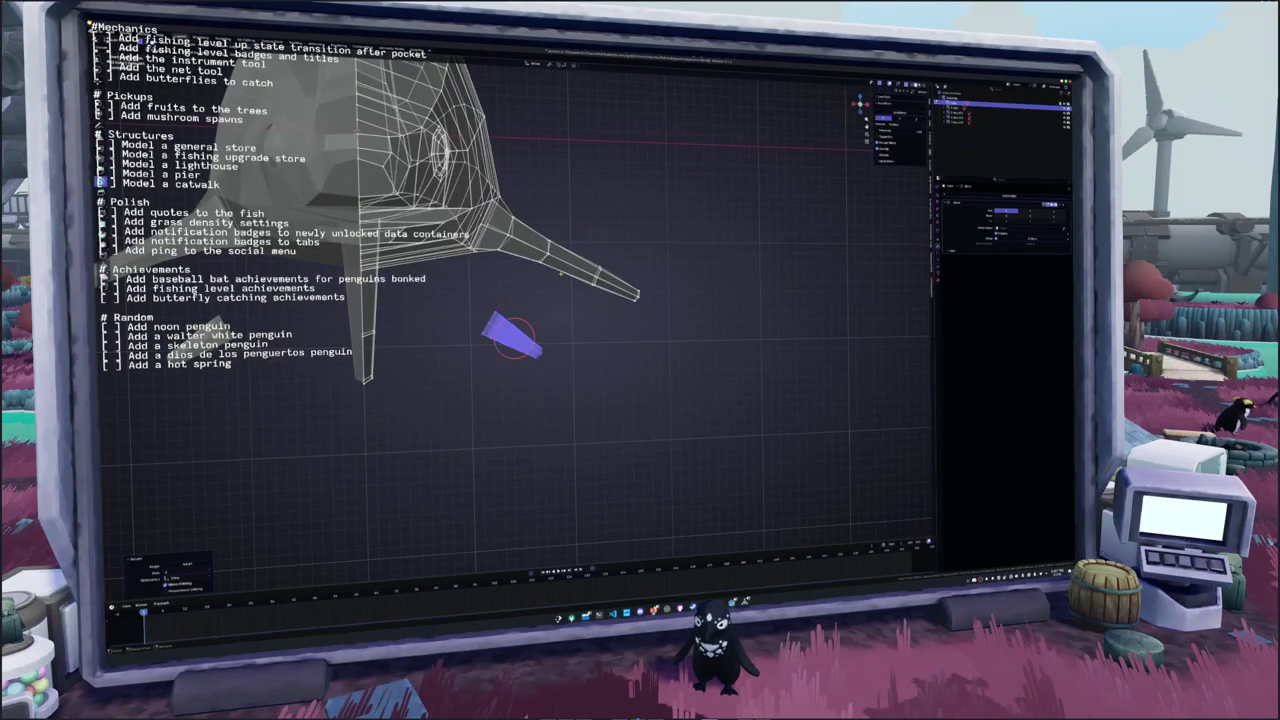
key("g")
left_click(590, 190)
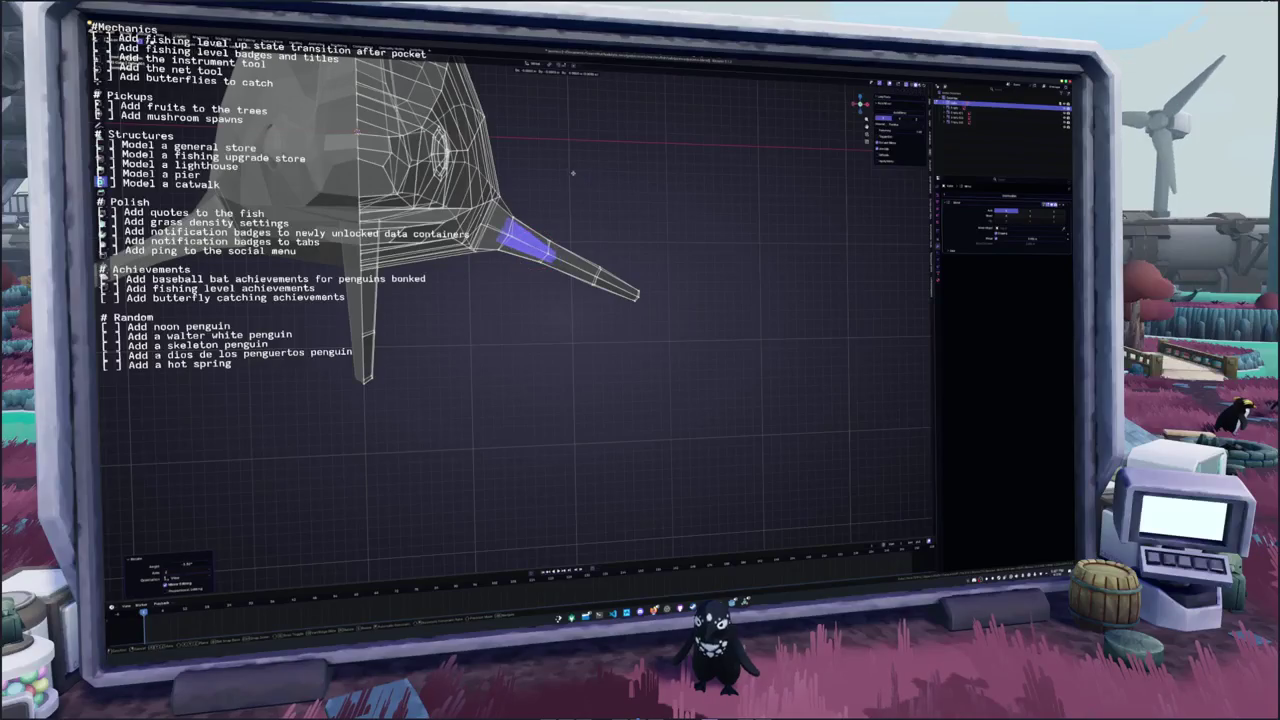
key("KP_Divide")
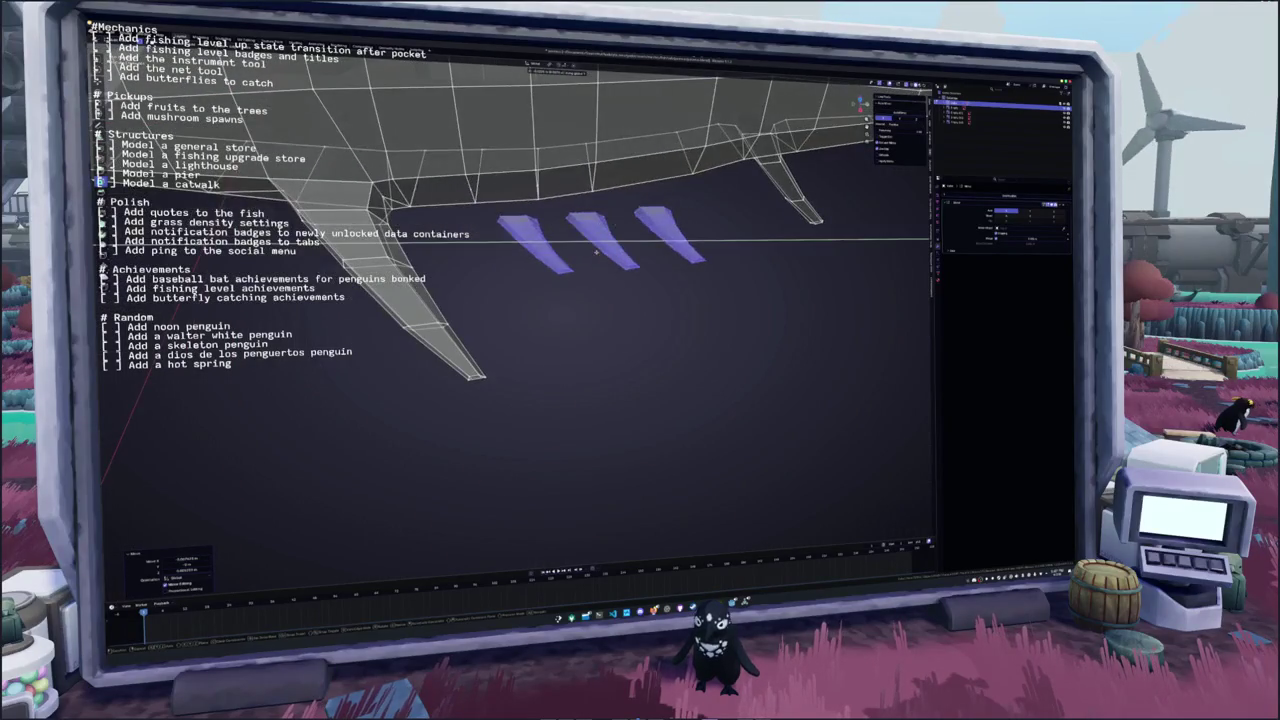
key("s")
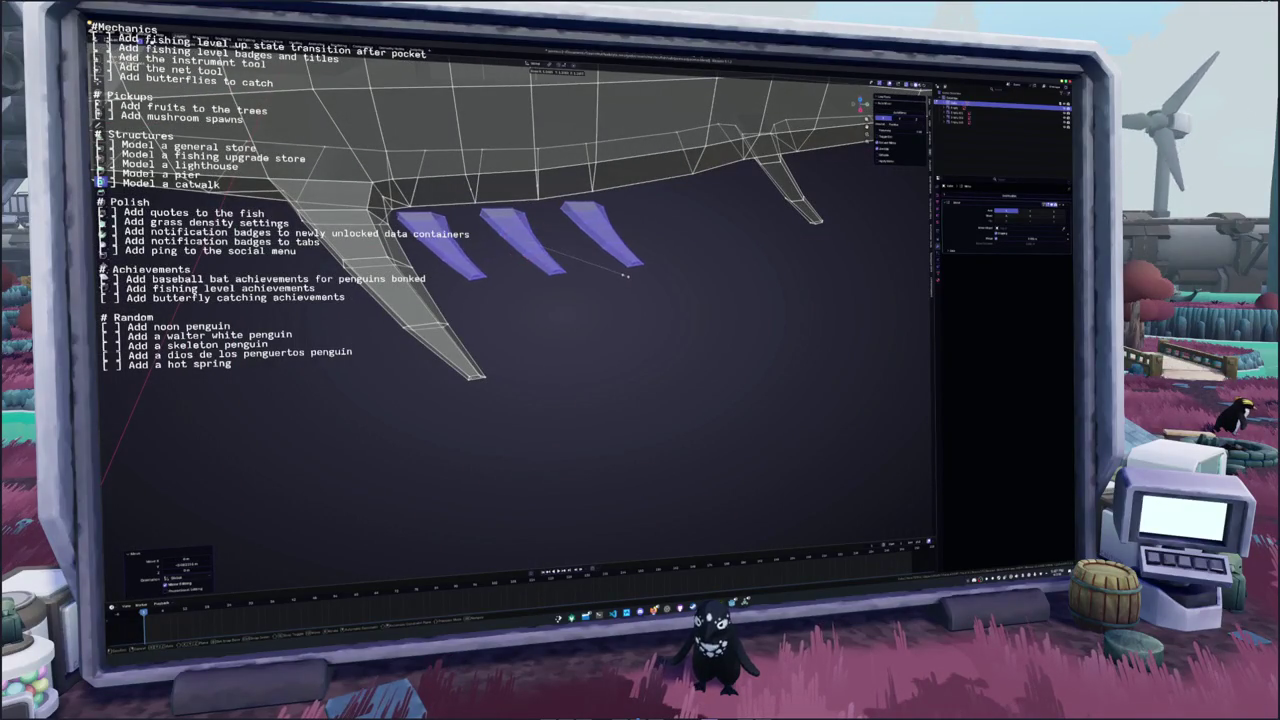
left_click(624, 275)
middle_click_drag(624, 275, 646, 349)
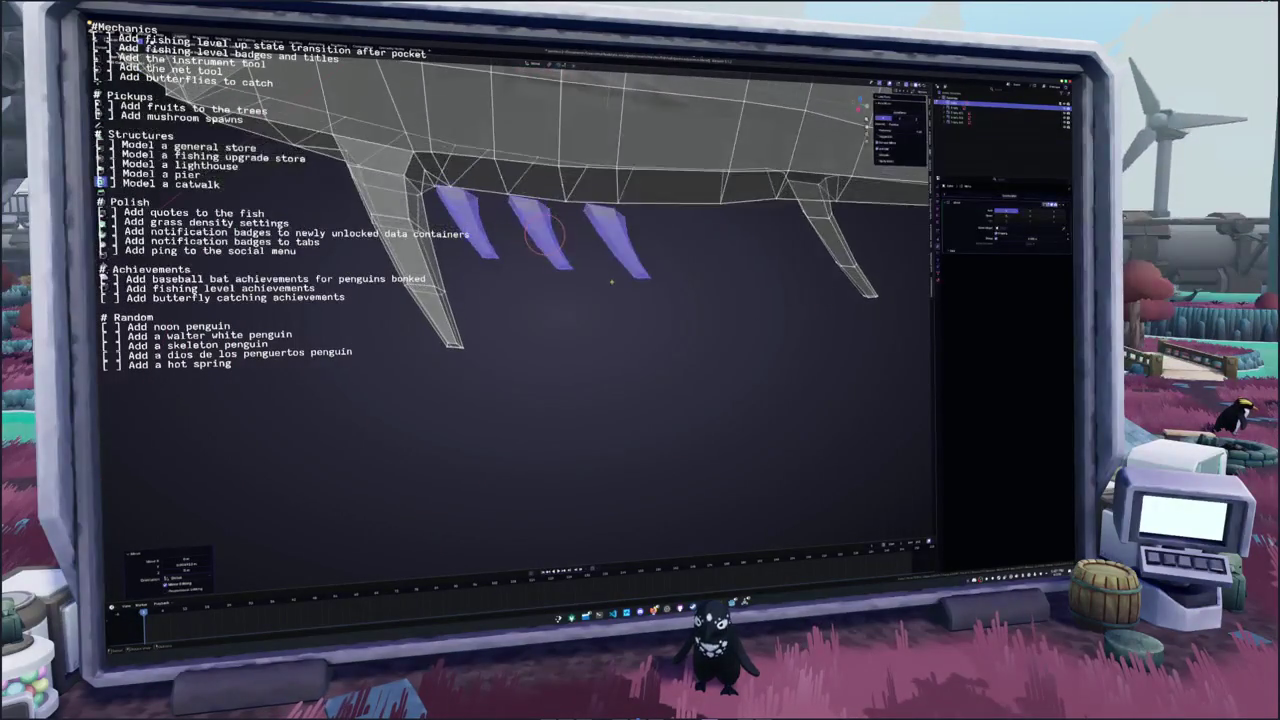
Step: Select one belly fin and try moving it, then undo the trial move
key("alt+a")
left_click(560, 331)
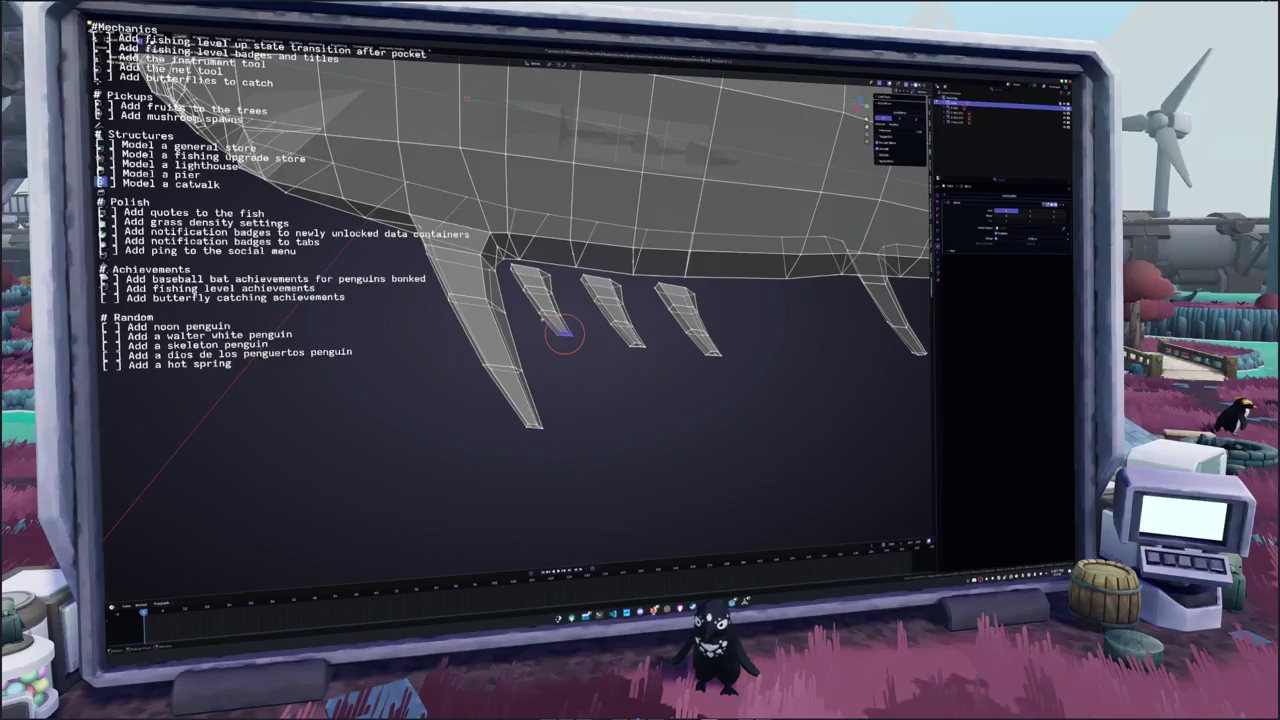
key("ctrl+l")
key("alt+z")
middle_click_drag(545, 300, 532, 297)
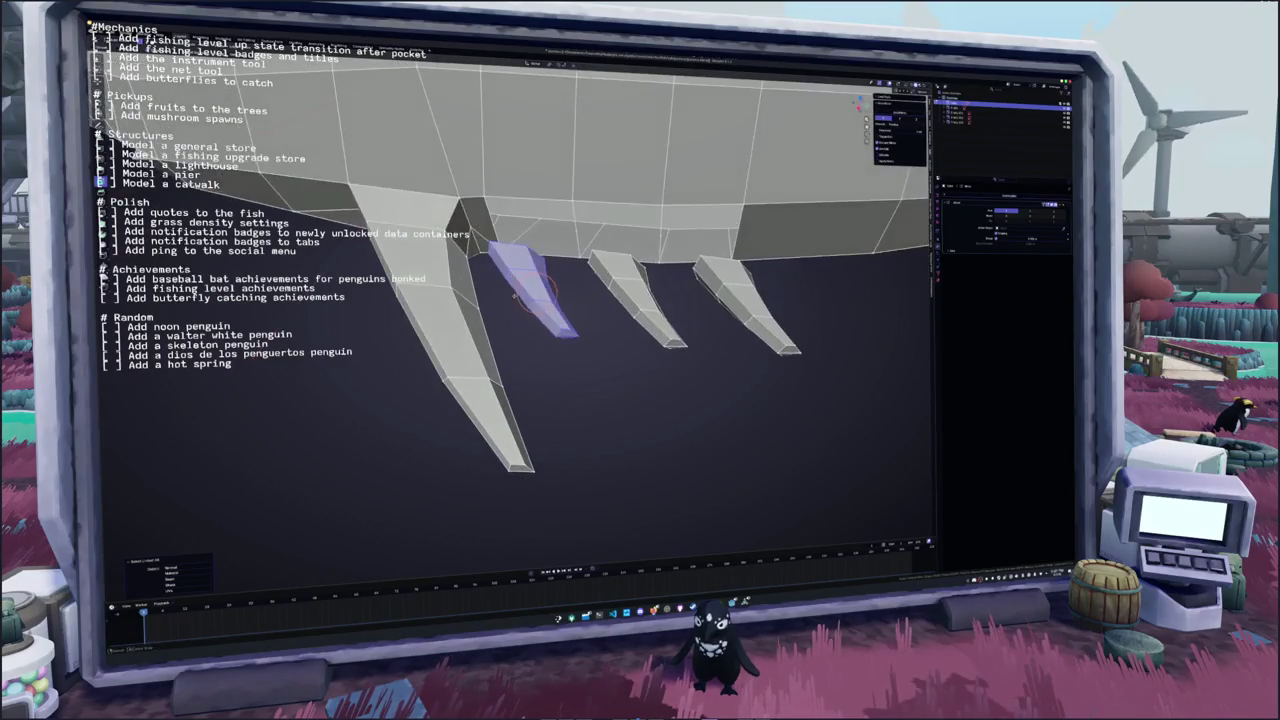
key("g")
left_click(532, 297)
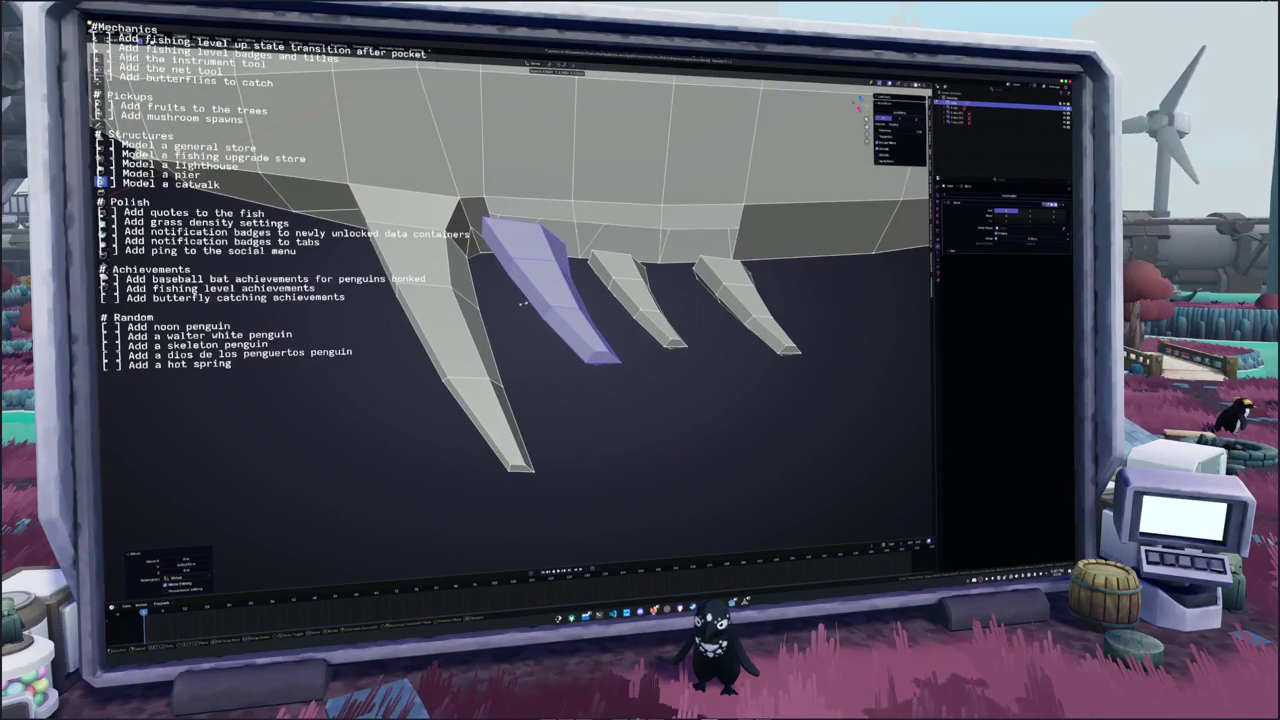
mouse_move(532, 297)
middle_mouse_down()
mouse_move(489, 313)
mouse_move(527, 137)
mouse_move(417, 208)
middle_mouse_up()
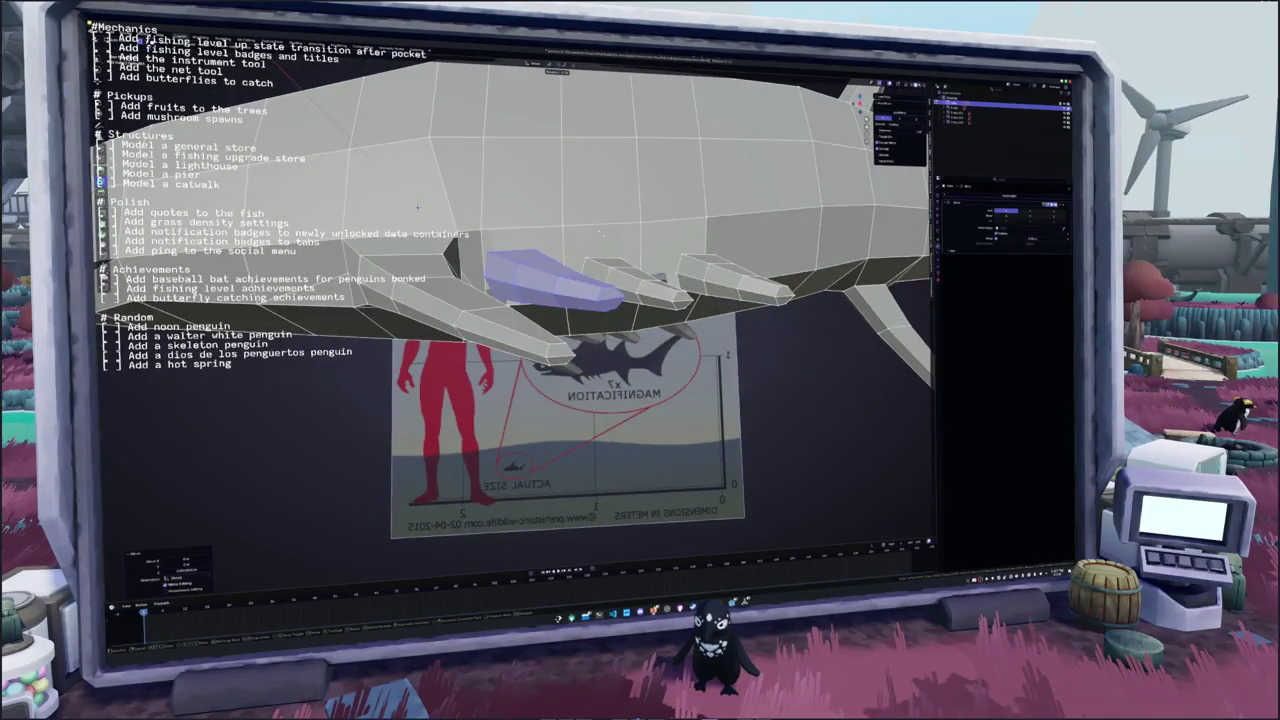
middle_click_drag(417, 207, 550, 119)
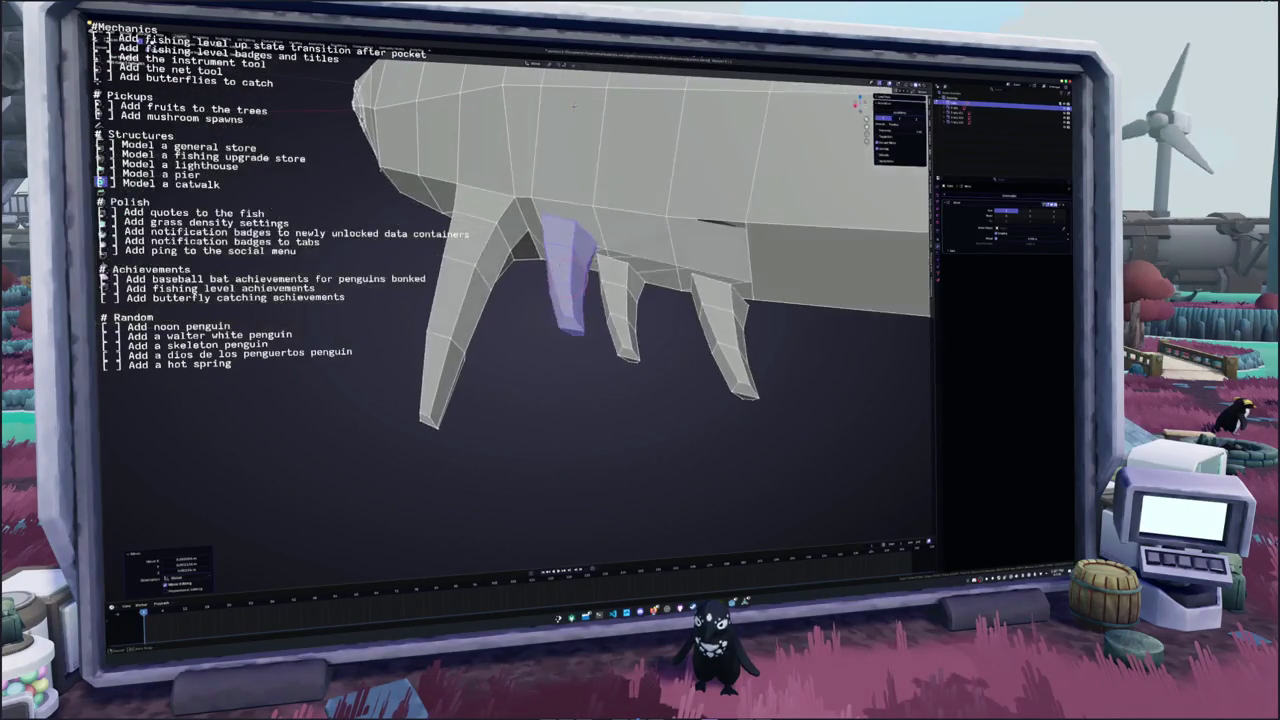
key("ctrl+z")
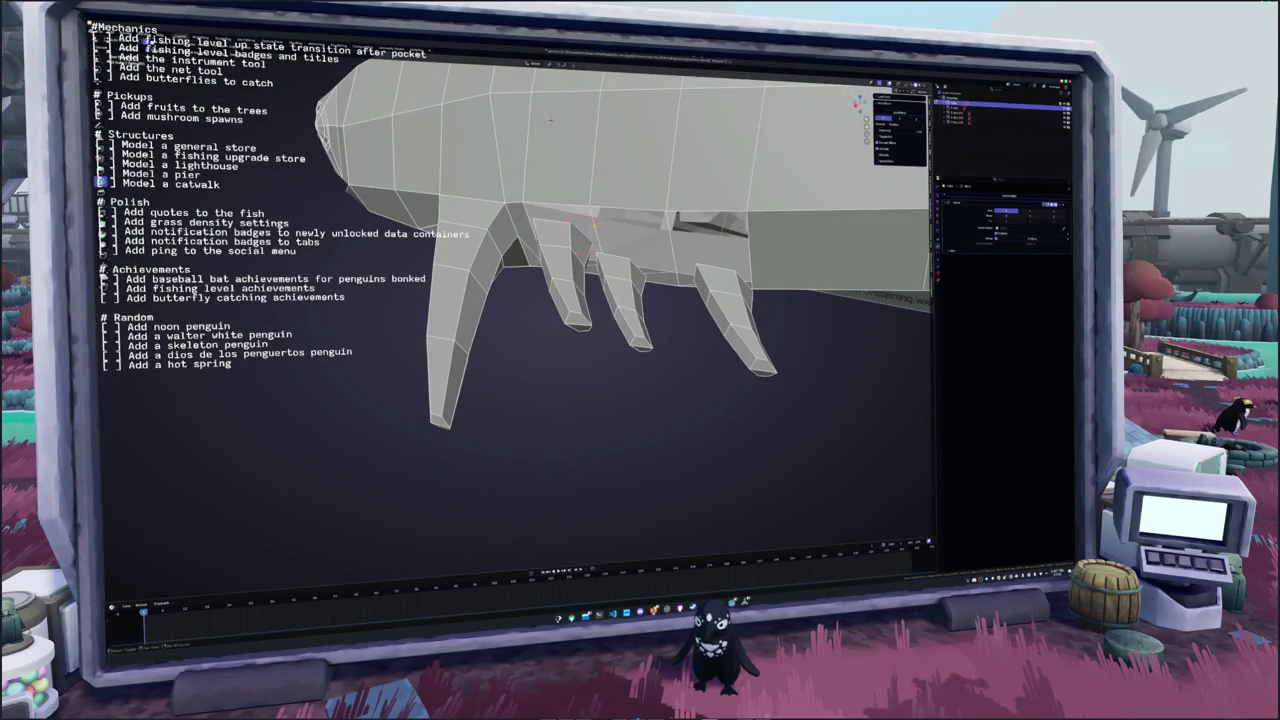
mouse_move(551, 120)
middle_mouse_down()
mouse_move(406, 160)
mouse_move(520, 100)
middle_mouse_up()
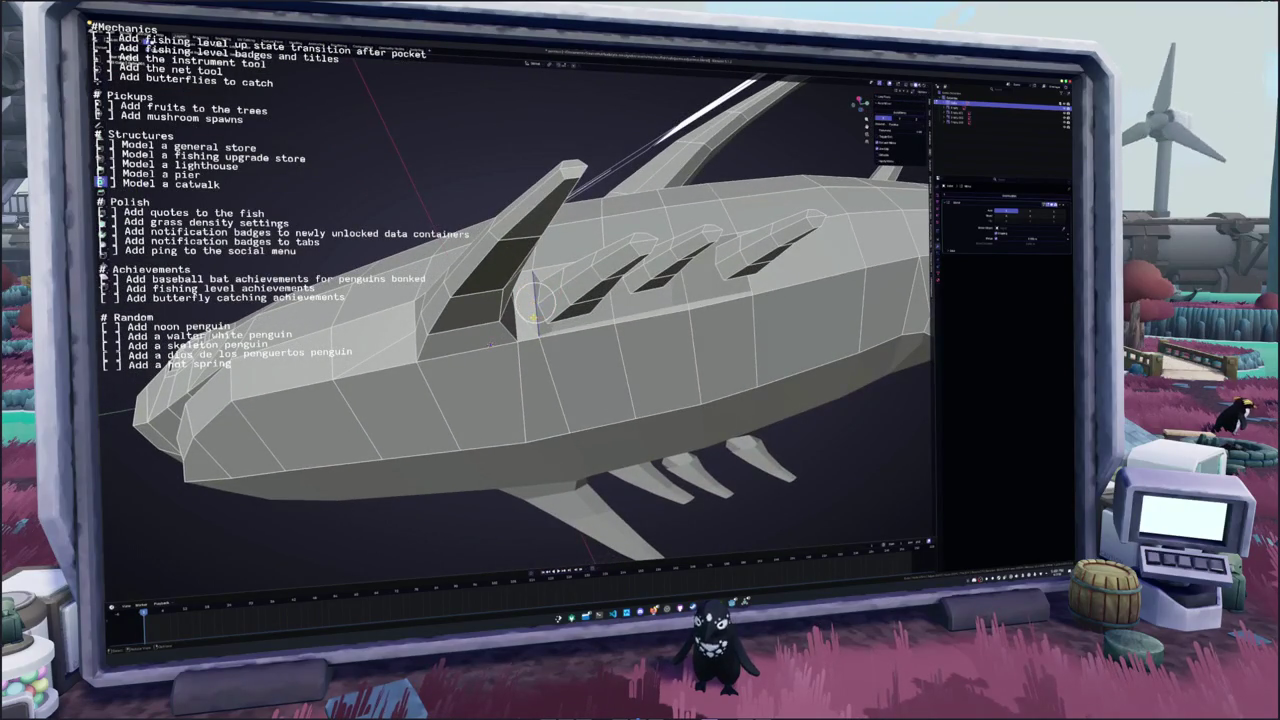
Step: Bring up the edge editing options over the shark's underside
middle_click_drag(540, 330, 580, 320)
right_click(530, 314)
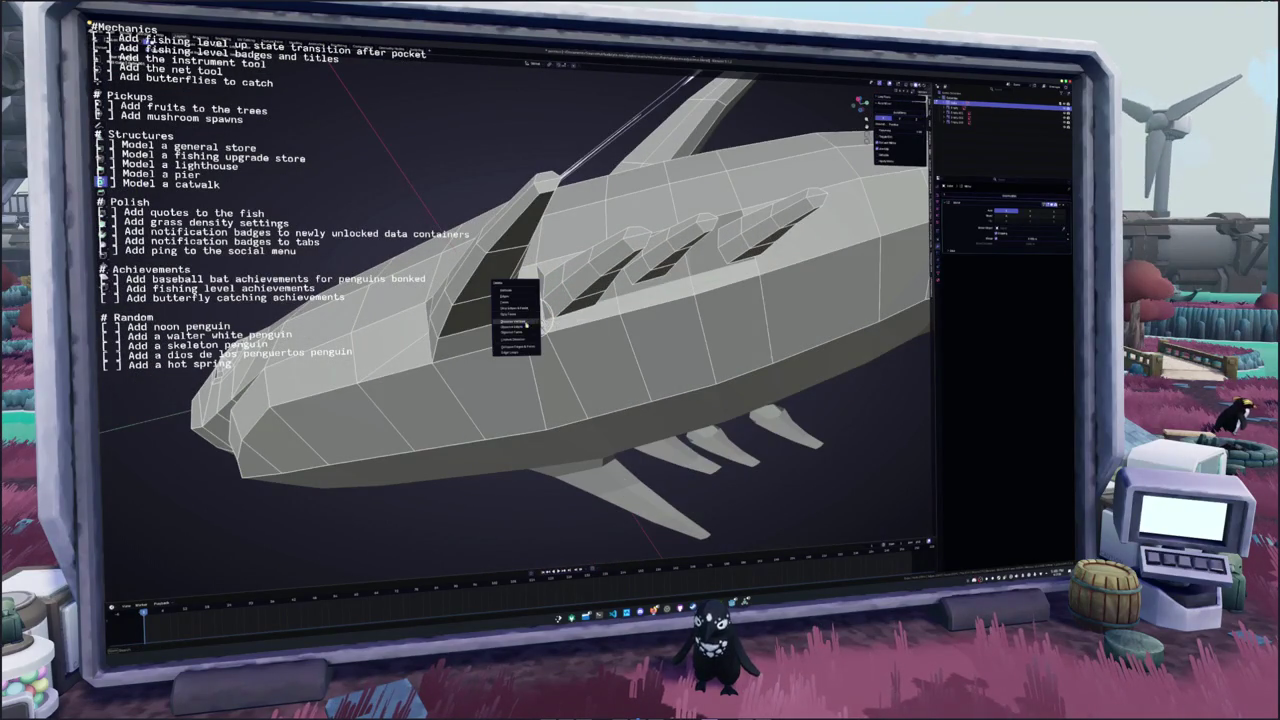
left_click(525, 323)
scroll(515, 310, "up", 3)
scroll(510, 300, "up", 1)
right_click(508, 290)
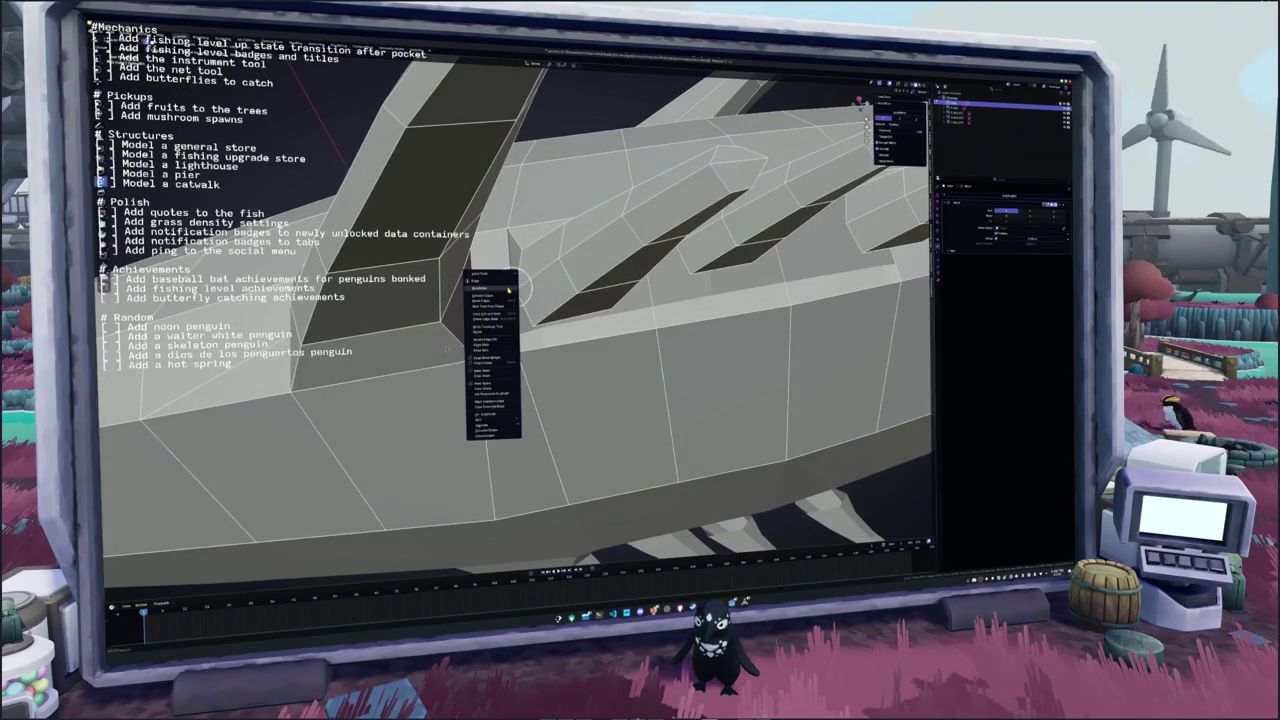
left_click(508, 290)
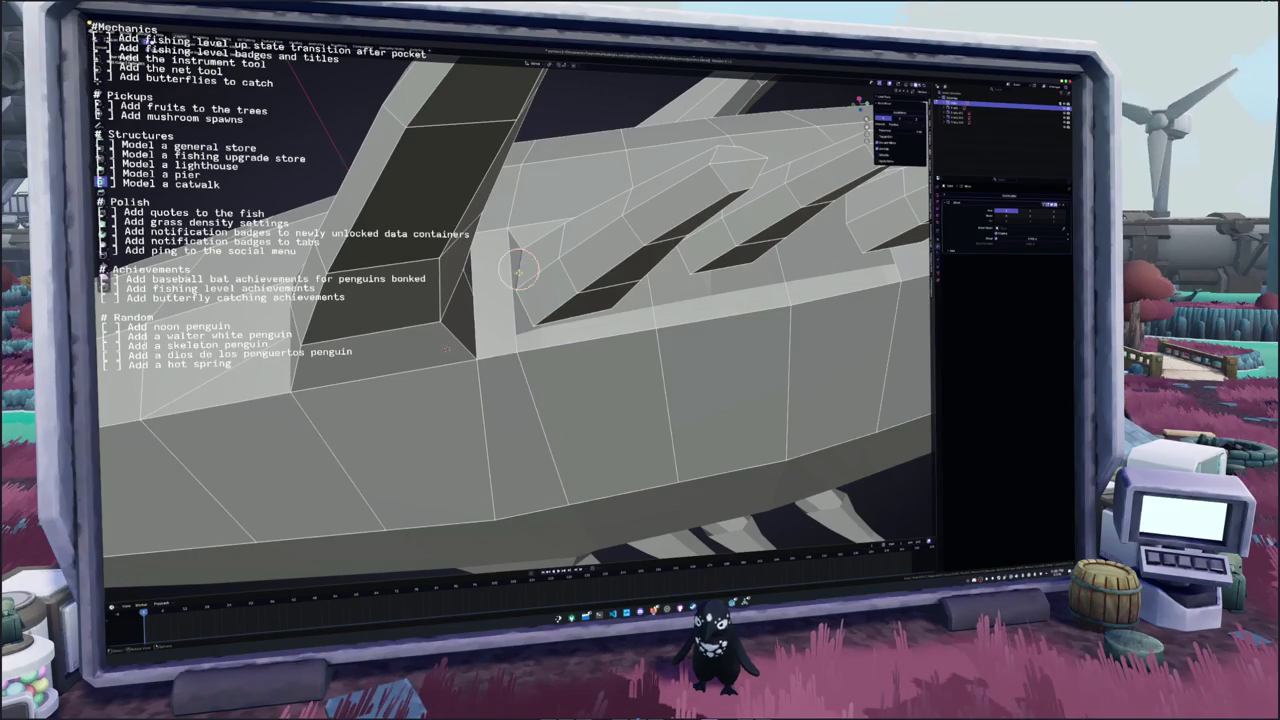
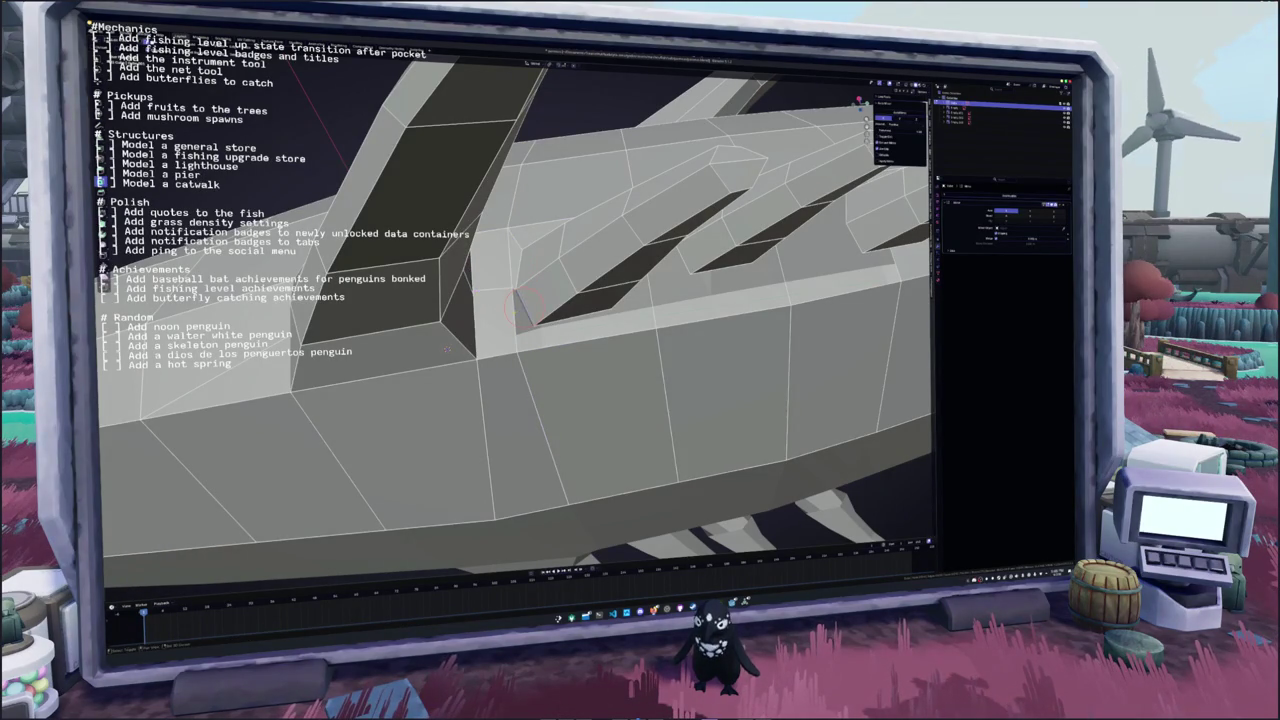
Step: Orbit beneath the shark and pick a face on the loose fin piece on its underside
mouse_move(447, 348)
middle_mouse_down()
mouse_move(481, 415)
mouse_move(713, 226)
mouse_move(670, 300)
mouse_move(560, 280)
middle_mouse_up()
scroll(600, 300, "down", 5)
key("l")
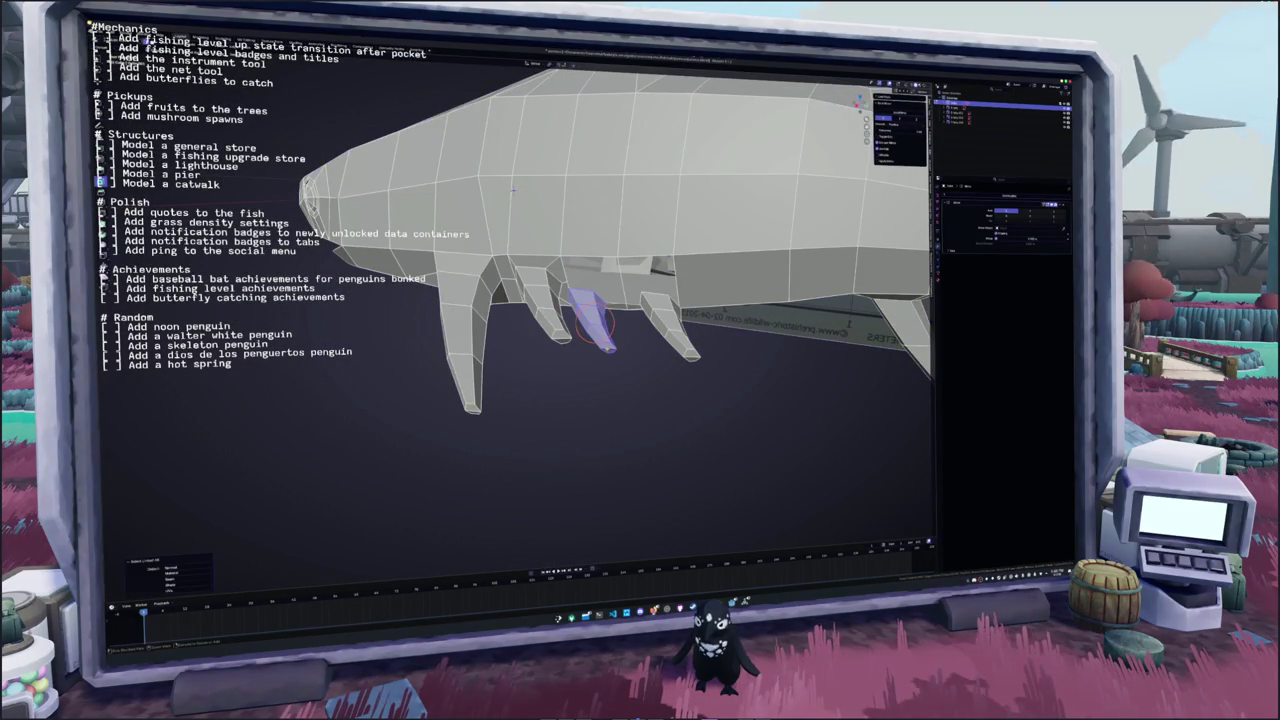
mouse_move(513, 190)
middle_mouse_down()
mouse_move(607, 349)
mouse_move(497, 234)
mouse_move(471, 261)
middle_mouse_up()
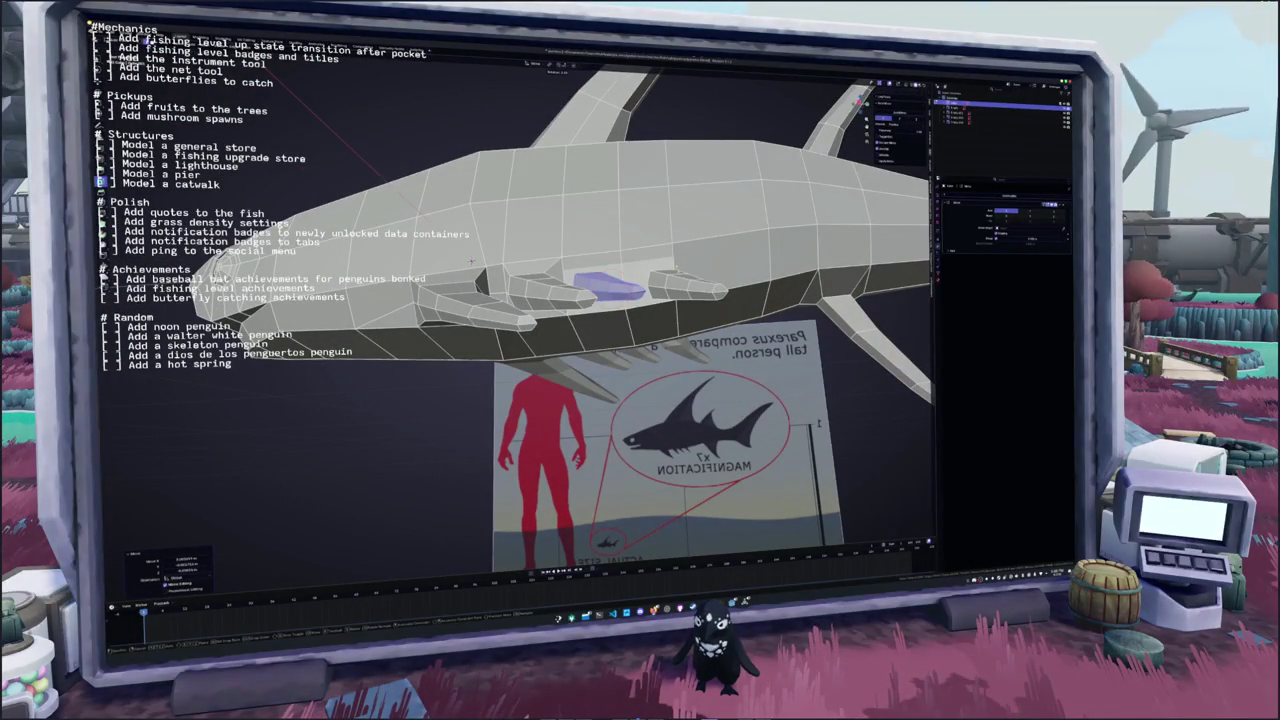
mouse_move(471, 261)
middle_mouse_down()
mouse_move(629, 108)
mouse_move(609, 103)
mouse_move(484, 216)
mouse_move(484, 259)
mouse_move(481, 220)
mouse_move(542, 139)
middle_mouse_up()
scroll(629, 108, "up", 2)
key("KP_3")
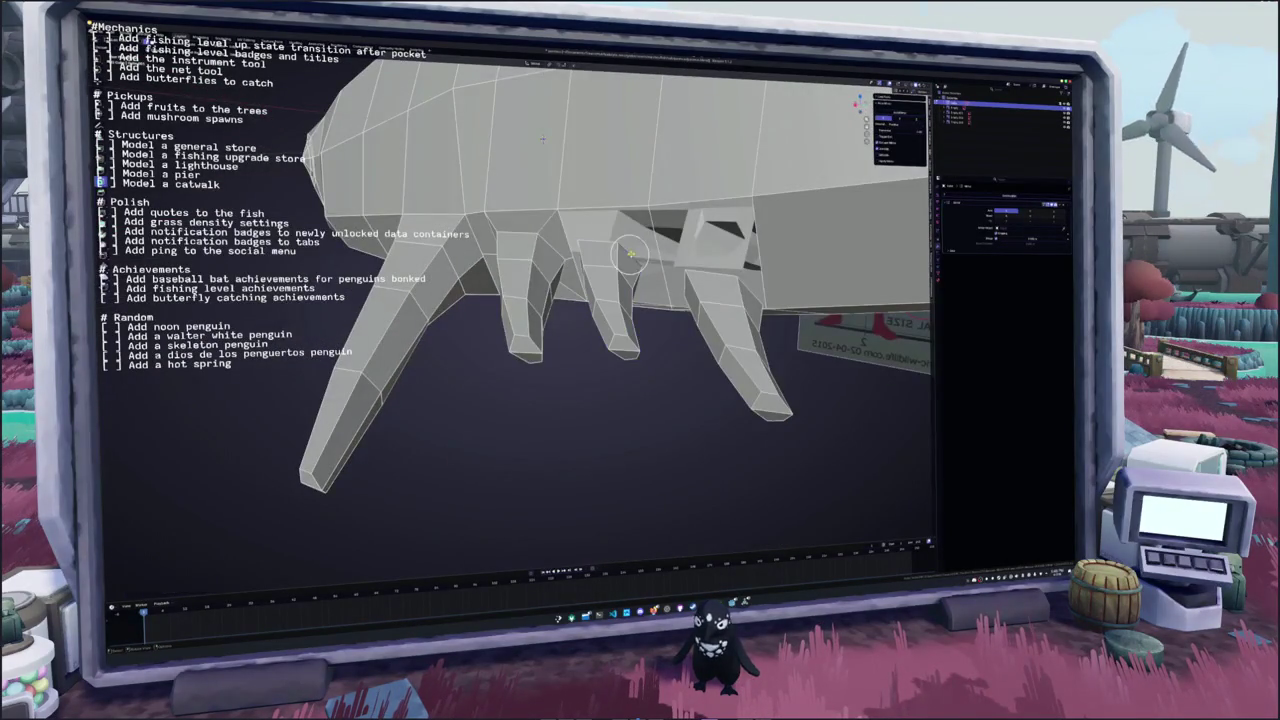
left_click(656, 240)
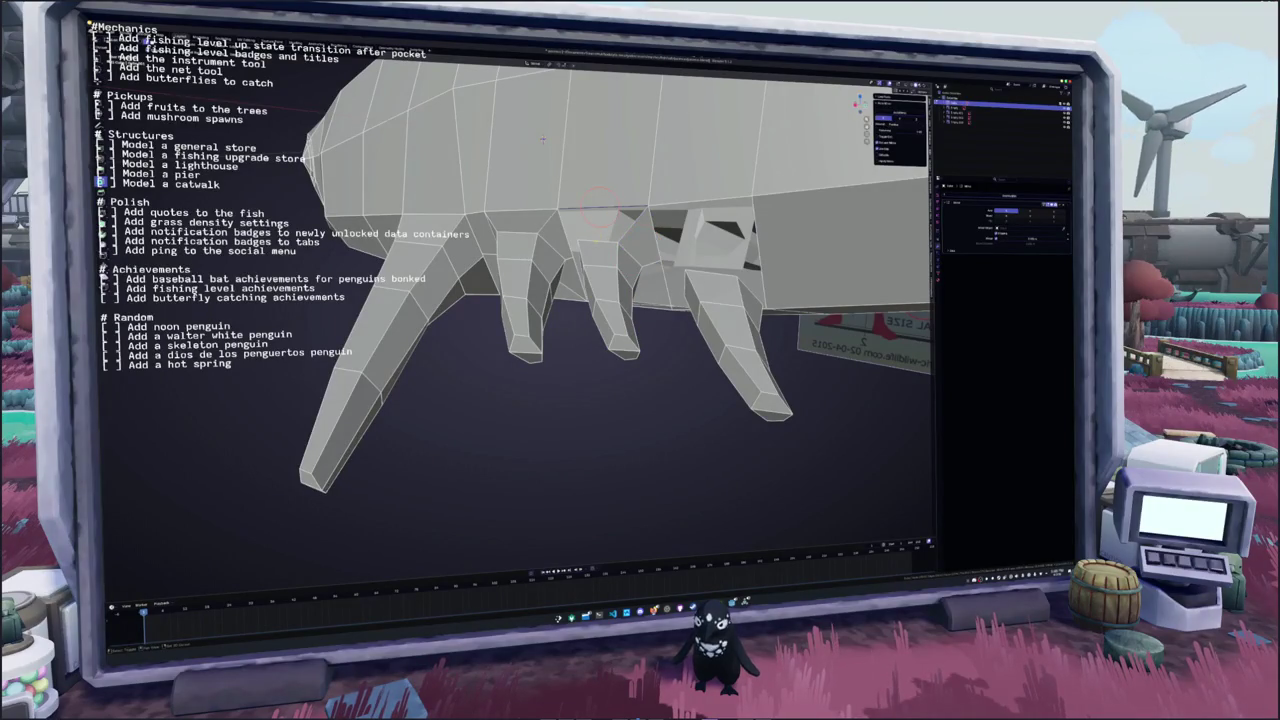
Step: Select the whole connected loose fin piece and frame it from the side
mouse_move(543, 140)
middle_mouse_down()
mouse_move(450, 152)
mouse_move(530, 185)
middle_mouse_up()
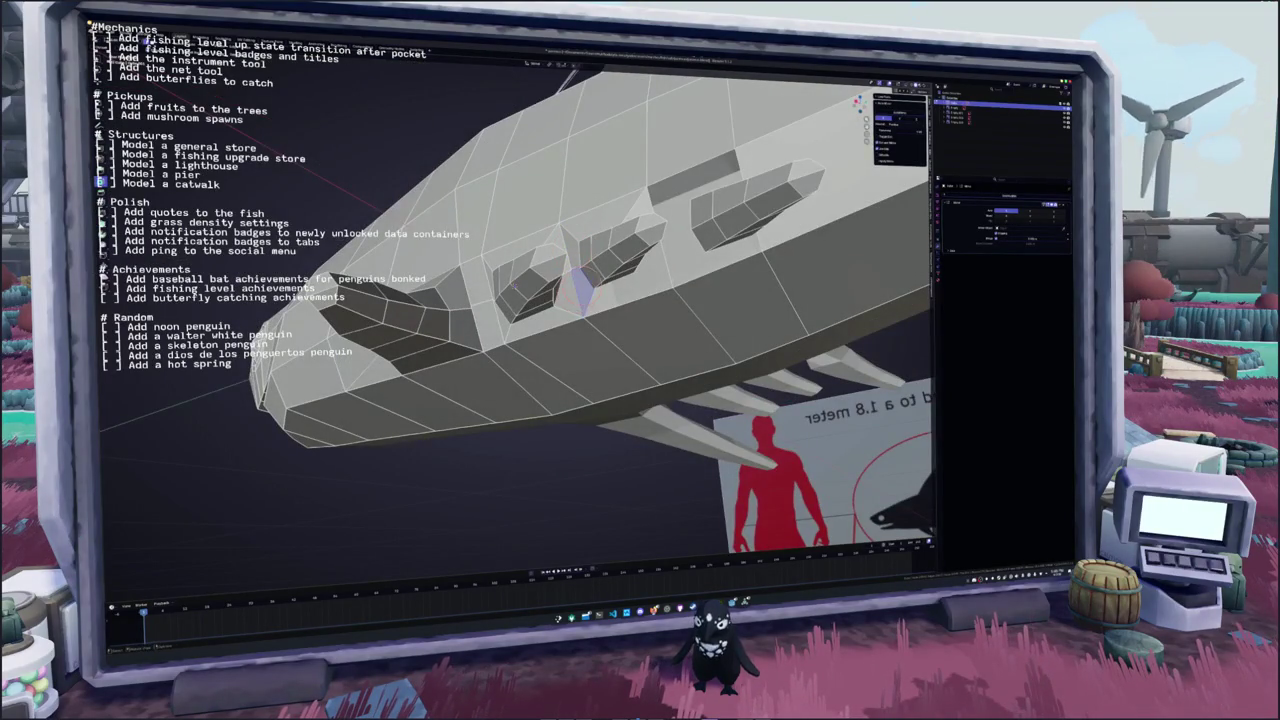
middle_click_drag(582, 290, 612, 276)
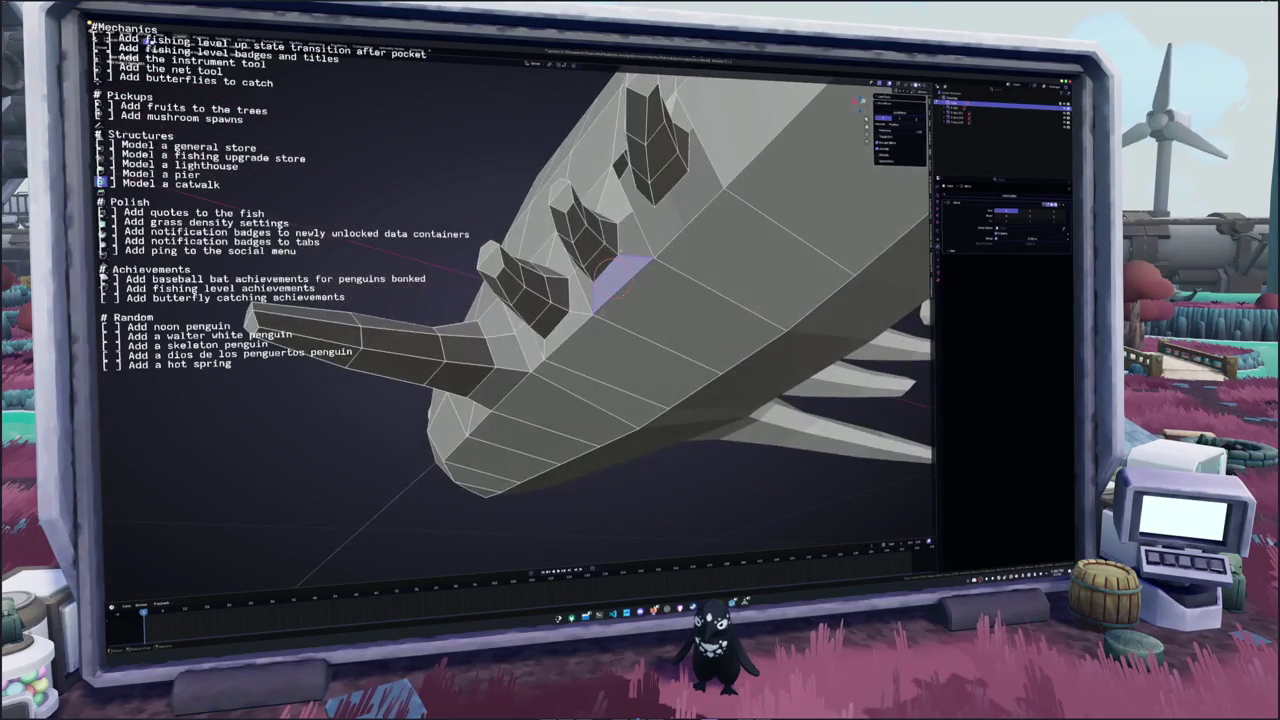
middle_click_drag(635, 235, 620, 290)
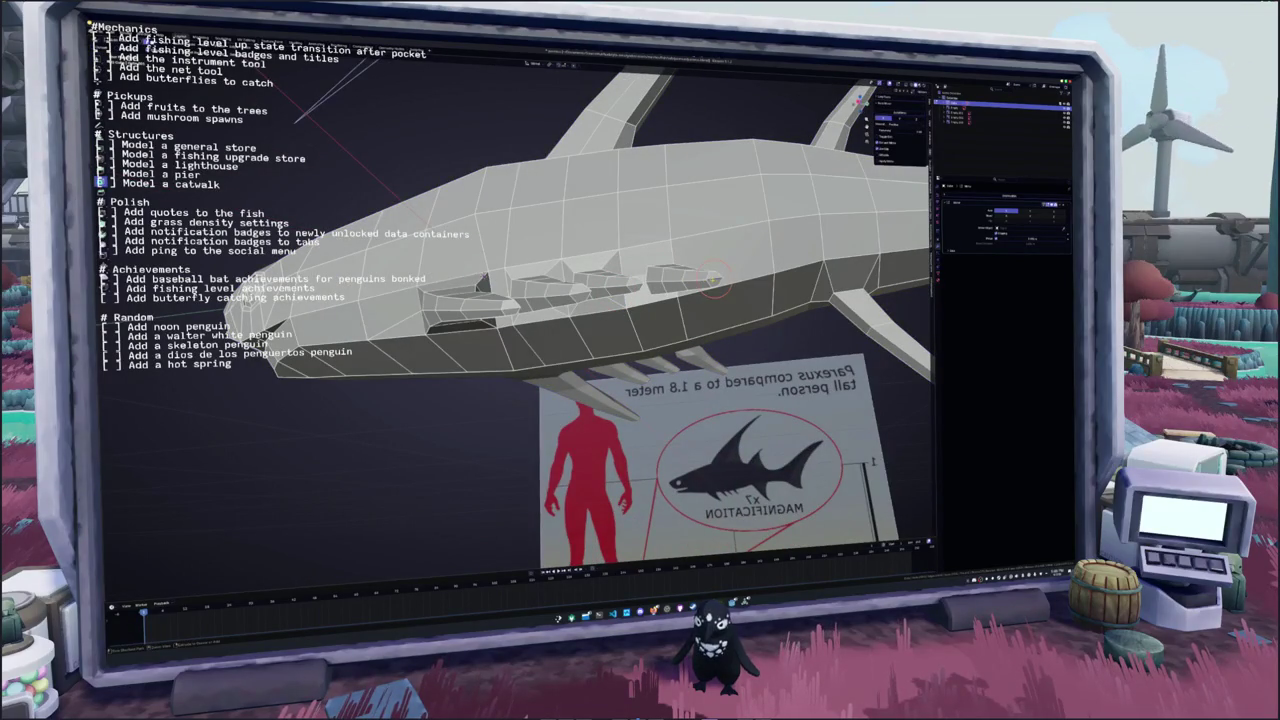
key("ctrl+l")
key("KP_7")
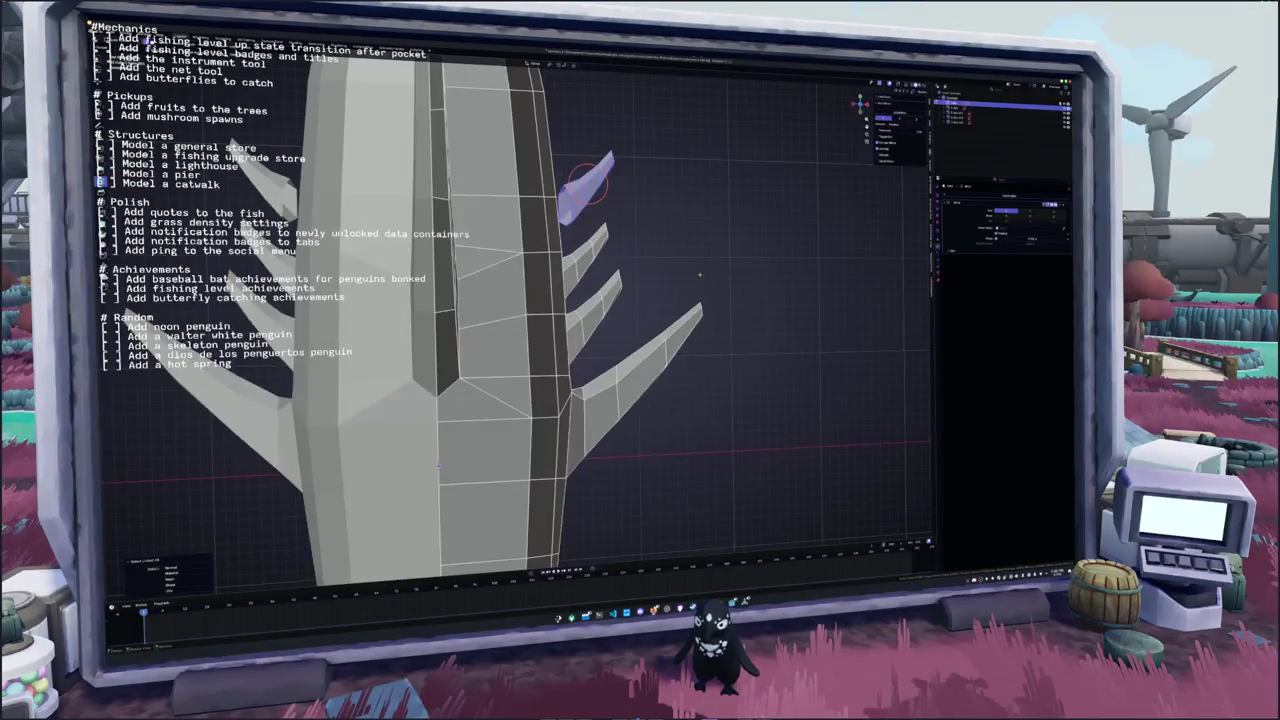
middle_click_drag(700, 275, 681, 293, "shift")
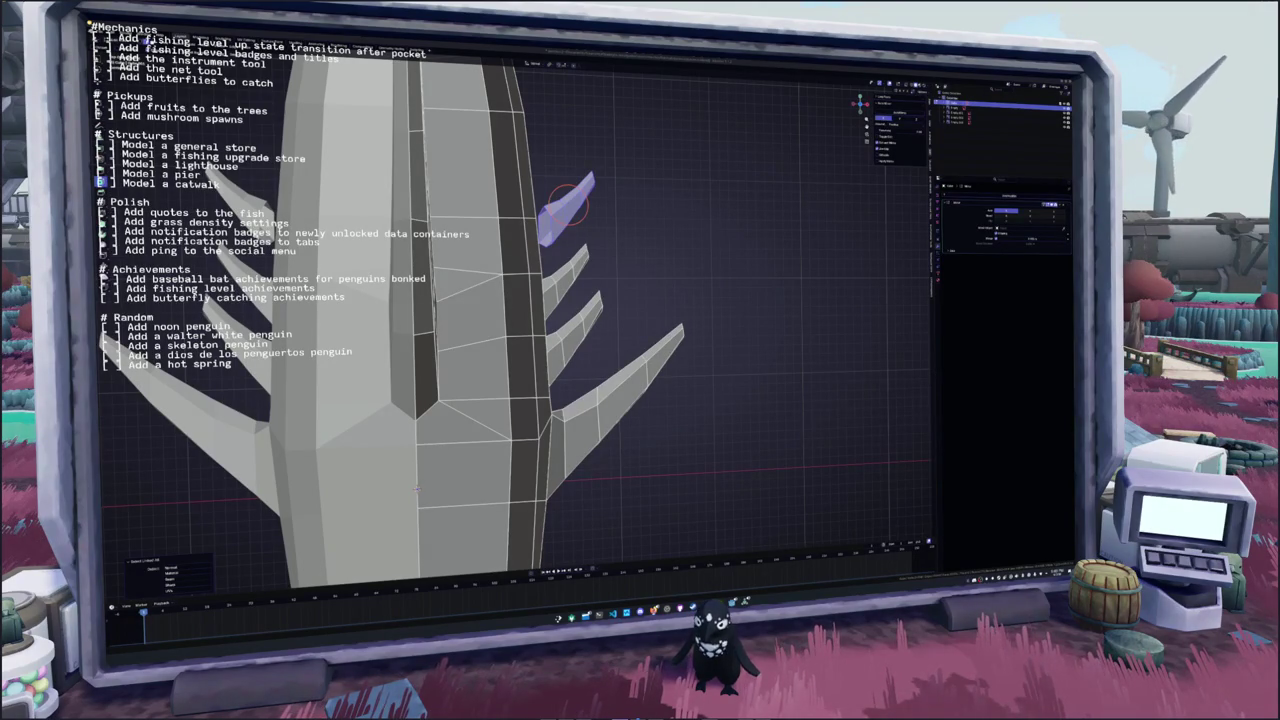
mouse_move(694, 331)
middle_mouse_down()
mouse_move(636, 363)
mouse_move(659, 397)
middle_mouse_up()
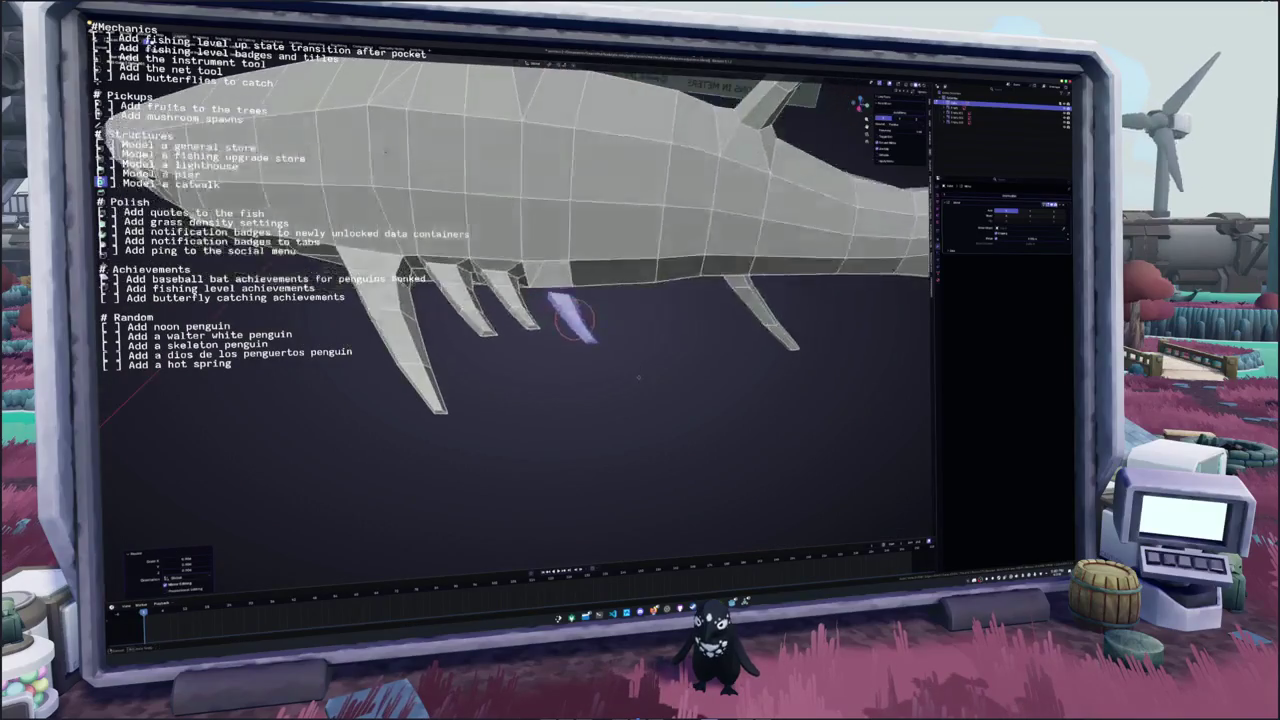
Step: Rotate the loose fin piece and move it up against the shark's body
key("r")
left_click(659, 397)
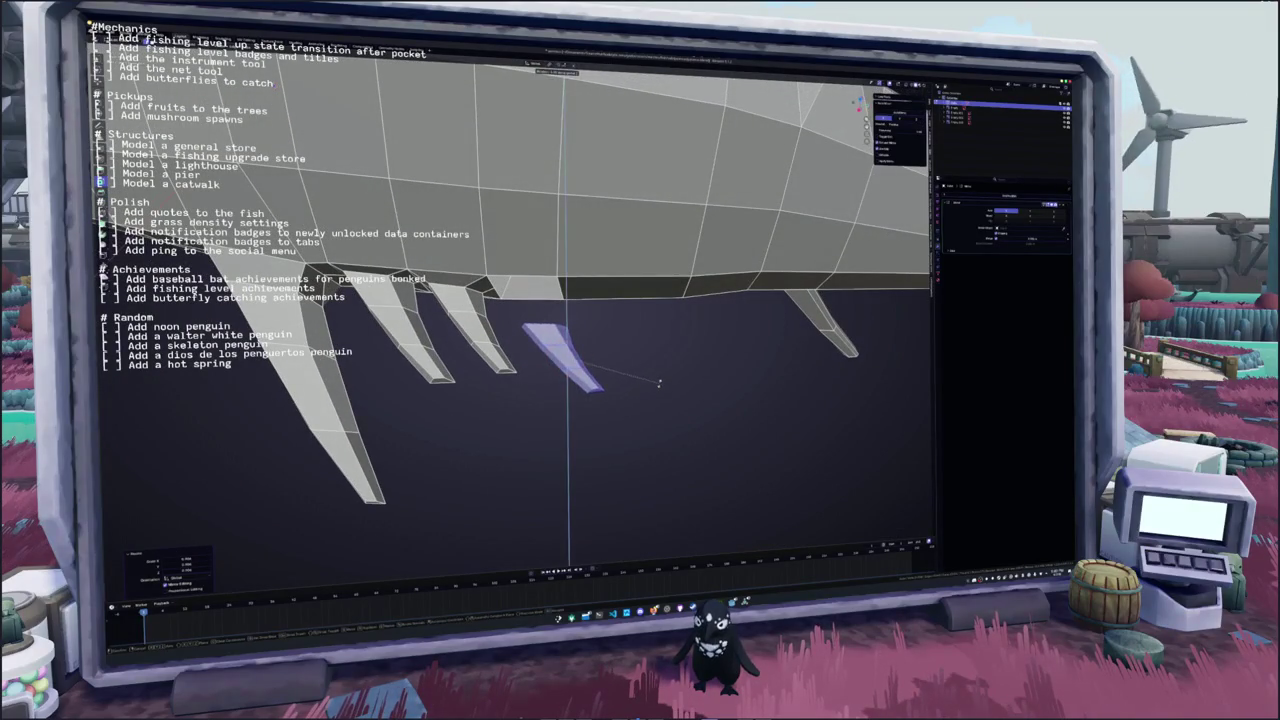
key("g")
left_click(640, 351)
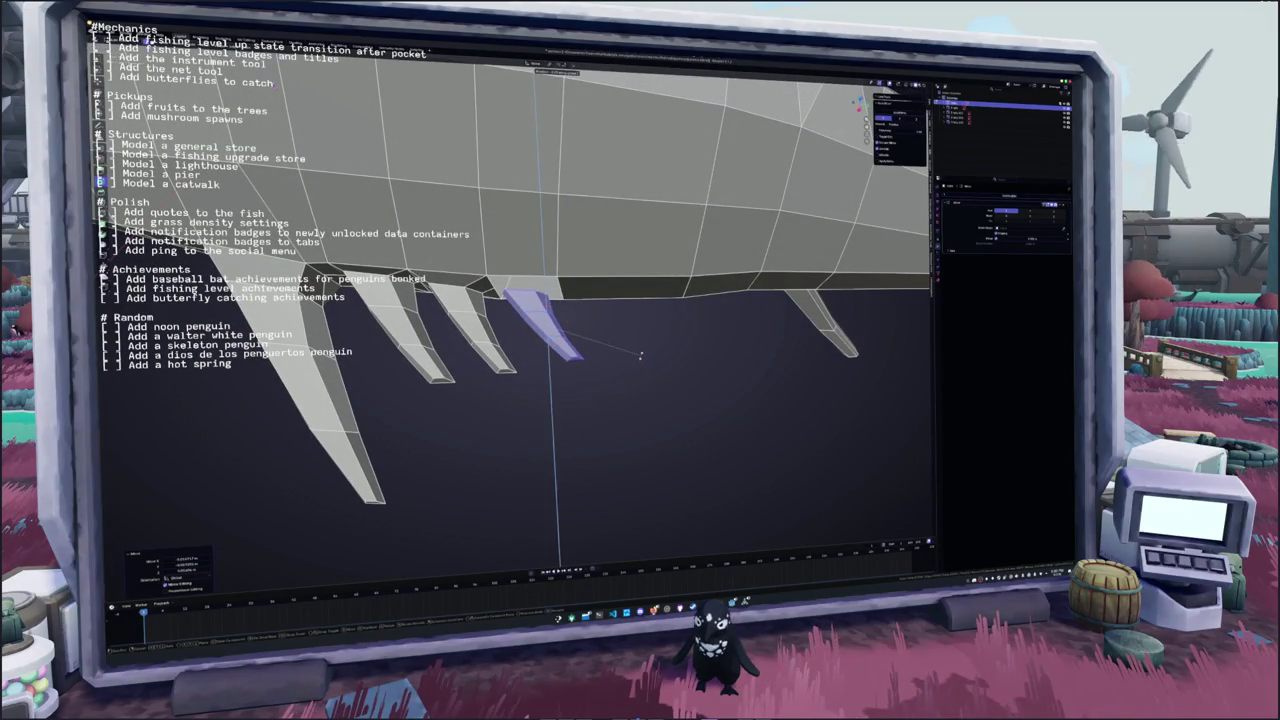
Step: Orbit around the underside to check the fin piece's placement against the body
middle_click_drag(640, 351, 615, 319)
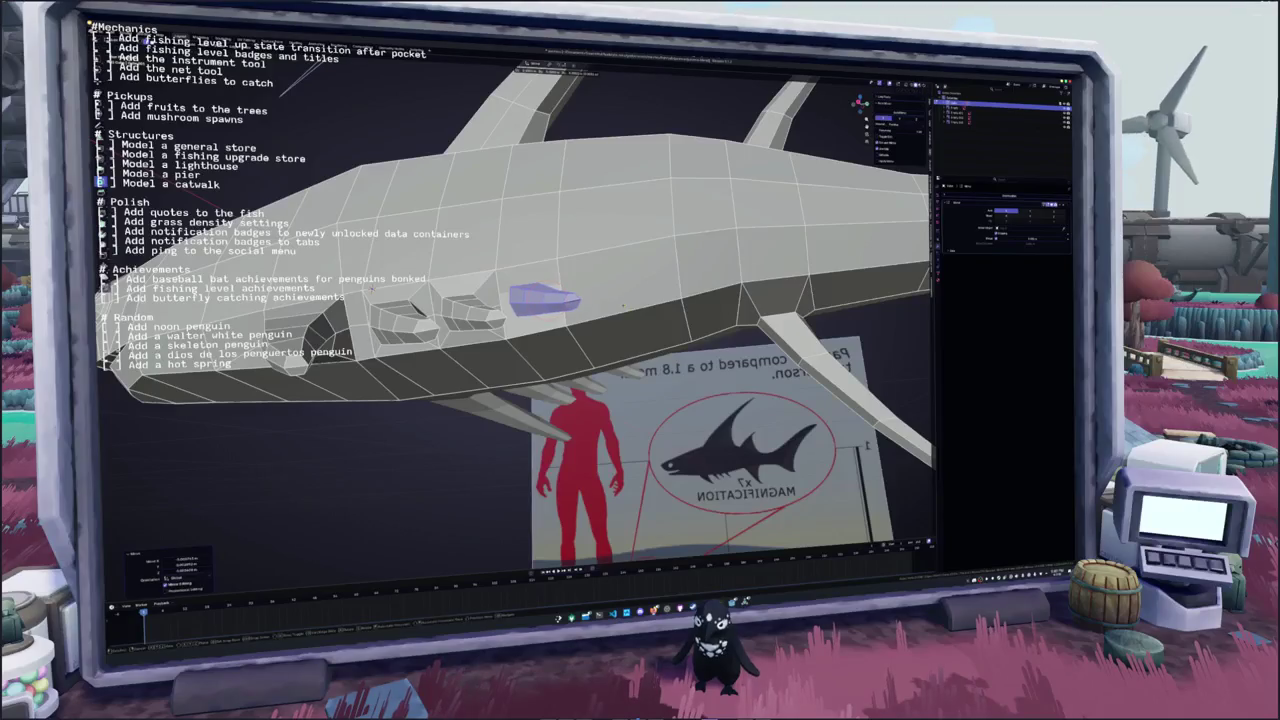
mouse_move(621, 303)
middle_mouse_down()
mouse_move(385, 217)
mouse_move(618, 312)
middle_mouse_up()
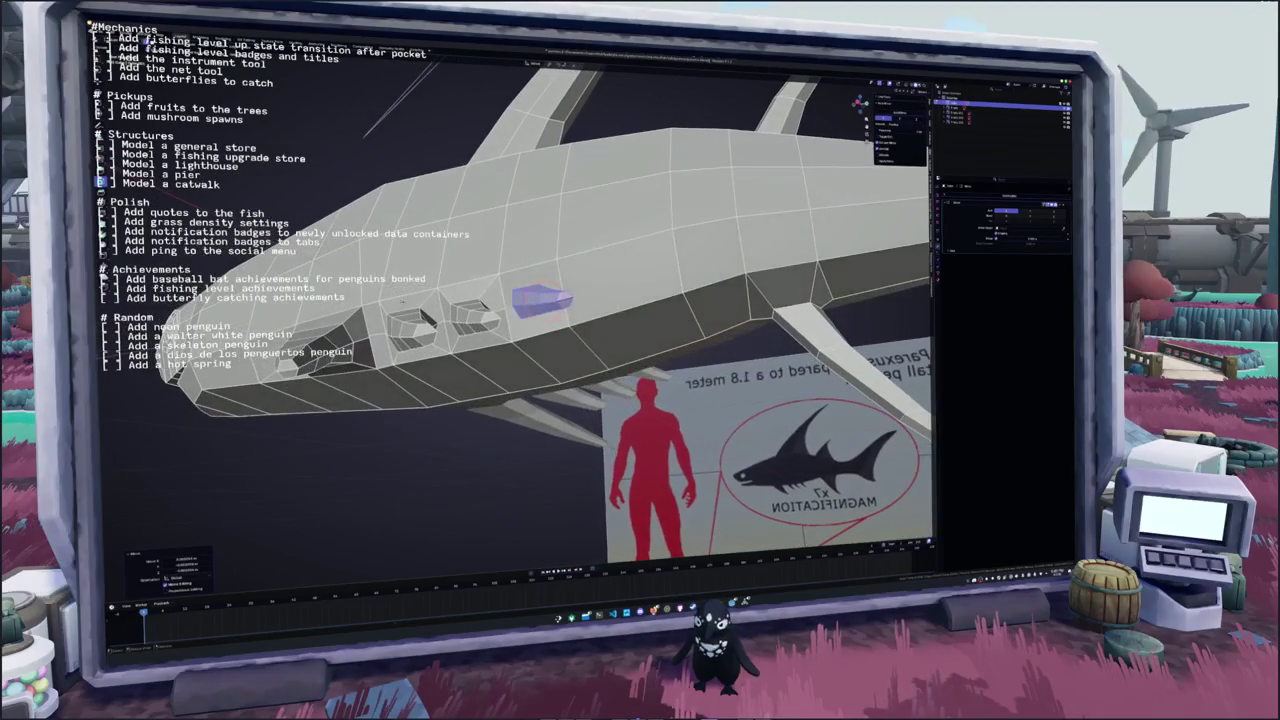
mouse_move(618, 311)
middle_mouse_down()
mouse_move(573, 362)
mouse_move(608, 377)
middle_mouse_up()
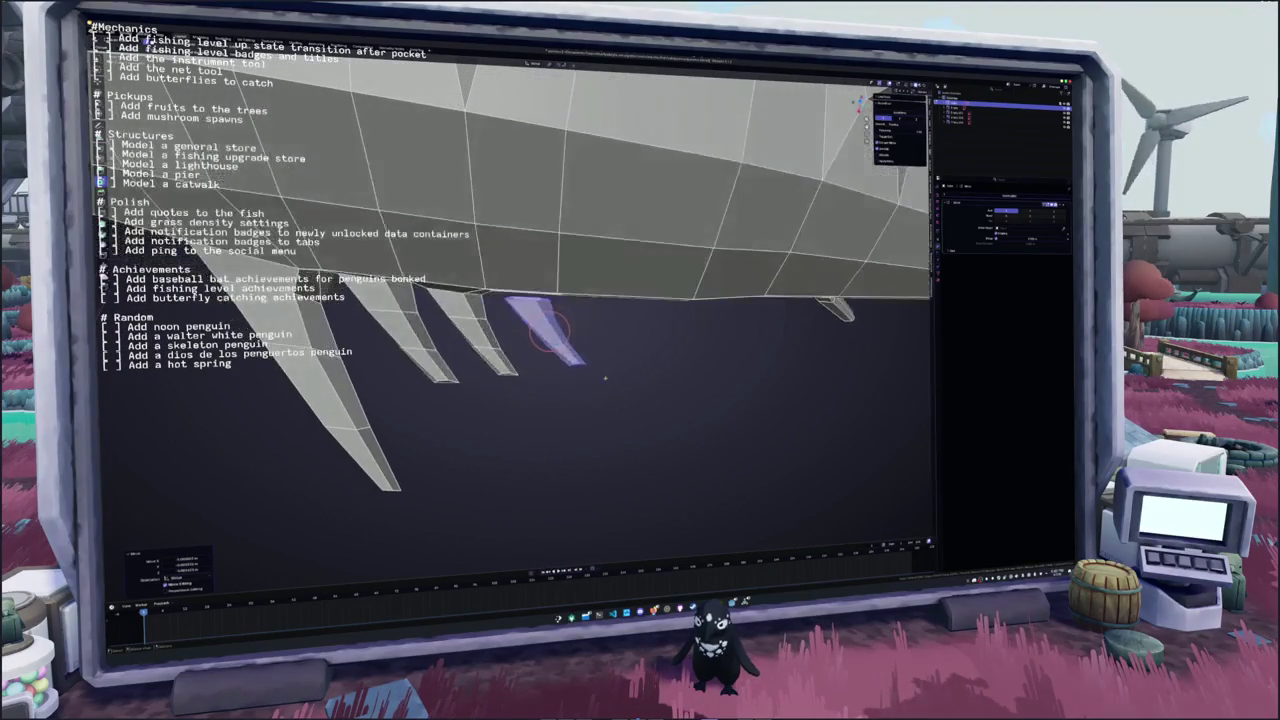
mouse_move(608, 377)
middle_mouse_down()
mouse_move(304, 195)
mouse_move(359, 263)
mouse_move(359, 439)
mouse_move(490, 385)
mouse_move(520, 400)
middle_mouse_up()
right_click(570, 292)
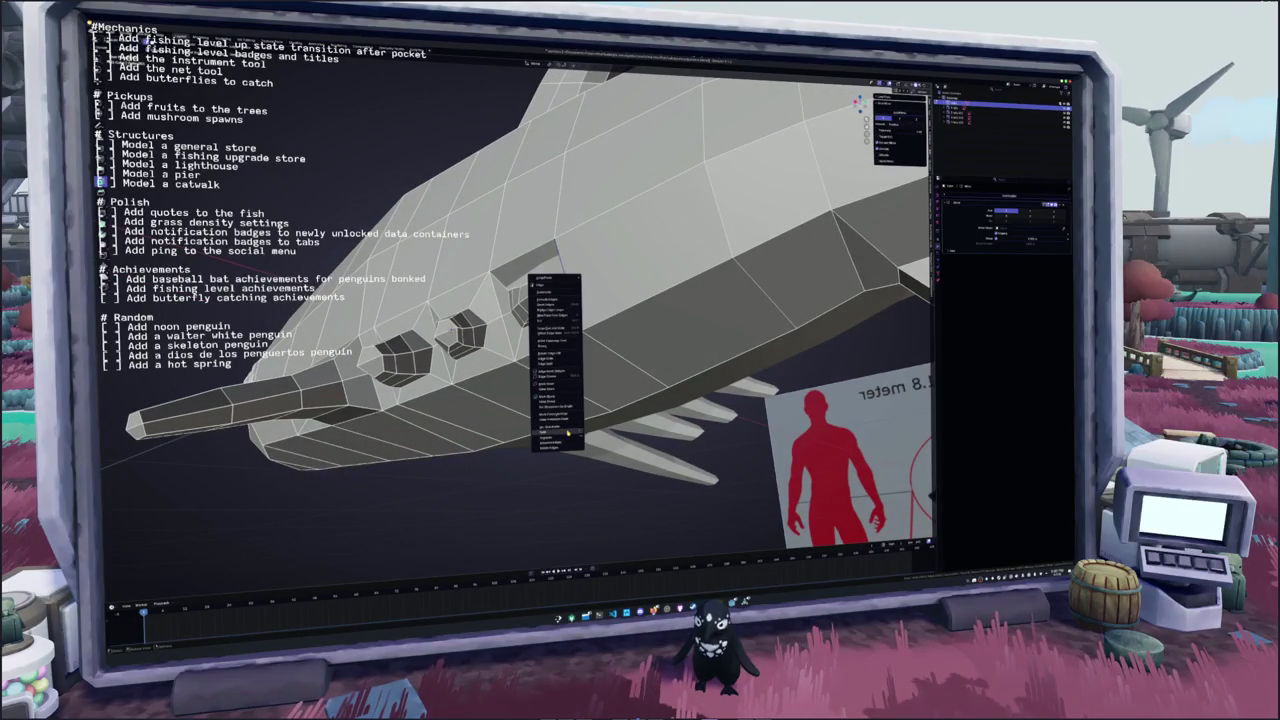
Step: Apply an edge operation on the gill area and zoom in on it
left_click(549, 292)
middle_click_drag(549, 292, 560, 290)
left_click(554, 300)
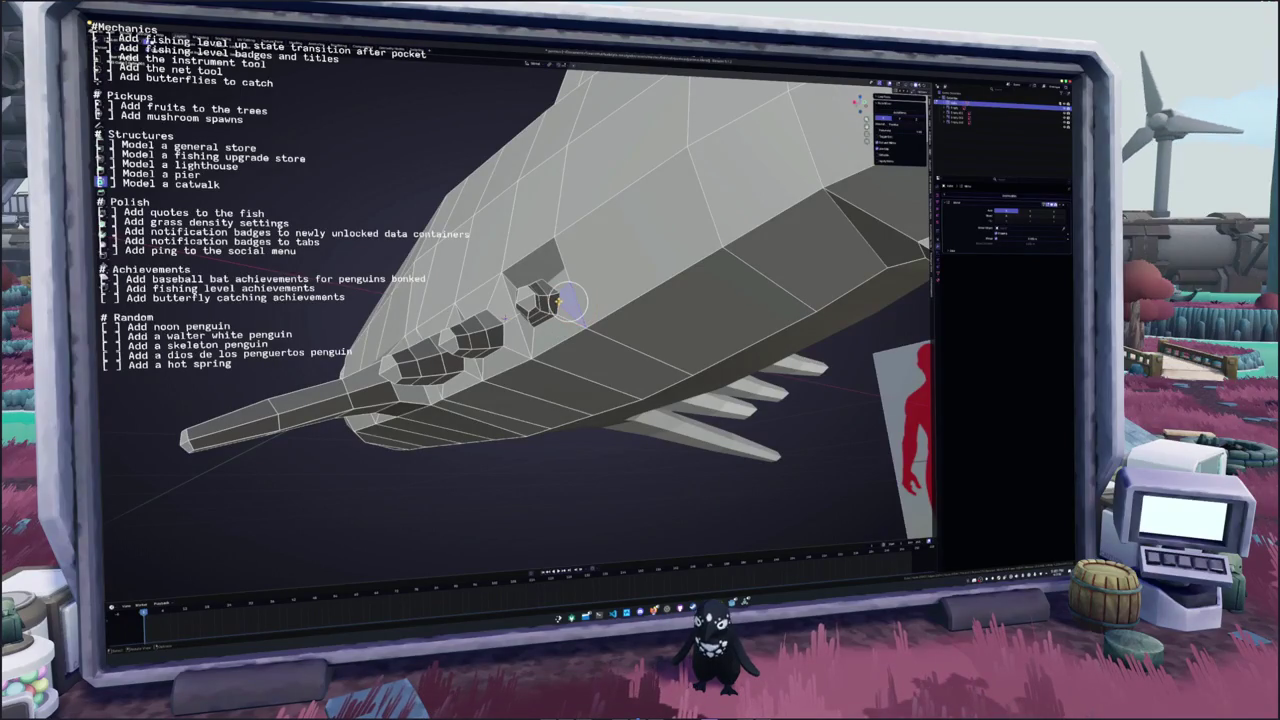
scroll(561, 300, "up", 2)
scroll(555, 299, "up", 2)
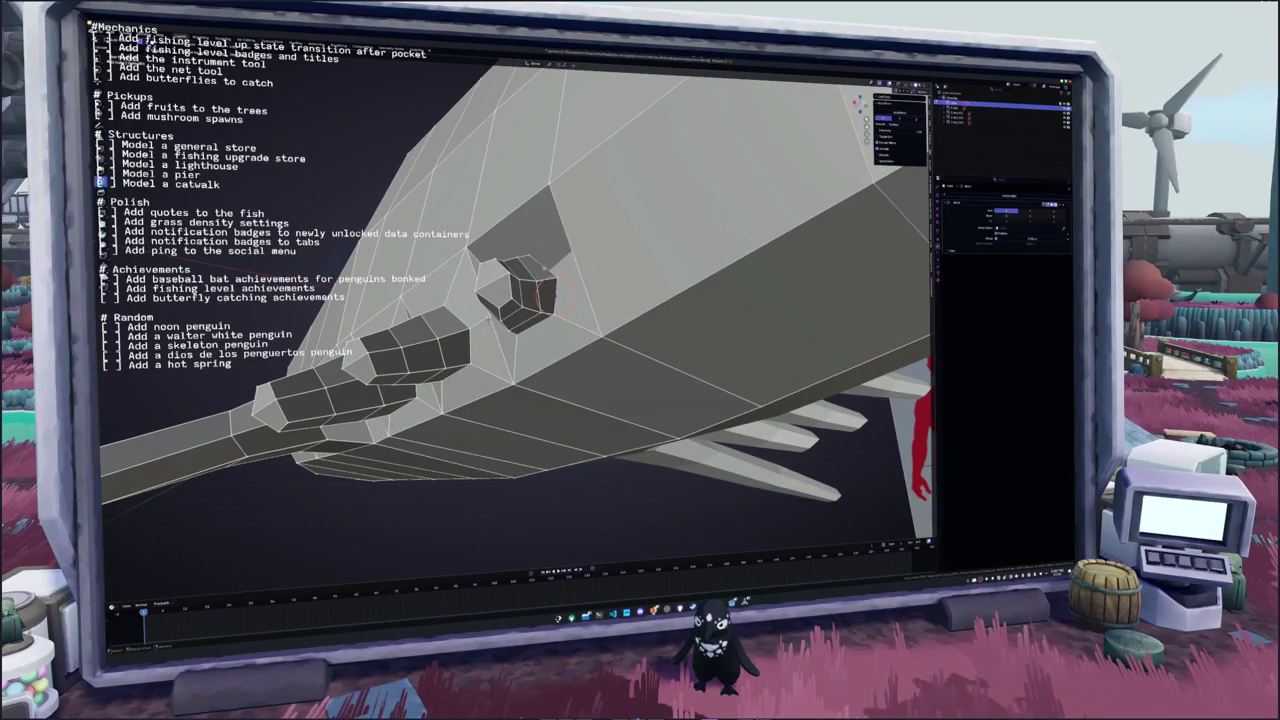
Step: Extrude faces for the fourth gill slit and circle-select its new faces, checking all four slits
right_click(558, 291)
left_click(560, 292)
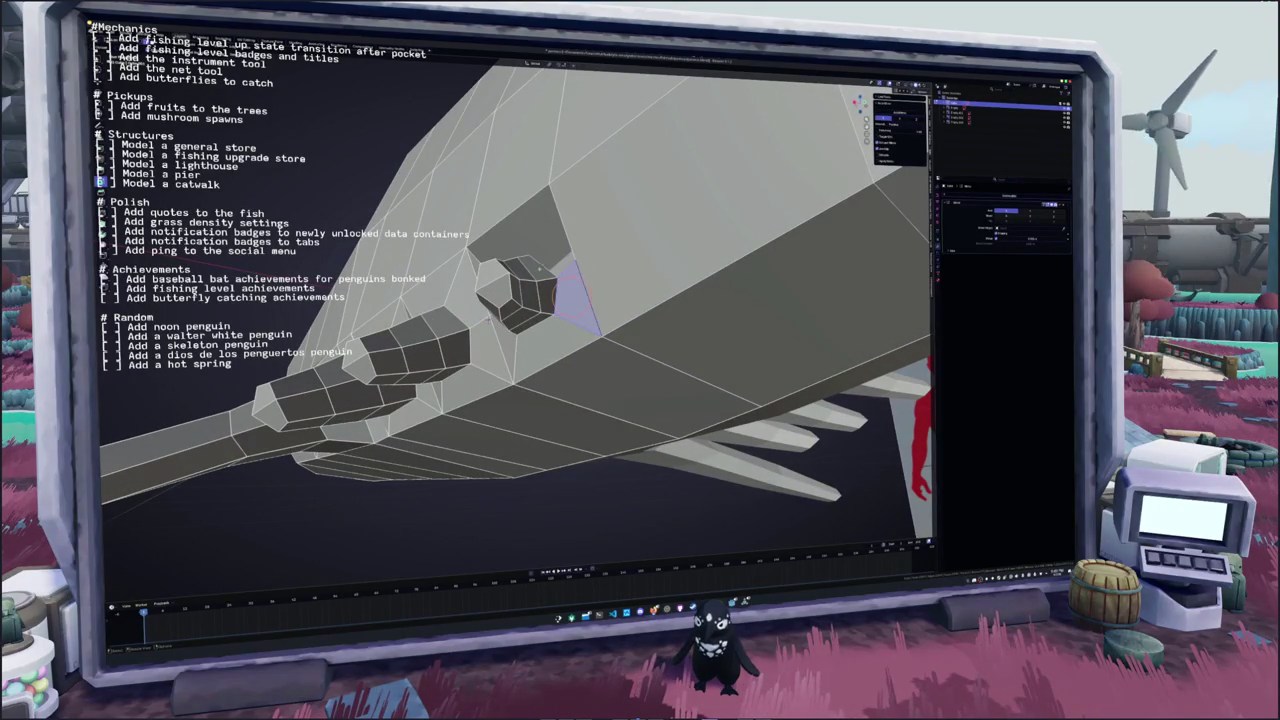
key("c")
middle_click_drag(543, 264, 549, 272)
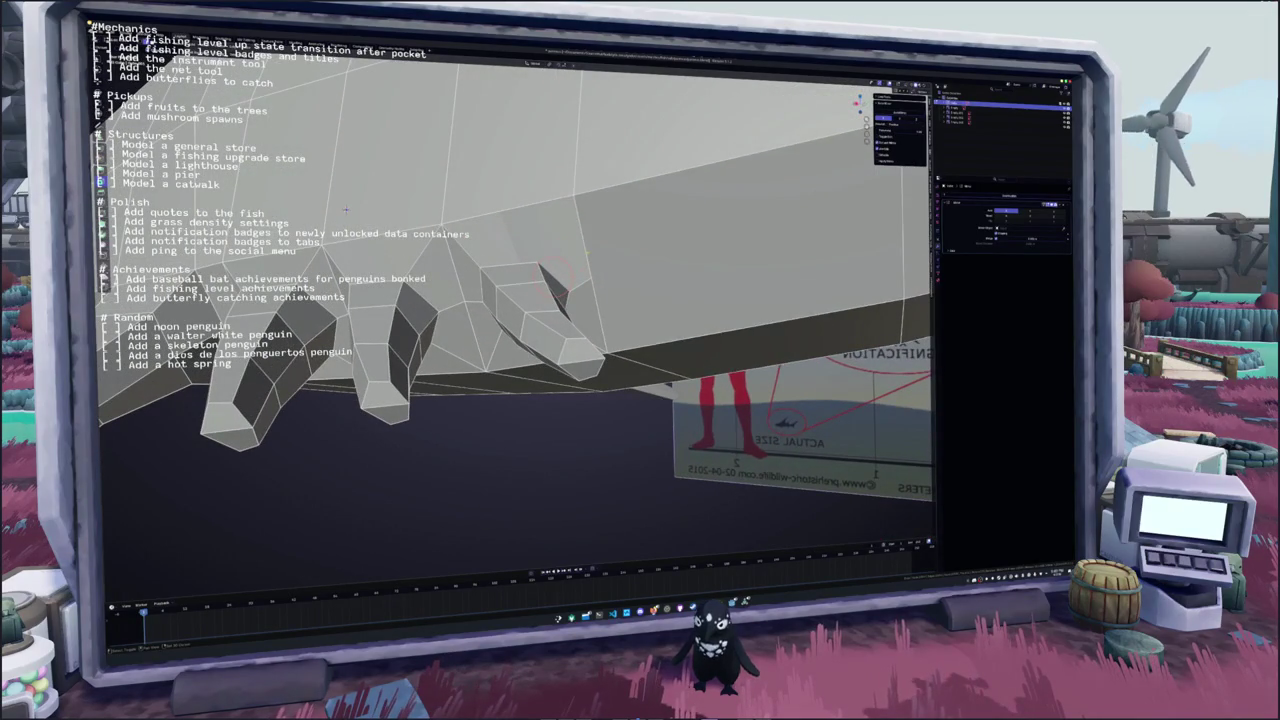
left_click(567, 256)
middle_click_drag(567, 256, 534, 297)
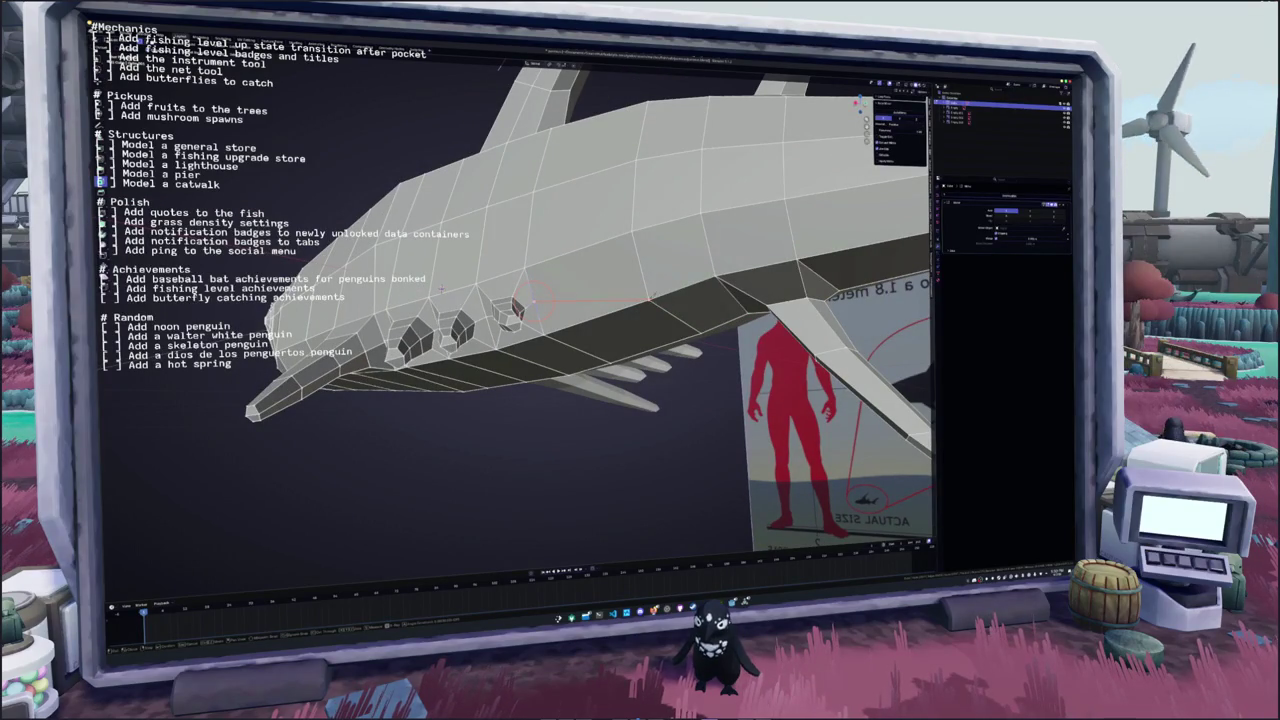
mouse_move(534, 295)
middle_mouse_down()
mouse_move(530, 249)
mouse_move(588, 208)
middle_mouse_up()
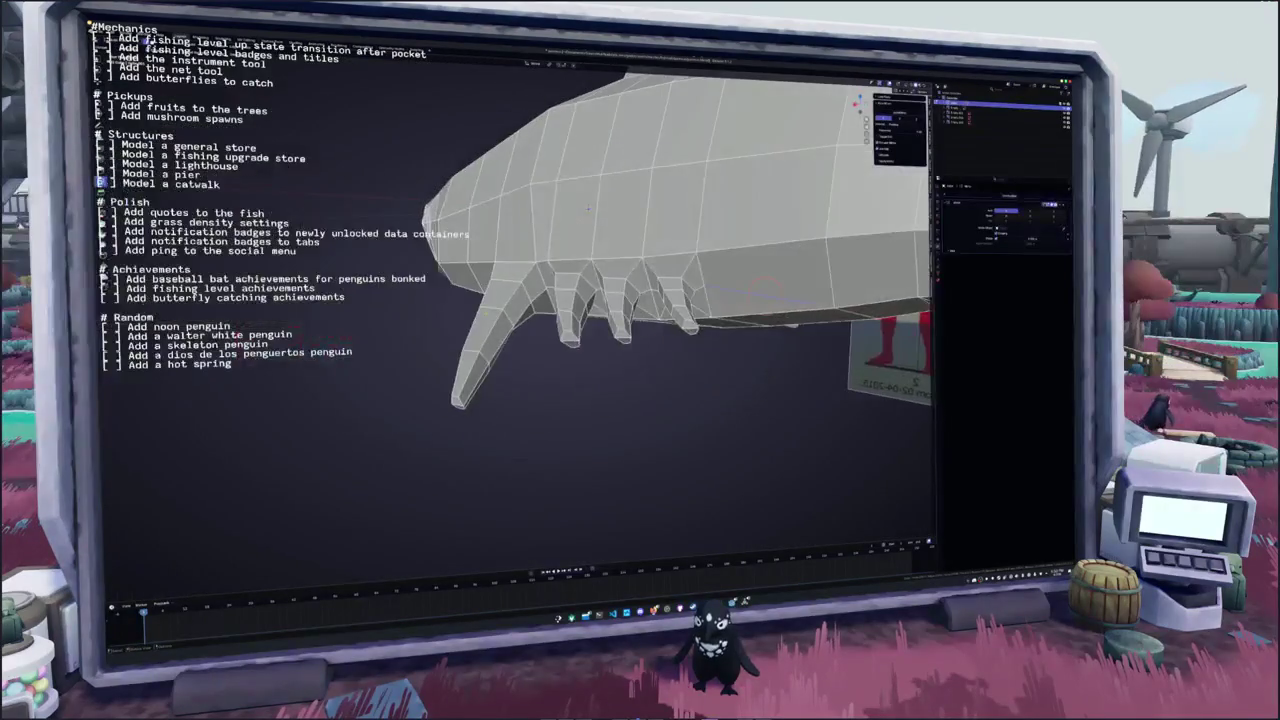
Step: Select shortest vertex paths where several underside fins meet the body
scroll(588, 209, "up", 2)
scroll(422, 129, "up", 3)
left_click(422, 129, "ctrl")
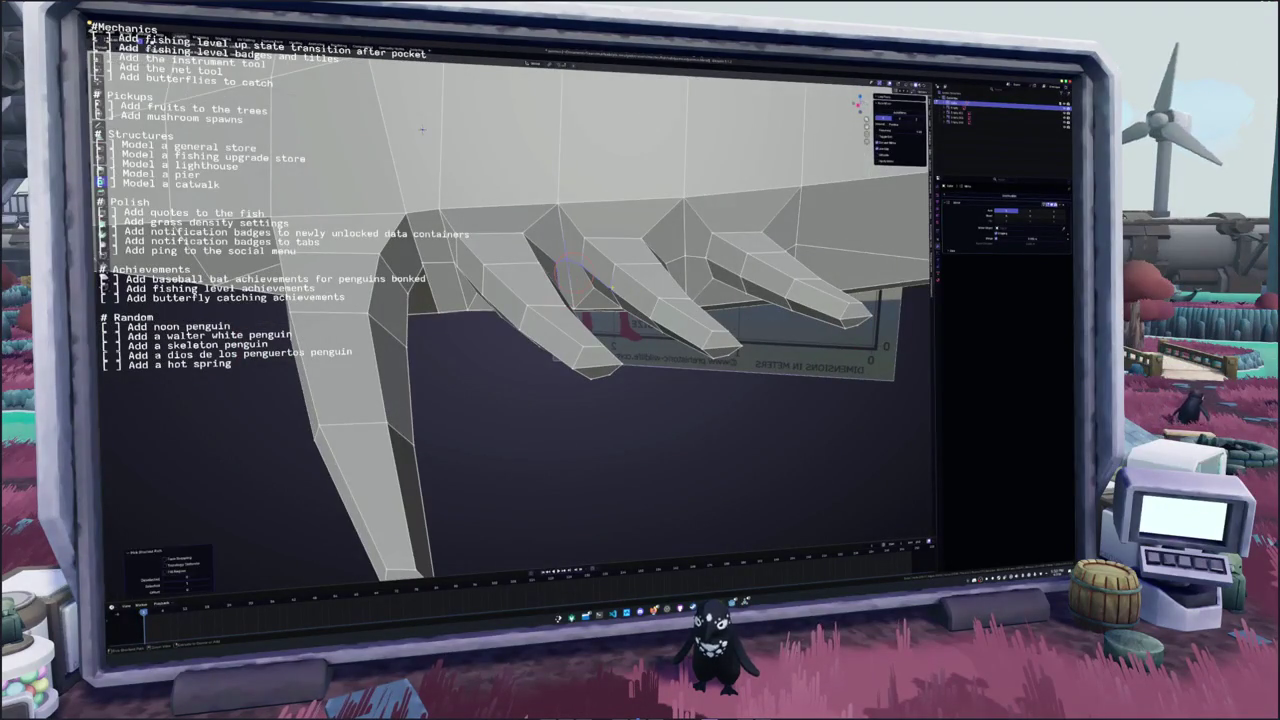
middle_click_drag(422, 129, 527, 121)
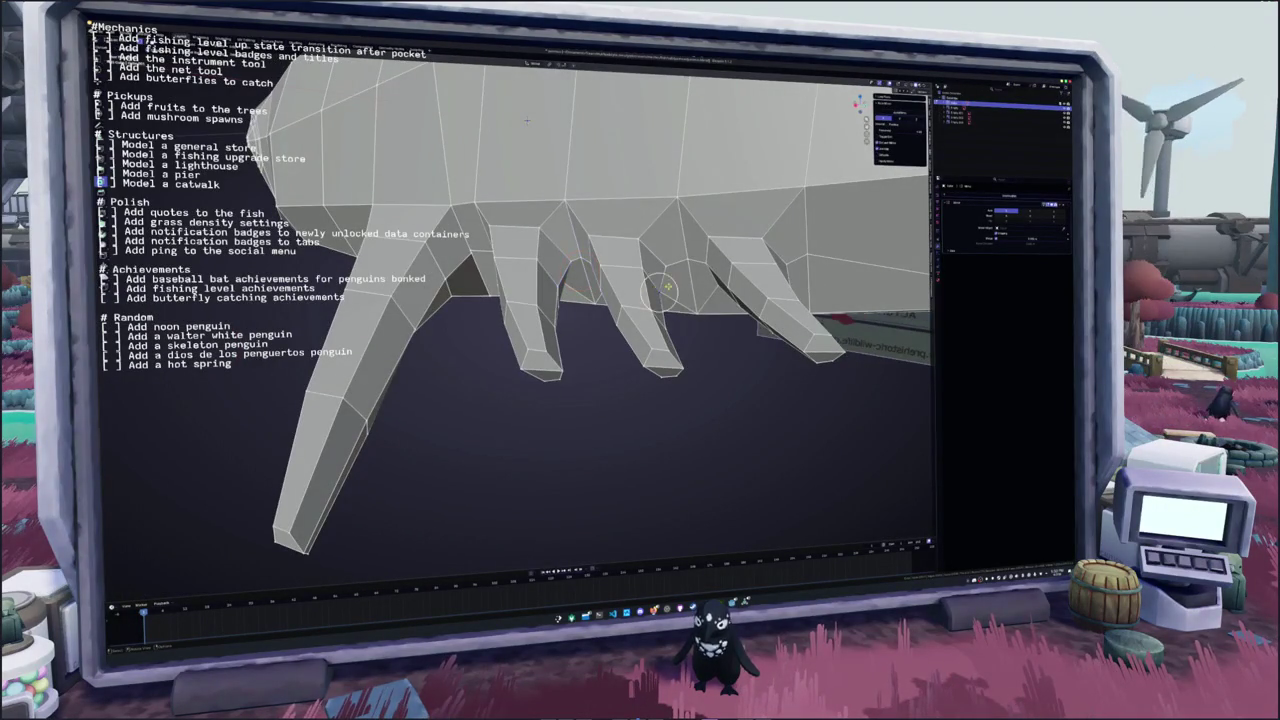
left_click(527, 121, "ctrl")
mouse_move(527, 121)
middle_mouse_down()
mouse_move(645, 117)
mouse_move(433, 125)
mouse_move(508, 166)
middle_mouse_up()
left_click(645, 116, "ctrl")
left_click(508, 166, "ctrl")
mouse_move(508, 166)
middle_mouse_down()
mouse_move(781, 233)
mouse_move(402, 198)
middle_mouse_up()
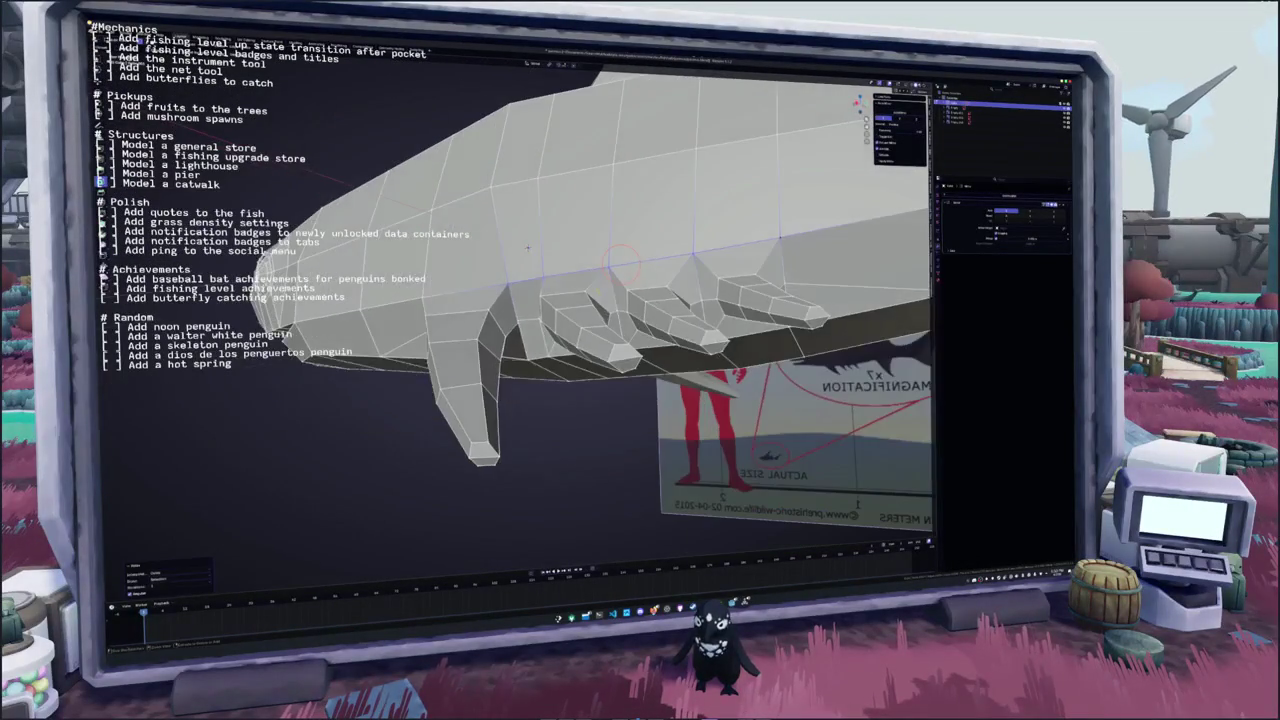
scroll(402, 198, "up", 5)
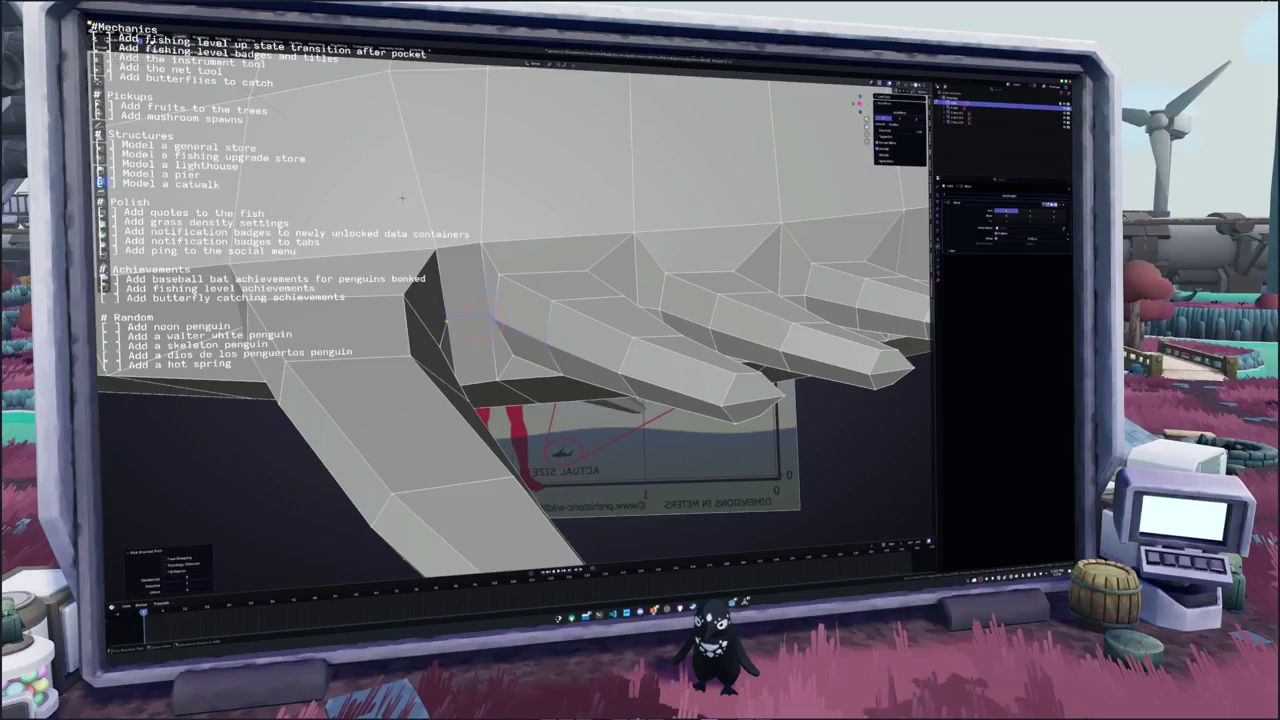
mouse_move(486, 320)
middle_mouse_down()
mouse_move(571, 294)
mouse_move(610, 412)
mouse_move(630, 425)
middle_mouse_up()
Step: Merge the selected fin vertices and orbit to check the fins along the body
key("m")
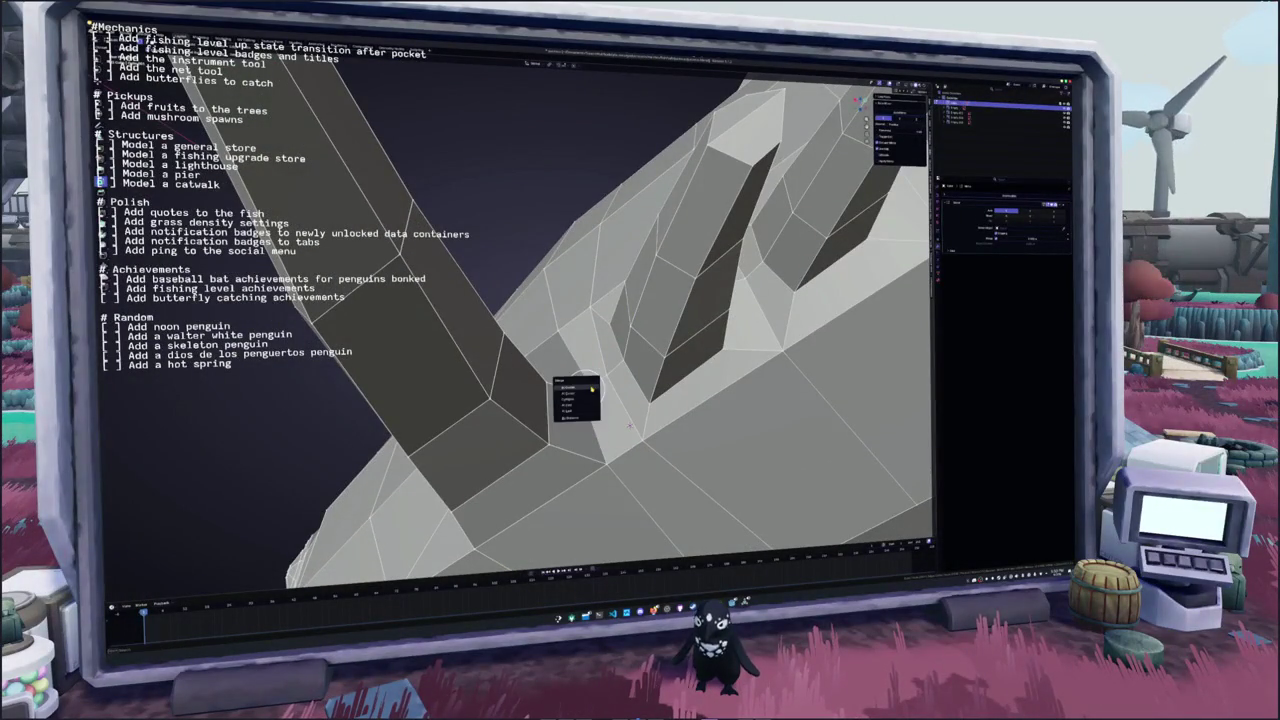
left_click(592, 387)
mouse_move(592, 387)
middle_mouse_down()
mouse_move(569, 145)
mouse_move(540, 211)
middle_mouse_up()
key("Tab")
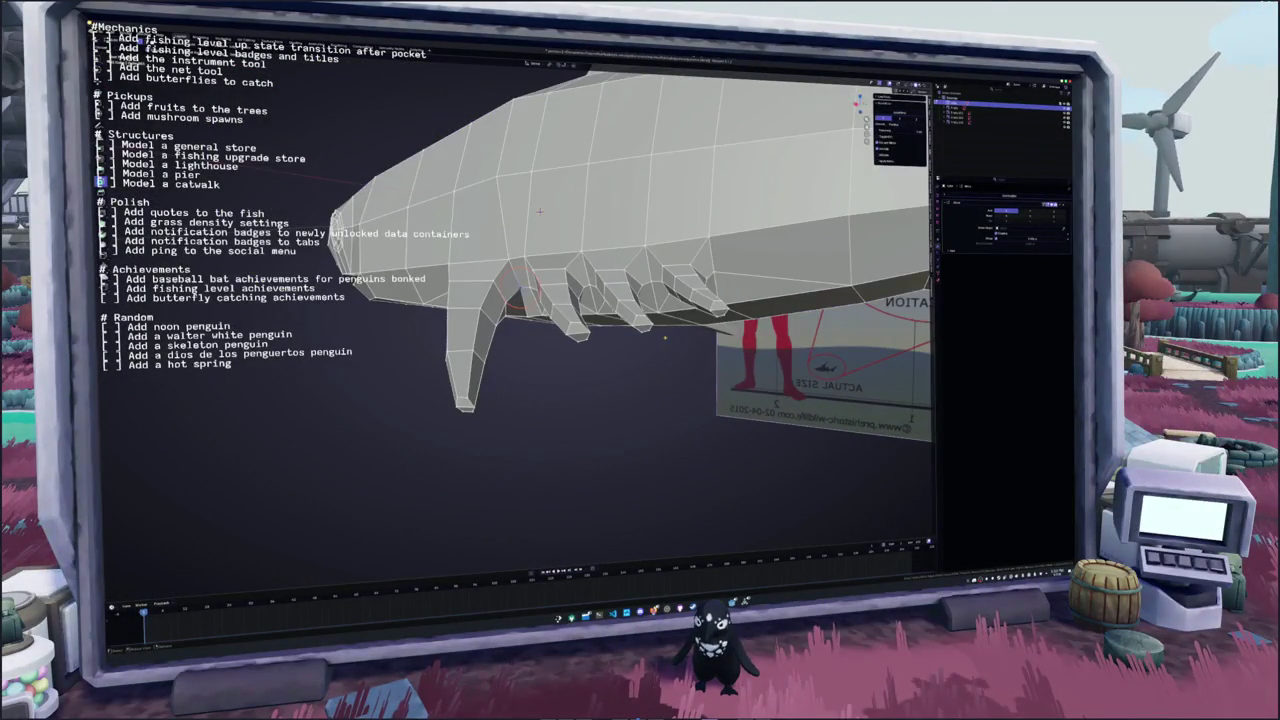
middle_click_drag(519, 343, 516, 297)
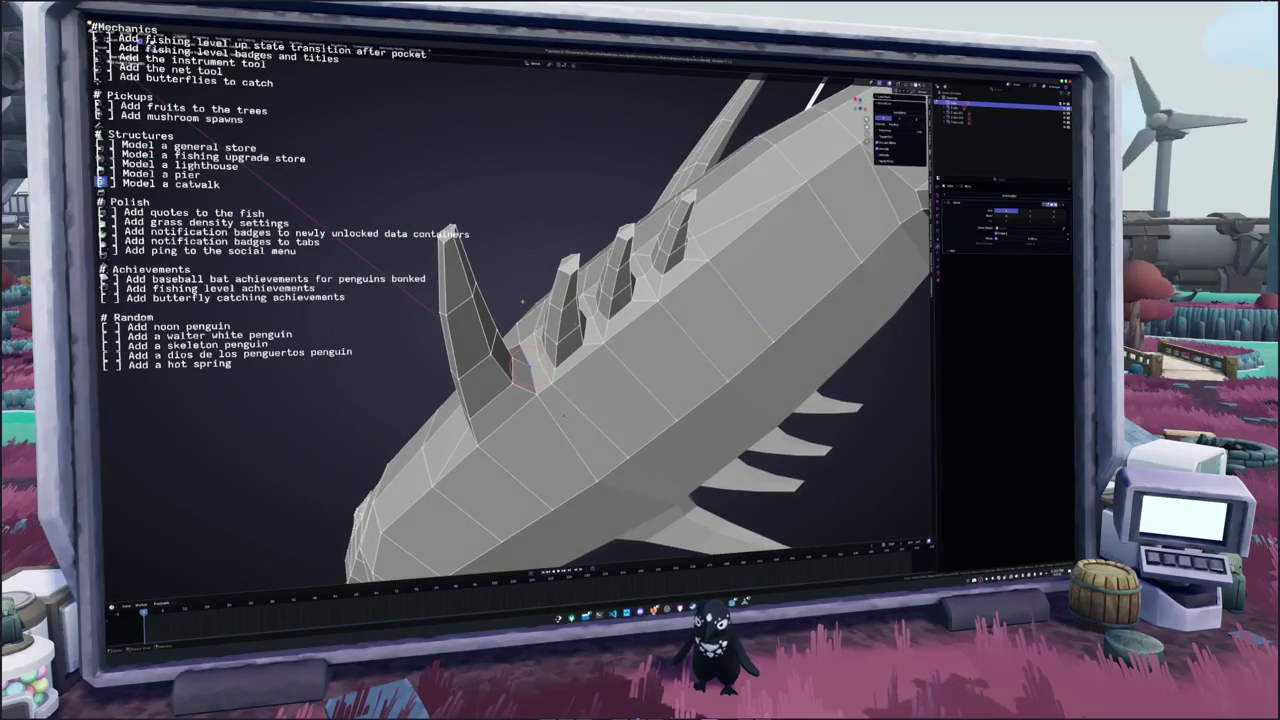
Step: Vertex-slide the fin-base vertex, inspect the belly and snout, then return to side view
scroll(563, 416, "up", 3)
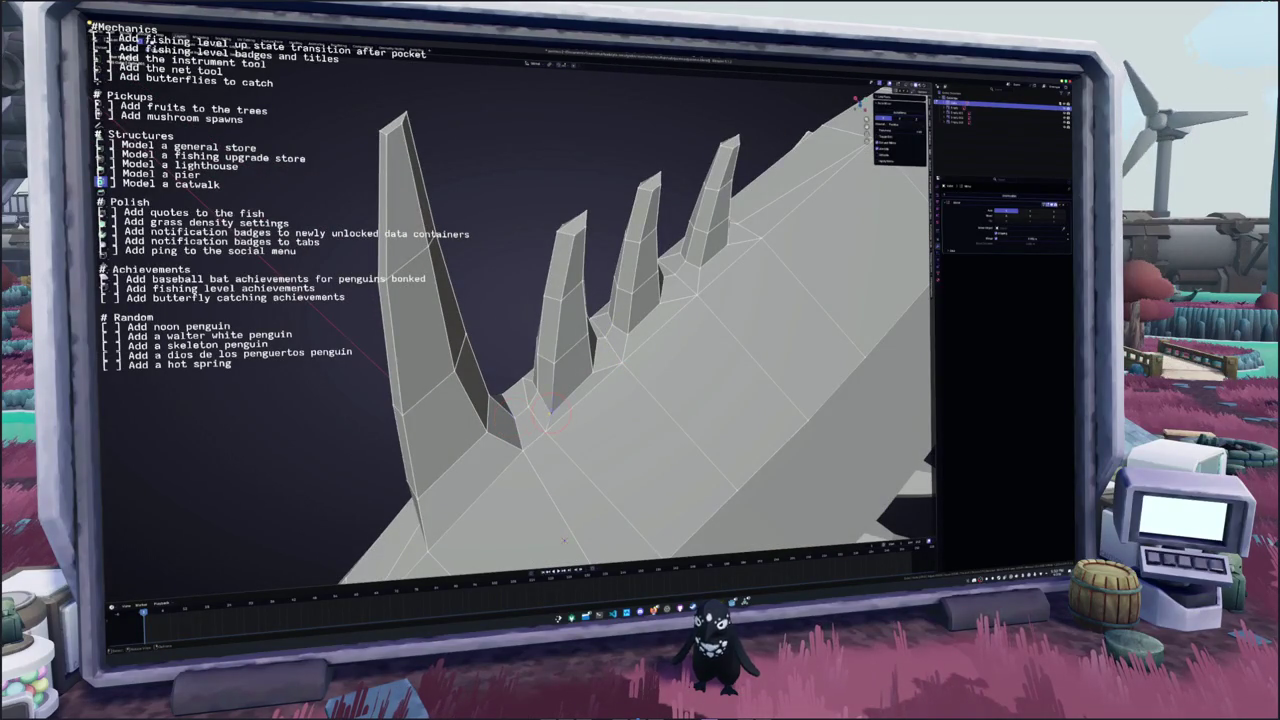
key("shift+v")
left_click(553, 401)
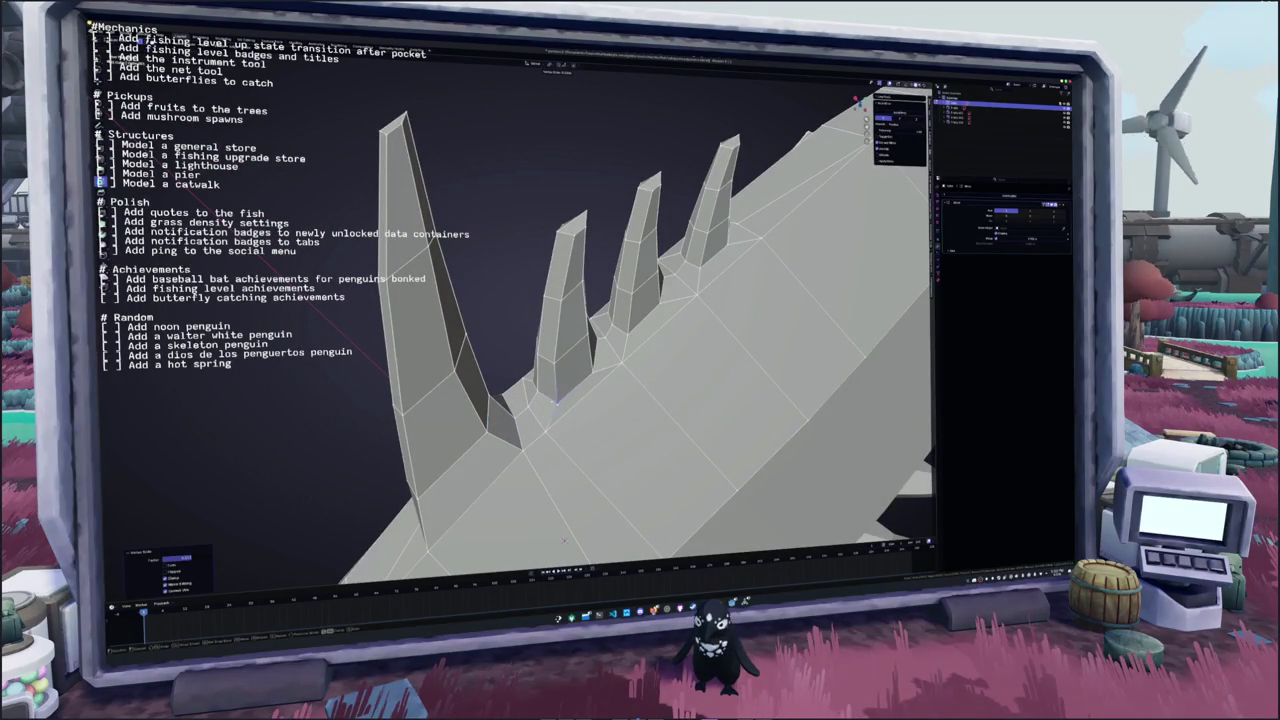
middle_click_drag(563, 540, 593, 357)
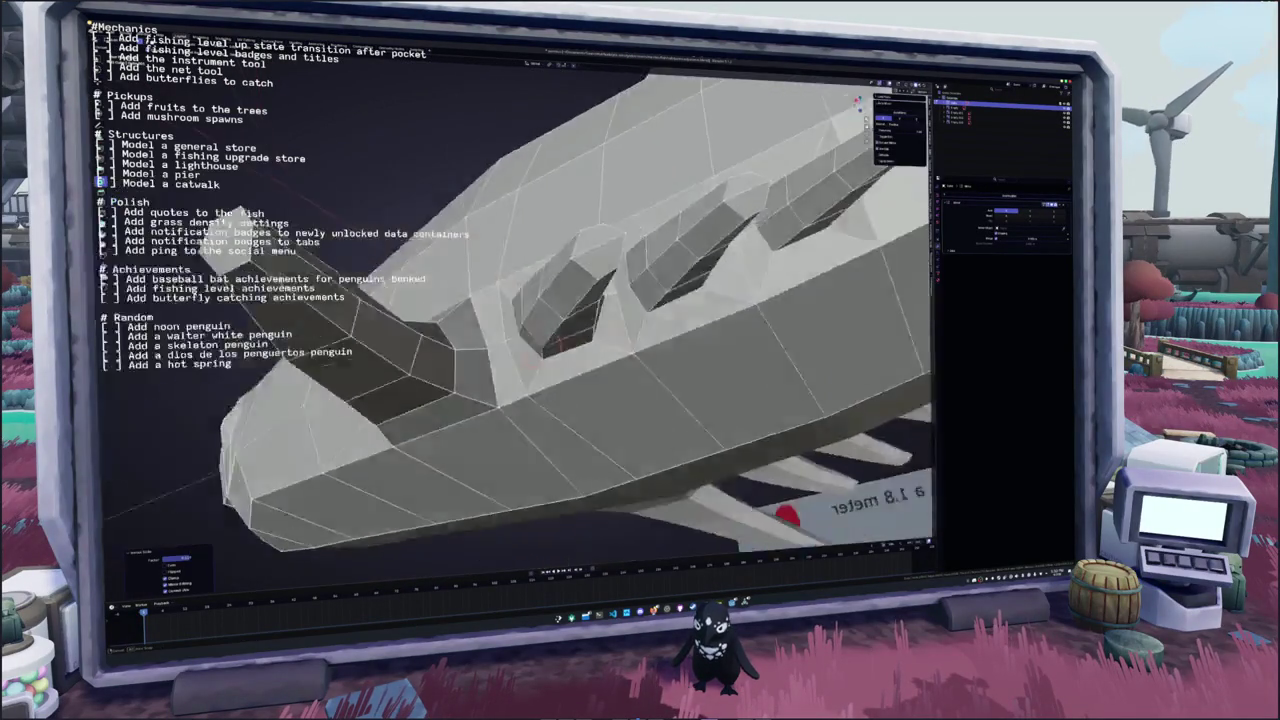
mouse_move(560, 400)
middle_mouse_down()
mouse_move(536, 379)
mouse_move(674, 164)
mouse_move(296, 135)
mouse_move(321, 72)
middle_mouse_up()
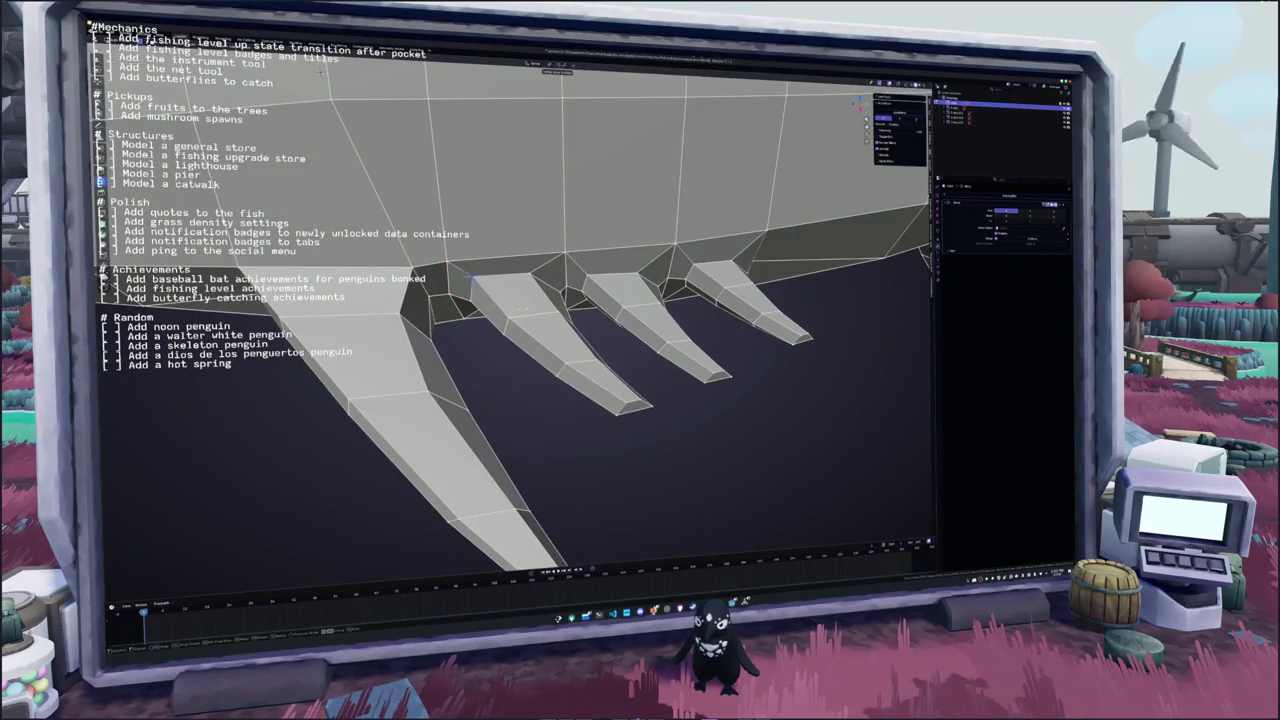
mouse_move(320, 72)
middle_mouse_down()
mouse_move(406, 87)
mouse_move(480, 233)
mouse_move(410, 343)
middle_mouse_up()
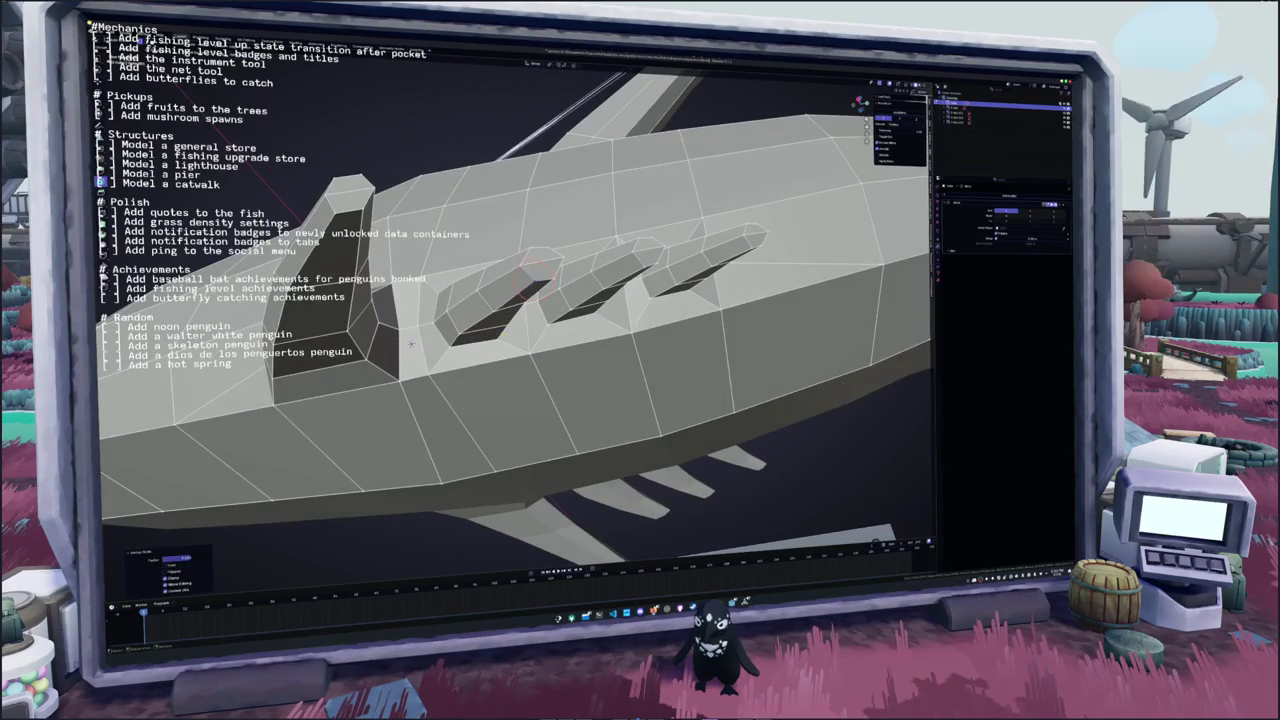
key("KP_3")
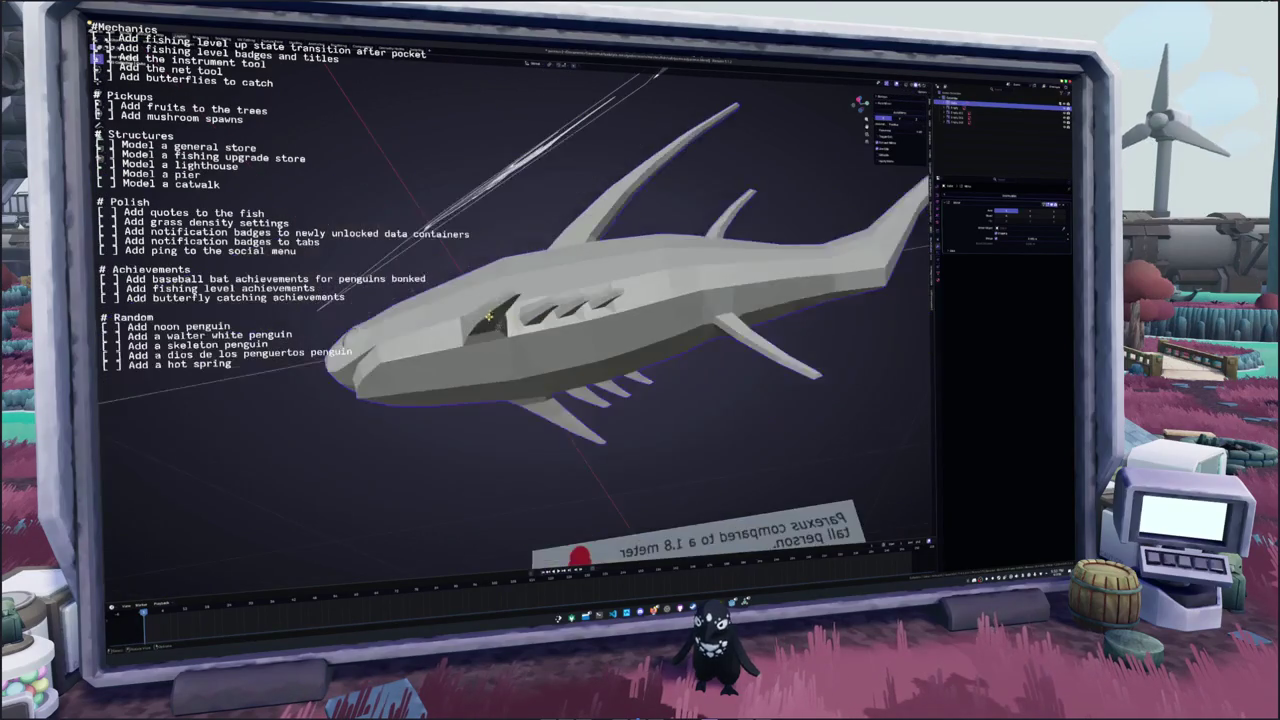
Step: Isolate the shark in local view and apply an edge operation to the horn fin edge
middle_click_drag(480, 260, 500, 300)
scroll(520, 300, "down", 3)
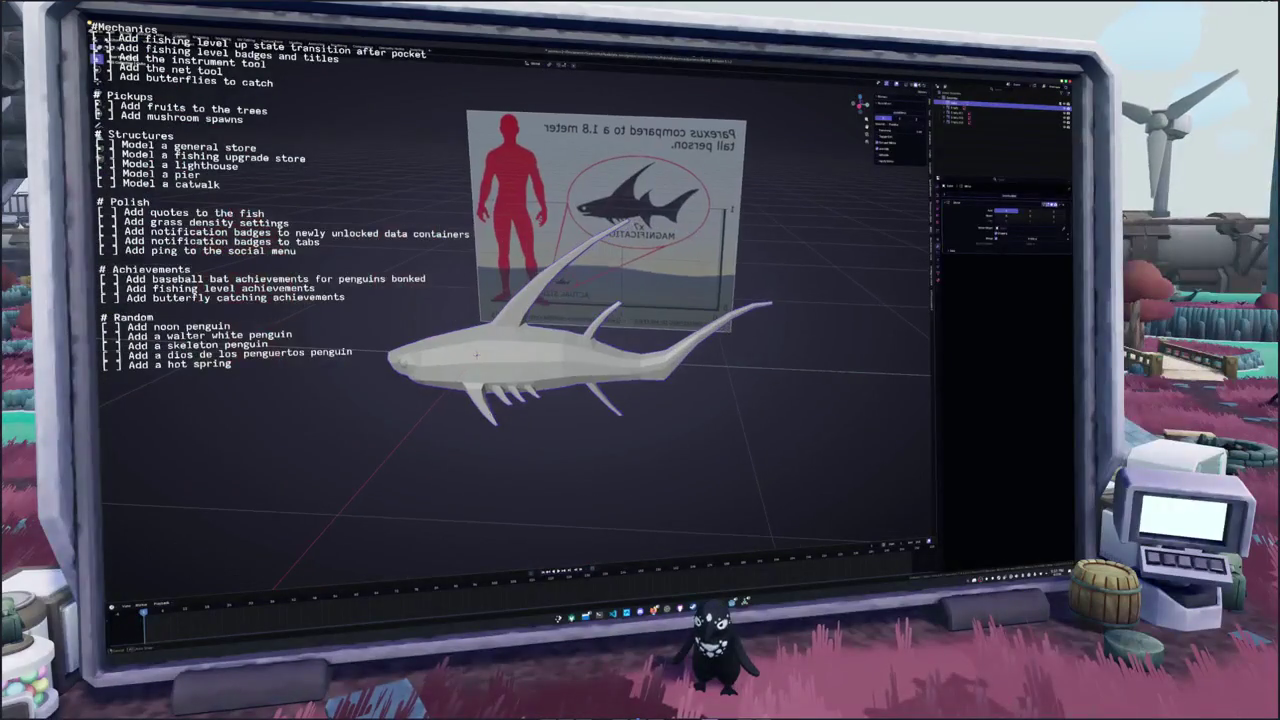
key("shift+a")
key("Escape")
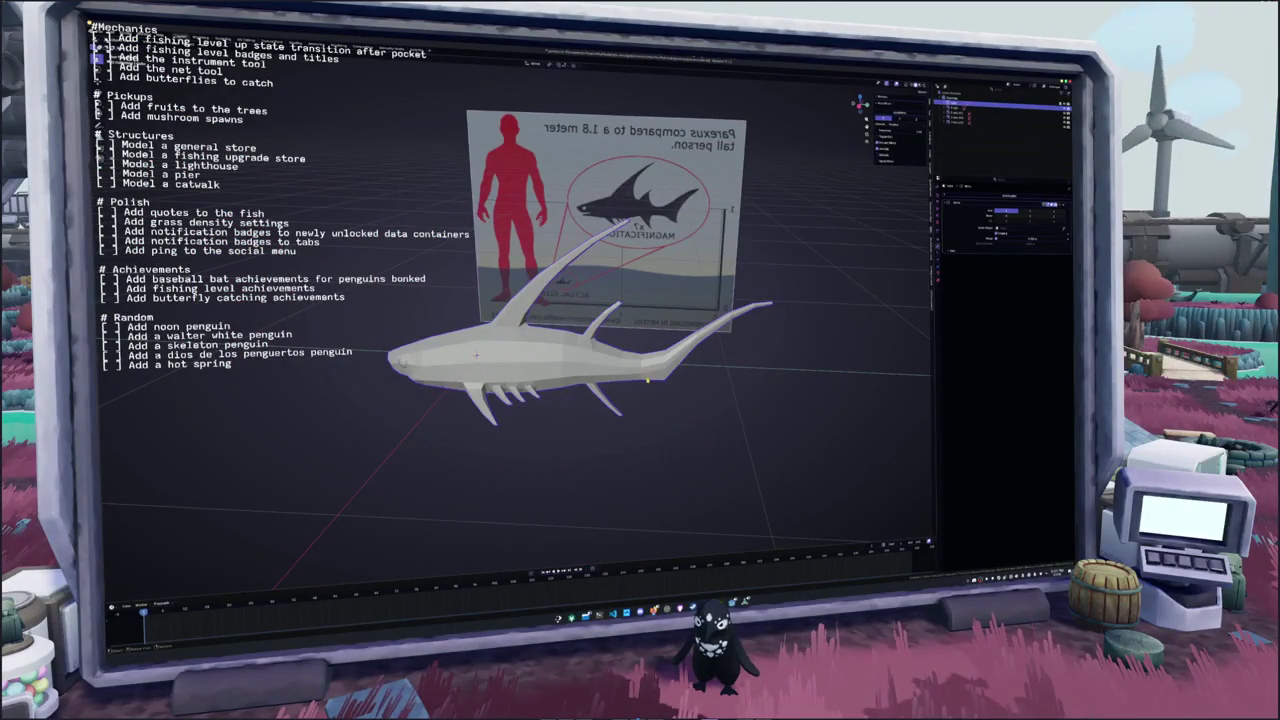
key("KP_Divide")
middle_click_drag(600, 330, 620, 360)
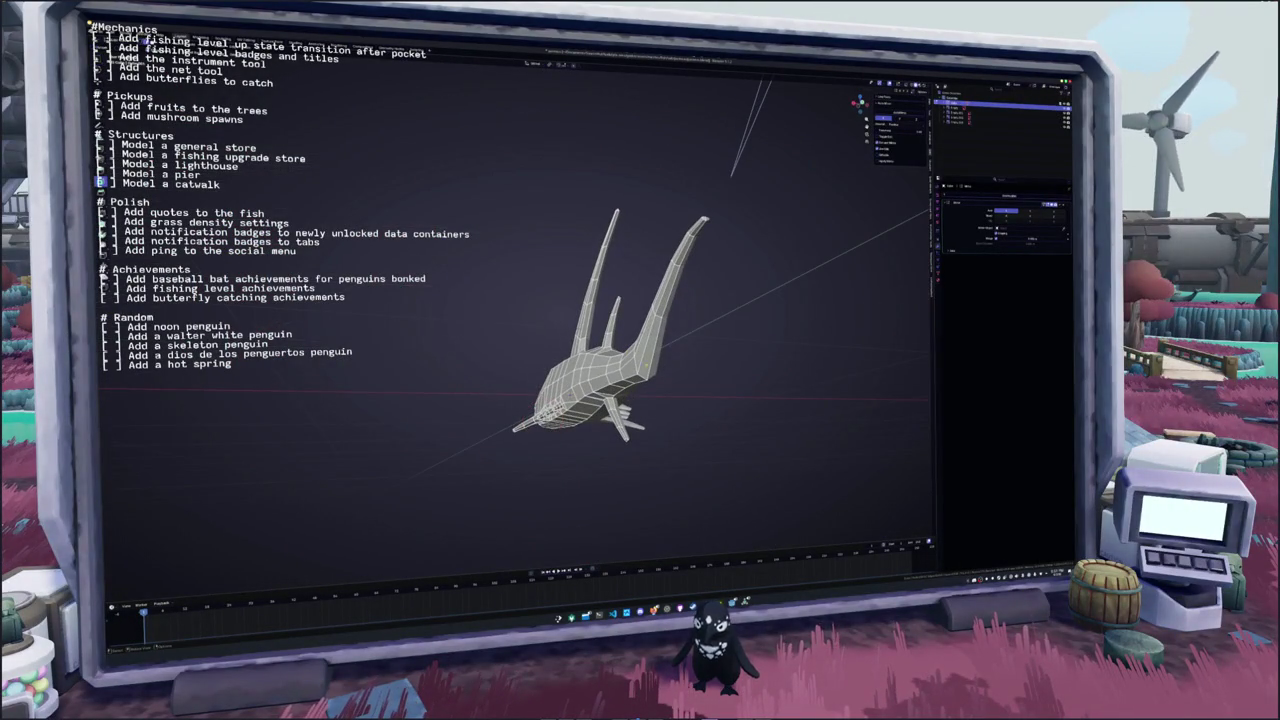
left_click(656, 348, "alt")
right_click(678, 284)
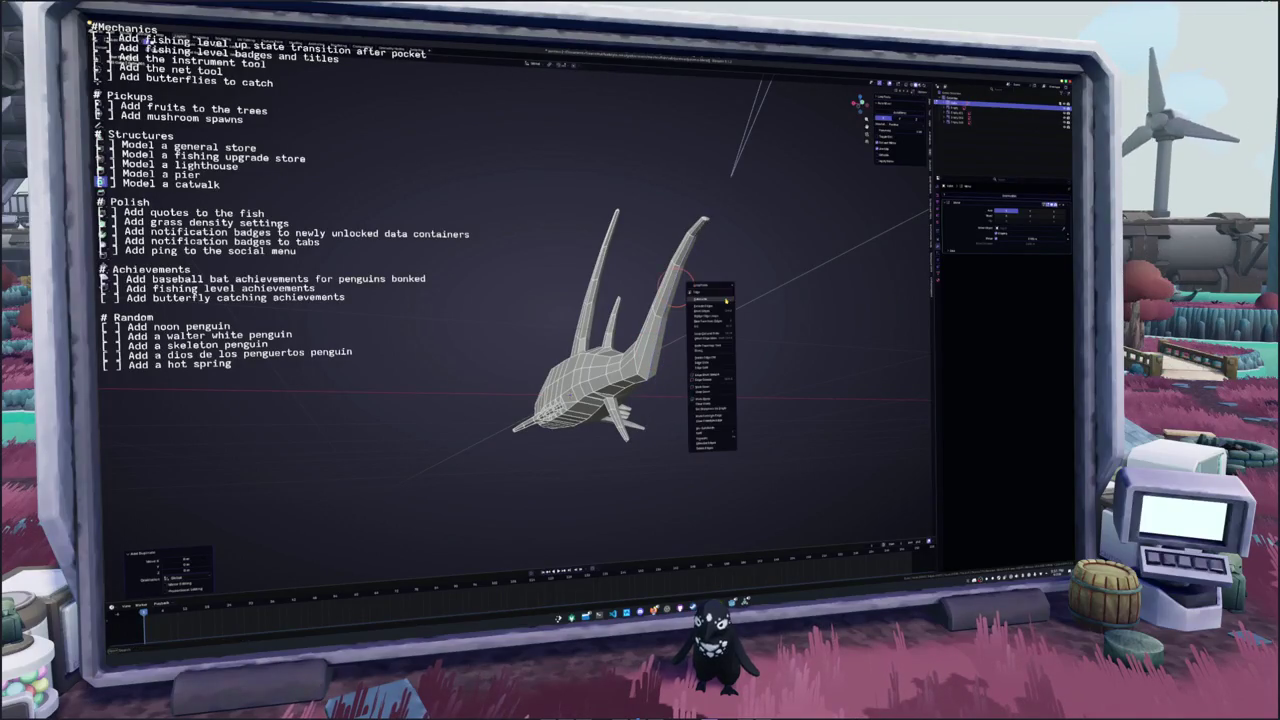
left_click(752, 437)
Step: In side view with the reference, stretch the upper tail fin up and back to match it
key("Tab")
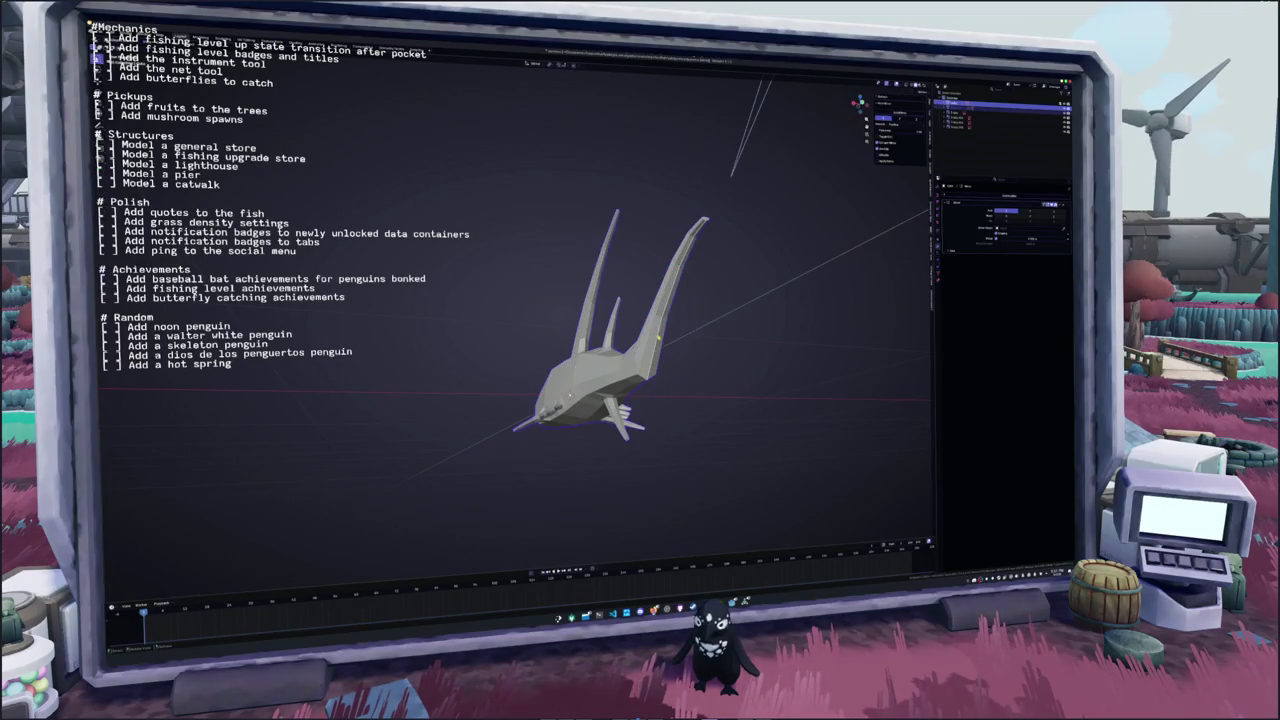
key("KP_1")
key("KP_Divide")
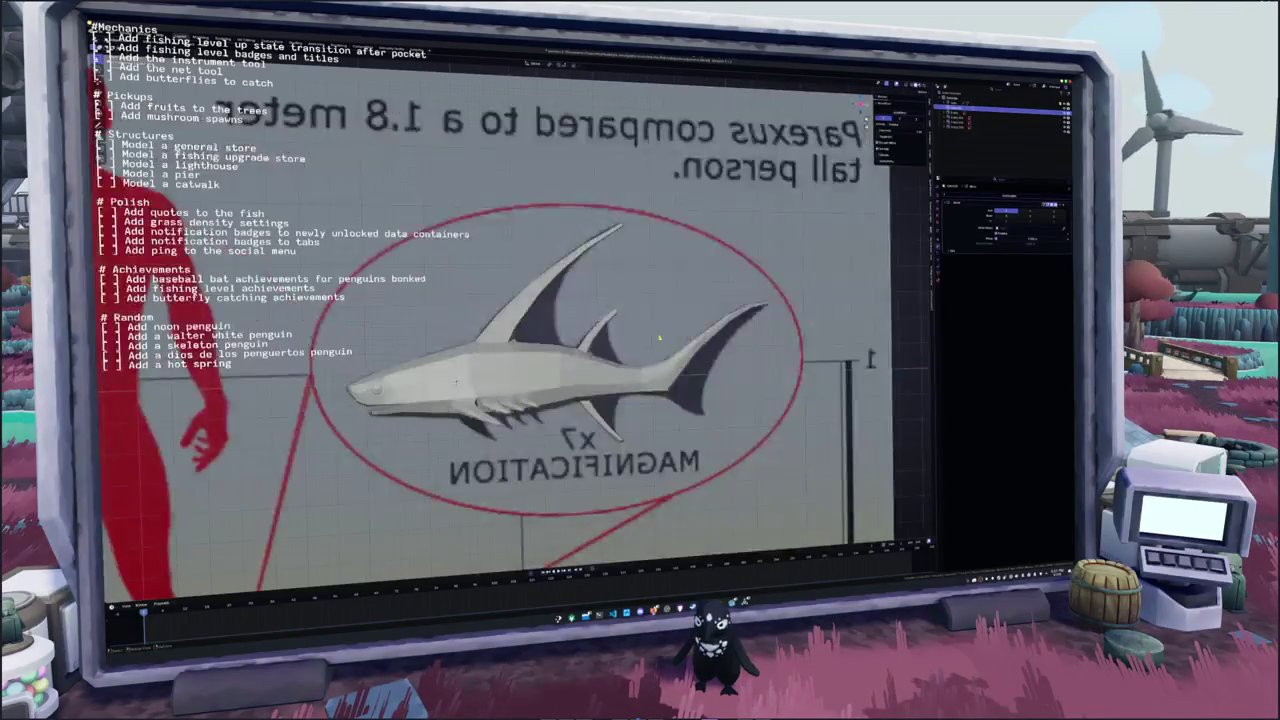
scroll(762, 370, "up", 3)
middle_click_drag(785, 345, 655, 310, "shift")
left_click_drag(660, 305, 688, 332)
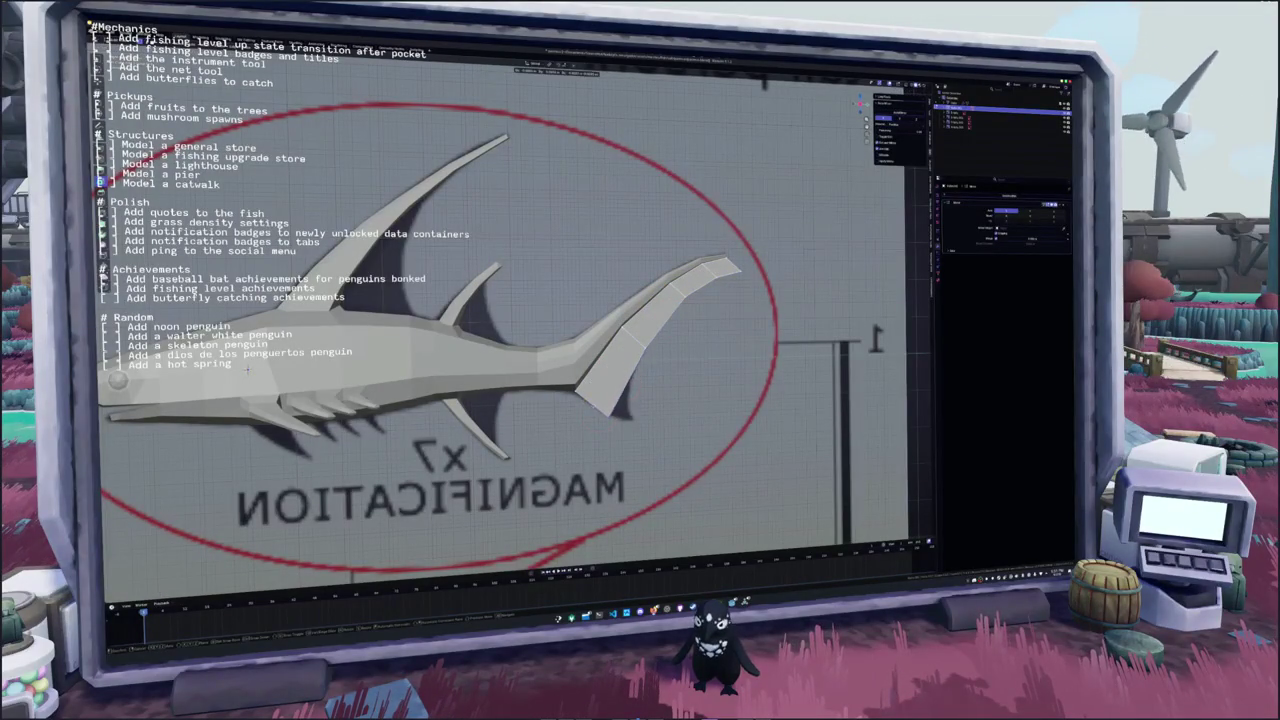
key("g")
left_click(745, 273)
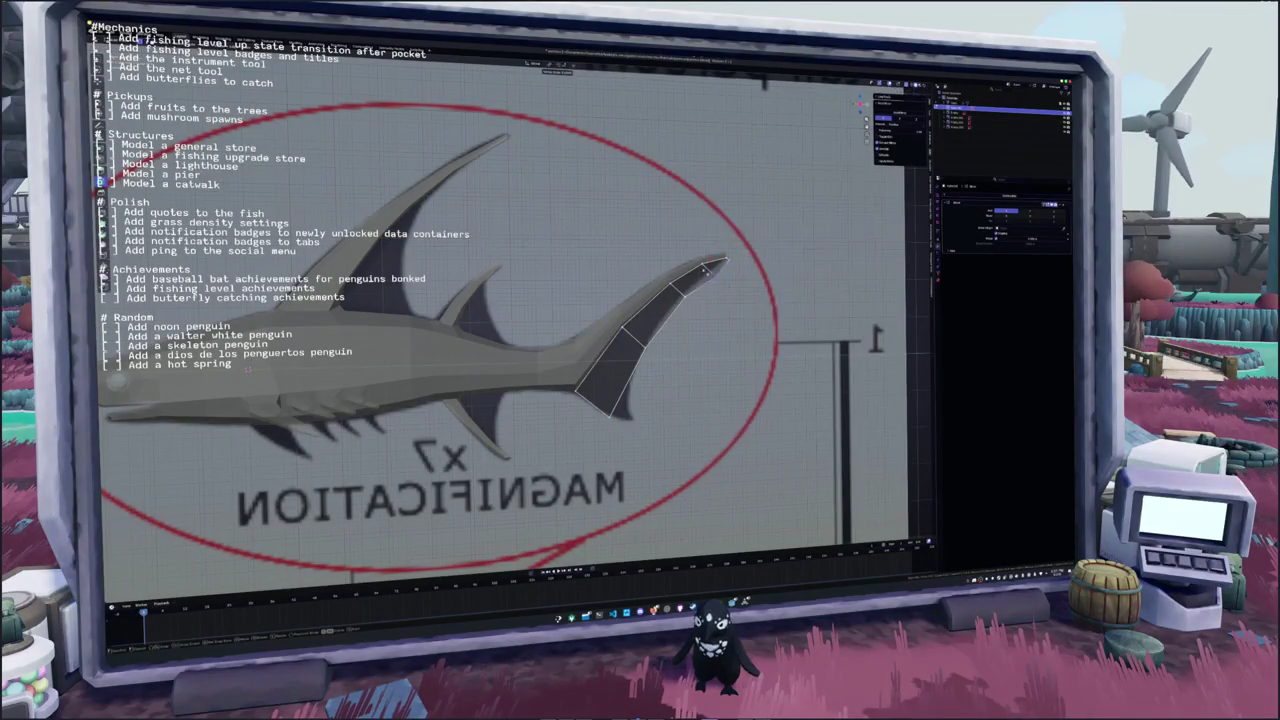
Step: Move the upper tail fin's tip vertex to a new position
scroll(712, 265, "up", 4)
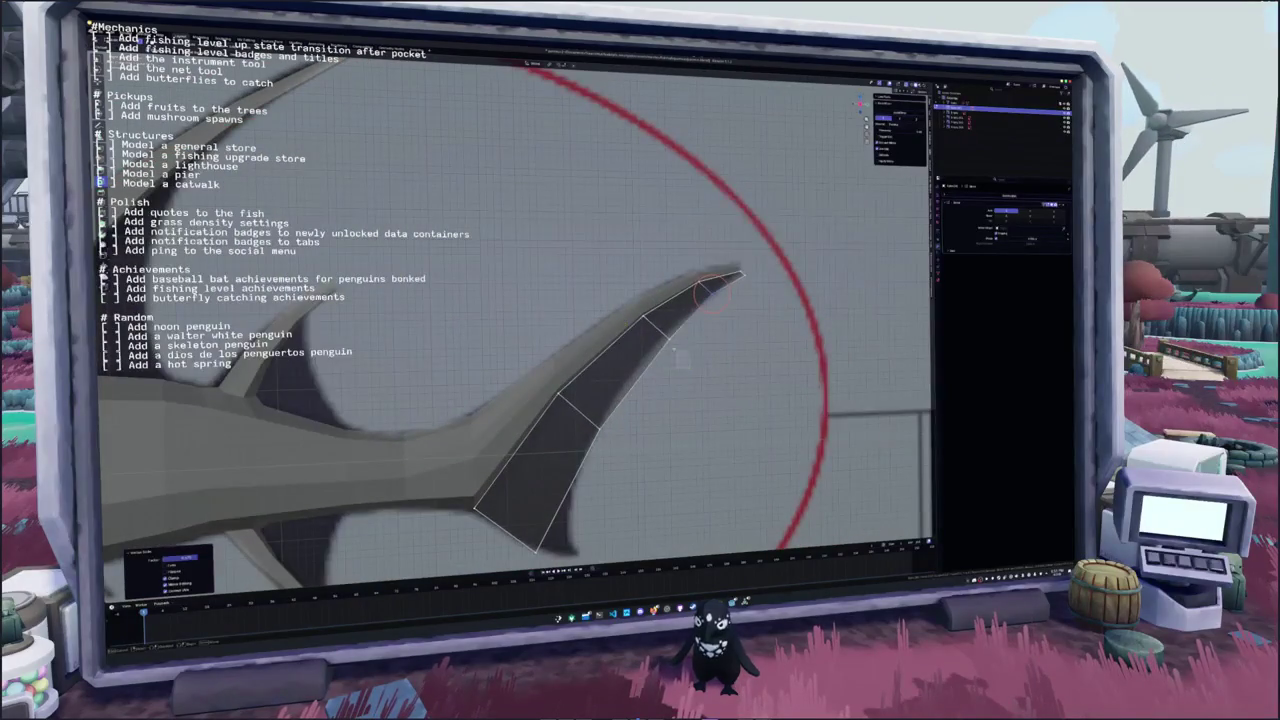
key("shift+v")
key("g")
left_click(740, 270)
Step: Box-select the fin's right edge up to the tip and scale it to taper
mouse_move(715, 317)
middle_mouse_down()
mouse_move(627, 254)
mouse_move(655, 390)
middle_mouse_up()
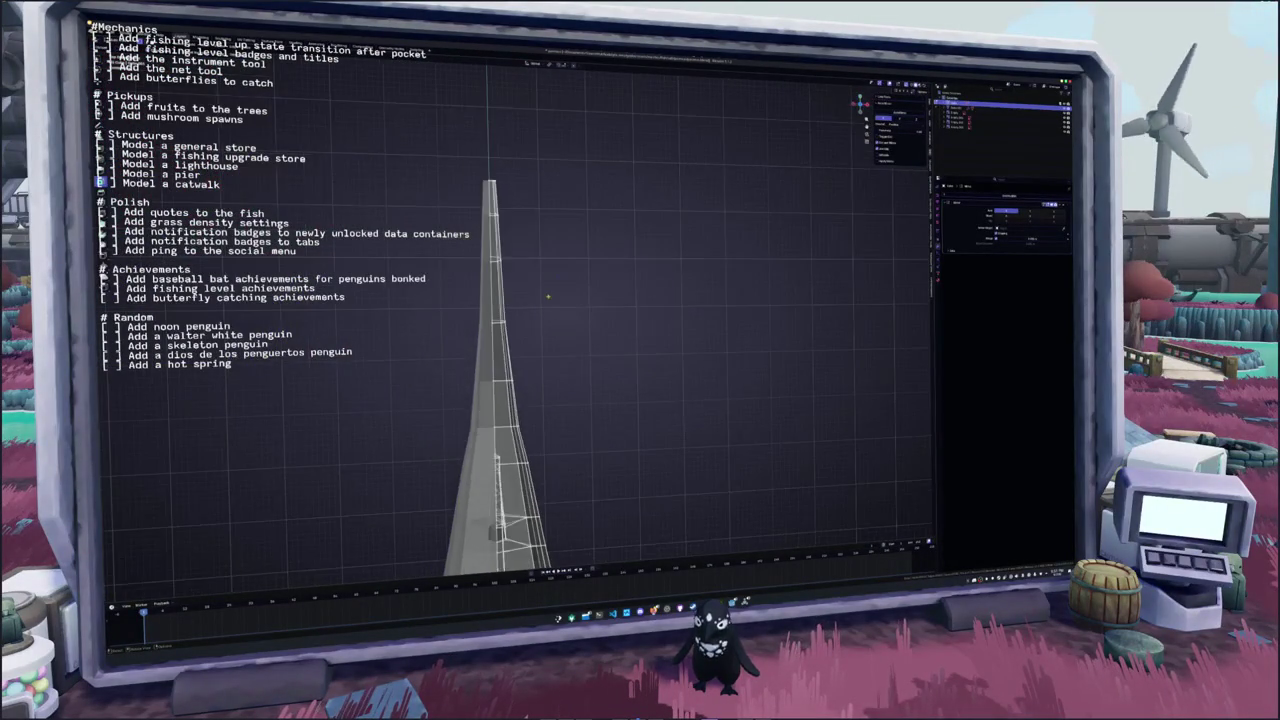
left_click_drag(657, 428, 620, 188)
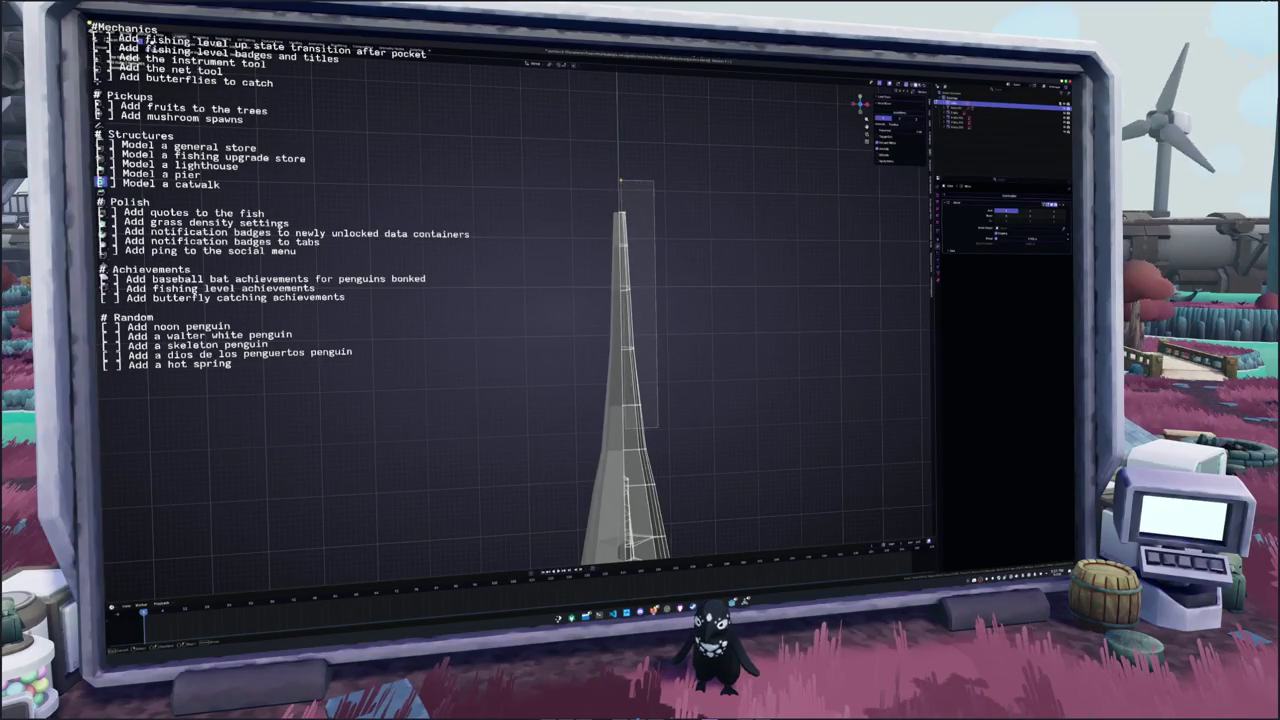
key("s")
left_click(701, 187)
key("g")
key("x")
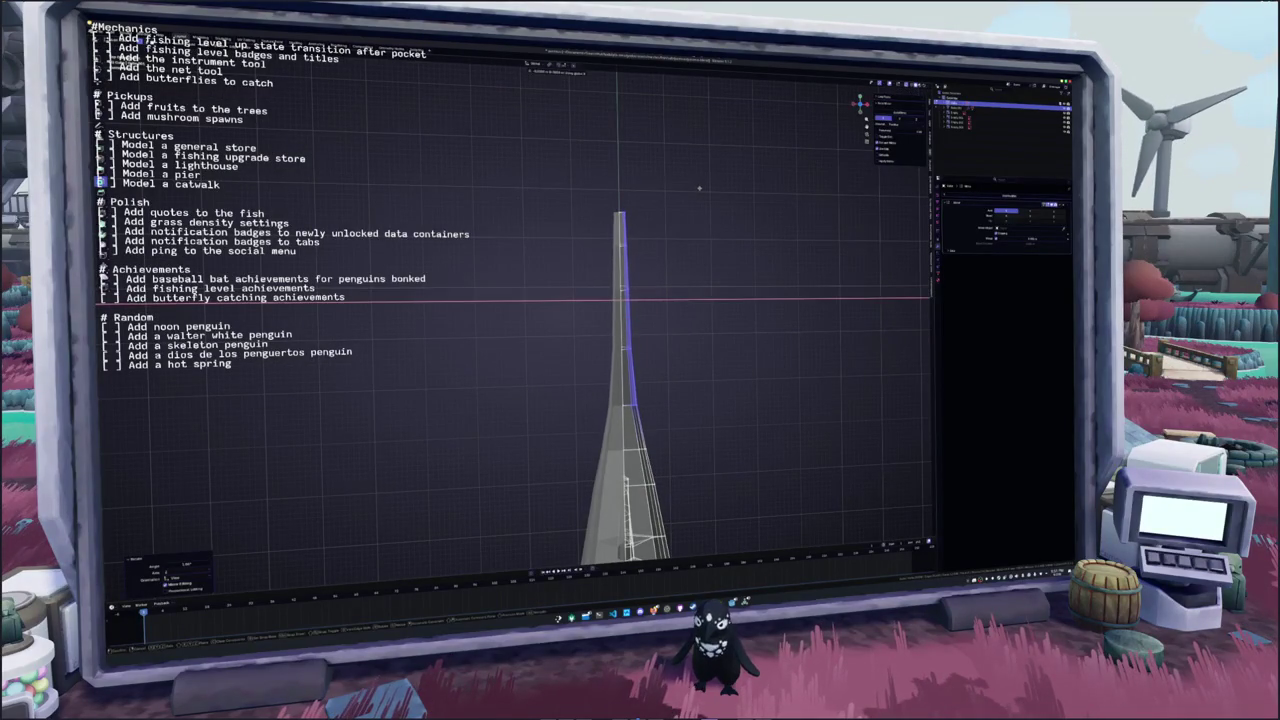
key("Escape")
Step: Select an edge and a vertex at the fin tip, checking the result in Object Mode
mouse_move(699, 187)
middle_mouse_down()
mouse_move(576, 292)
mouse_move(552, 388)
mouse_move(603, 287)
middle_mouse_up()
left_click(603, 287)
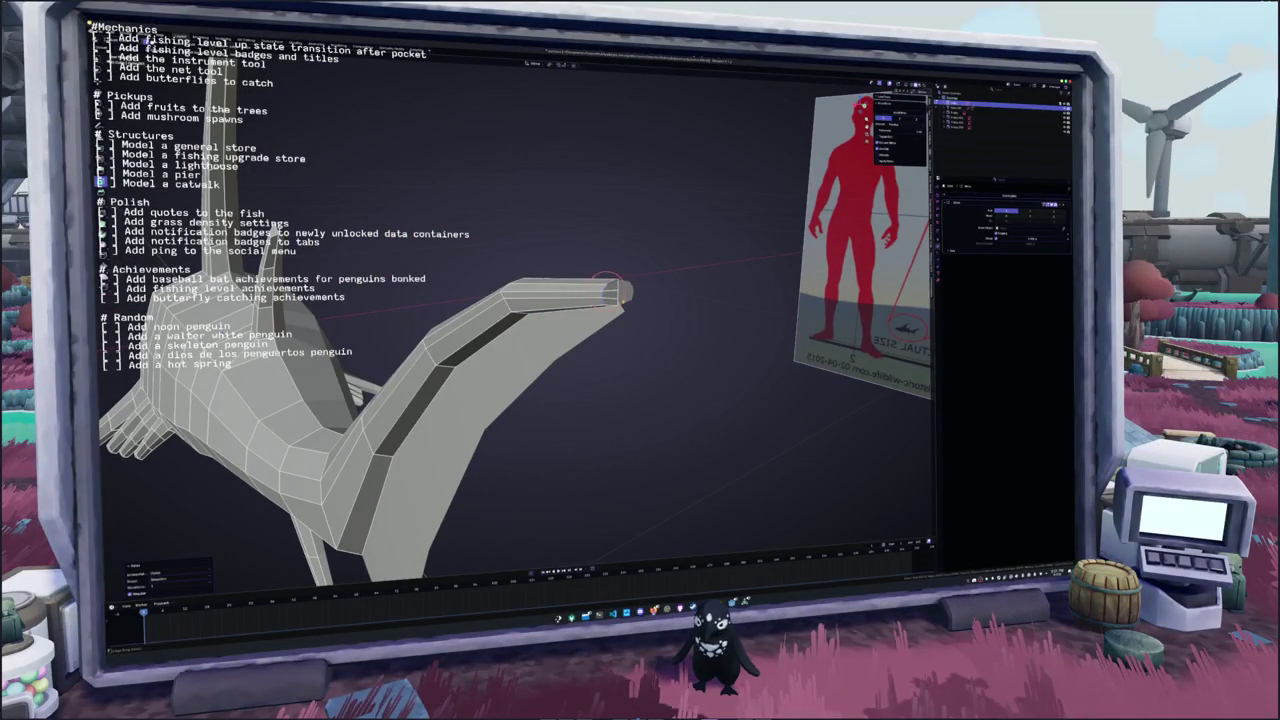
middle_click_drag(603, 287, 600, 195)
left_click(601, 196)
middle_click_drag(603, 200, 686, 272)
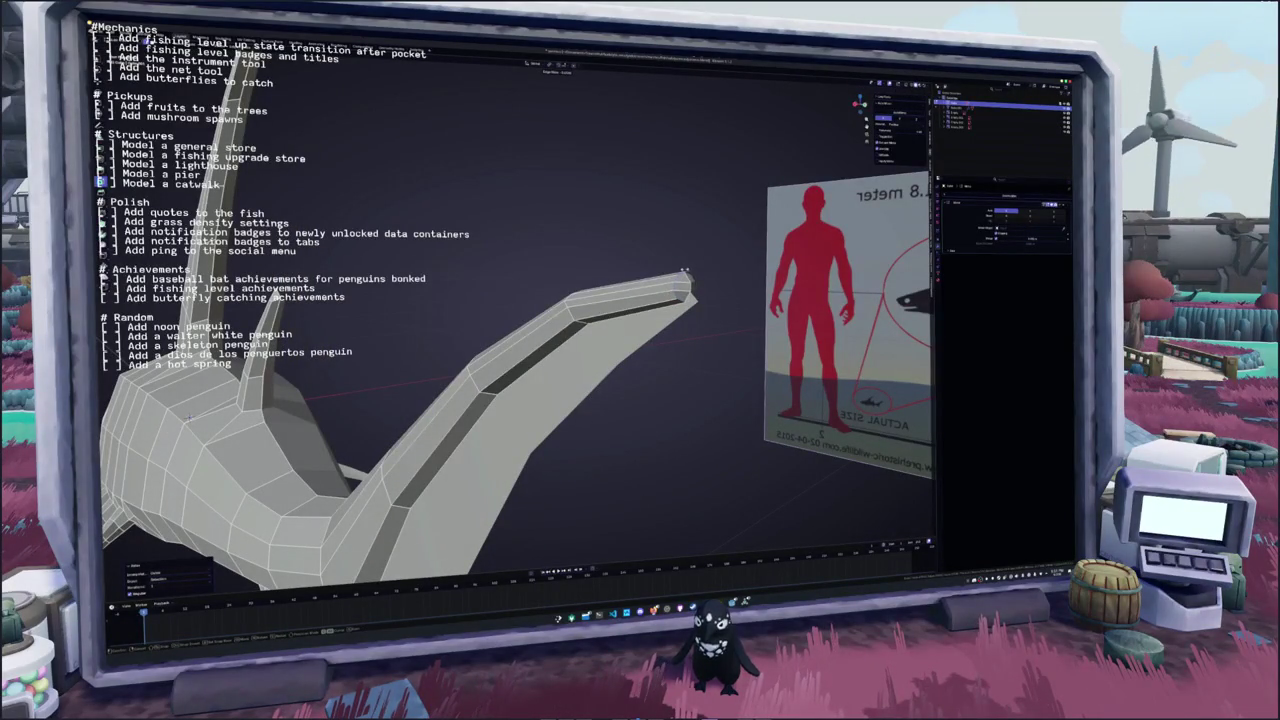
mouse_move(686, 272)
middle_mouse_down()
mouse_move(707, 253)
mouse_move(531, 311)
mouse_move(459, 437)
middle_mouse_up()
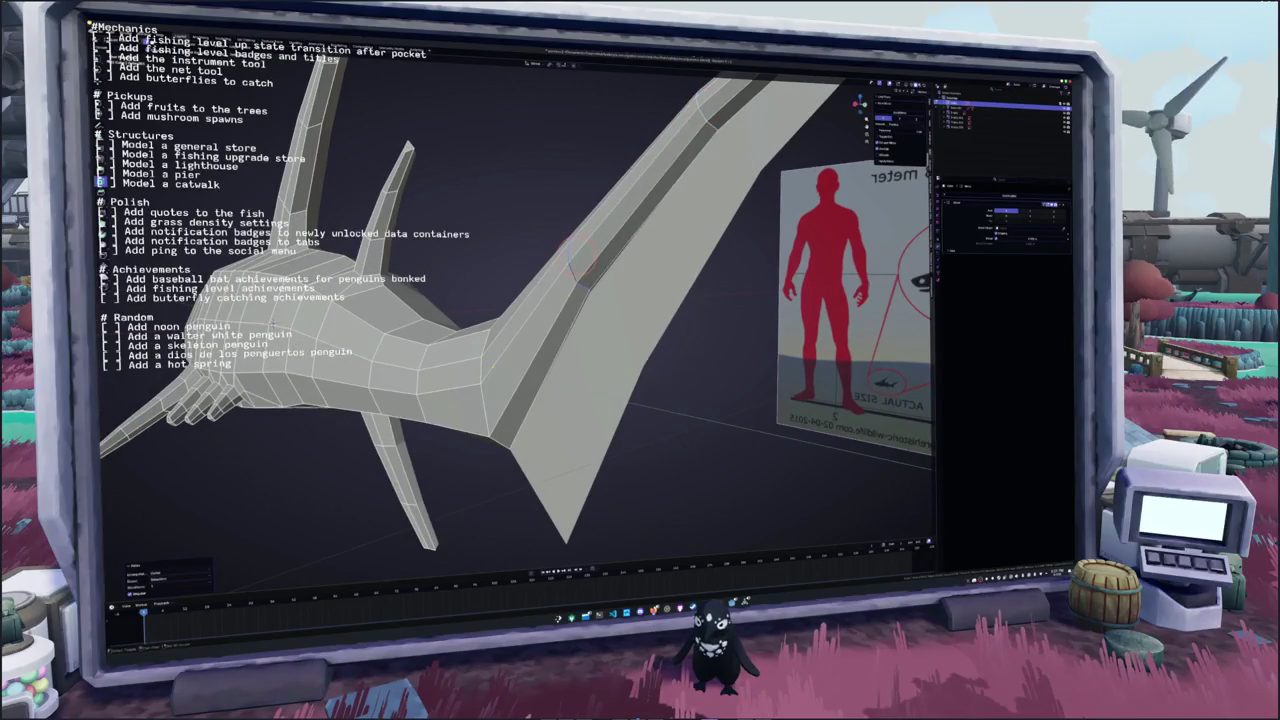
middle_click_drag(583, 256, 585, 370)
key("Tab")
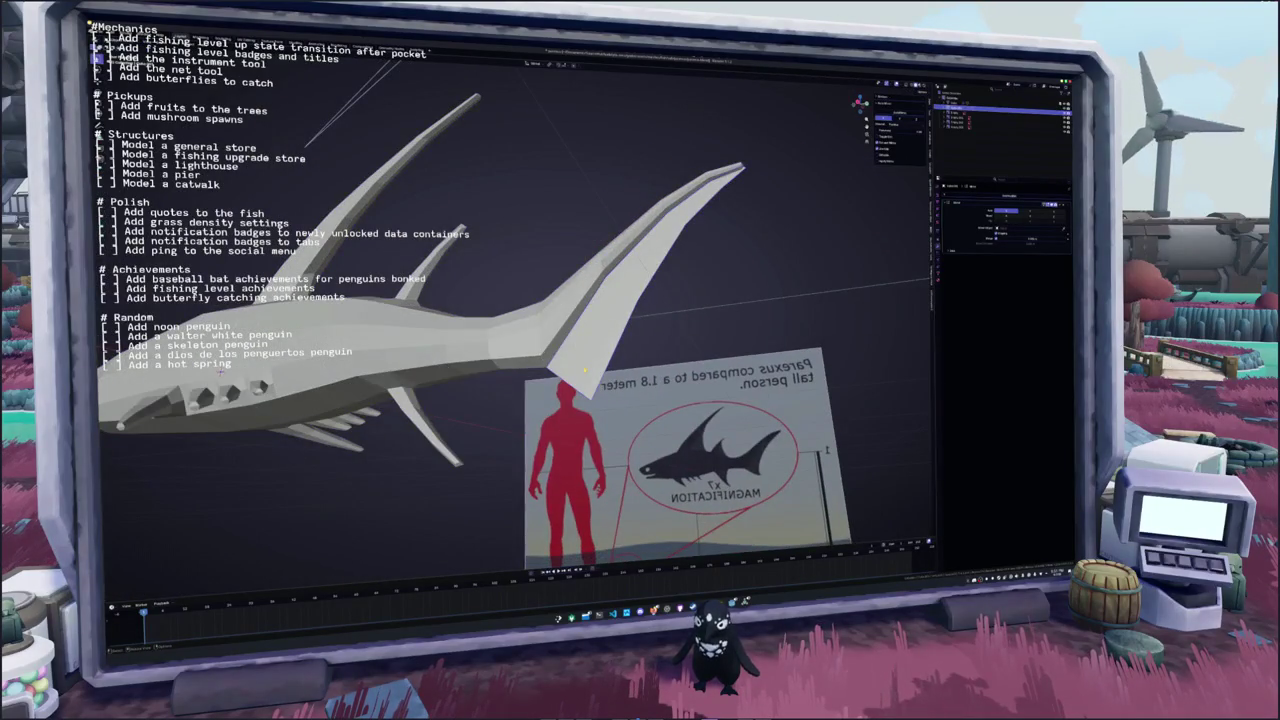
scroll(585, 370, "up", 5)
key("Tab")
middle_click_drag(585, 370, 635, 303)
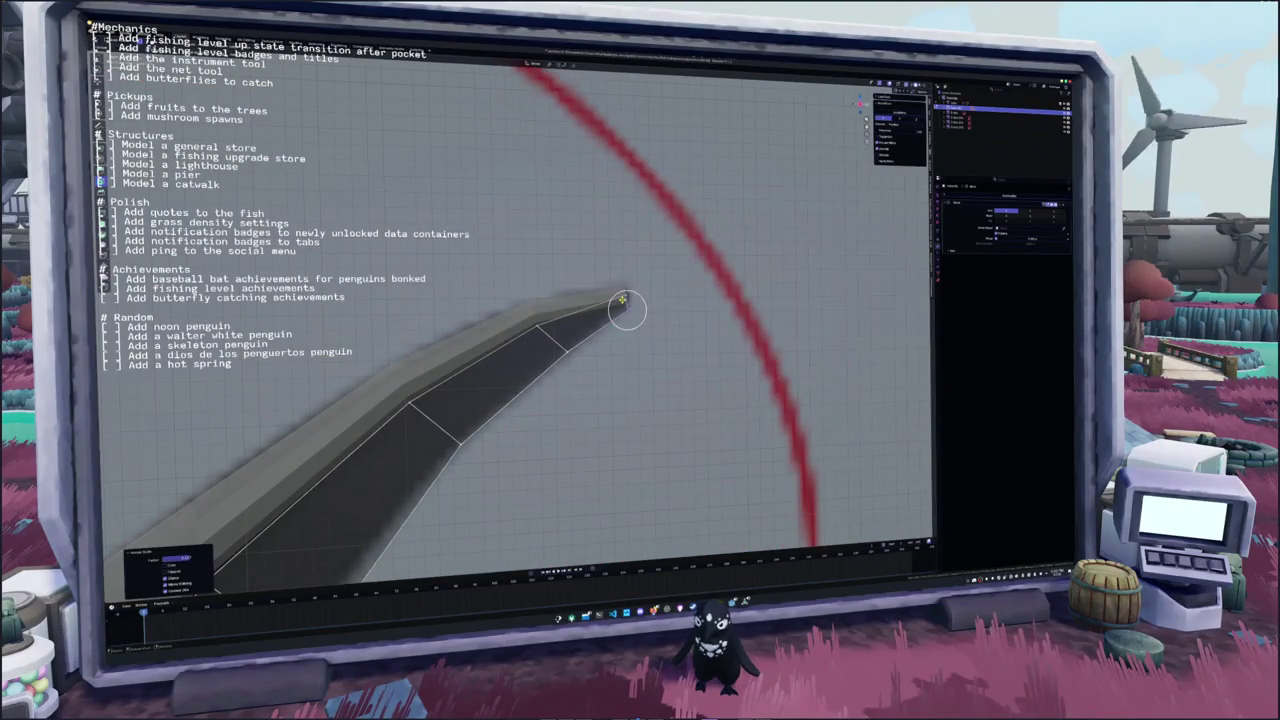
Step: Reposition the fin tip vertex and slide the fin's middle edge loop vertices
key("g")
left_click(705, 288)
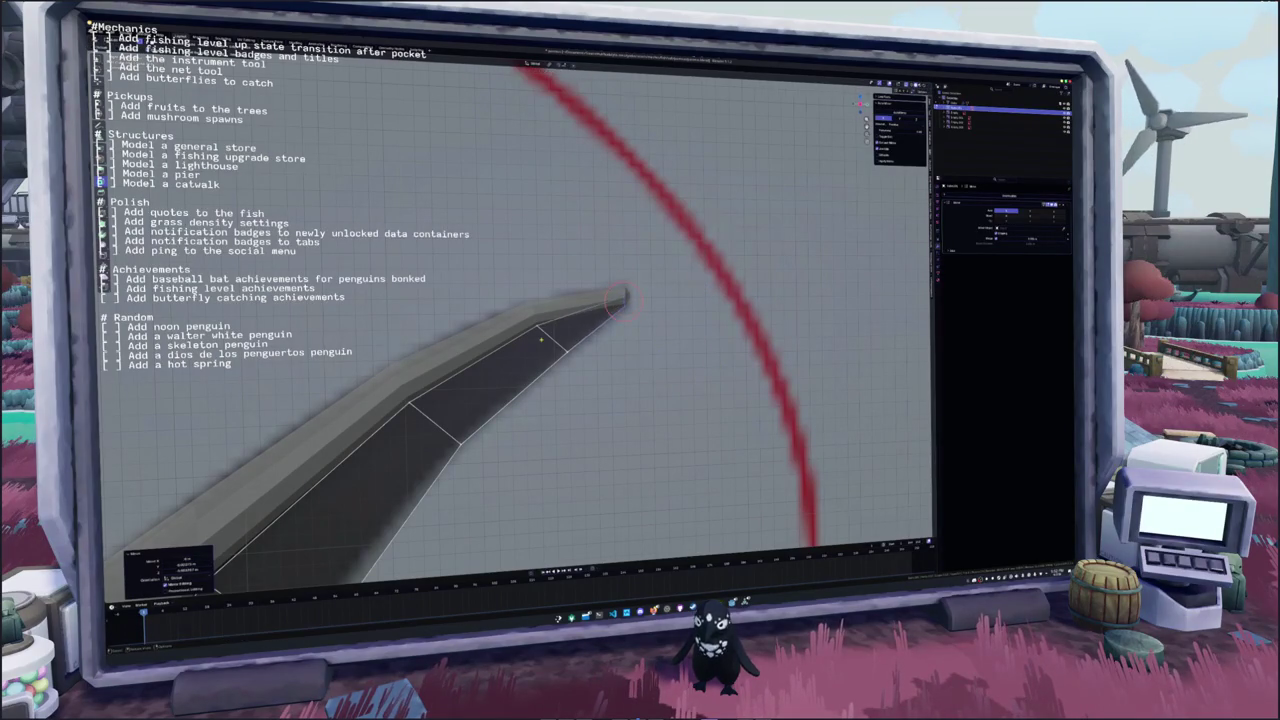
left_click(451, 409, "alt")
middle_click_drag(451, 409, 594, 294)
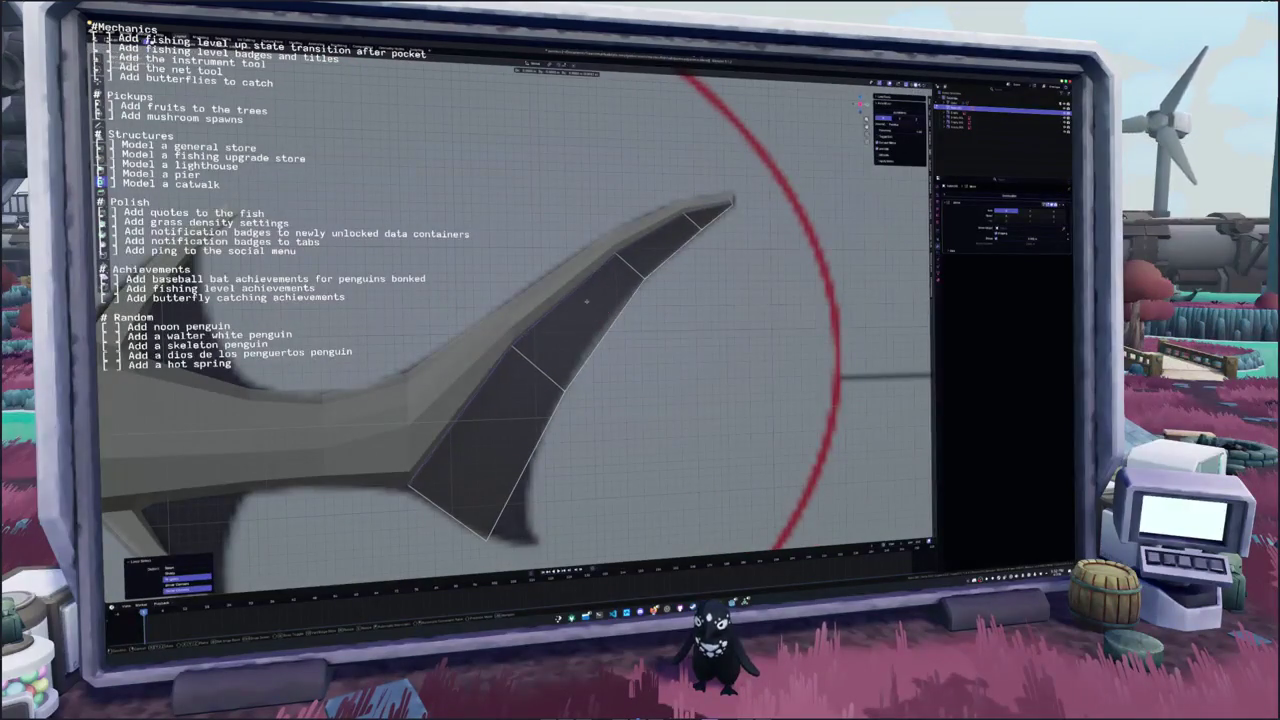
key("c")
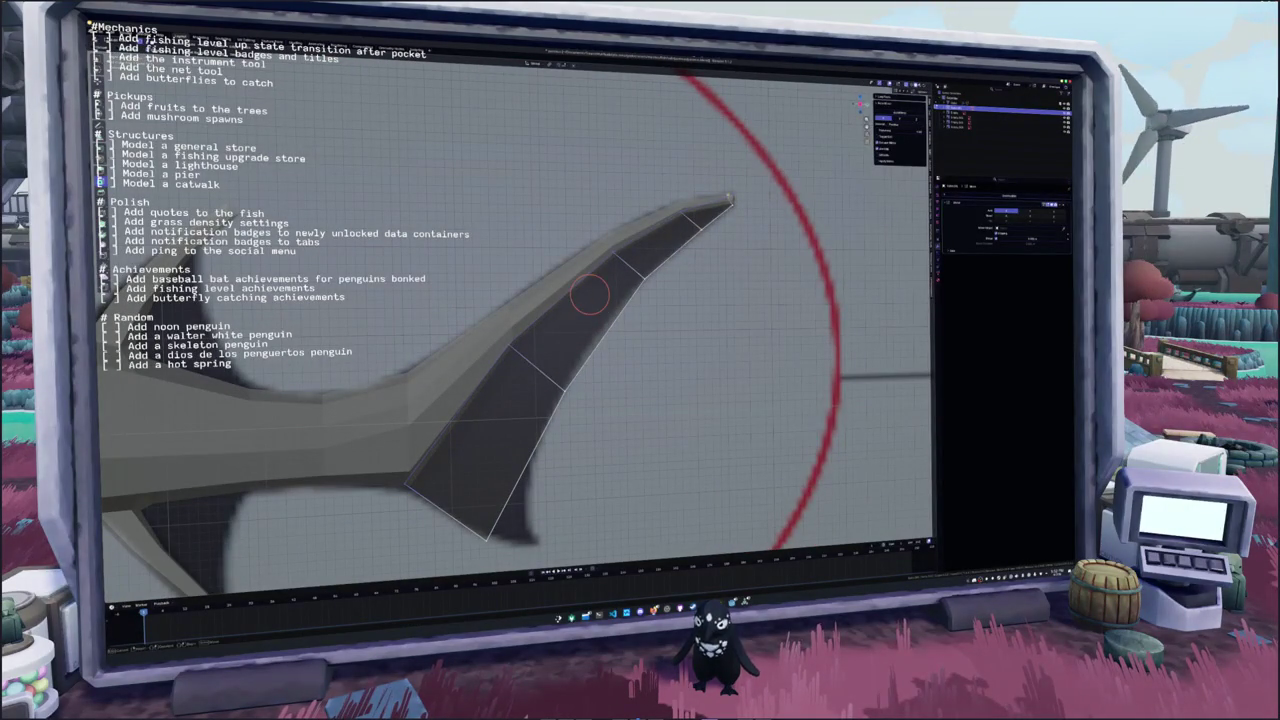
key("g")
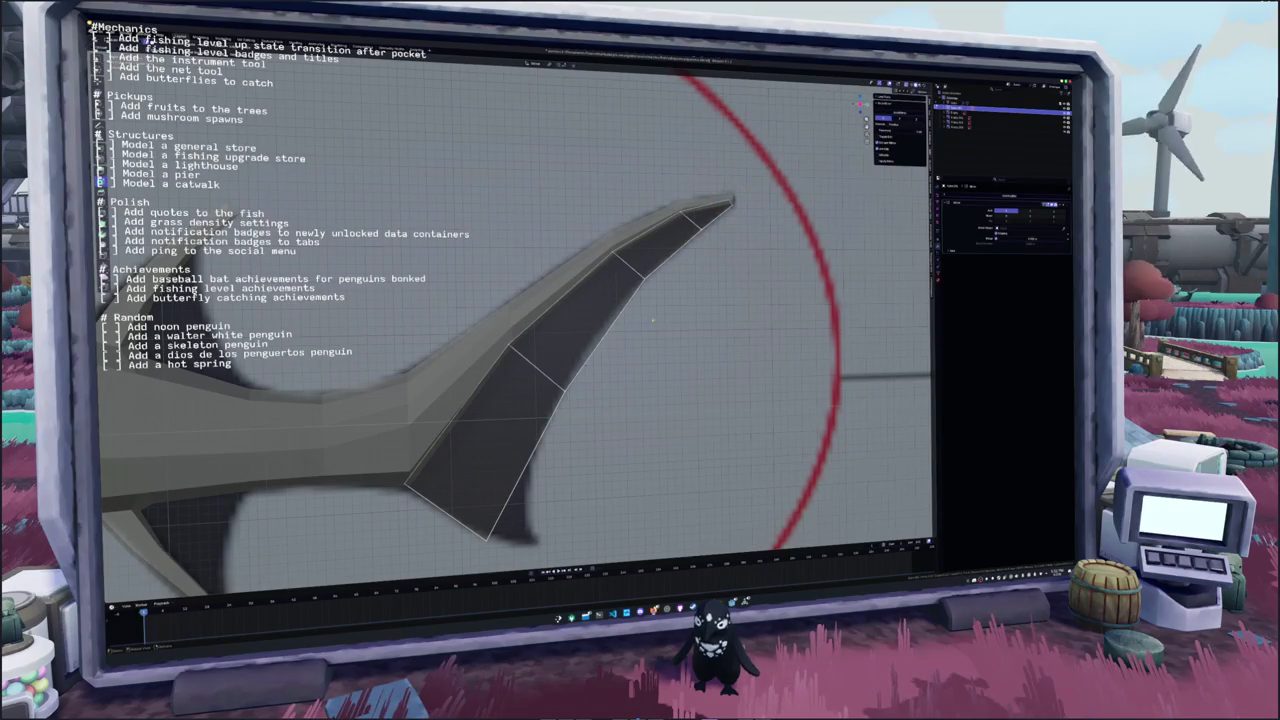
key("Escape")
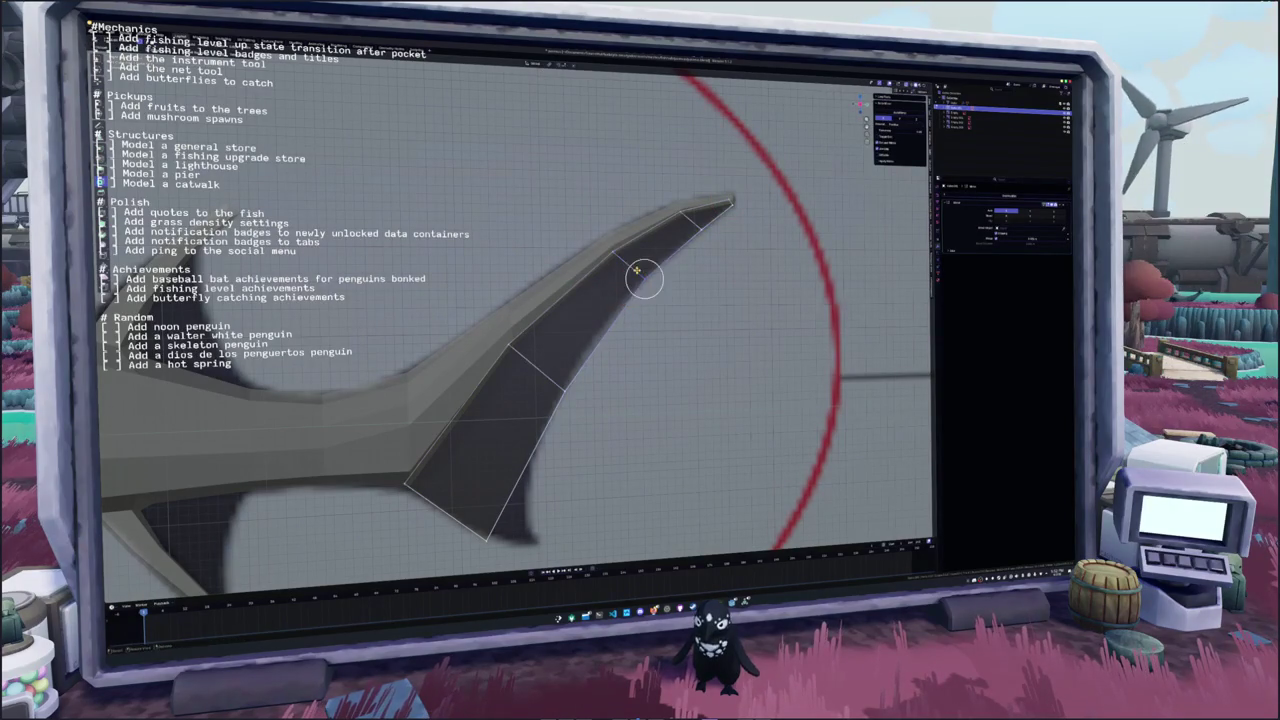
left_click(640, 272)
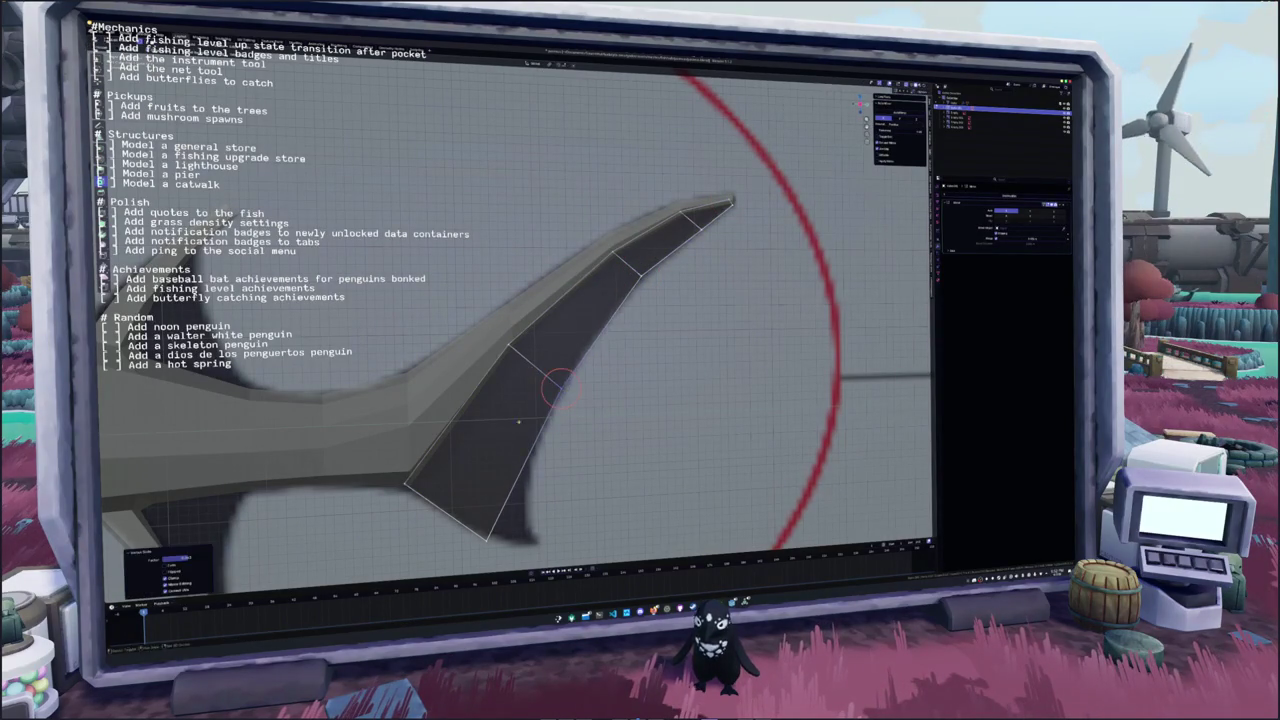
middle_click_drag(584, 403, 528, 317, "shift")
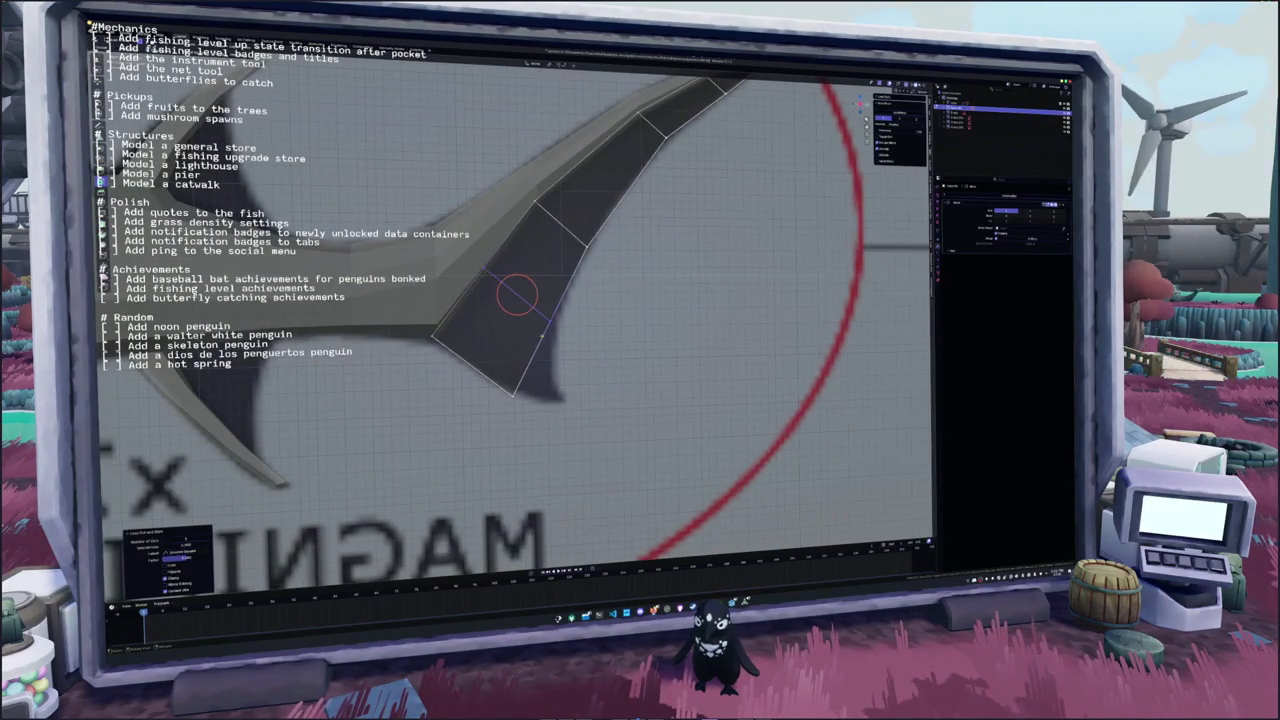
Step: Extrude a blade-tip face, add and slide a loop cut, then merge nearby vertices
key("e")
left_click(570, 379)
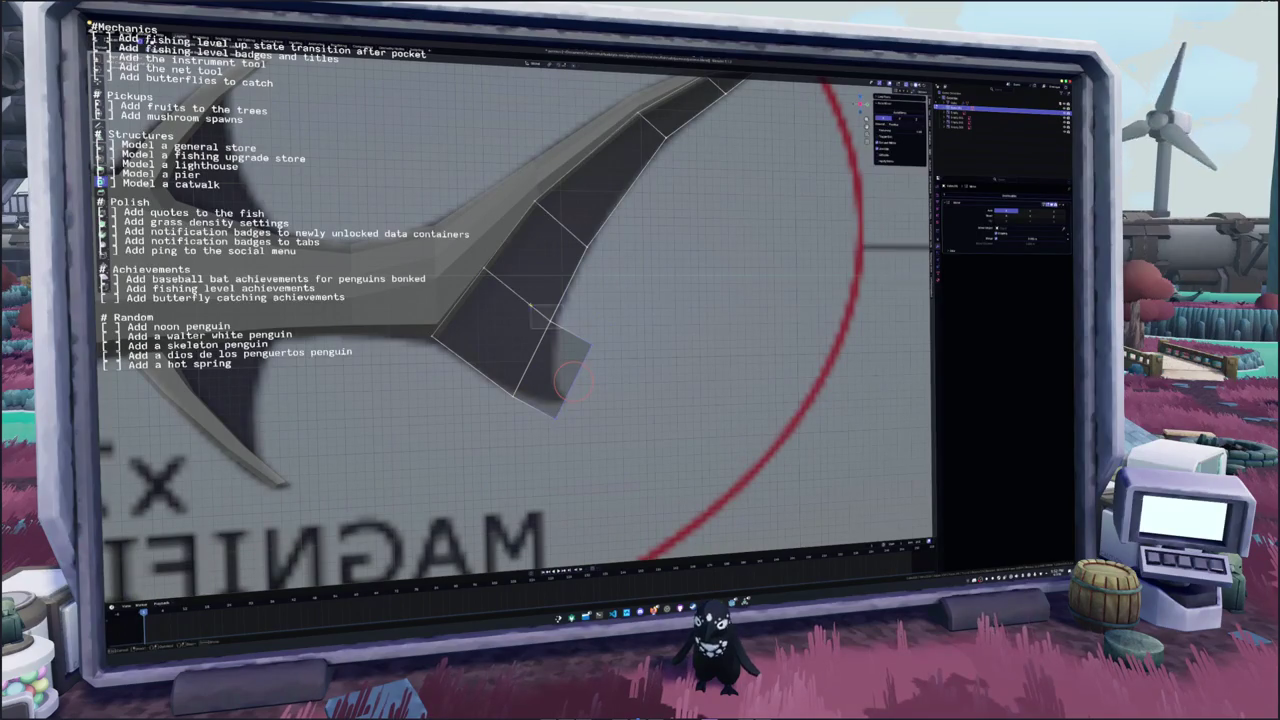
key("ctrl+r")
left_click(537, 287)
key("g")
key("g")
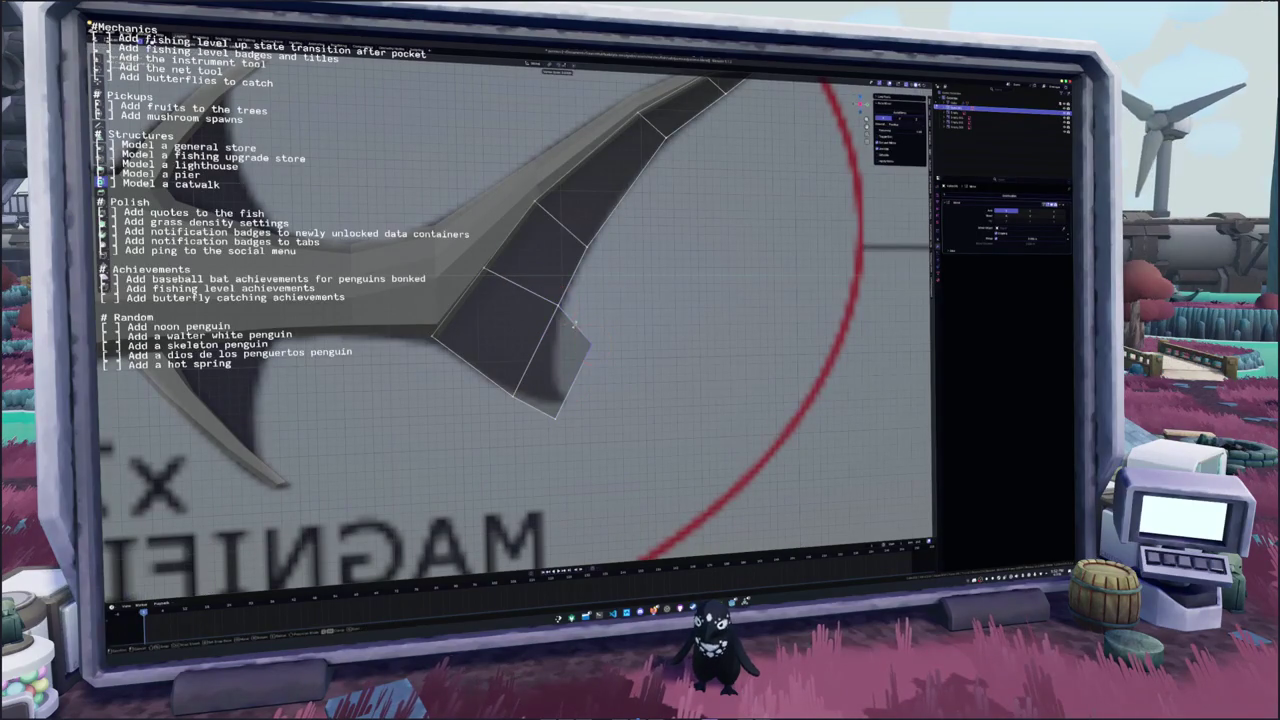
left_click(552, 387)
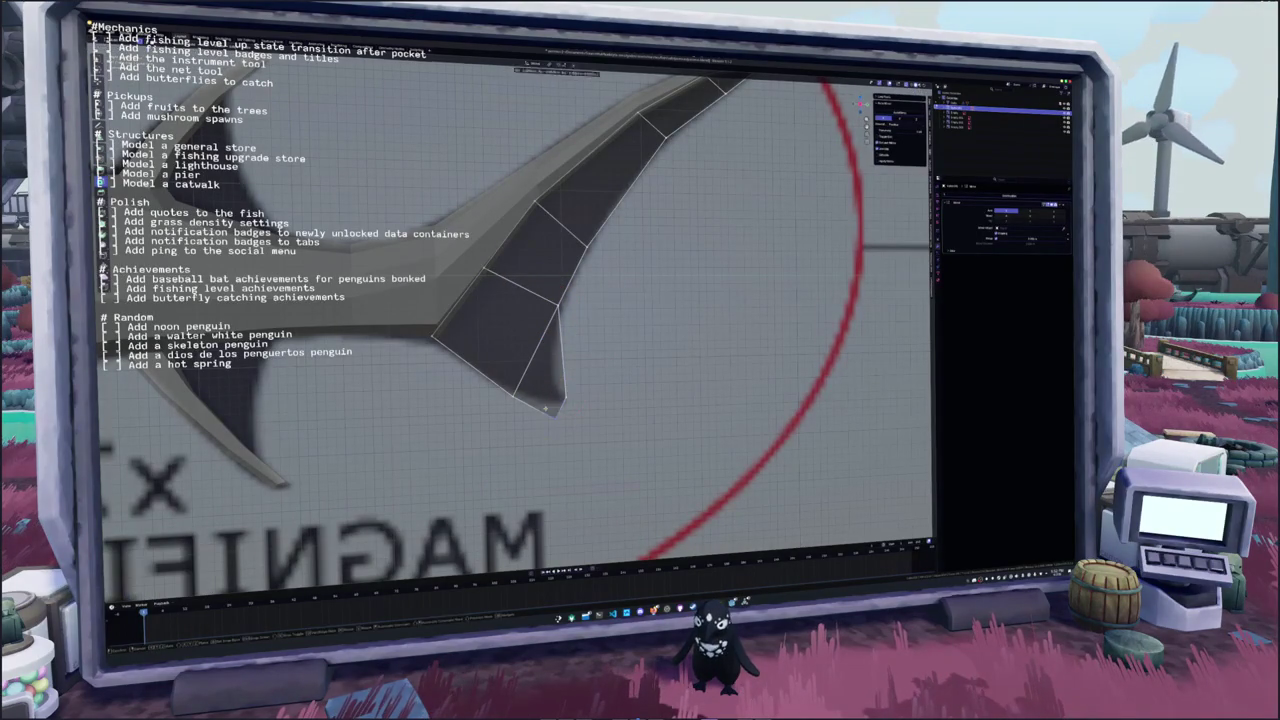
scroll(568, 433, "up", 2)
key("m")
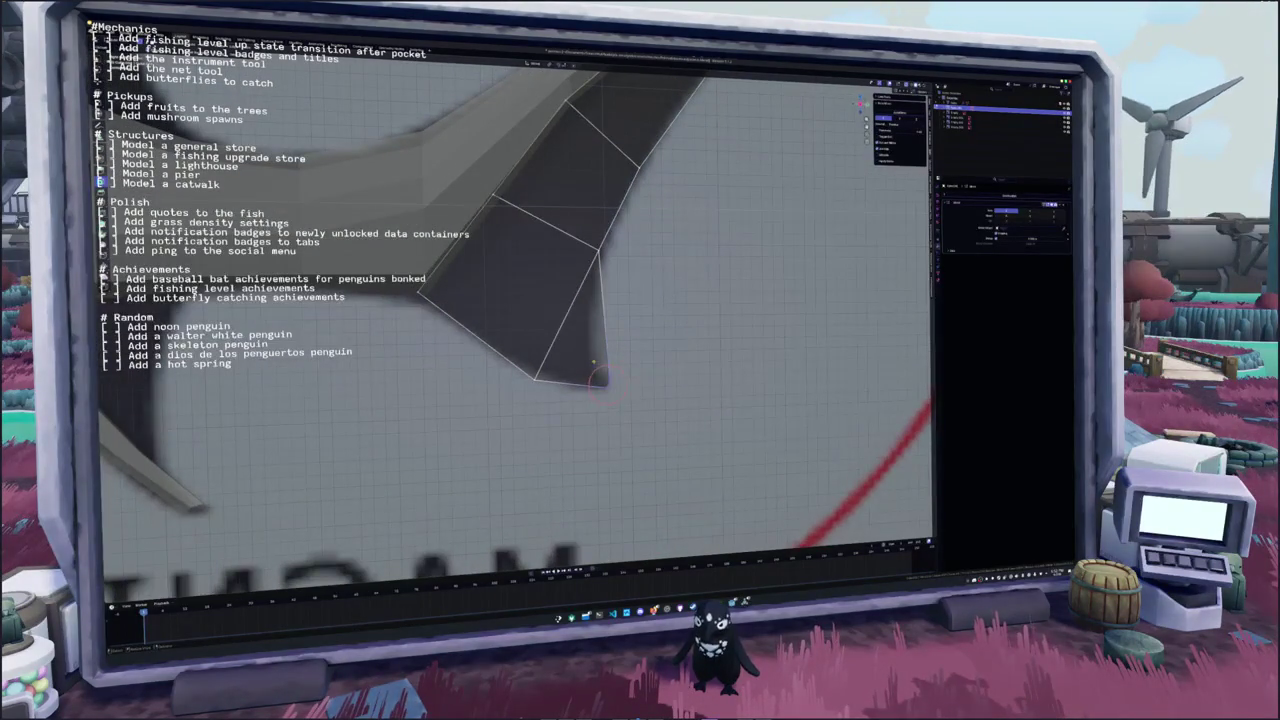
left_click(633, 338)
Step: Knife-cut a new edge down the blade tip, undo an extra loop cut, and merge the lower tip vertex
key("k")
left_click(579, 381)
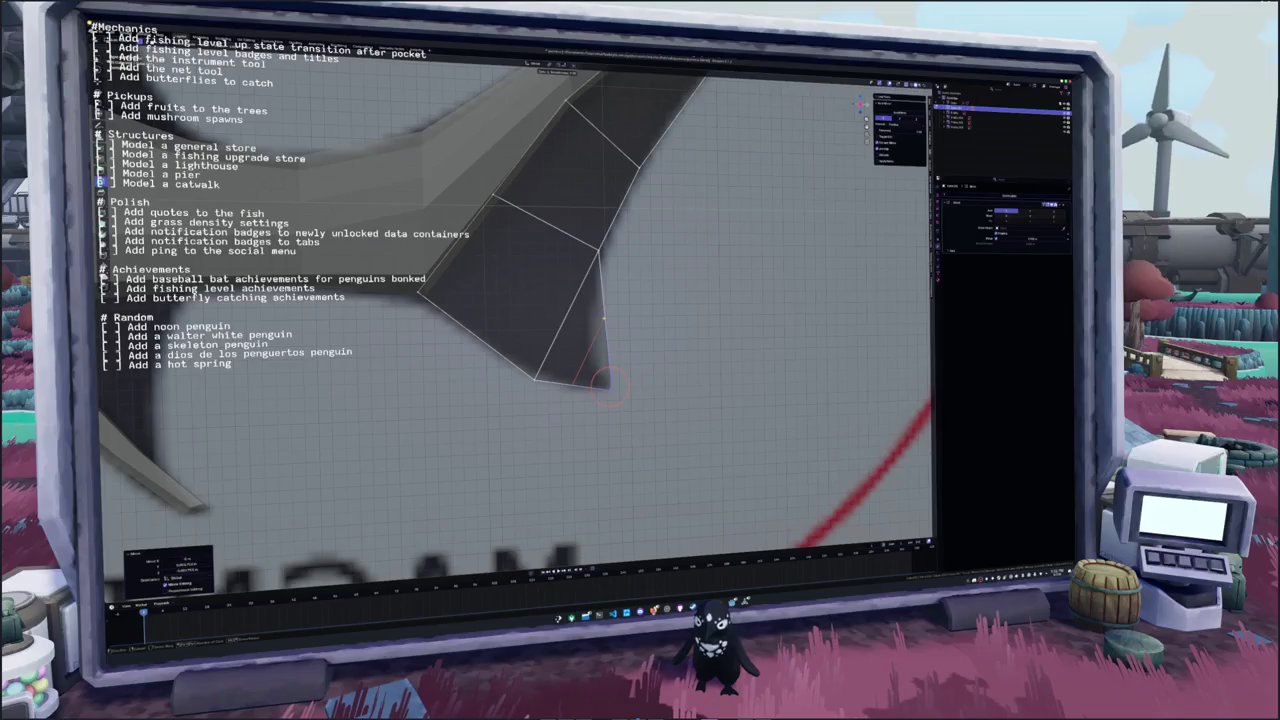
key("Return")
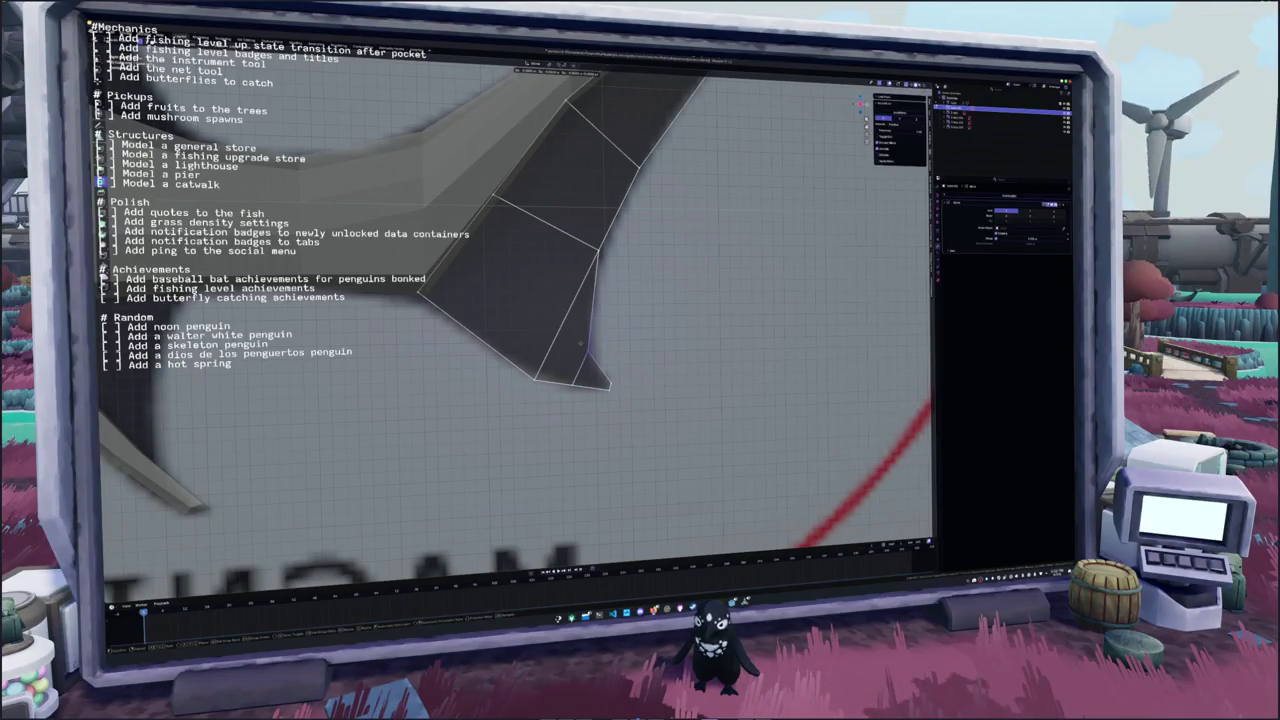
left_click(590, 368)
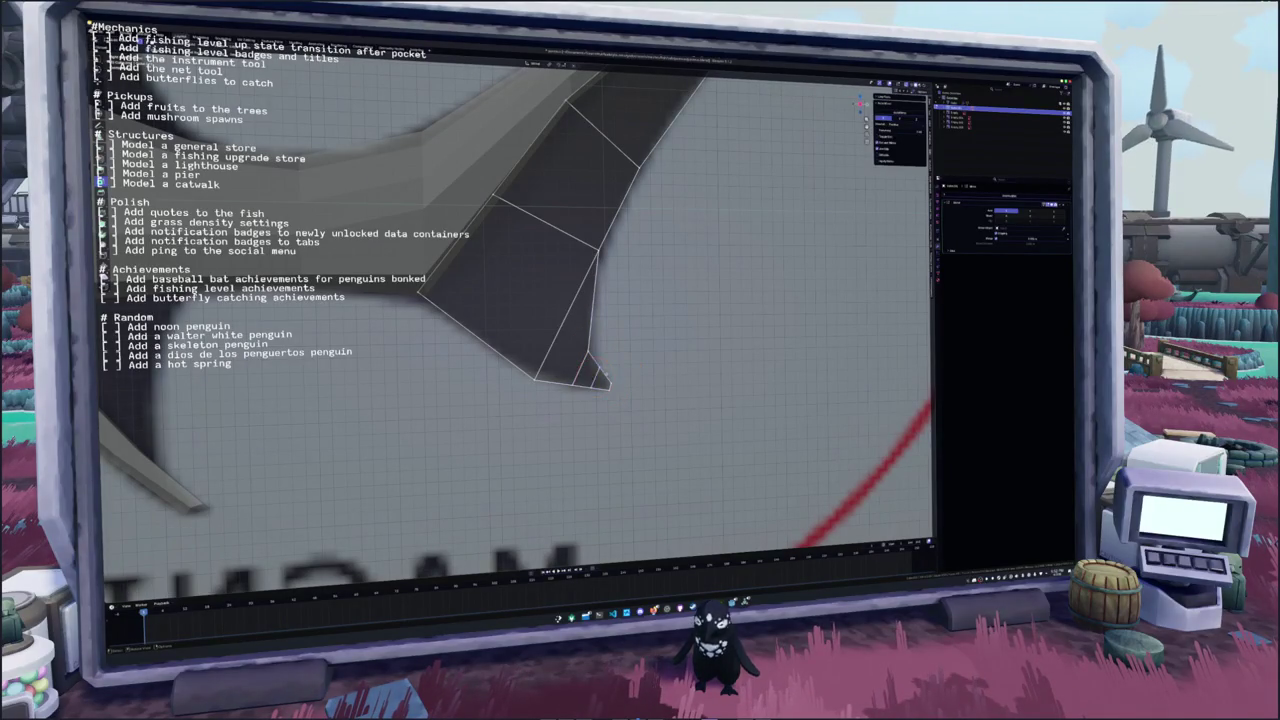
key("ctrl+r")
left_click(588, 330)
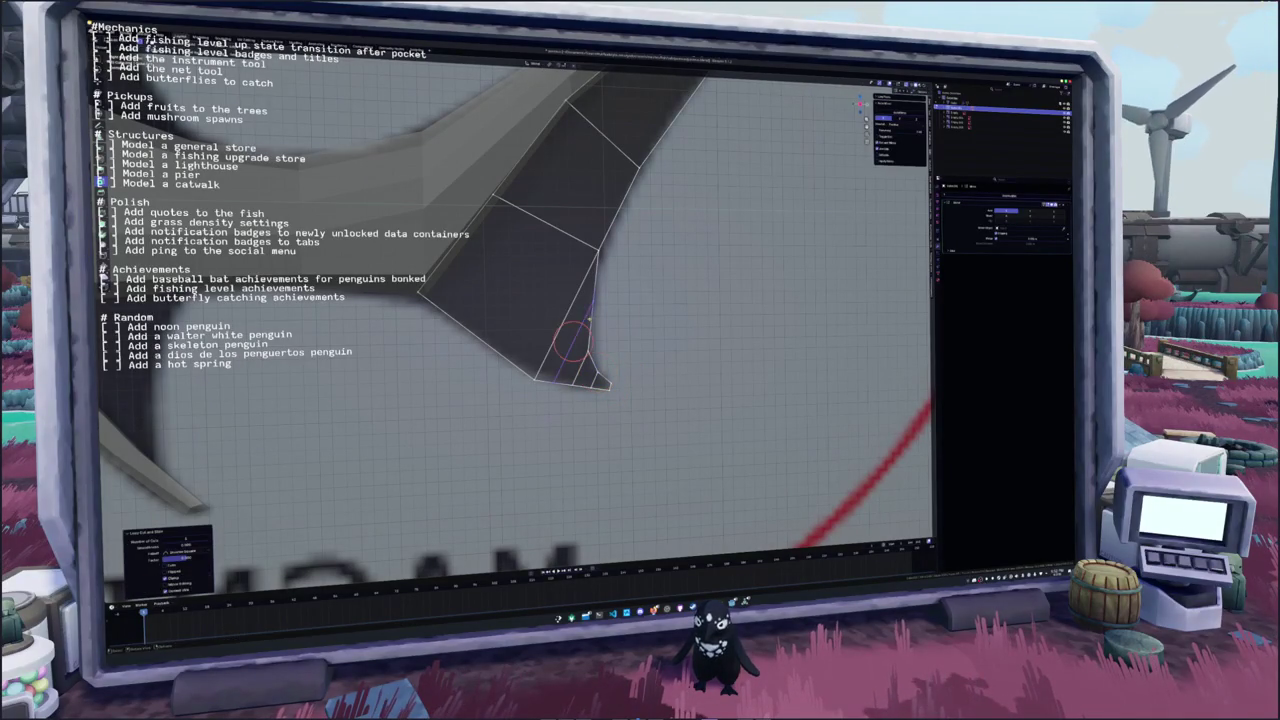
key("ctrl+z")
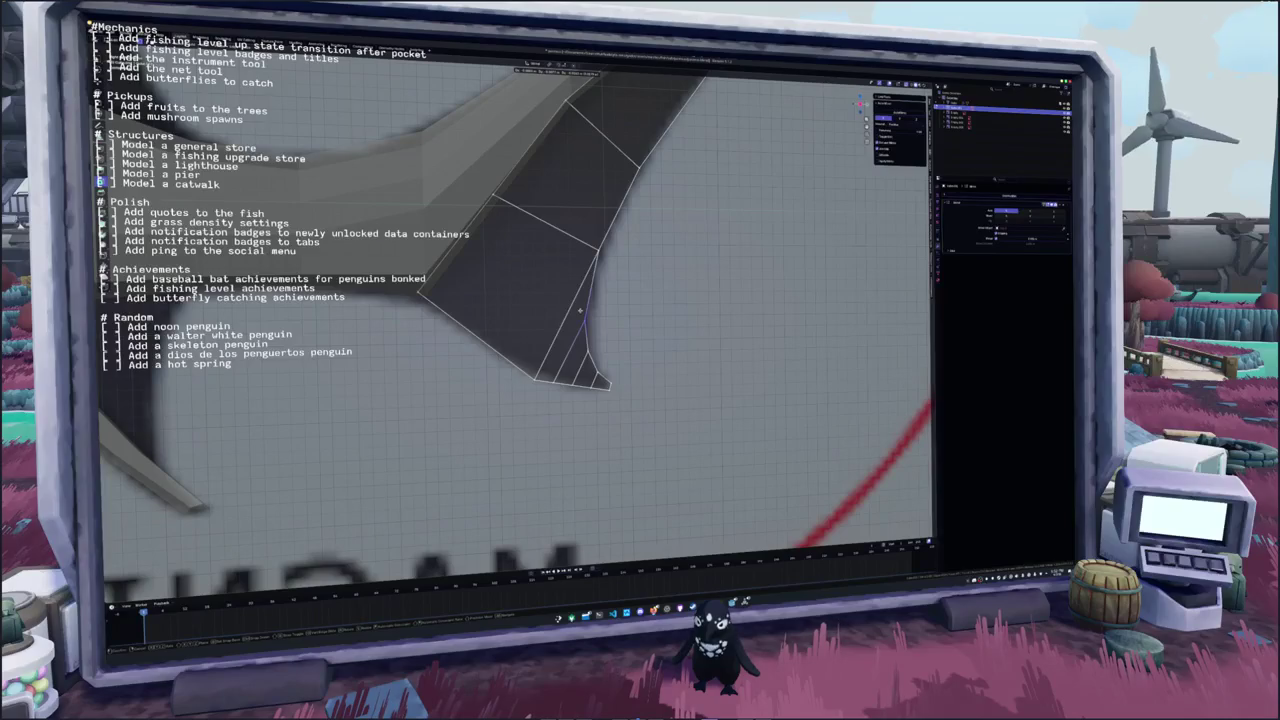
scroll(582, 308, "down", 3)
scroll(575, 312, "down", 3)
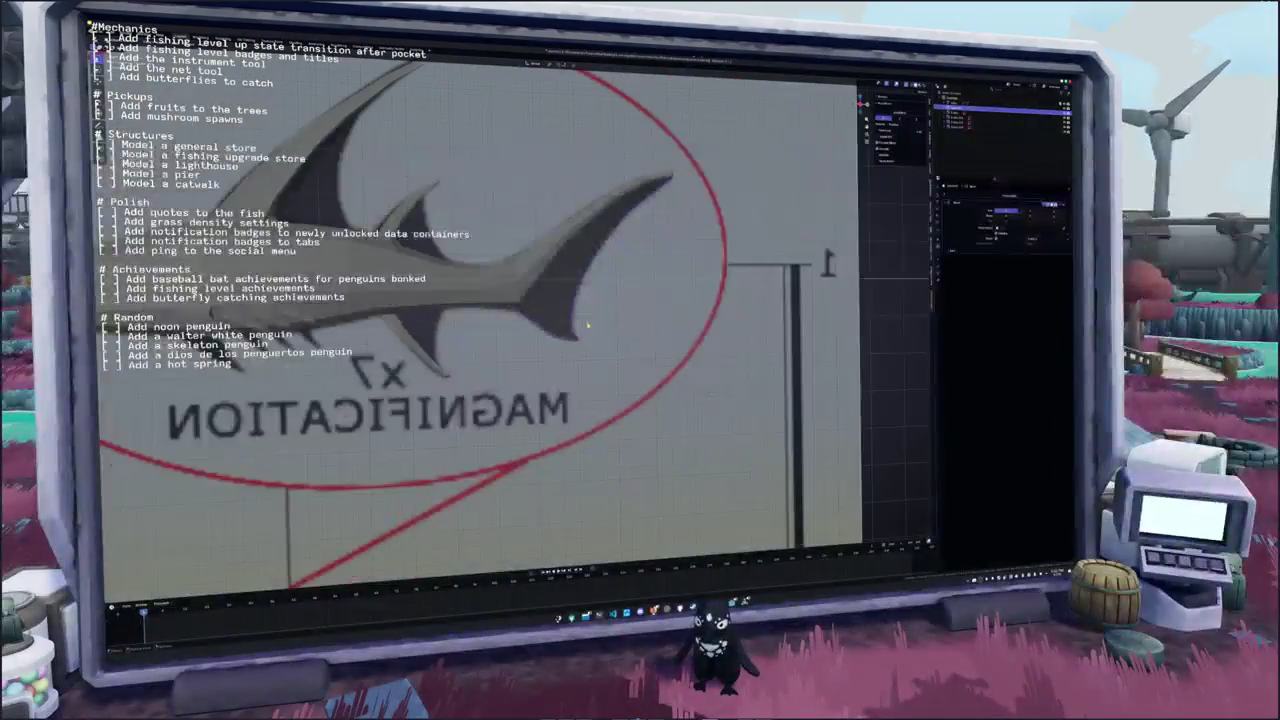
scroll(597, 320, "up", 6)
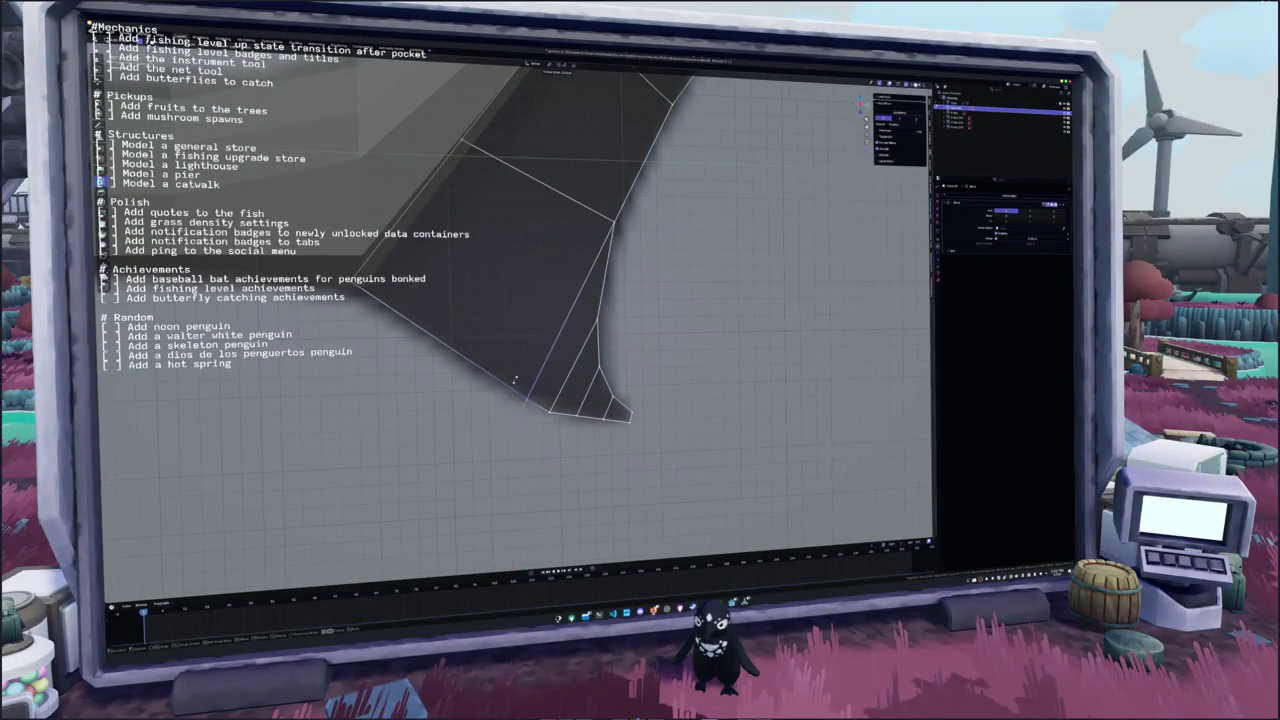
left_click_drag(523, 405, 550, 410)
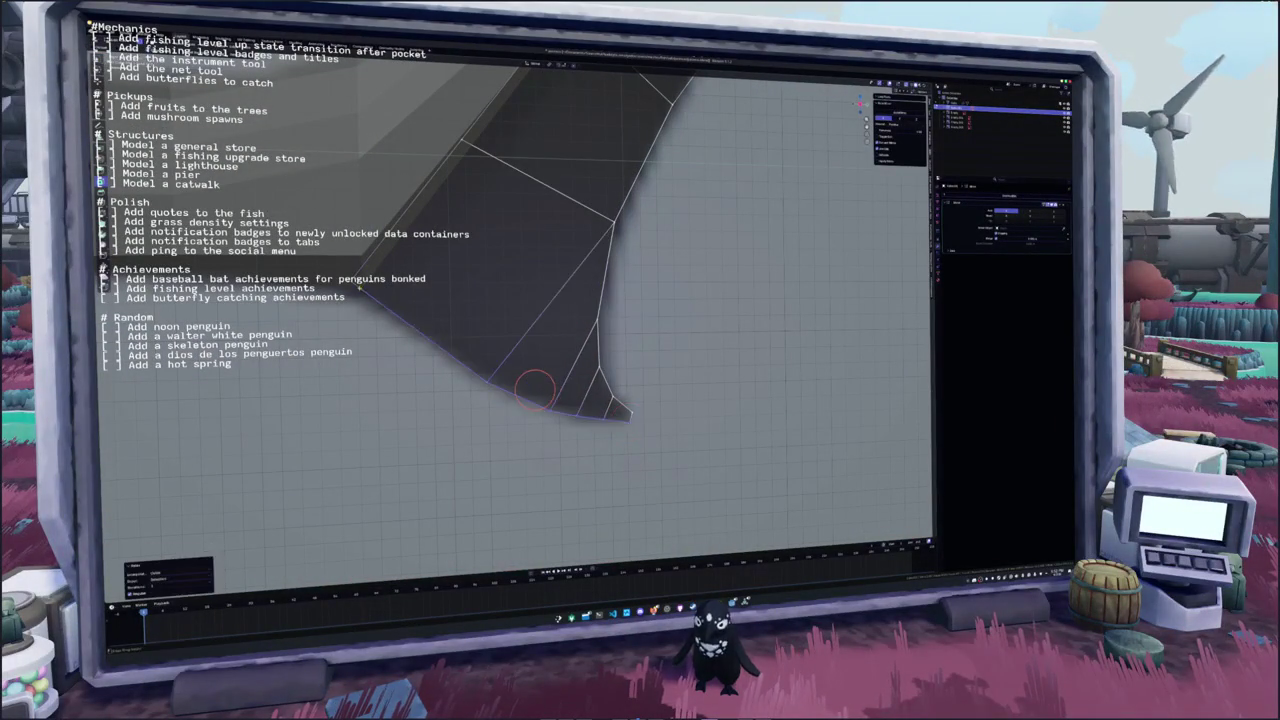
scroll(386, 290, "down", 4)
Step: Select the tail blade to check its shape, then inspect the whole shark and lower fin
middle_click_drag(450, 350, 567, 438)
key("l")
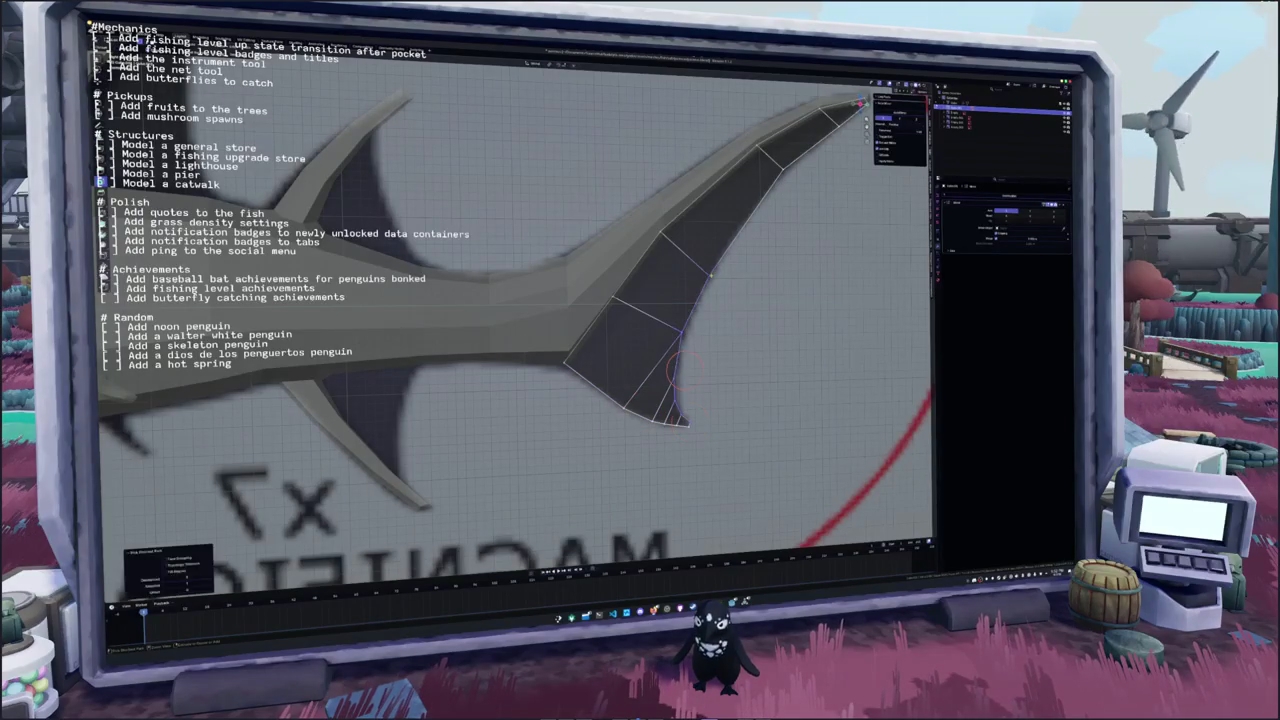
middle_click_drag(688, 420, 675, 300)
scroll(675, 237, "up", 3)
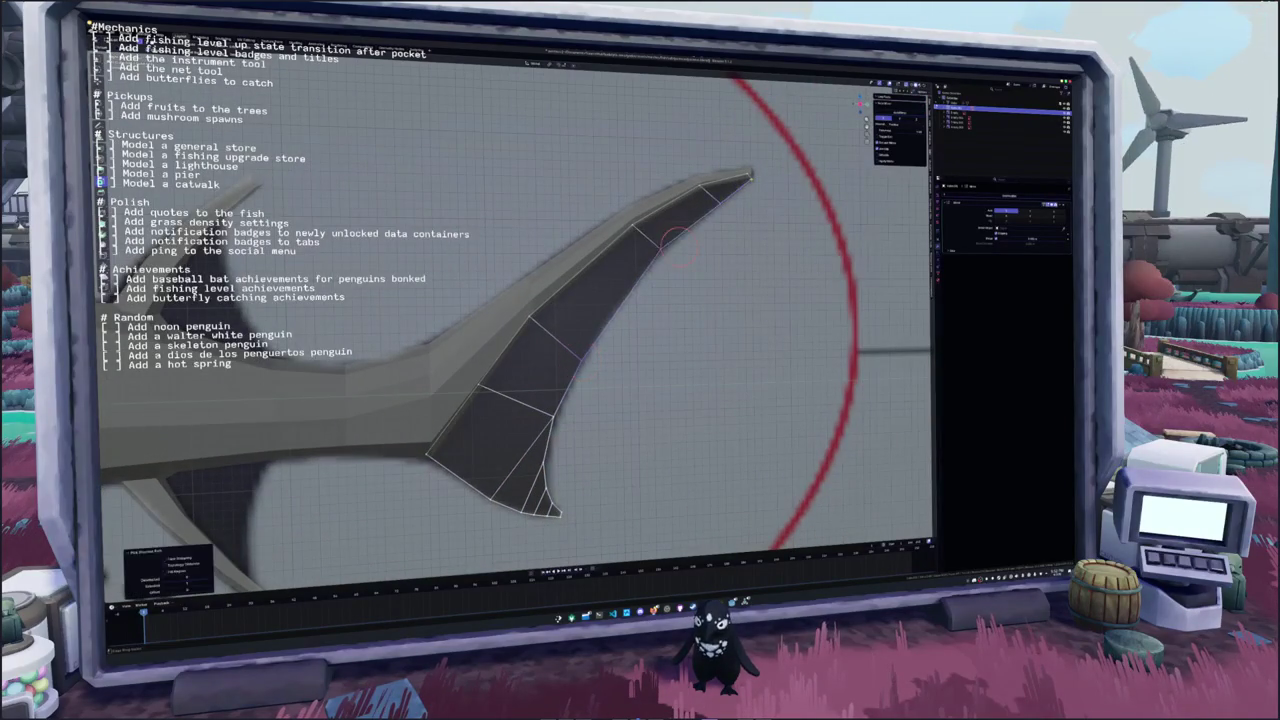
scroll(675, 237, "down", 2)
scroll(675, 237, "down", 2)
middle_click_drag(675, 237, 820, 190)
left_click(592, 376)
key("Tab")
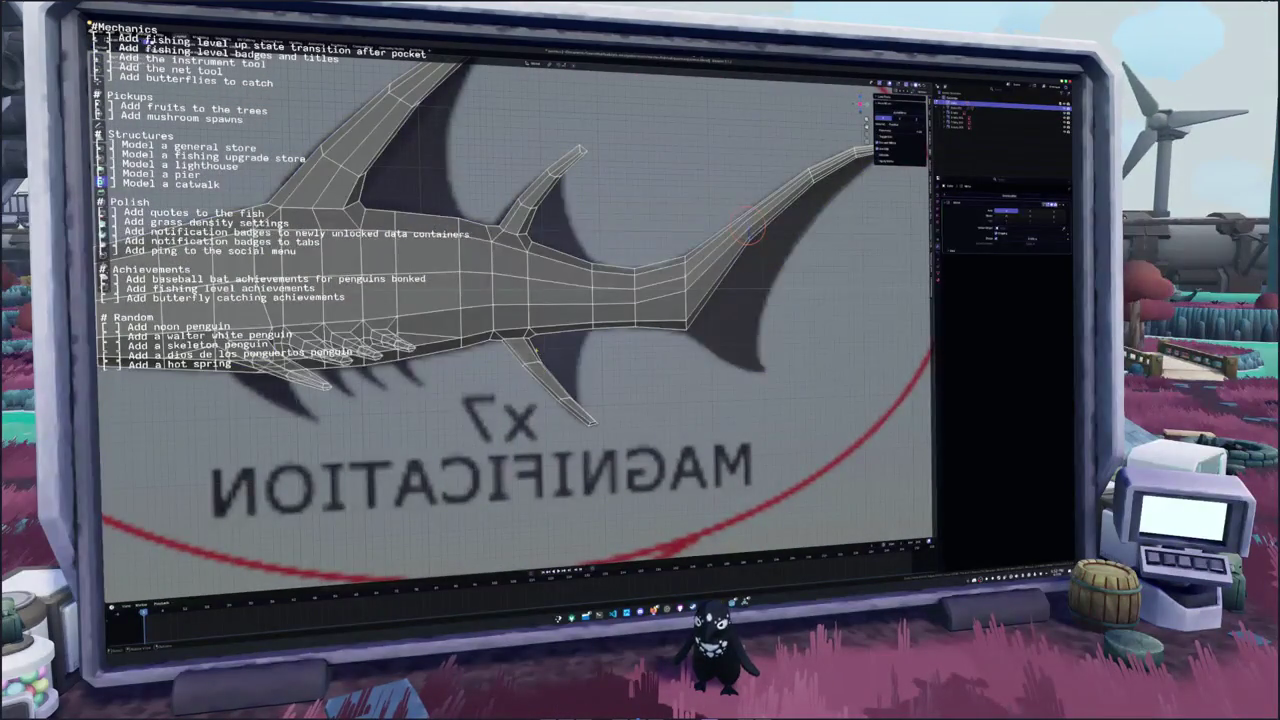
scroll(557, 393, "up", 2)
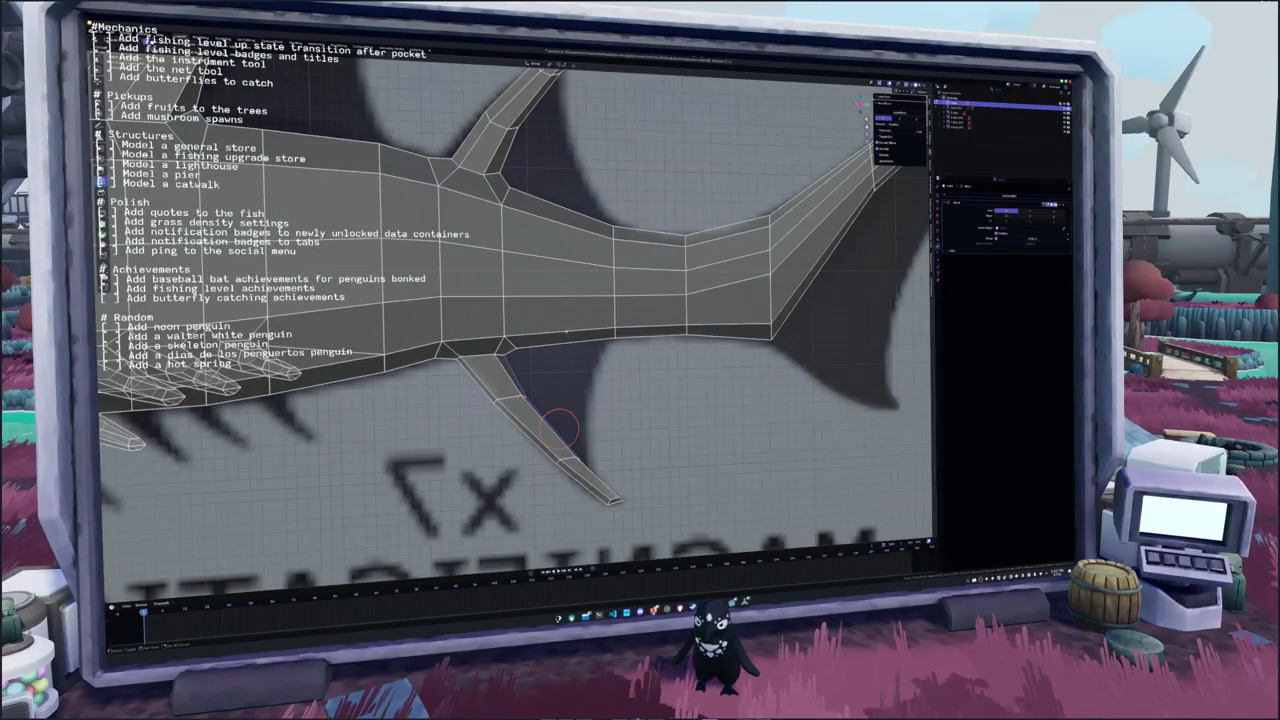
middle_click_drag(568, 334, 485, 353)
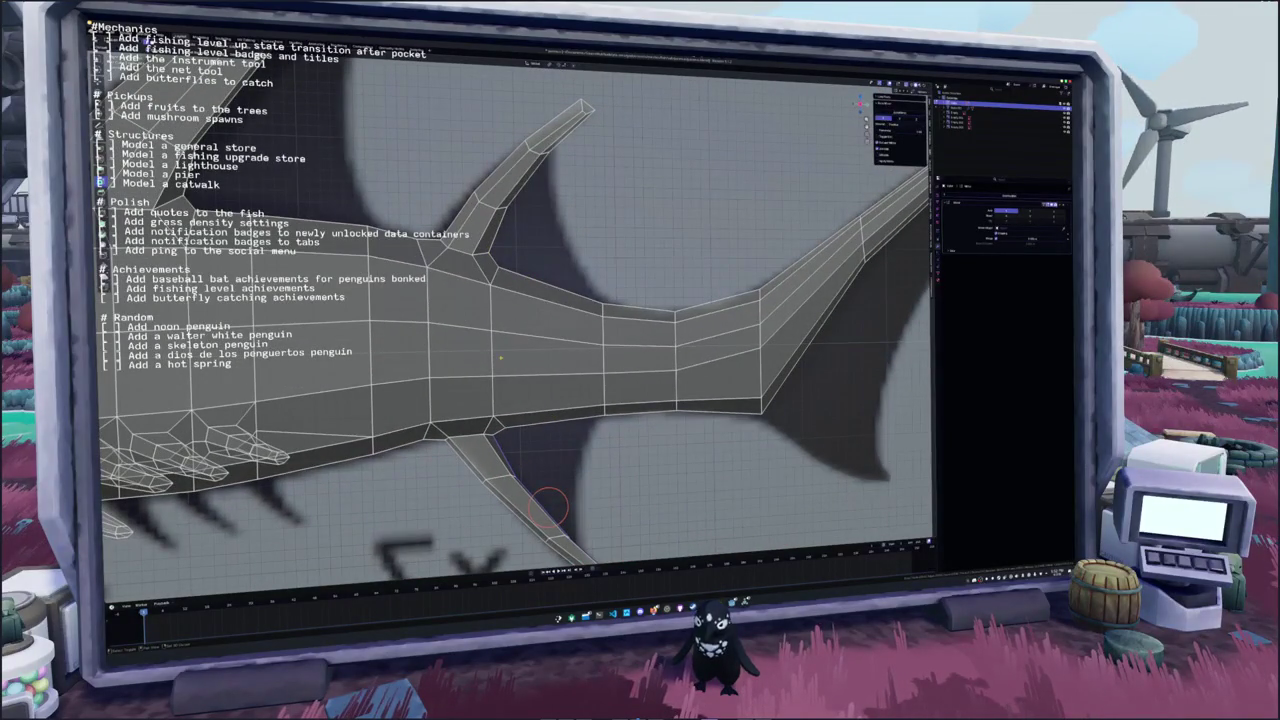
middle_click_drag(546, 485, 514, 408, "shift")
Step: Select an edge along the lower fin and merge its vertices together
right_click(514, 408)
key("Escape")
key("Tab")
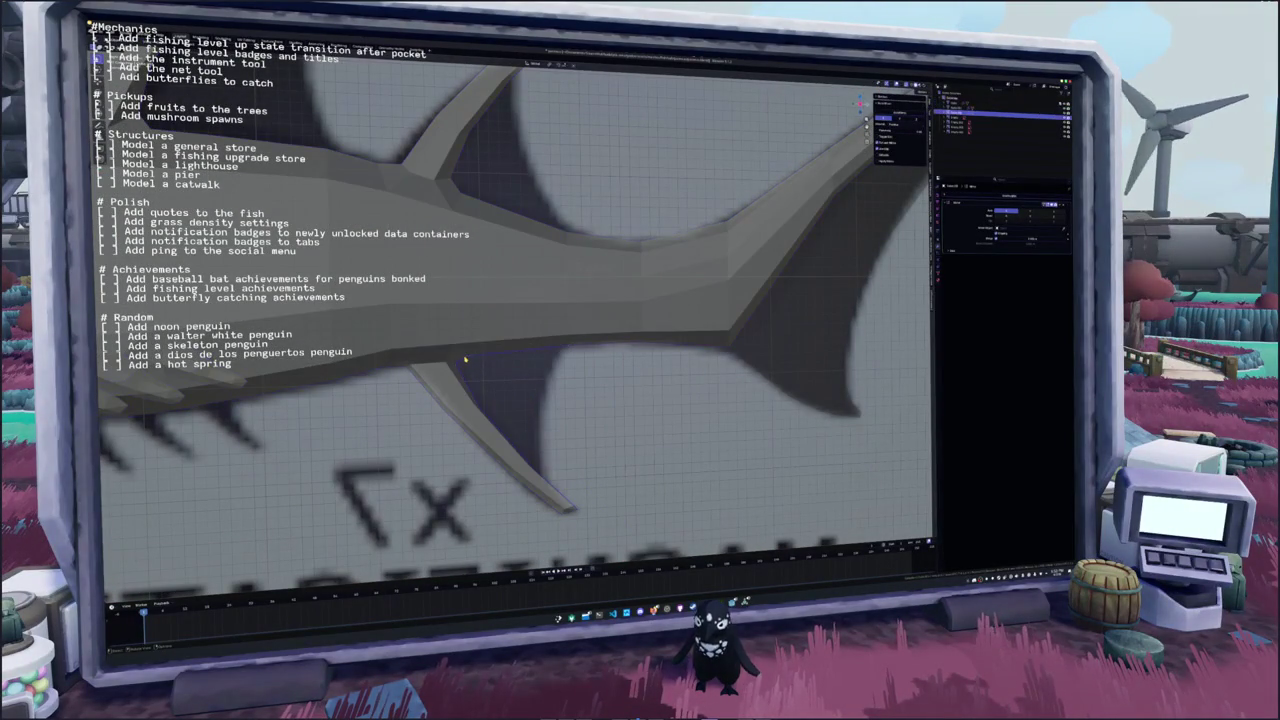
left_click(466, 362)
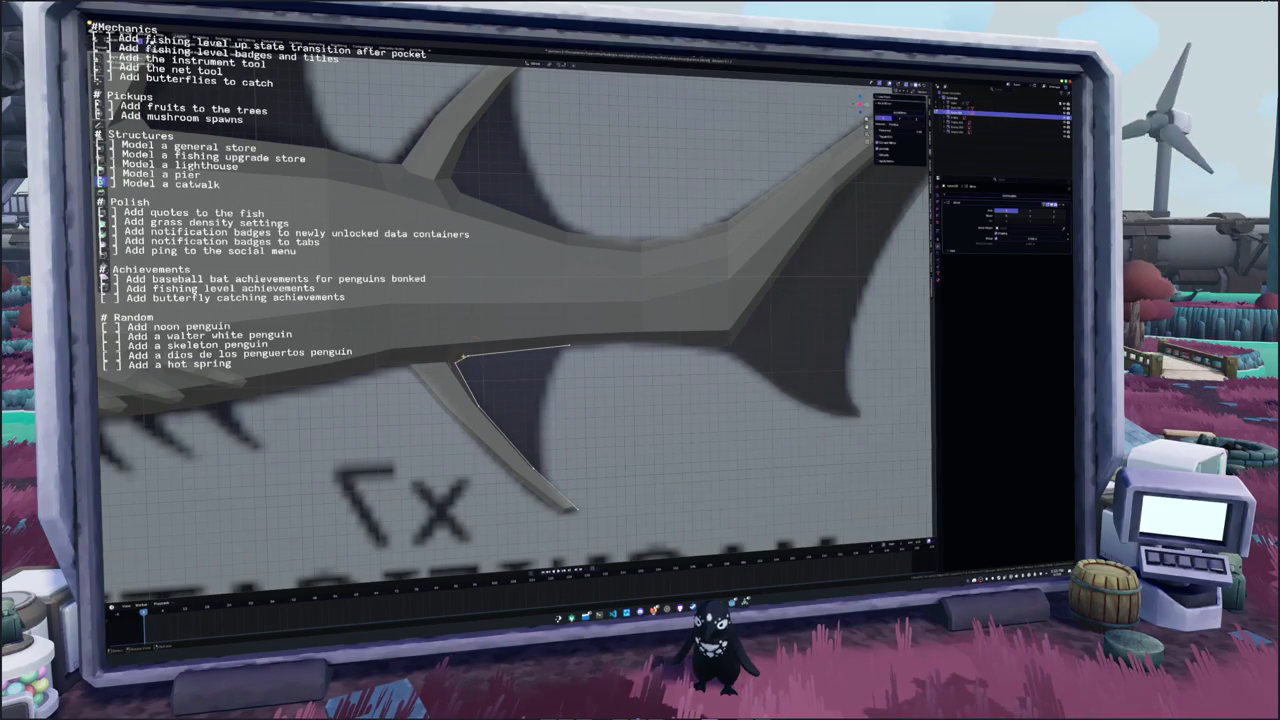
key("m")
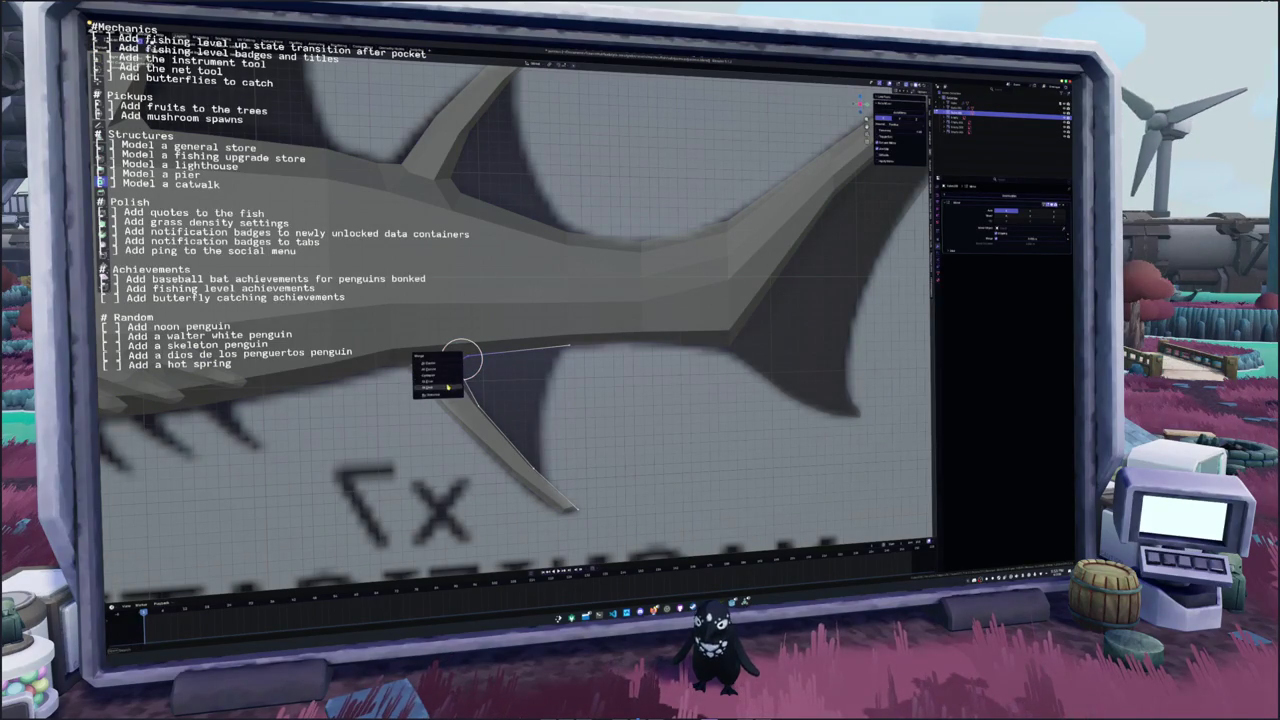
left_click(448, 387)
left_click(482, 351)
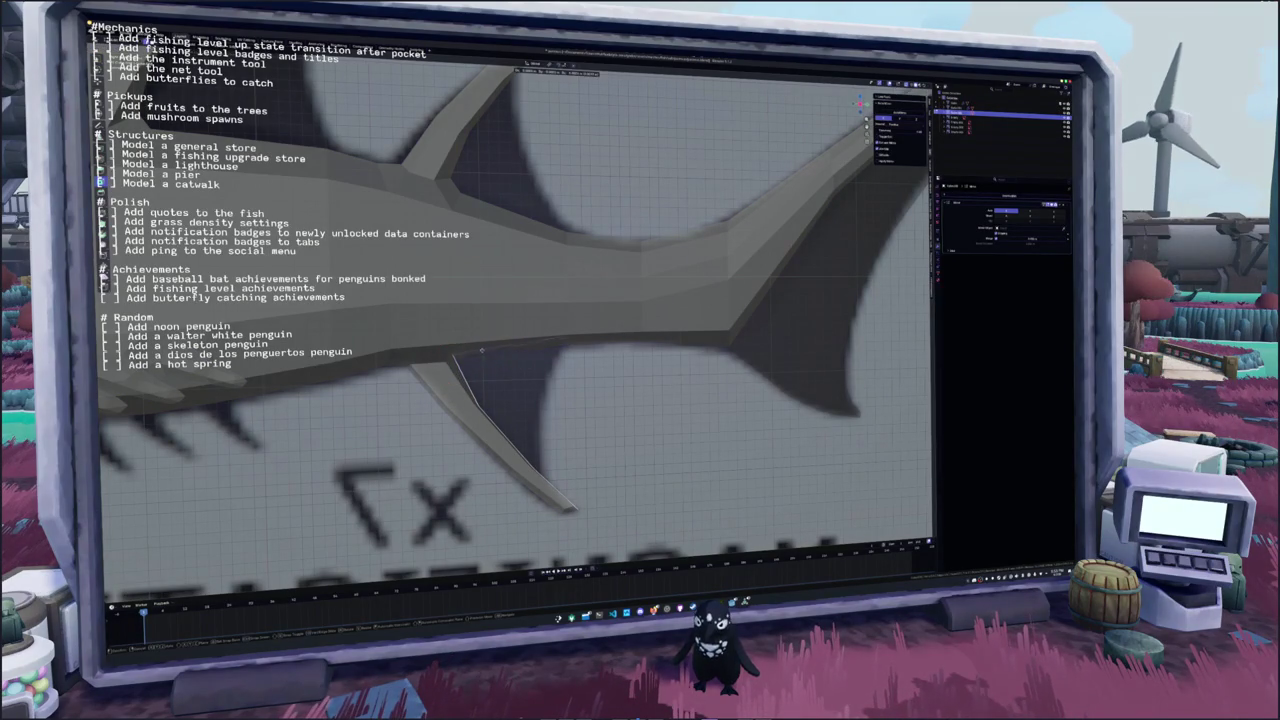
Step: Move the merged fin vertex and apply a face operation to the new fin face
key("g")
left_click(460, 358)
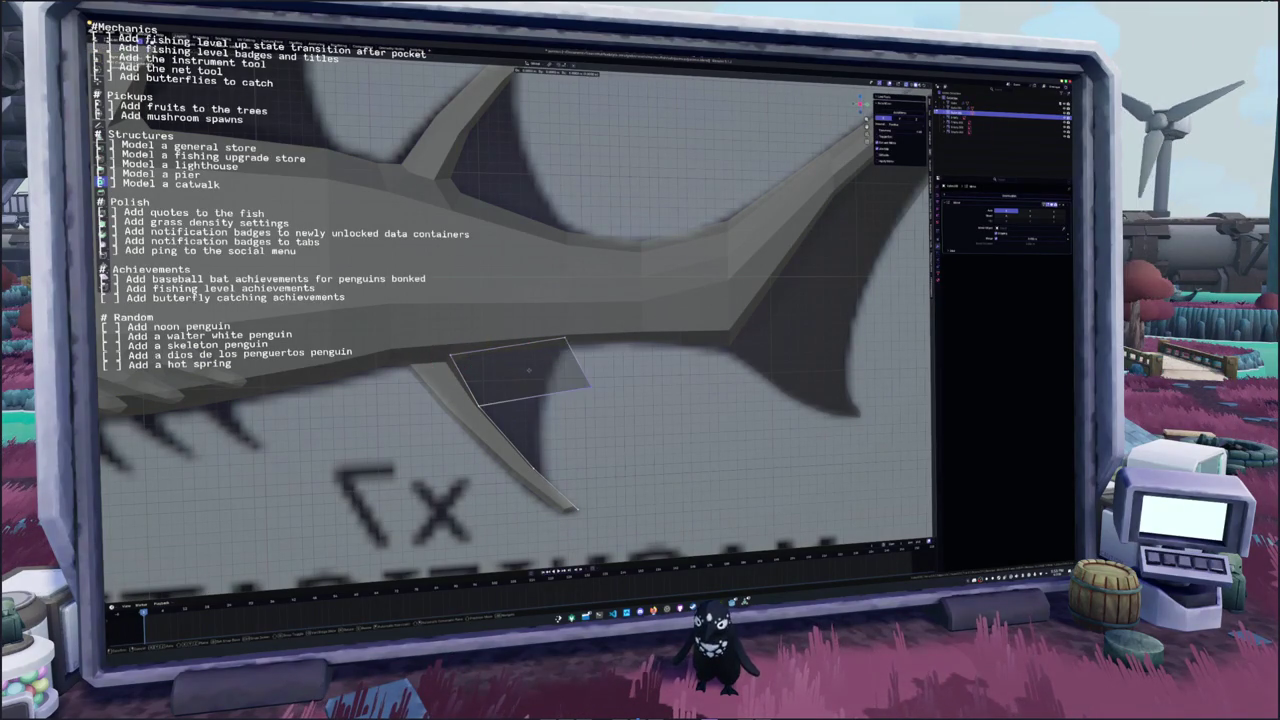
key("g")
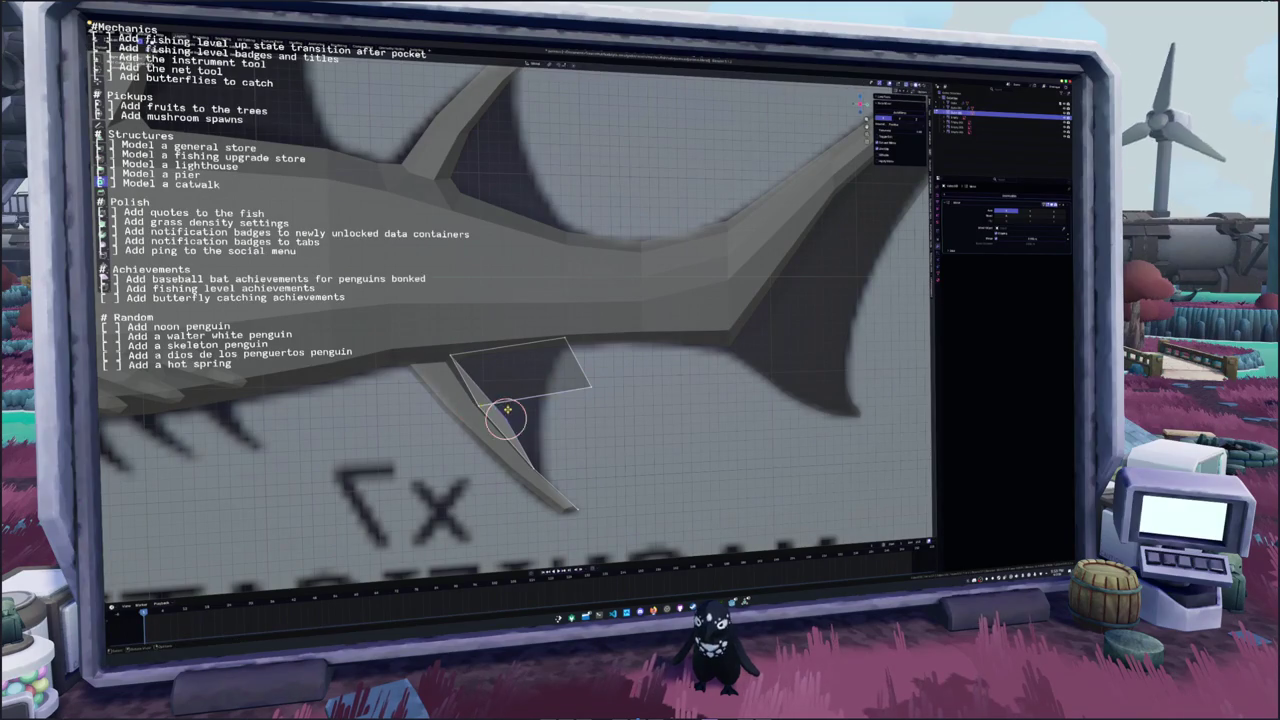
right_click(507, 412)
mouse_move(490, 414)
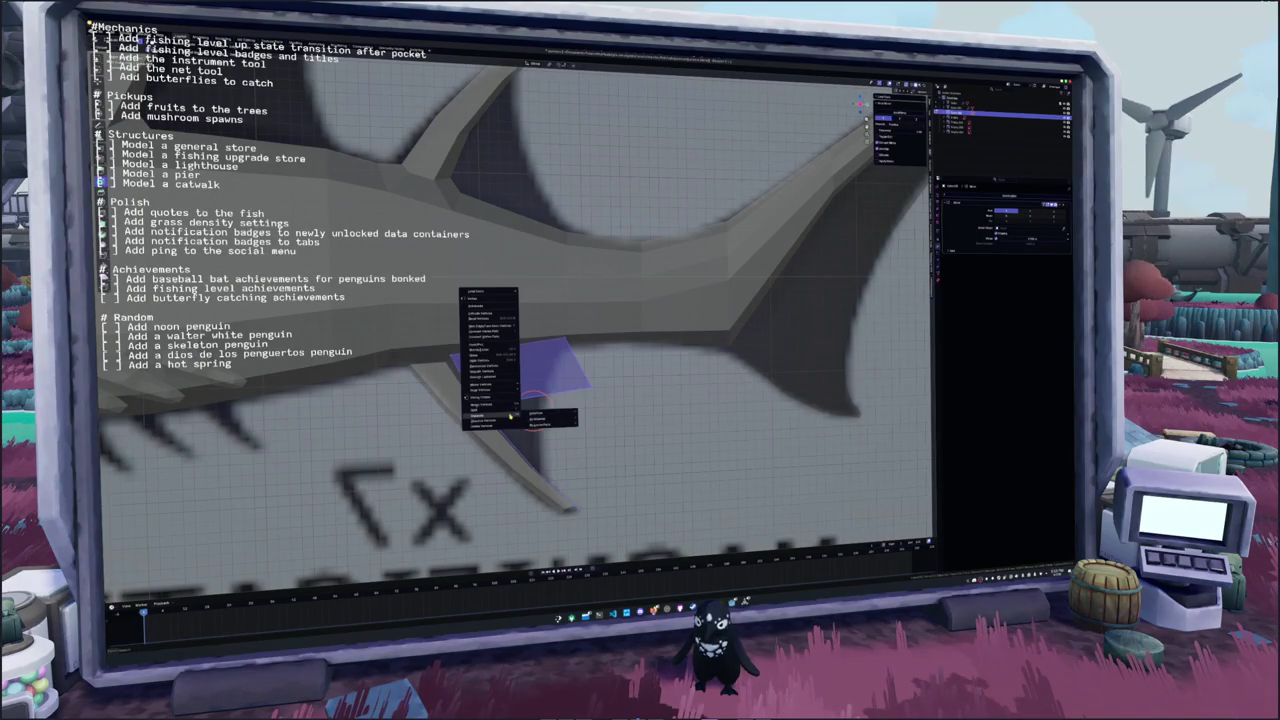
left_click(538, 412)
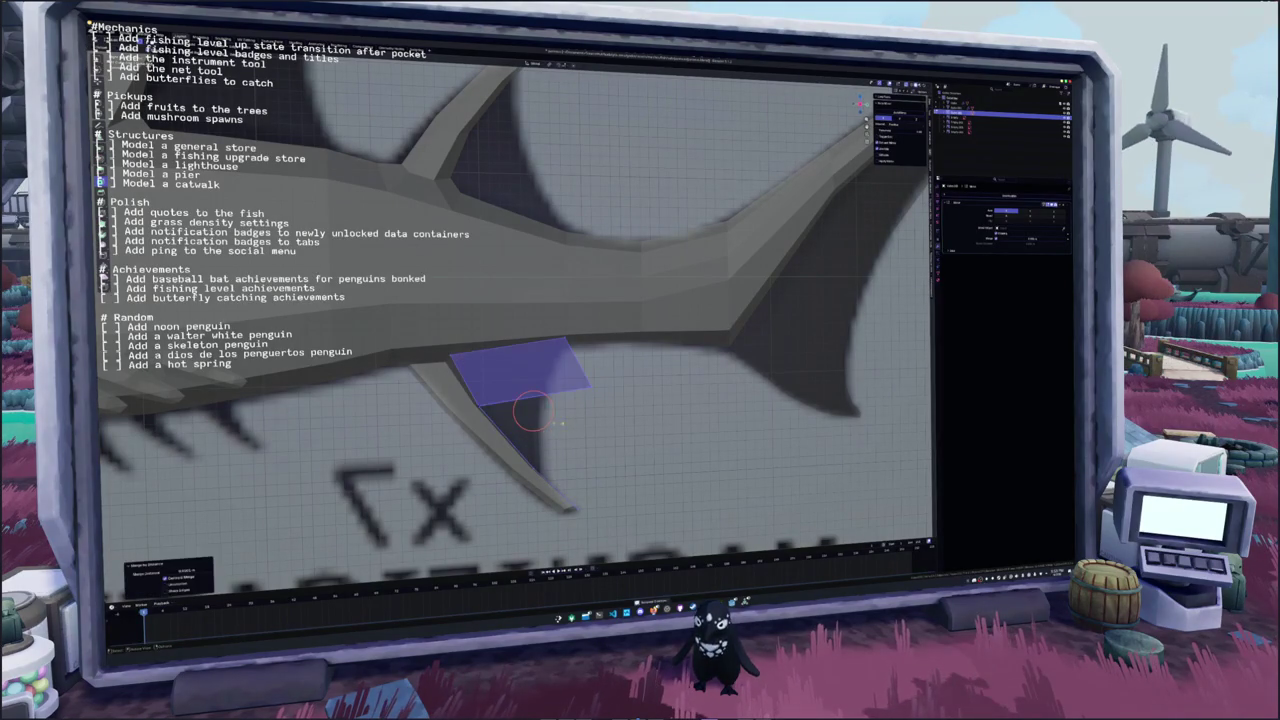
left_click(531, 410)
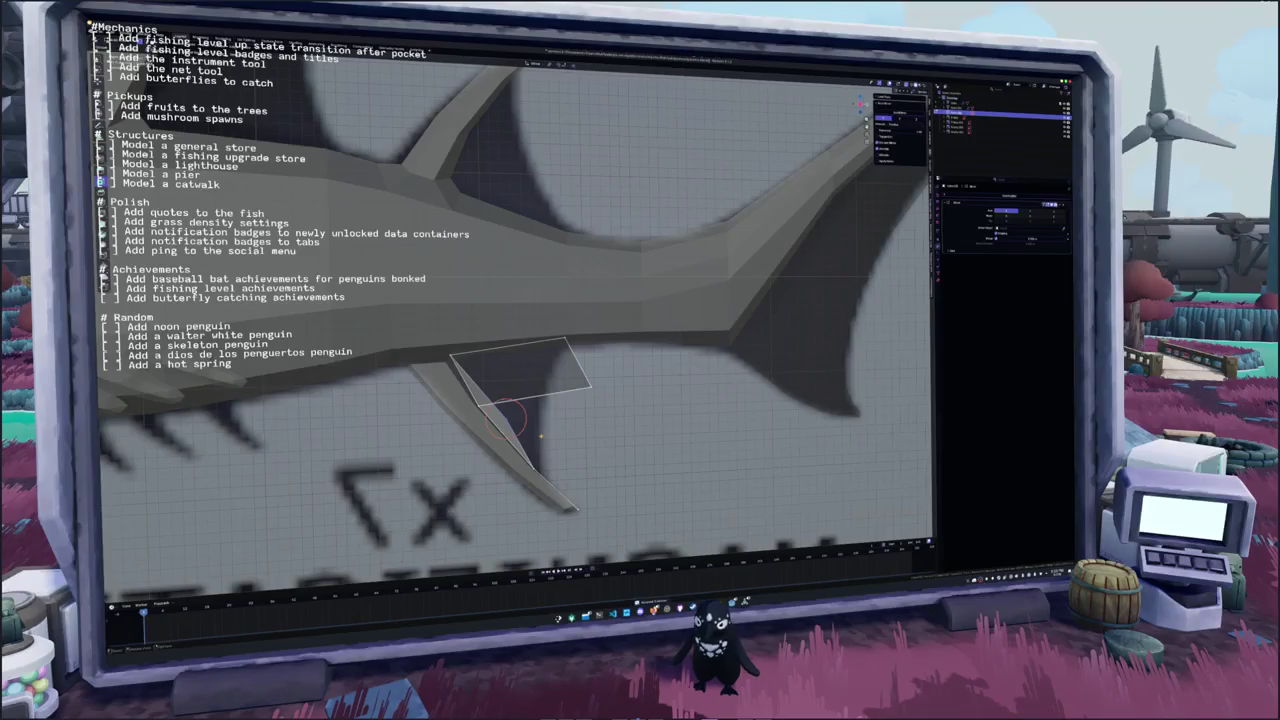
Step: Select the new quad face beside the fin and extrude it down along the fin
left_click(530, 418)
left_click(532, 420)
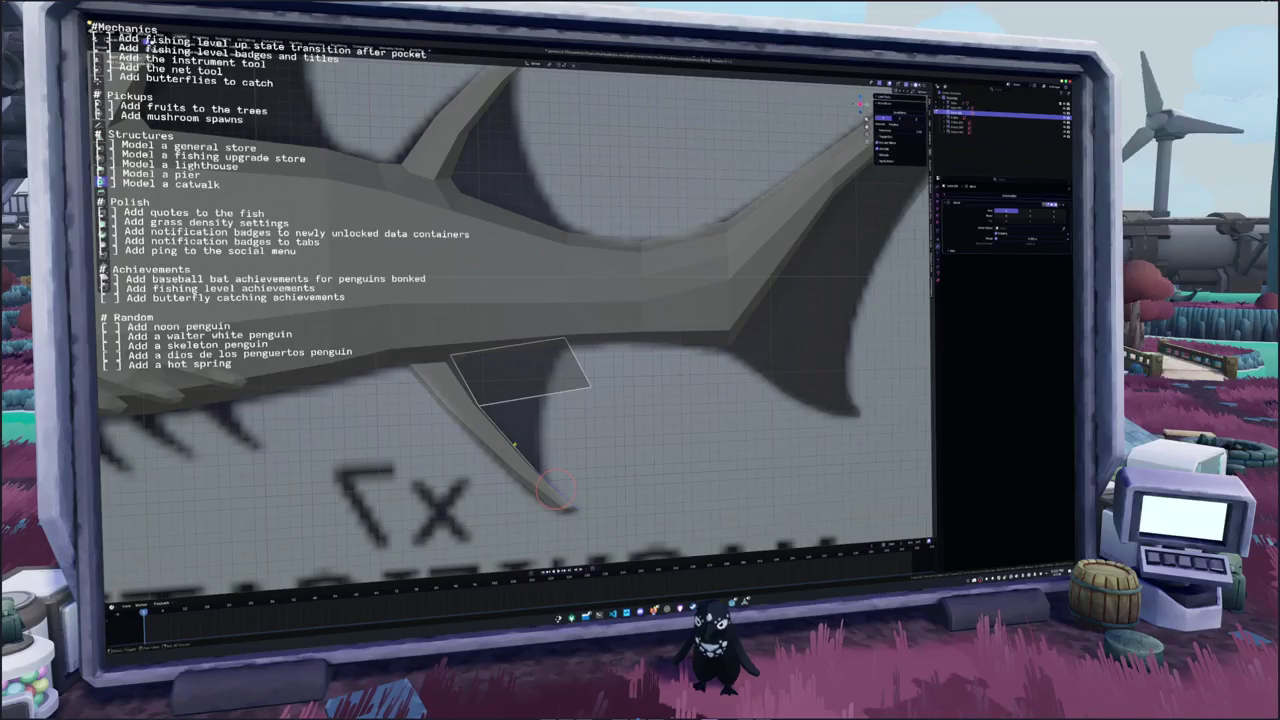
right_click(518, 448)
left_click(504, 412)
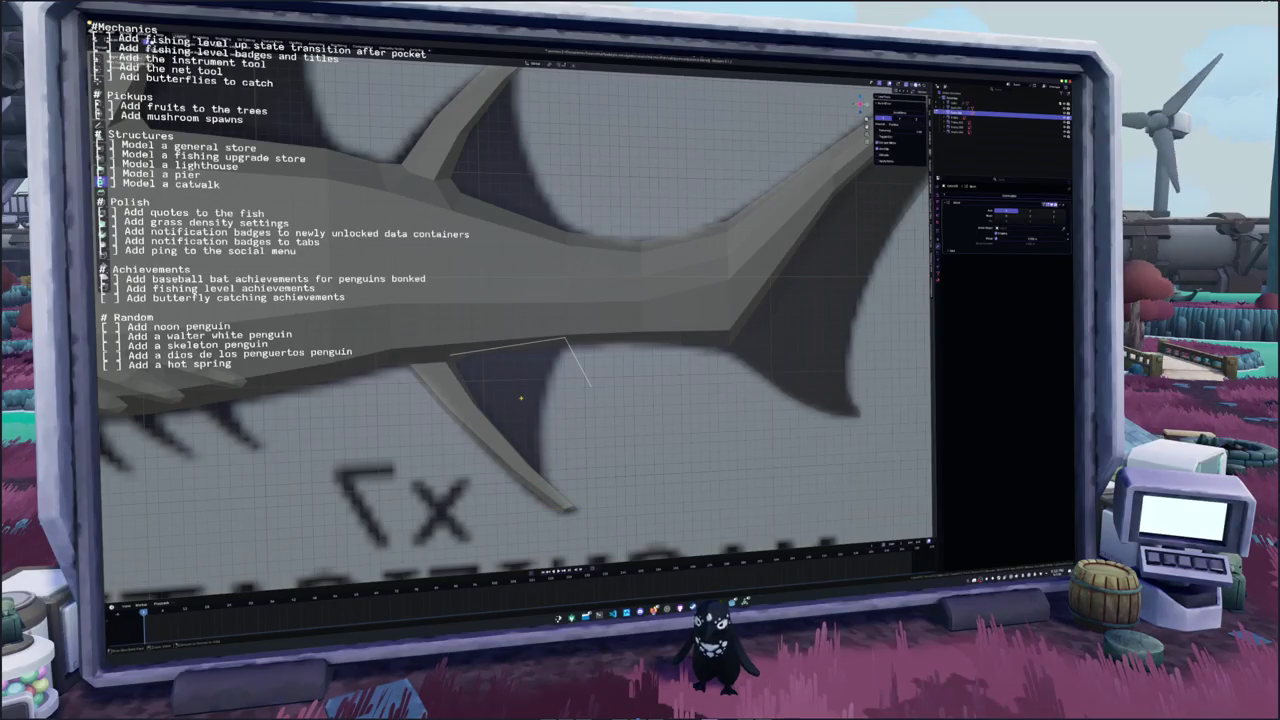
right_click(520, 398)
left_click(522, 399)
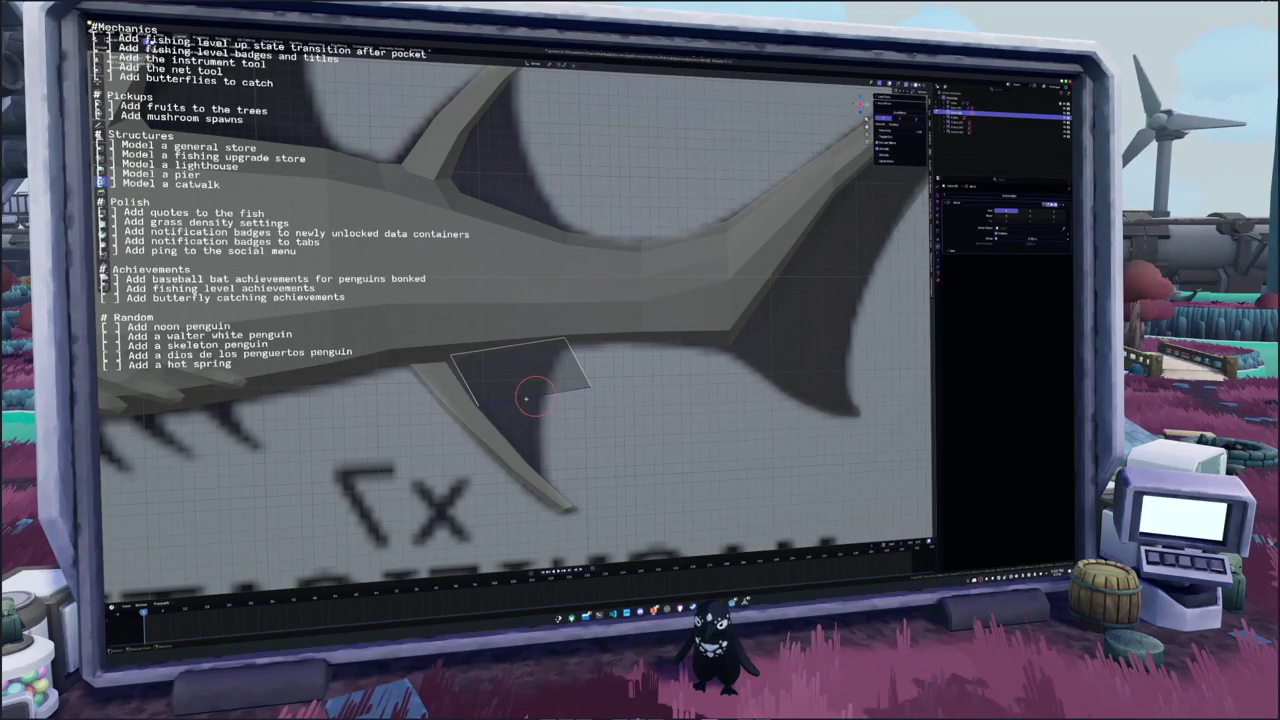
key("e")
left_click(565, 447)
Step: Extrude again and slide the lower-fin vertices down-left to follow the reference outline
key("e")
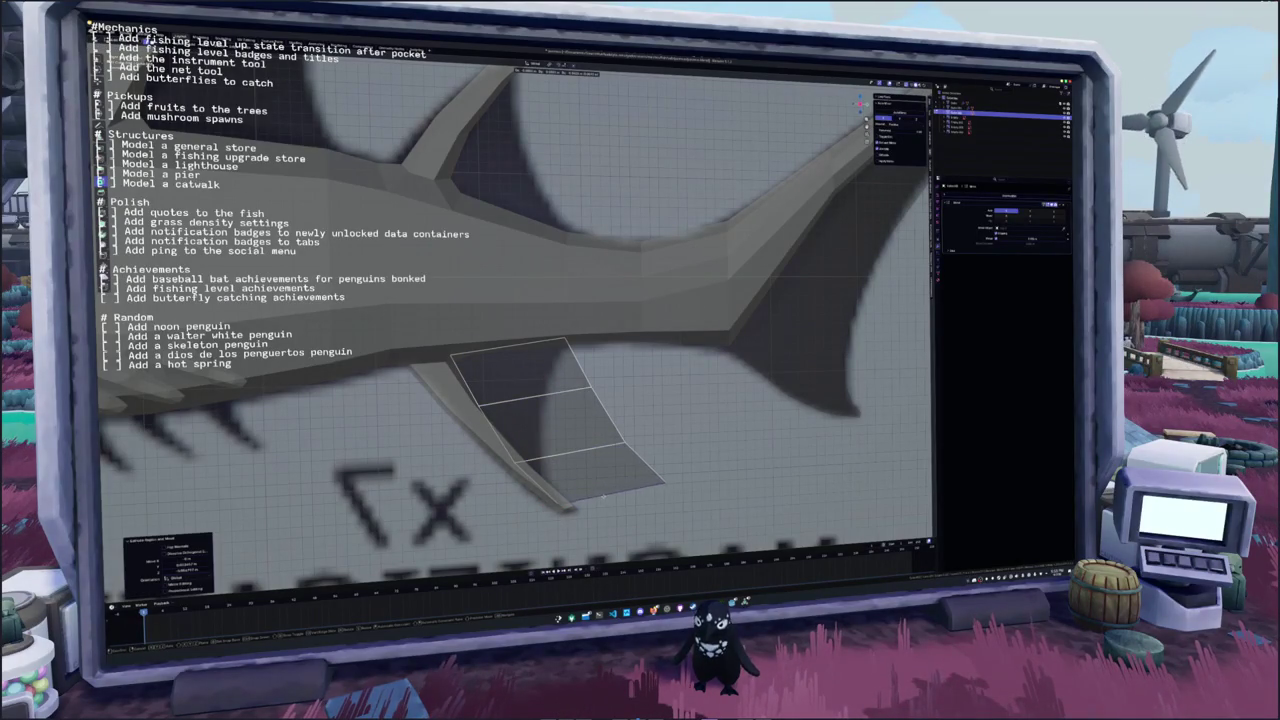
key("g")
key("g")
key("Return")
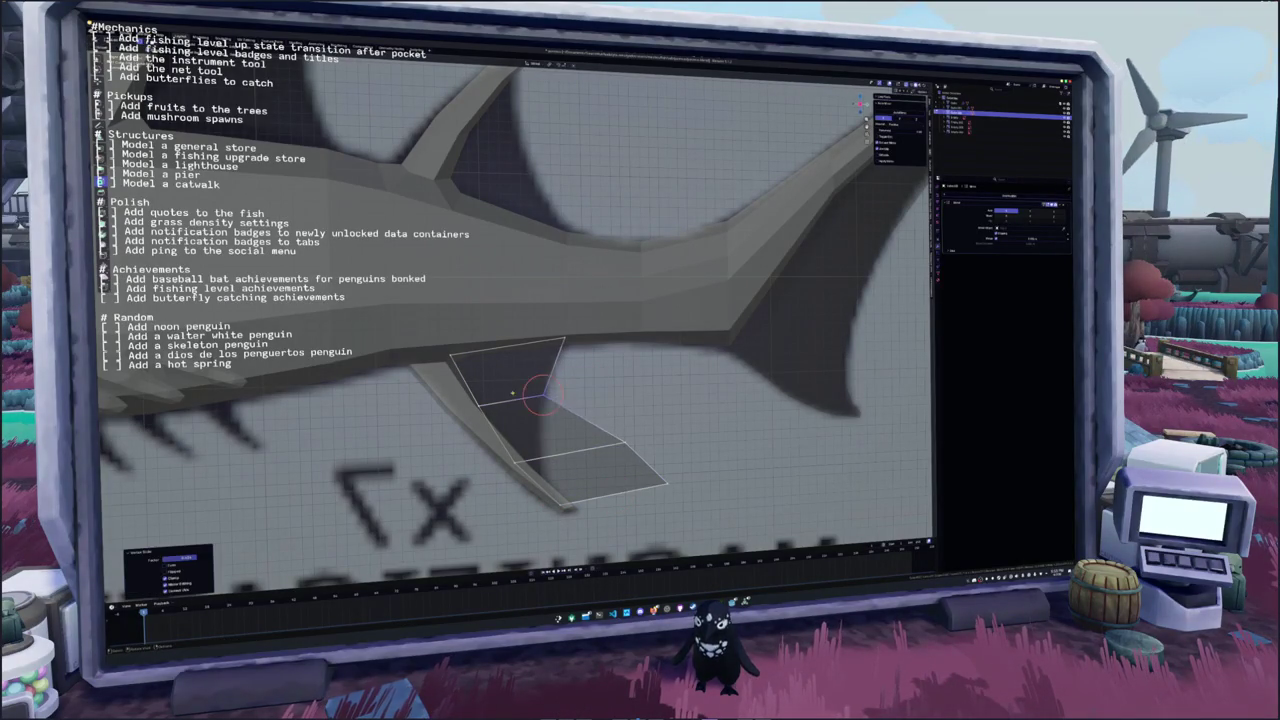
key("g")
key("g")
left_click(535, 458)
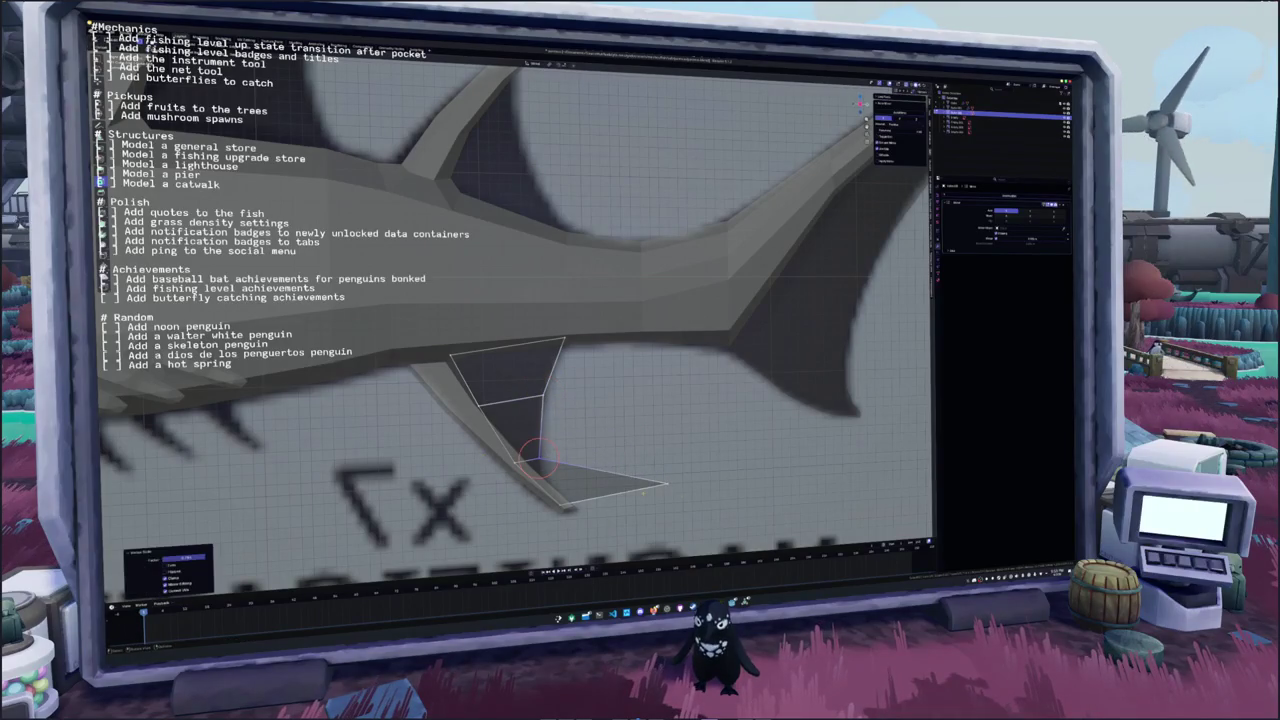
key("g")
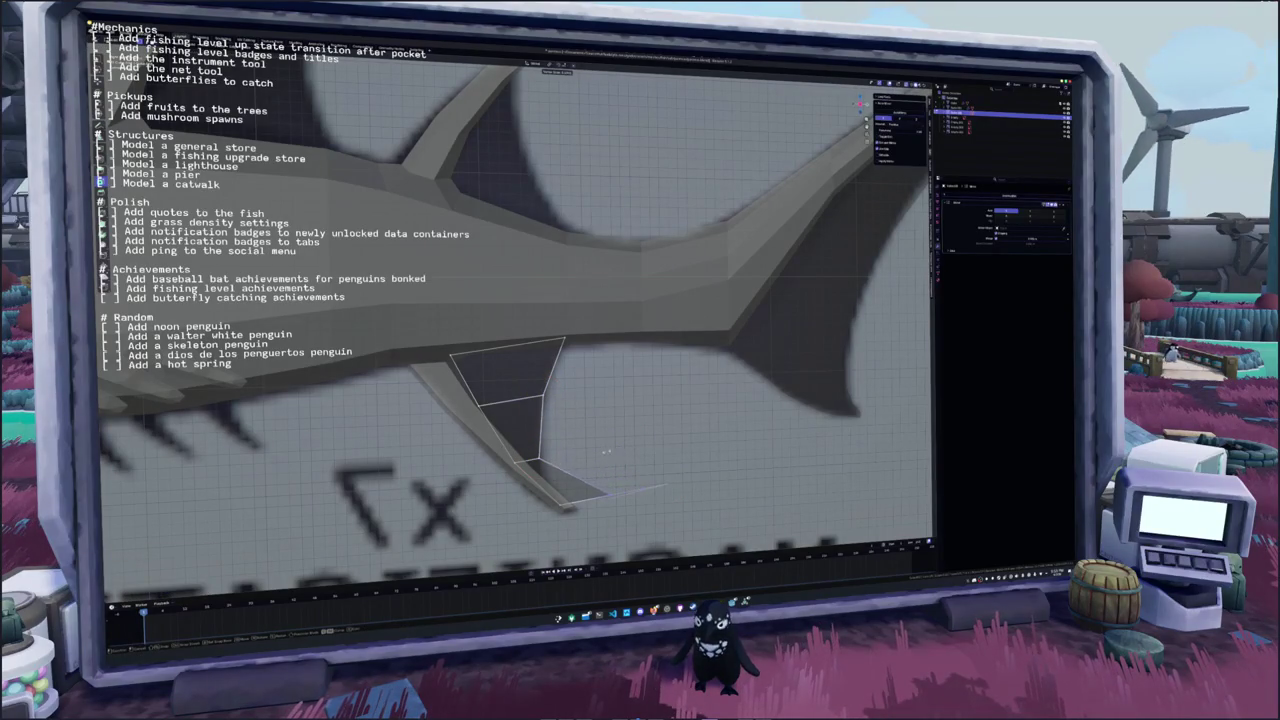
left_click(522, 456)
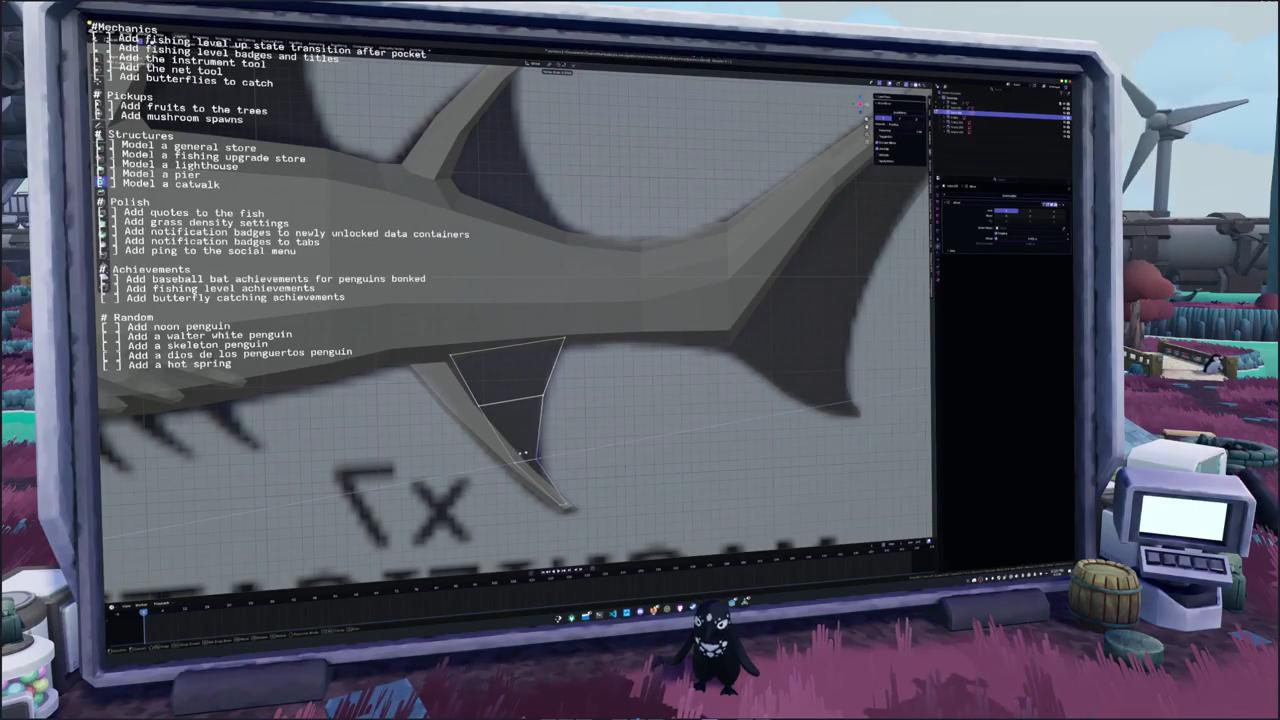
left_click(540, 456)
Step: Raise a fin vertex and slide the inner vertex up its edge to taper the blade
key("g")
key("g")
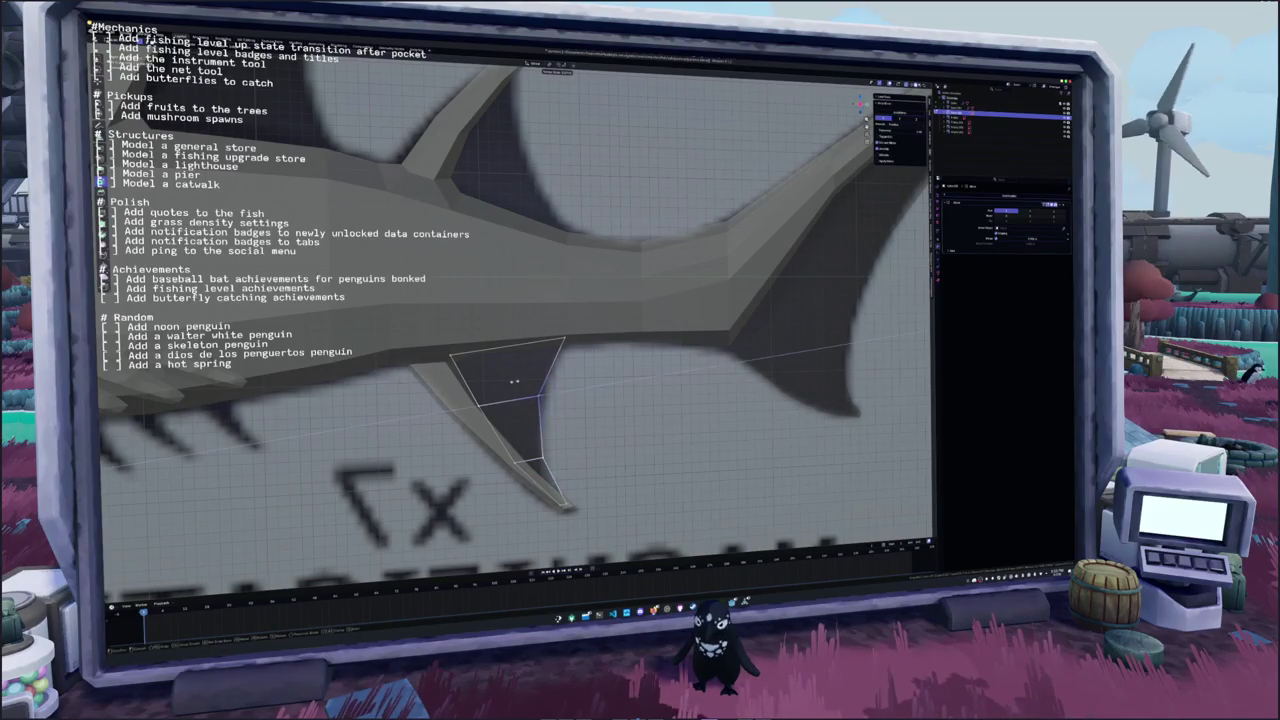
left_click(522, 380)
key("g")
key("g")
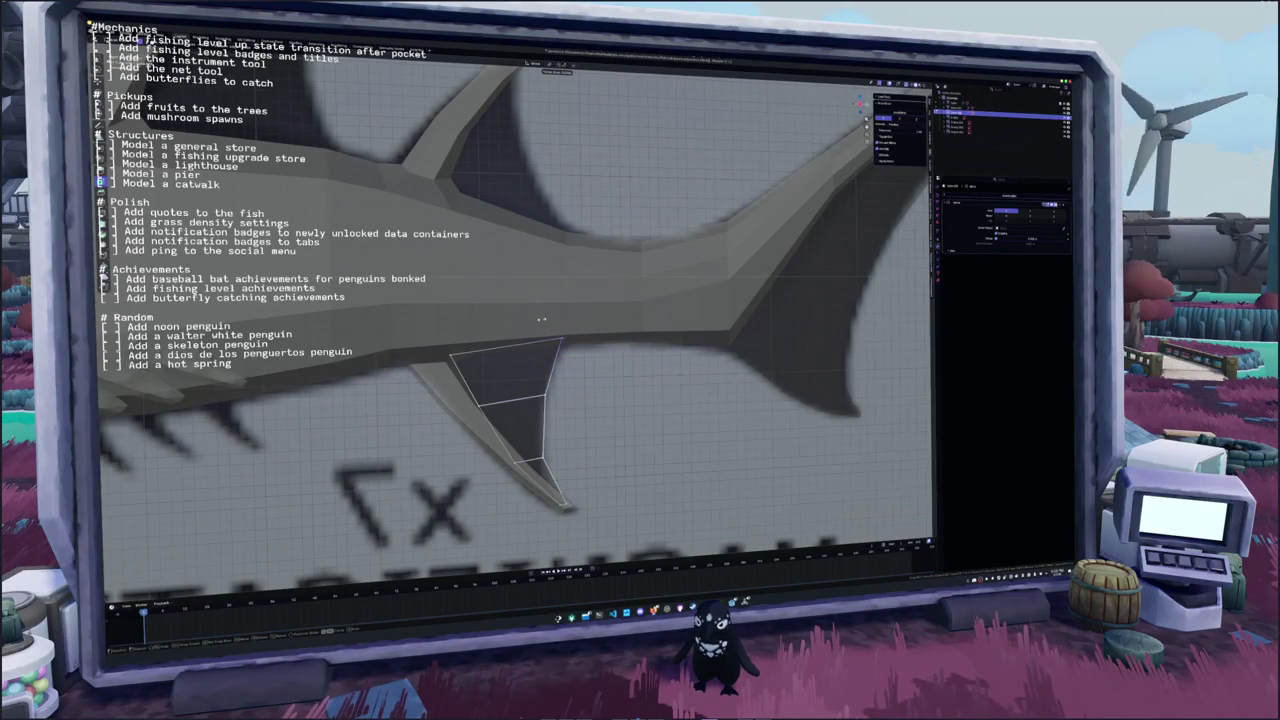
left_click(560, 338)
key("g")
key("g")
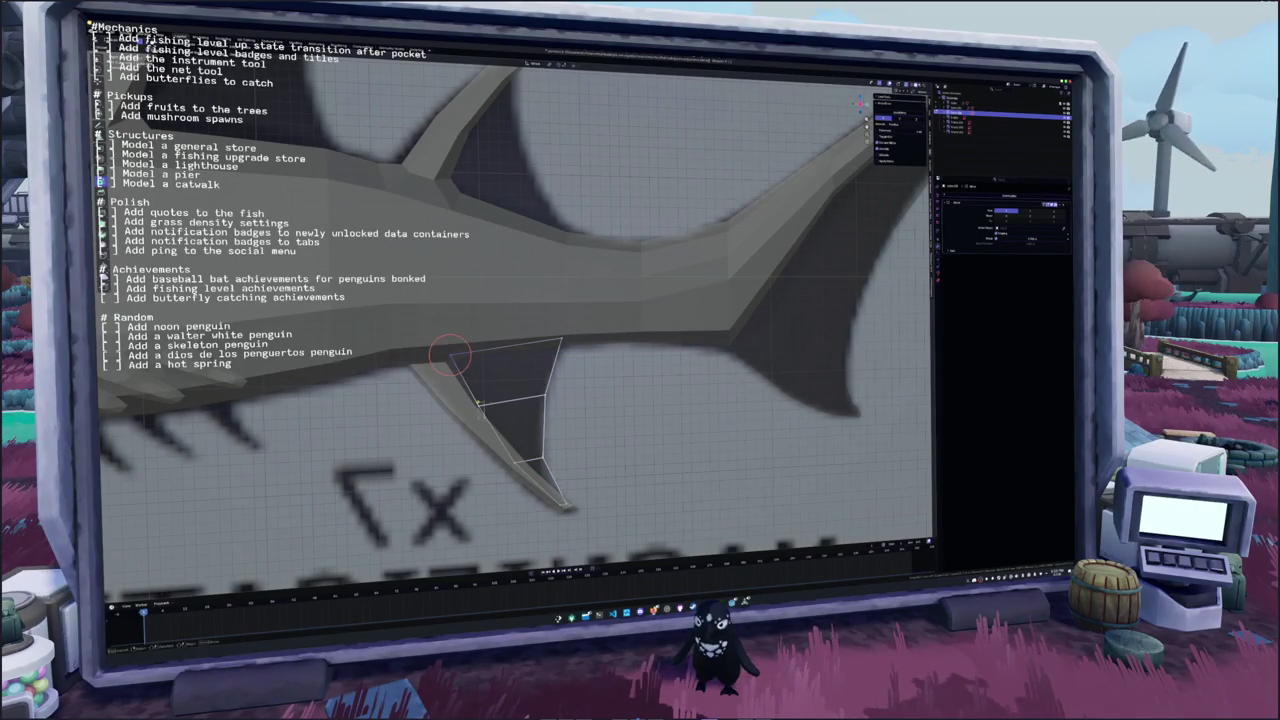
key("g")
key("g")
scroll(515, 310, "down", 2)
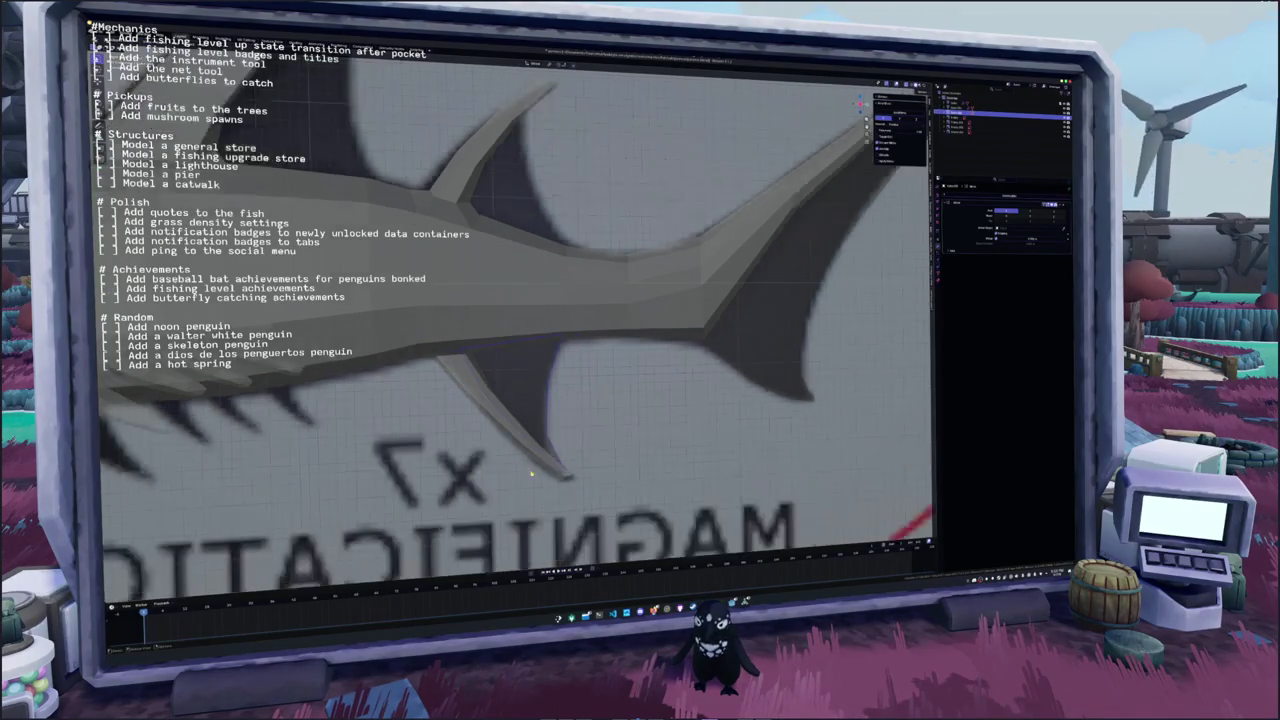
Step: Collapse the fin-tip vertices into a single point by scaling them to 0
scroll(515, 310, "down", 1)
scroll(515, 310, "down", 1)
middle_click_drag(518, 469, 536, 510, "shift")
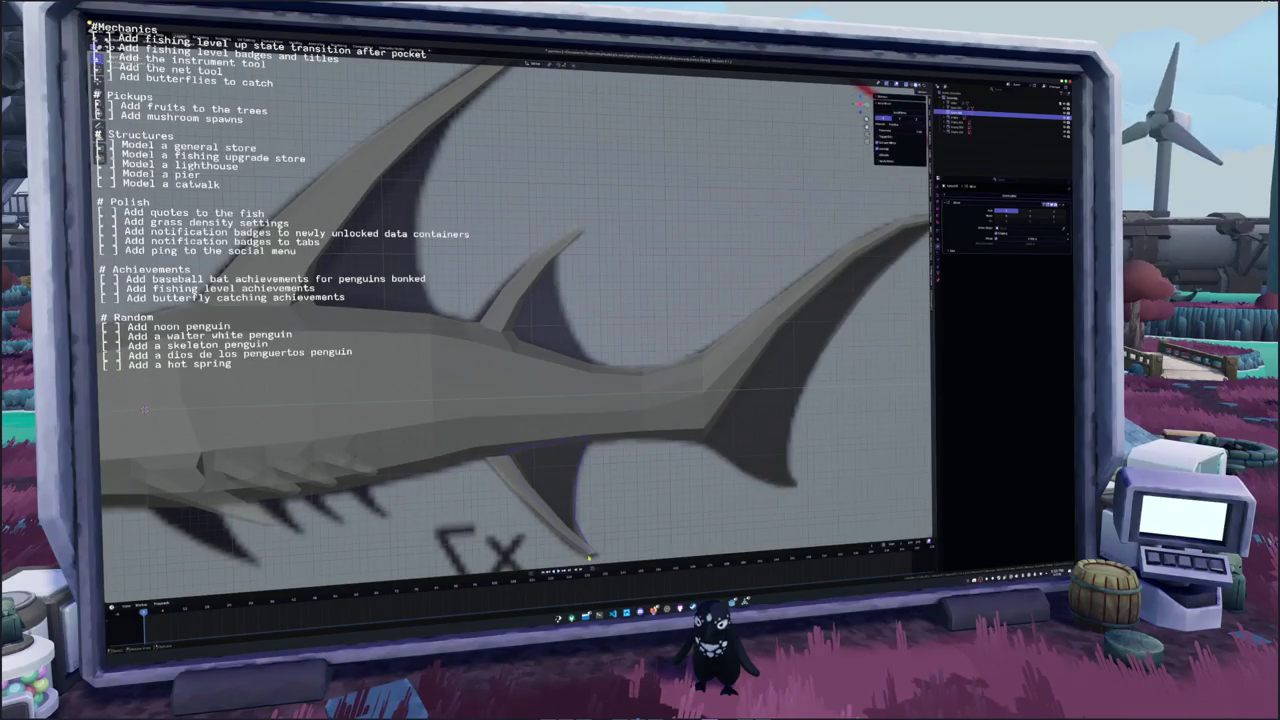
key("Tab")
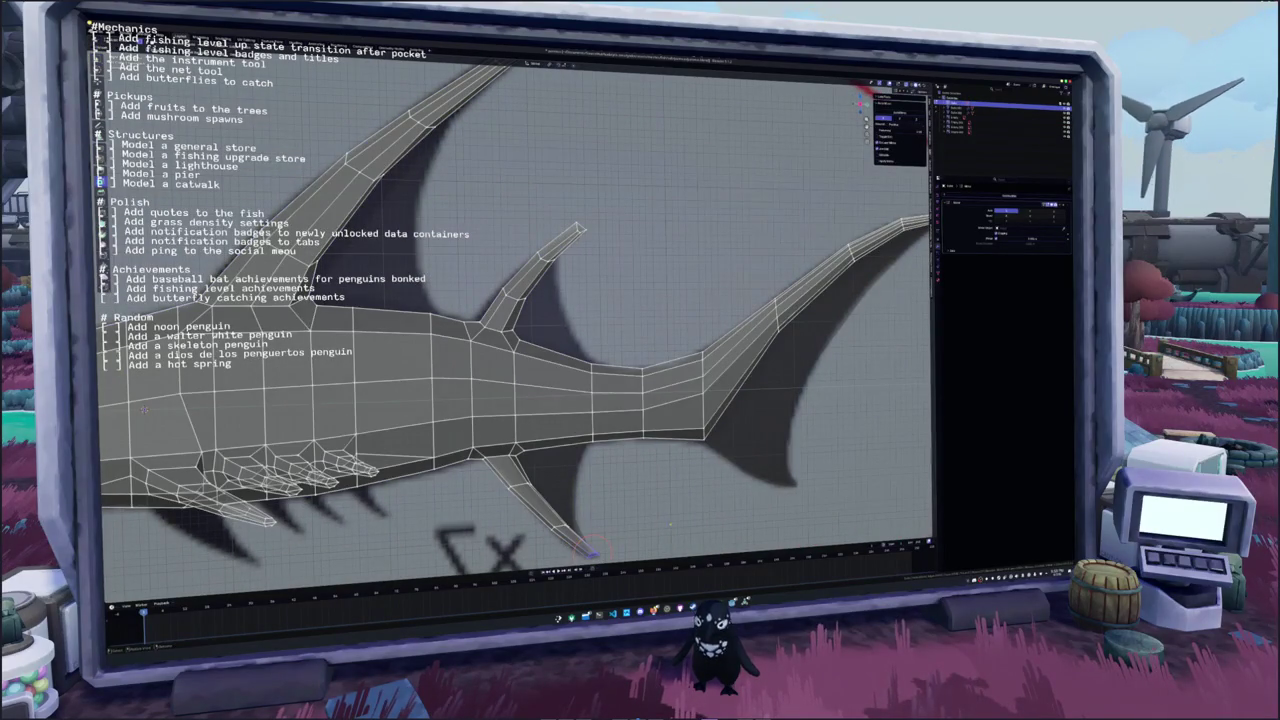
key("s")
key("0")
key("Return")
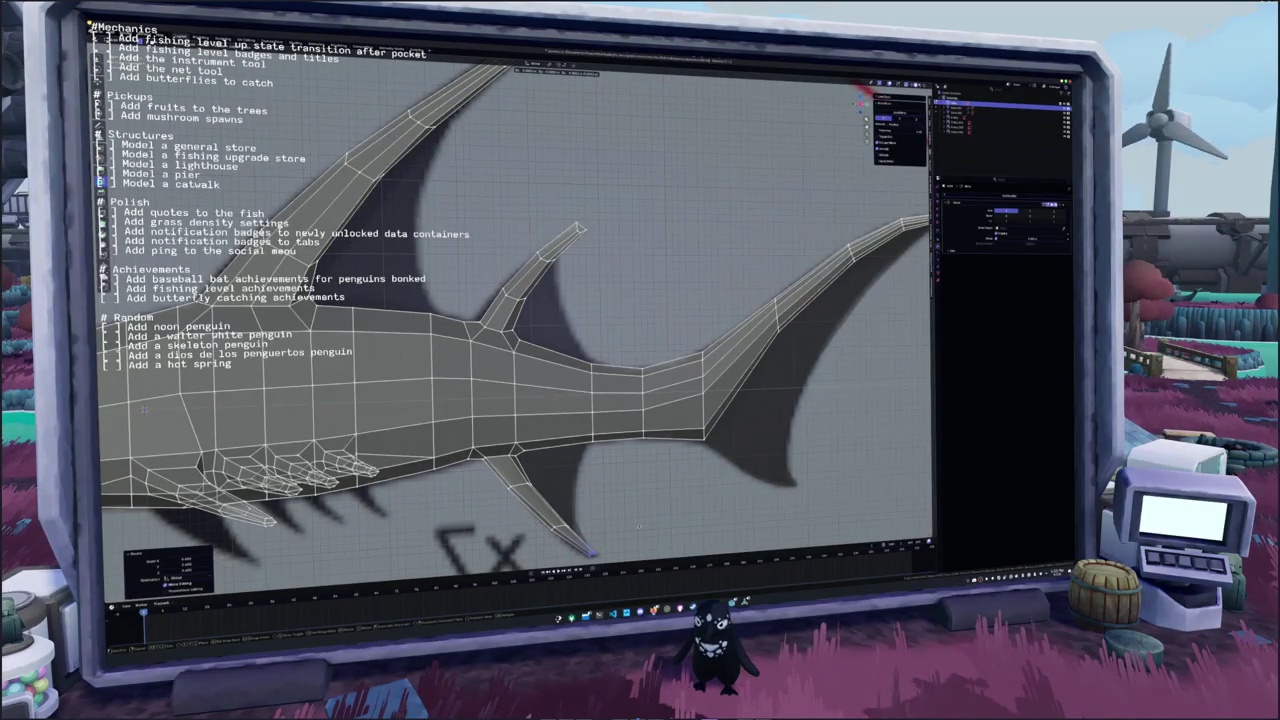
key("g")
left_click(639, 522)
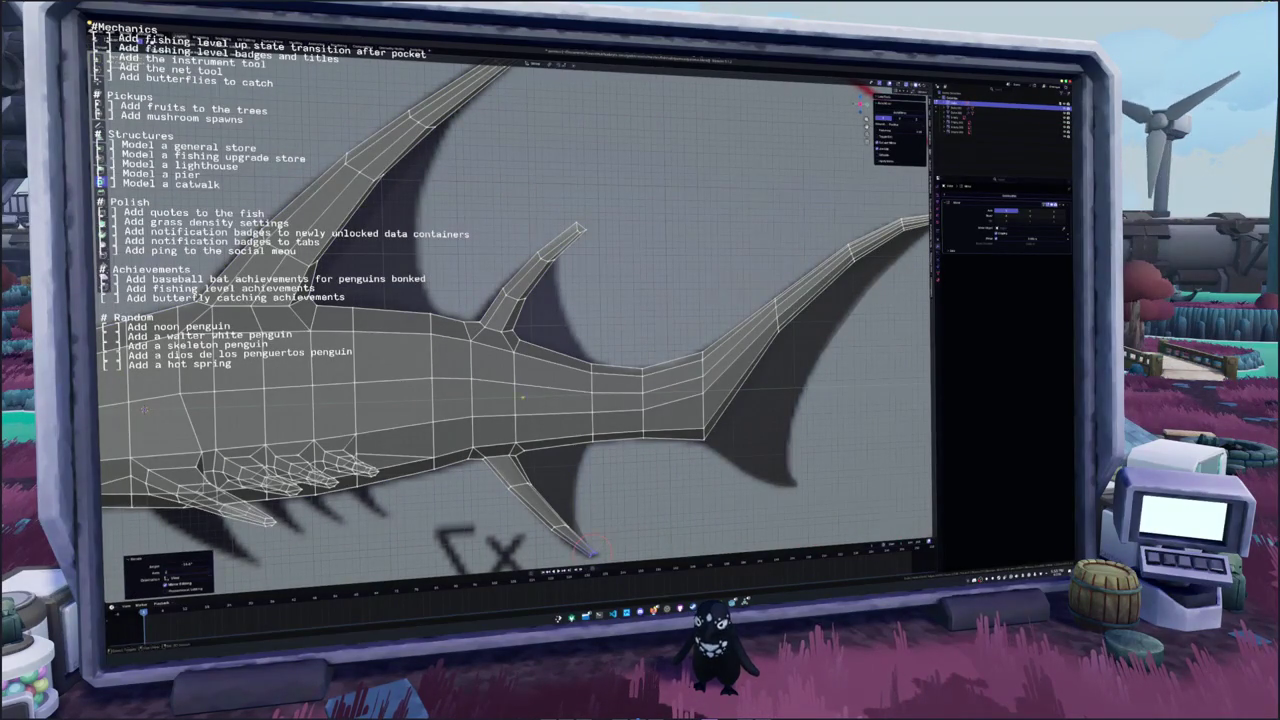
Step: Soften the back fin with a proportional move, clean up the collapsed vertices, and return to Object Mode
key("g")
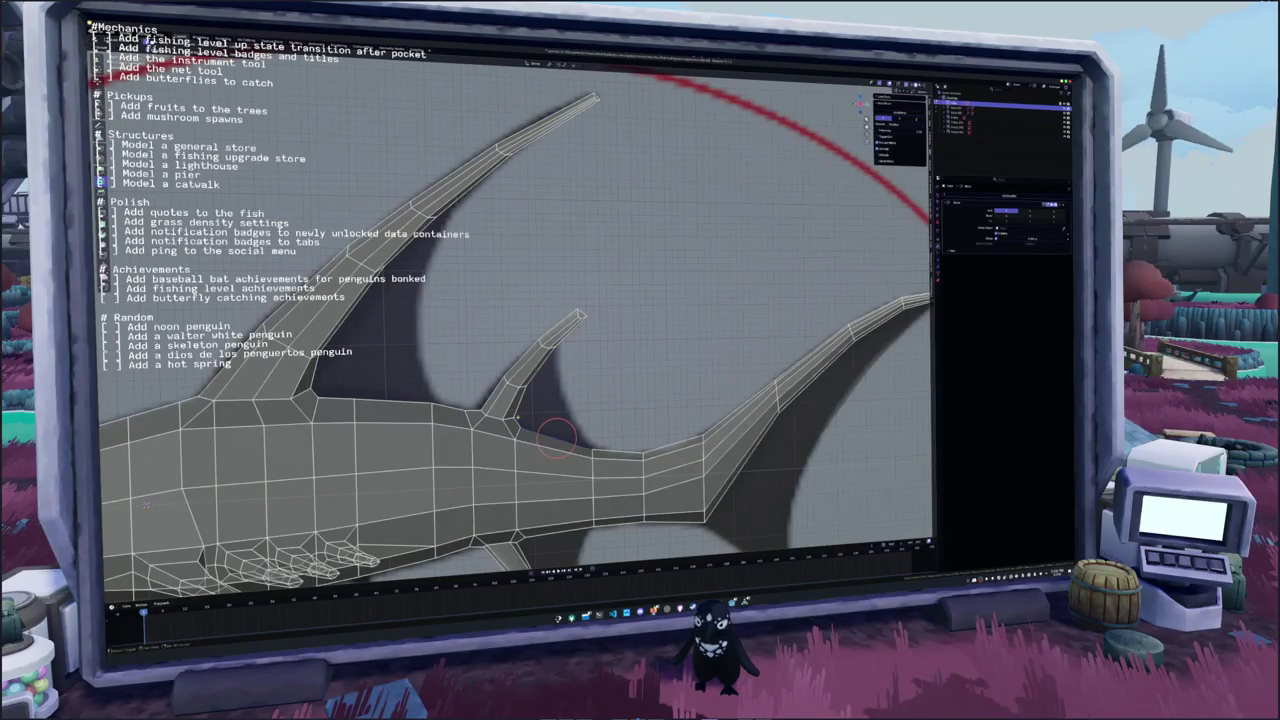
left_click(557, 433)
right_click(523, 396)
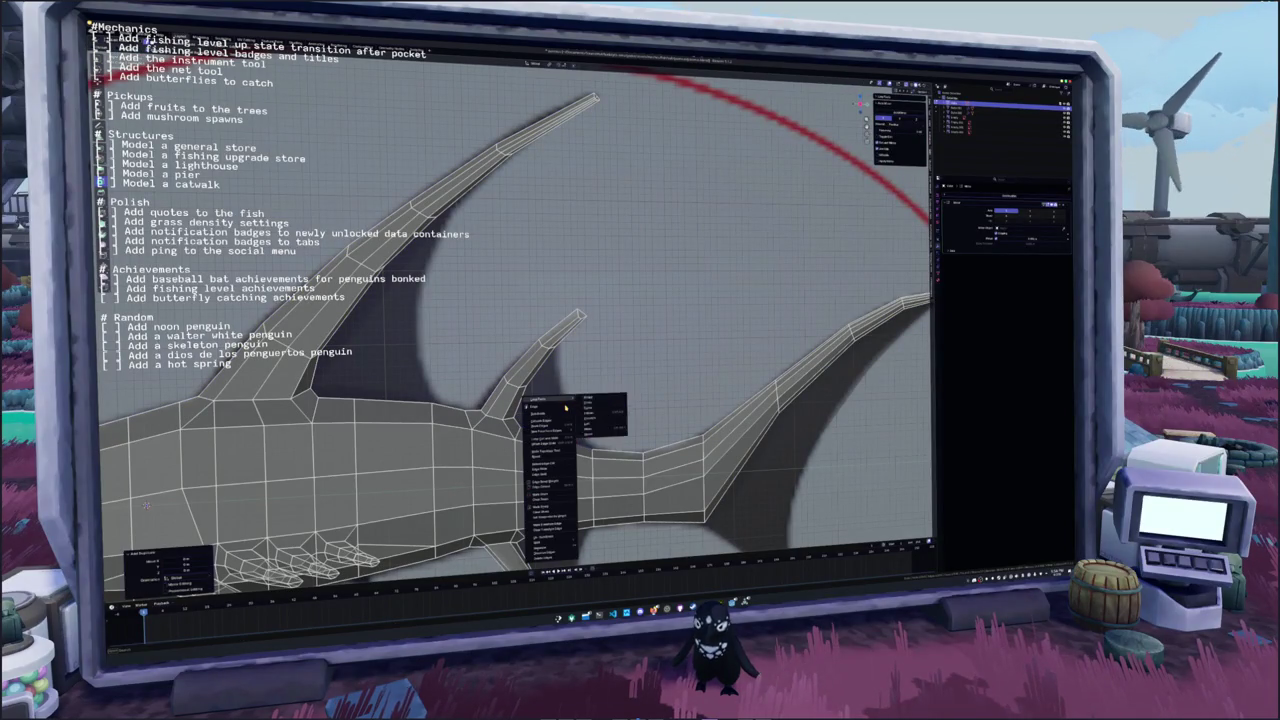
left_click(596, 545)
key("Tab")
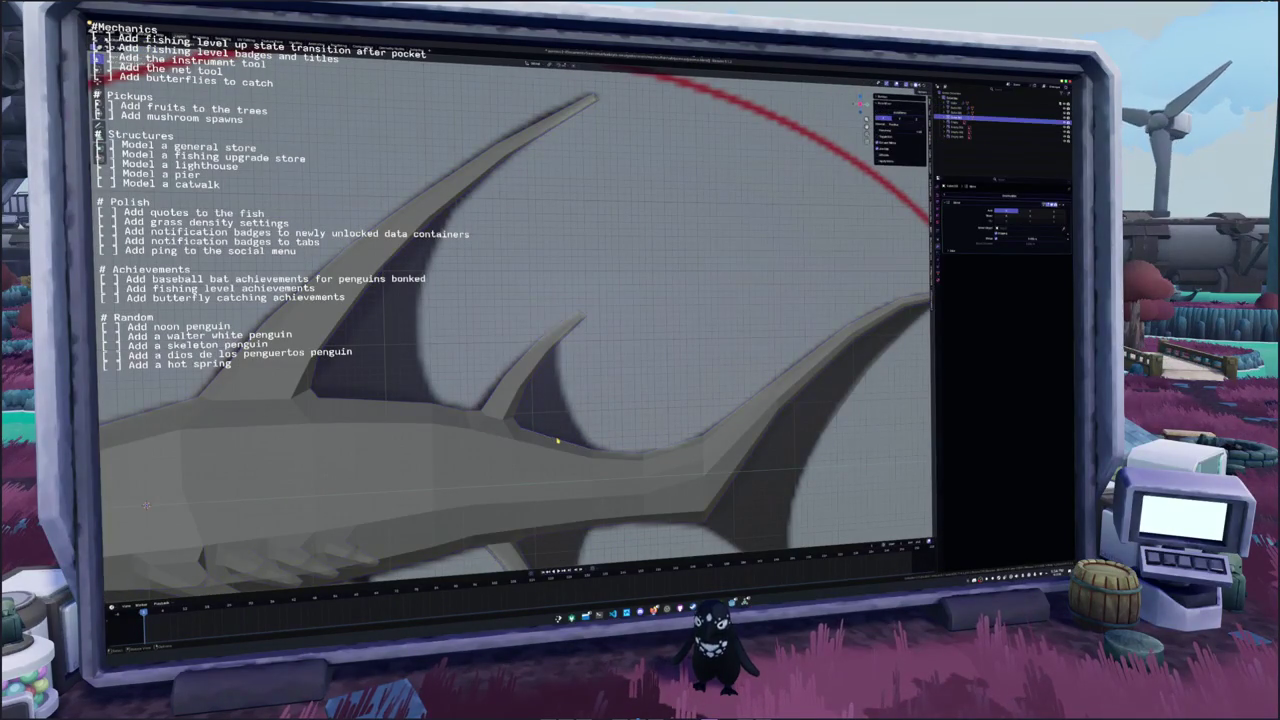
middle_click_drag(559, 438, 551, 396)
scroll(551, 396, "up", 3)
Step: Add a cube on the shark's back, then extrude and rotate it to start the fin
right_click(490, 408, "shift")
key("g")
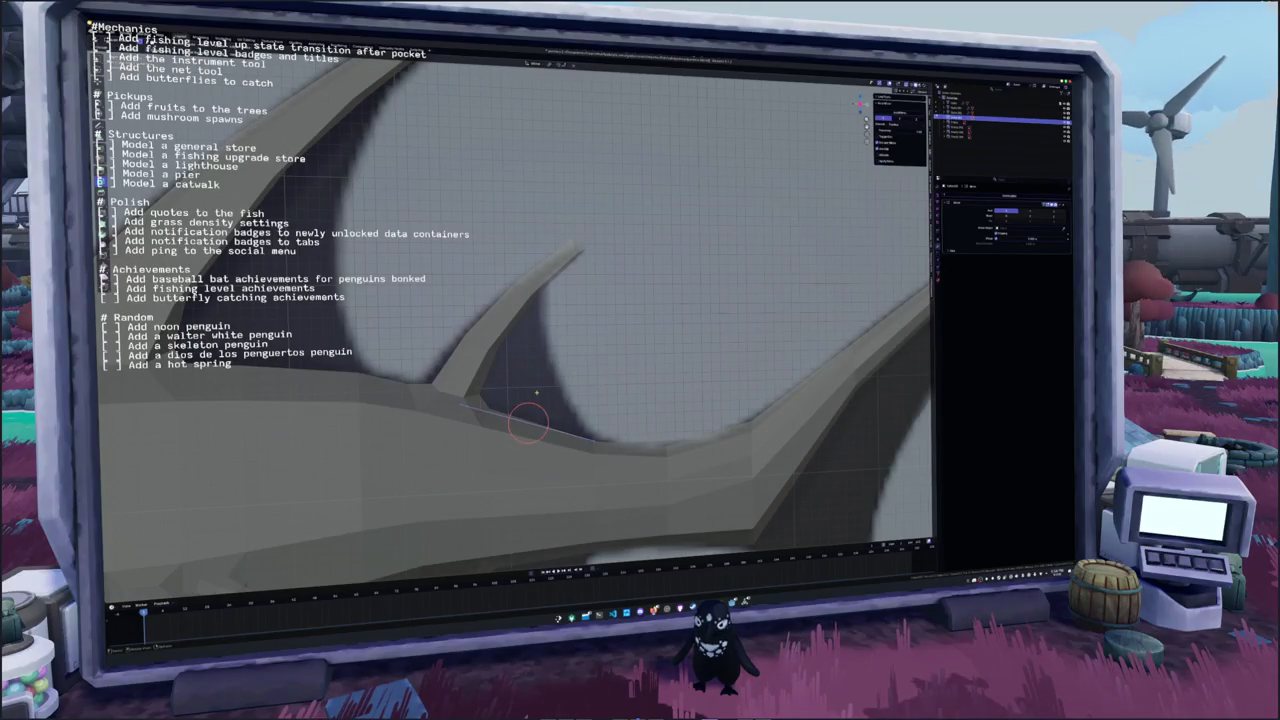
key("shift+a")
key("g")
key("e")
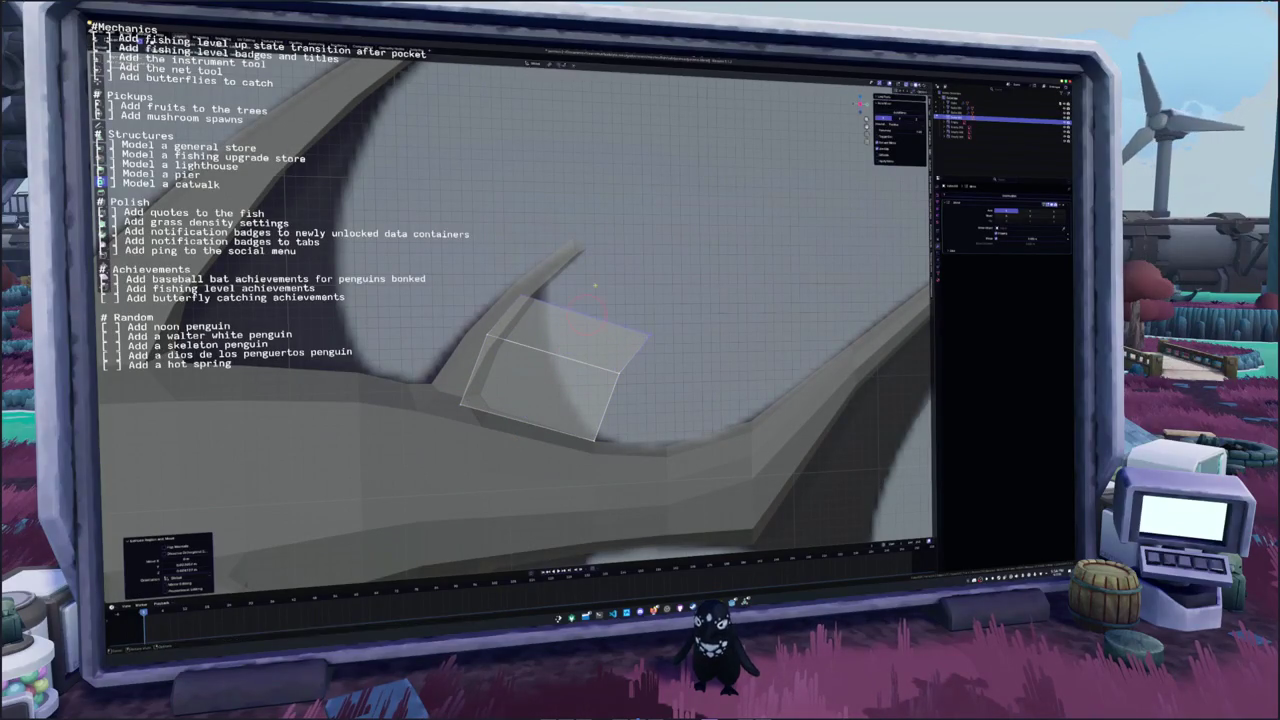
key("r")
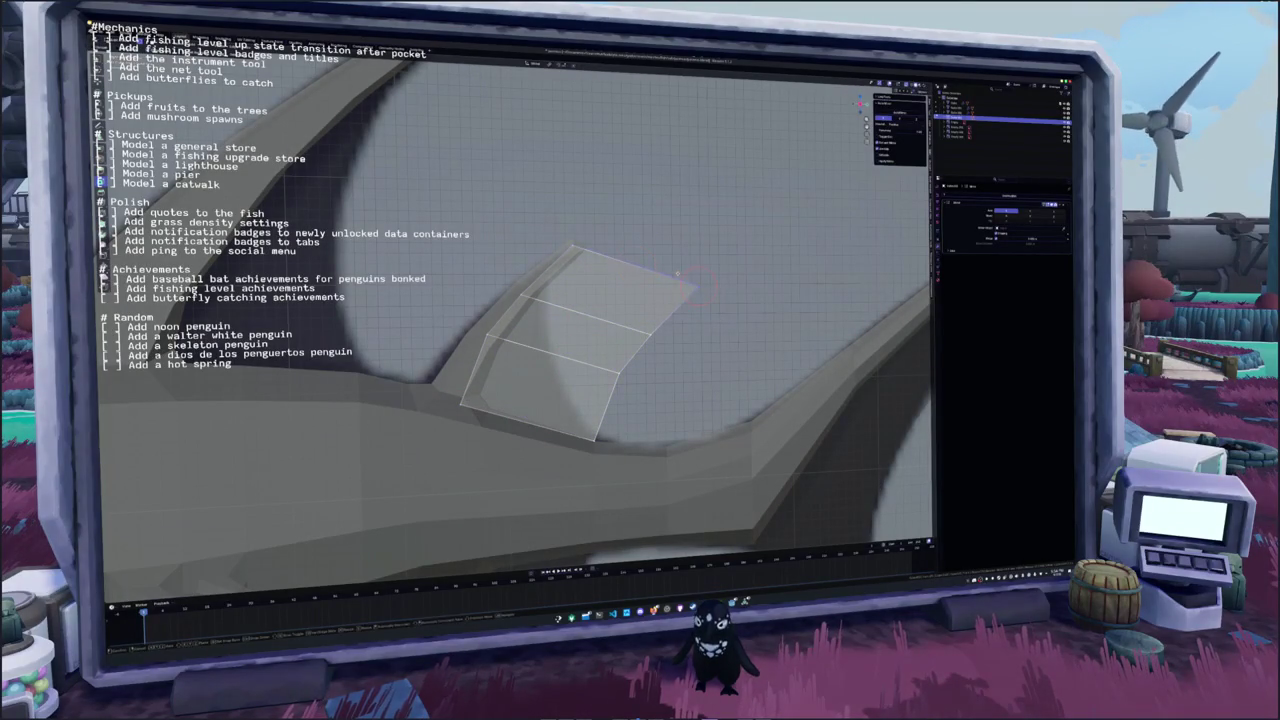
left_click(697, 285)
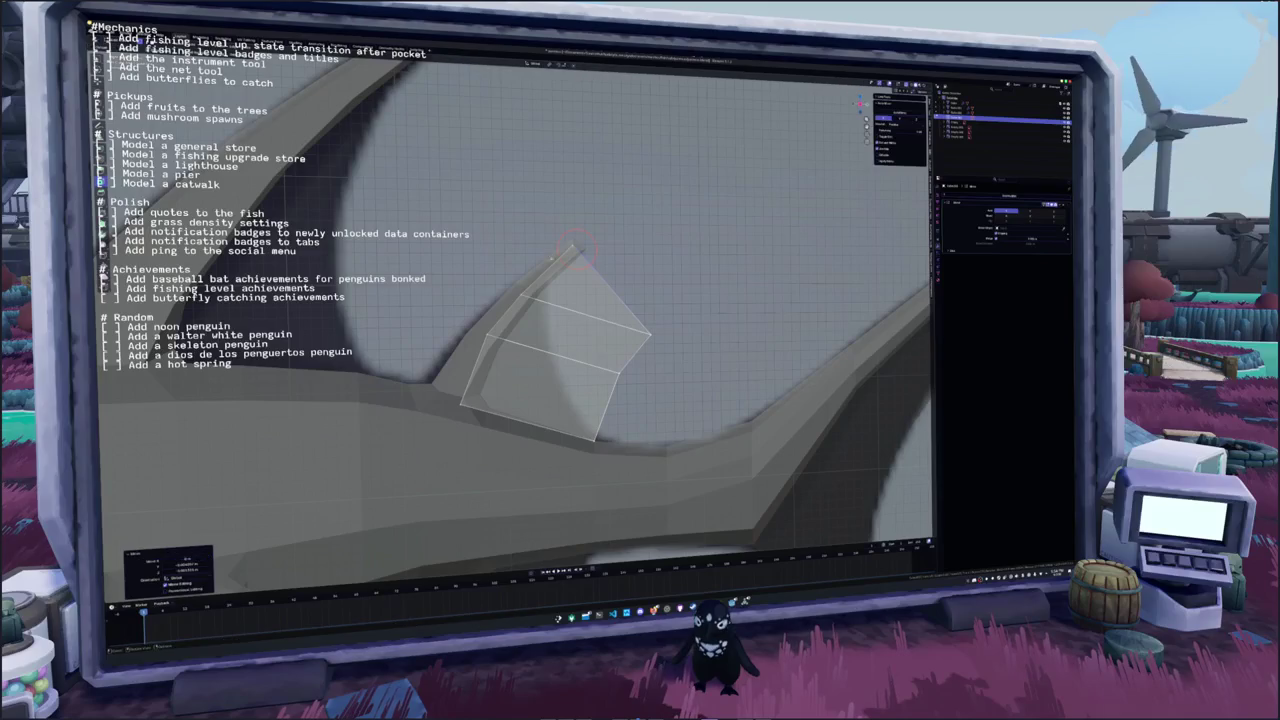
Step: Slide the tip vertices to narrow the new fin into a spike, then leave Edit Mode
key("shift+v")
left_click(545, 300)
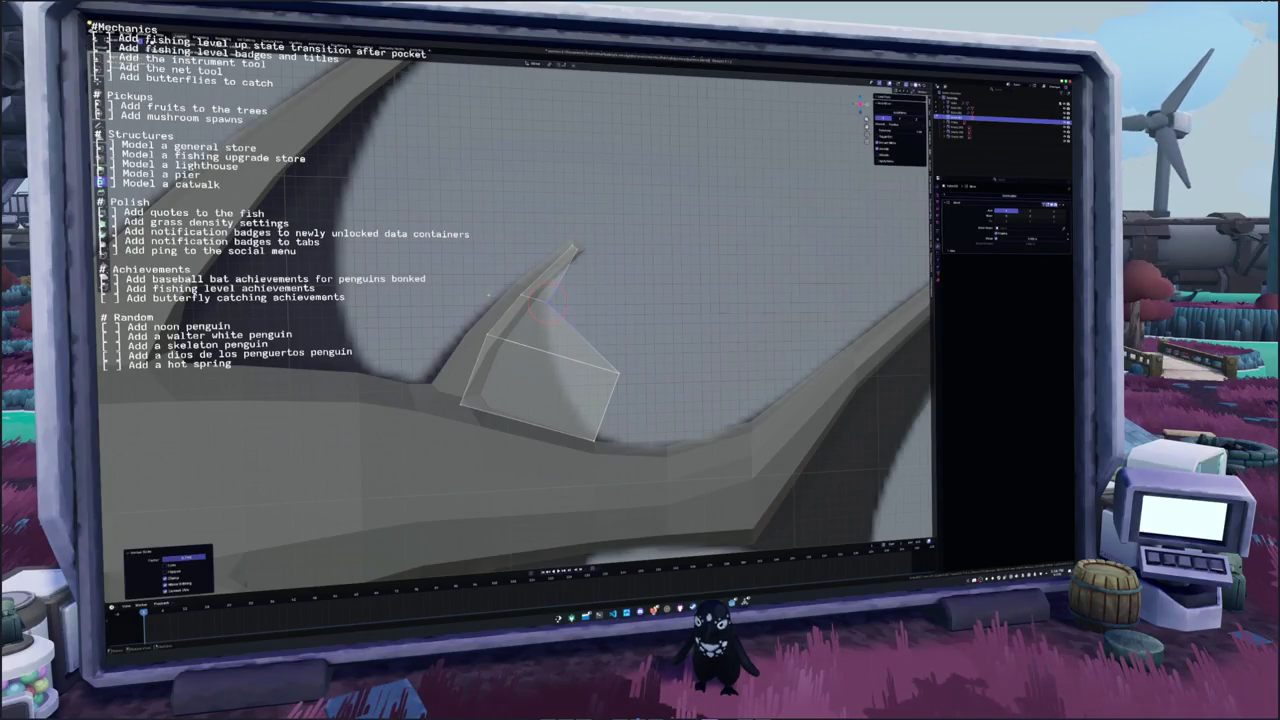
key("shift+v")
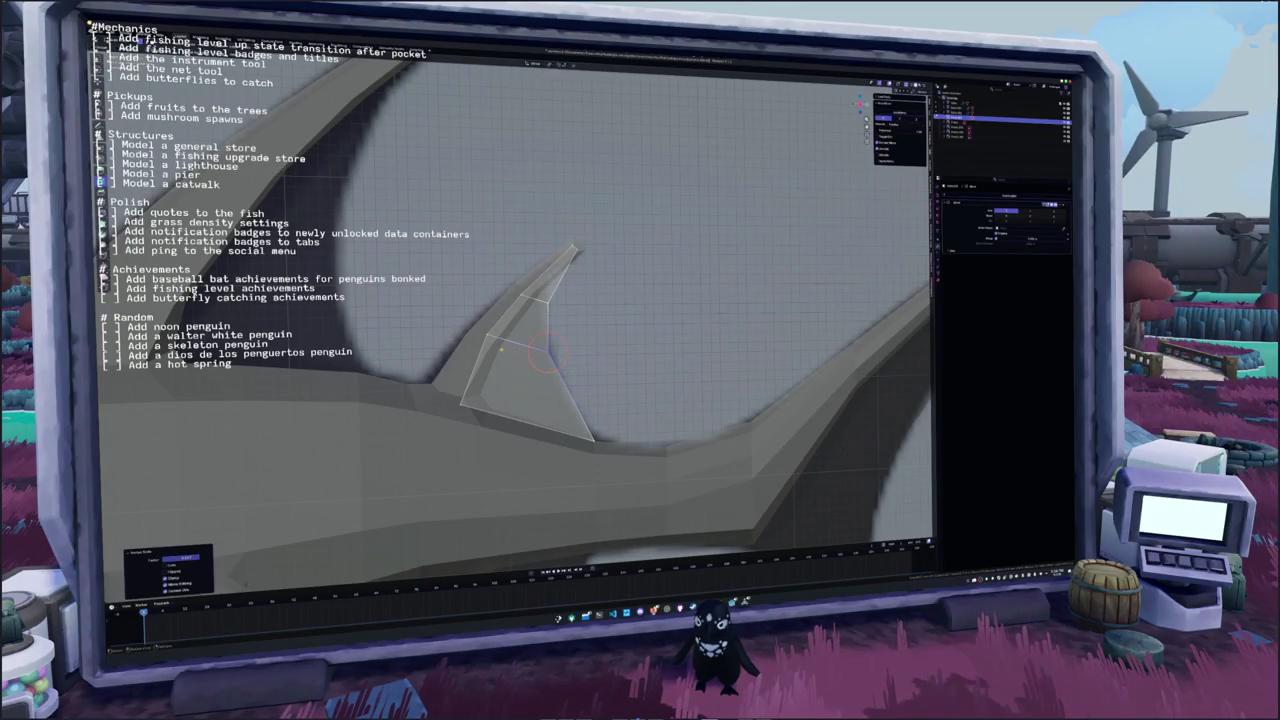
left_click(548, 352)
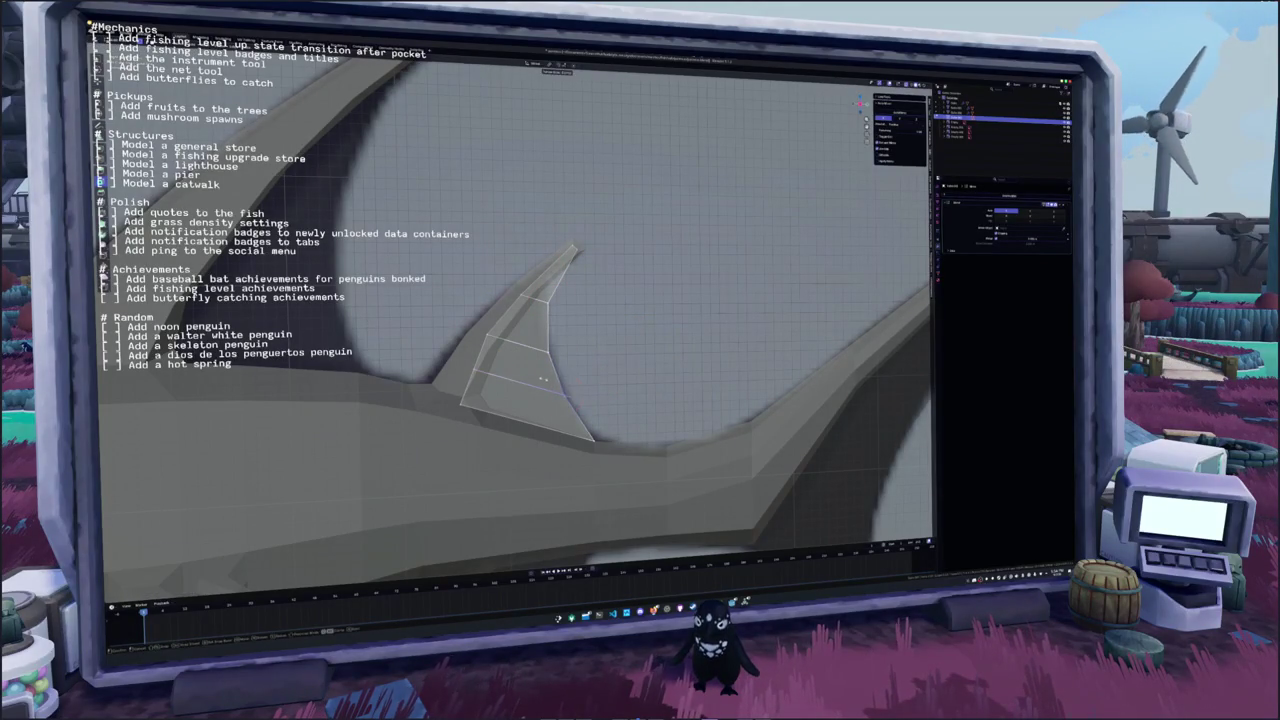
scroll(552, 345, "down", 5)
key("Tab")
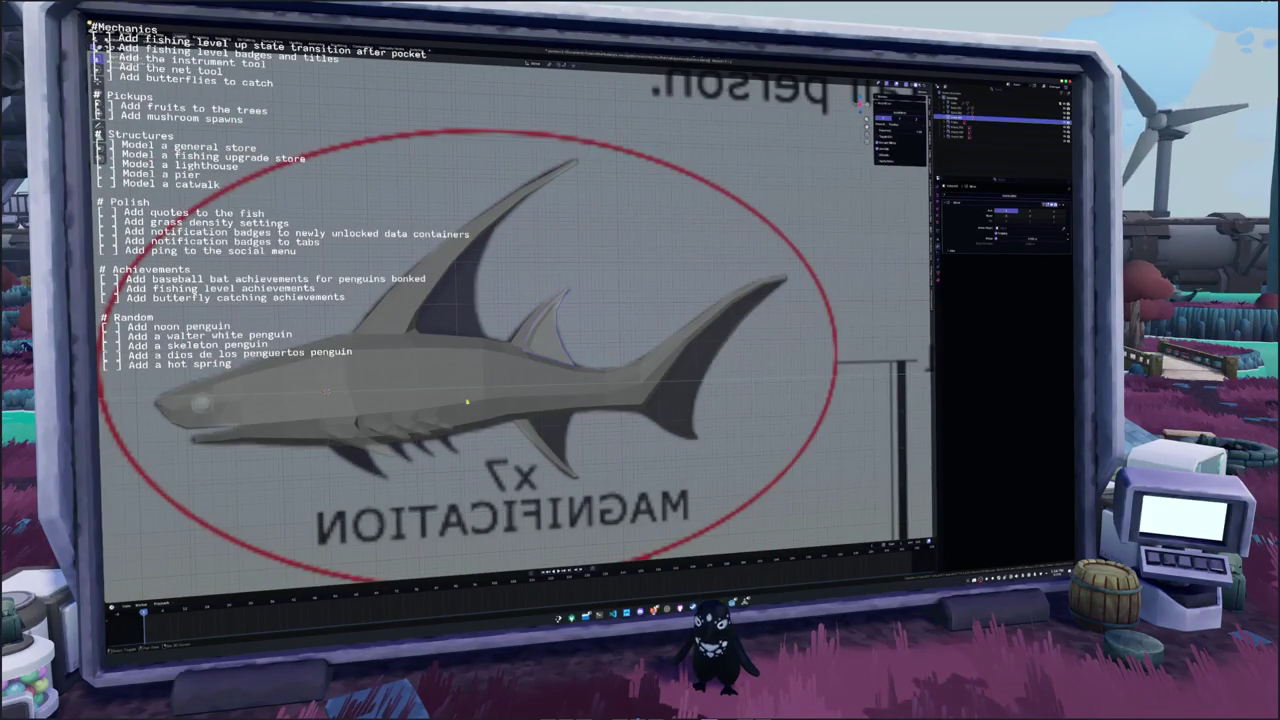
Step: Select the shark body and reposition the 3D cursor for the dorsal fin
left_click(554, 285)
key("Tab")
key("c")
right_click(494, 262)
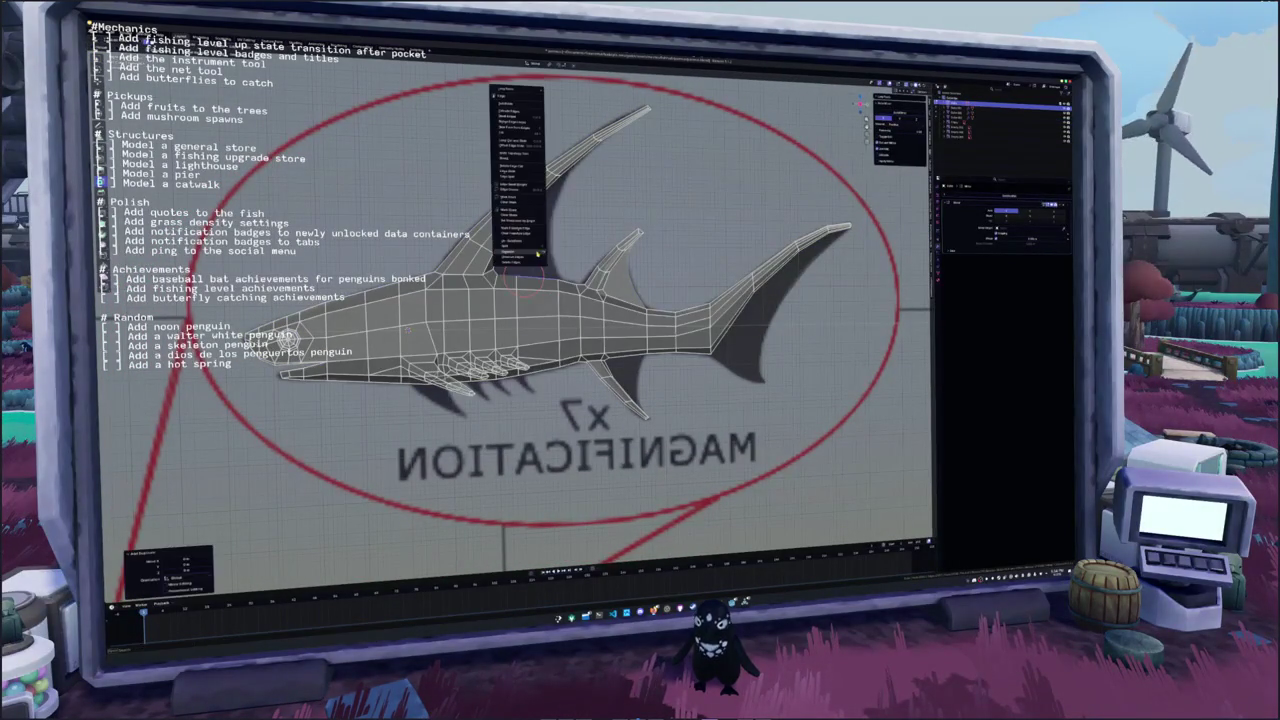
key("Tab")
left_click(522, 277)
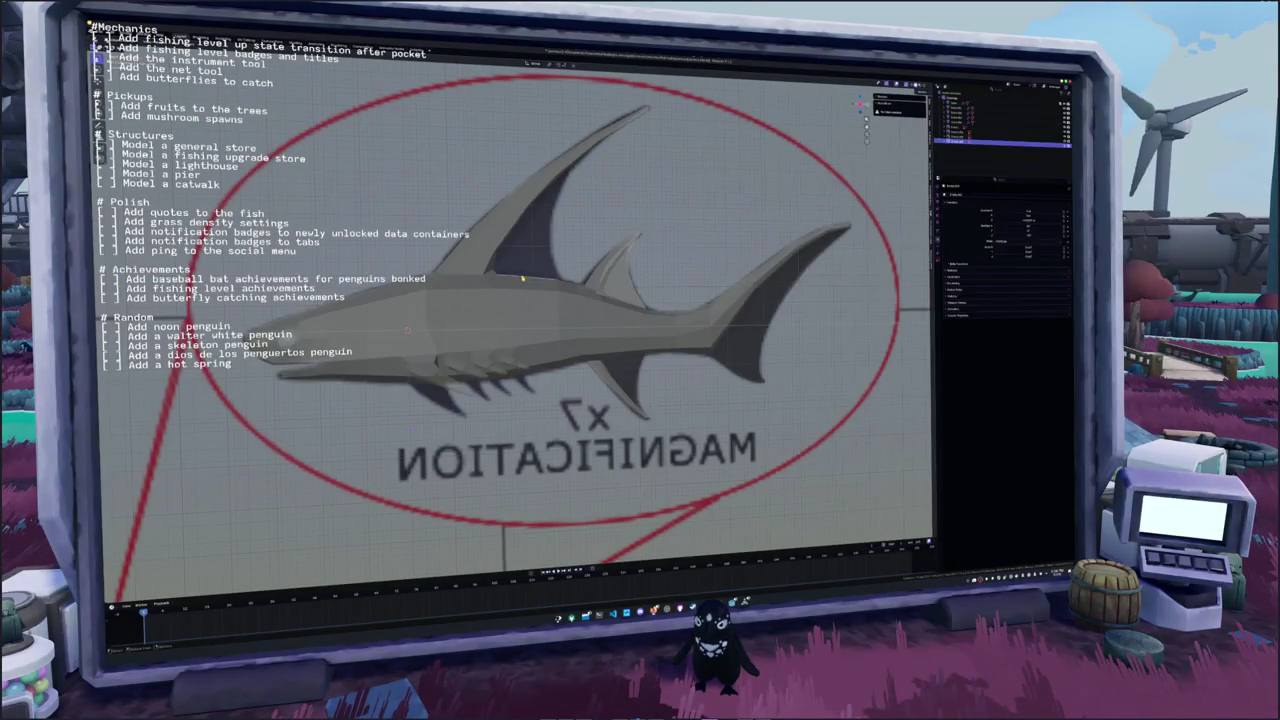
left_click(520, 275)
right_click(516, 272)
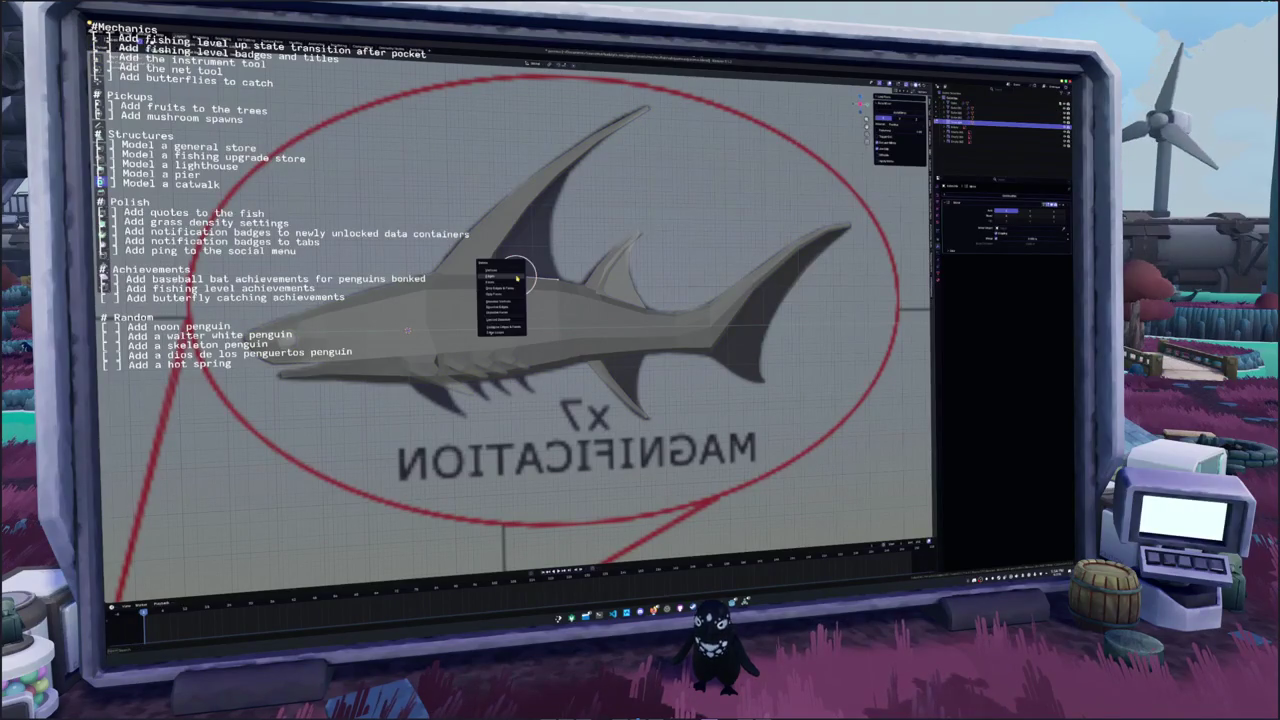
left_click(516, 276)
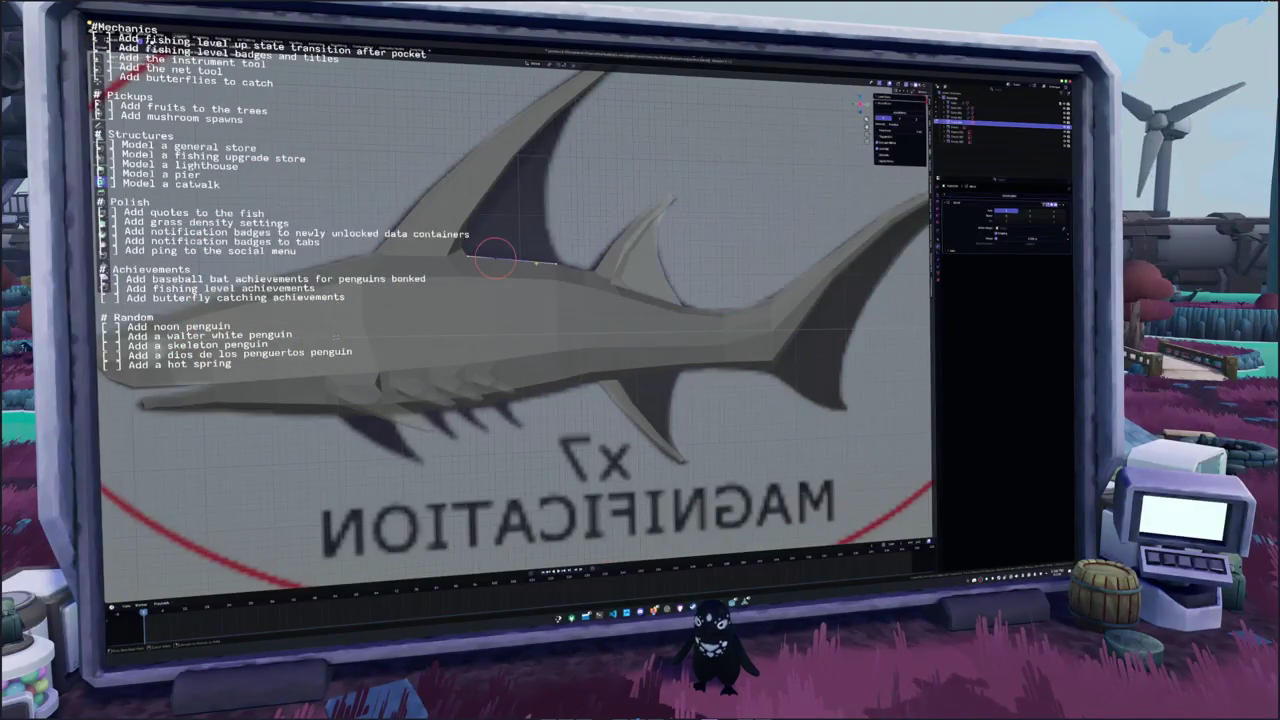
right_click(536, 263)
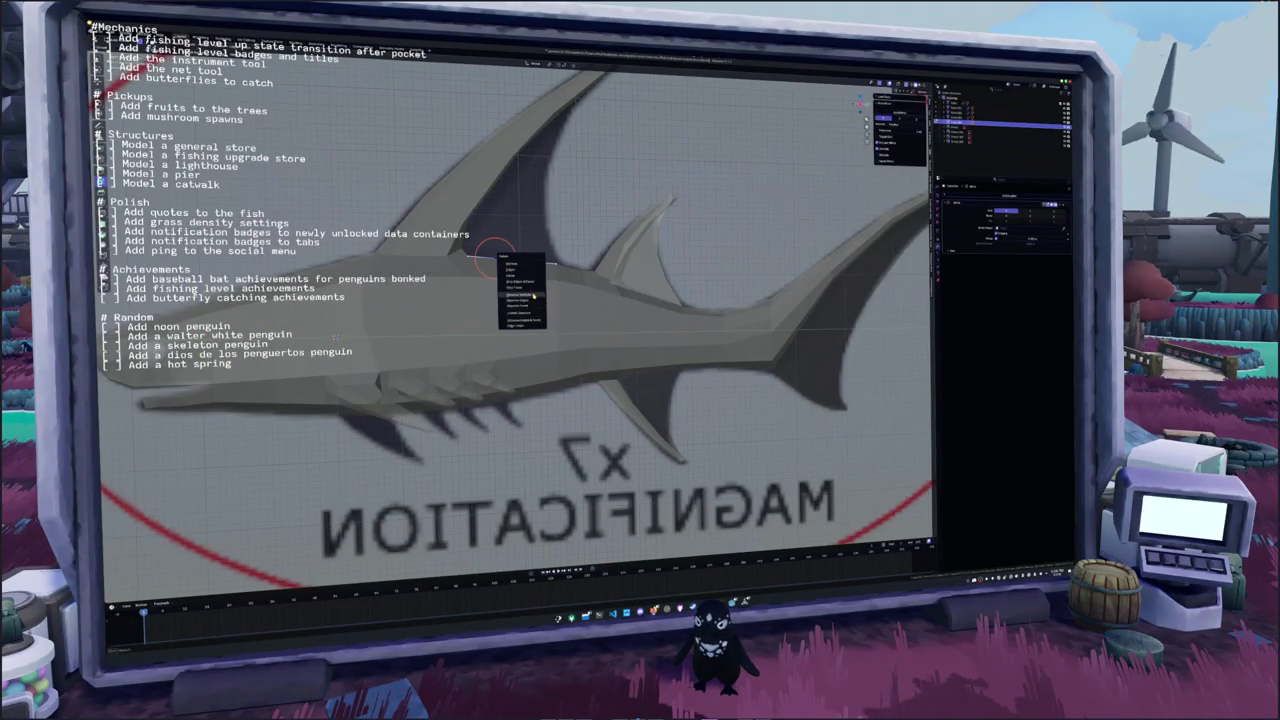
left_click(534, 296)
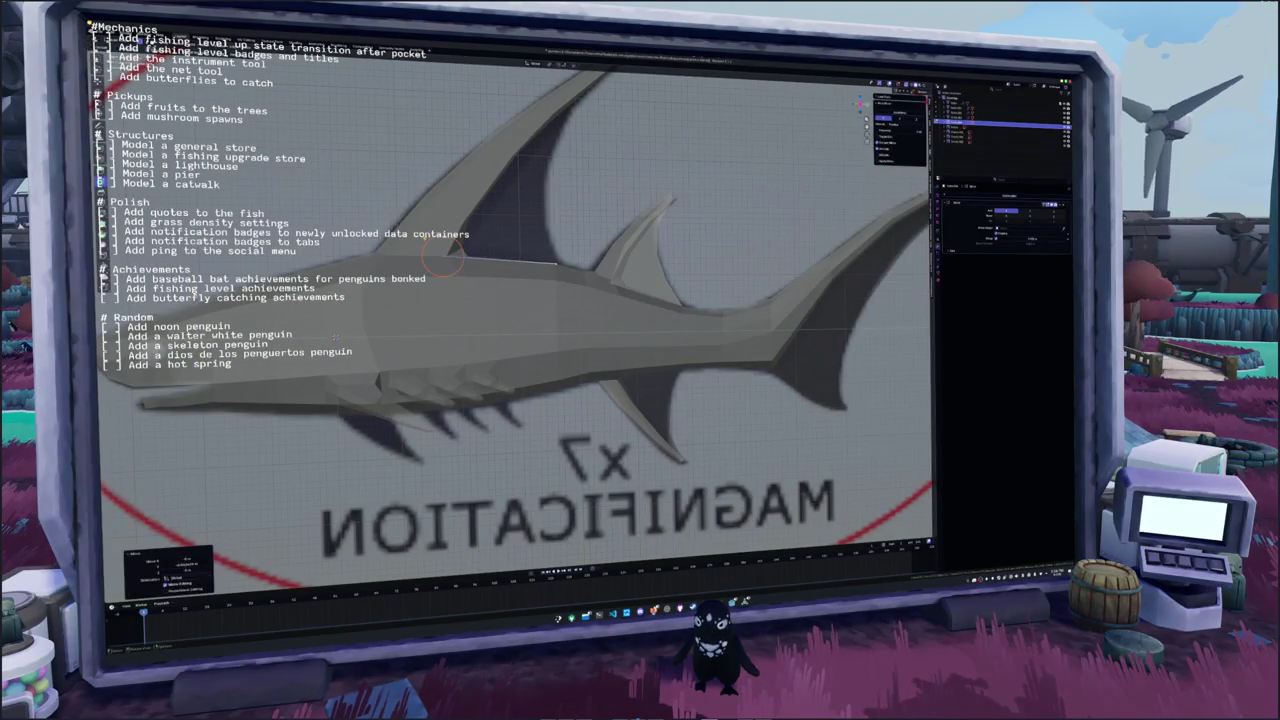
Step: Extrude two segments upward from the back and slide a fin vertex into place
middle_click_drag(336, 337, 320, 430)
key("e")
left_click(560, 204)
key("e")
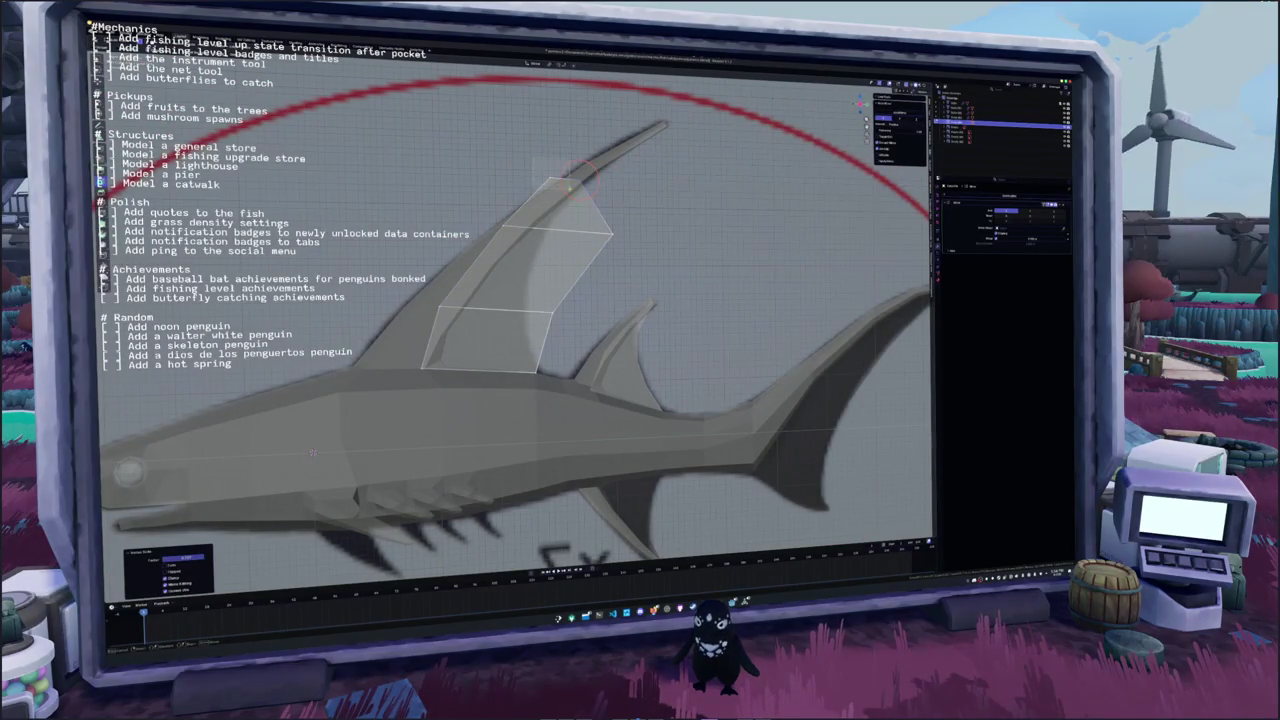
key("g")
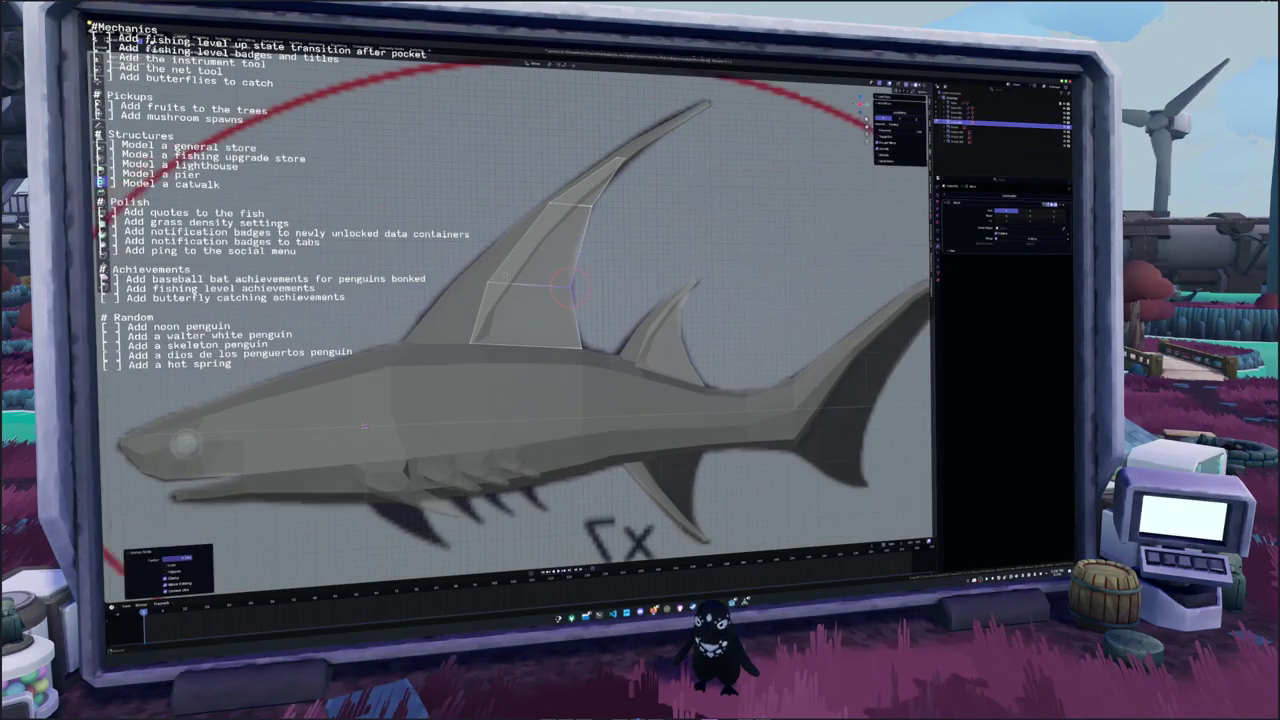
middle_click_drag(496, 298, 549, 182)
key("g")
key("g")
left_click(510, 280)
Step: Slide the dorsal fin's tip vertex into a hook and add a loop cut across the fin
left_click(586, 194)
key("g")
key("g")
left_click(716, 158)
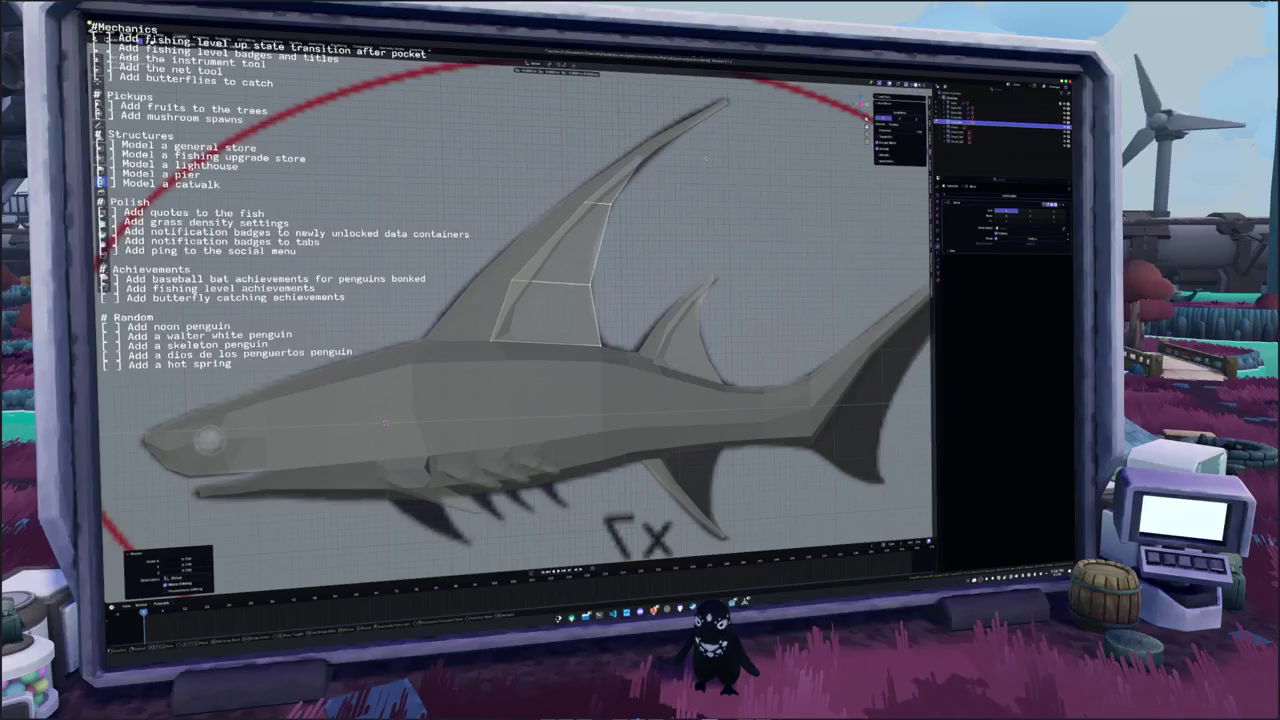
key("ctrl+r")
left_click(563, 300)
scroll(563, 298, "down", 2)
scroll(555, 305, "down", 3)
scroll(530, 320, "down", 3)
scroll(505, 346, "down", 3)
middle_click_drag(505, 346, 658, 347)
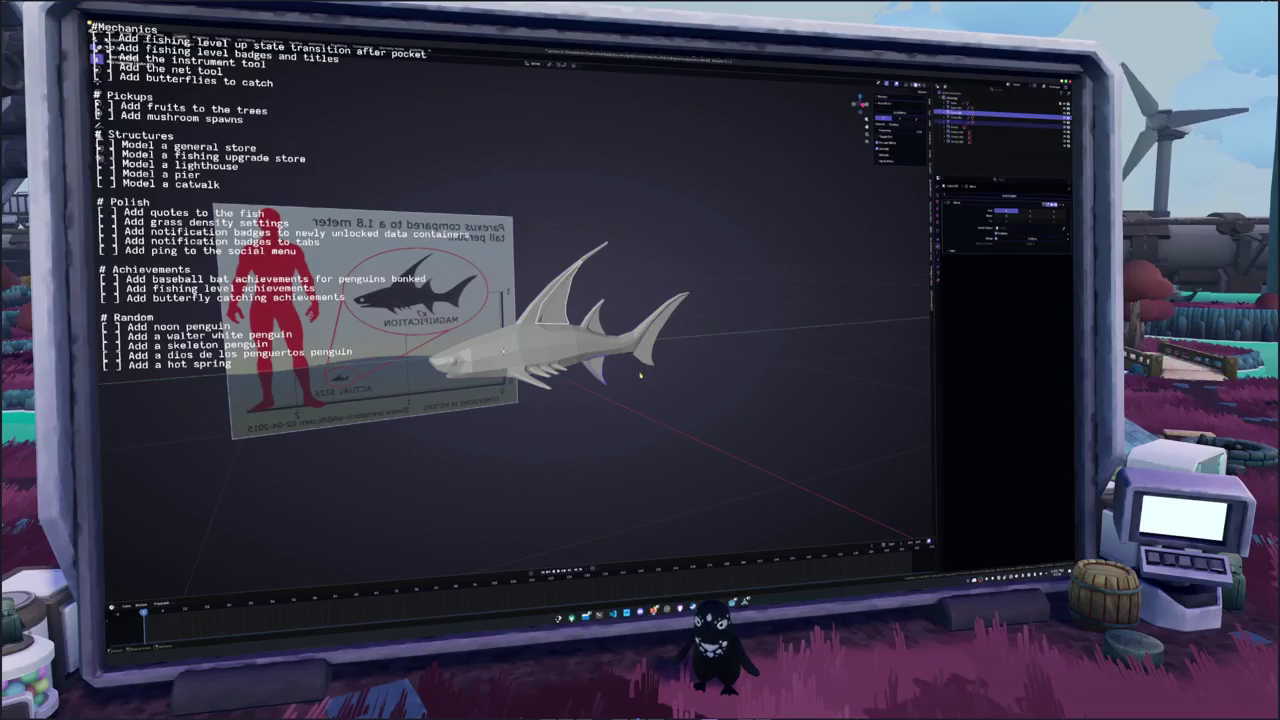
Step: Select the shark and apply its object transforms from the right-click menu
left_click(596, 326)
middle_click_drag(596, 326, 700, 338)
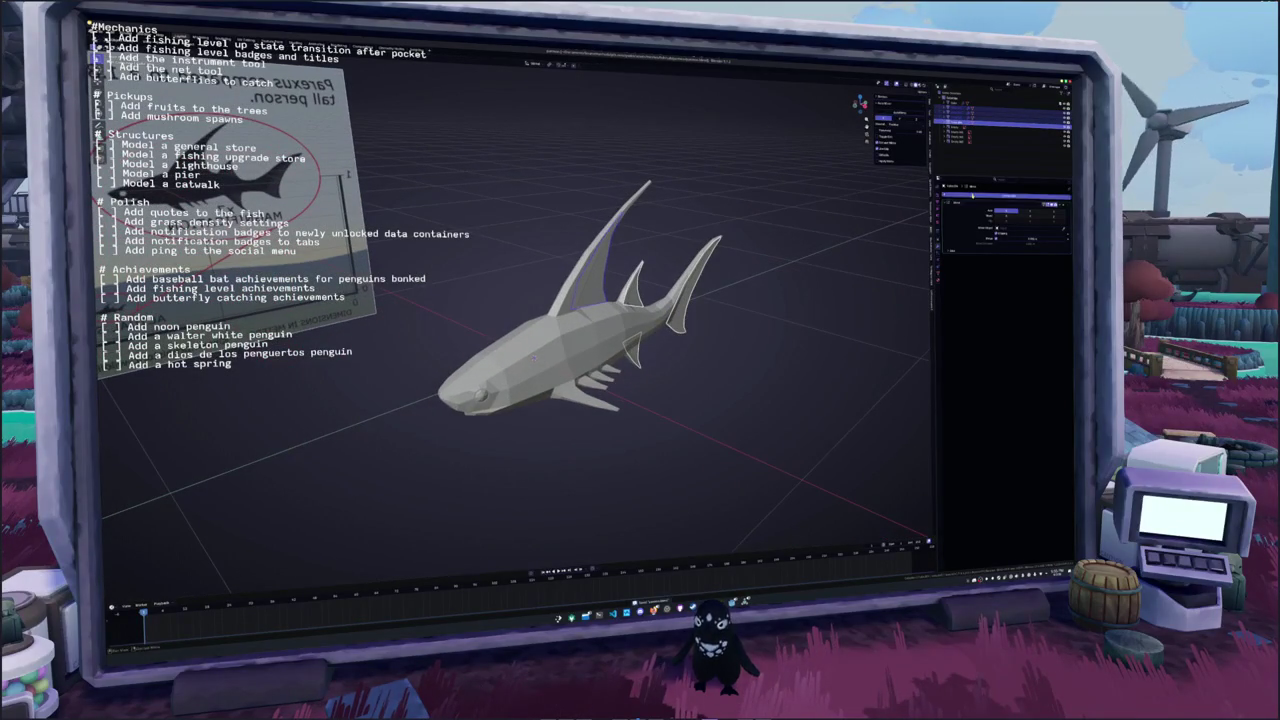
left_click(973, 195)
left_click(941, 200)
scroll(790, 245, "up", 2)
right_click(790, 245)
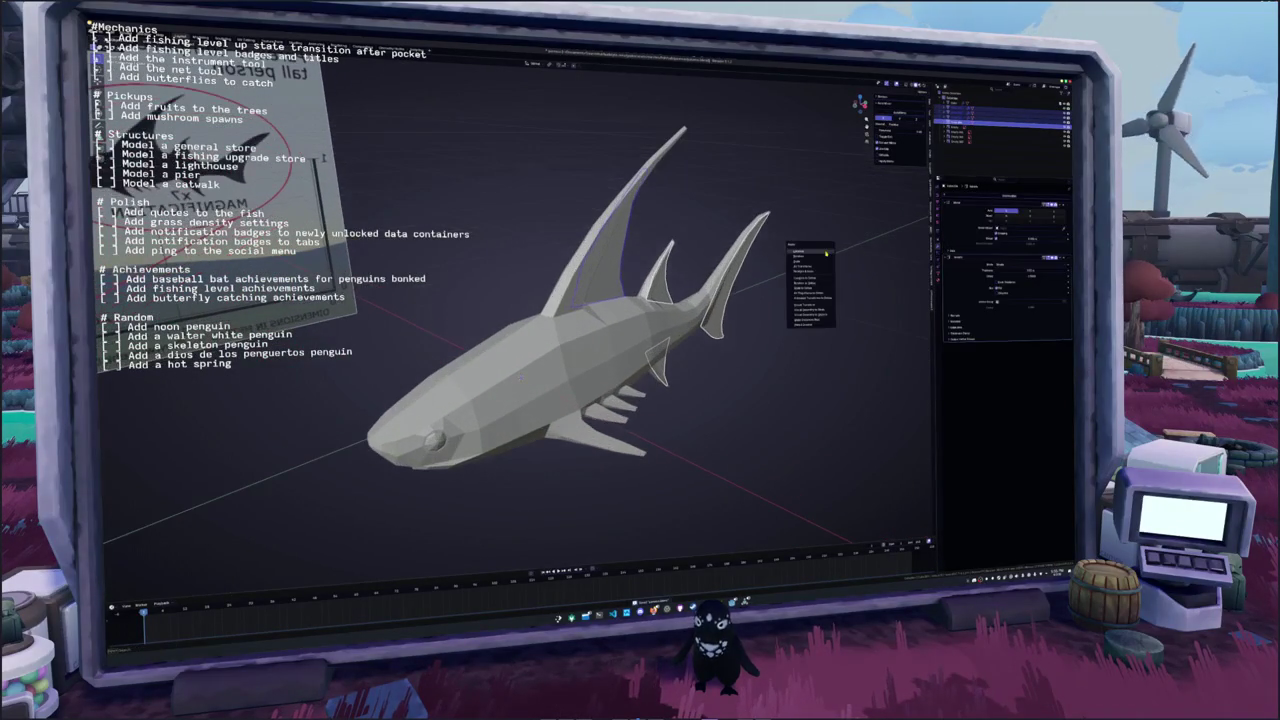
left_click(813, 266)
middle_click_drag(813, 266, 727, 275)
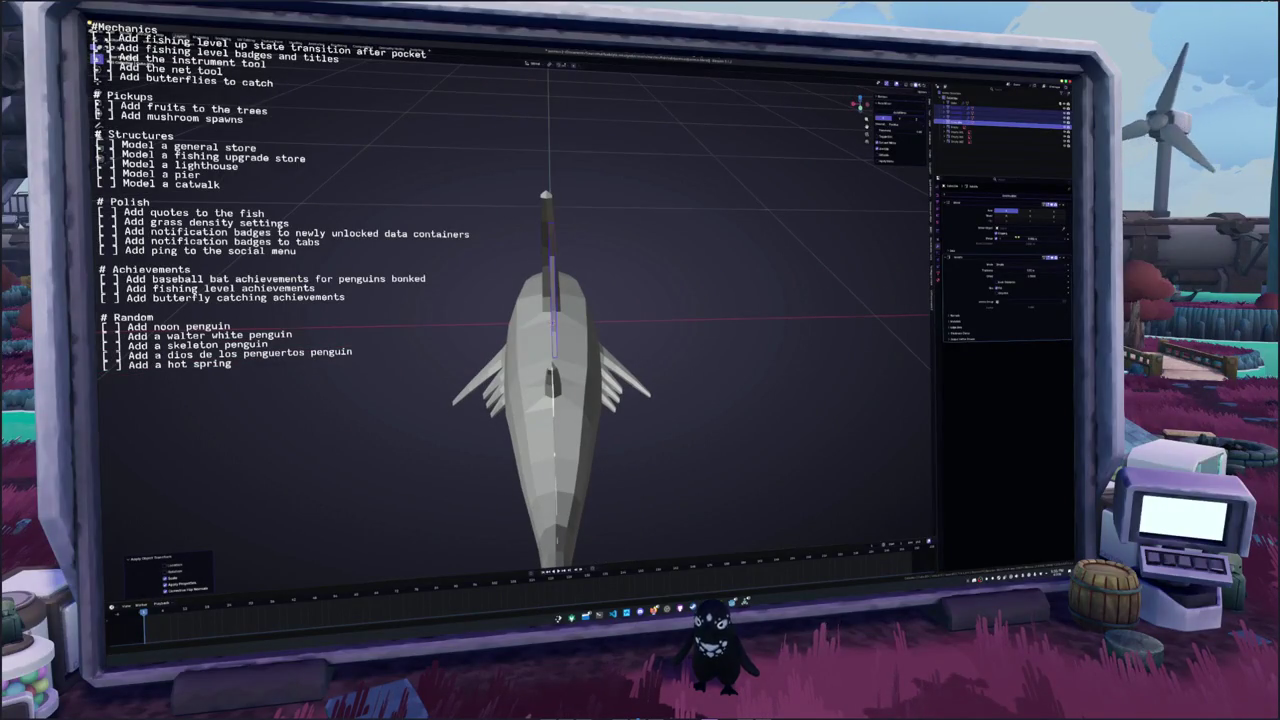
Step: Reapply all transforms with Ctrl+A, orbit to check the model, and deselect everything
left_click(1022, 278)
scroll(822, 330, "down", 3)
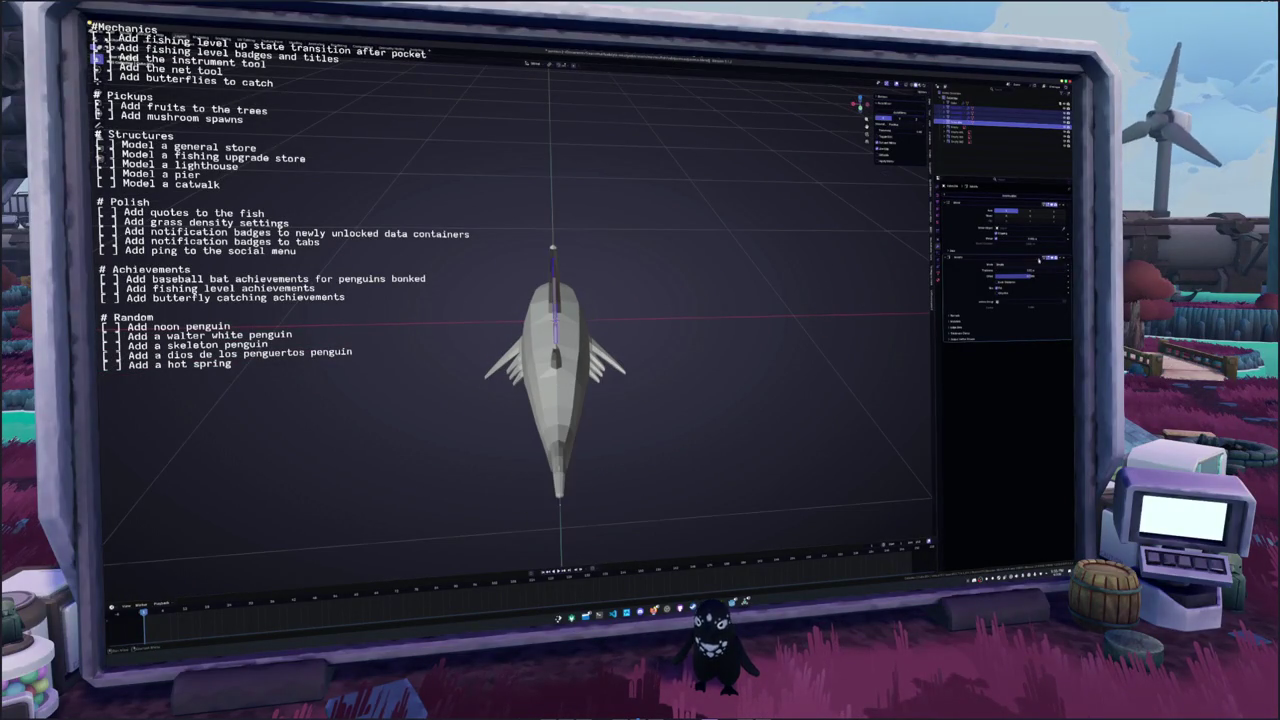
left_click(1052, 258)
left_click(1054, 276)
mouse_move(850, 320)
middle_mouse_down()
mouse_move(727, 351)
mouse_move(776, 348)
mouse_move(749, 357)
middle_mouse_up()
key("ctrl+a")
left_click(727, 351)
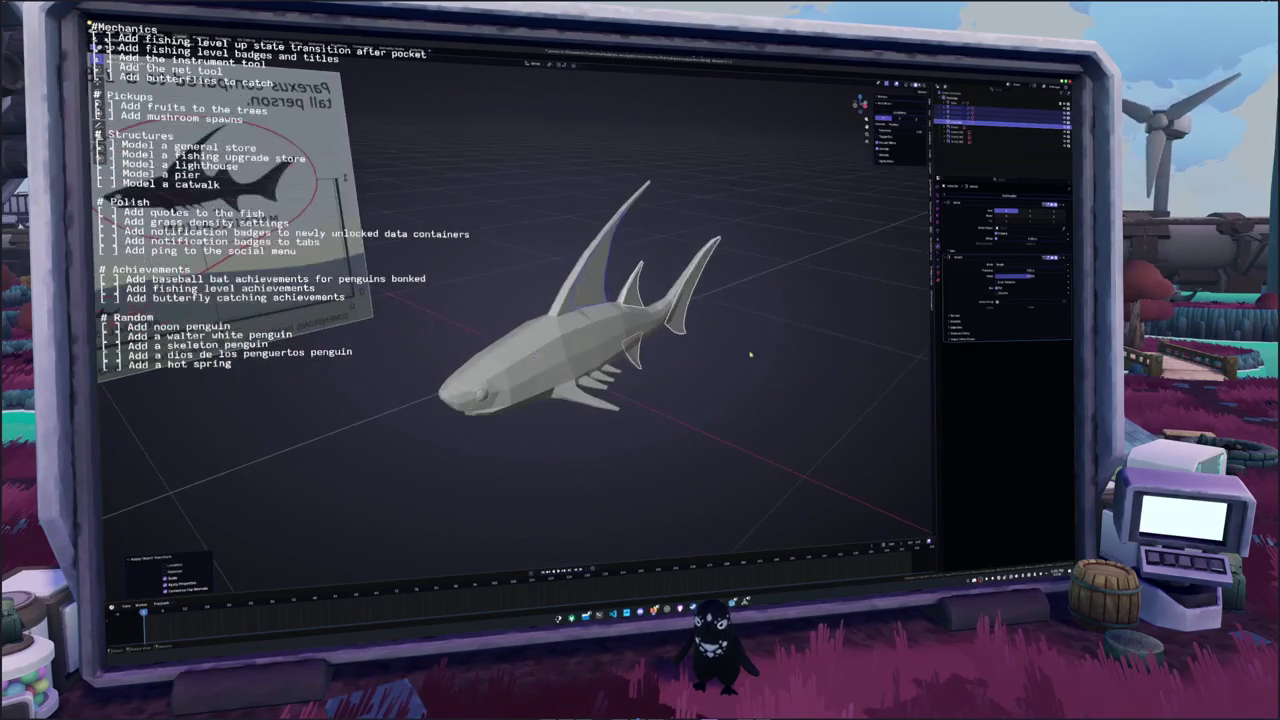
left_click(623, 333)
middle_click_drag(623, 333, 634, 323)
left_click(649, 426)
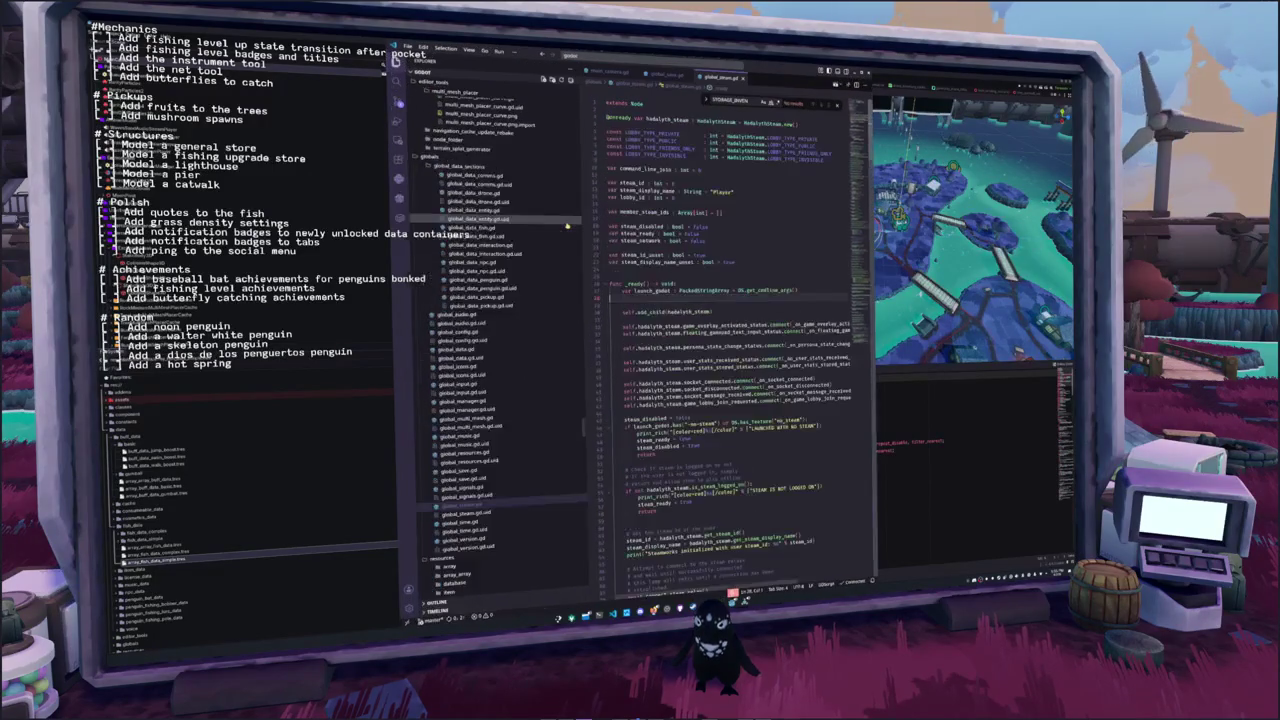
Step: Add 'self.process_mode = Node.PROCESS_MODE_ALWAYS' as a new line in _ready()
key("Return")
type("self.pause")
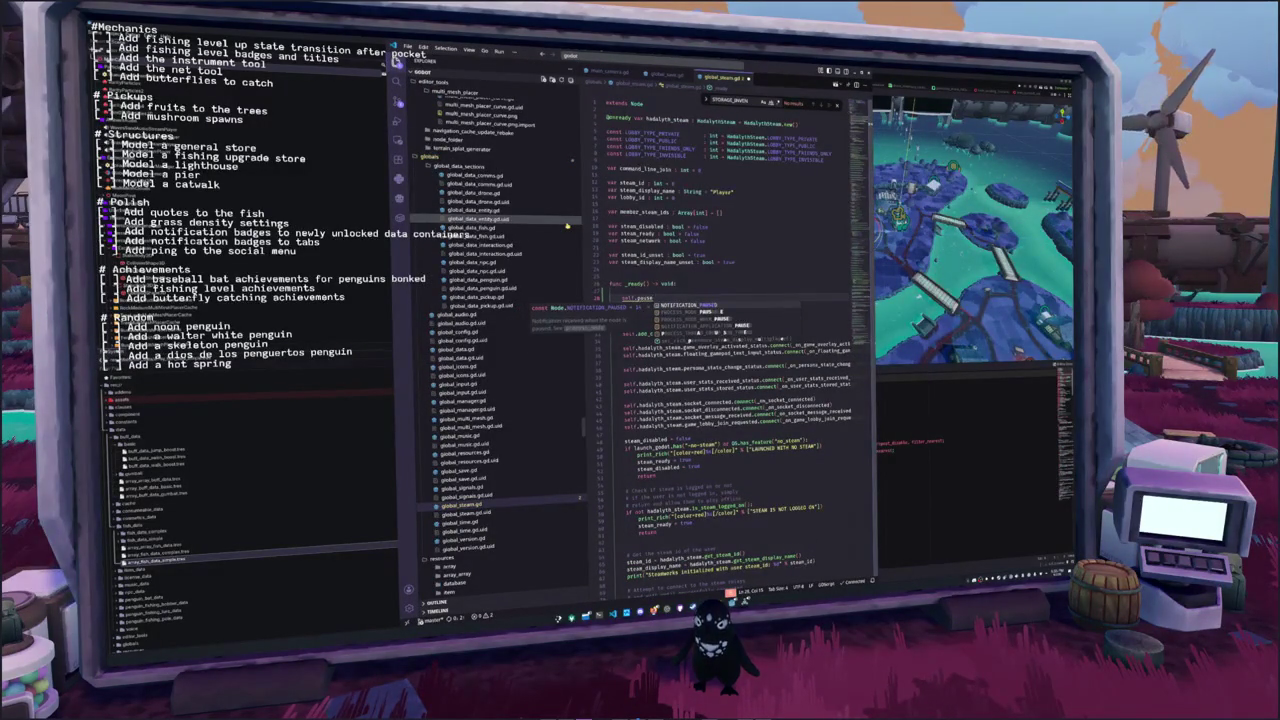
key("Escape")
type("p")
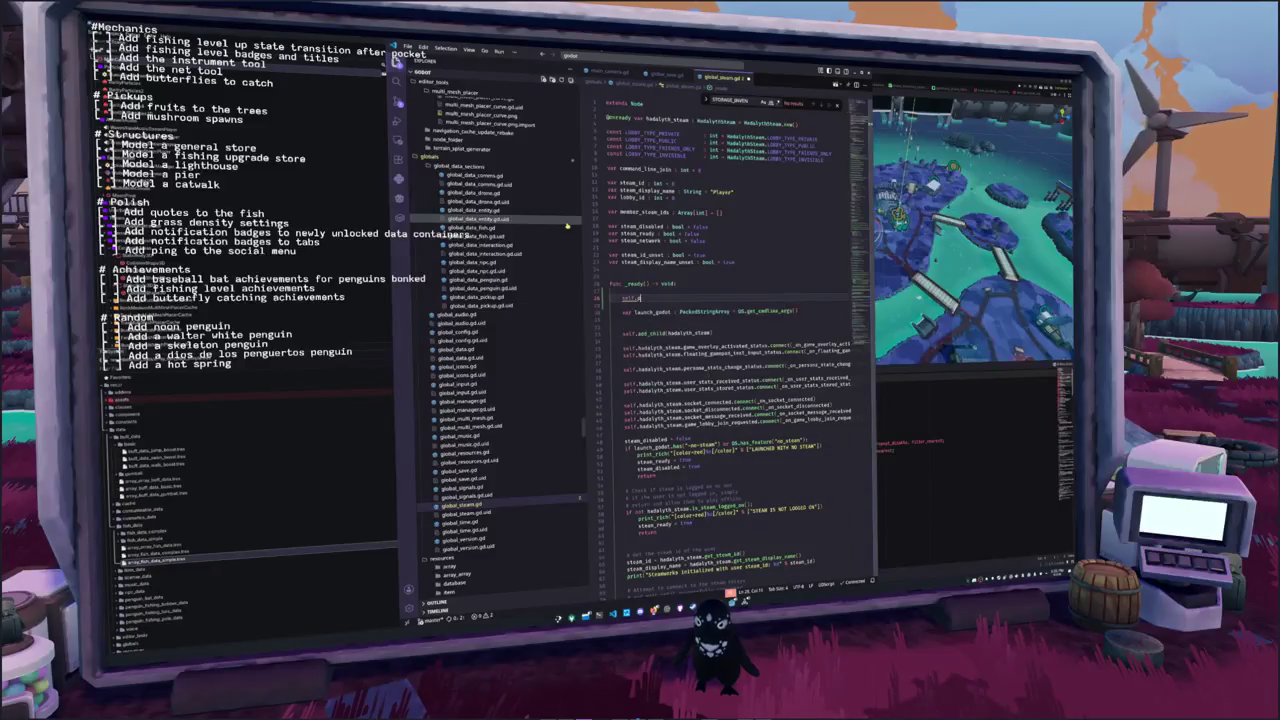
type("rocess")
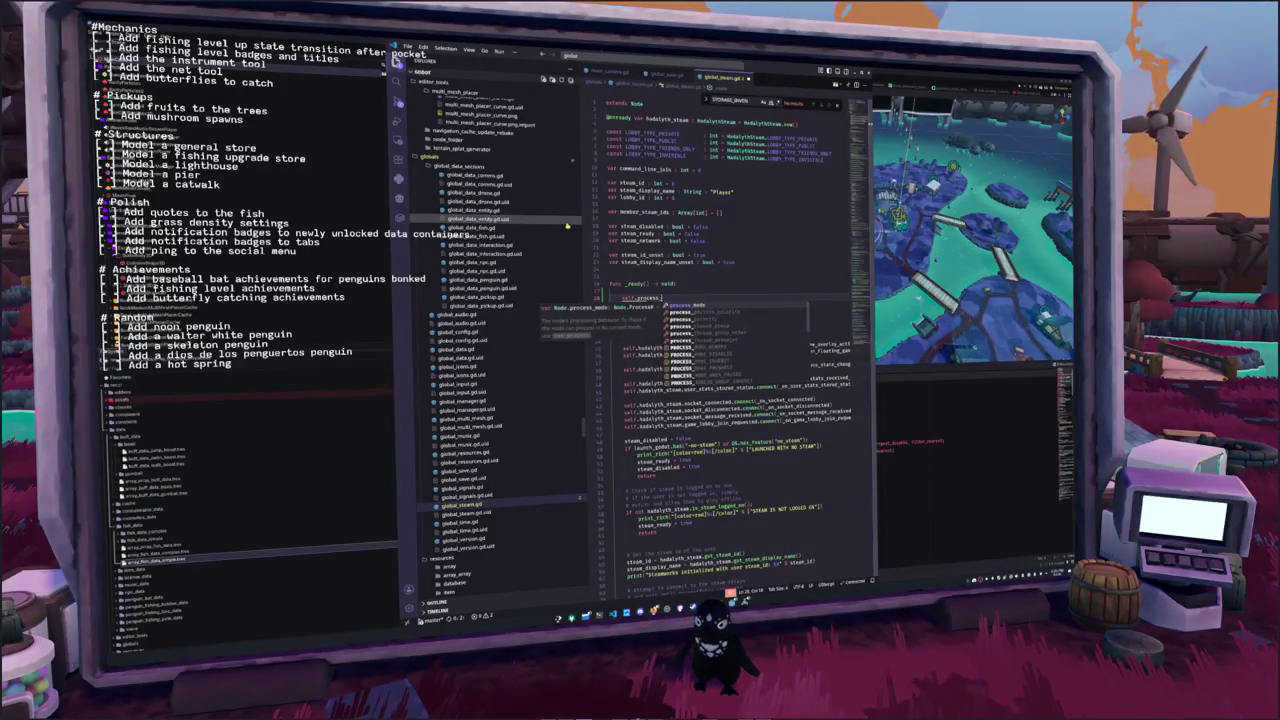
type("_mode =")
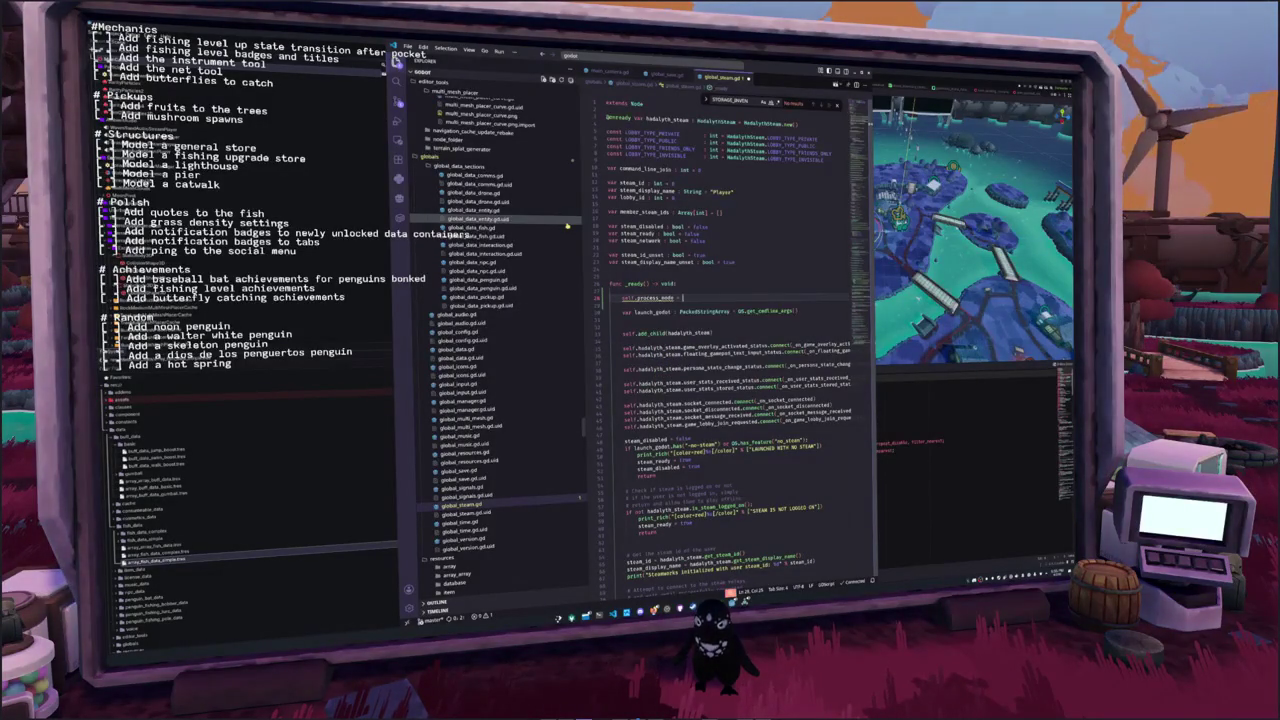
type(" PROC")
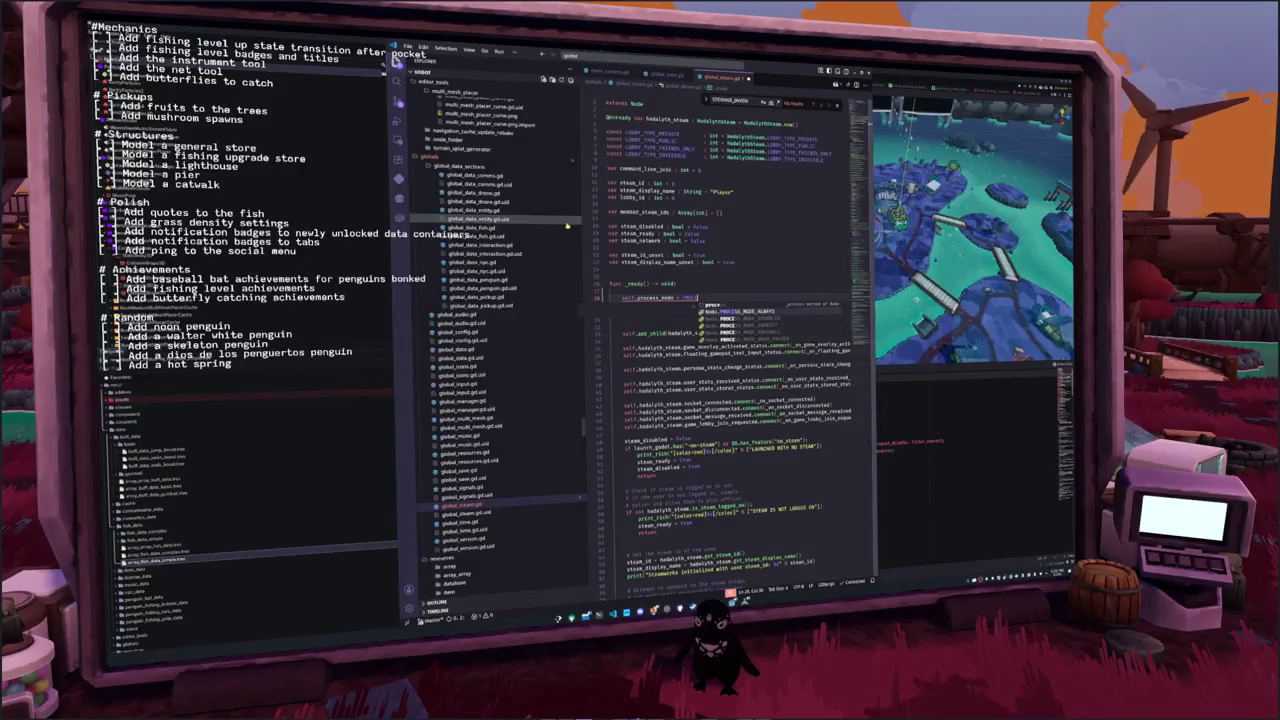
key("Return")
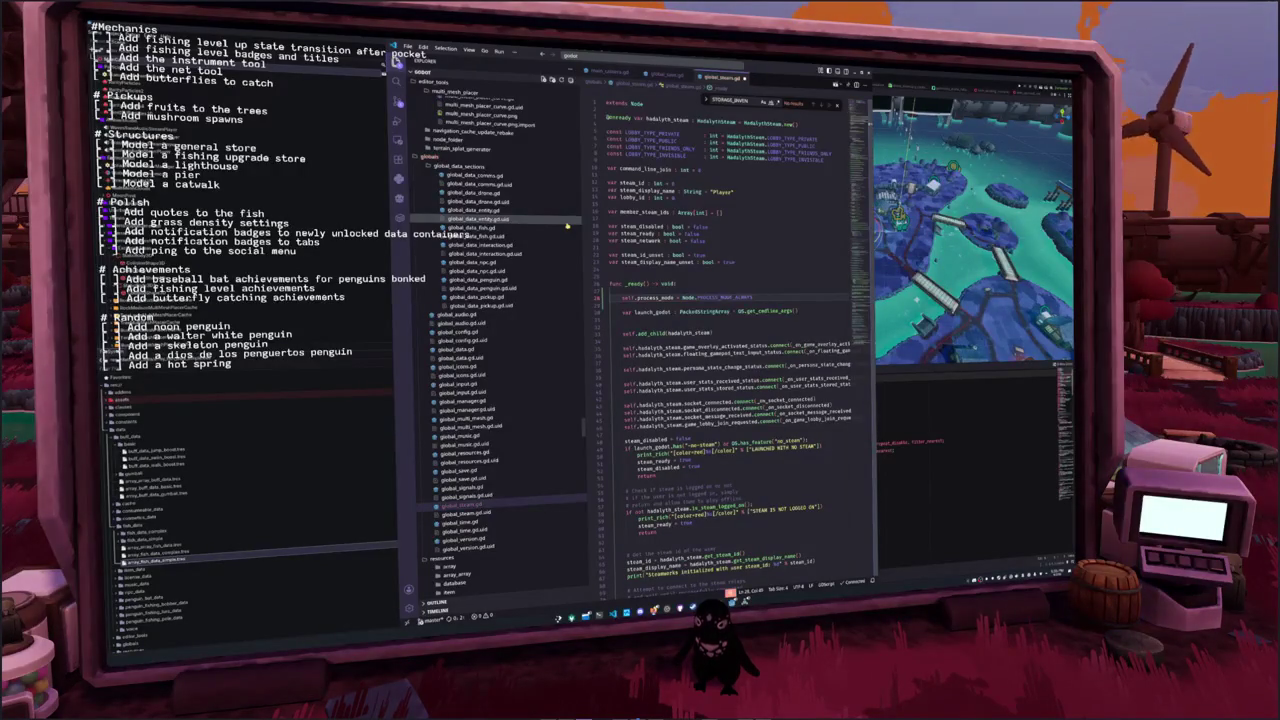
key("ctrl+shift+k")
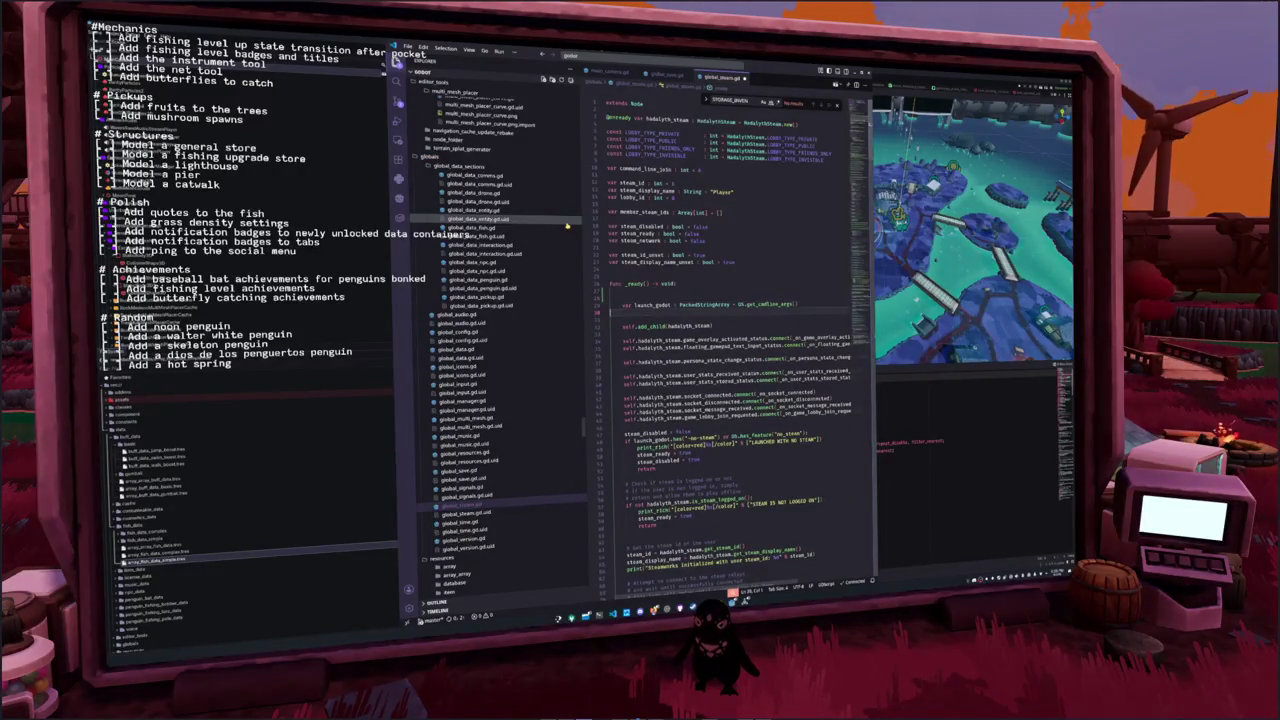
key("ctrl+z")
key("ctrl+shift+z")
key("ctrl+z")
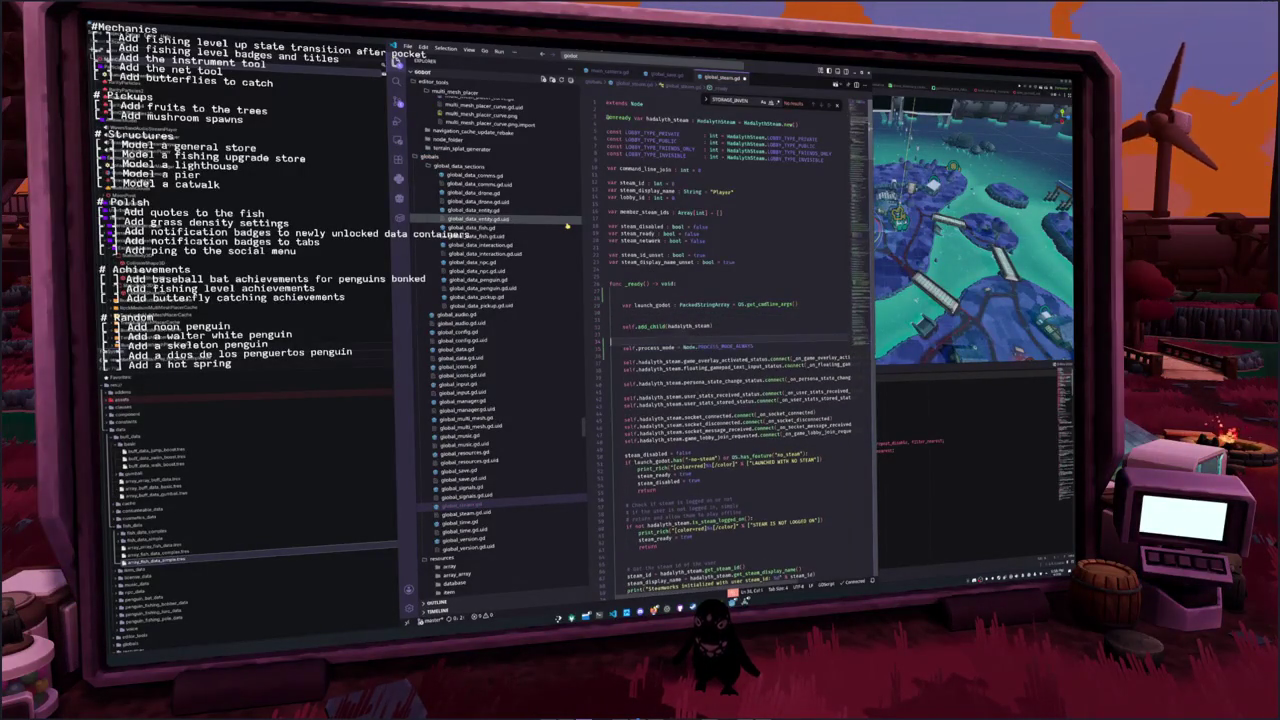
Step: Review the other PROCESS_MODE options on a trial line, then delete it and keep the ALWAYS line
key("Return")
type("self.")
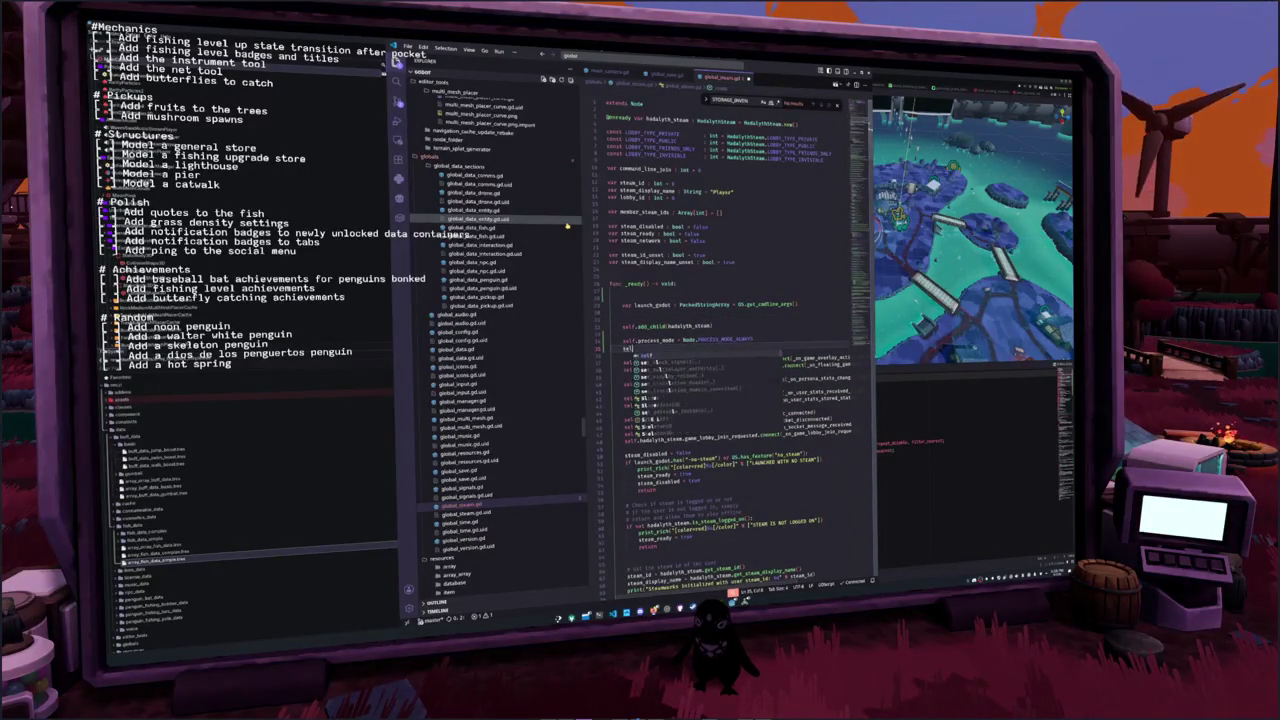
type("process")
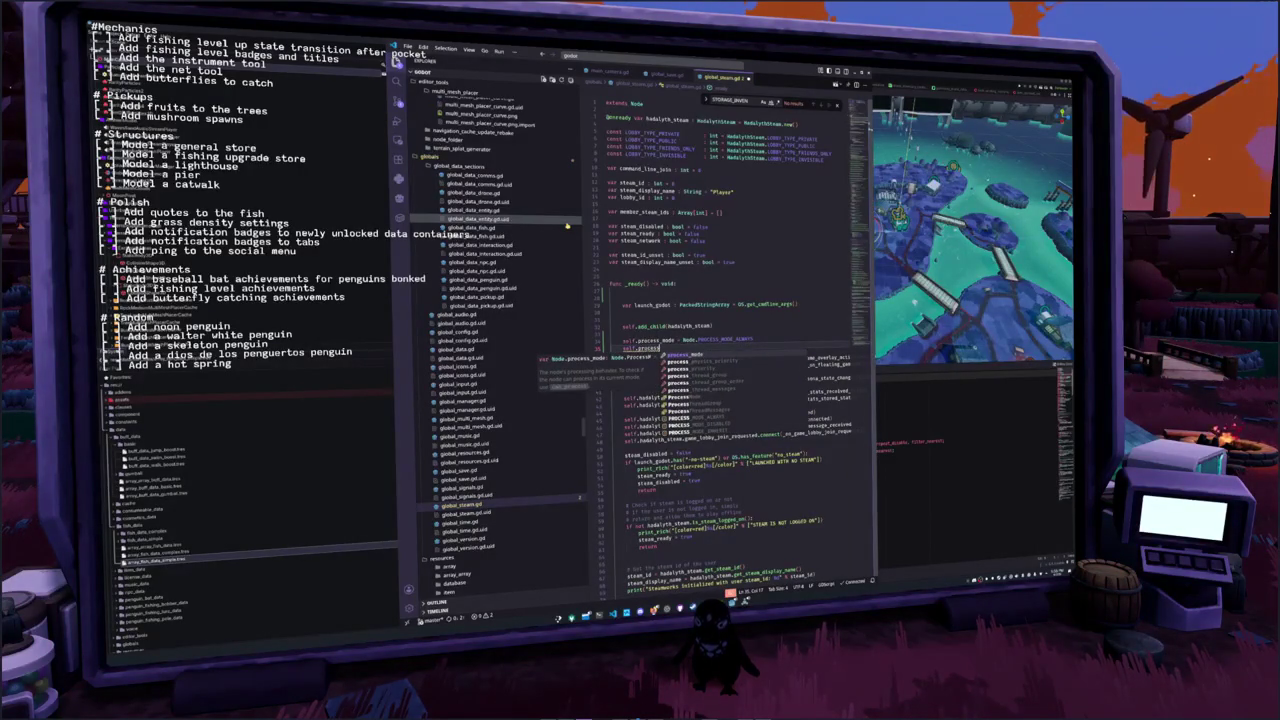
key("Down")
key("Down")
key("Down")
key("Down")
key("Down")
key("Down")
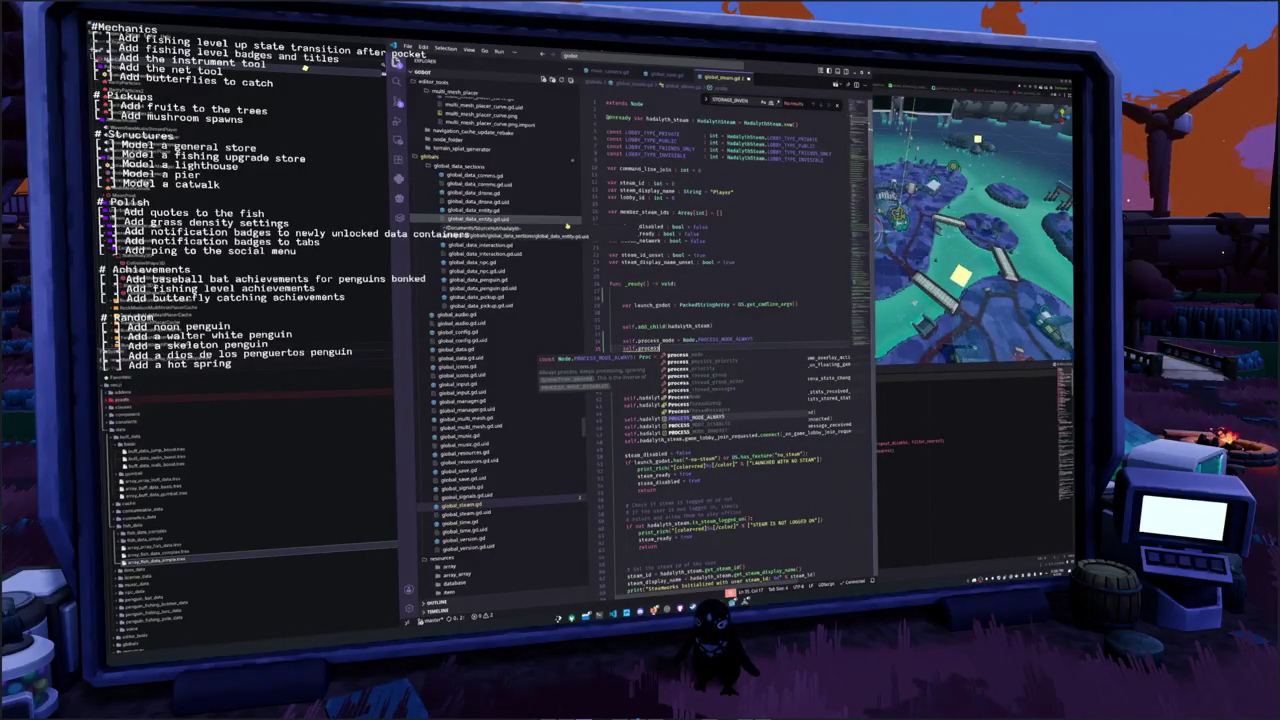
key("Down")
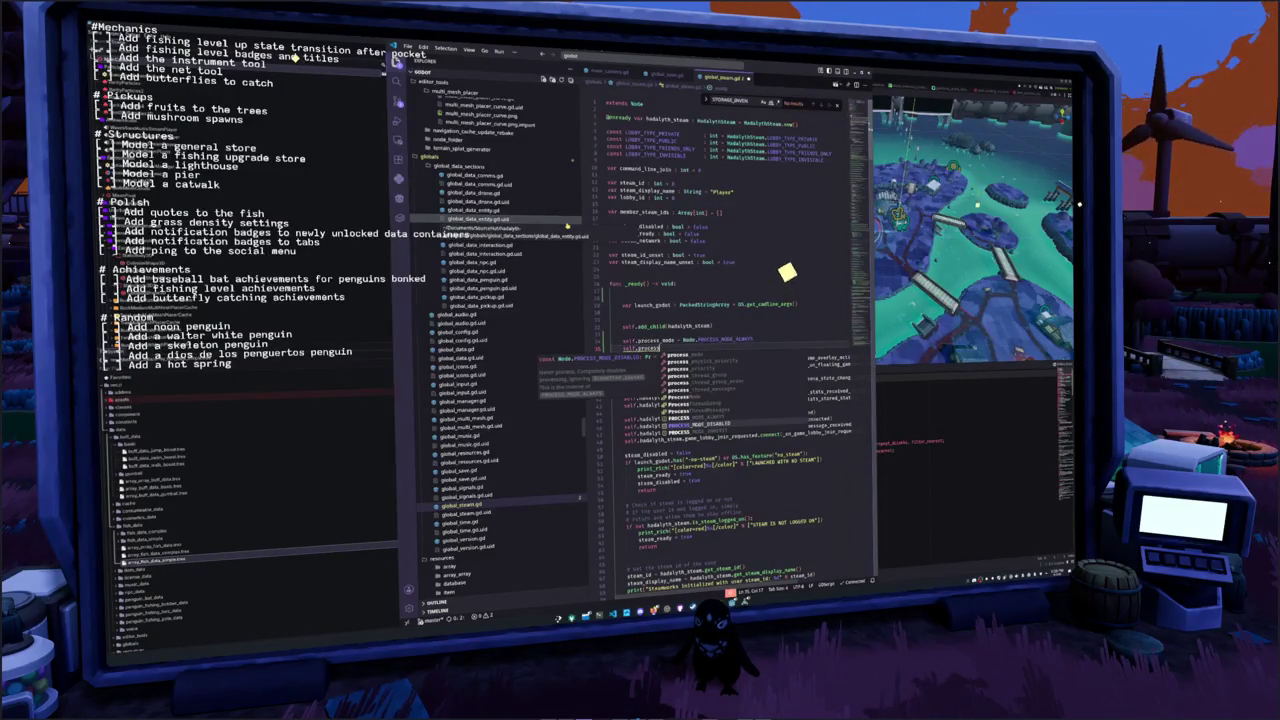
key("Down")
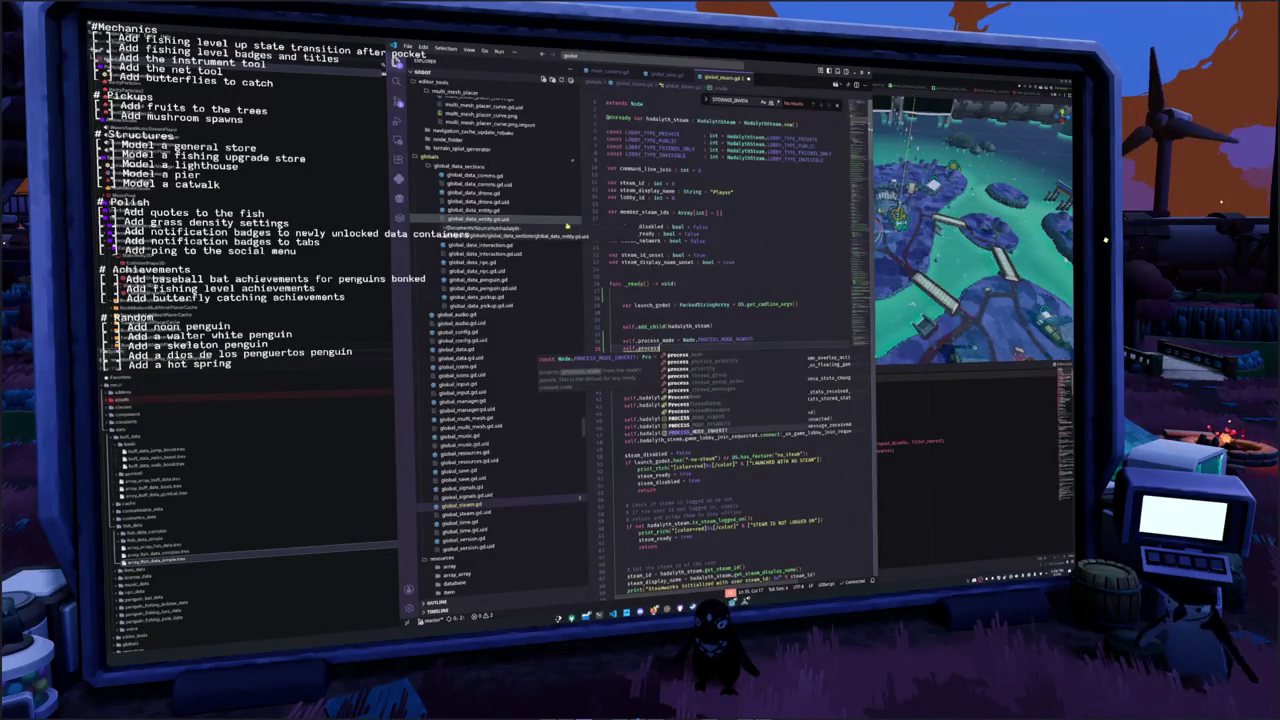
key("Escape")
key("ctrl+shift+k")
key("shift+Home")
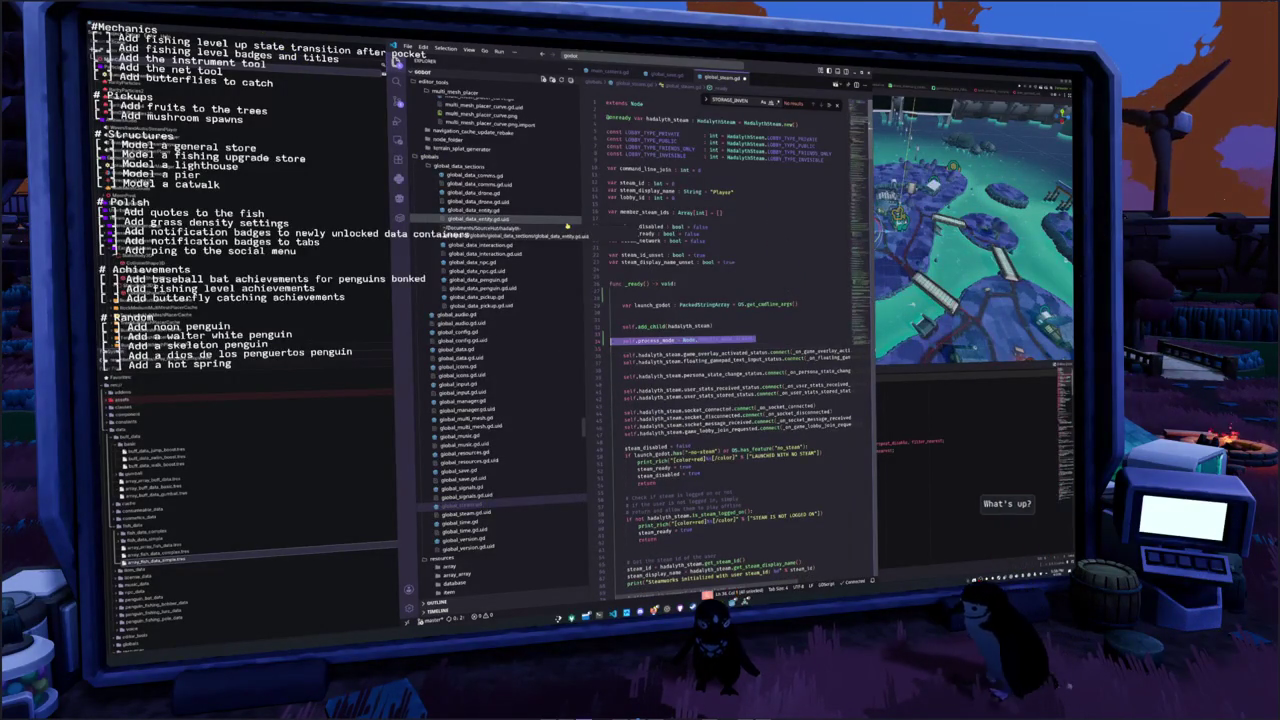
key("BackSpace")
key("ctrl+z")
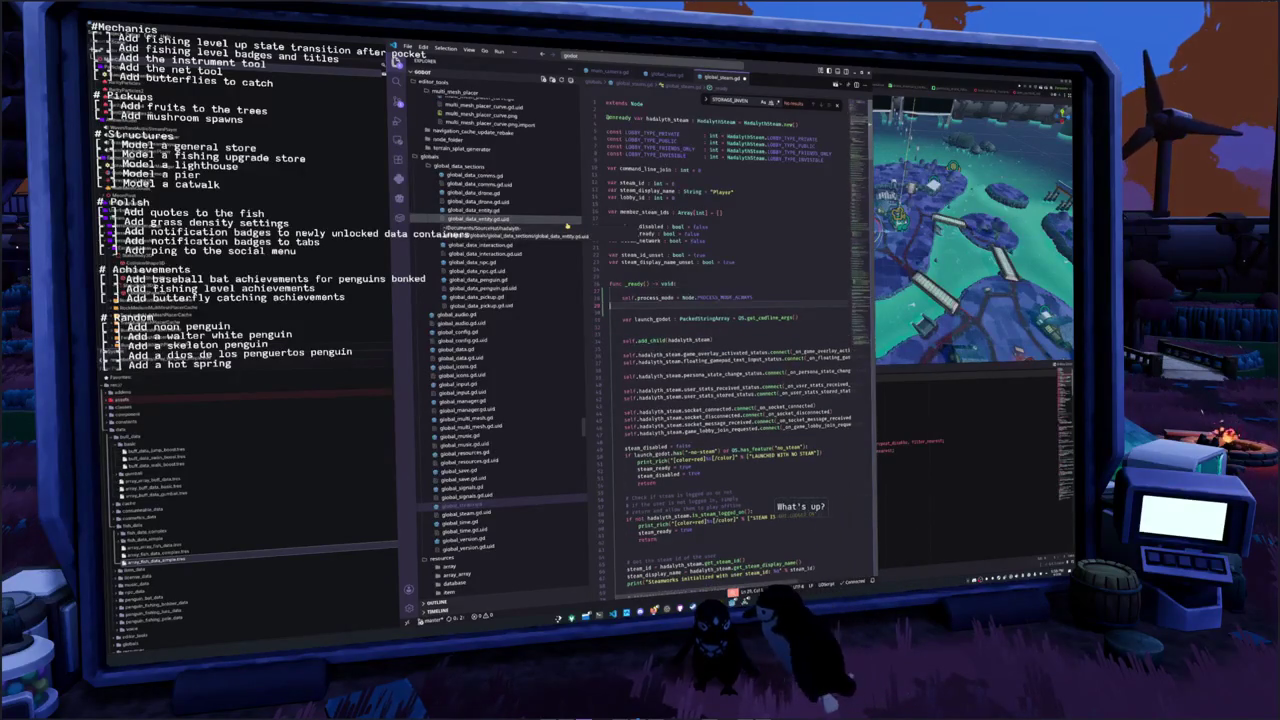
key("ctrl+z")
key("ctrl+z")
key("ctrl+z")
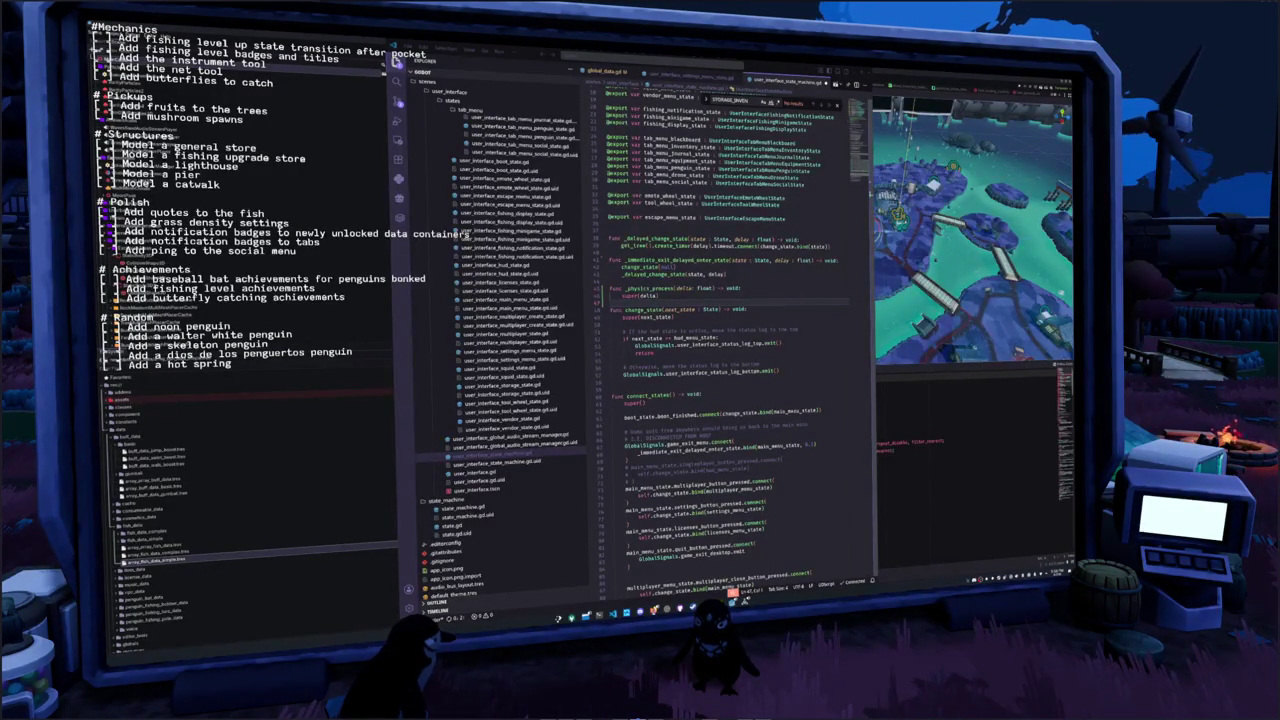
Step: Focus the Visual Studio Code editor with user_interface_state_machine.gd open
left_click(395, 60)
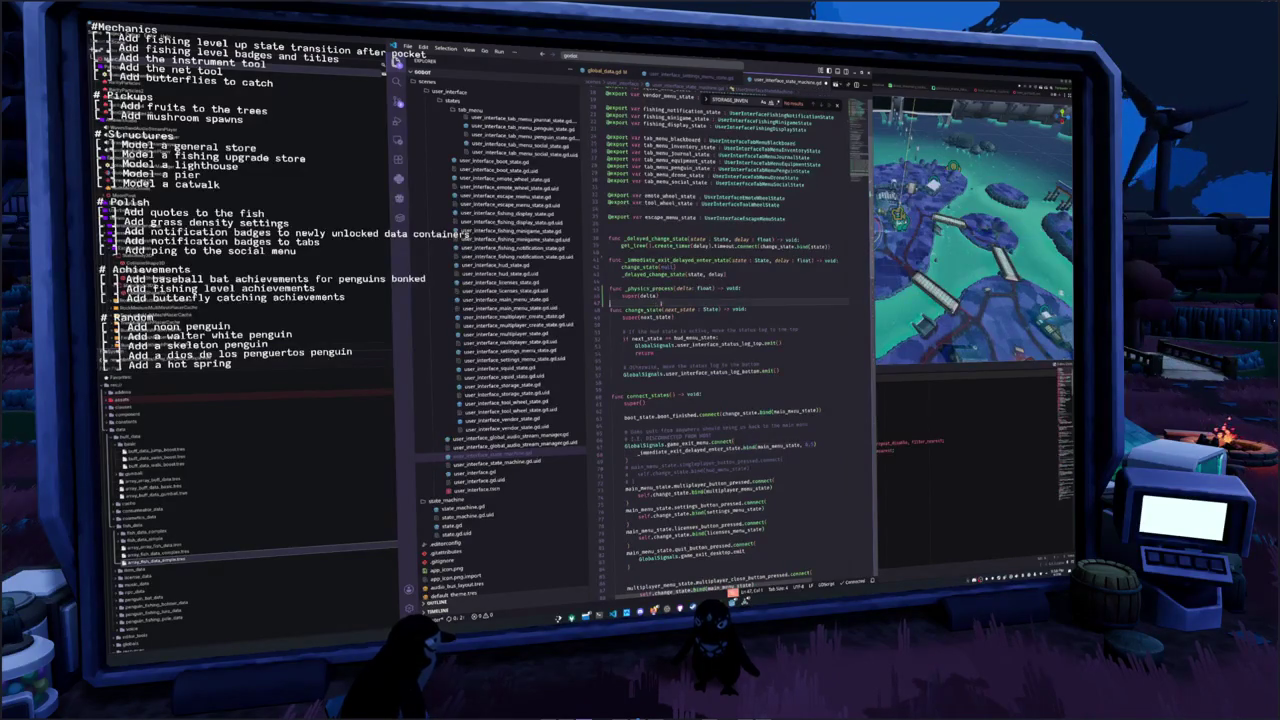
Step: Begin a curr_state condition in _physics_process, then erase the half-written line
key("Return")
key("Return")
type("if ")
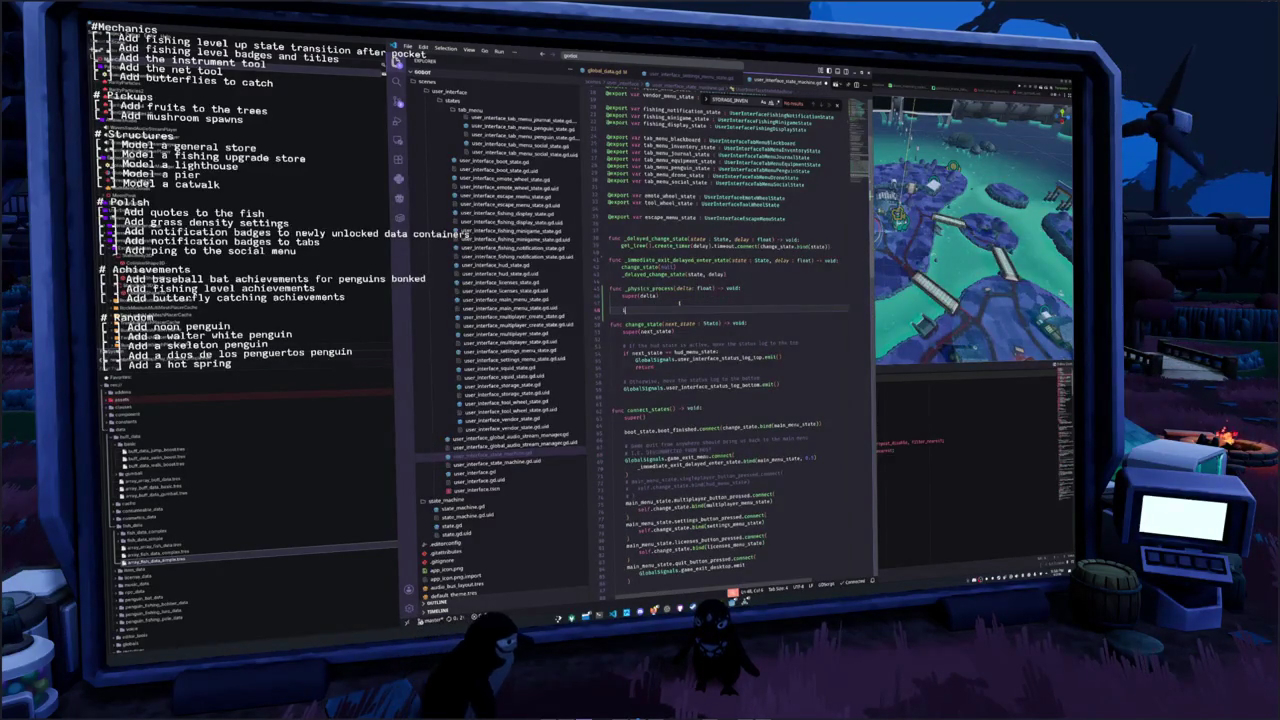
type("self.state")
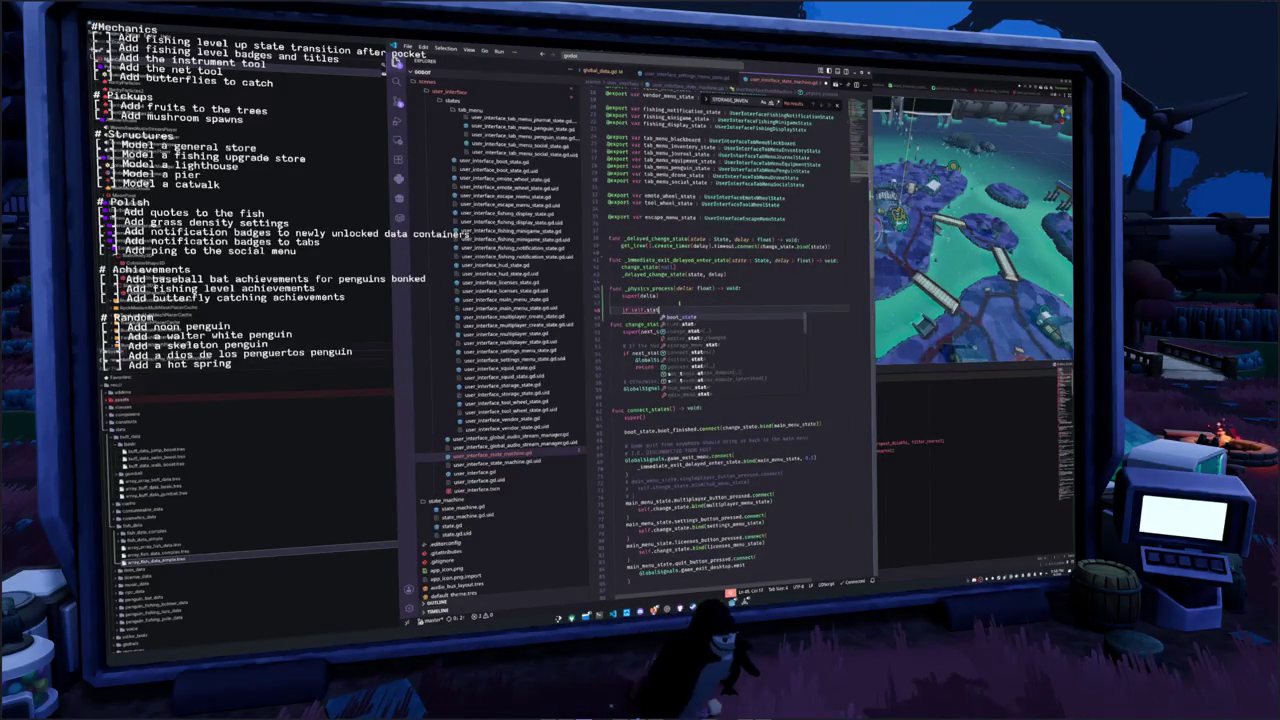
key("Down")
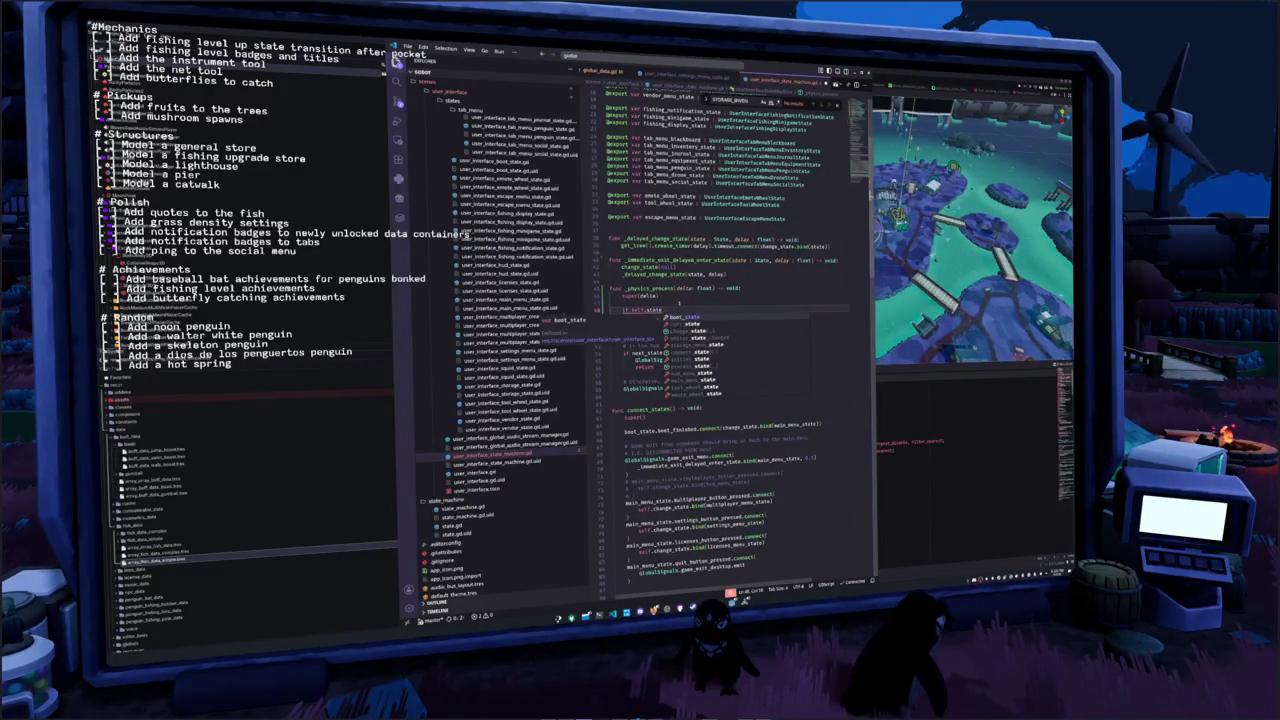
key("Return")
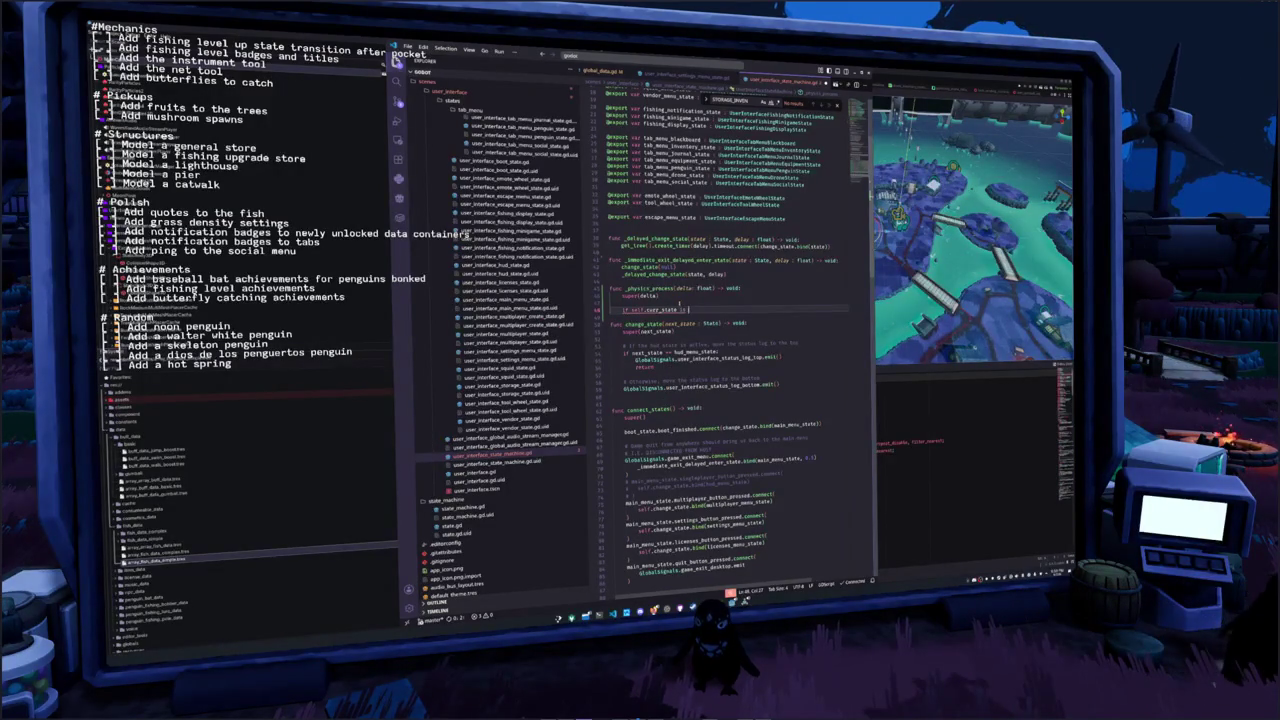
type("is UserInterface")
key("ctrl+BackSpace")
key("ctrl+BackSpace")
key("ctrl+BackSpace")
key("ctrl+BackSpace")
Step: Add Engine.time_scale = 1.0 and get_tree().paused = false to _physics_process
key("Return")
type("Engin")
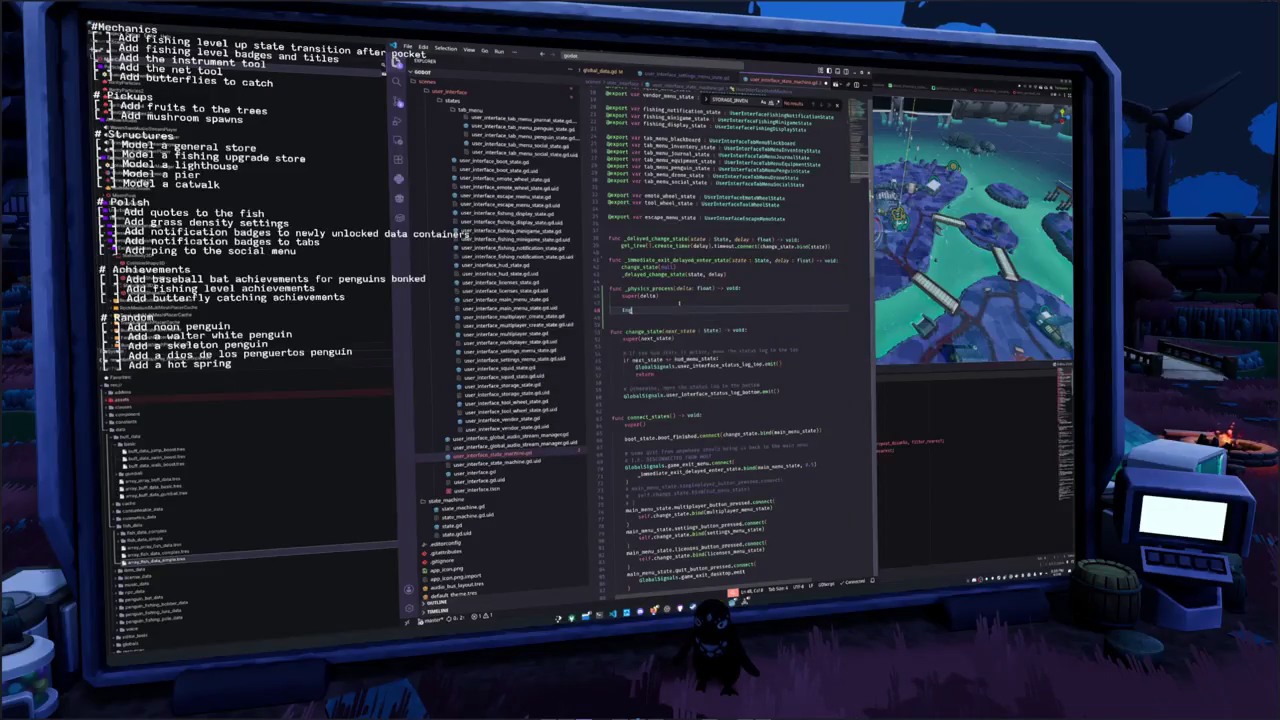
type("e.time_scale = ")
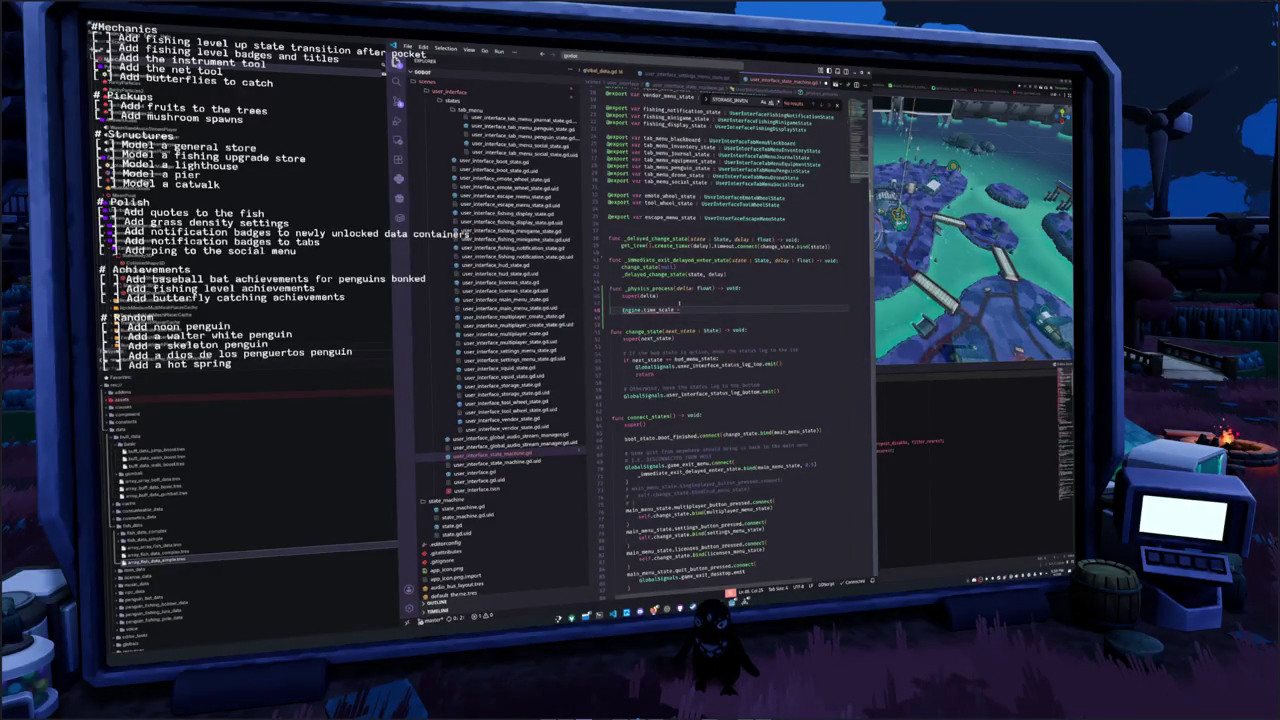
type("1.0")
key("Return")
type("E")
key("BackSpace")
type("get_tree(")
key("Return")
type(".")
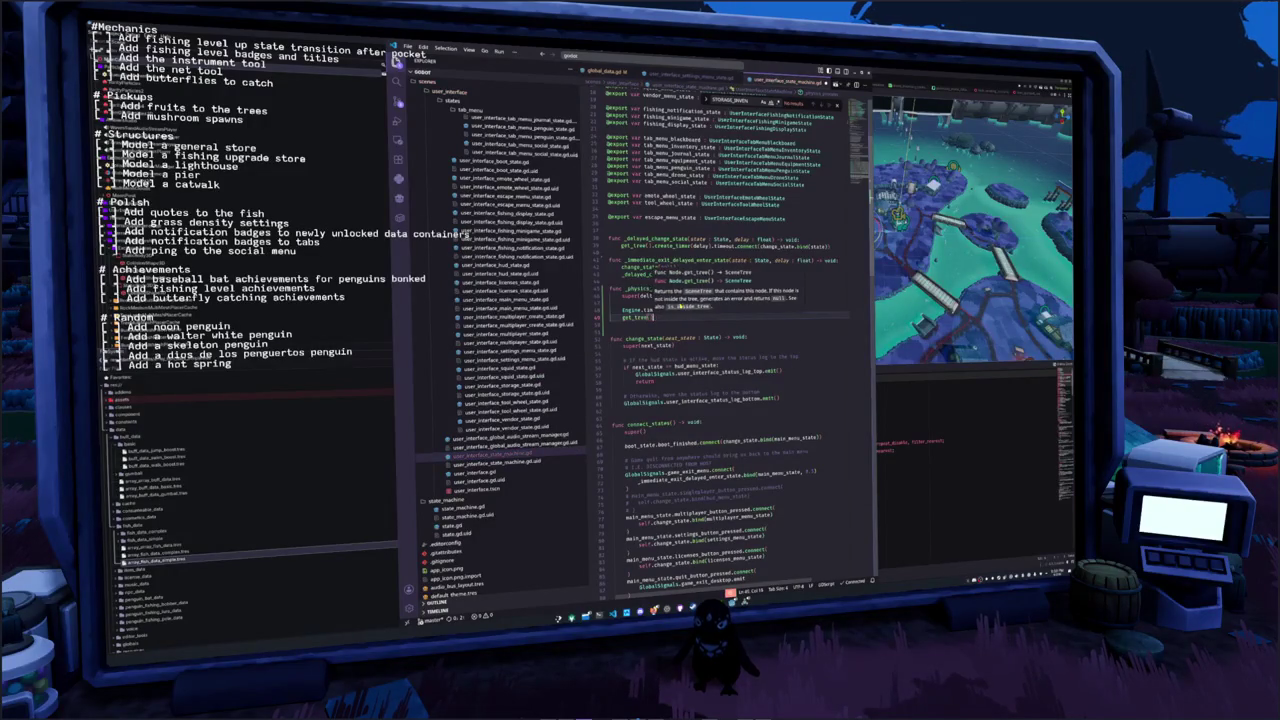
type("paused")
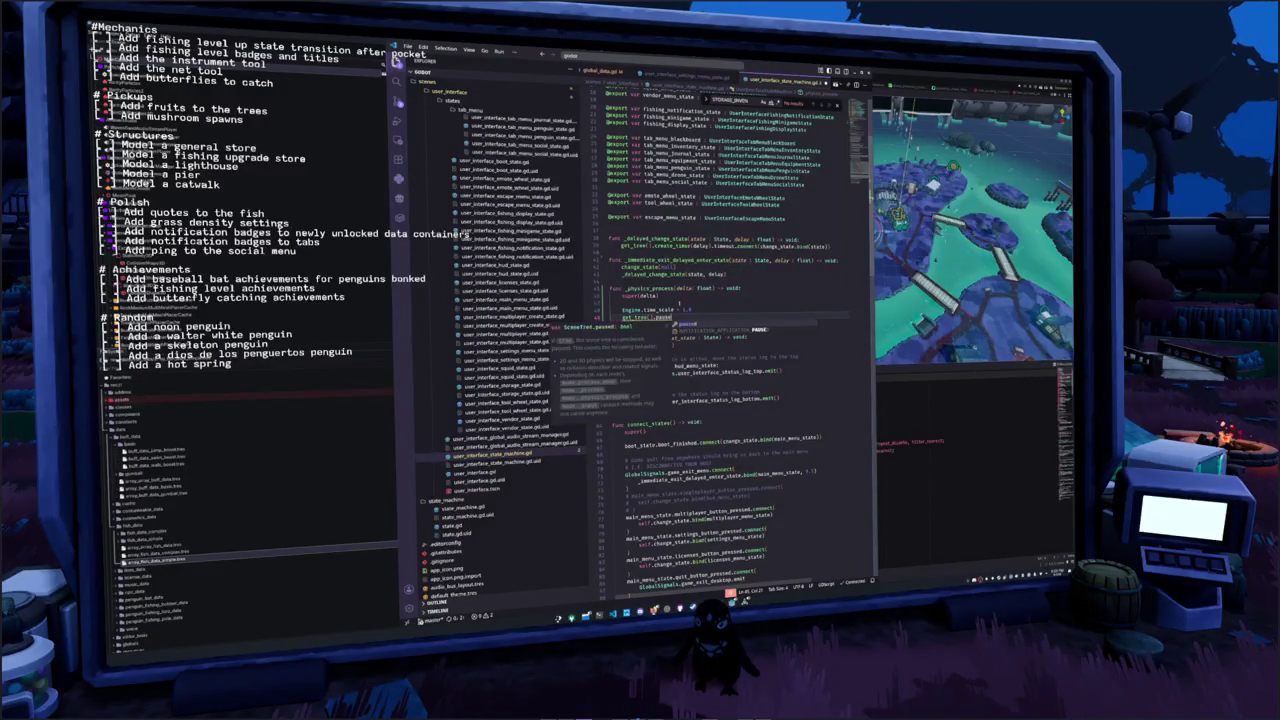
key("Return")
type("= false")
Step: Add the guard 'if not GlobalData.is_singleplayer(): return' below the unpause line
key("Return")
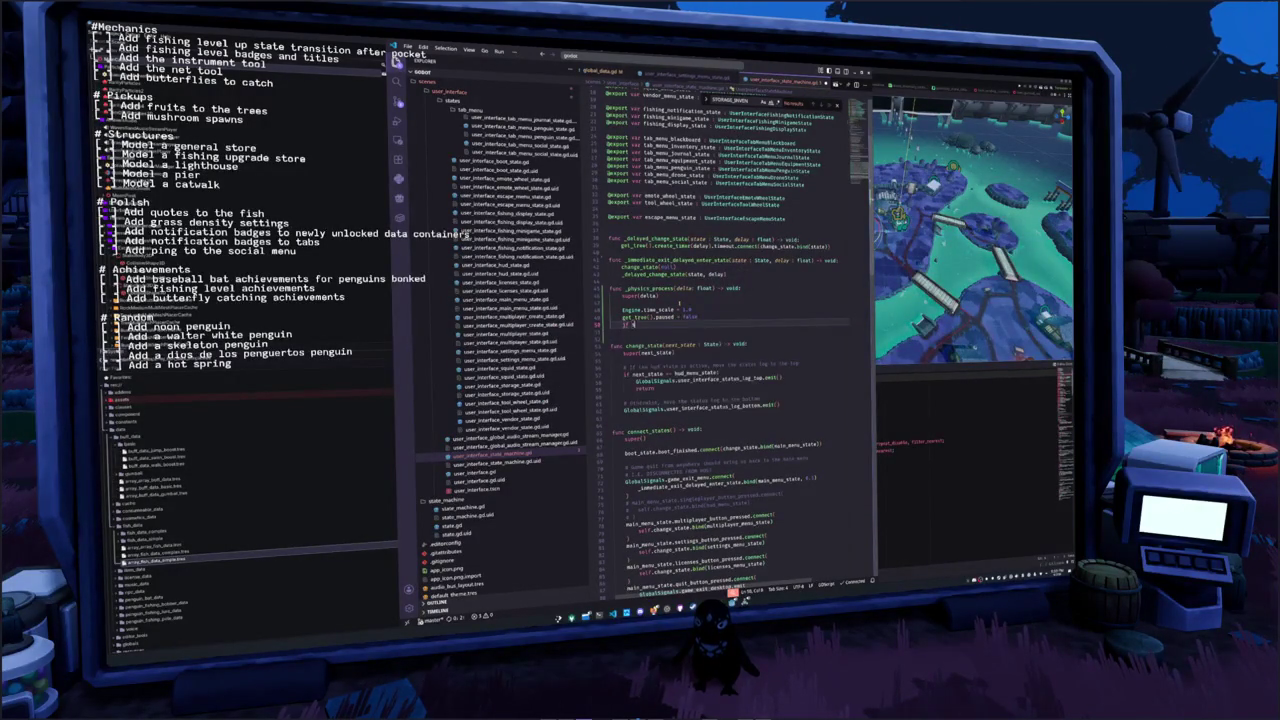
type("if self.")
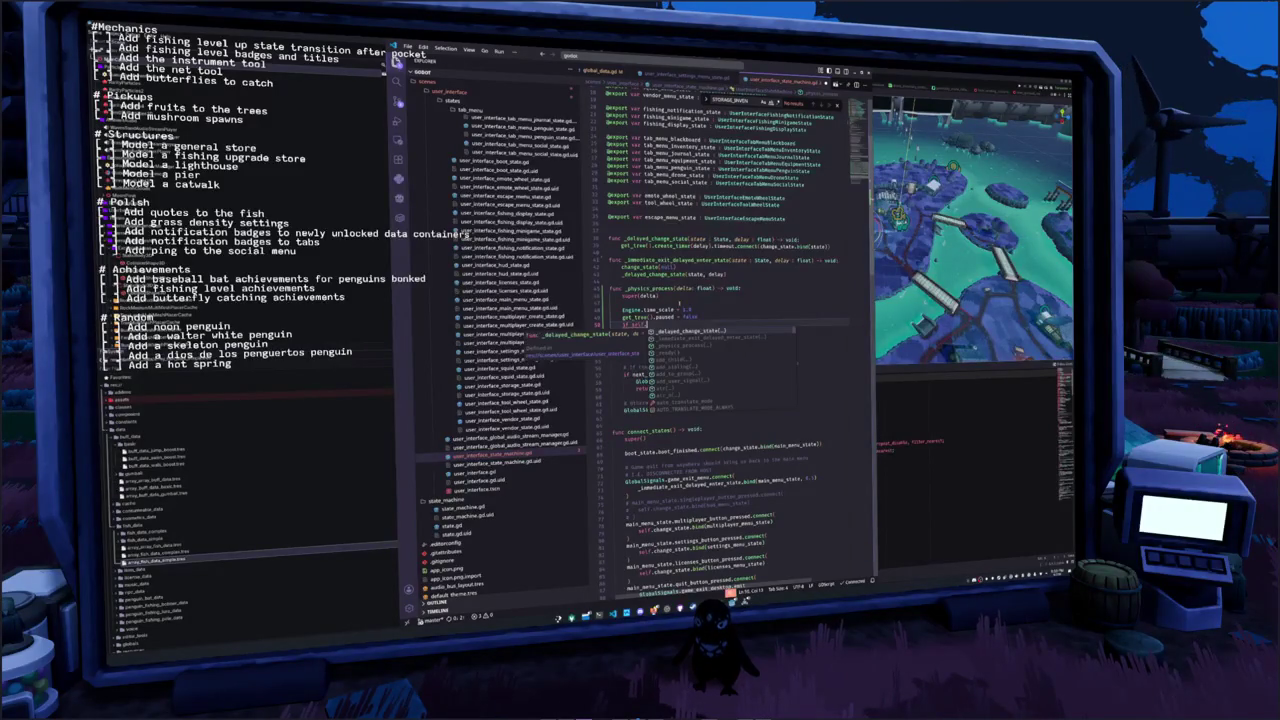
type("curr")
key("Tab")
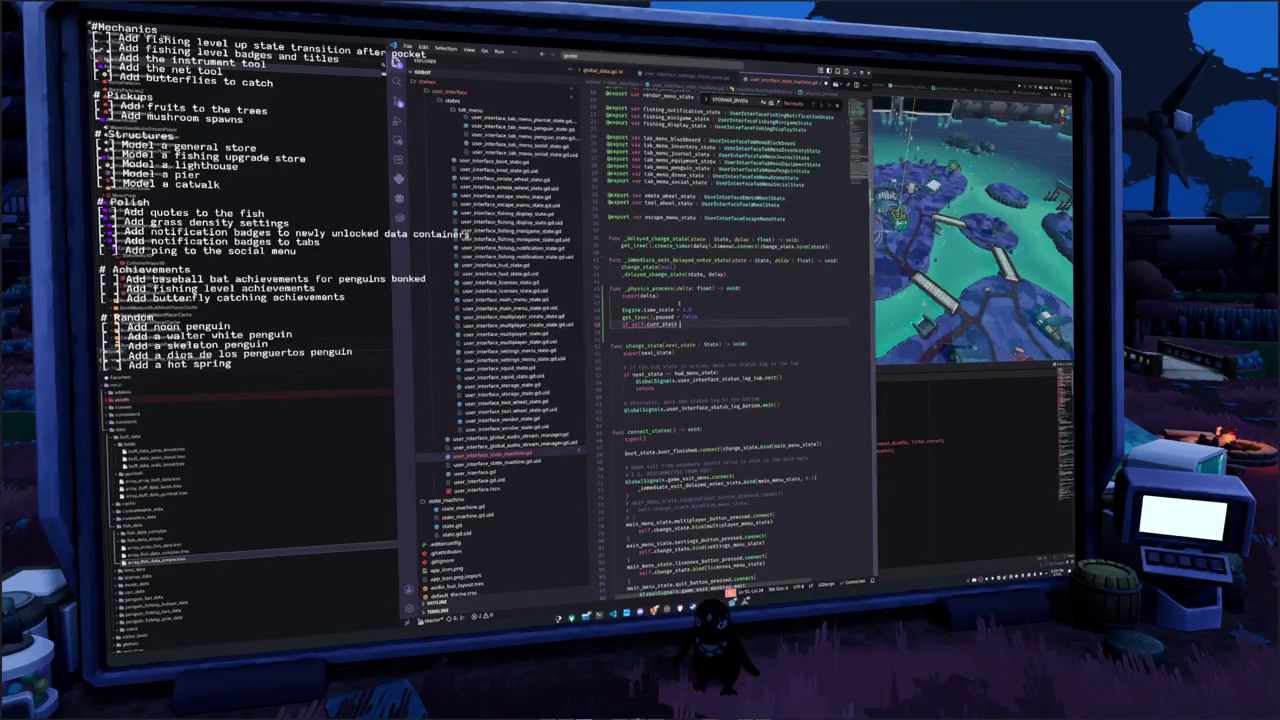
key("ctrl+BackSpace")
key("ctrl+BackSpace")
key("ctrl+BackSpace")
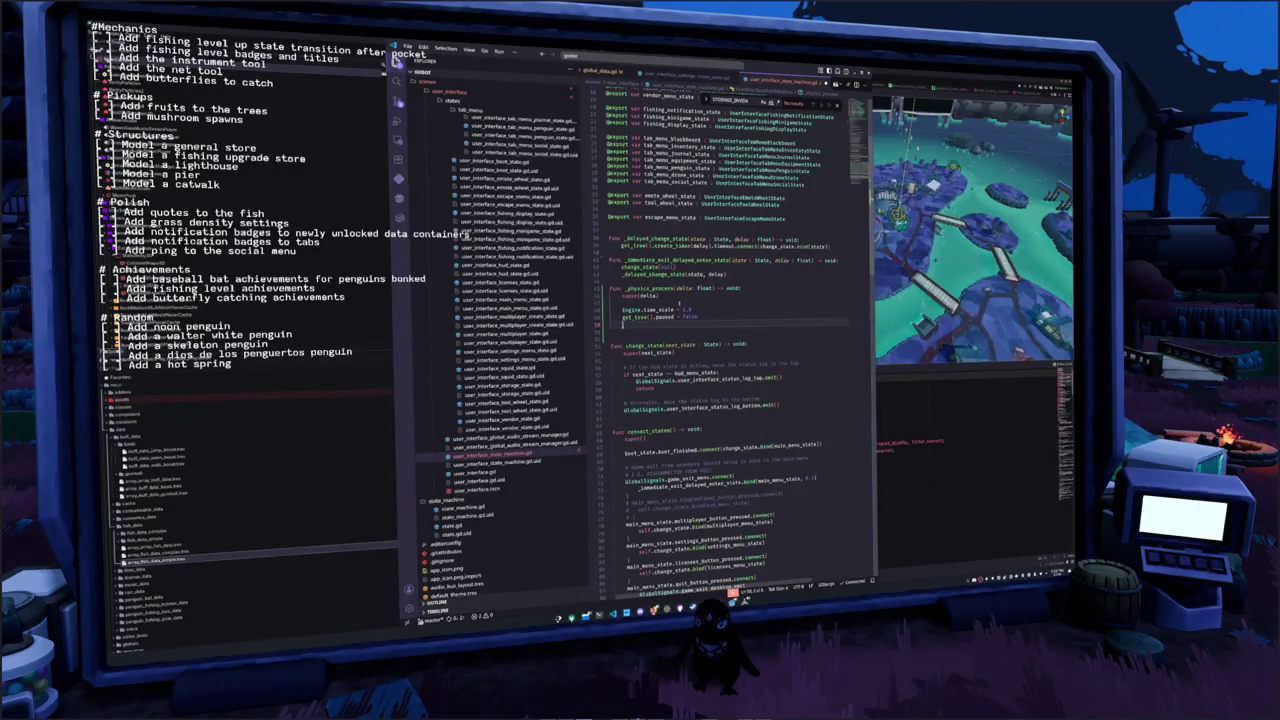
type("if notsel")
type("GlobalData.s")
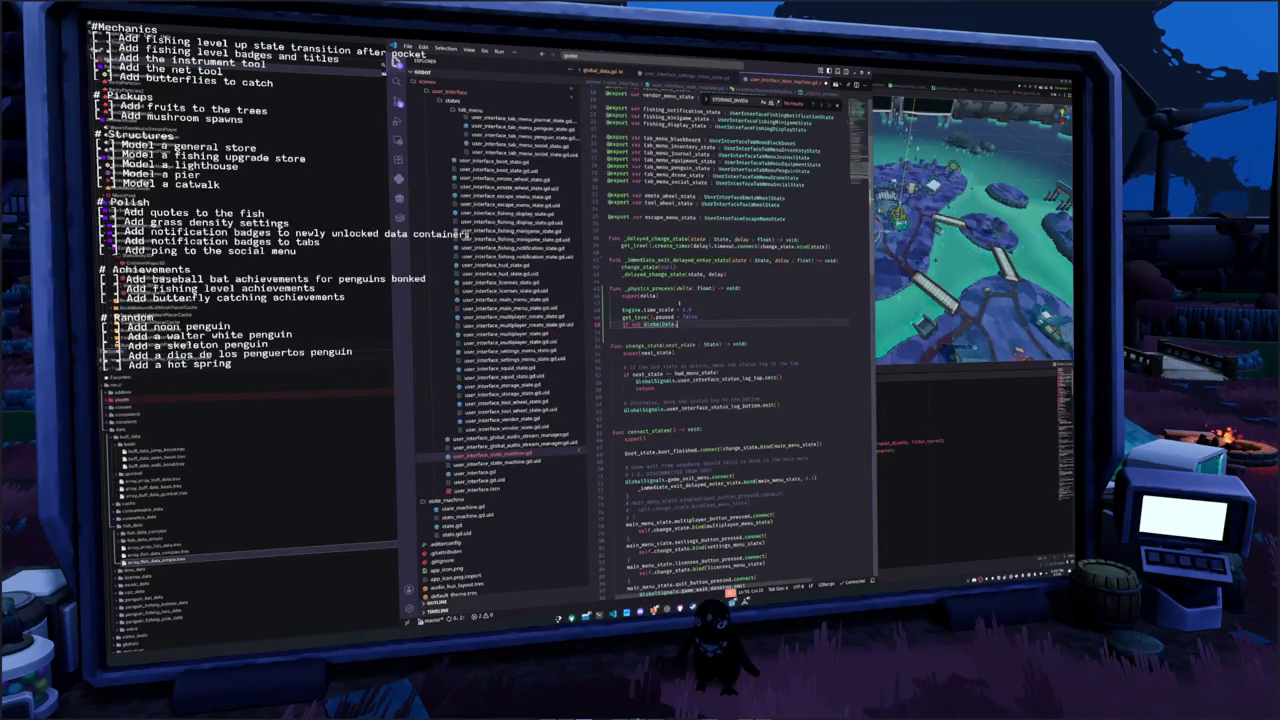
type("ingle")
key("Return")
type("):")
key("Return")
type("return")
left_click(685, 316)
key("Return")
key("Return")
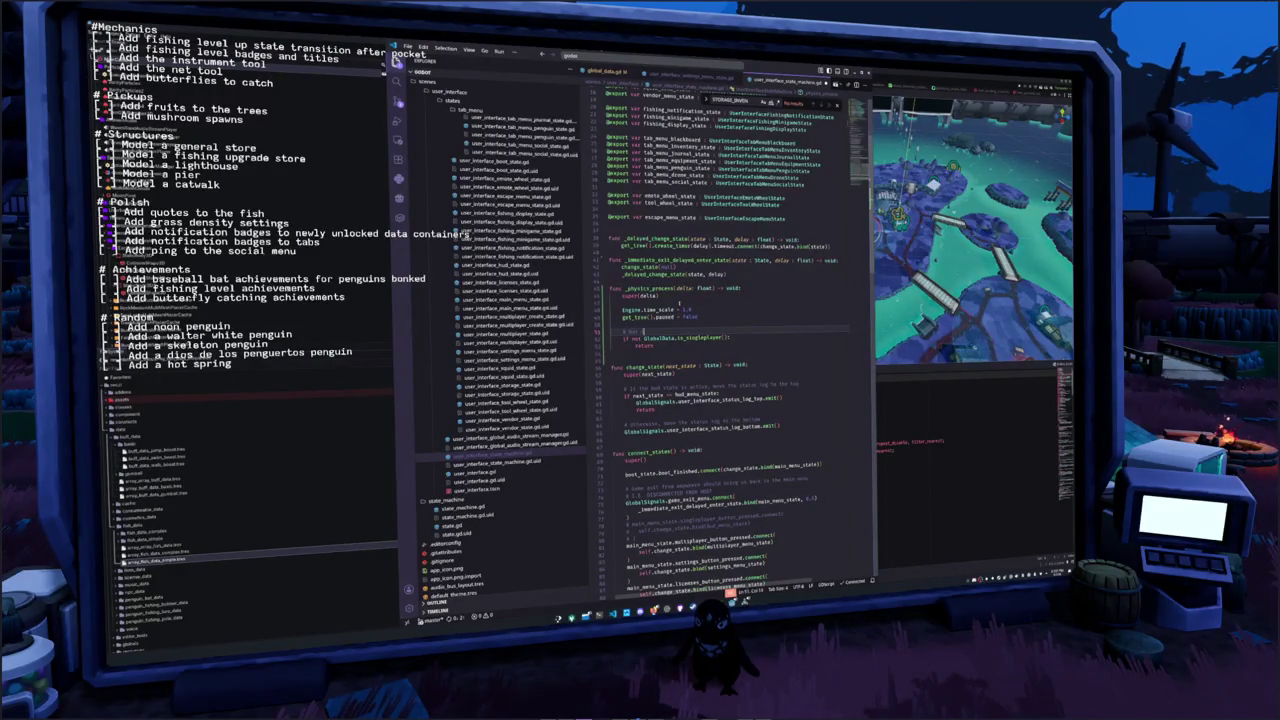
Step: Add comments noting the early return and introducing the pausing block
type(", can't be paused")
key("Down")
key("Down")
key("Down")
key("Return")
key("Return")
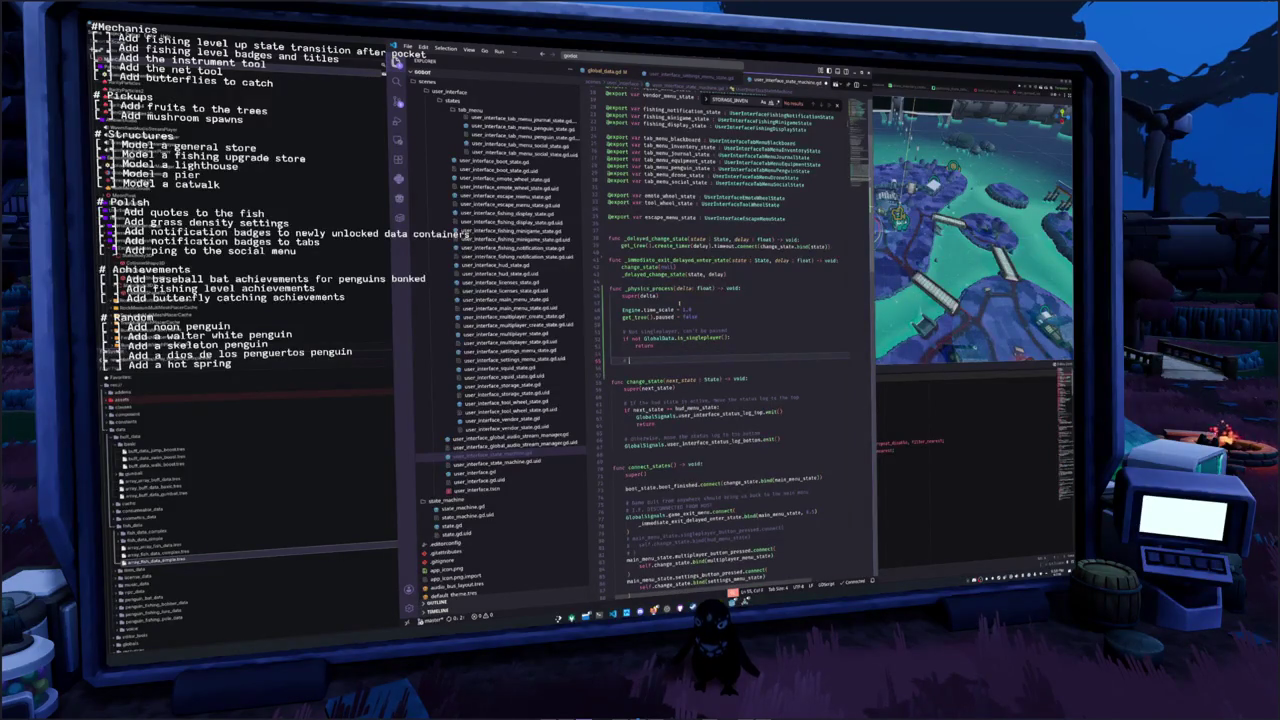
type("# If in one of the")
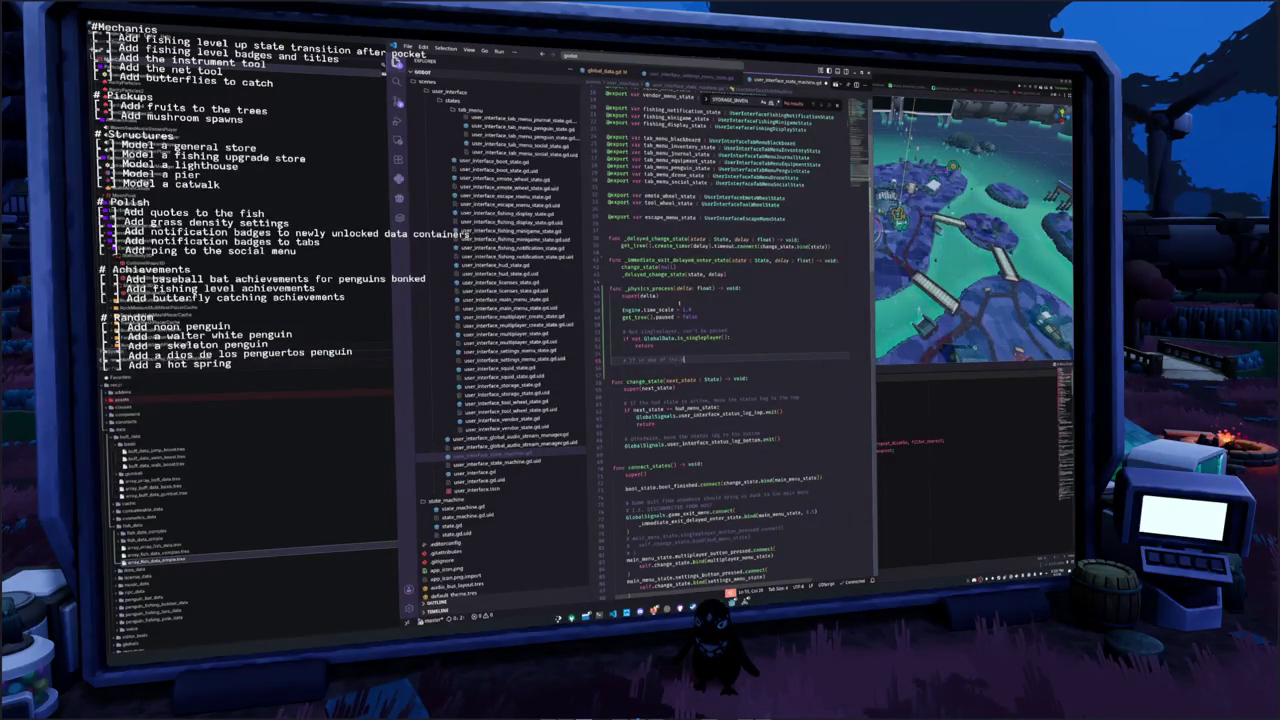
type(" states and single")
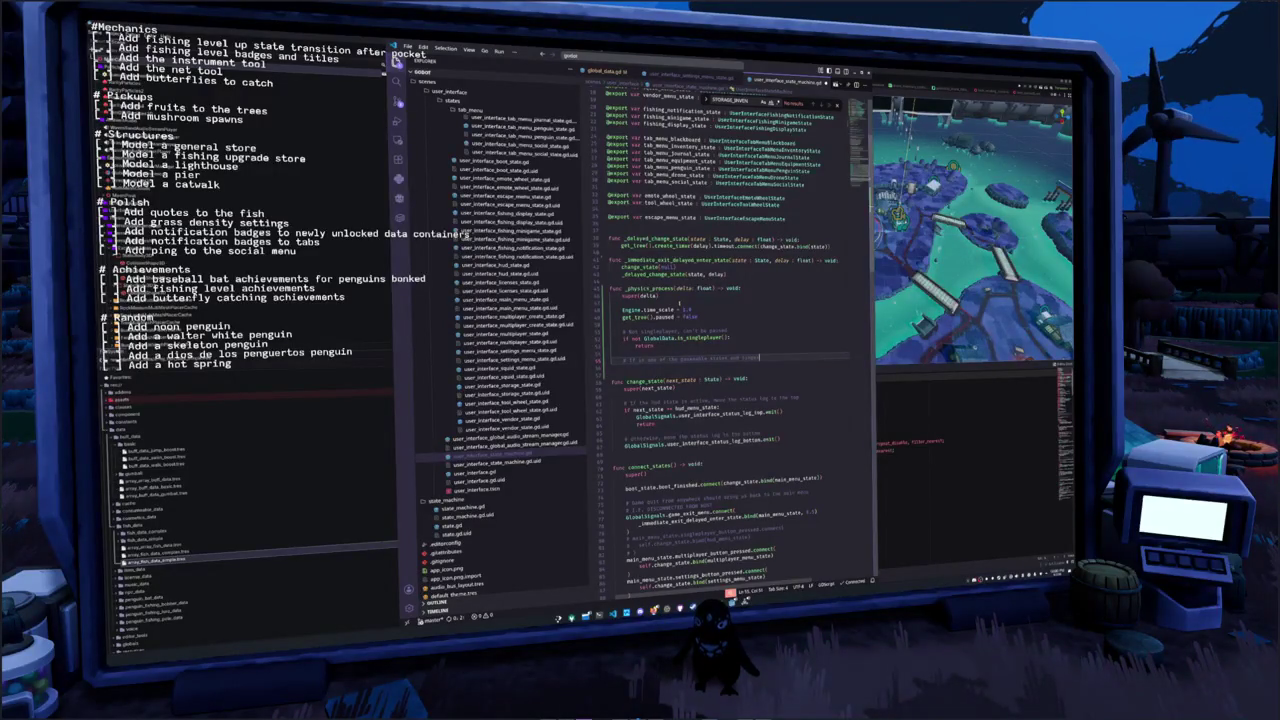
type("ing ")
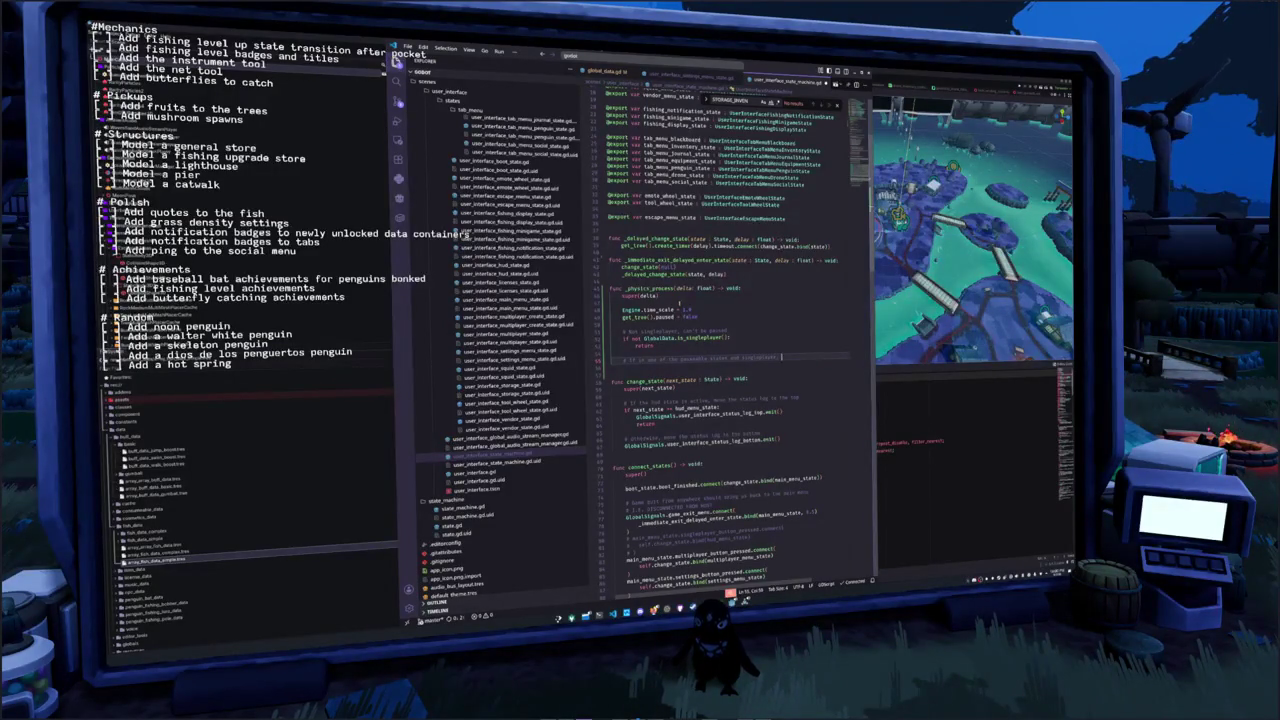
type("me")
key("Return")
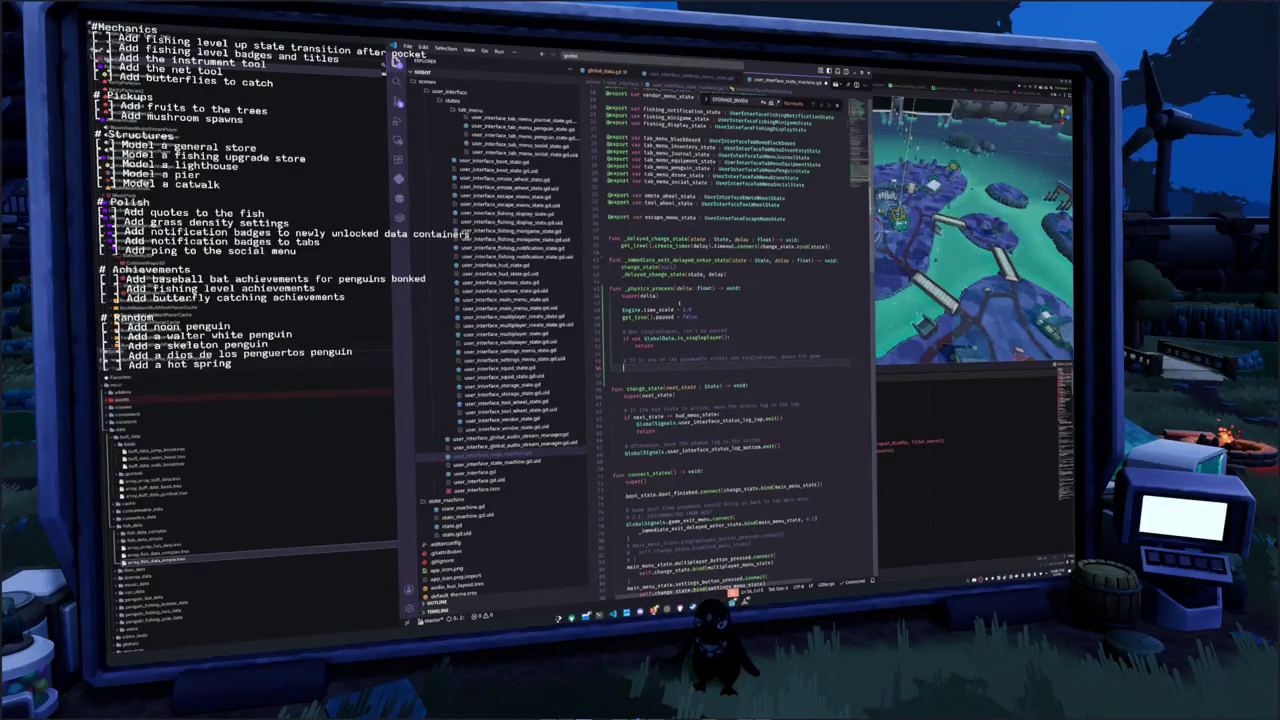
Step: Add 'if curr_state in pausable_states:' setting Engine.time_scale = 1 and get_tree().paused = true
type("if curr_state in")
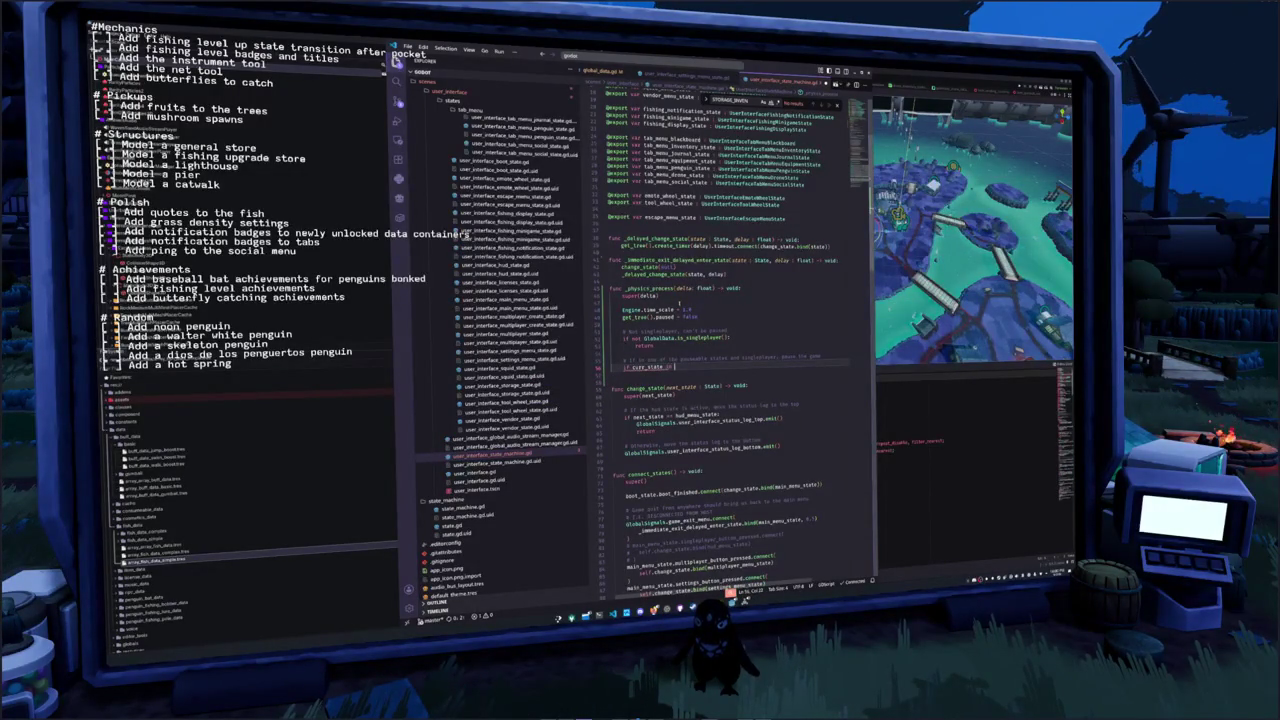
type("pausable_states")
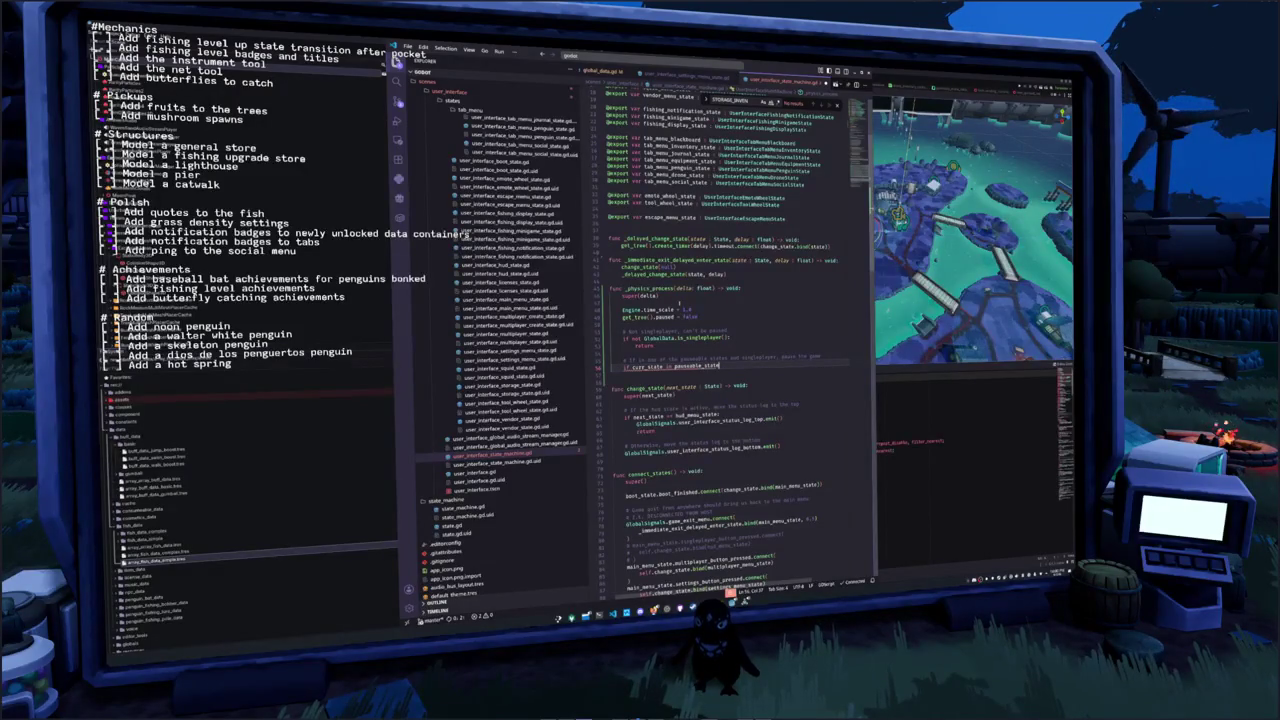
type(":")
key("Return")
type("Engine.")
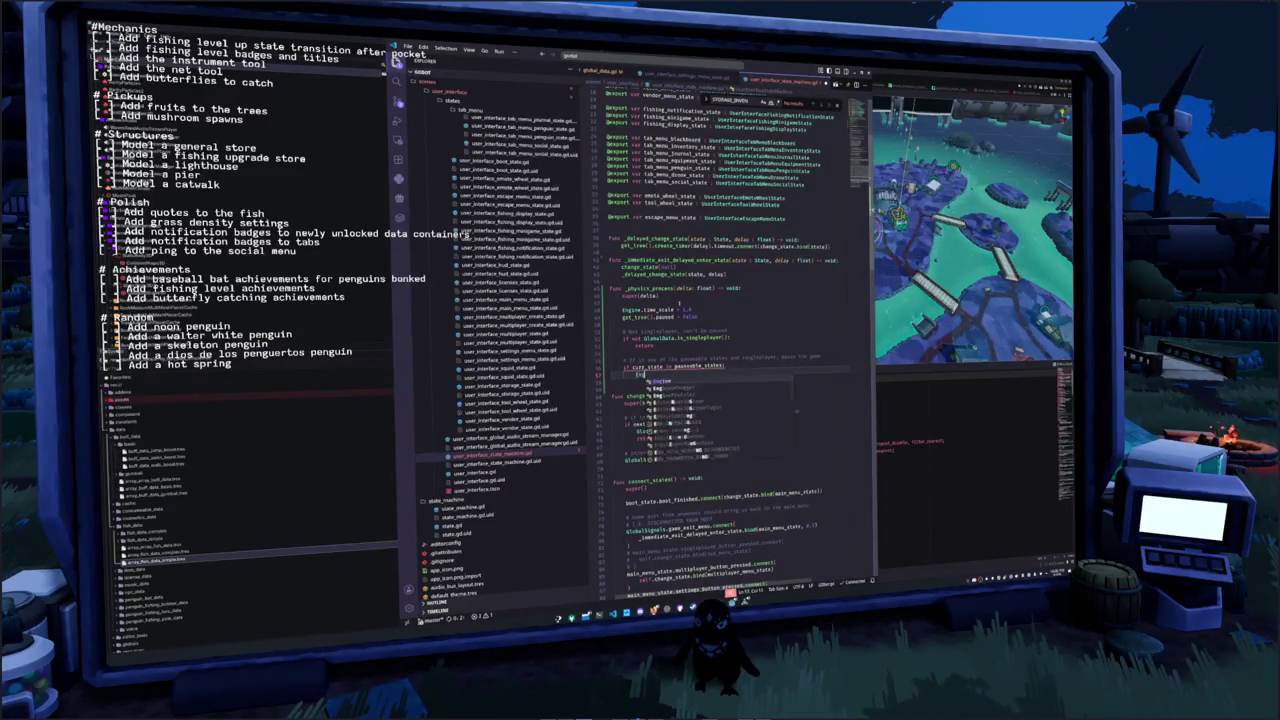
type("time_scale = ")
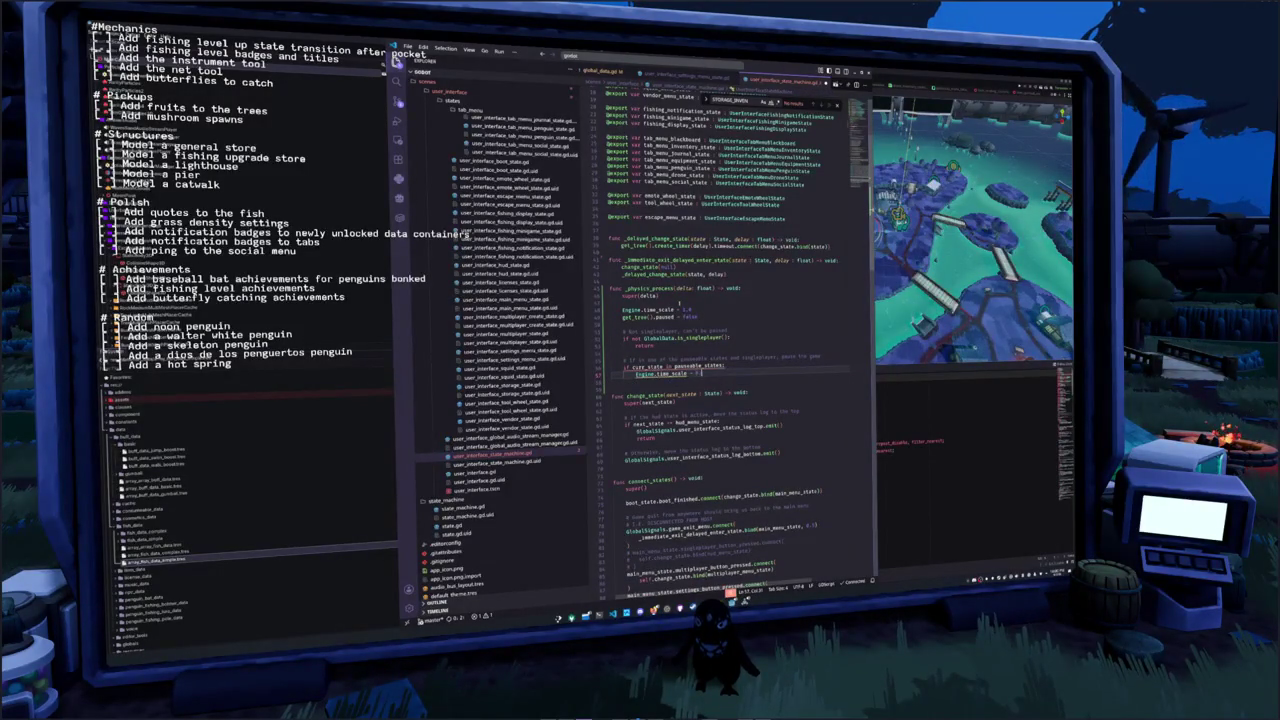
type("0.05")
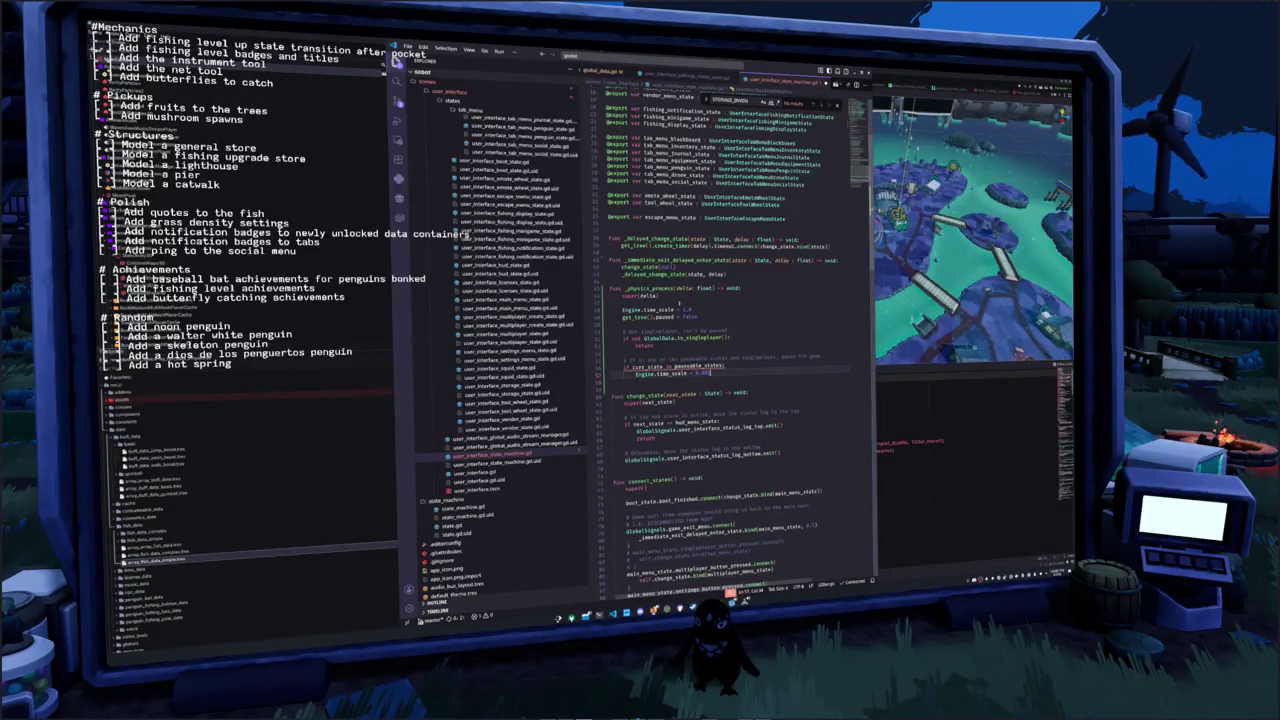
key("BackSpace")
key("BackSpace")
key("BackSpace")
type("1")
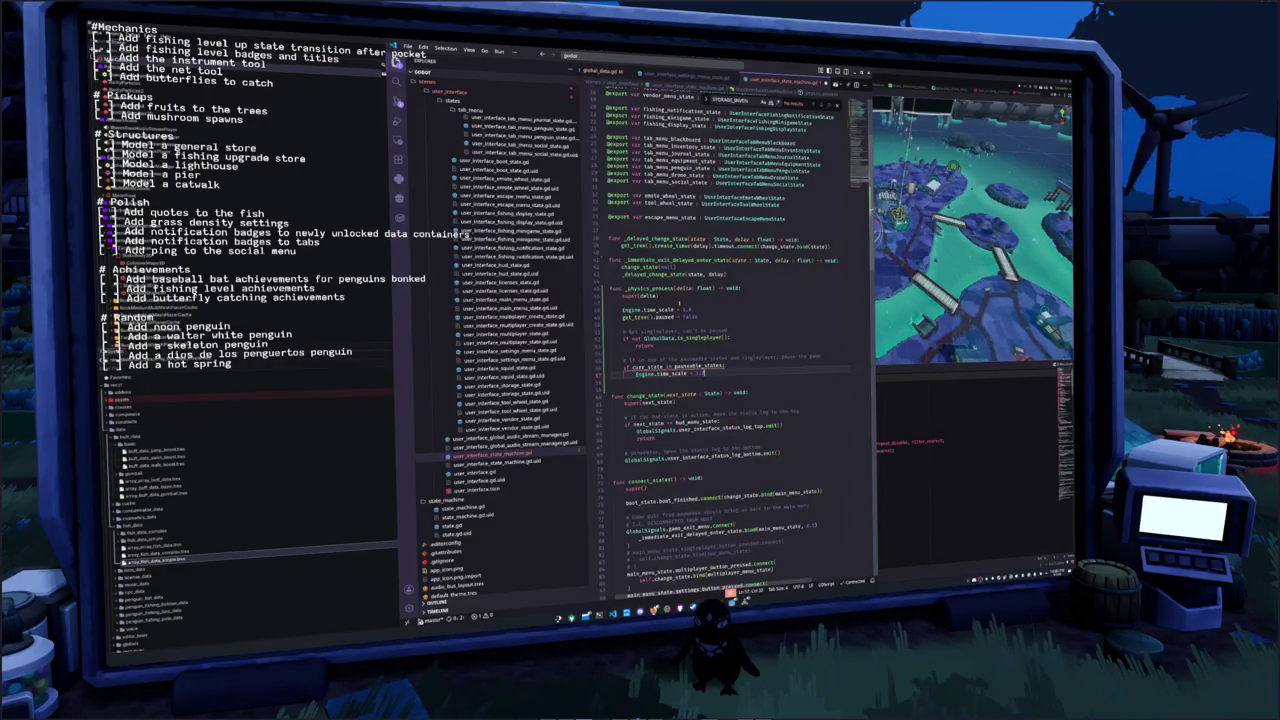
key("Return")
type("get_tree().paused")
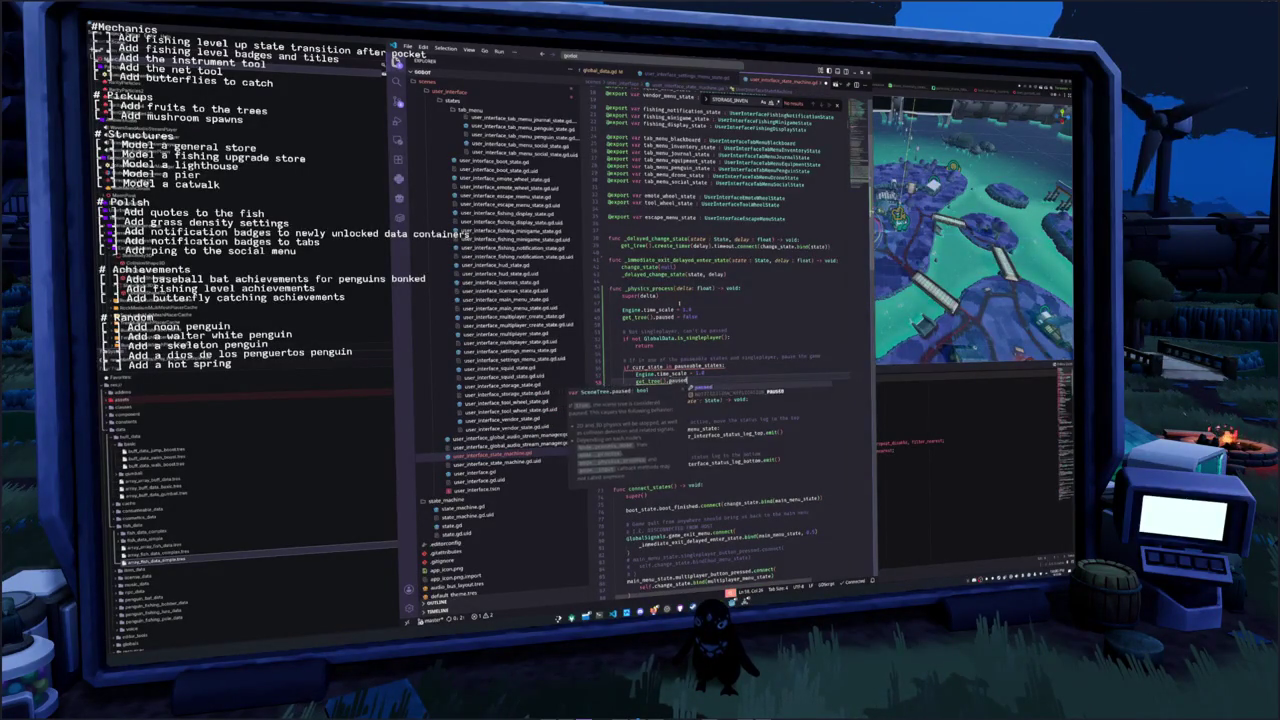
type(" = true")
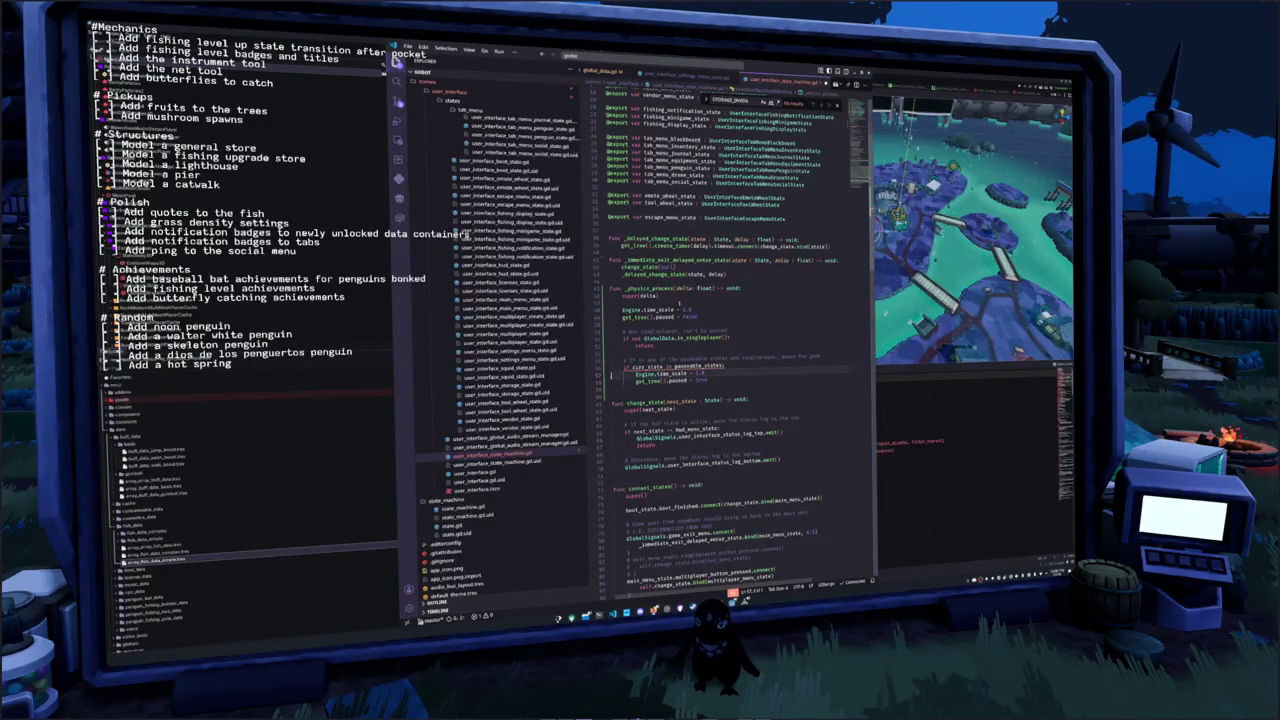
left_click(612, 352)
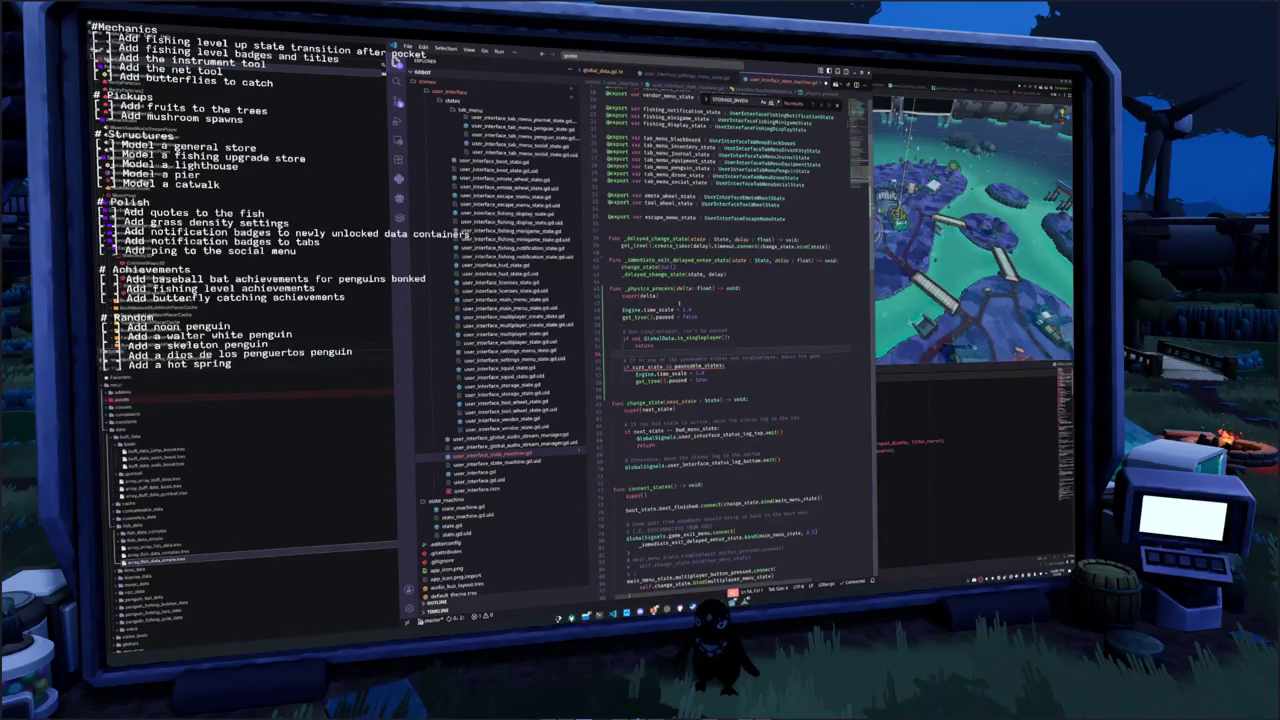
left_click(612, 232)
key("Return")
key("Return")
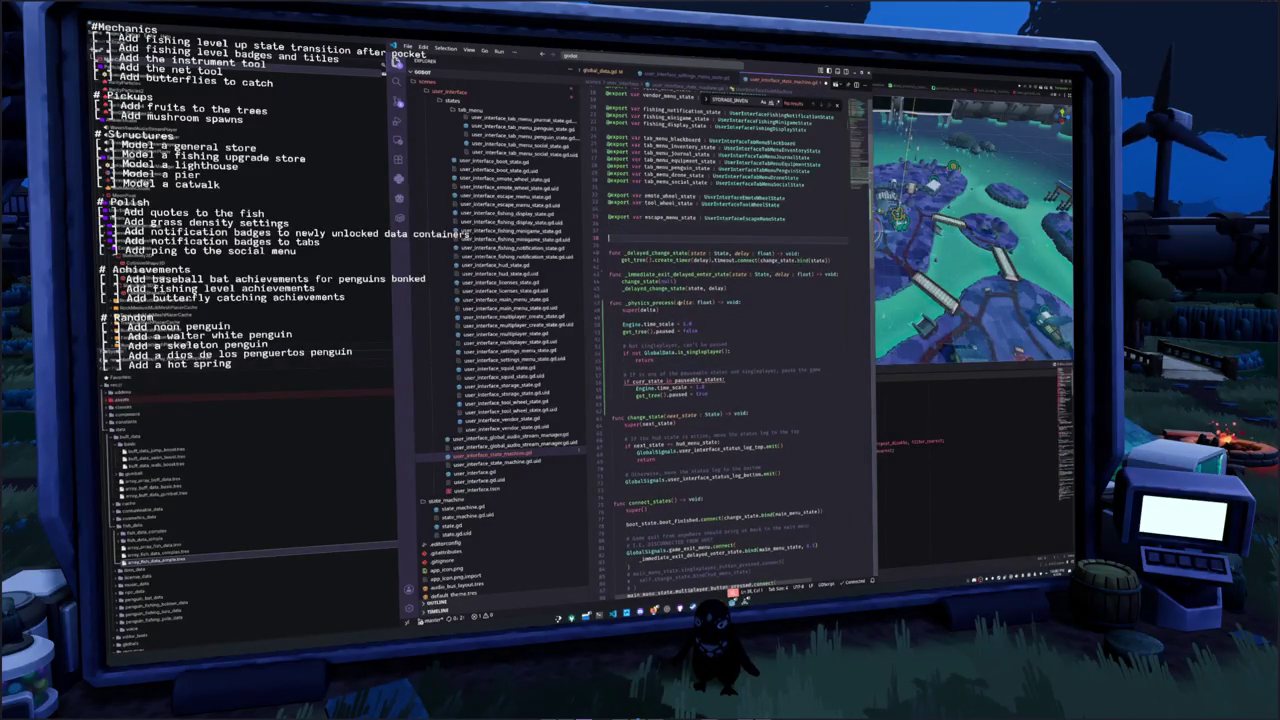
type("@onready")
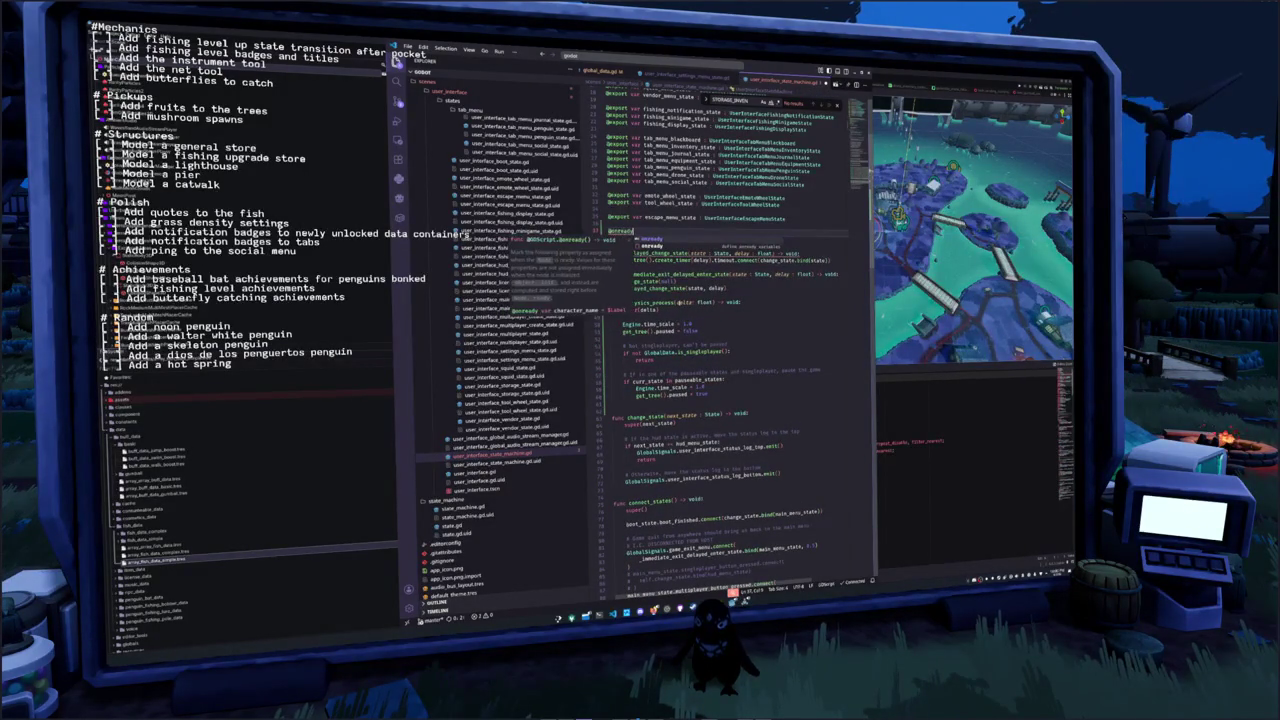
type(" var pausab")
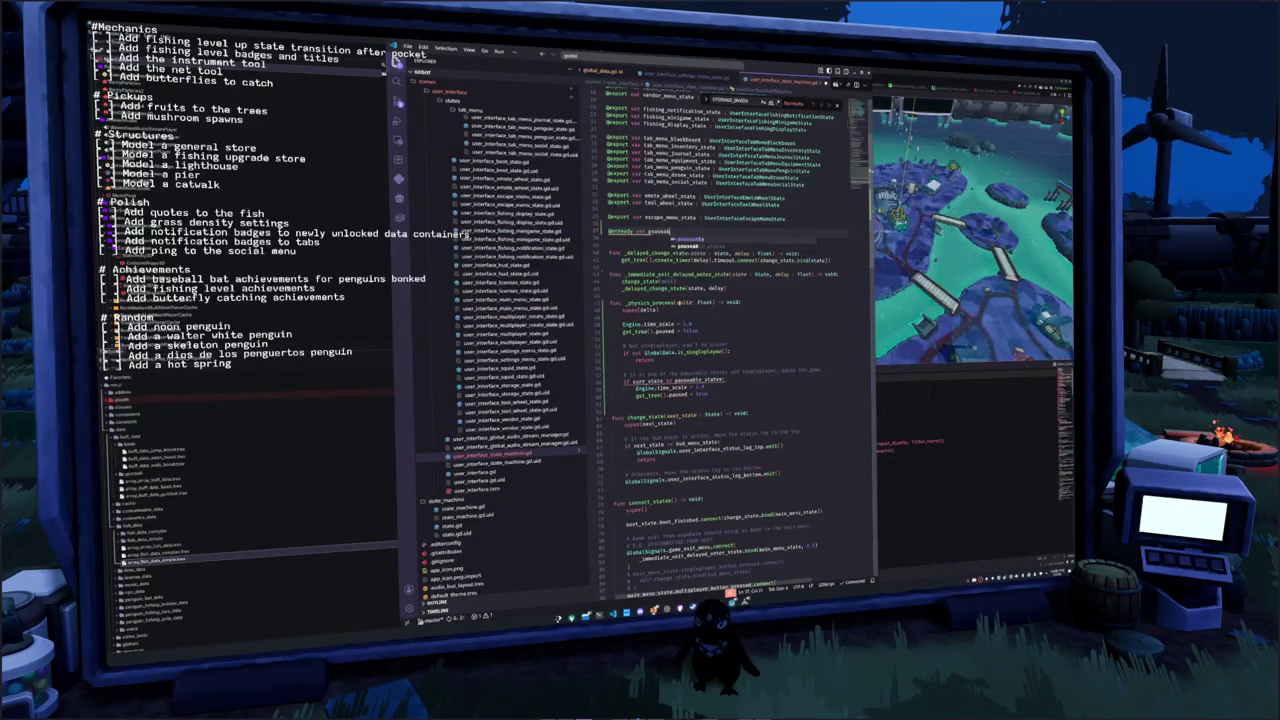
type("le_states")
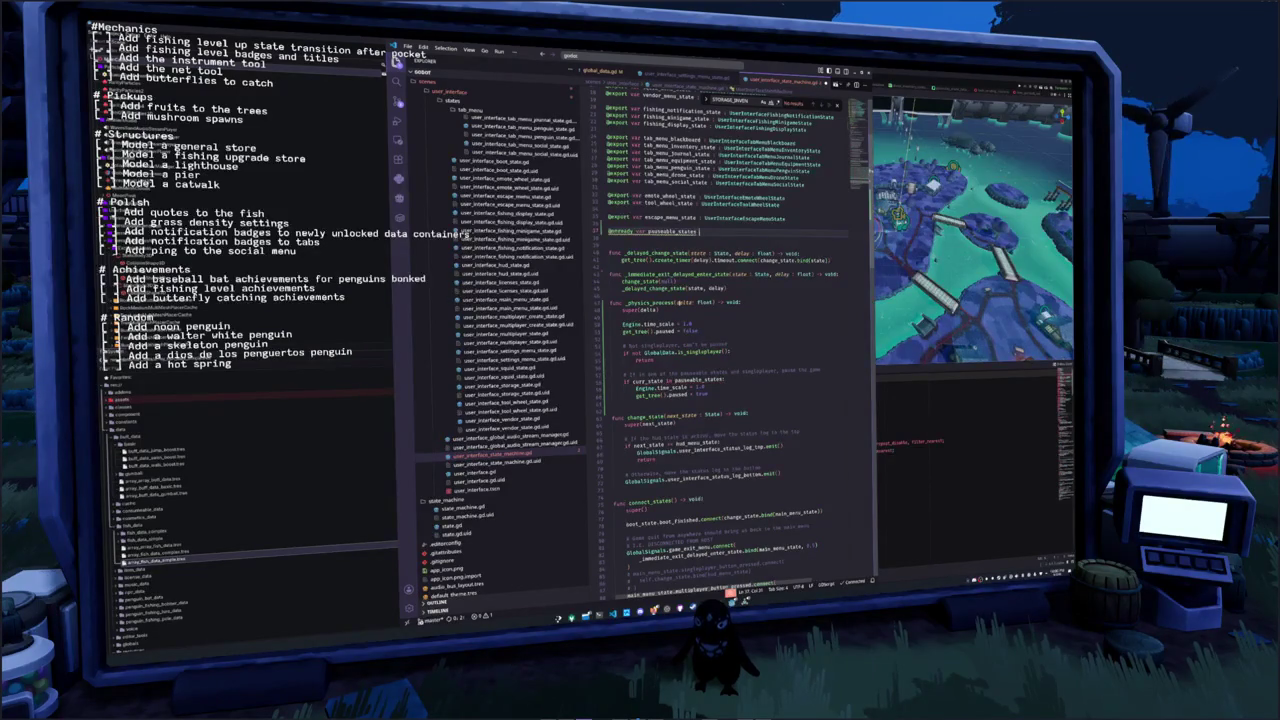
type(" : Array[UserInterfaceSta")
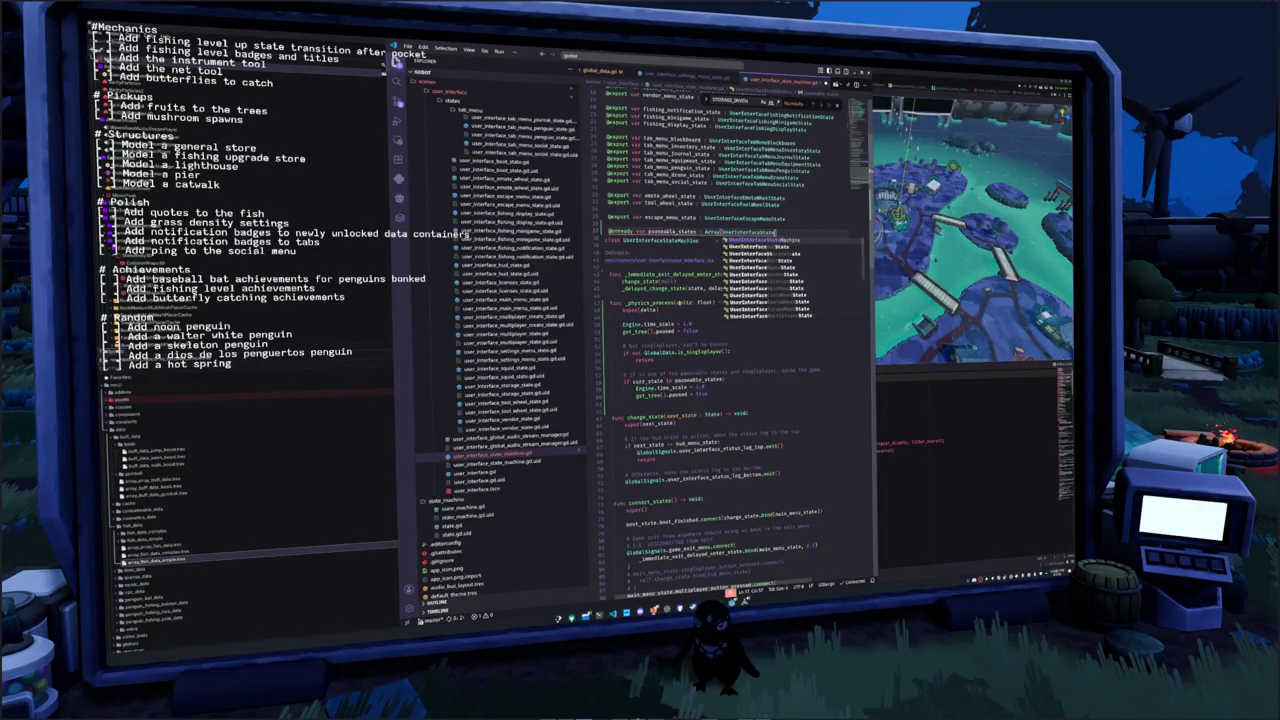
key("ctrl+BackSpace")
type("State]")
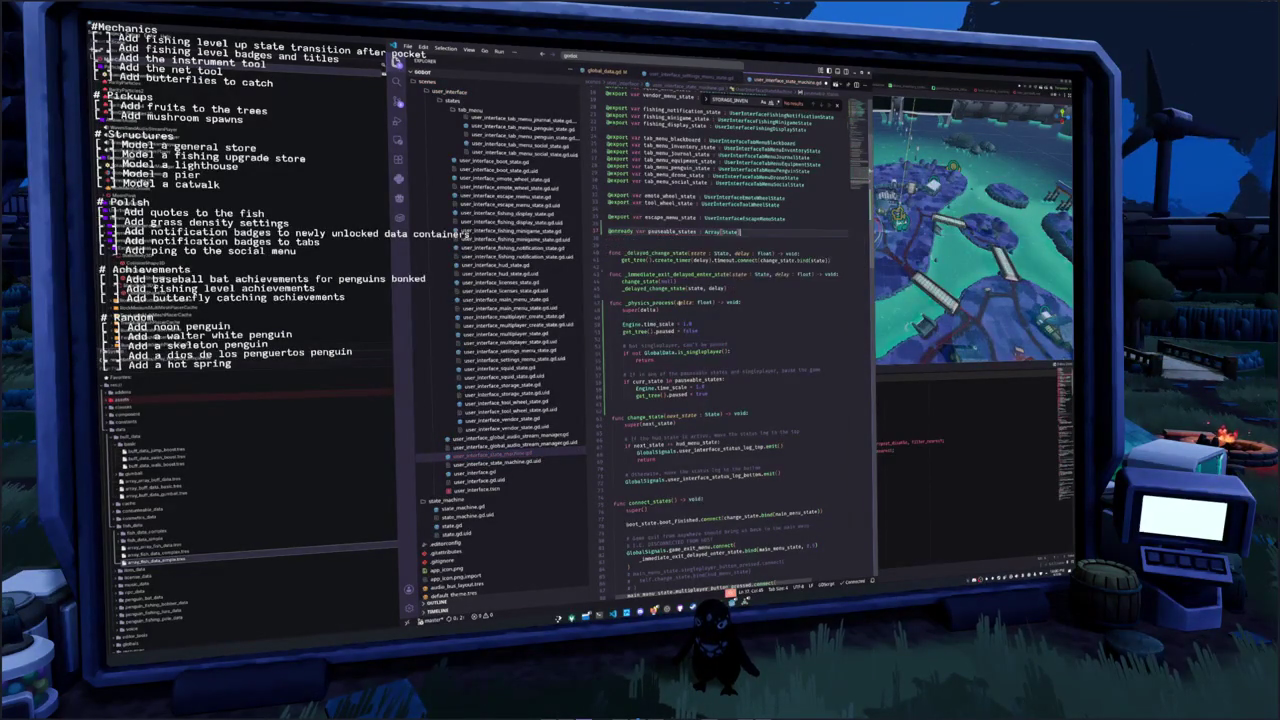
type(" = [")
key("Return")
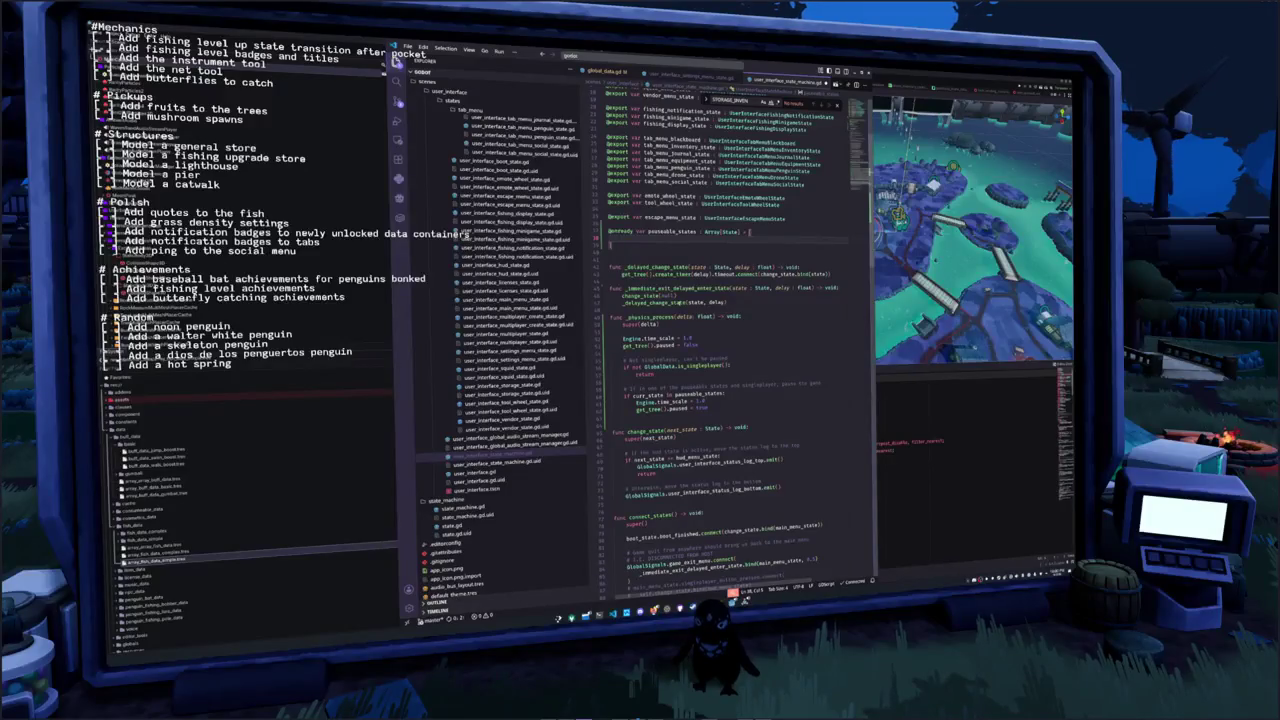
Step: Fill pausable_states with escape_menu_state only, then return to the Godot editor
type("escape")
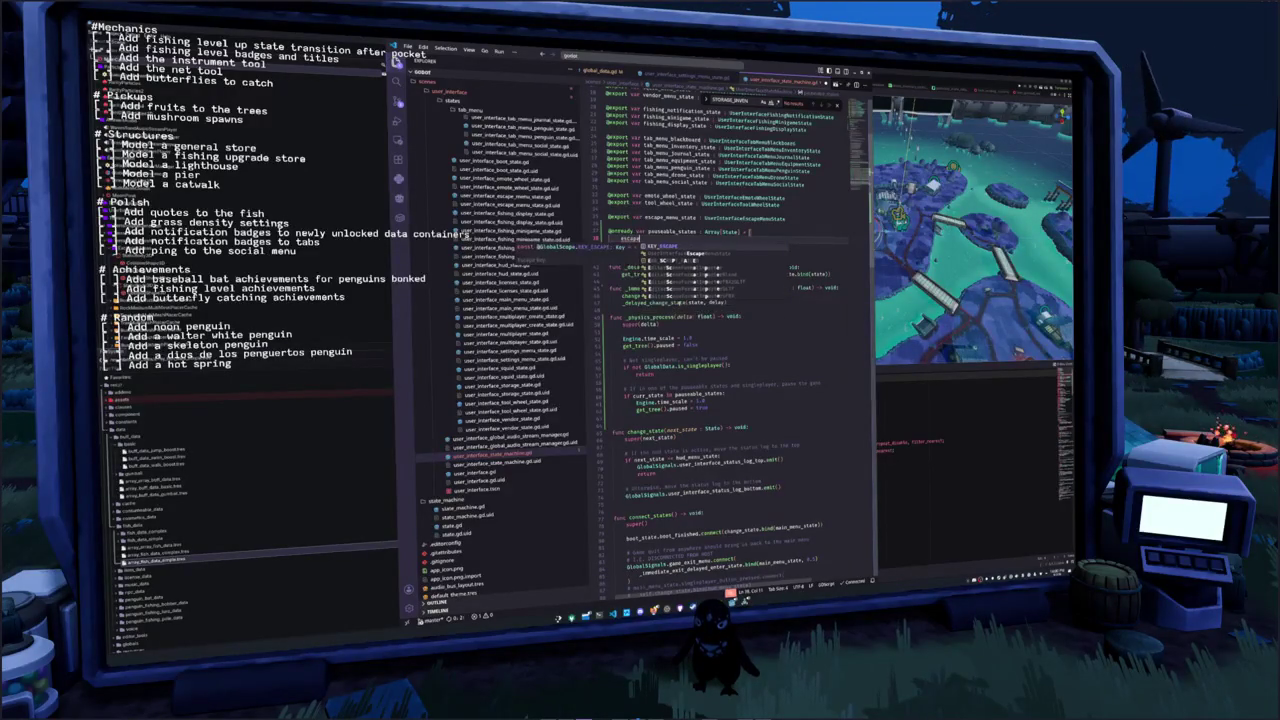
key("Escape")
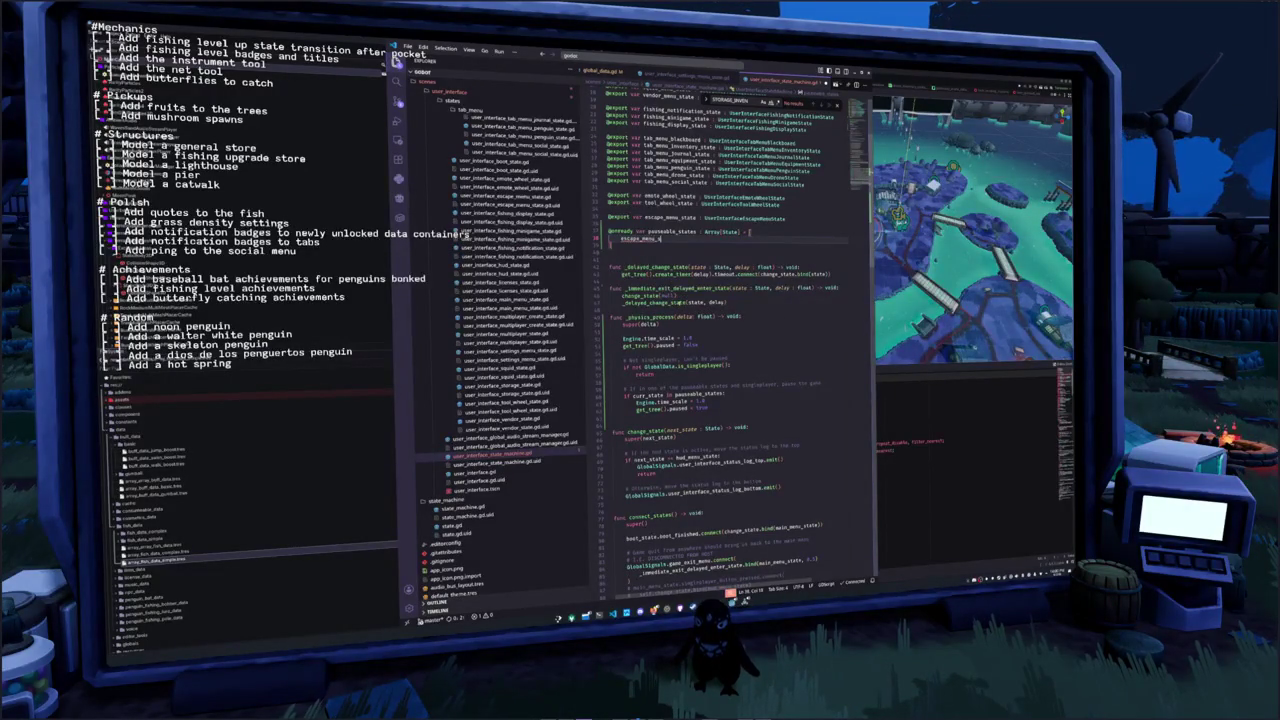
type("nu_state,")
key("Return")
type("settings")
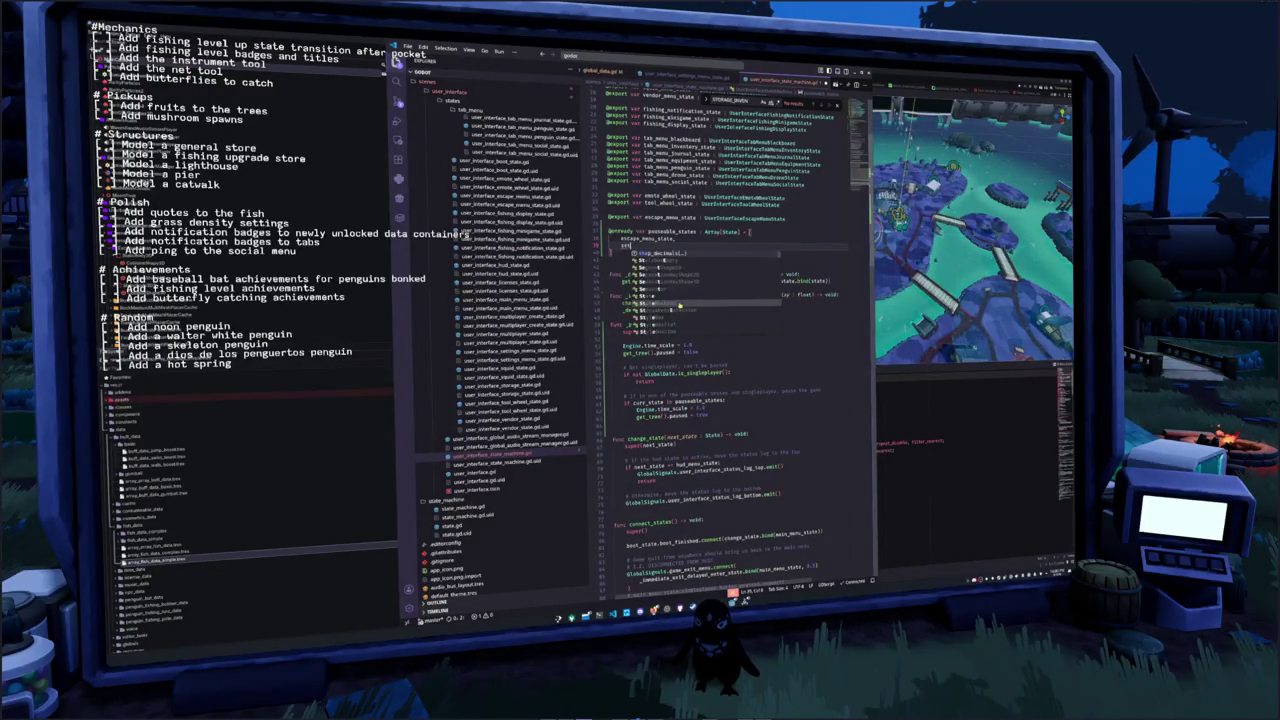
key("Escape")
type("enu_state,")
key("shift+Home")
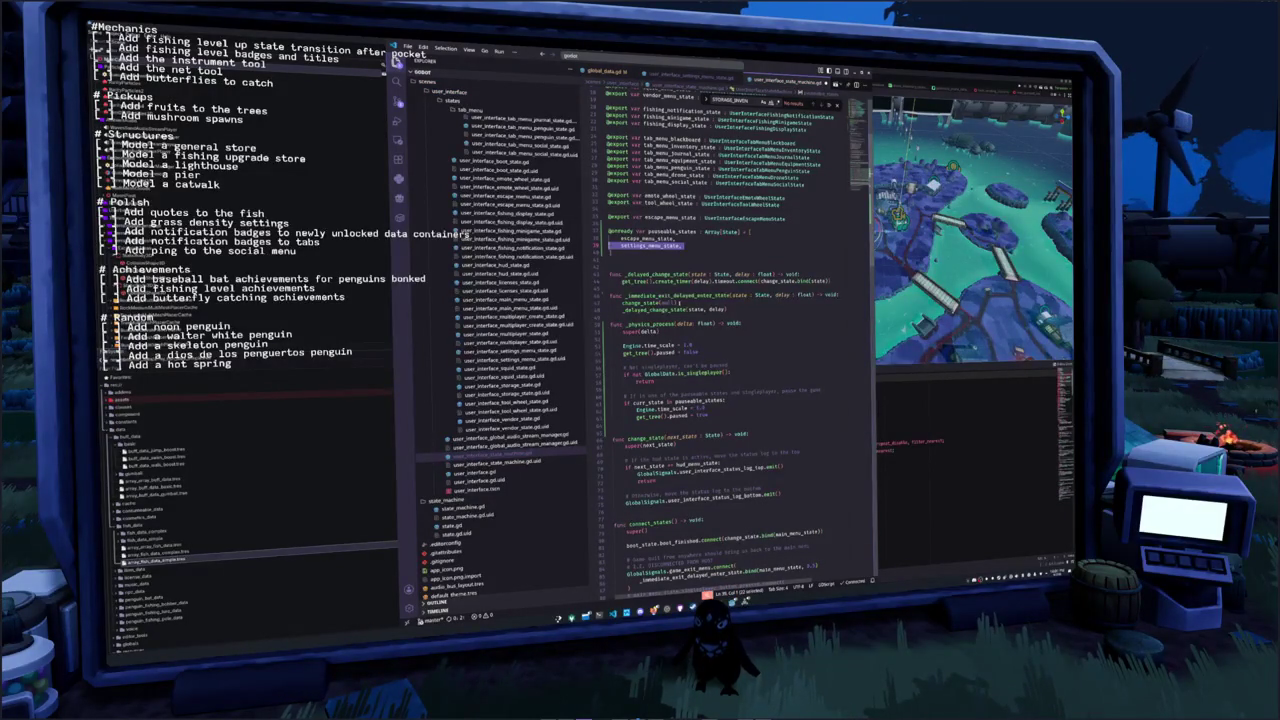
key("BackSpace")
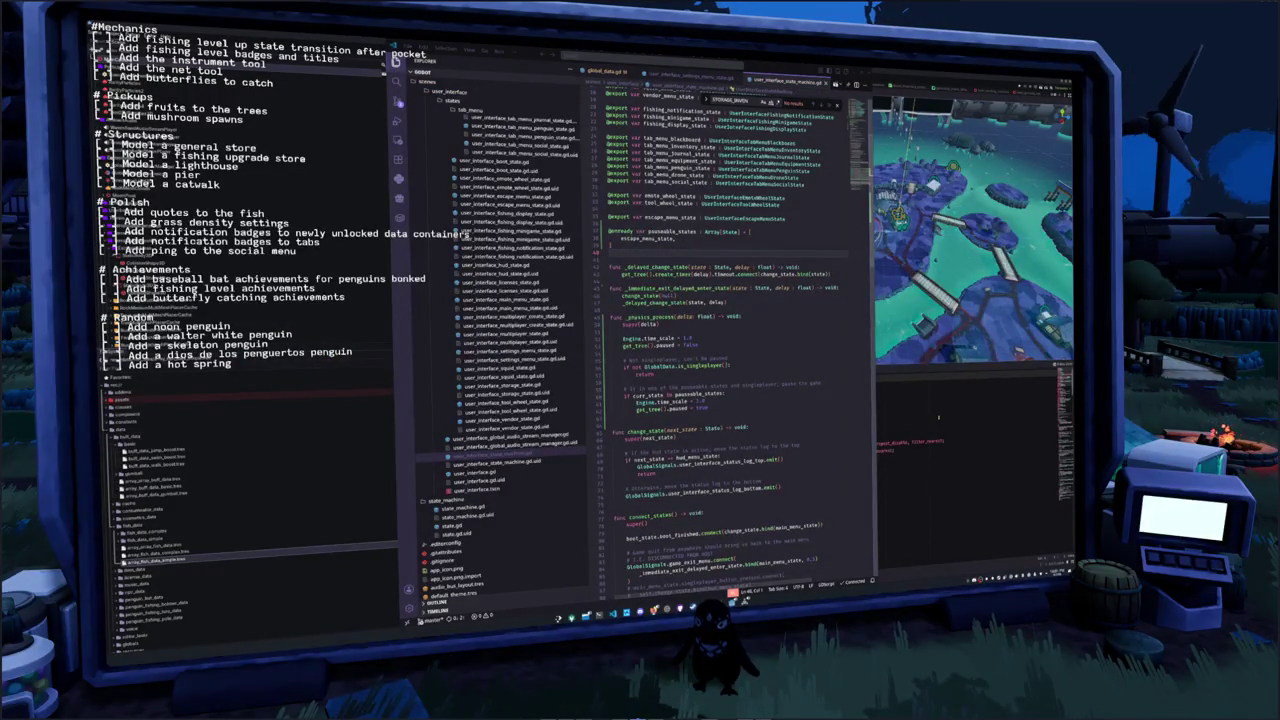
key("alt+Tab")
key("Return")
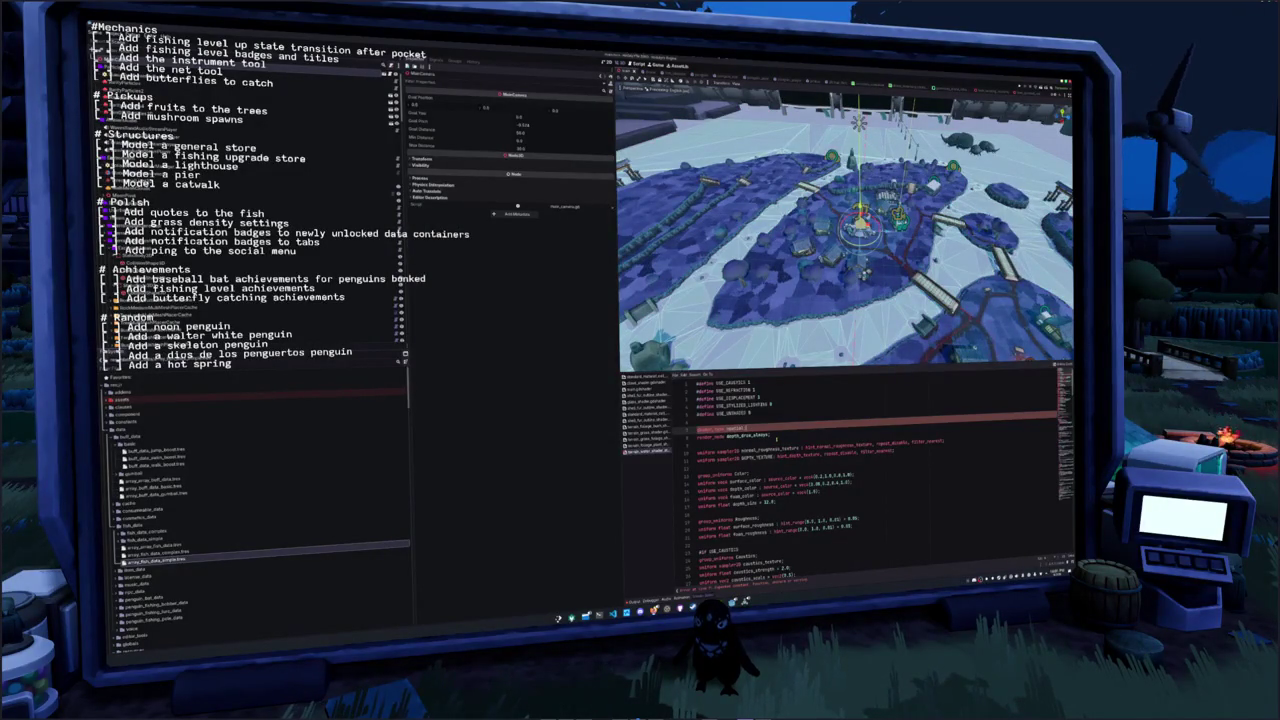
Step: Close the shader panel, run the game with F5, start play from the title menu, then stop it
left_click(700, 598)
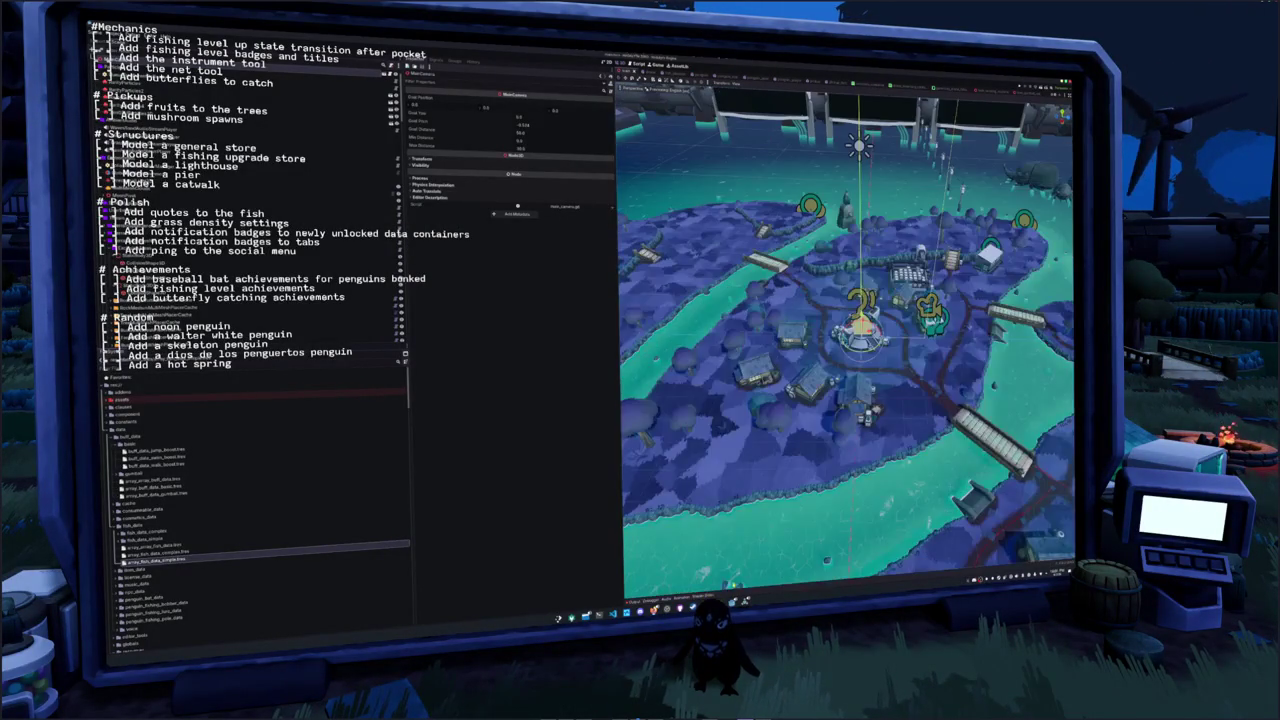
left_click(632, 598)
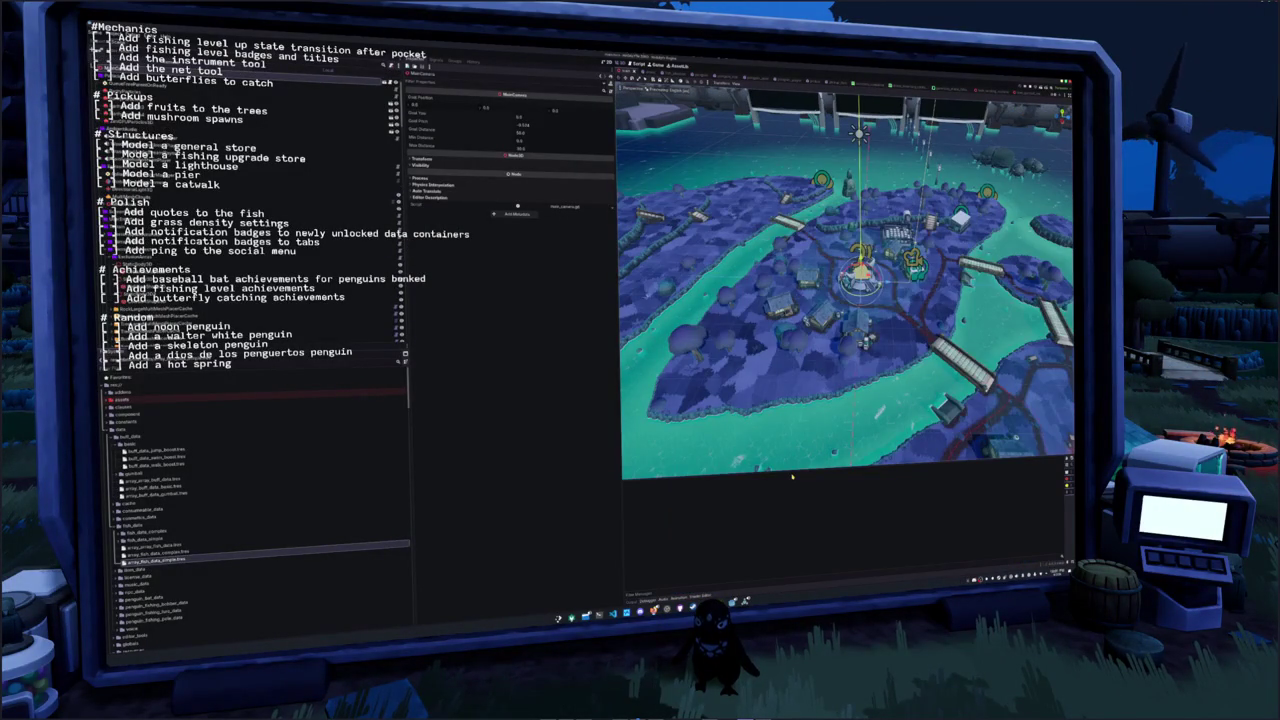
key("F5")
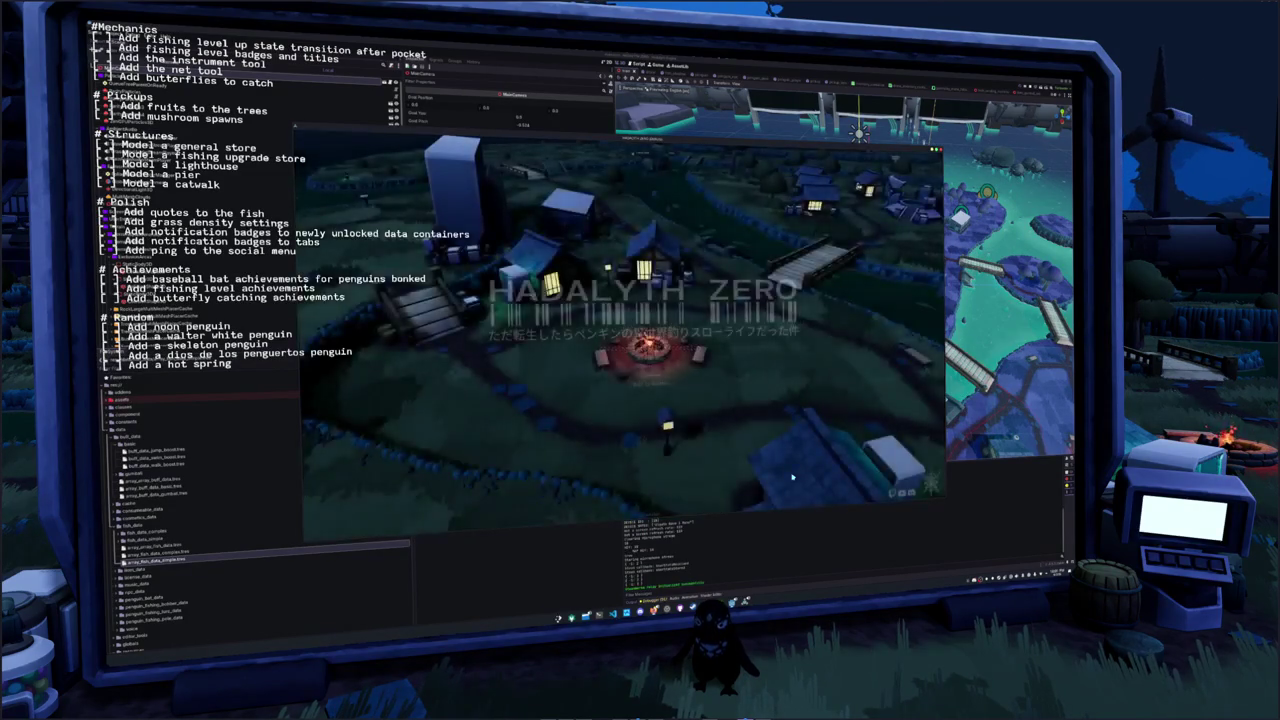
left_click(660, 352)
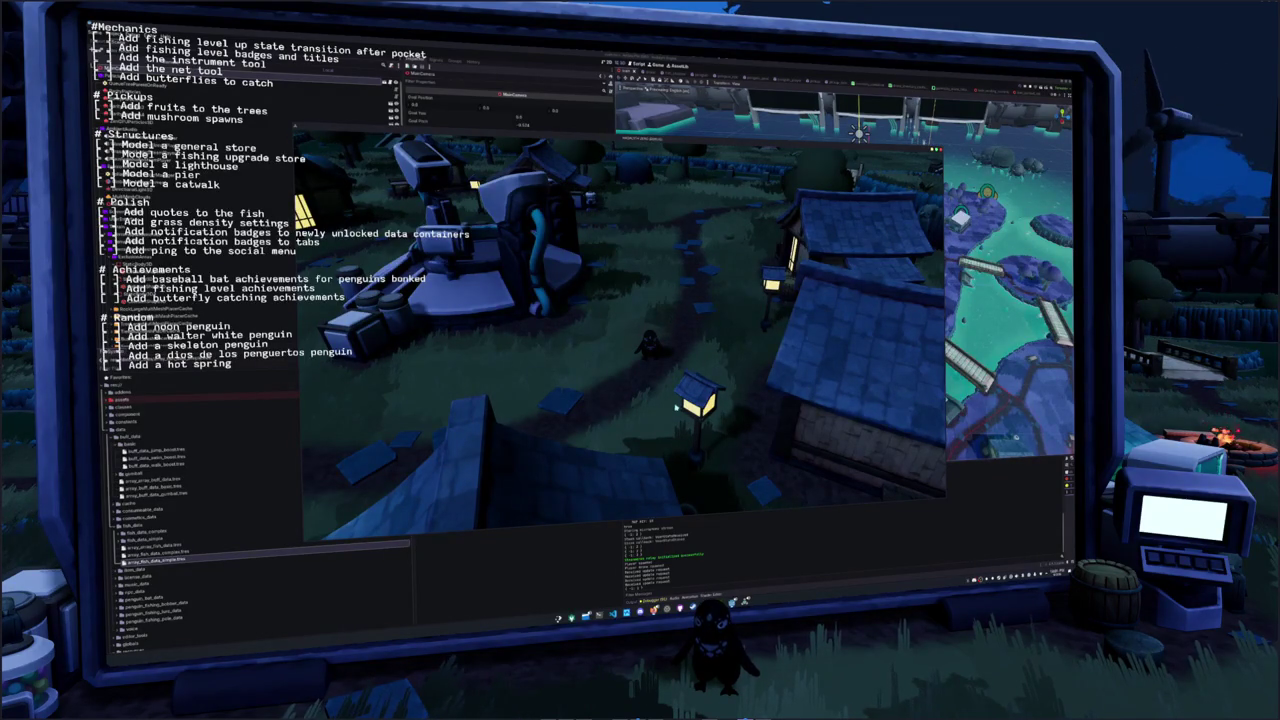
key("F8")
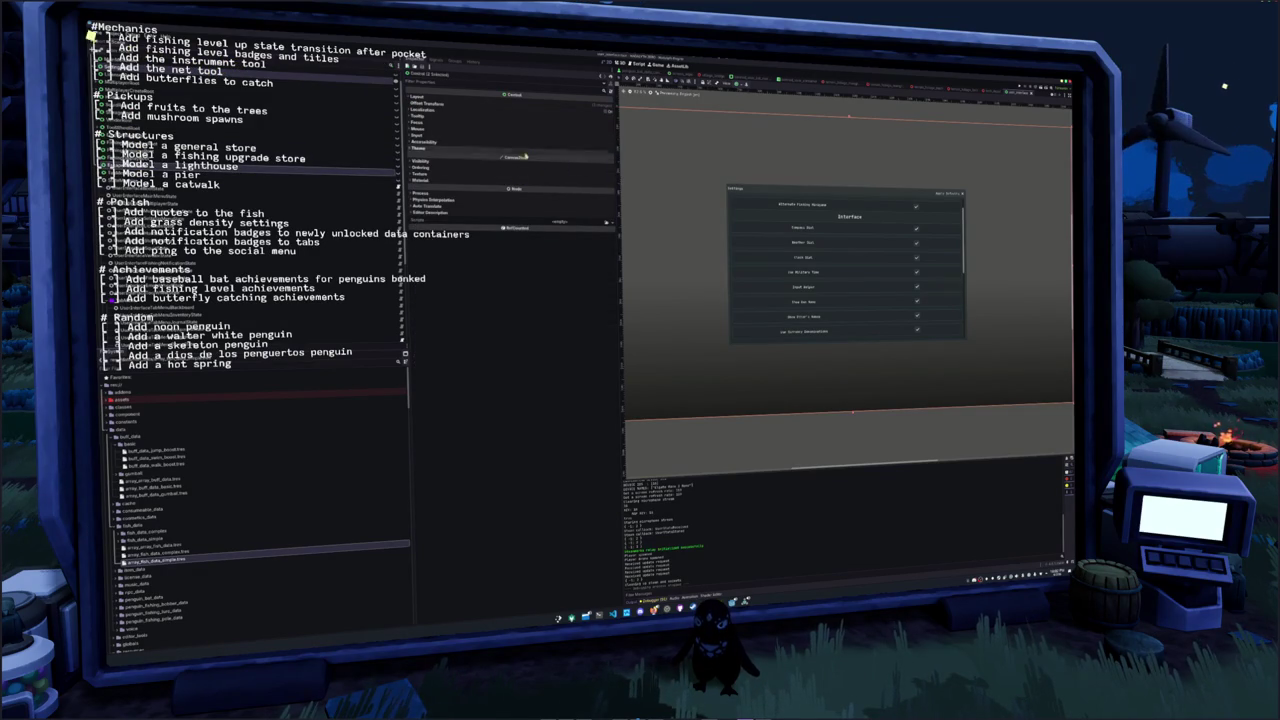
Step: Set the settings menu root's Process Mode to Always and test opening Settings from the title screen
left_click(440, 193)
left_click(522, 201)
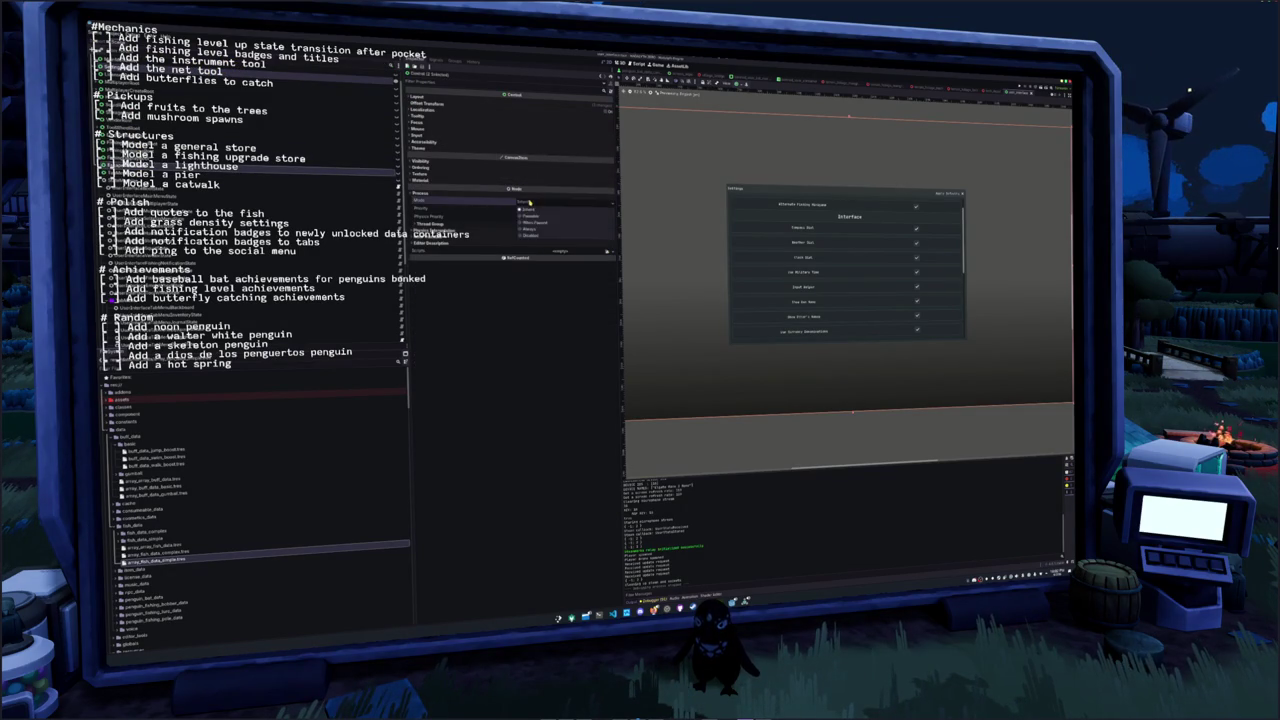
left_click(527, 229)
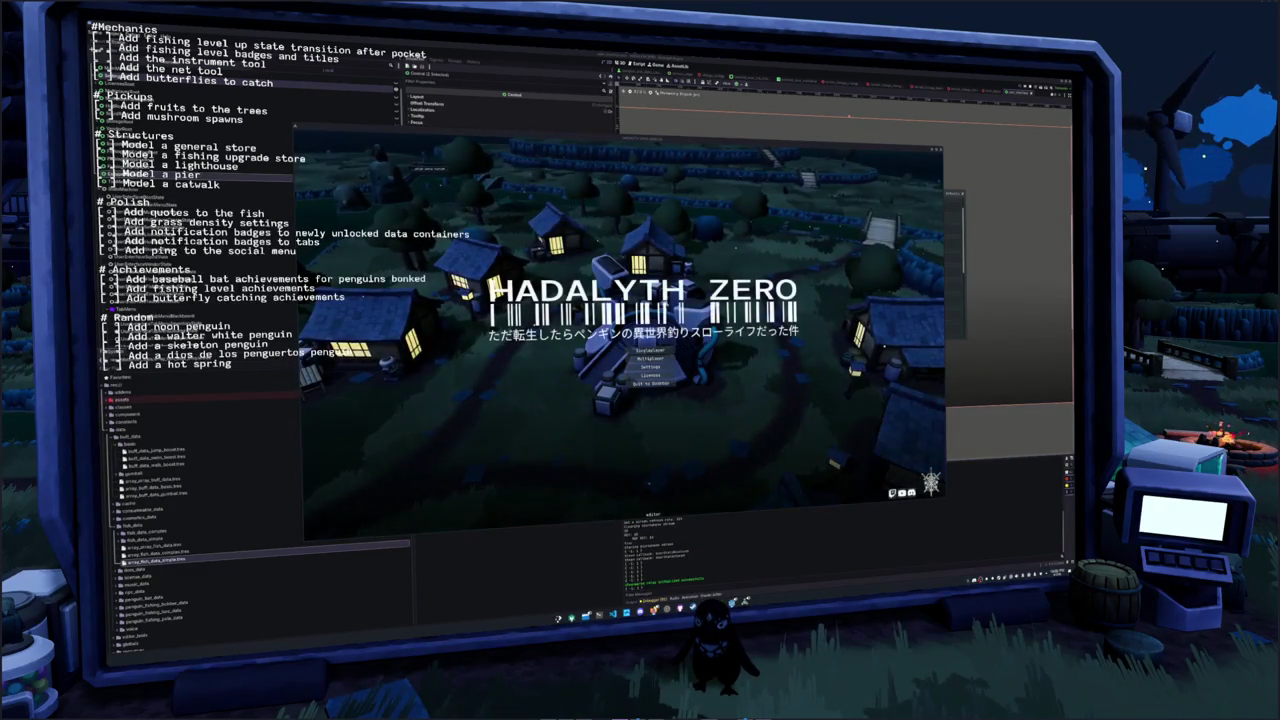
left_click(652, 367)
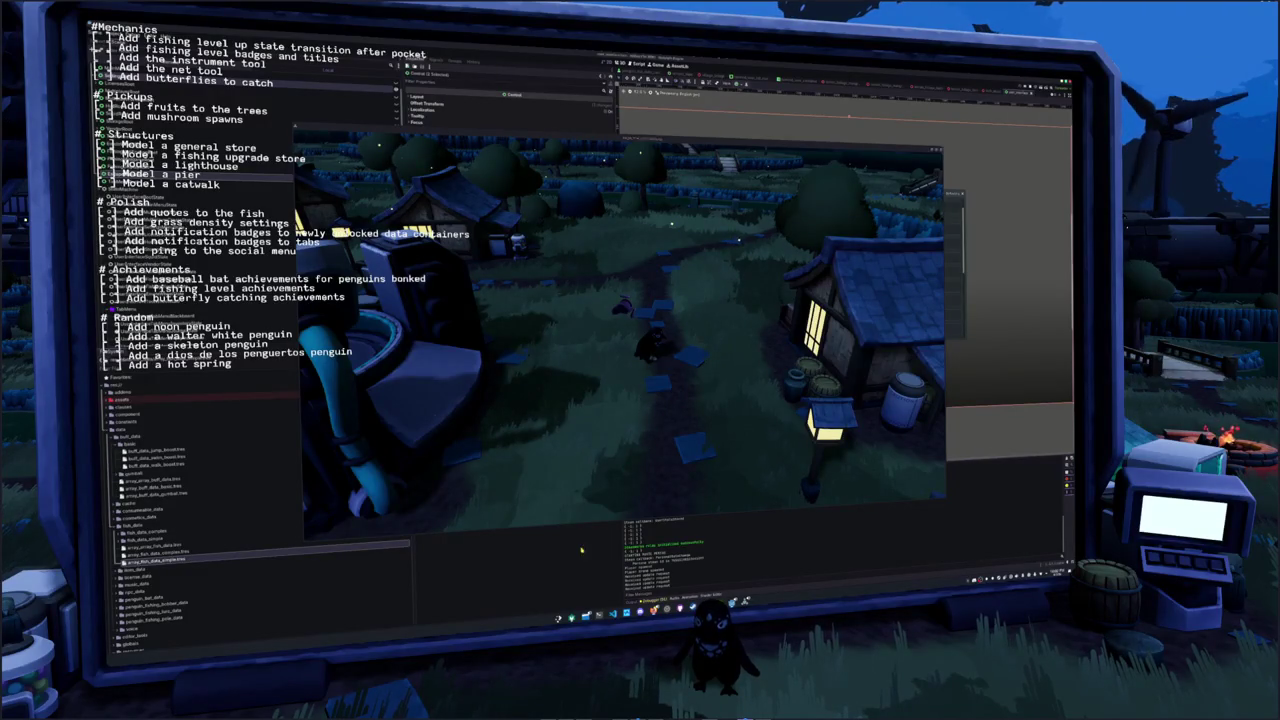
key("F8")
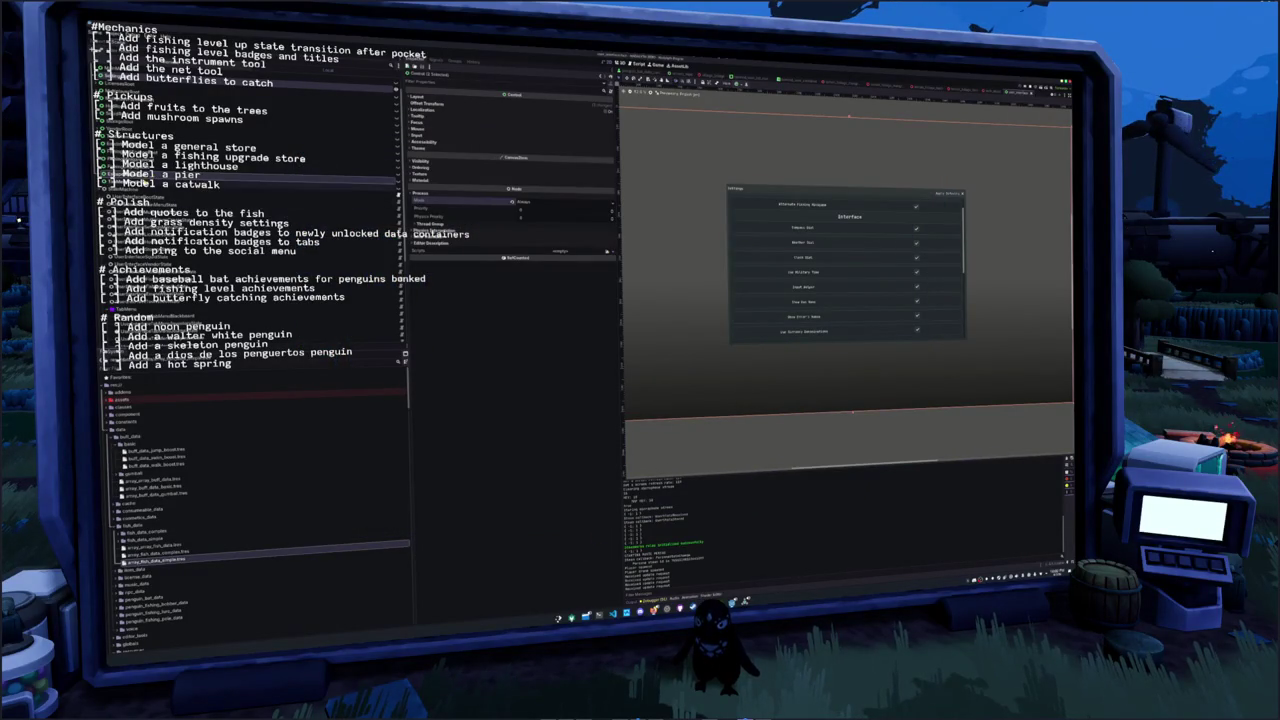
Step: Set the AudioStreamPlayer's Process Mode to Always, then run and stop the game
left_click(130, 190)
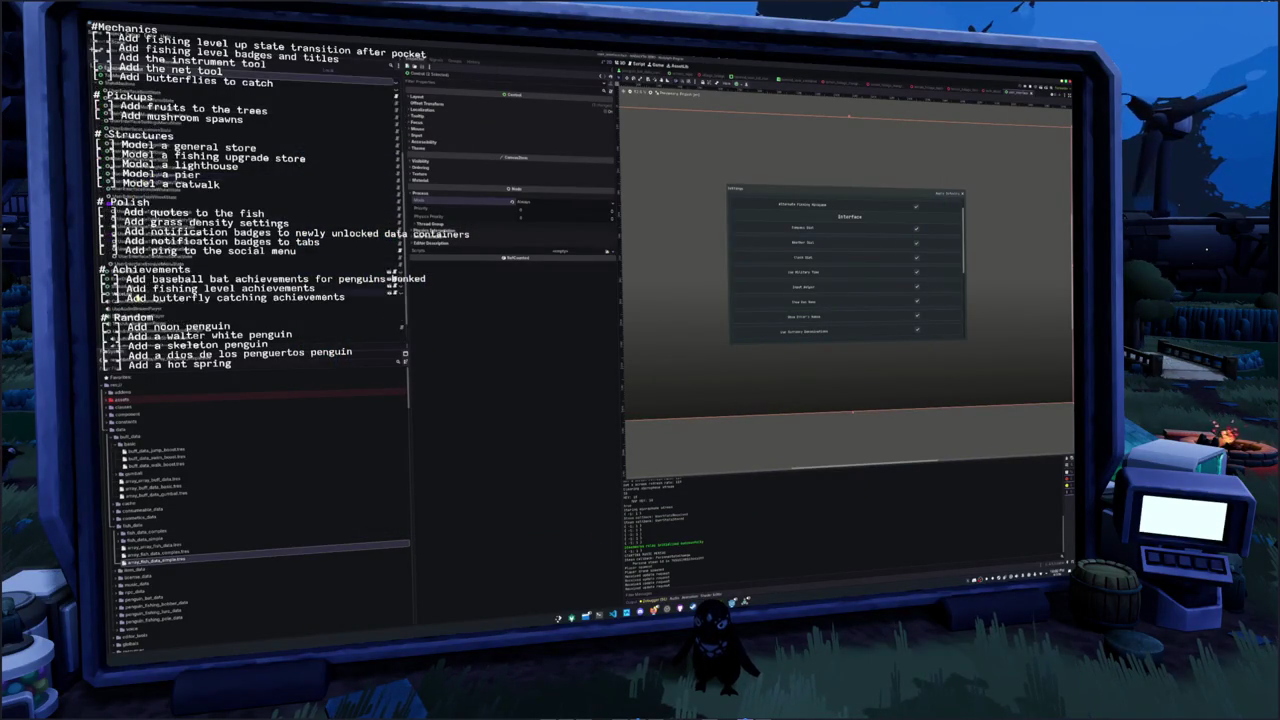
left_click(150, 302)
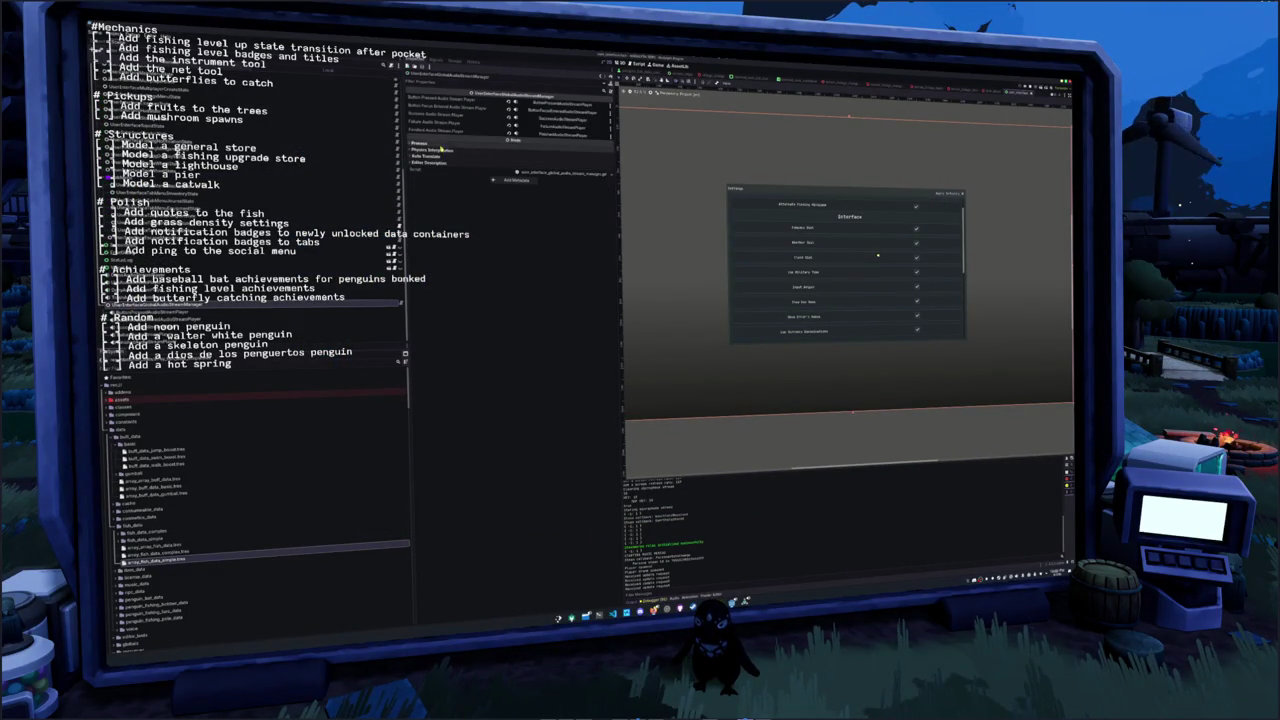
left_click(420, 143)
left_click(545, 150)
left_click(527, 181)
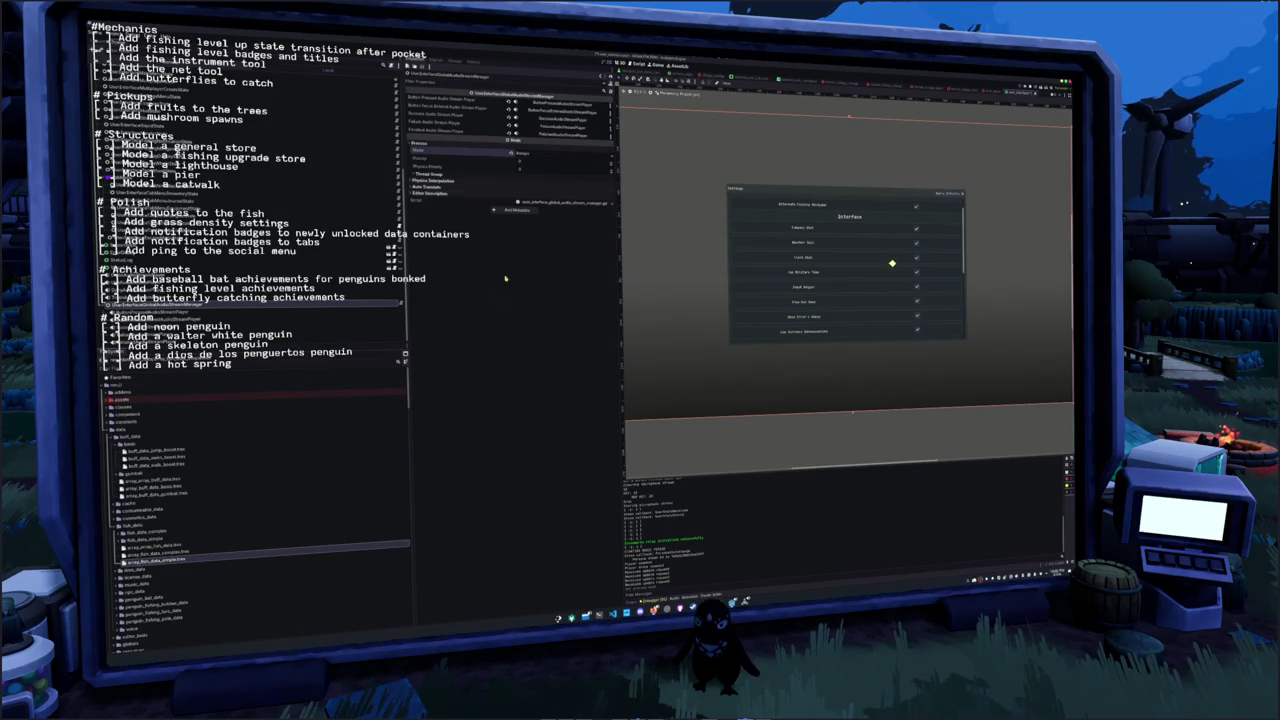
key("F5")
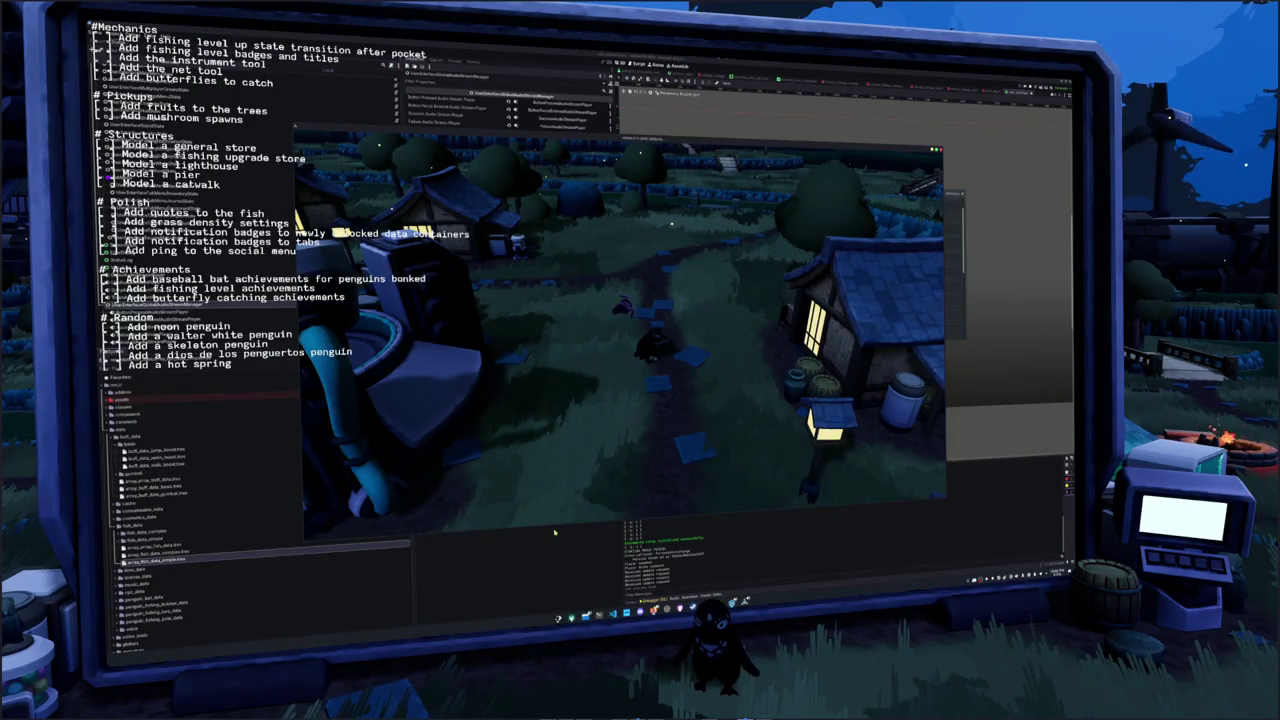
key("F8")
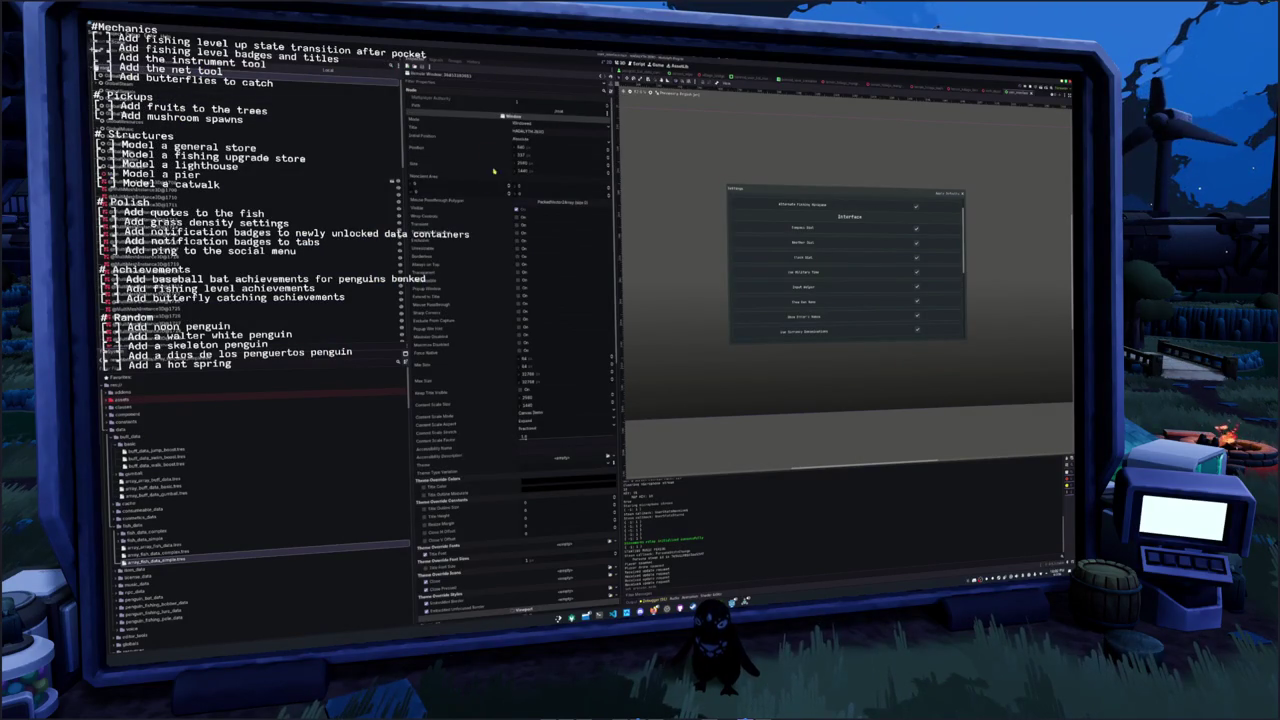
Step: Scroll the Window node's Inspector down toward the Viewport section
scroll(499, 318, "down", 5)
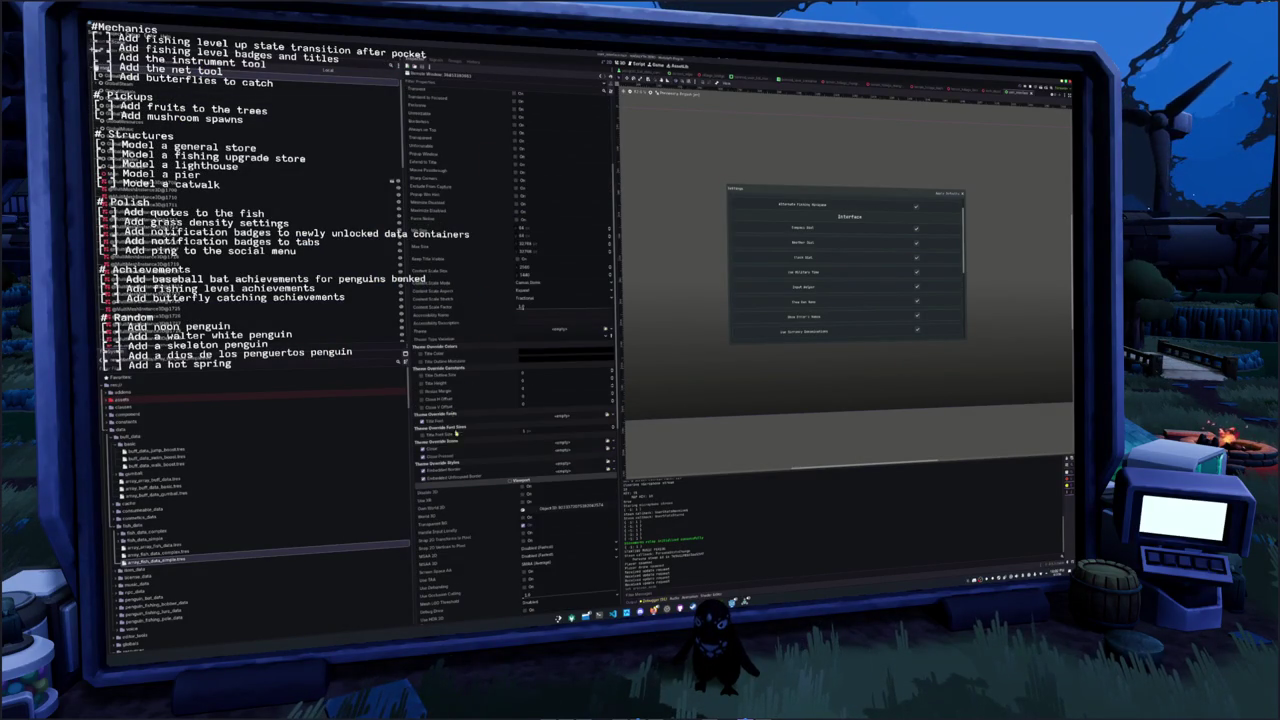
scroll(454, 430, "down", 5)
scroll(461, 421, "down", 8)
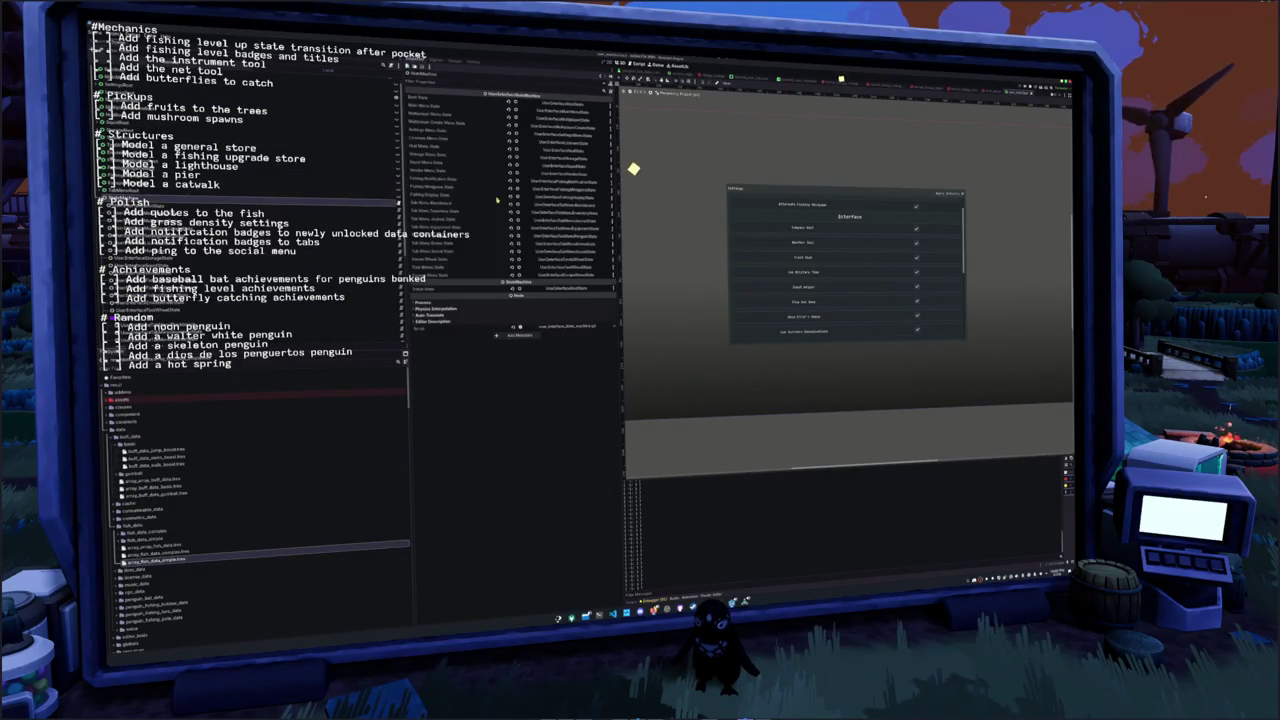
Step: Change the UserInterfaceStateMachine's Process Mode from Inherit to Always
left_click(480, 303)
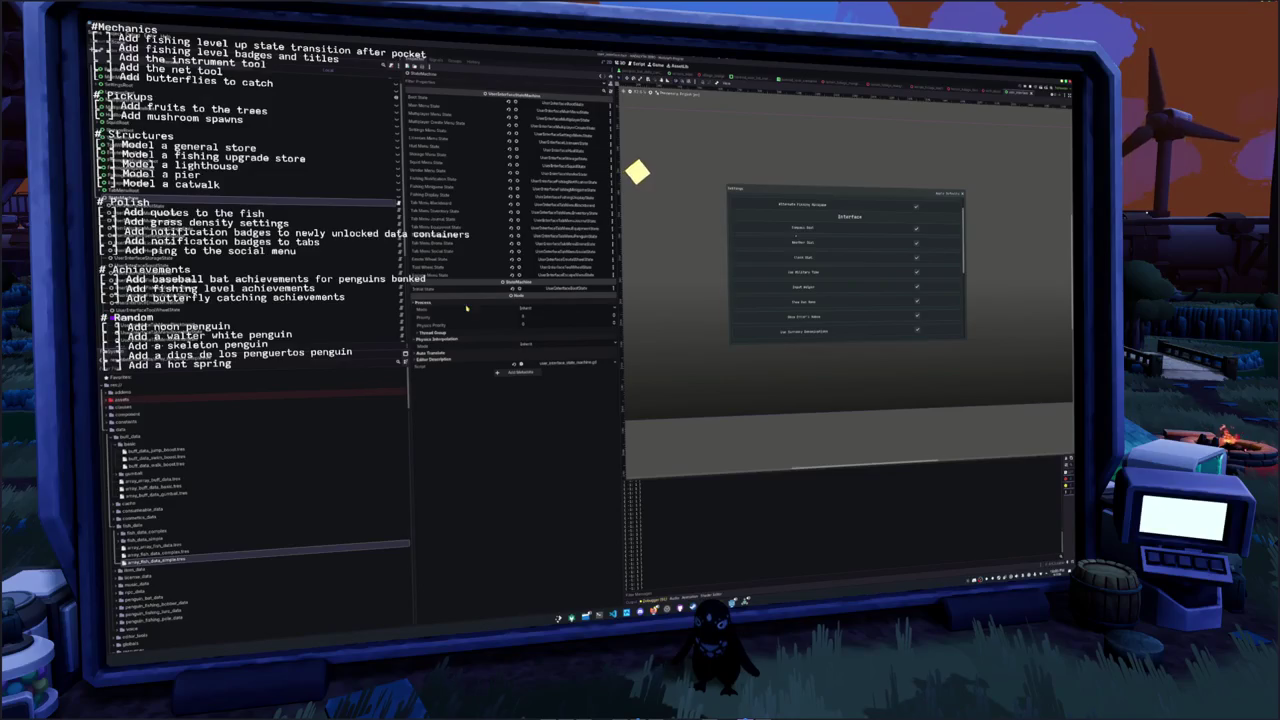
left_click(531, 311)
left_click(530, 334)
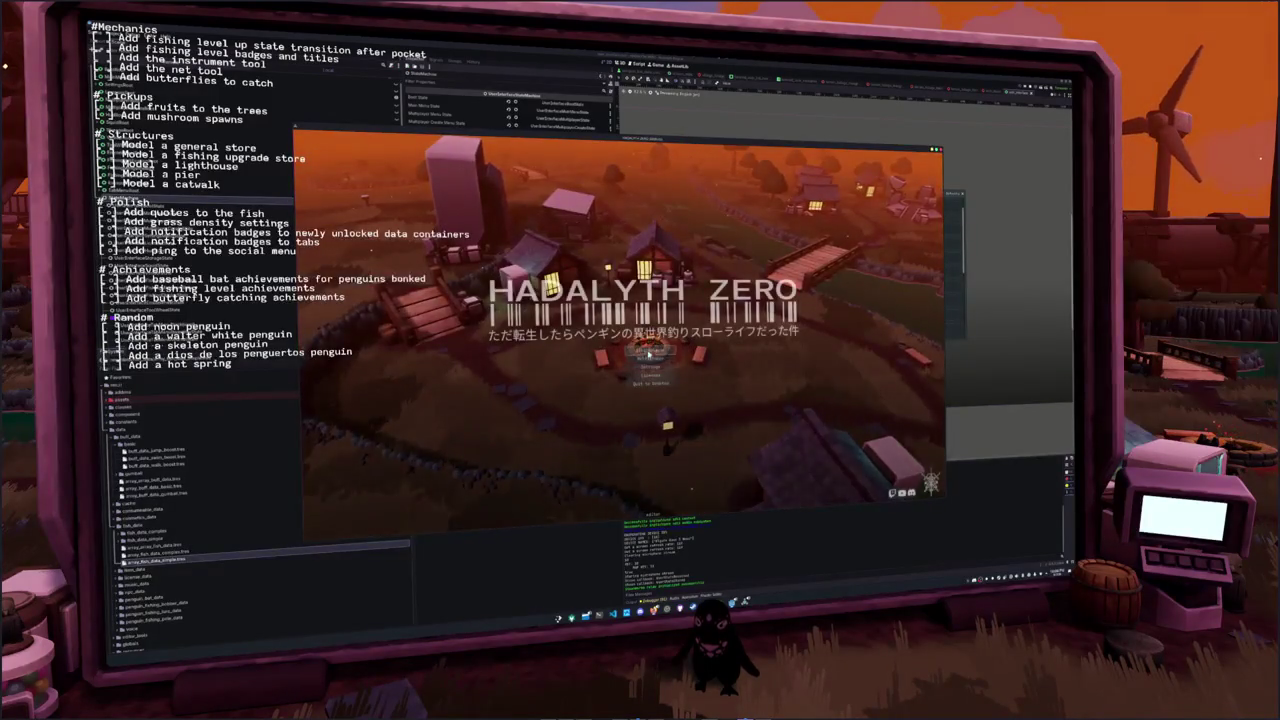
Step: Open Settings on the title screen, then toggle it with Escape during gameplay, and stop the game
key("Escape")
key("Escape")
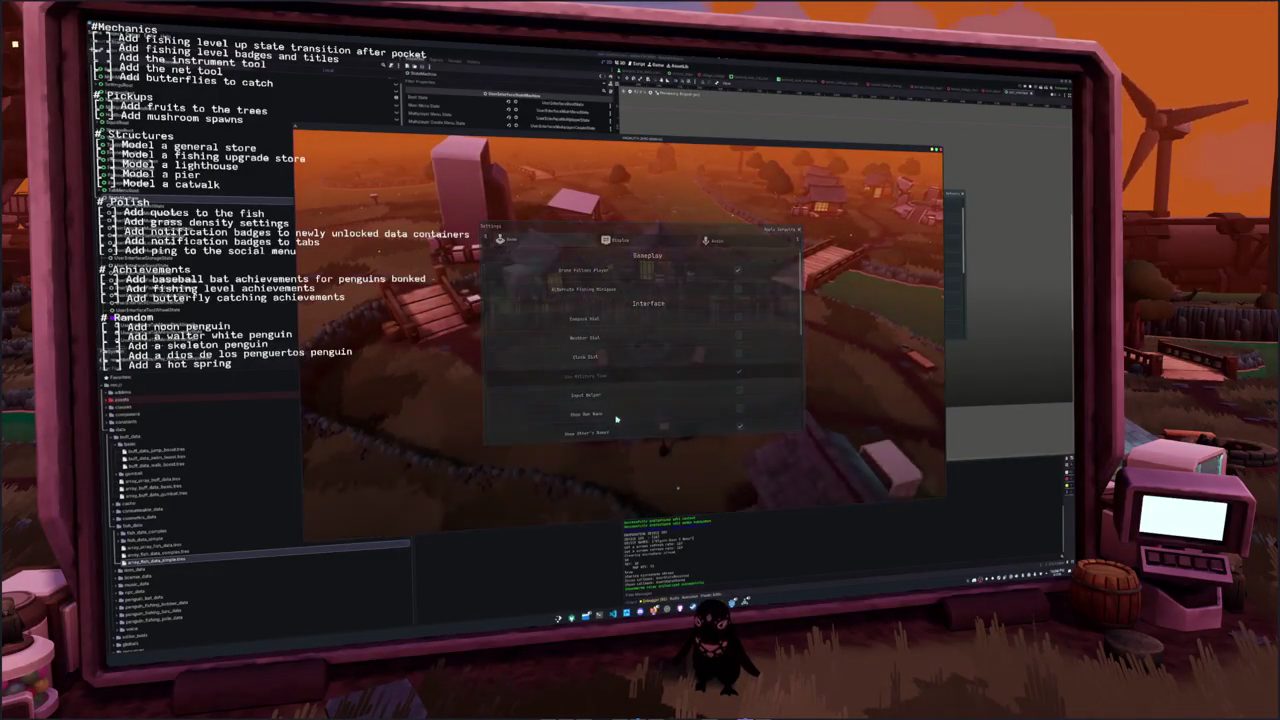
left_click(654, 352)
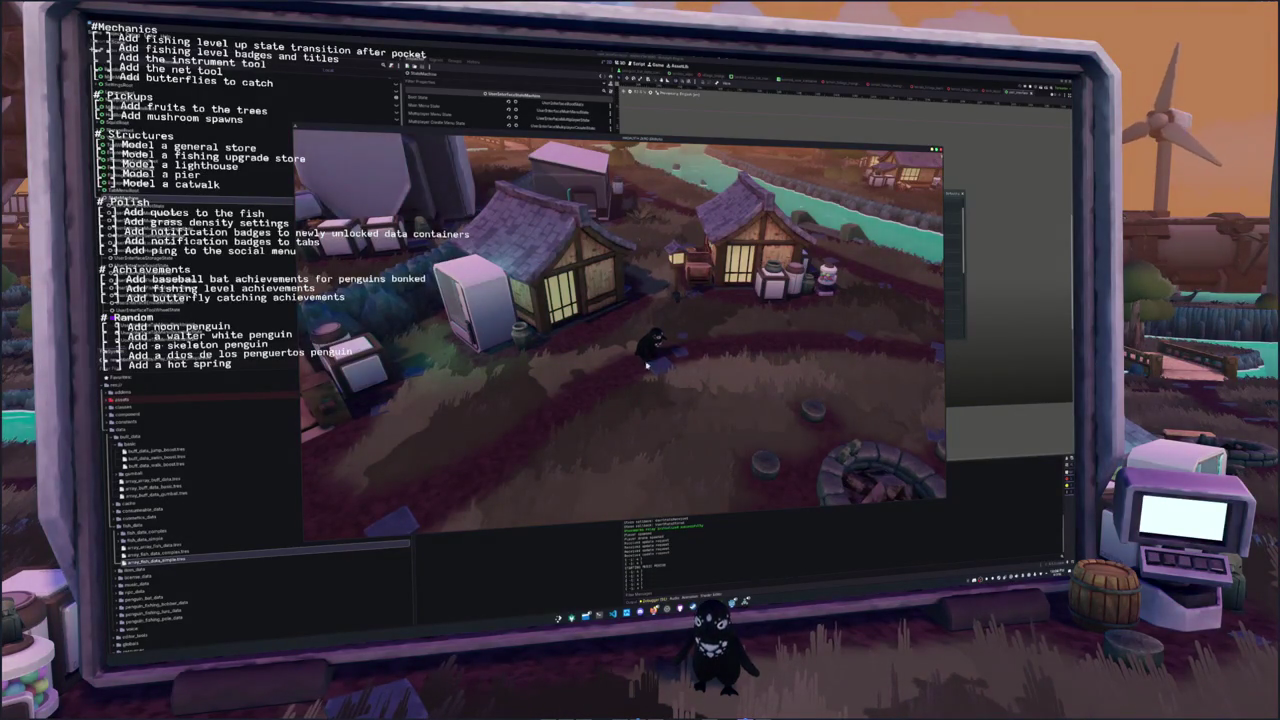
key("Escape")
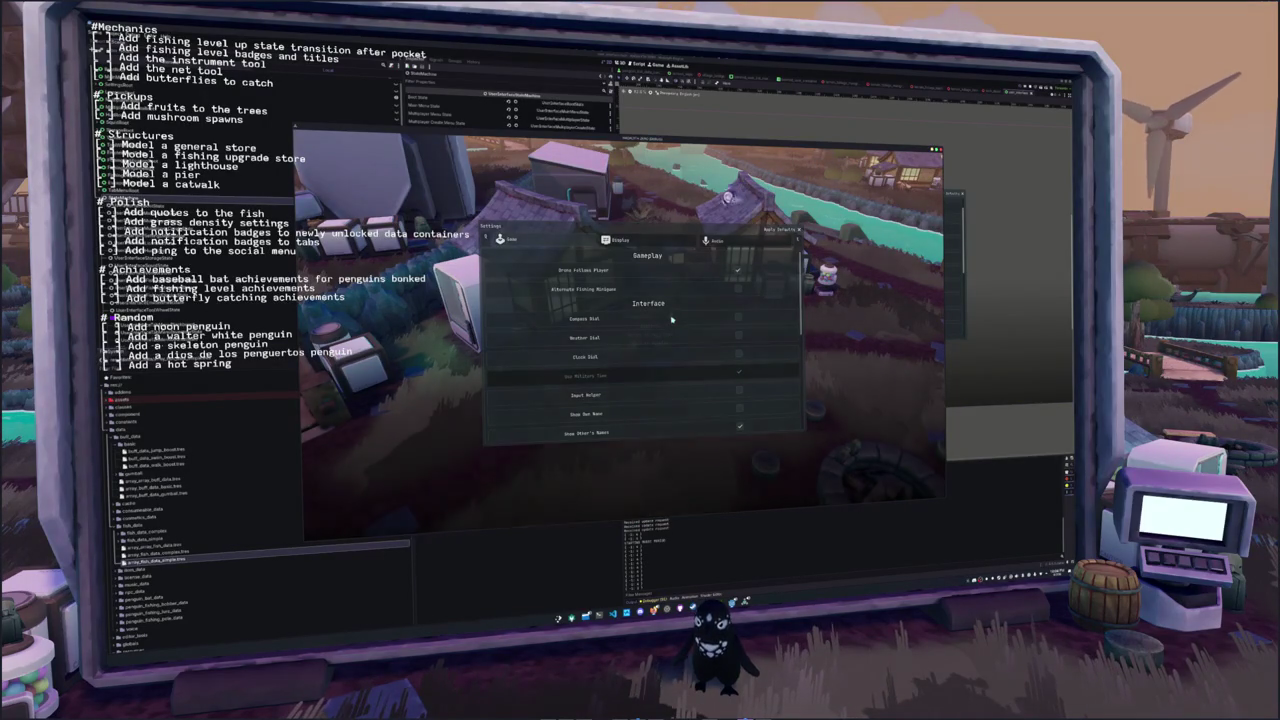
key("Escape")
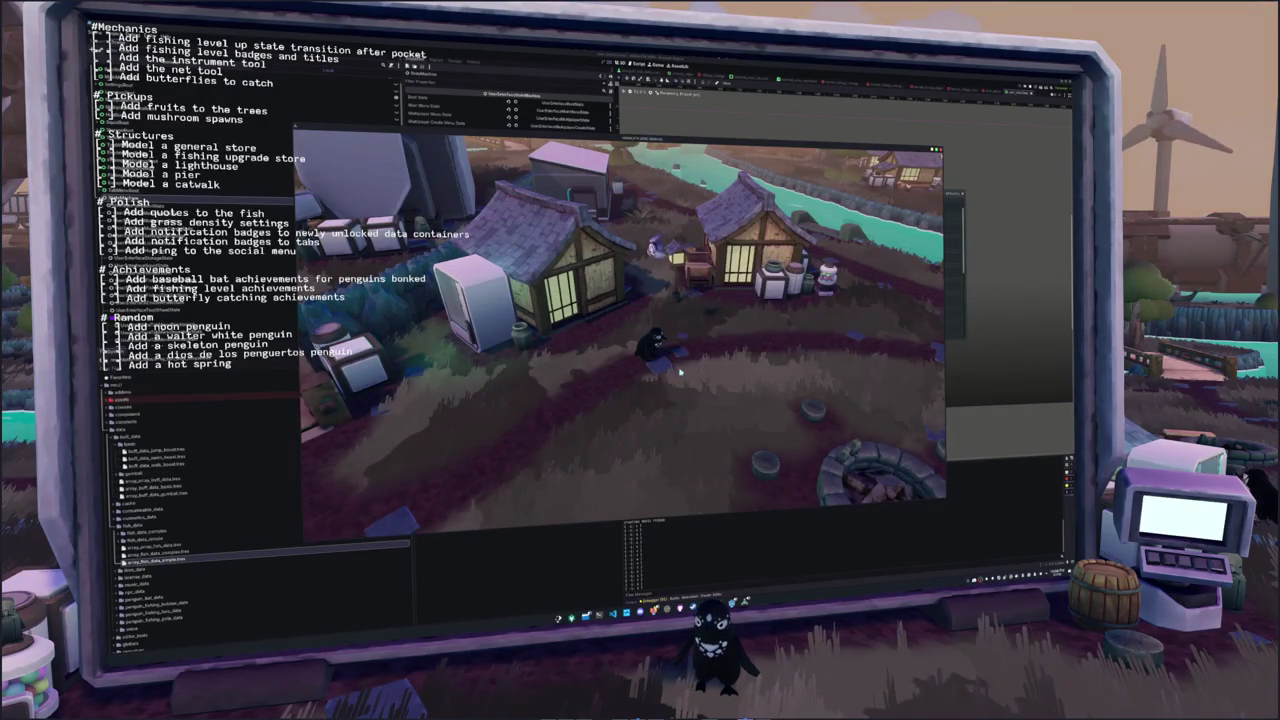
key("F8")
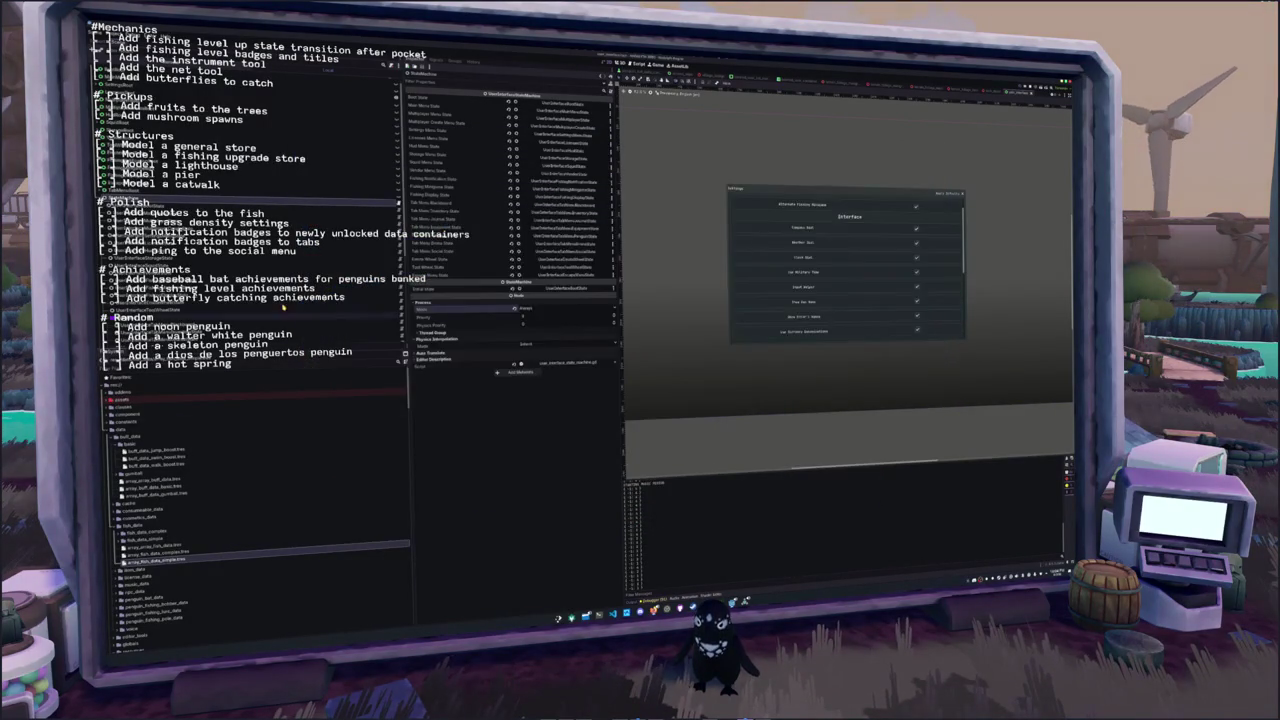
Step: Give the UserInterface node a new Process Mode and test-run the game
left_click(300, 79)
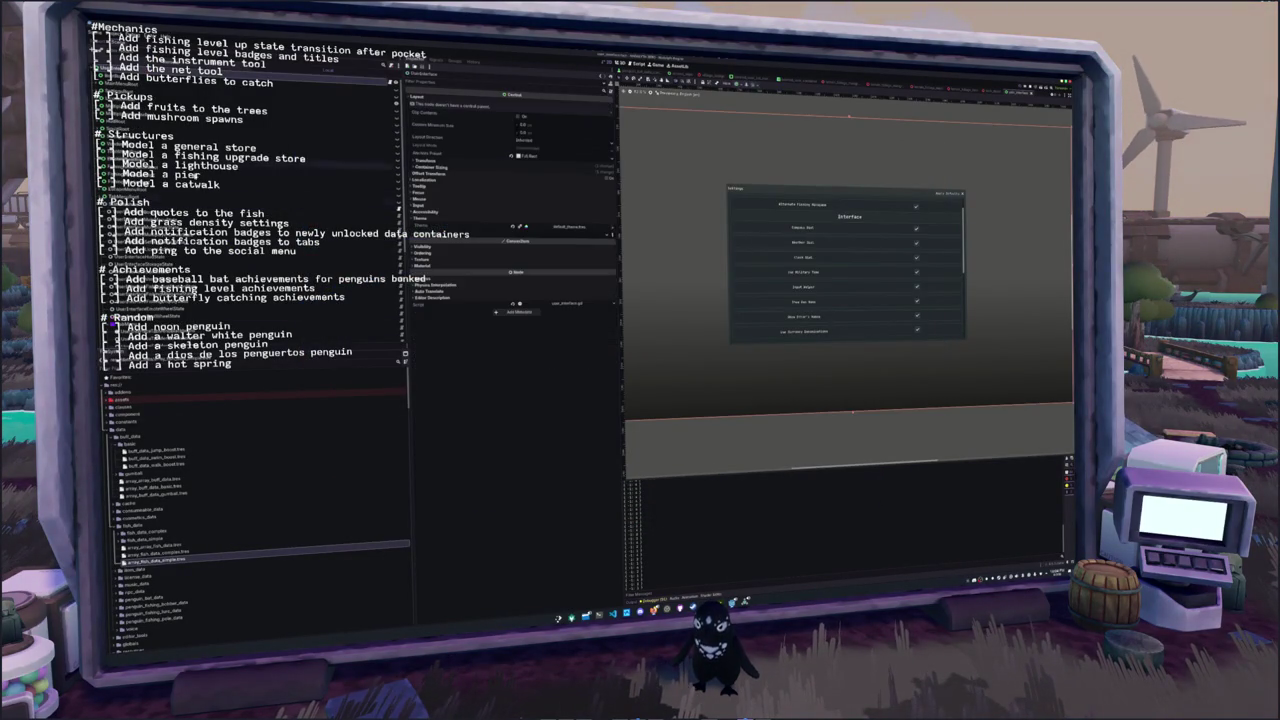
left_click(511, 274)
left_click(534, 287)
left_click(530, 314)
key("F5")
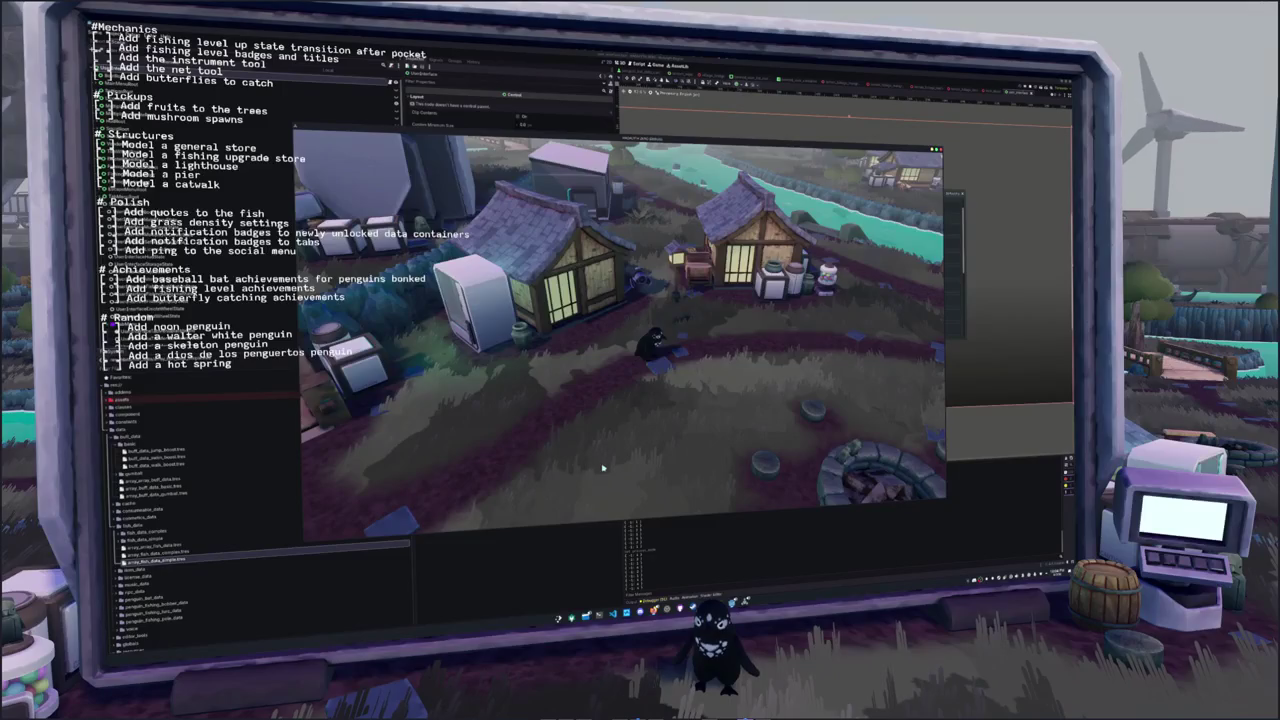
key("F8")
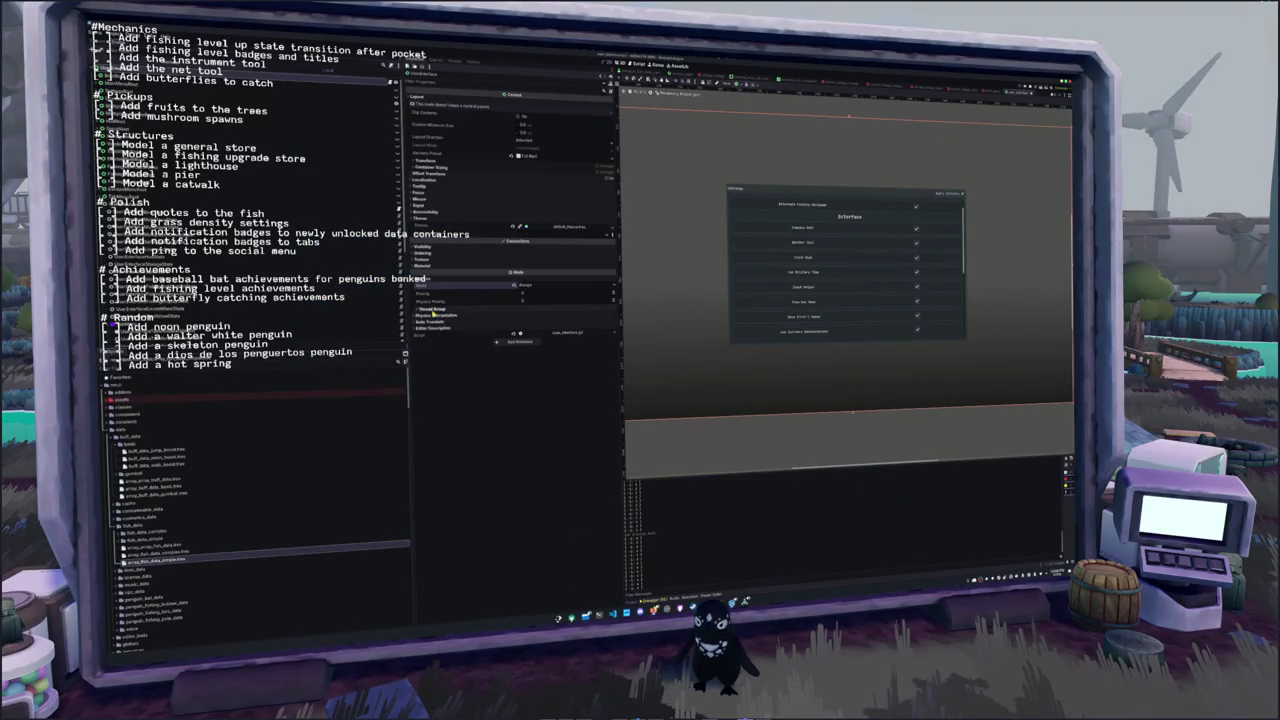
Step: Expand Physics Interpolation, Auto Translate and Thread Group, then select the StateMachine node
left_click(434, 316)
left_click(434, 328)
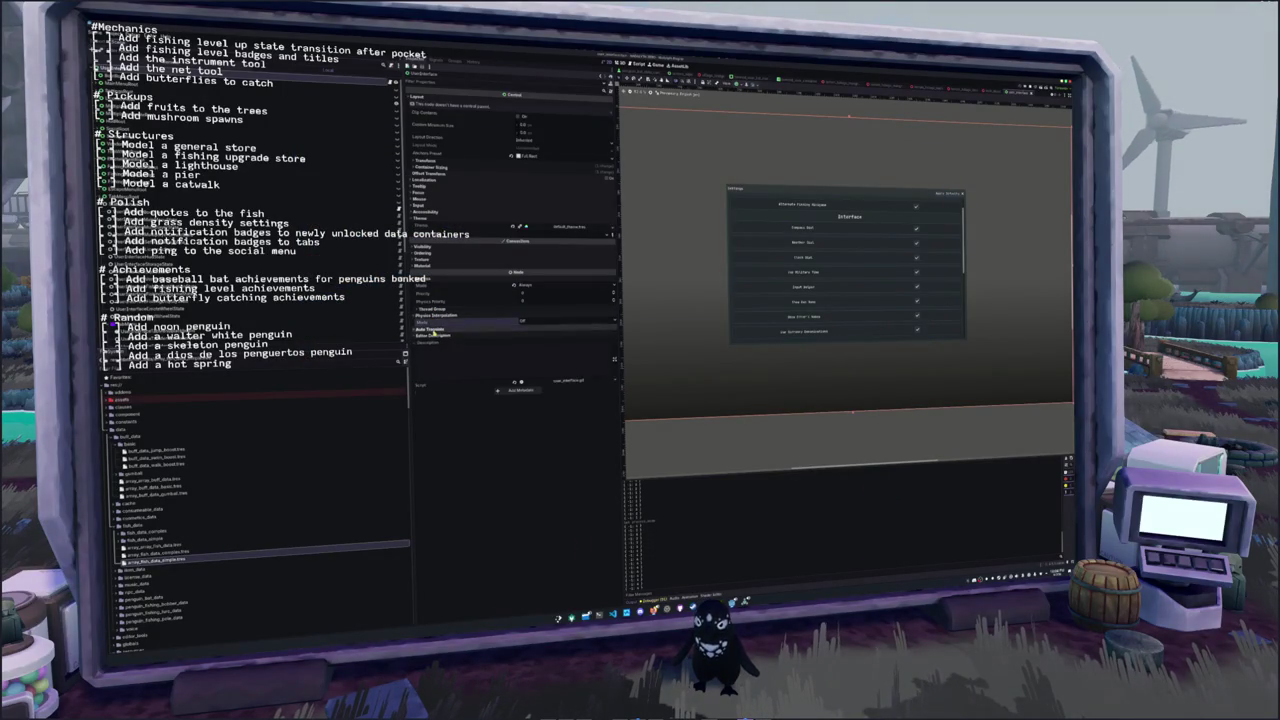
left_click(436, 311)
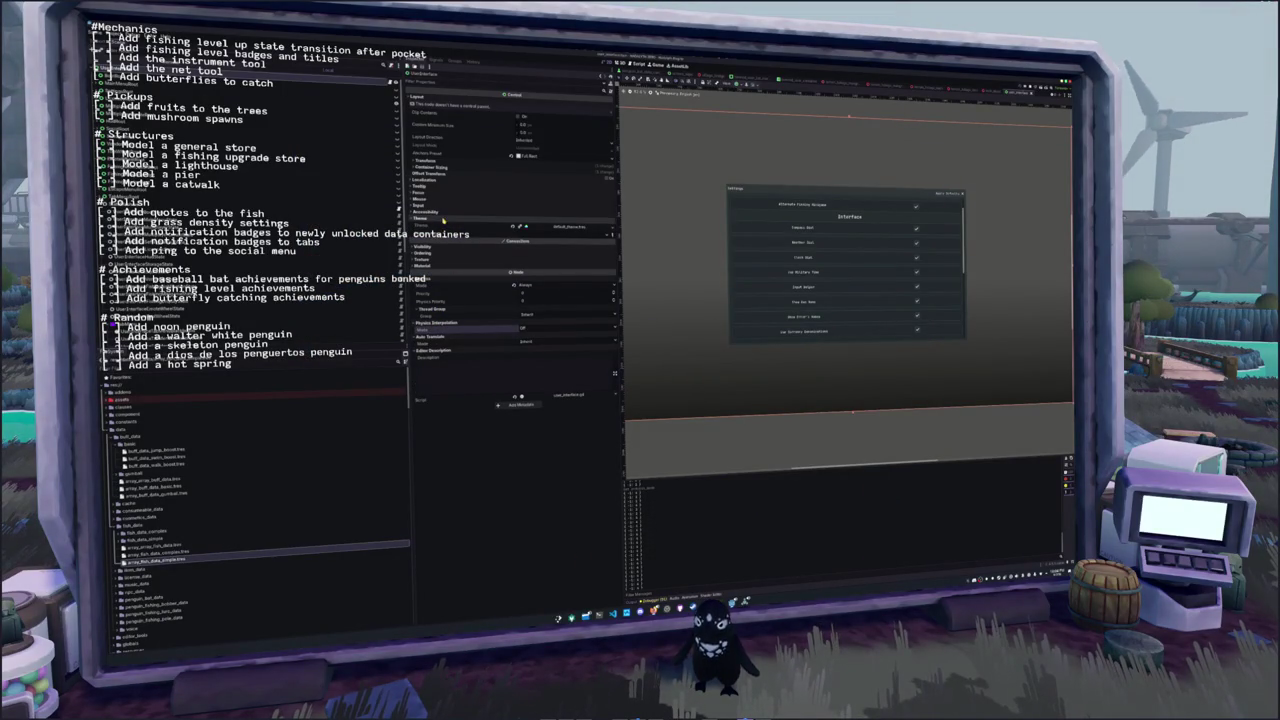
left_click(200, 207)
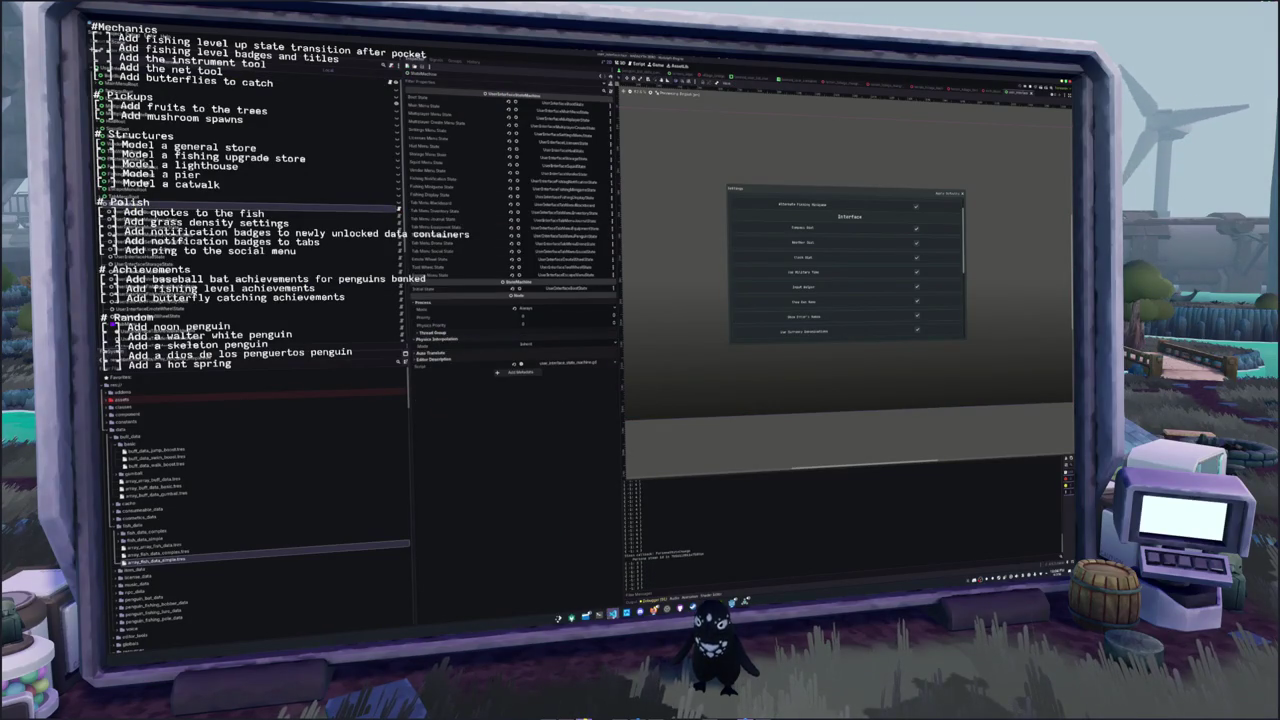
Step: Open constant_utility.gd in Visual Studio Code via quick file search
key("alt+Tab")
key("ctrl+p")
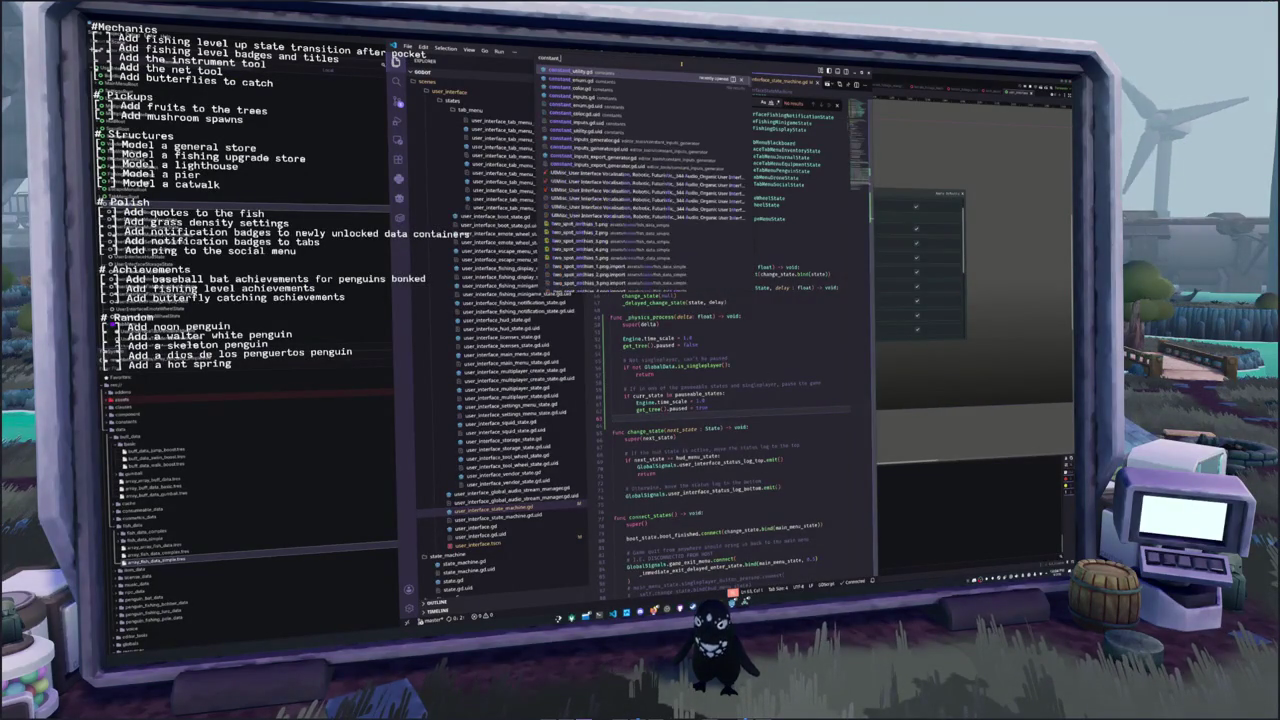
key("Return")
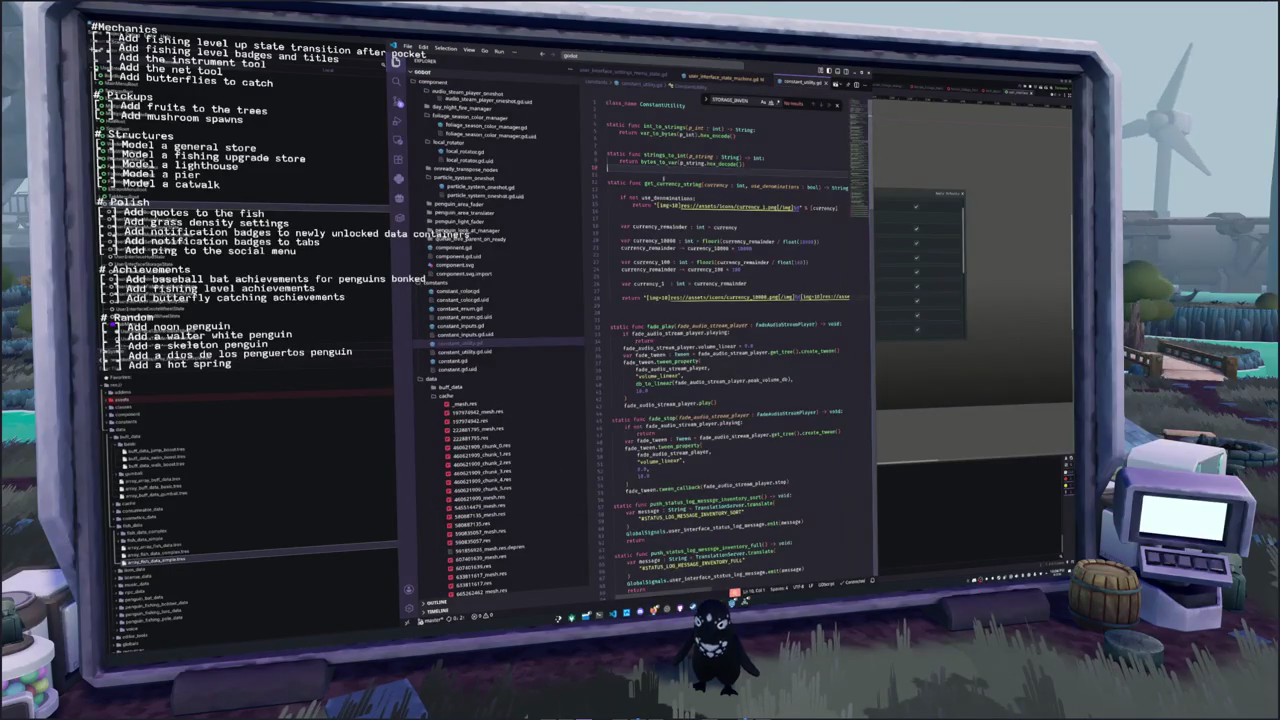
Step: Scroll down constant_utility.gd to the tween helper functions
scroll(730, 350, "down", 3)
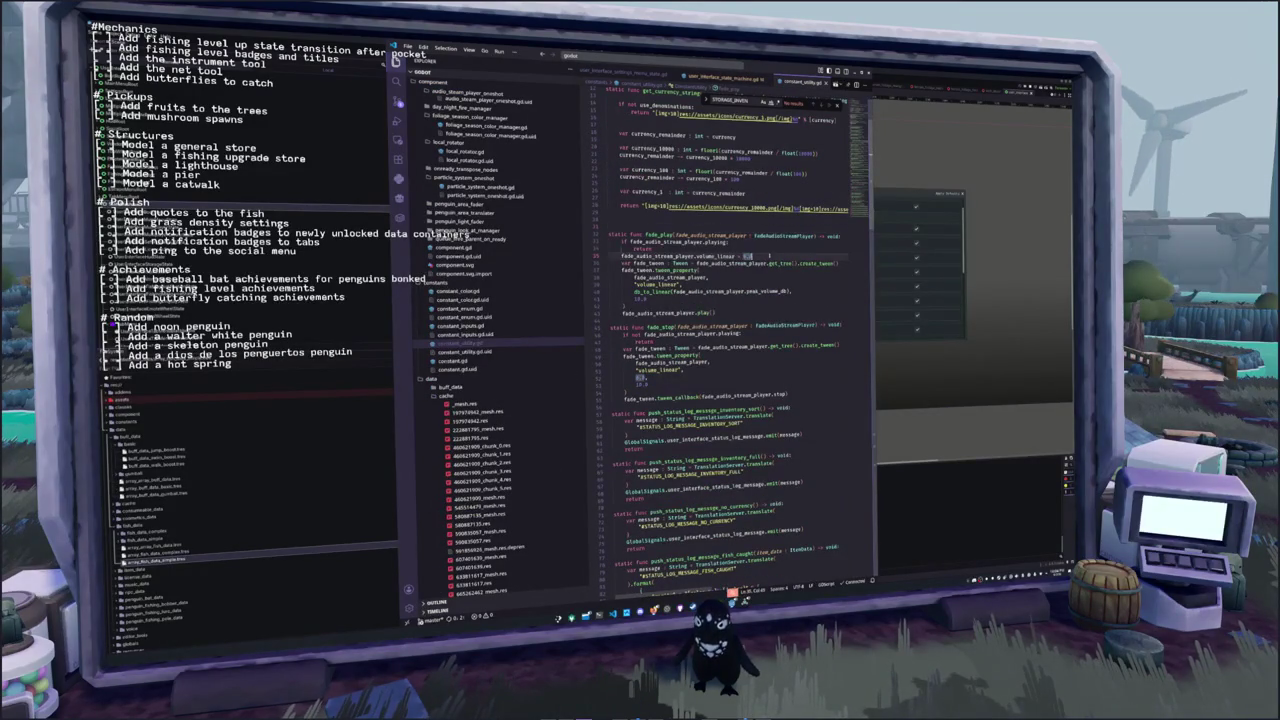
scroll(730, 350, "down", 2)
scroll(730, 350, "down", 2)
scroll(730, 350, "down", 2)
scroll(730, 350, "down", 2)
scroll(730, 350, "down", 2)
scroll(730, 350, "down", 3)
scroll(730, 350, "down", 3)
left_click(612, 370)
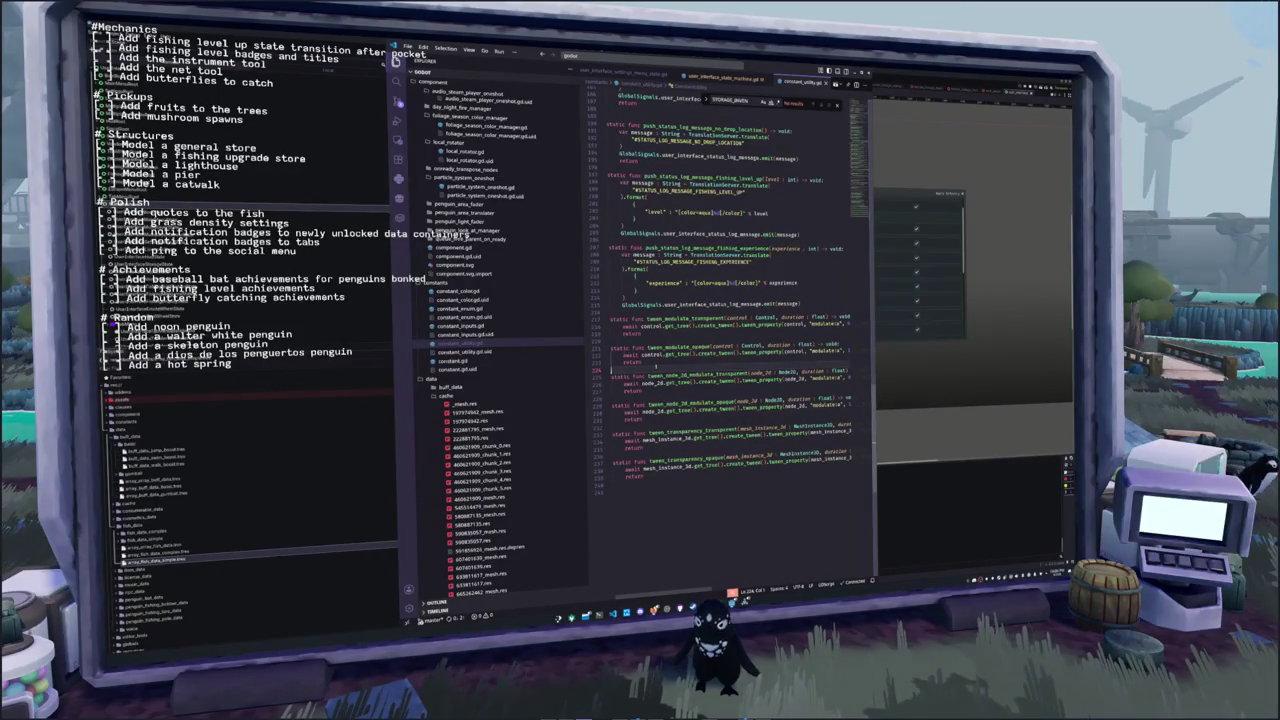
Step: Move through tween_modulate_transparent to its tween call and return on lines 218-219
left_click(612, 348)
left_click(846, 317)
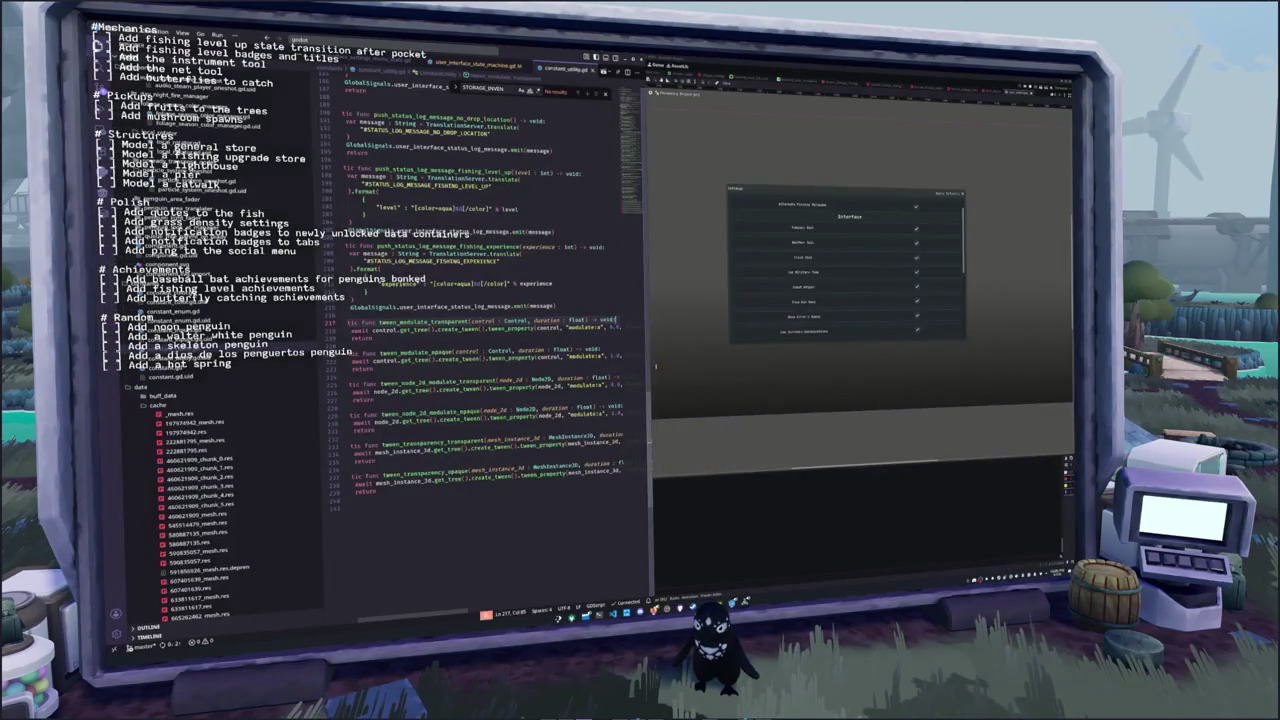
left_click(612, 327)
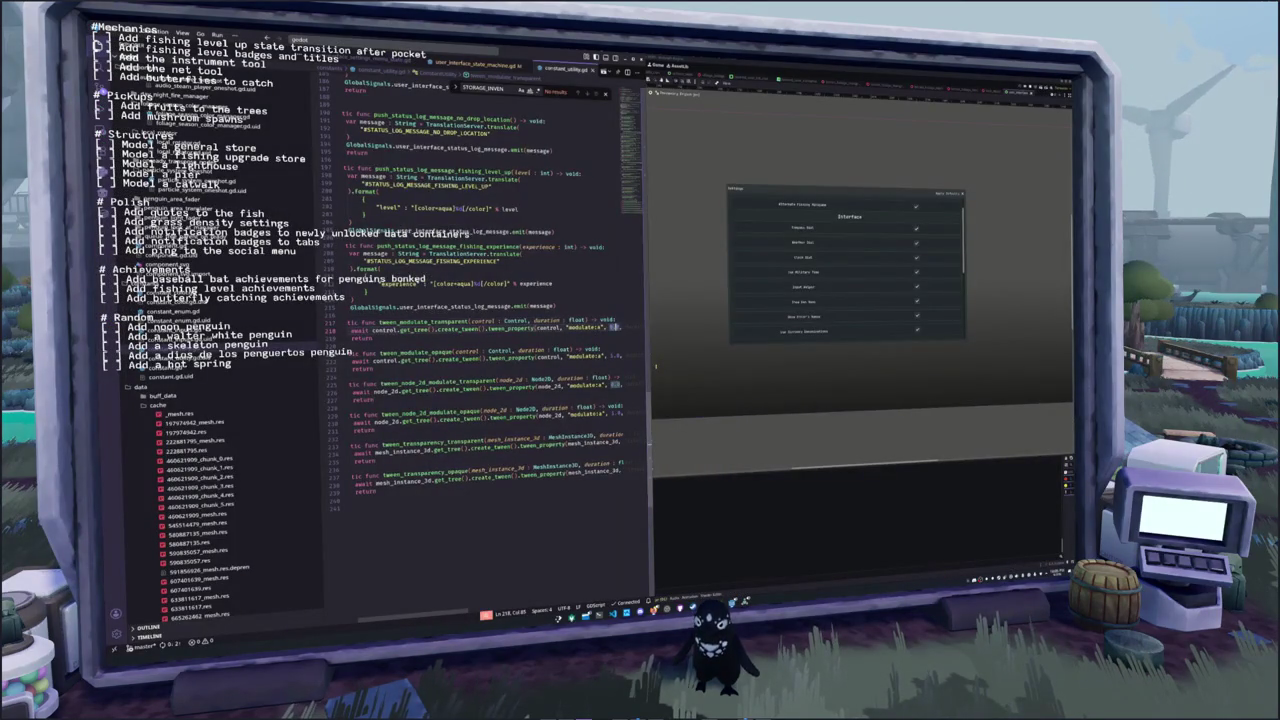
mouse_move(440, 327)
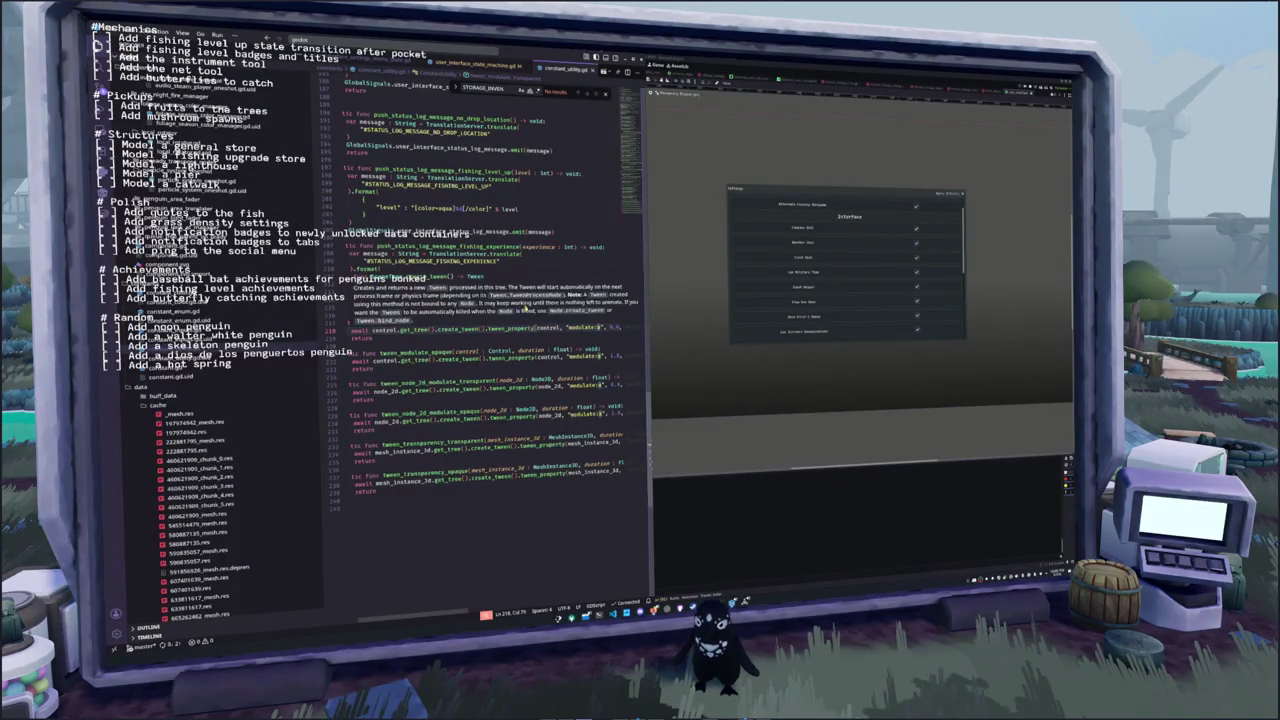
left_click(350, 338)
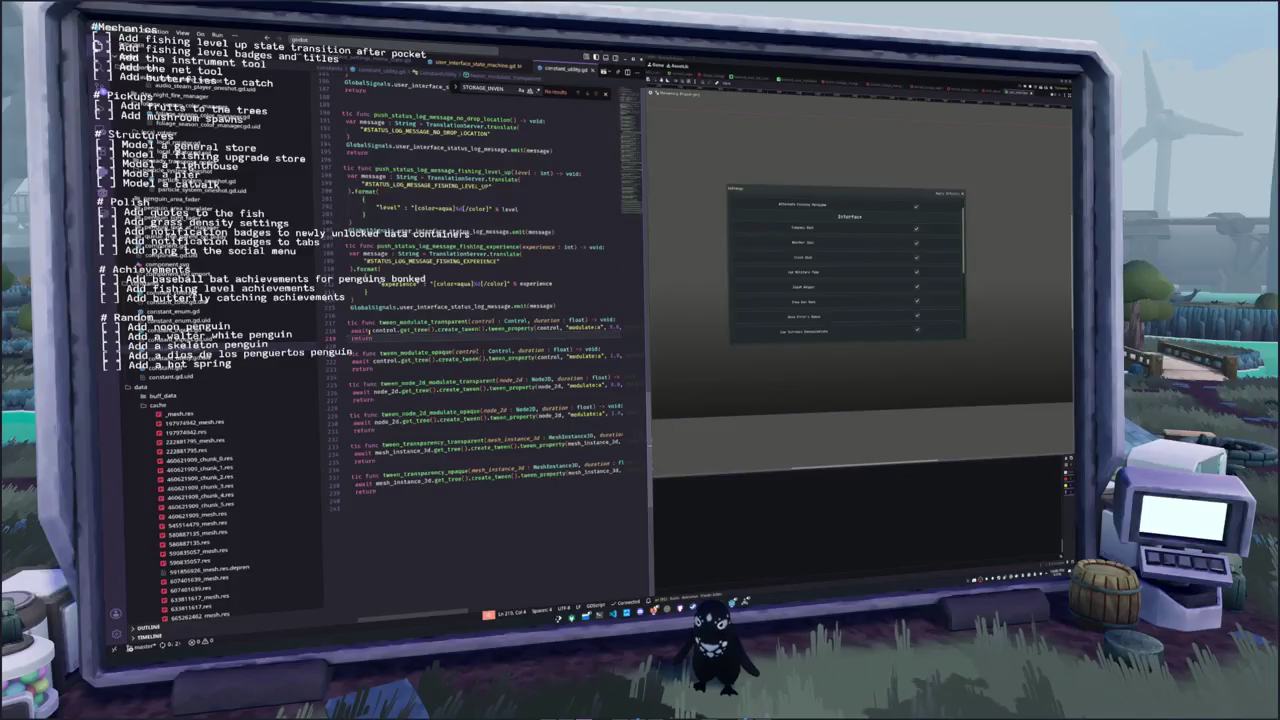
Step: Replace all six 'await' keywords with 'var tween : Tween =' at once, then close the game window
double_click(358, 330)
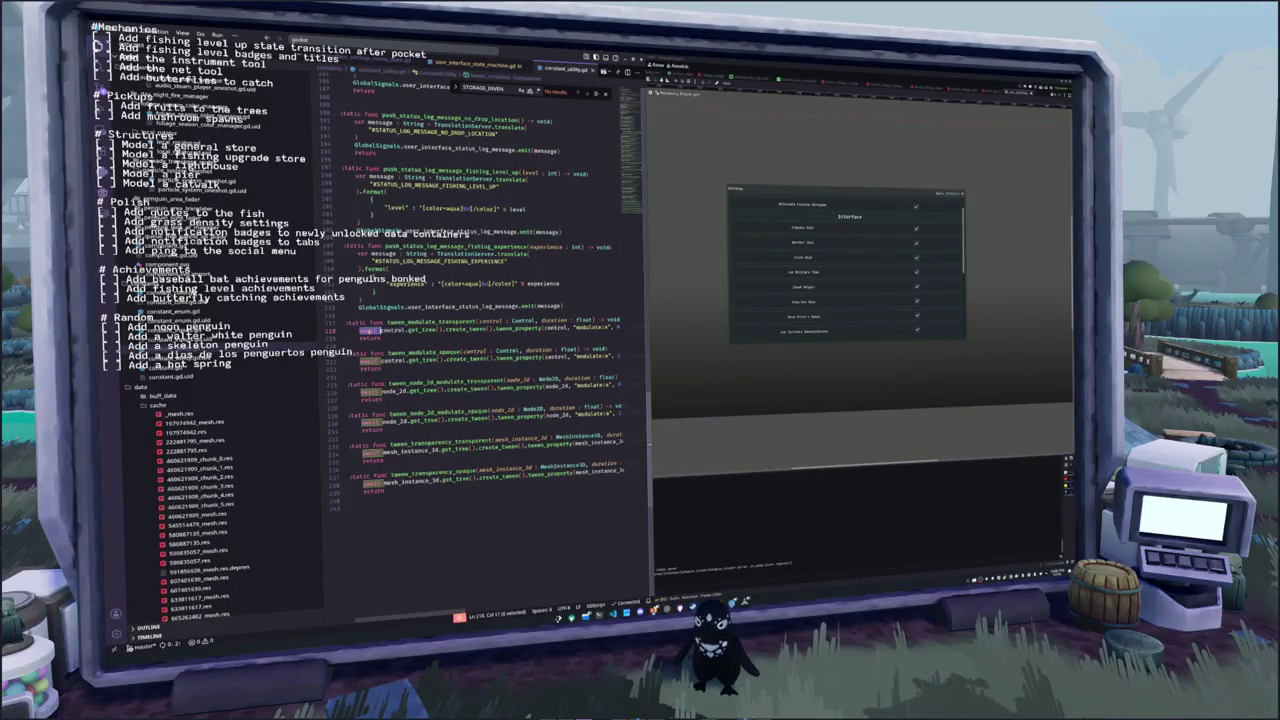
key("ctrl+shift+l")
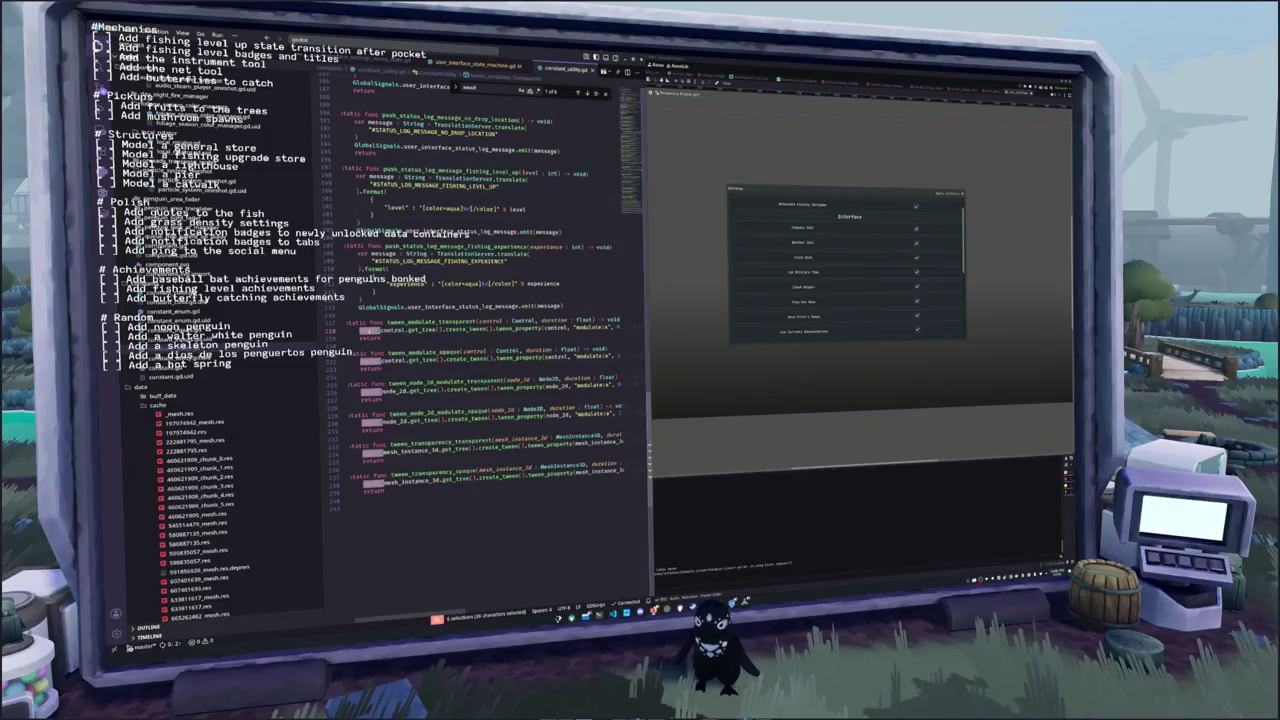
type("var")
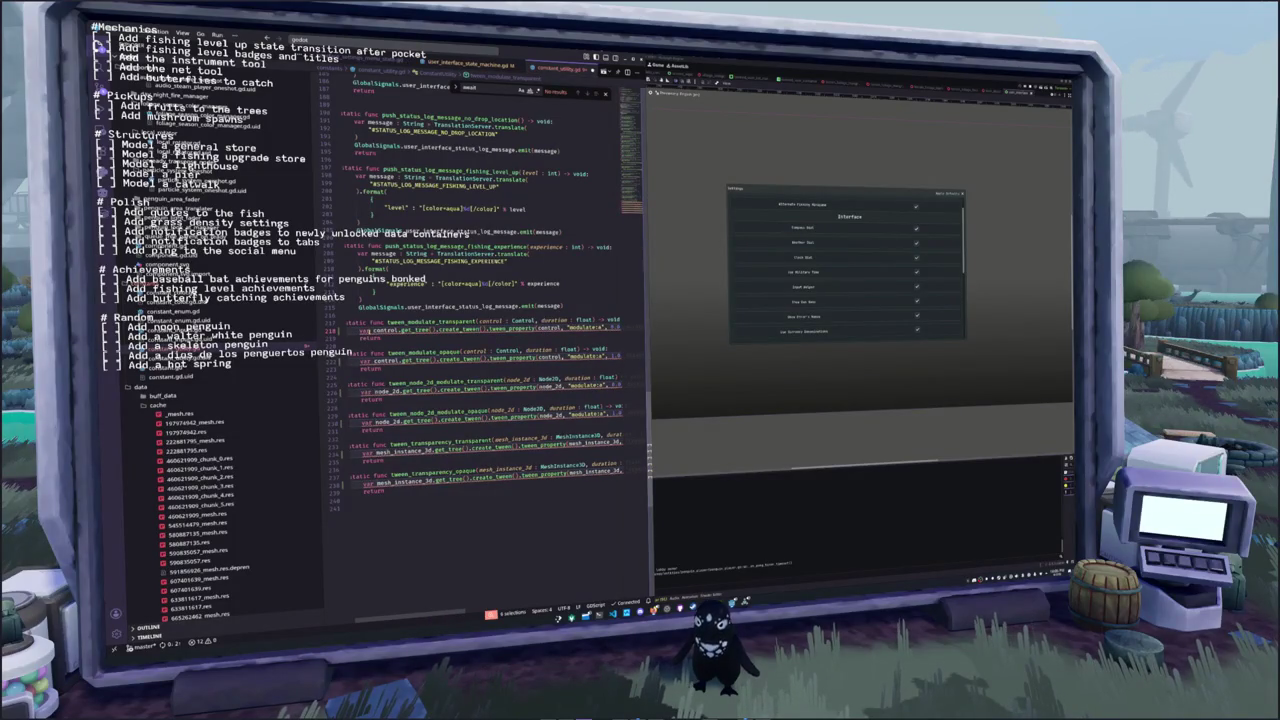
type(" tween =")
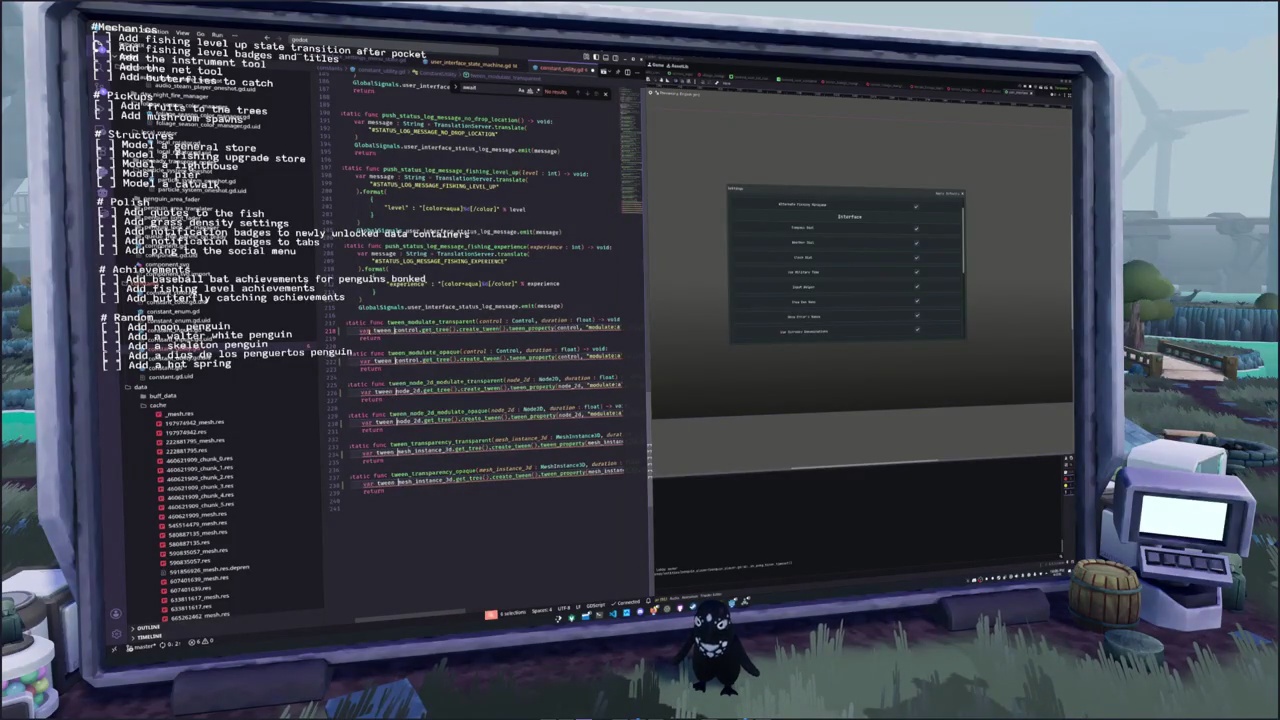
type(": Tween =")
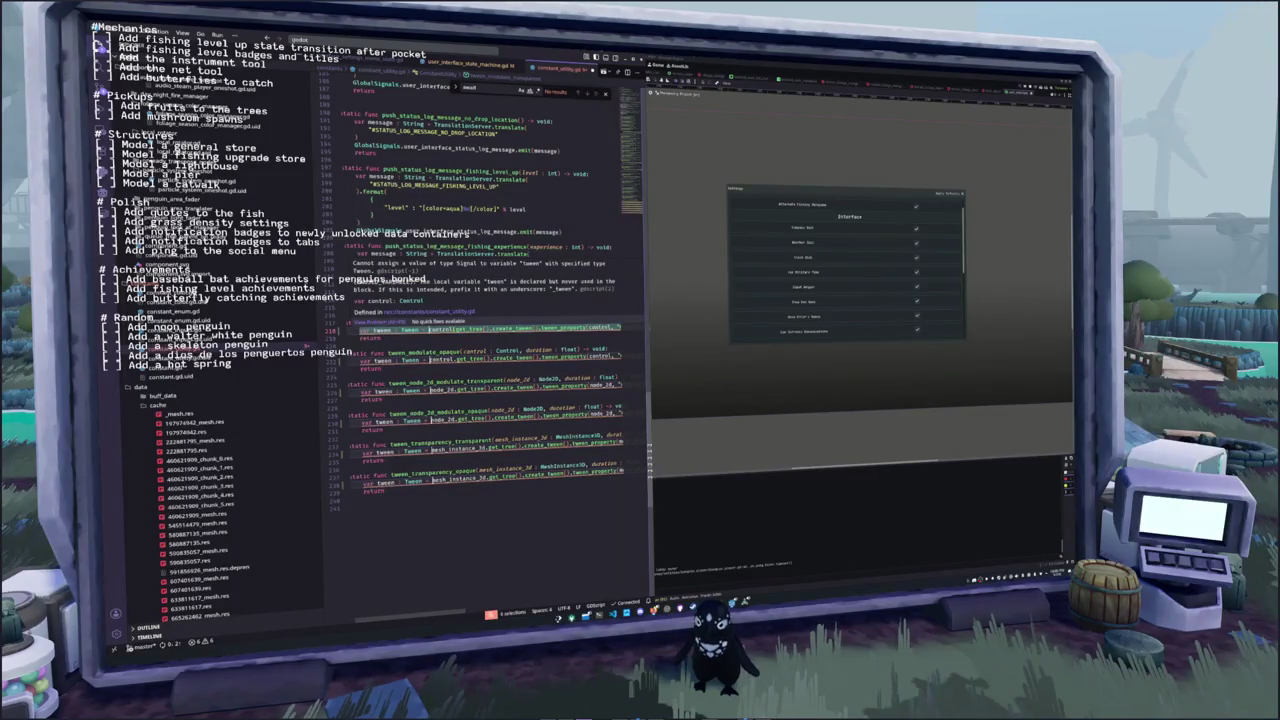
key("Escape")
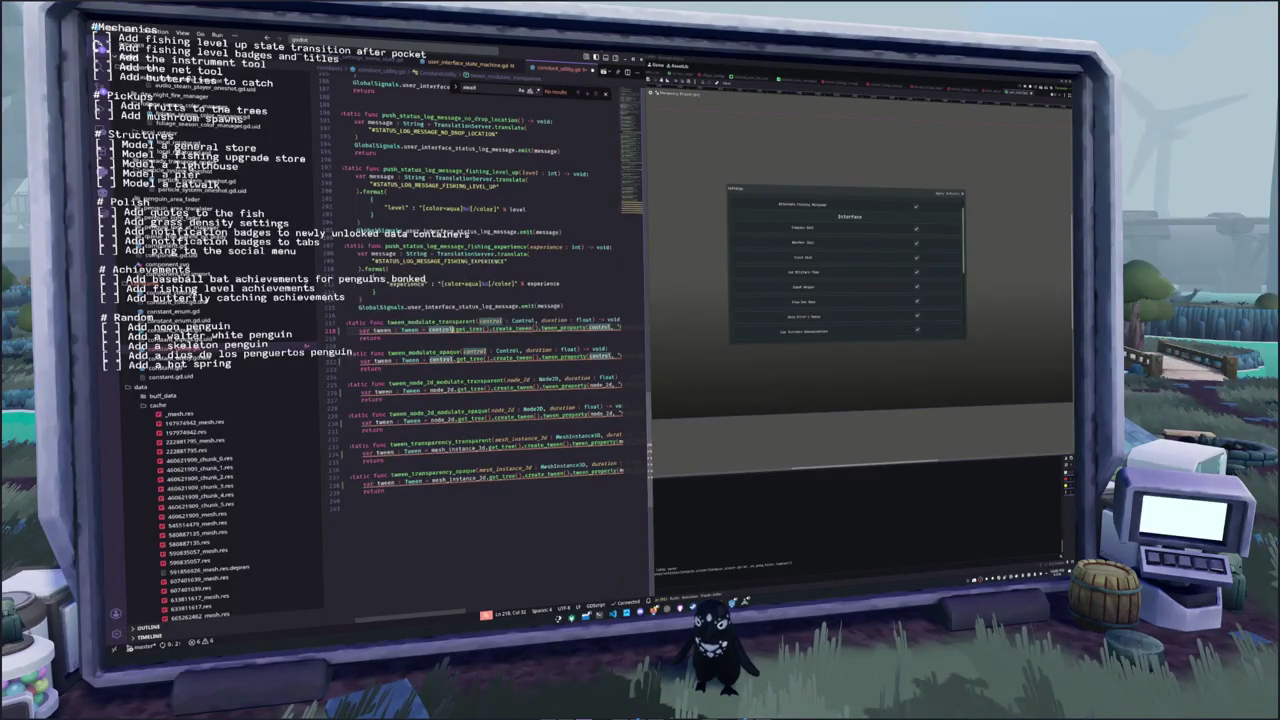
scroll(480, 300, "right", 3)
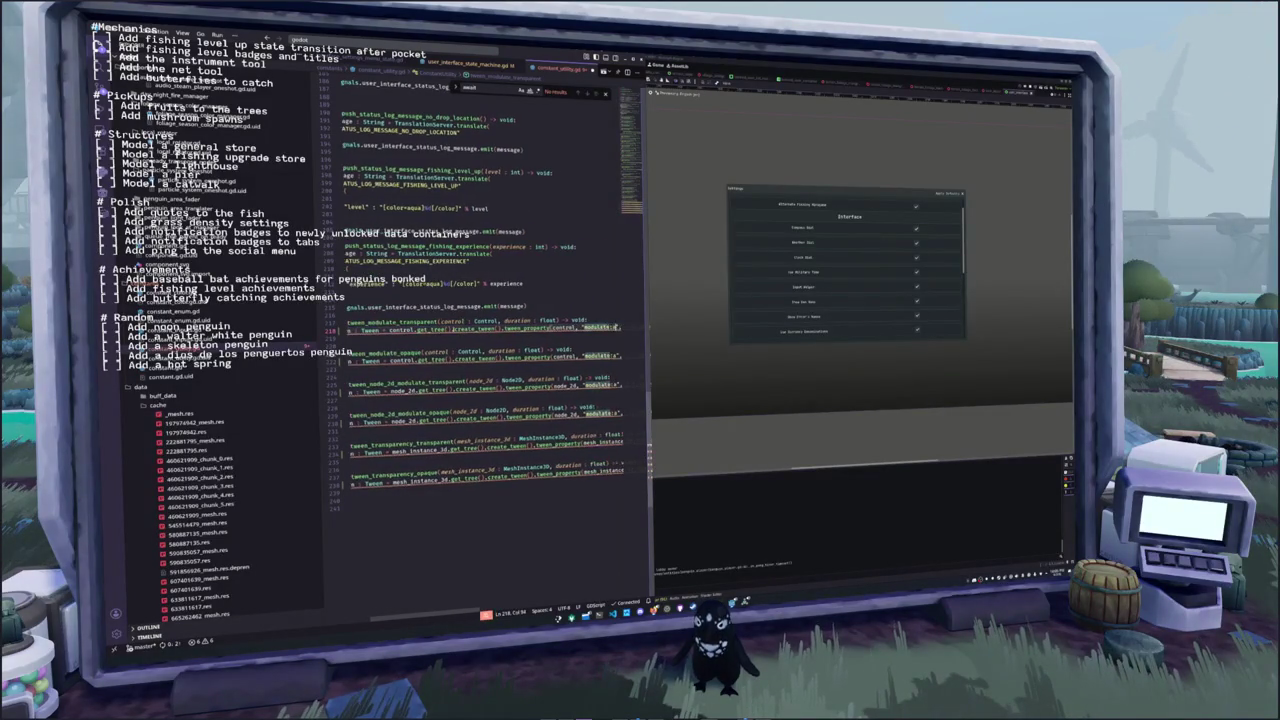
key("alt+F4")
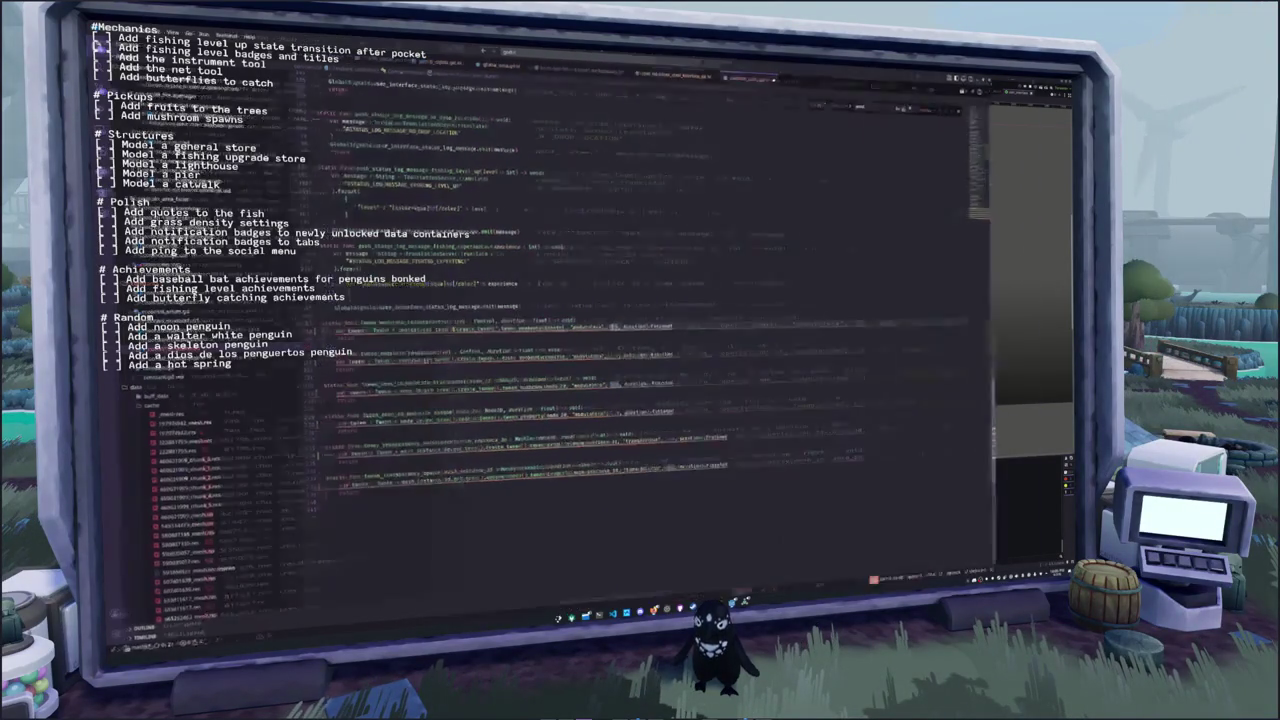
Step: Delete the trailing word 'finished' from every tween line at once using multiple cursors
key("End")
key("ctrl+shift+Left")
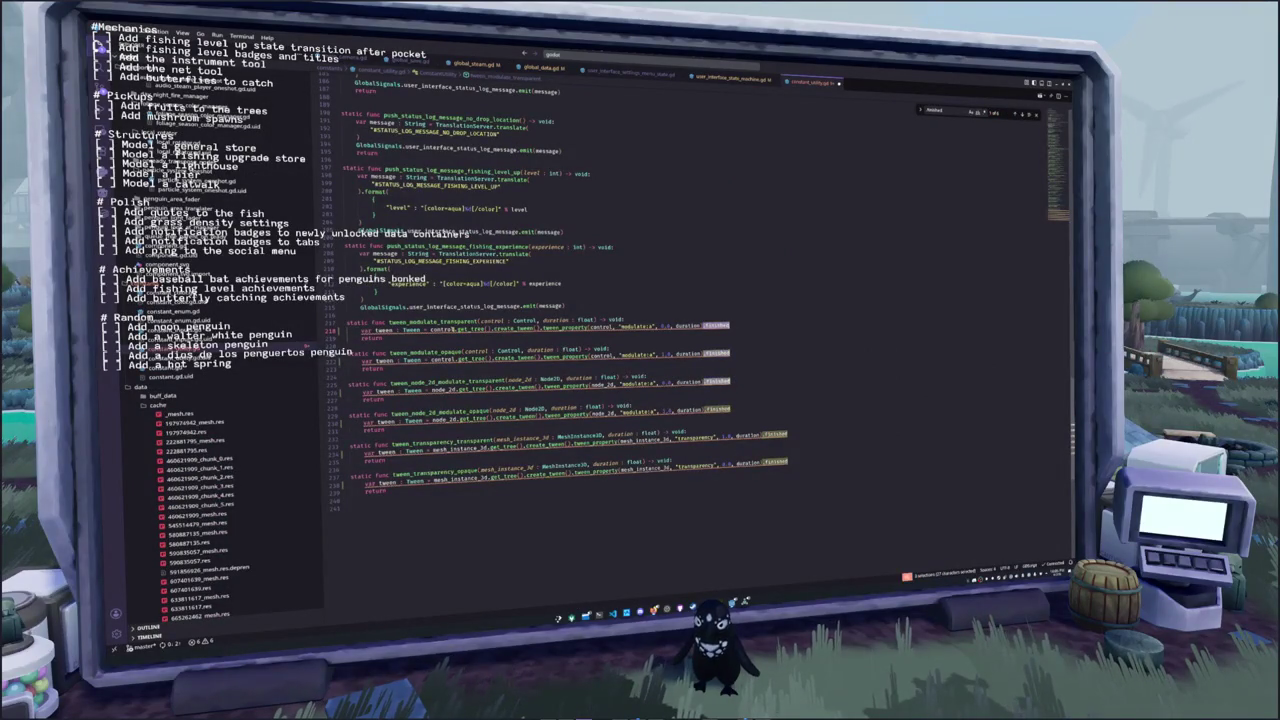
key("BackSpace")
key("Escape")
key("Escape")
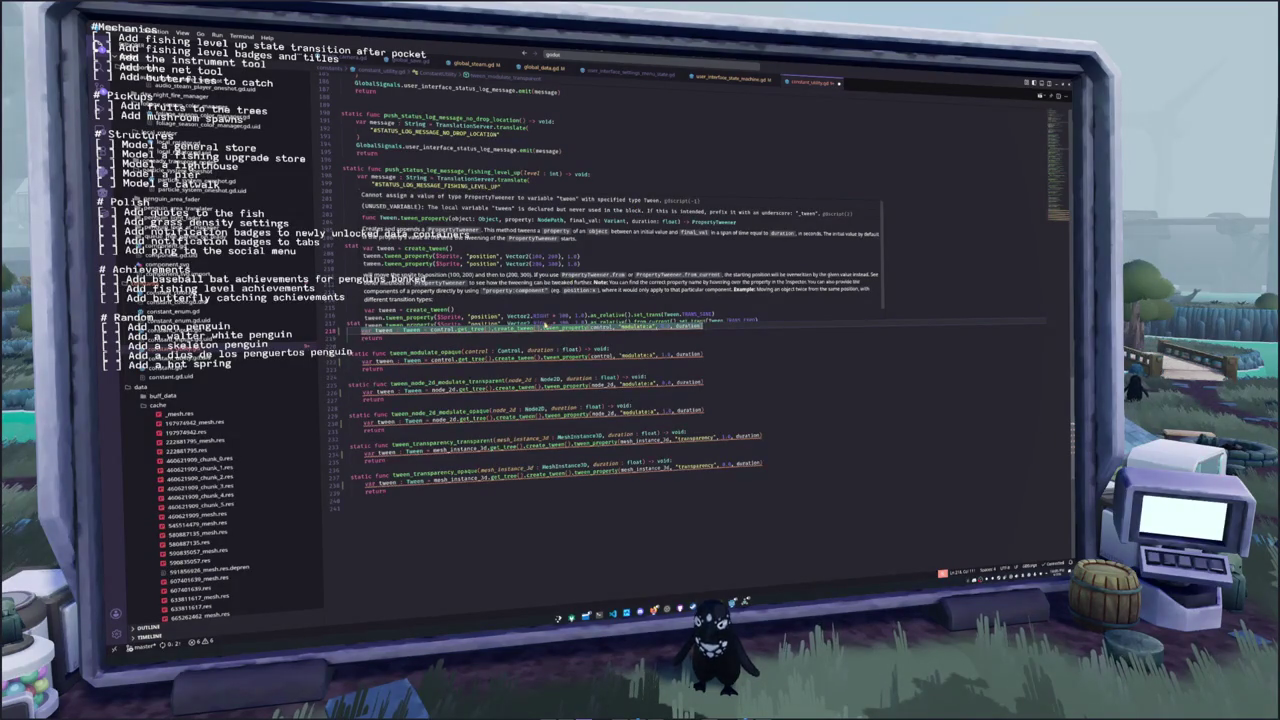
Step: Move each tween_property call onto its own line, called on the stored tween
key("ctrl+d")
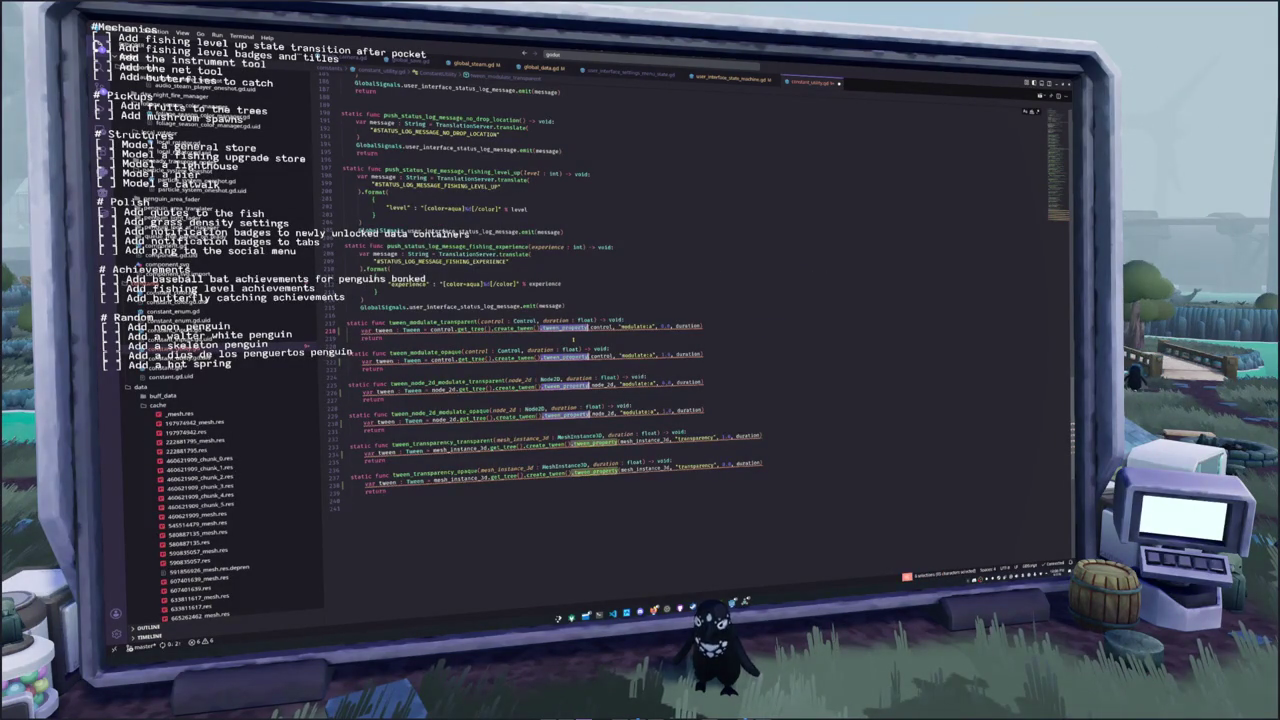
key("Left")
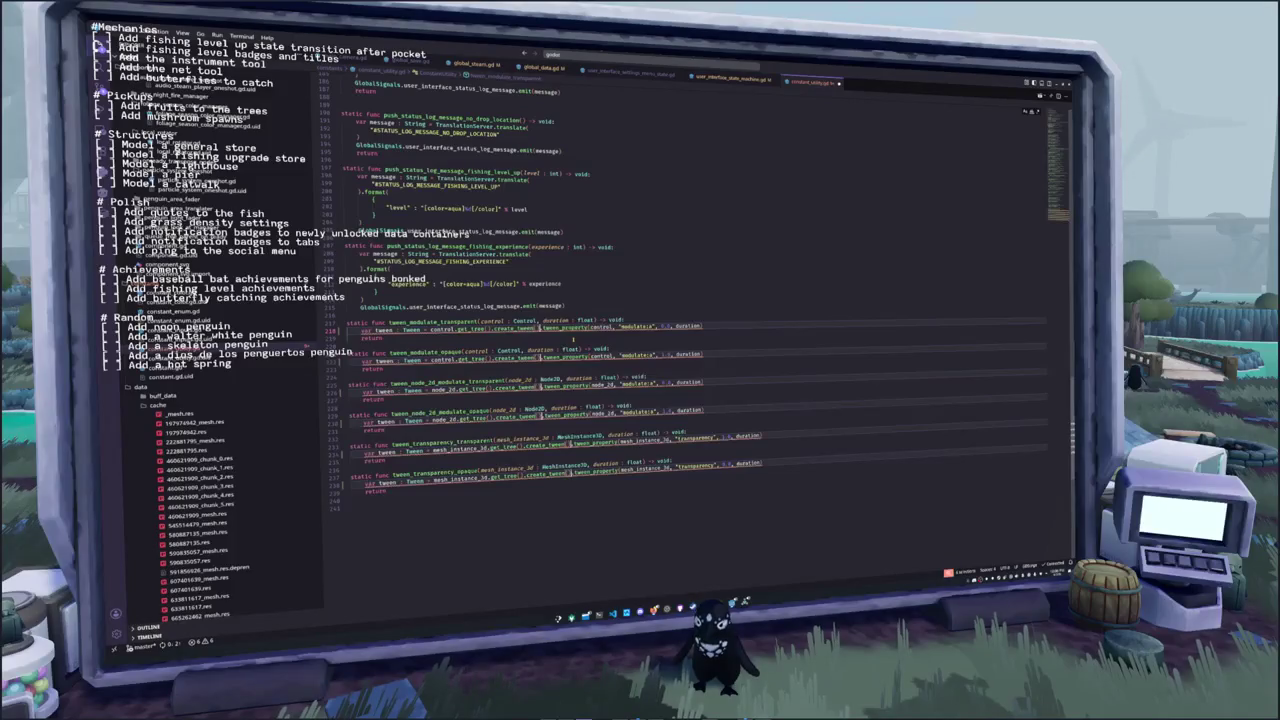
key("Left")
key("Return")
type("tween")
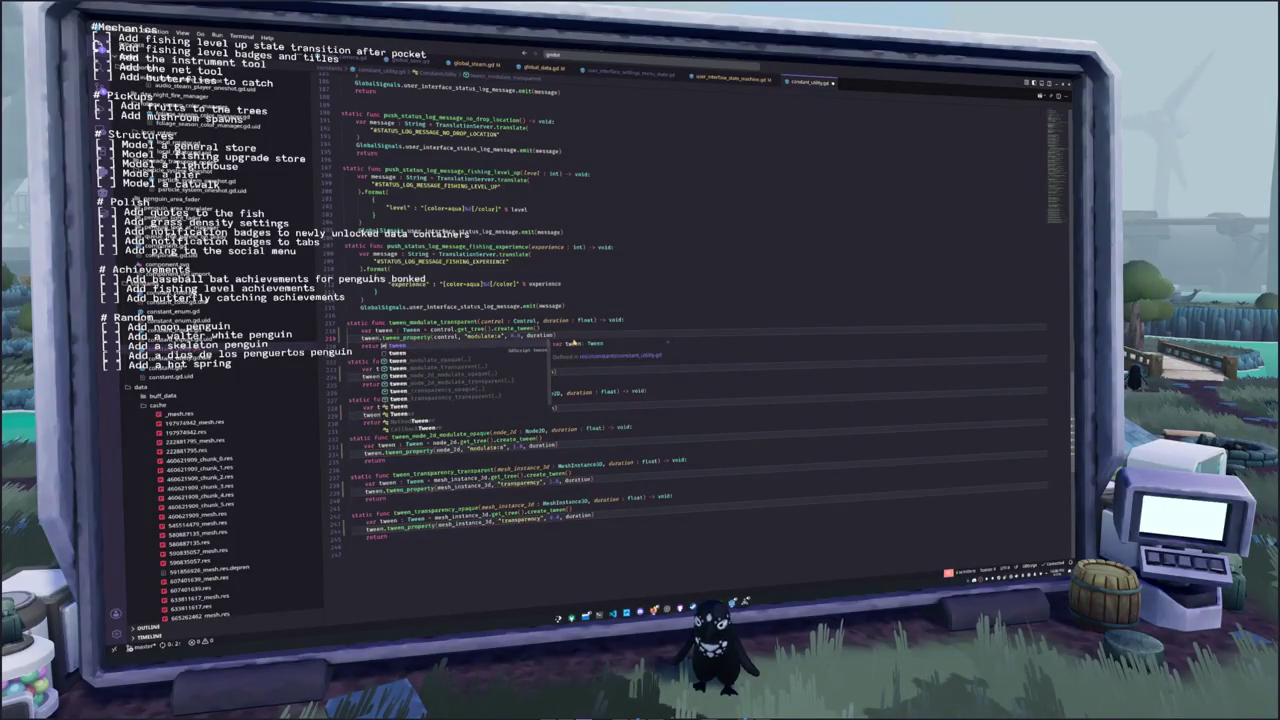
key("Escape")
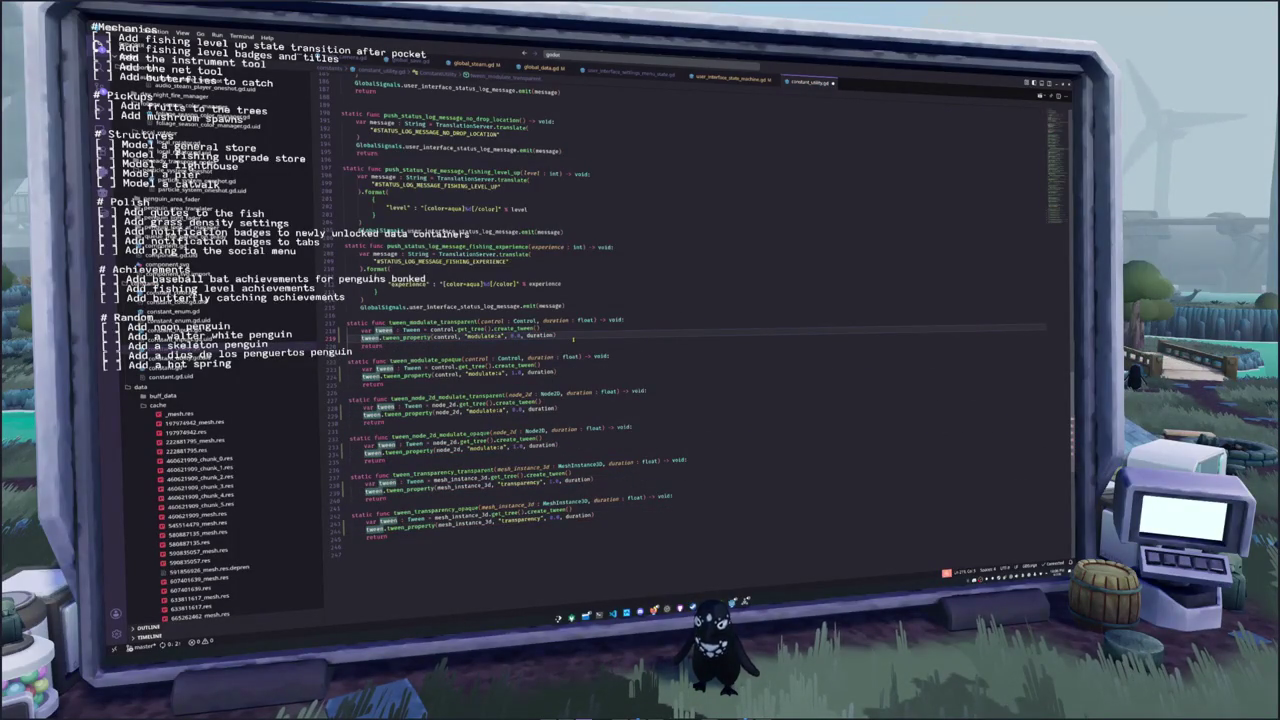
Step: Add 'await tween.finished' on a new line after each tween call
key("ctrl+shift+Left")
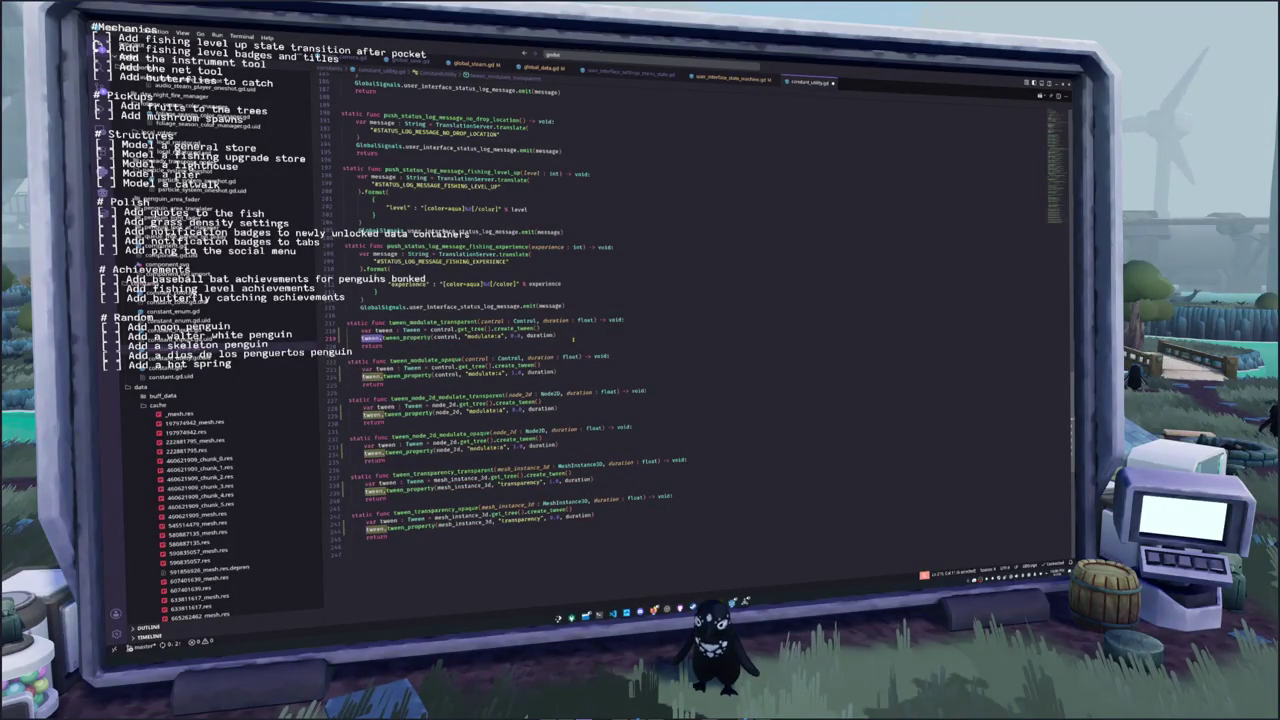
key("Left")
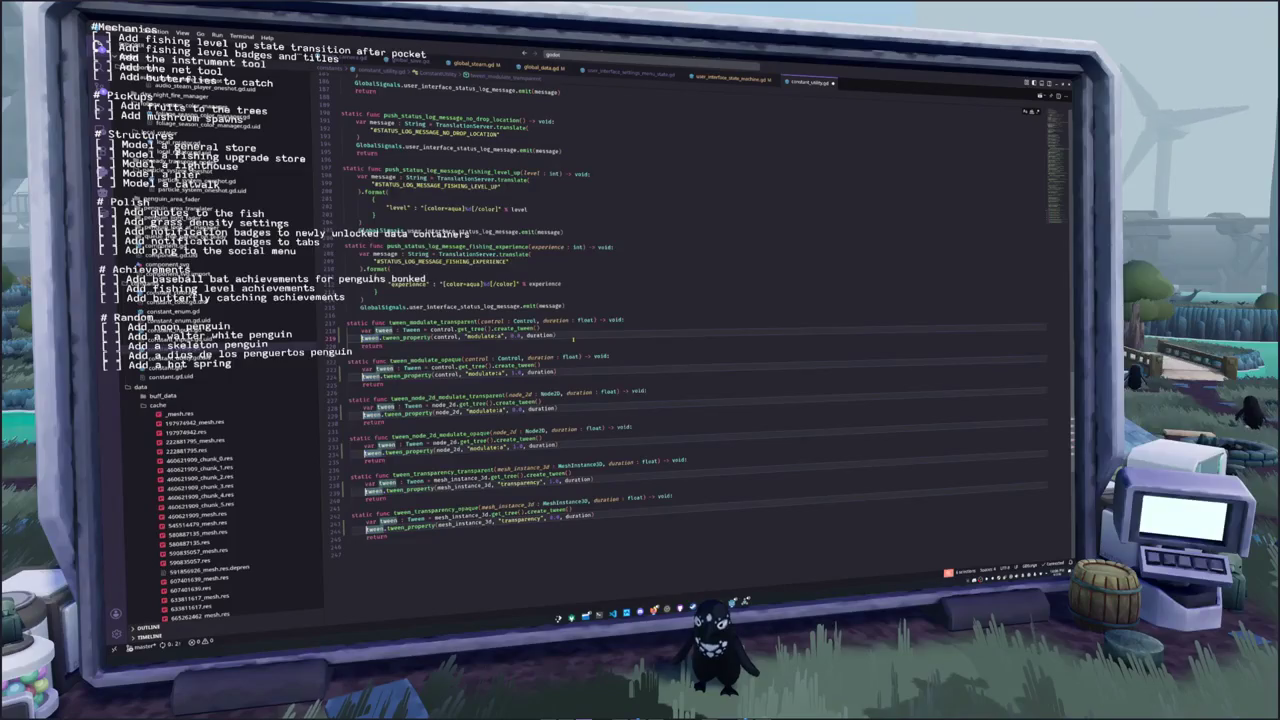
key("End")
key("Return")
type("awai")
type("t tween.finished")
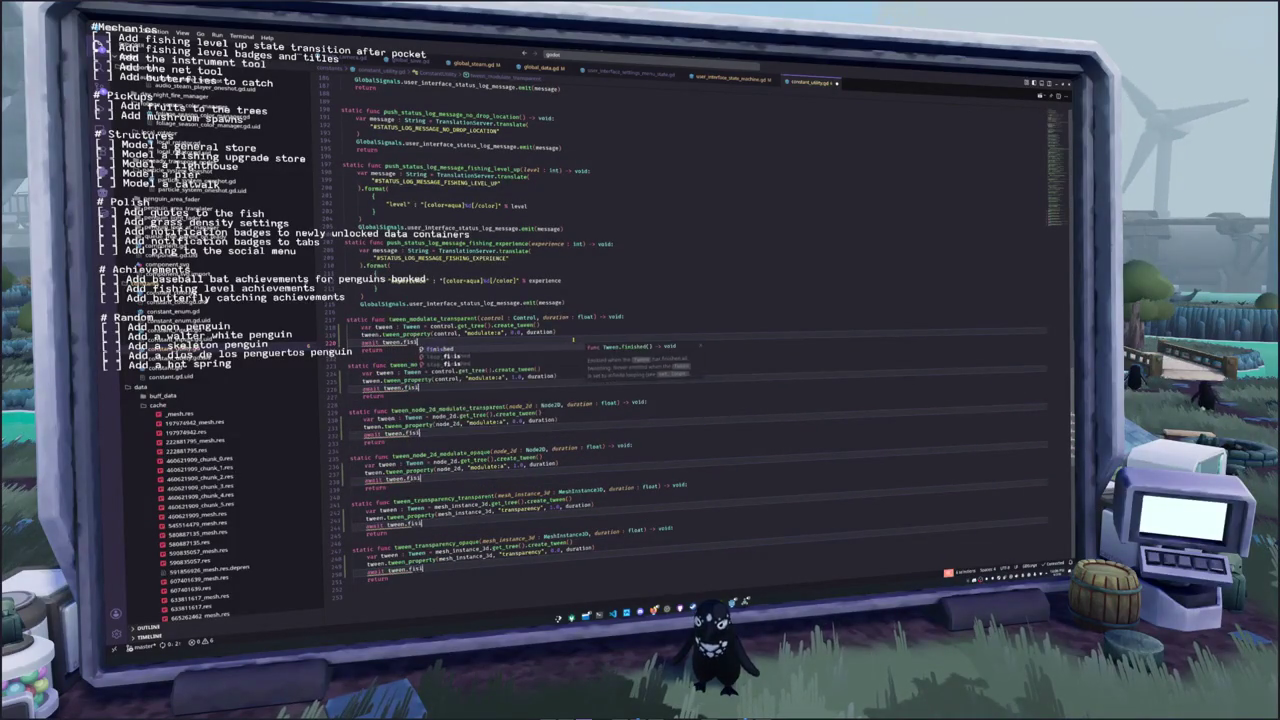
type("hed")
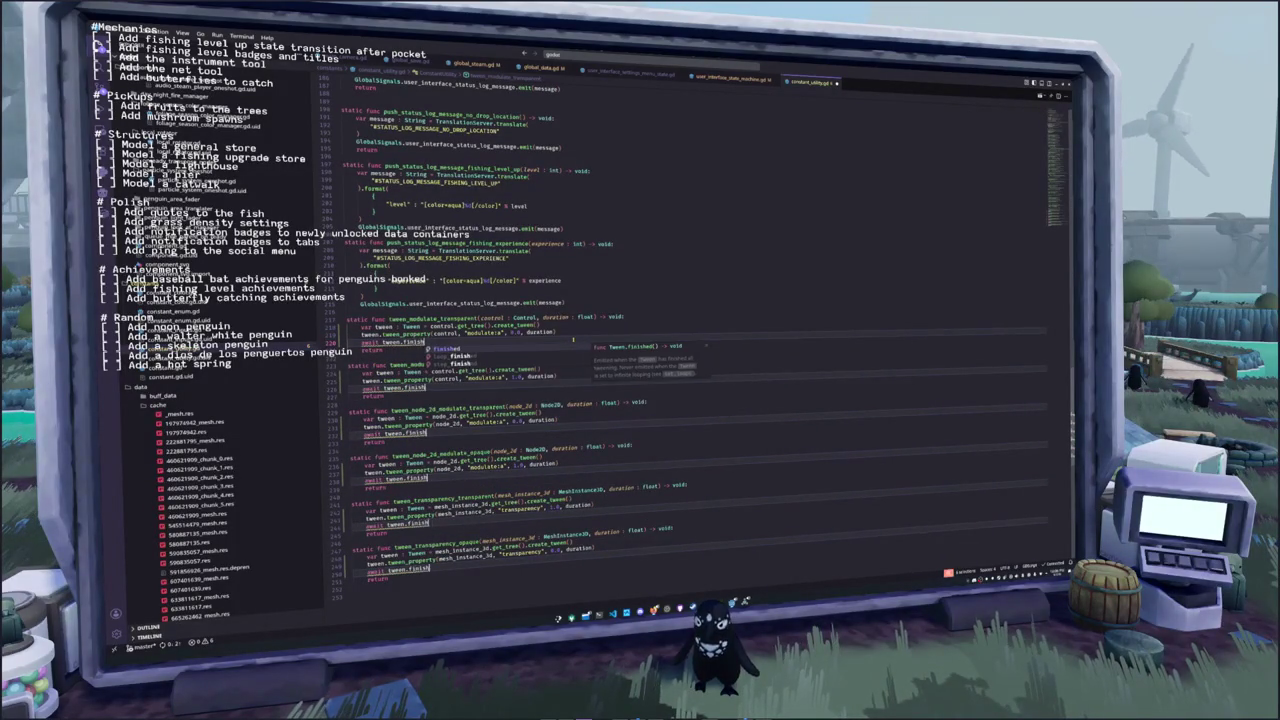
key("Escape")
key("Escape")
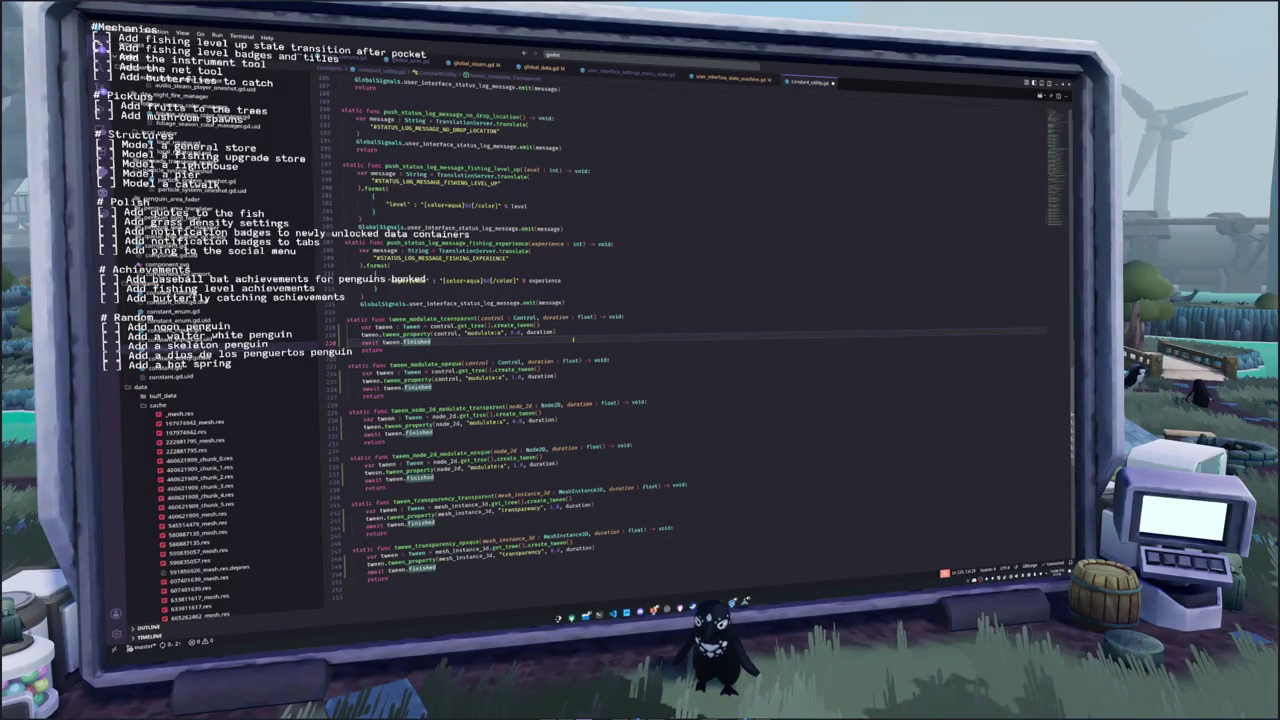
Step: Open a new line above the await and browse the tween pause-mode suggestions
key("Return")
key("Up")
type("tween.t")
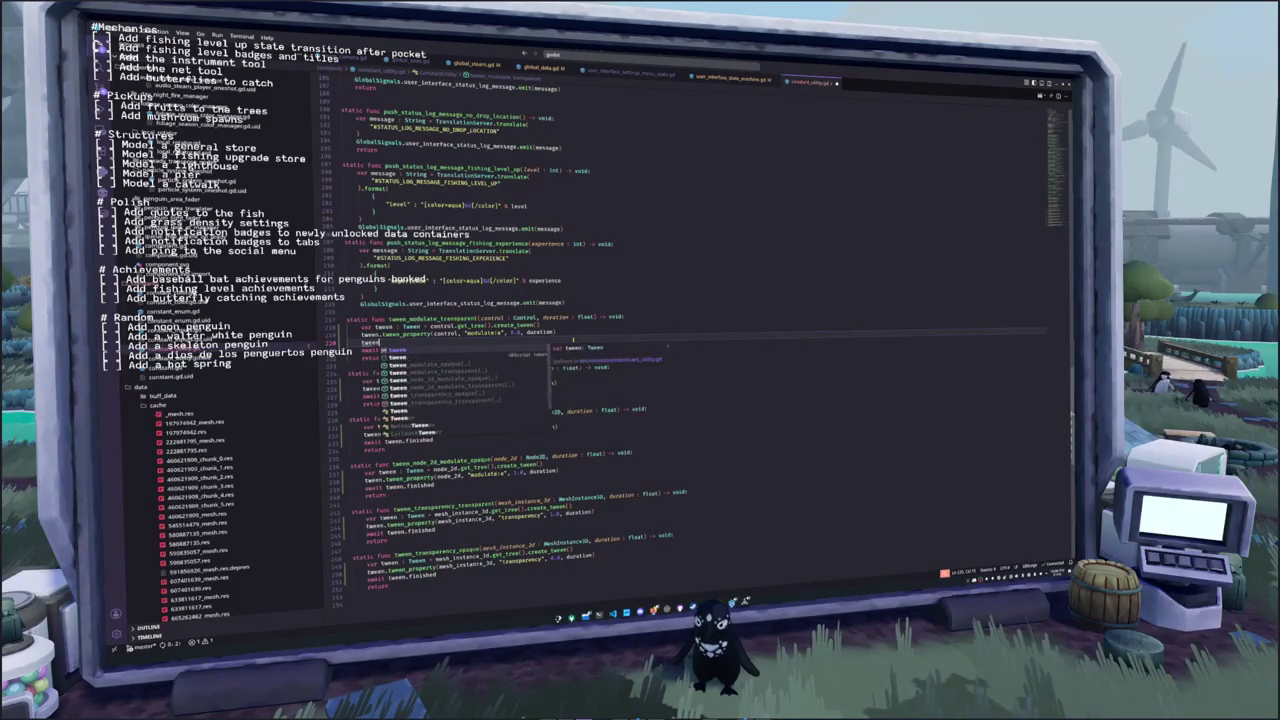
type("ween")
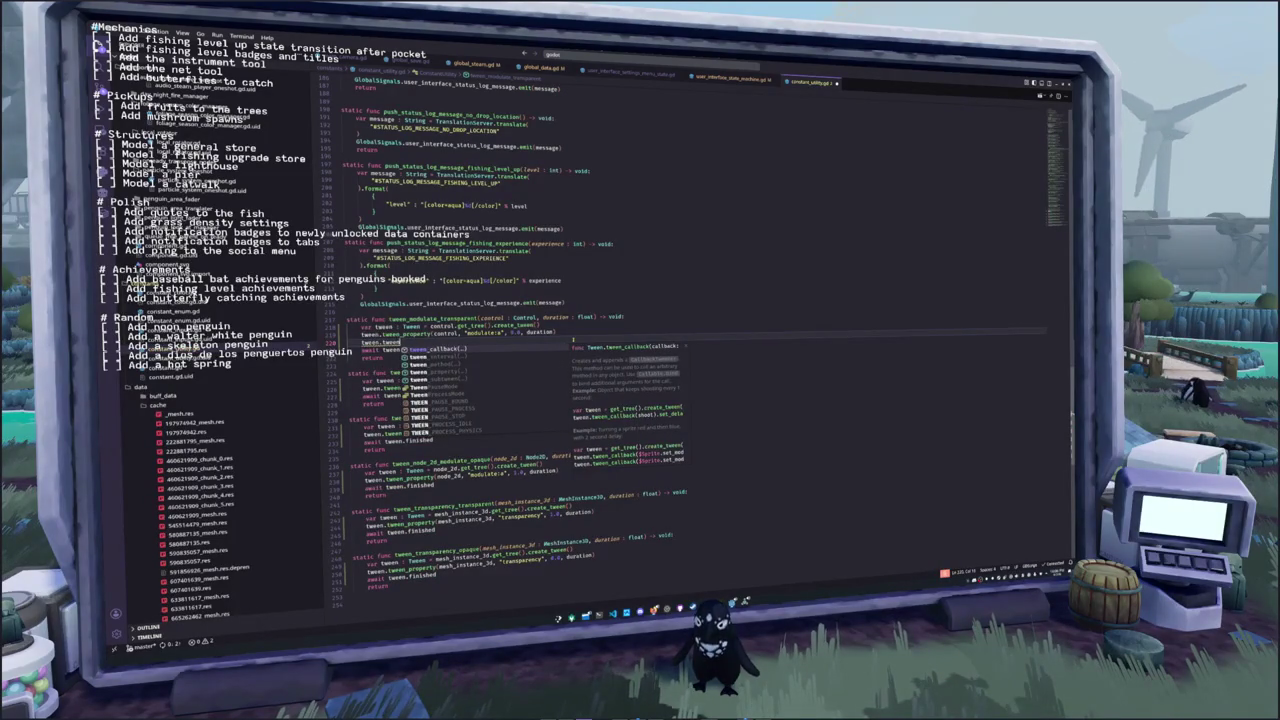
type("_")
key("Down")
key("Down")
key("Down")
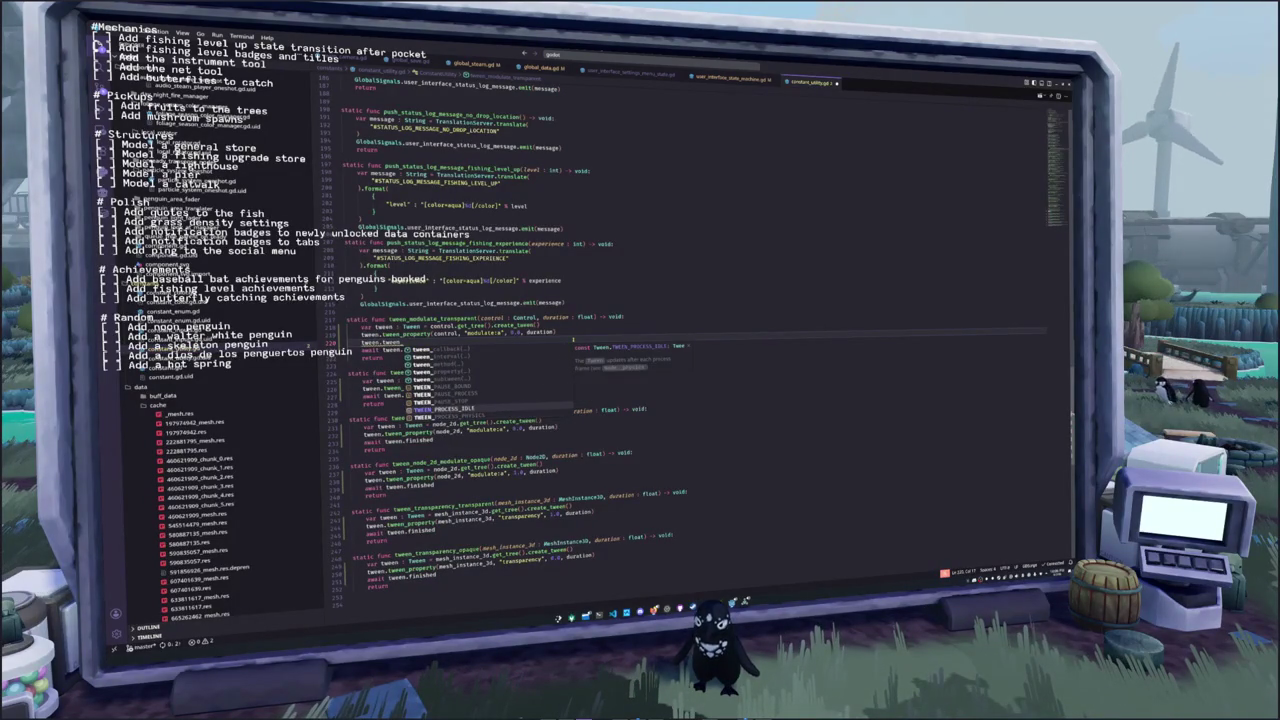
key("Down")
key("Up")
key("Up")
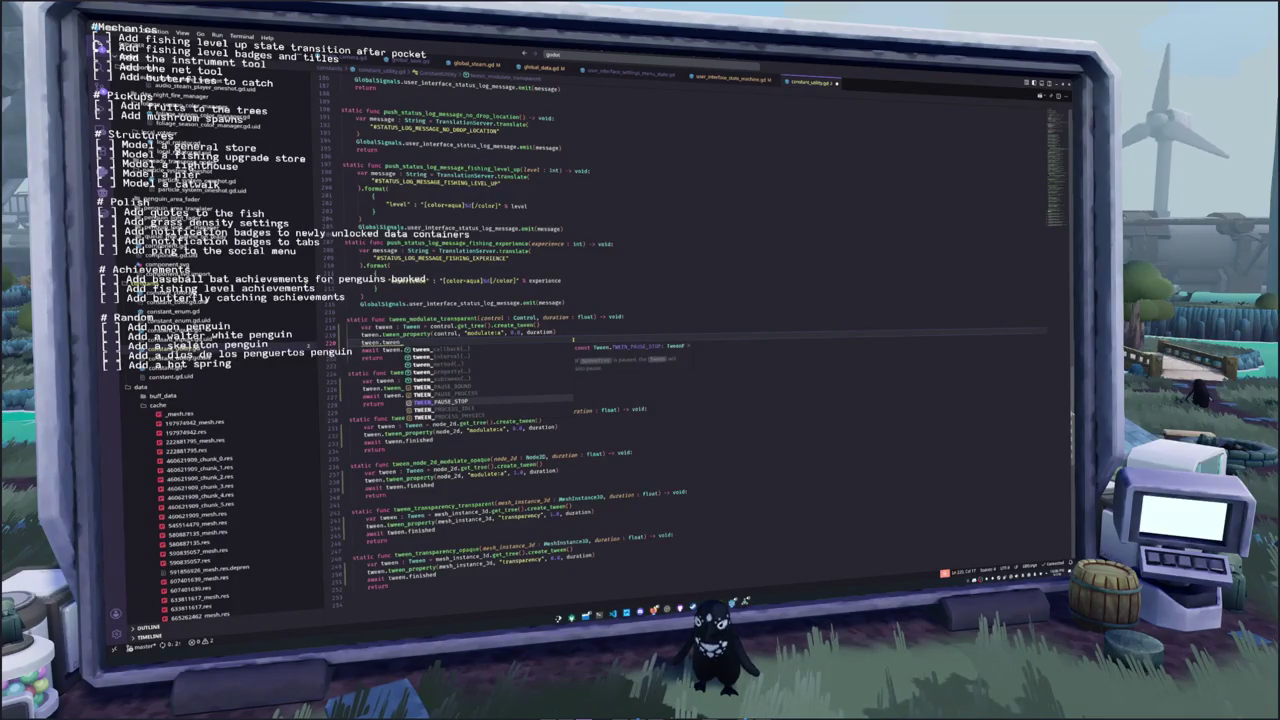
key("Up")
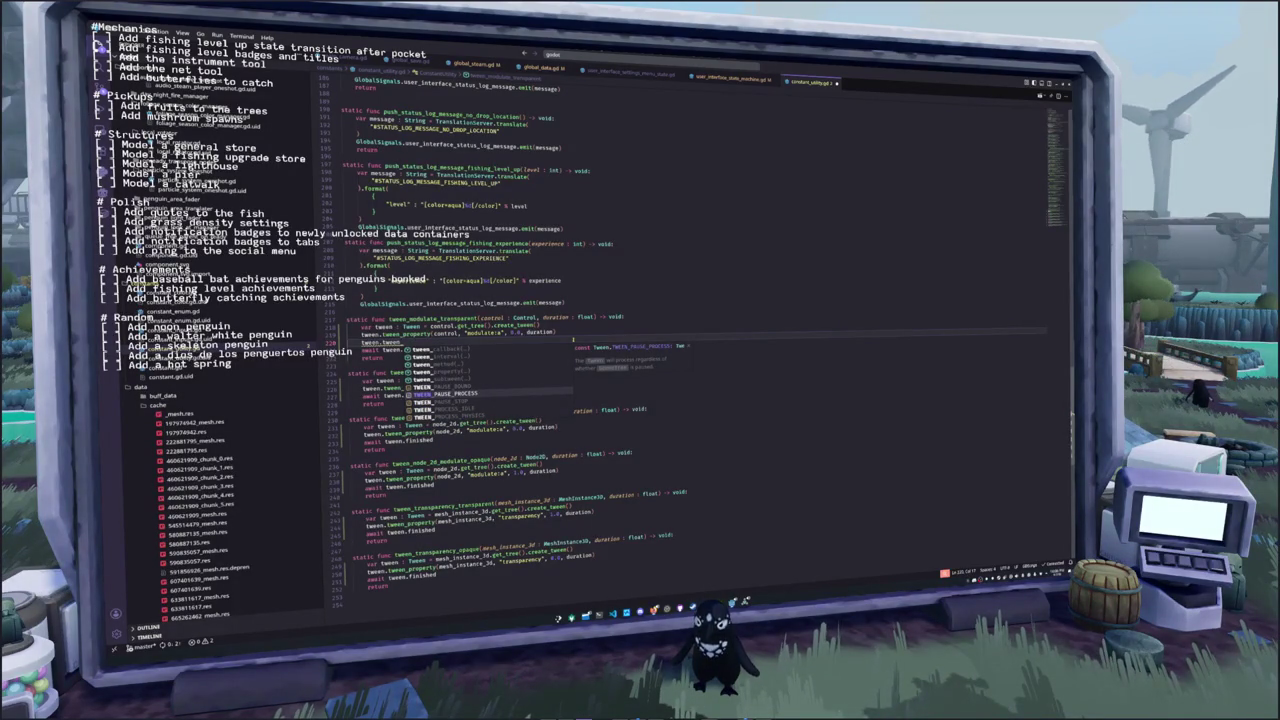
Step: Write tween.set_pause_mode(Tween.TweenPauseMode.TWEEN_PAUSE_PROCESS) on line 220
key("BackSpace")
key("BackSpace")
key("BackSpace")
type("pause")
key("Down")
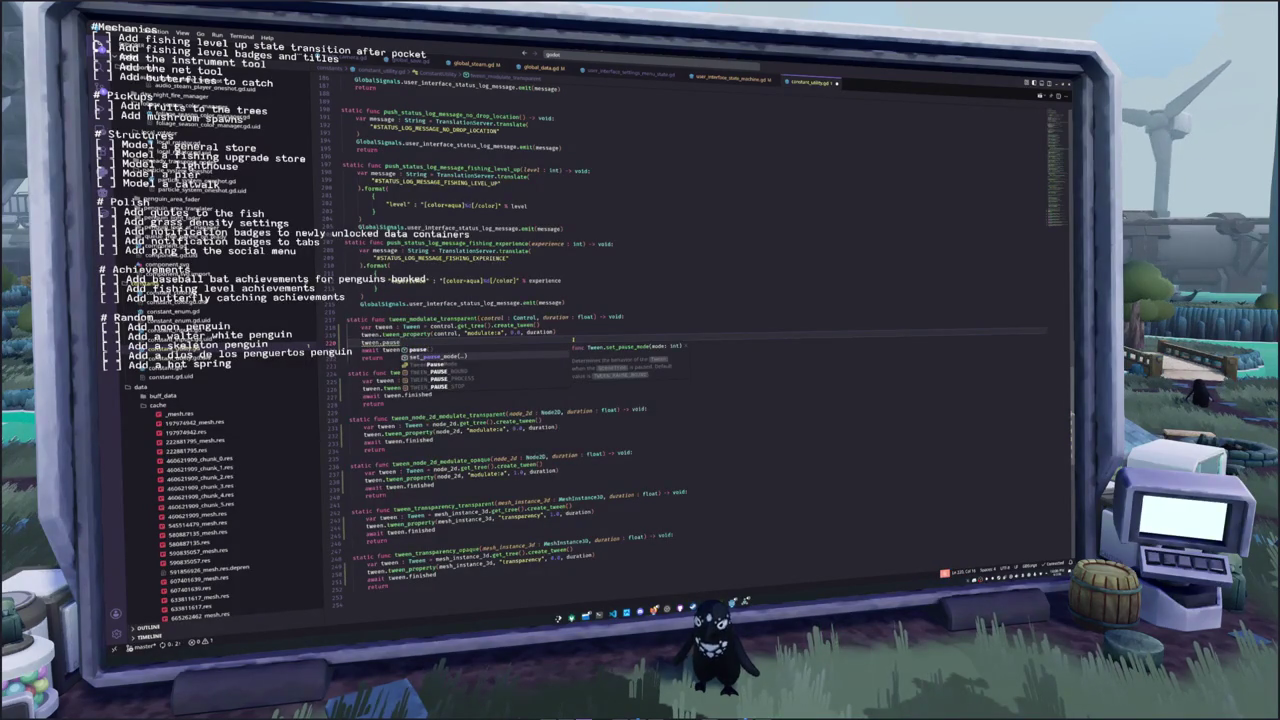
key("Return")
type("Tween.")
key("Return")
type(".")
key("Up")
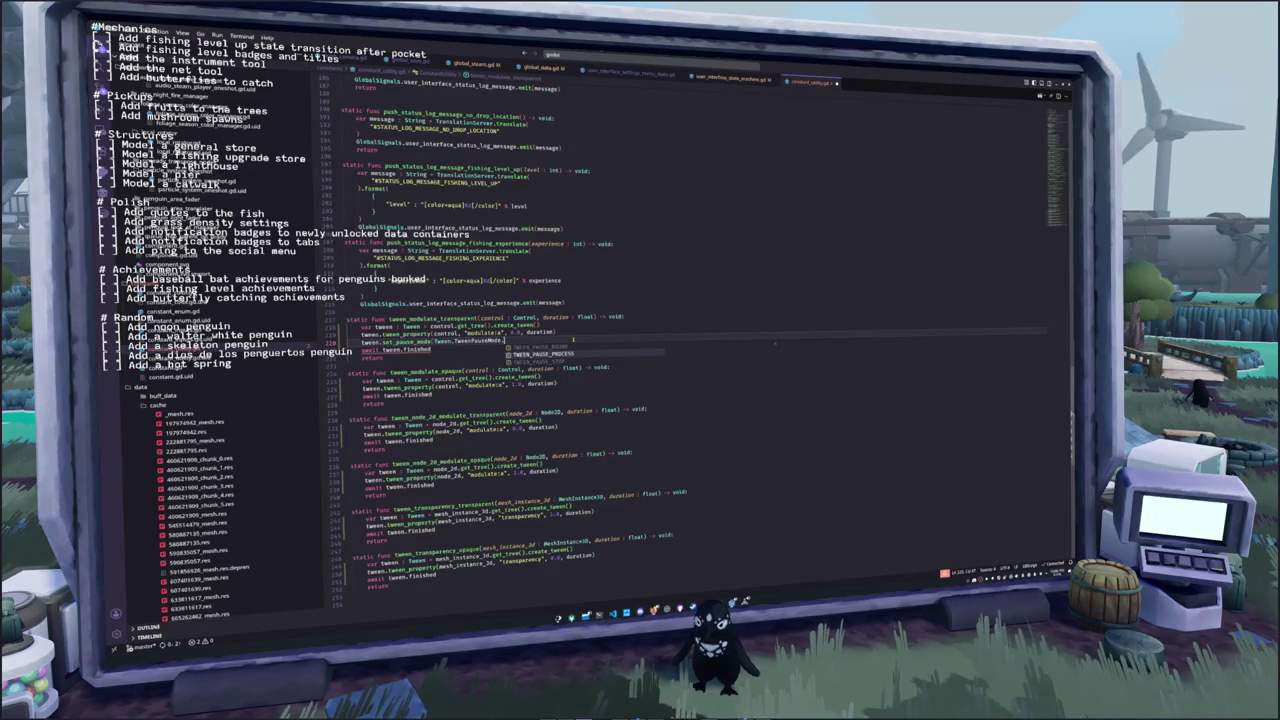
key("Return")
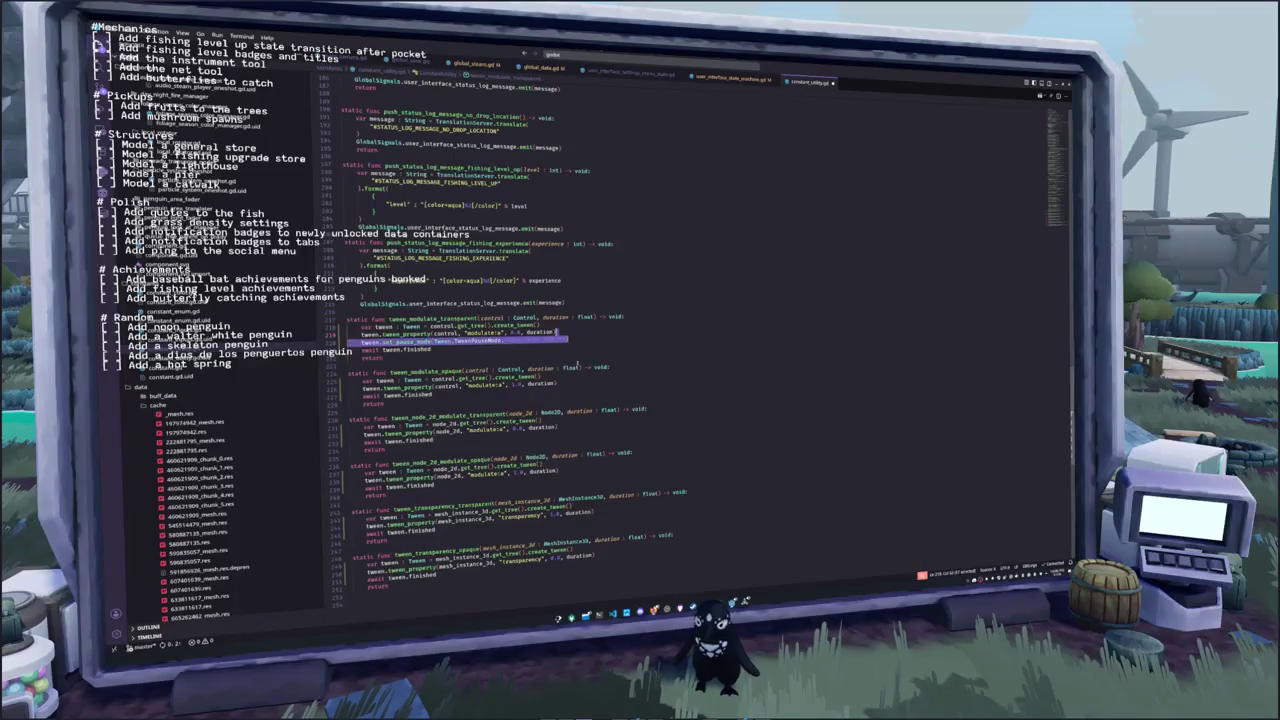
Step: Paste the pause-mode line above every await tween.finished in the six helpers
left_click(564, 383)
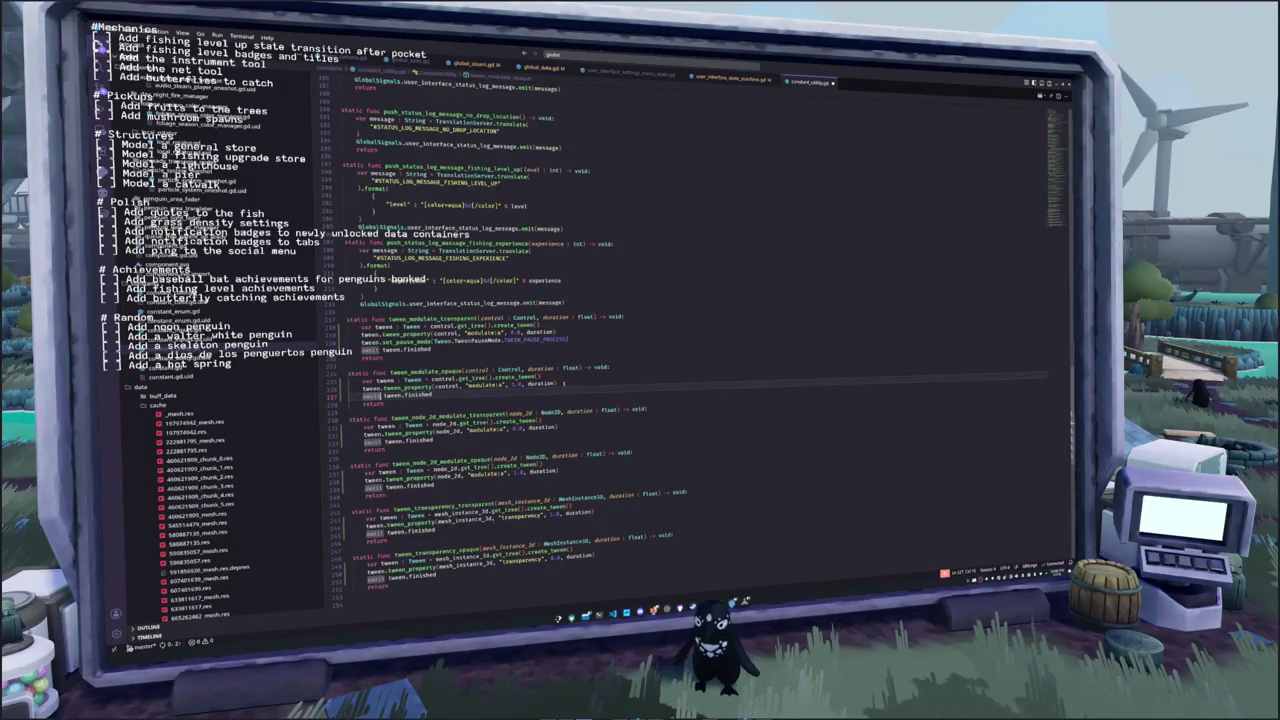
double_click(370, 396)
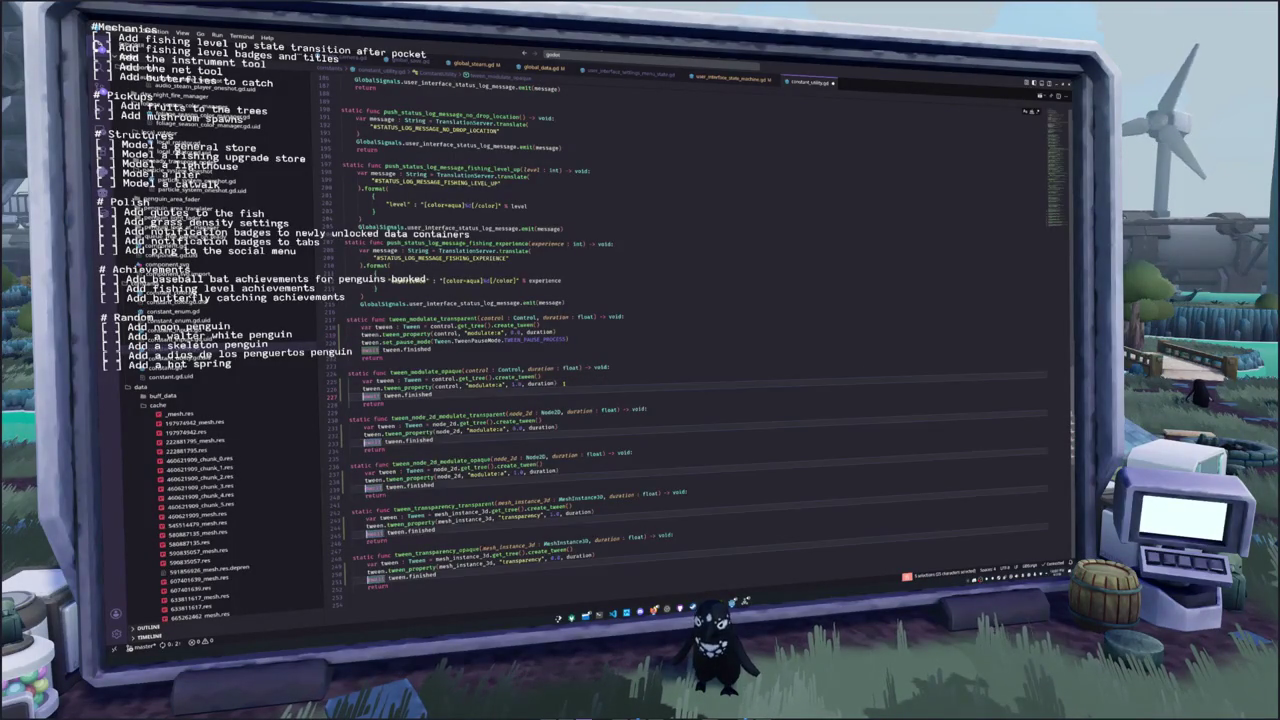
key("ctrl+v")
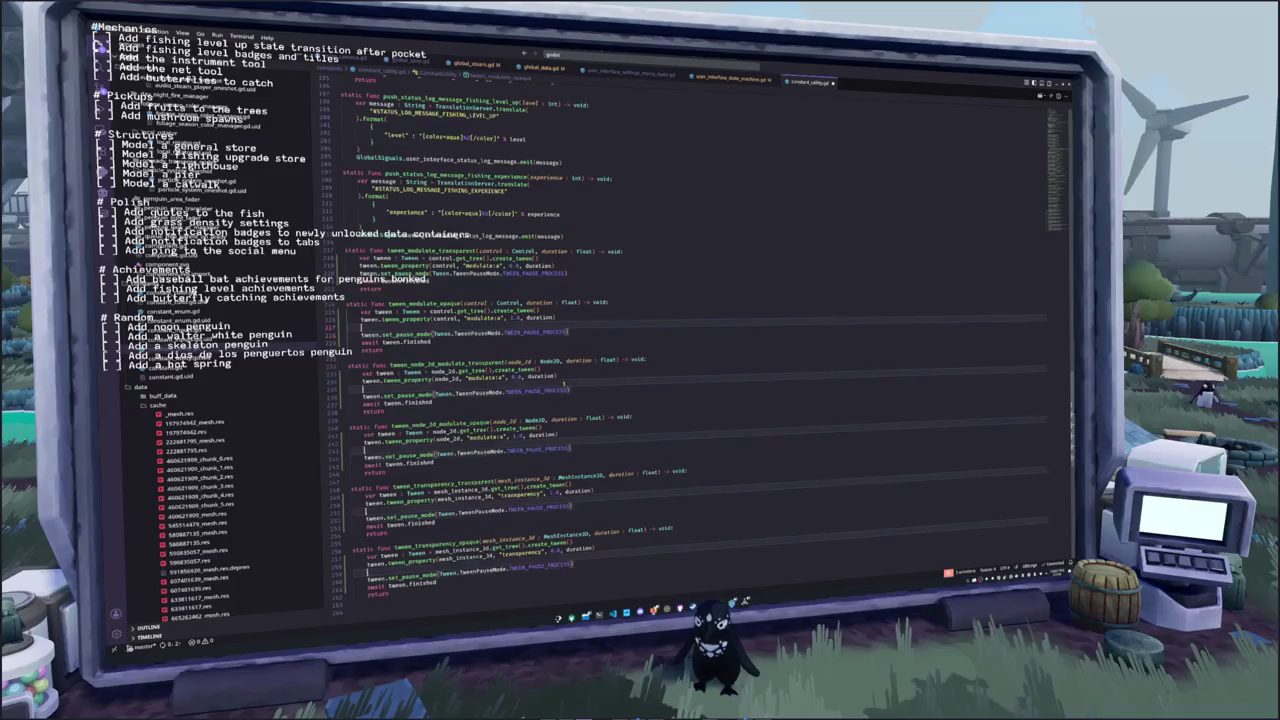
key("BackSpace")
key("Escape")
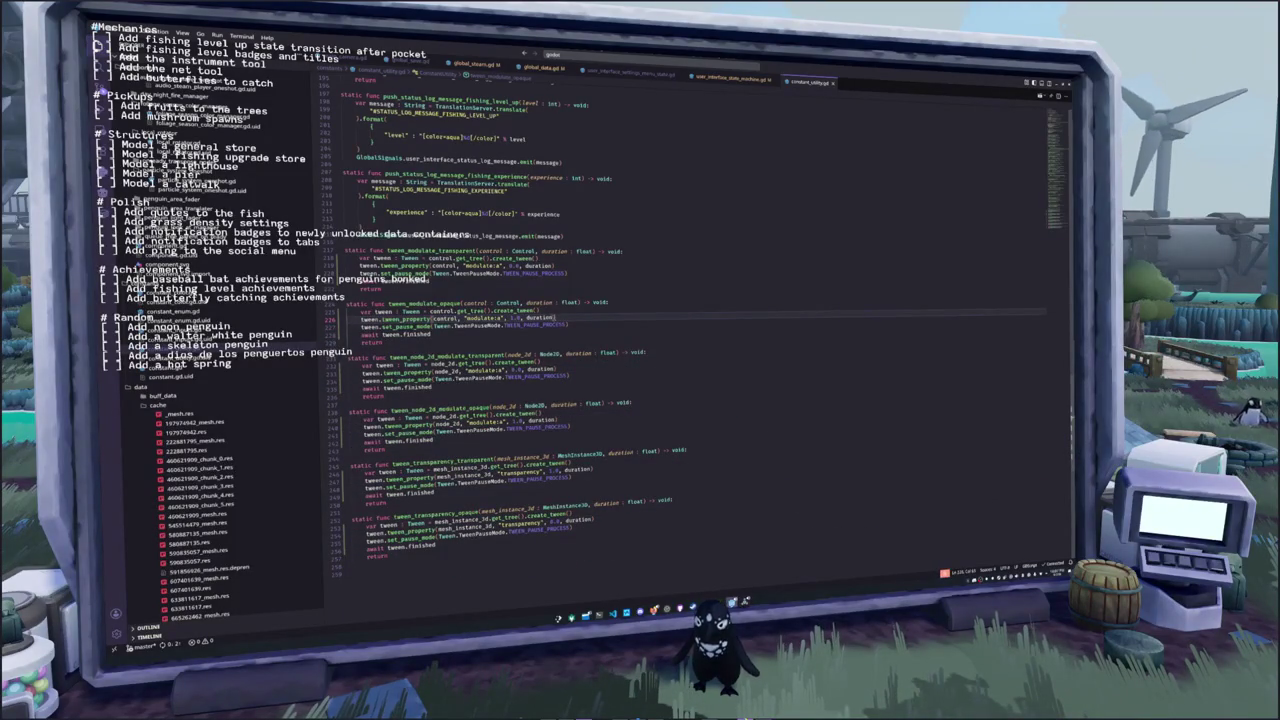
key("alt+Tab")
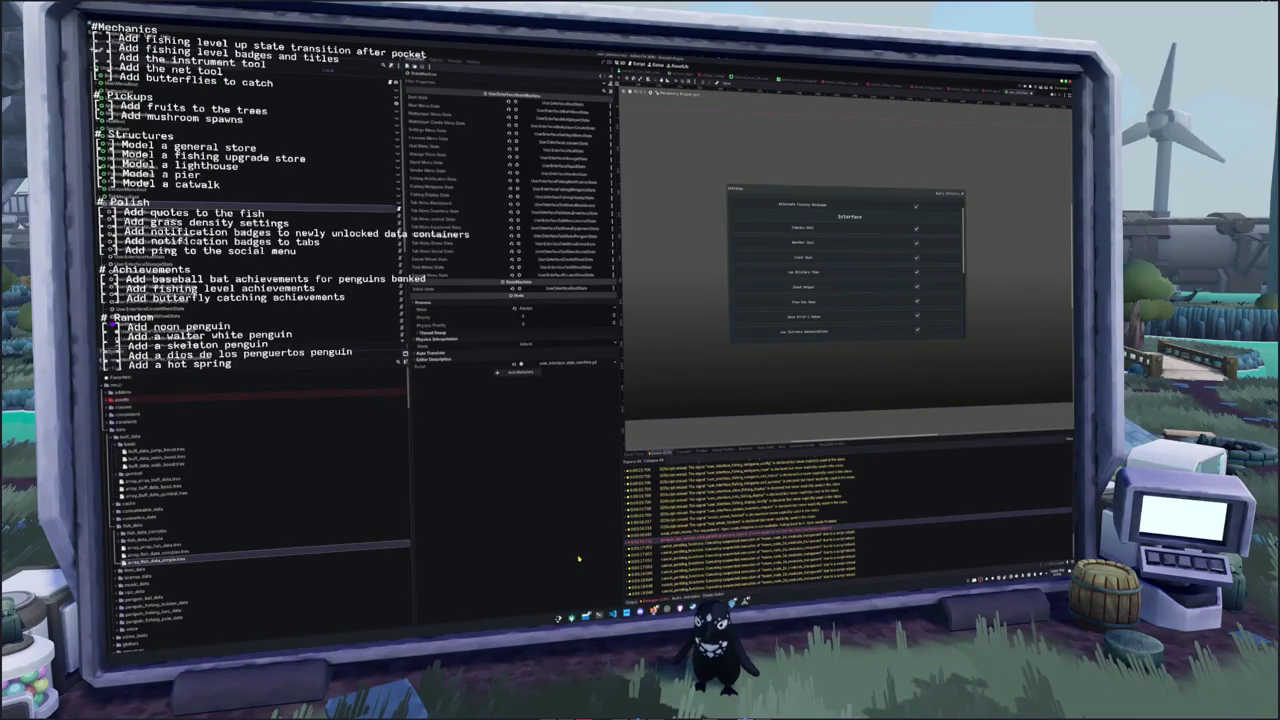
Step: Run the game, open and close Settings from the escape menu, and walk around
key("F5")
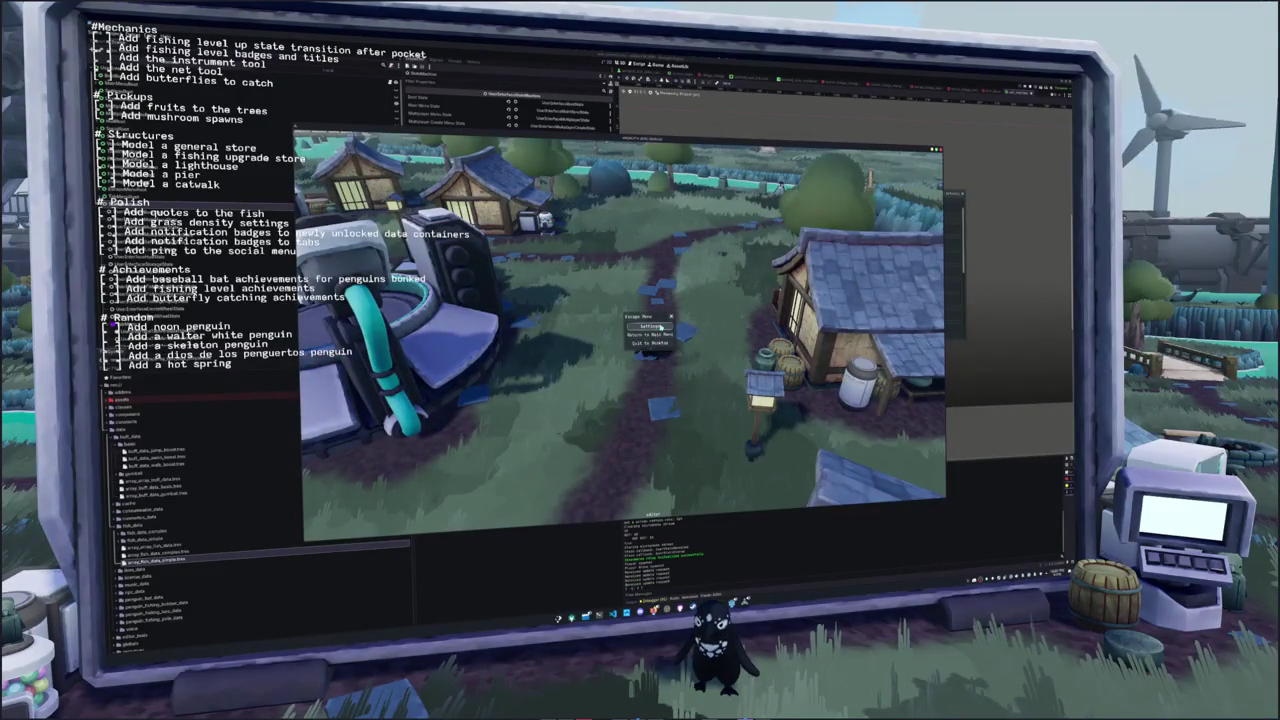
left_click(650, 326)
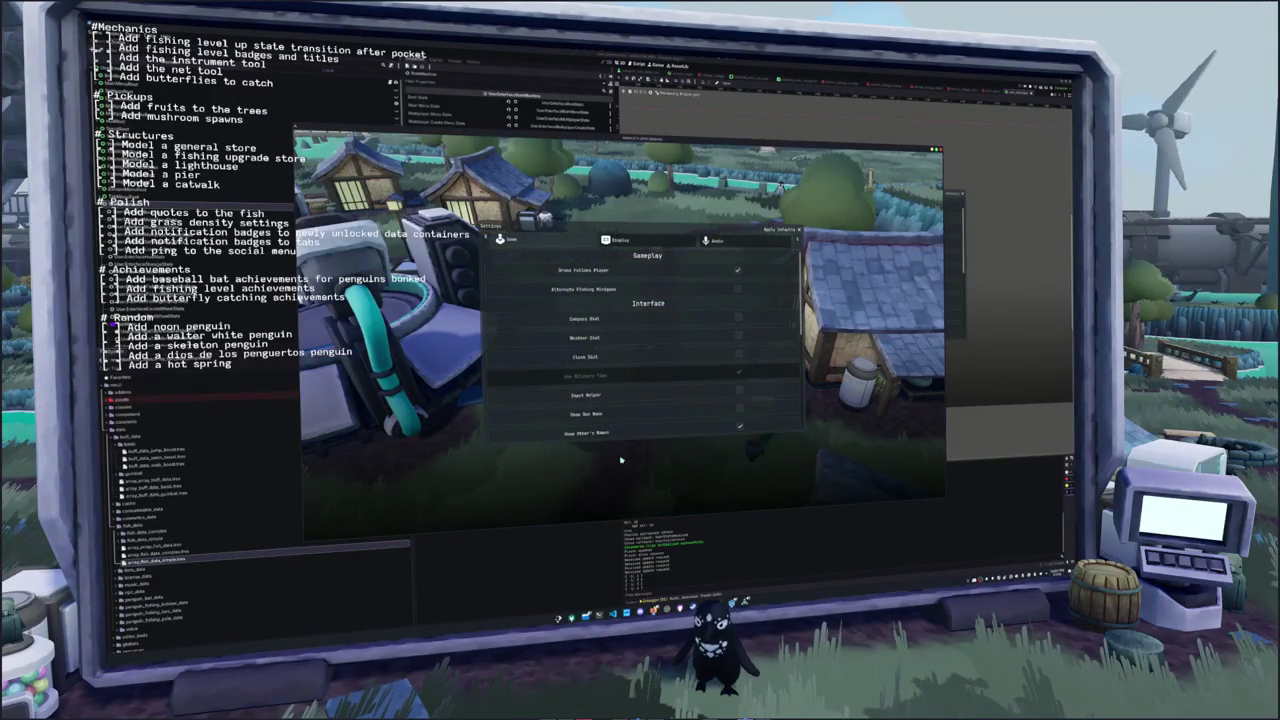
key("Escape")
key("w")
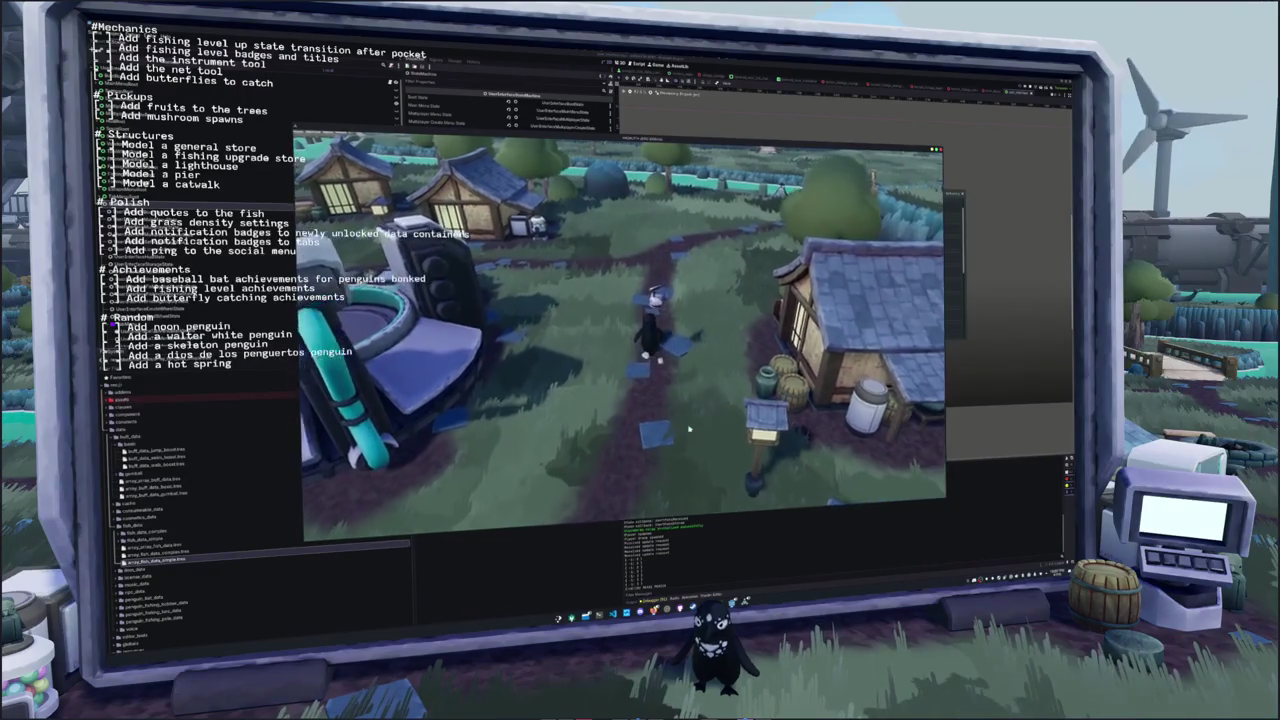
key("Escape")
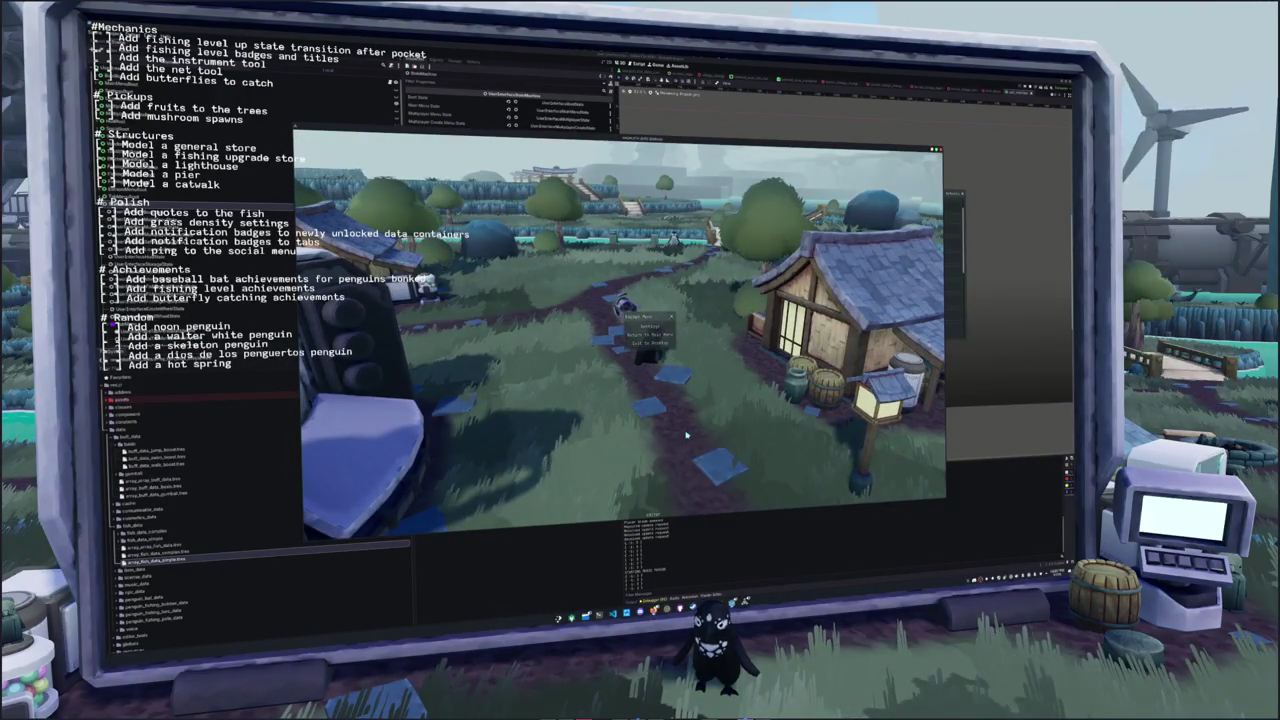
Step: Quit to the title screen and enter the game world again
left_click(653, 334)
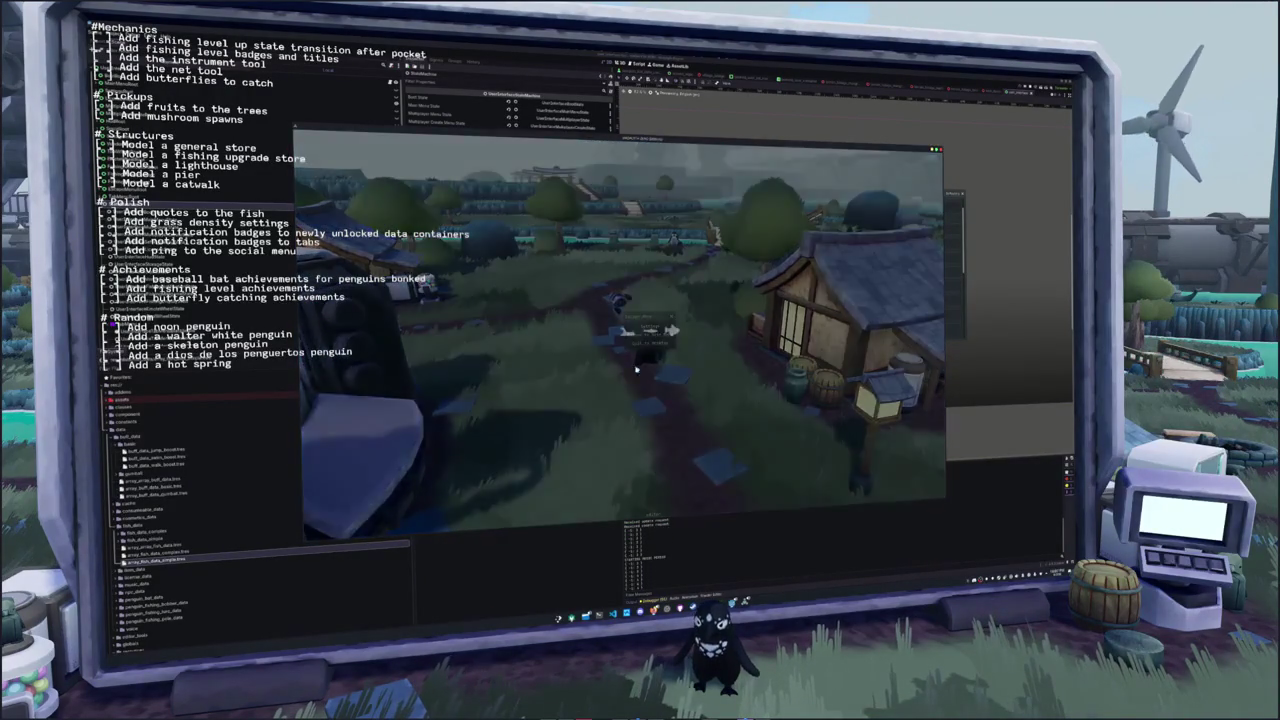
left_click(650, 364)
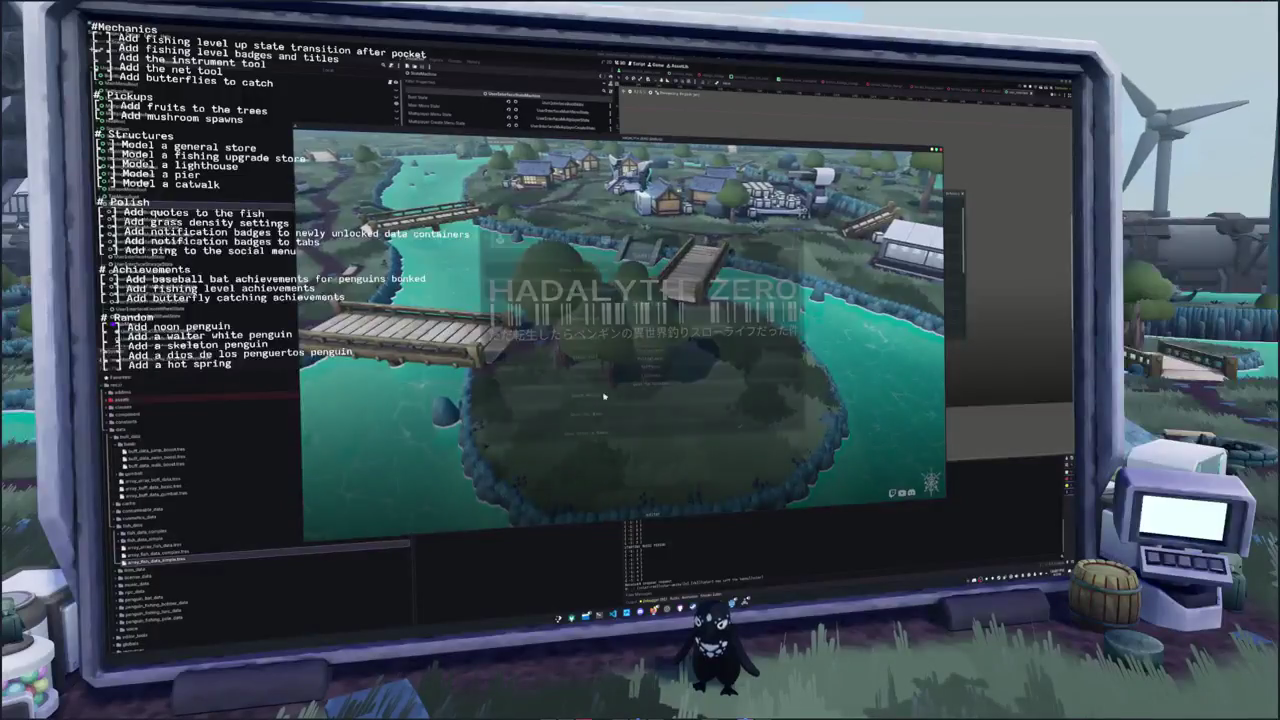
left_click(653, 410)
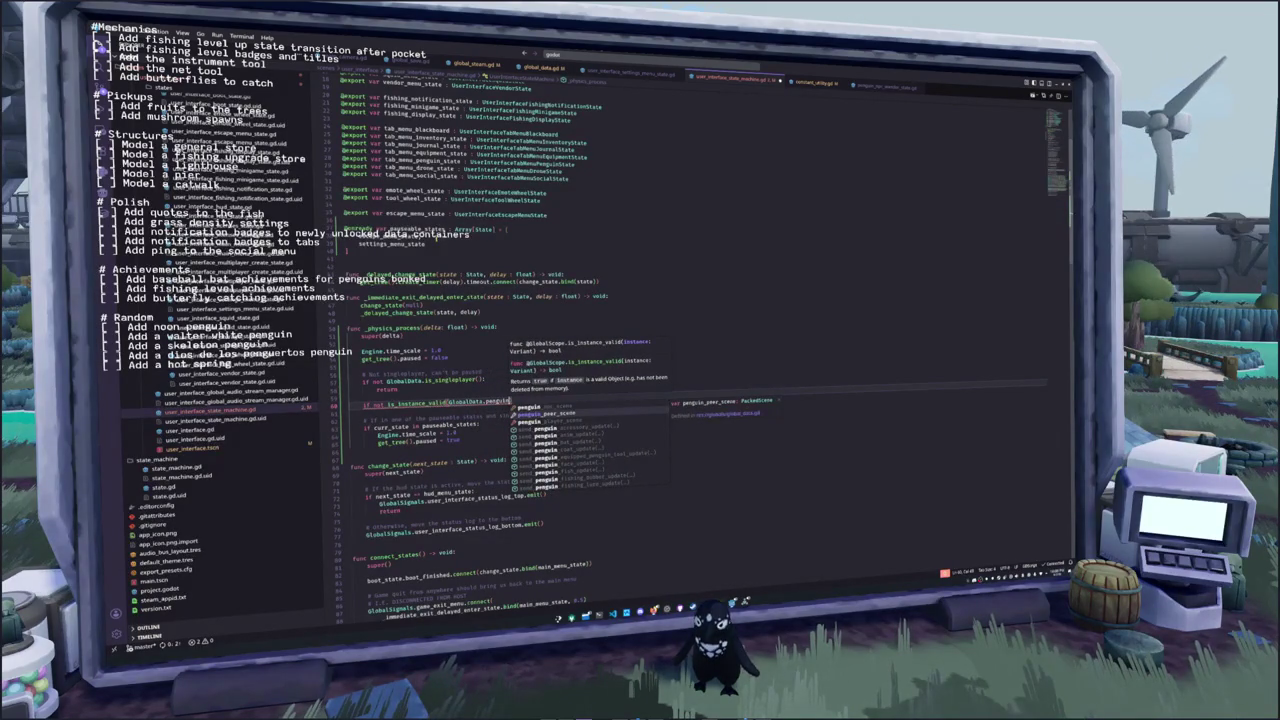
Step: Finish the is_instance_valid(GlobalData.penguin_player_scene) check with an early return and a comment
type("):")
key("Return")
type("return")
key("Up")
key("Up")
key("End")
key("Return")
key("Return")
type("# ")
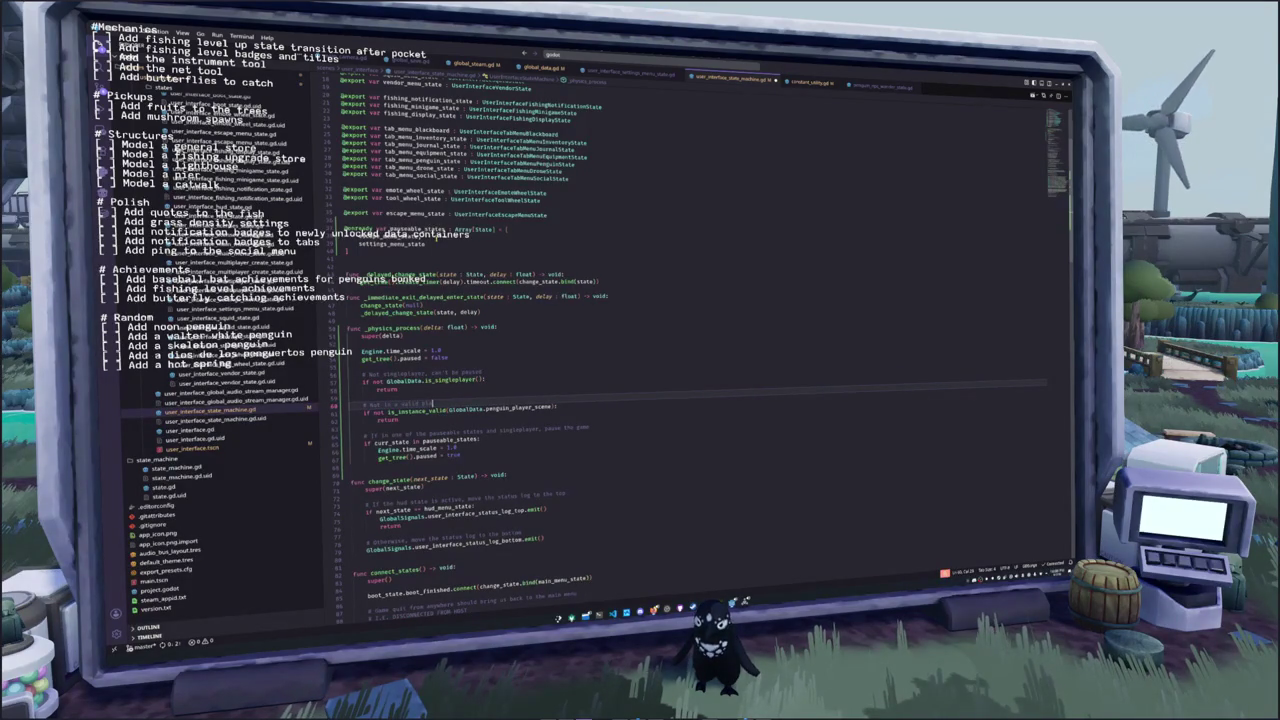
type("an't be paused")
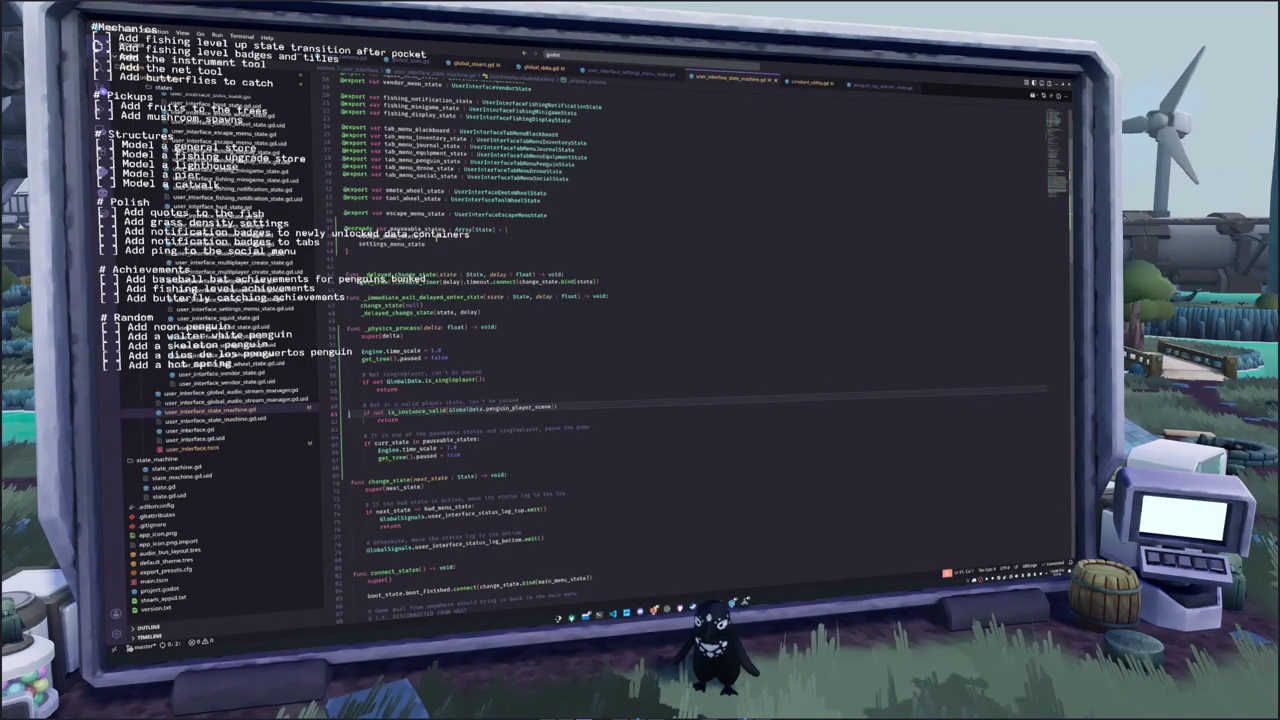
Step: Lower the paused Engine.time_scale value from 1.0 toward 0
left_click(349, 428)
double_click(451, 448)
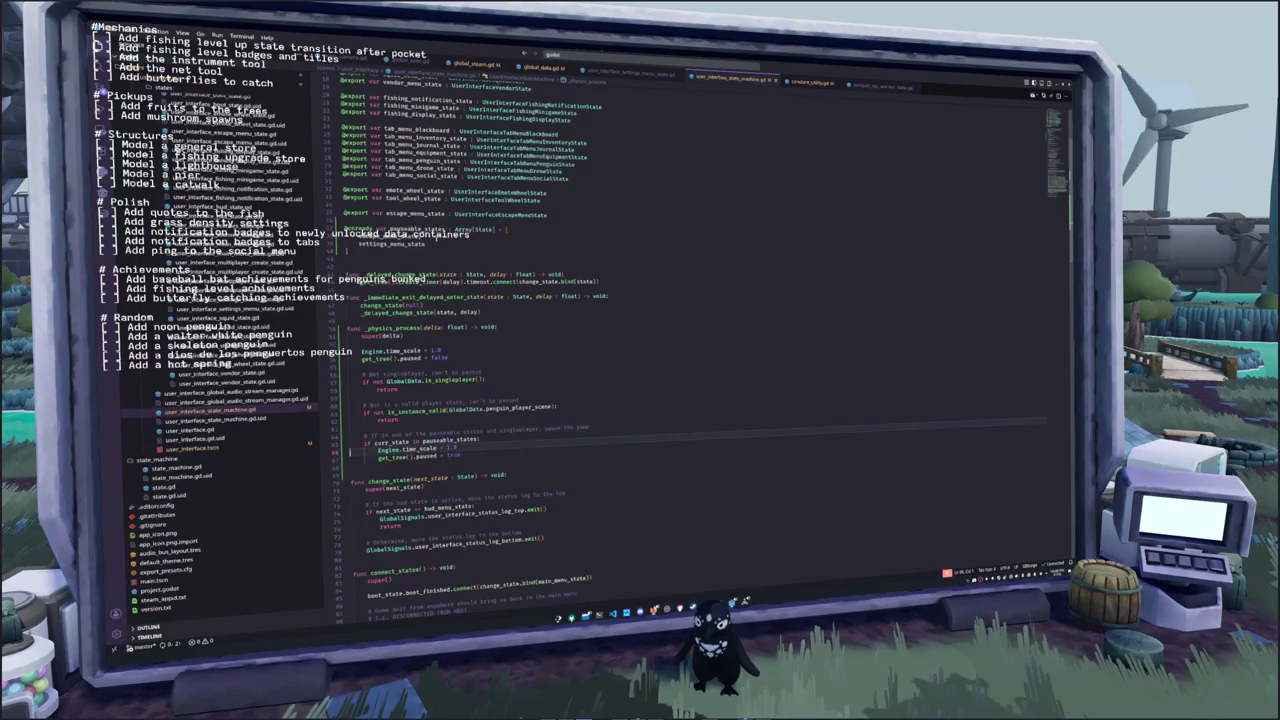
type("0")
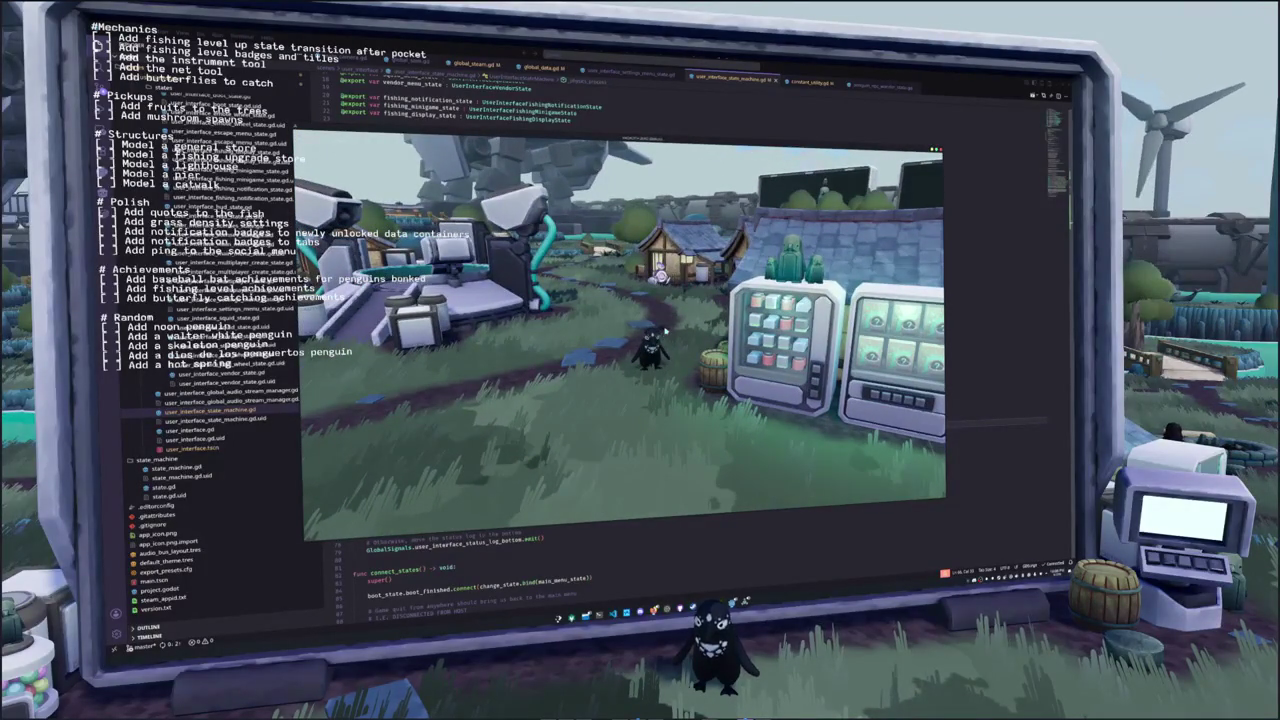
Step: Open and close the in-game settings menu, then close the game window
key("Escape")
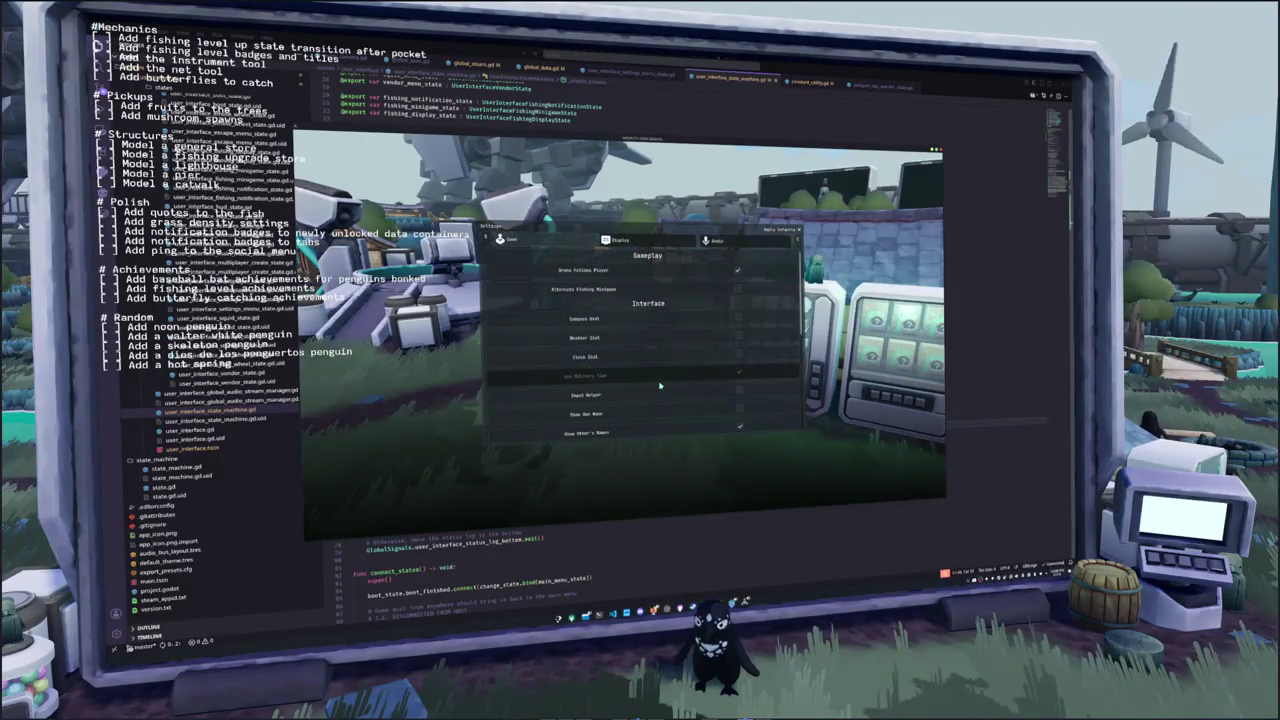
key("Escape")
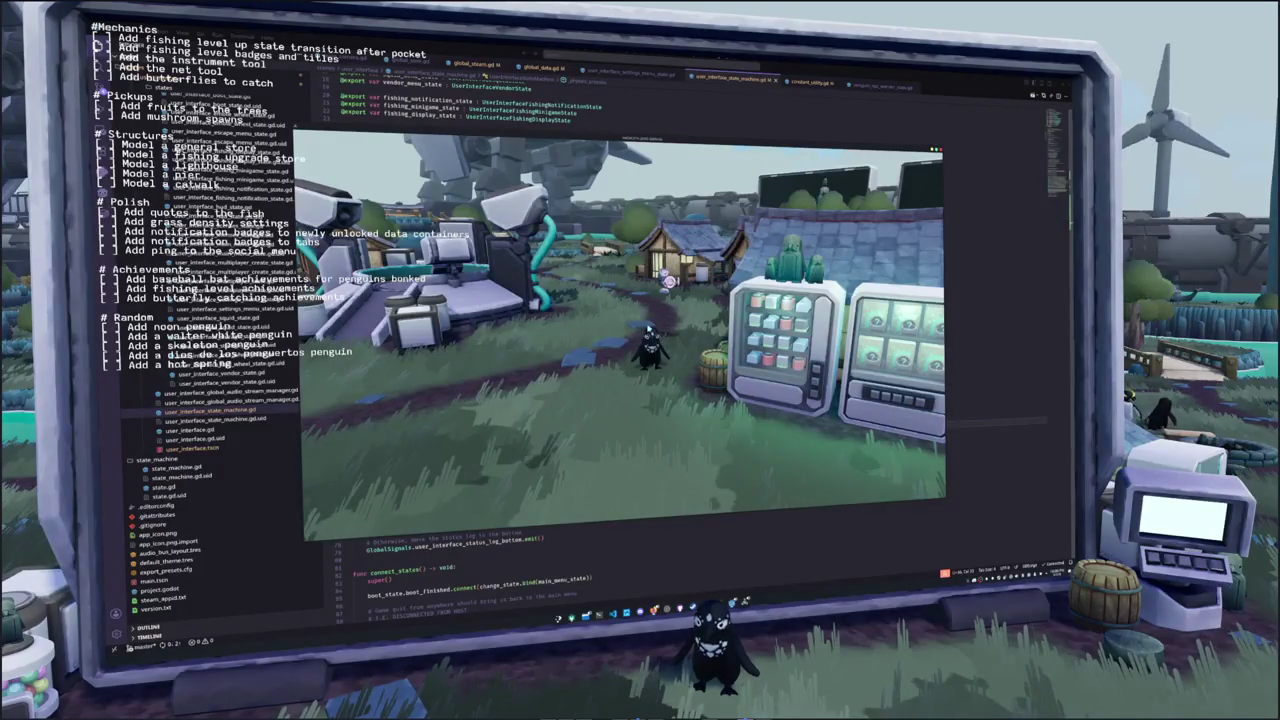
key("alt+F4")
Step: Change the paused time scale value from 0.01 to 0.0
double_click(452, 448)
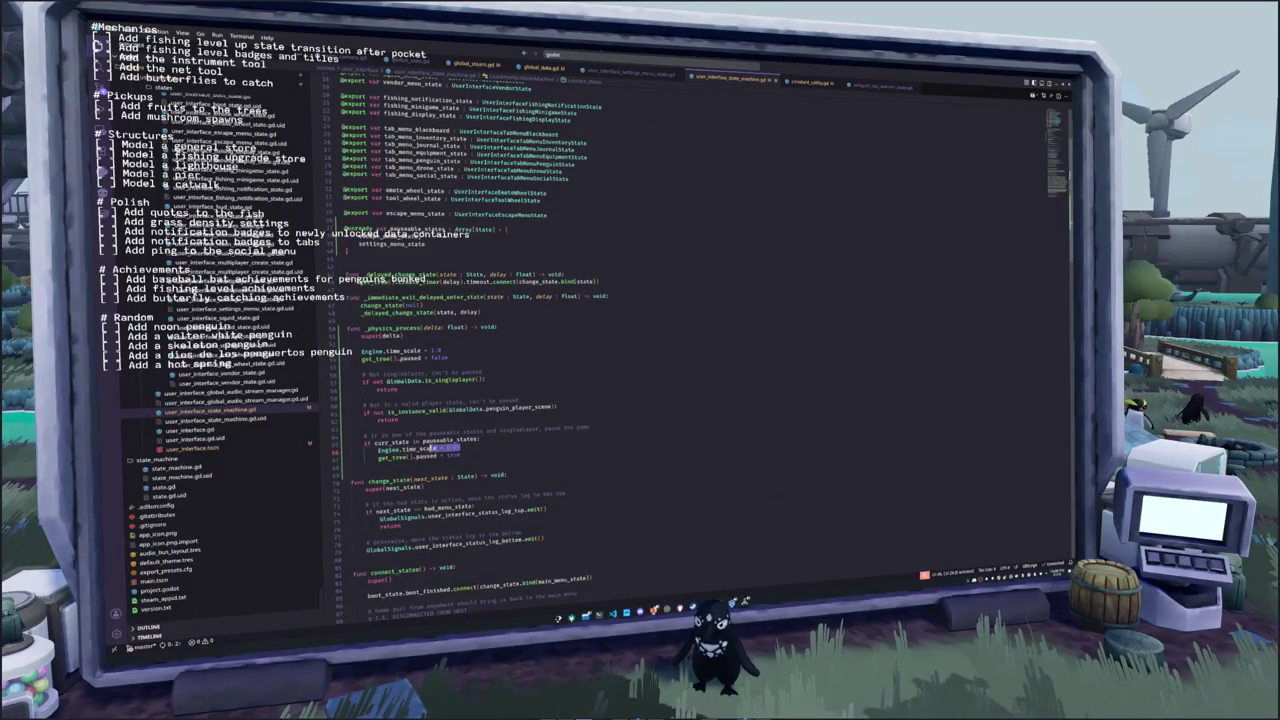
key("BackSpace")
type("0.0")
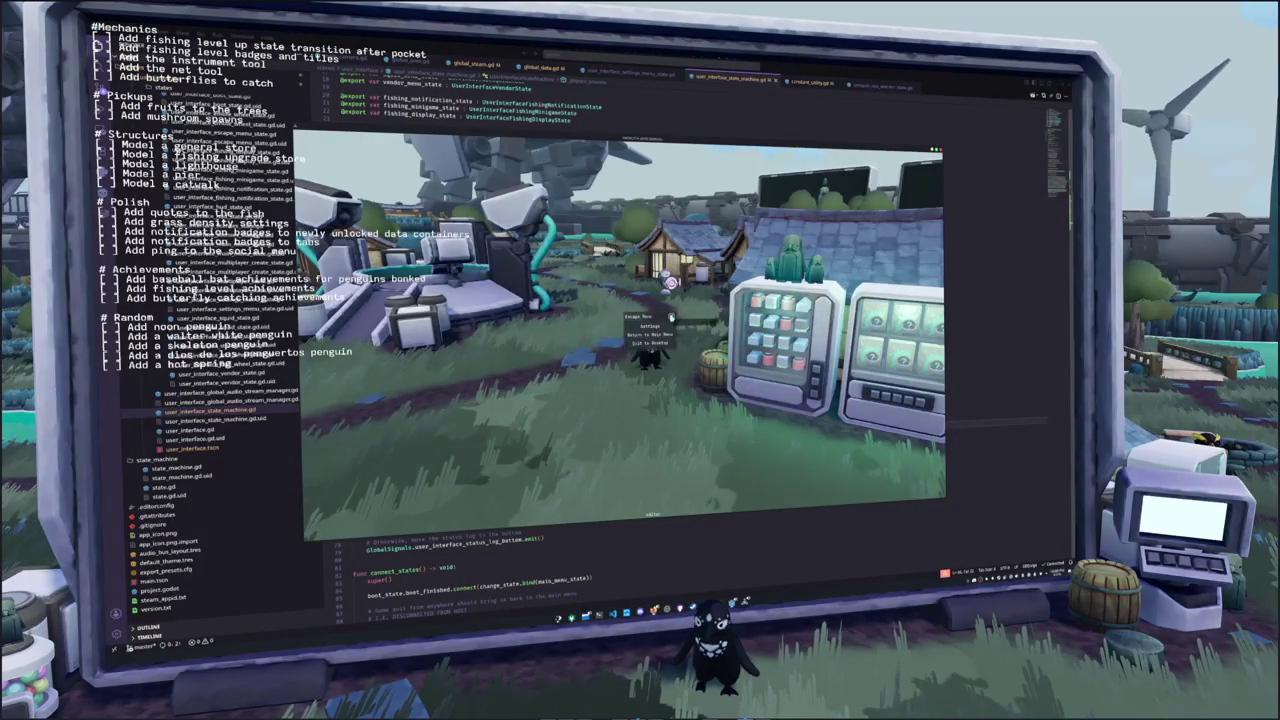
Step: Toggle the pause menu, then buy three items from the vending machine
key("Escape")
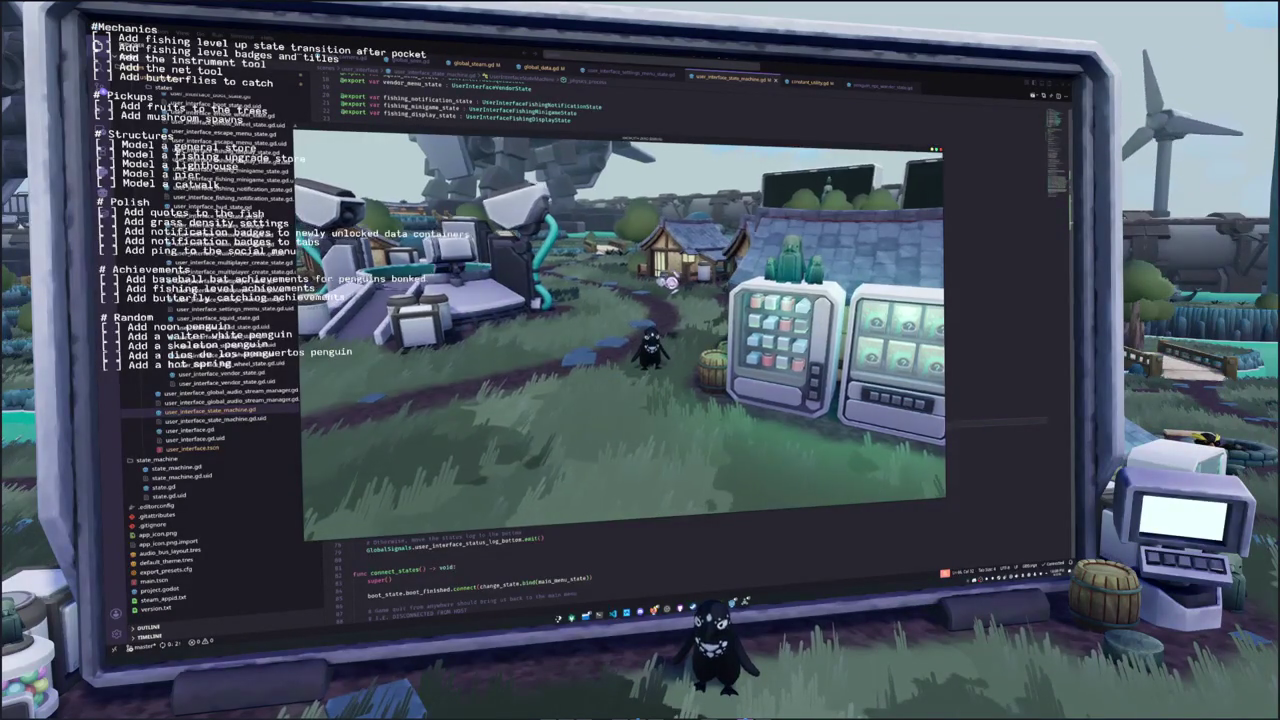
key("Escape")
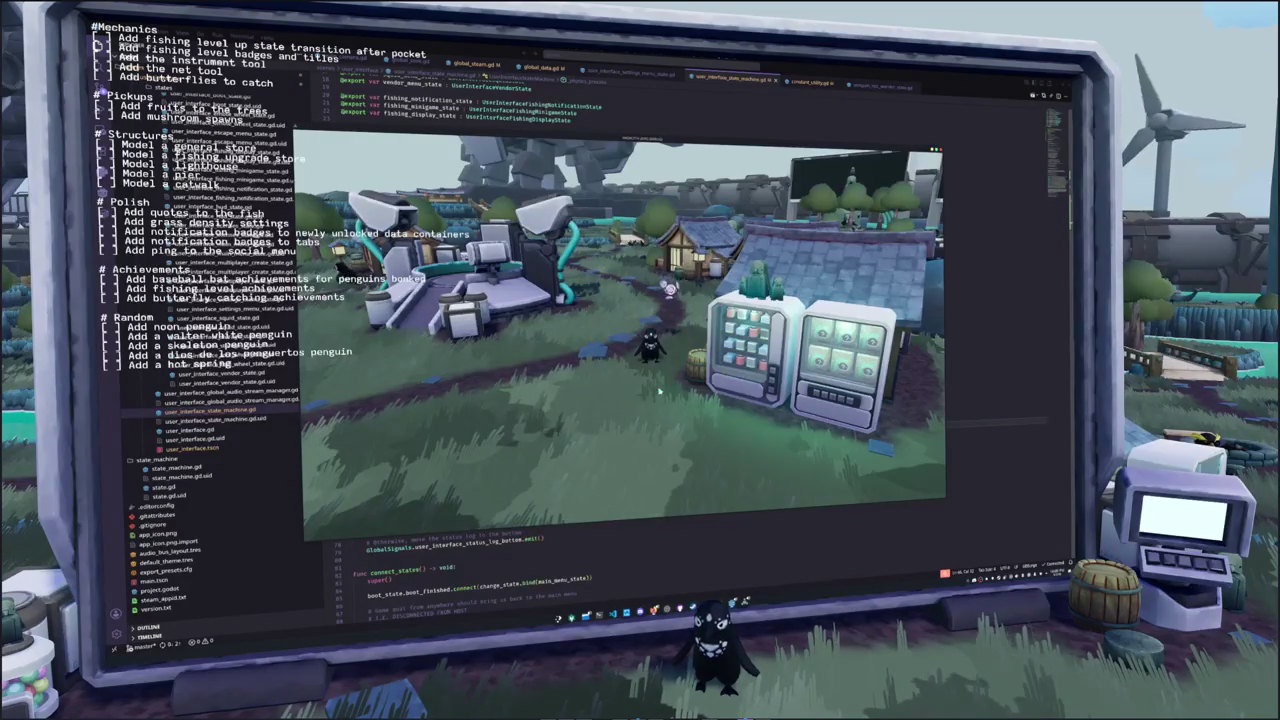
key("Escape")
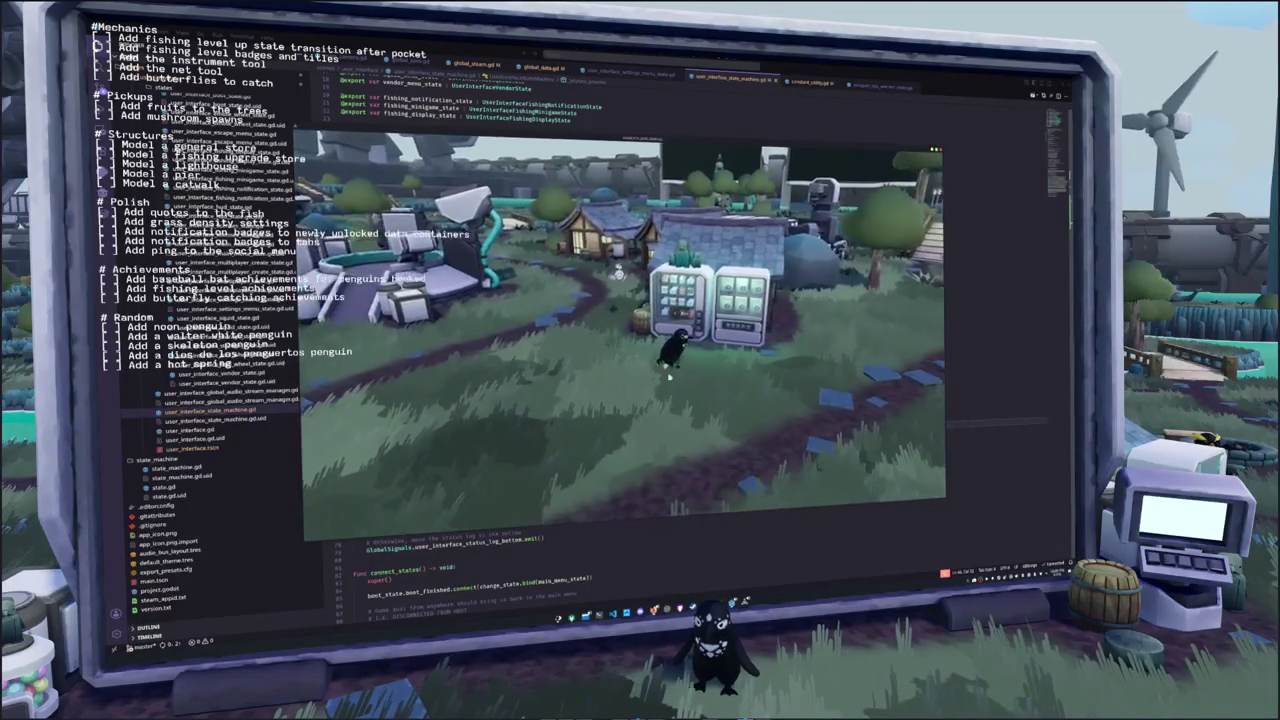
key("e")
left_click(533, 185)
left_click(501, 185)
left_click(467, 185)
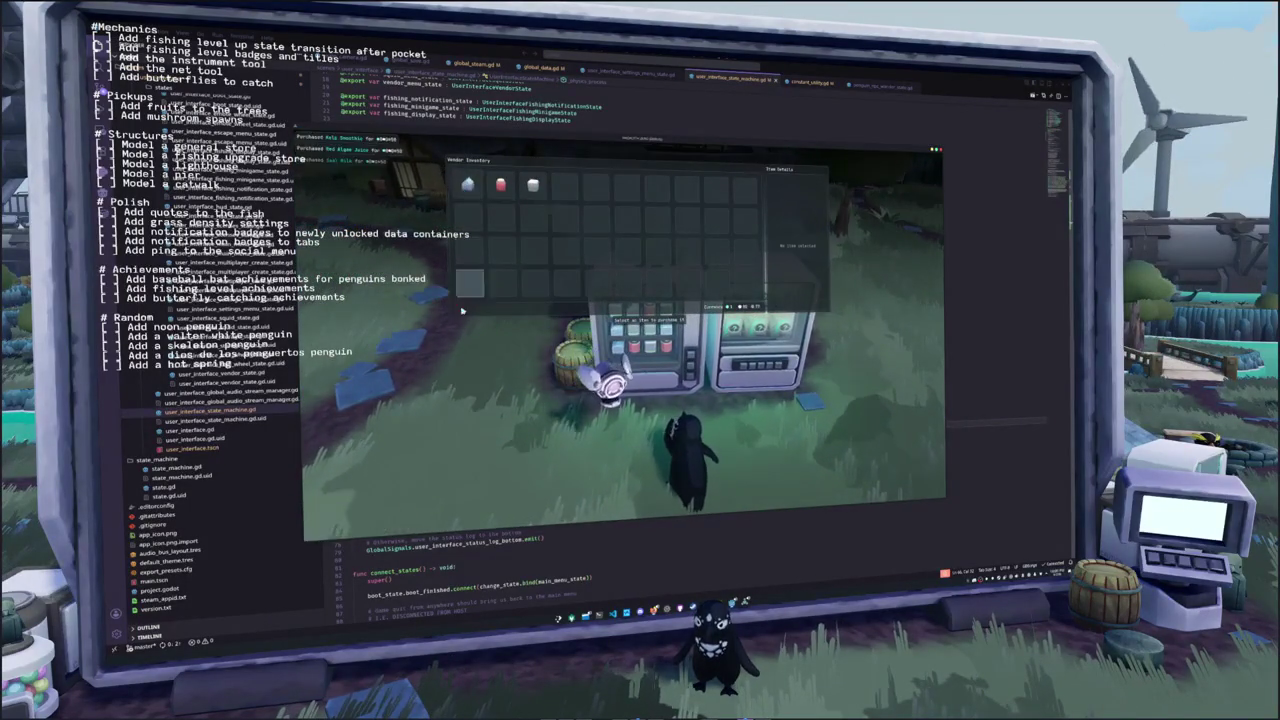
key("Tab")
Step: Use the three bought consumables from the inventory to apply their boosts
left_click(597, 220)
left_click(627, 220)
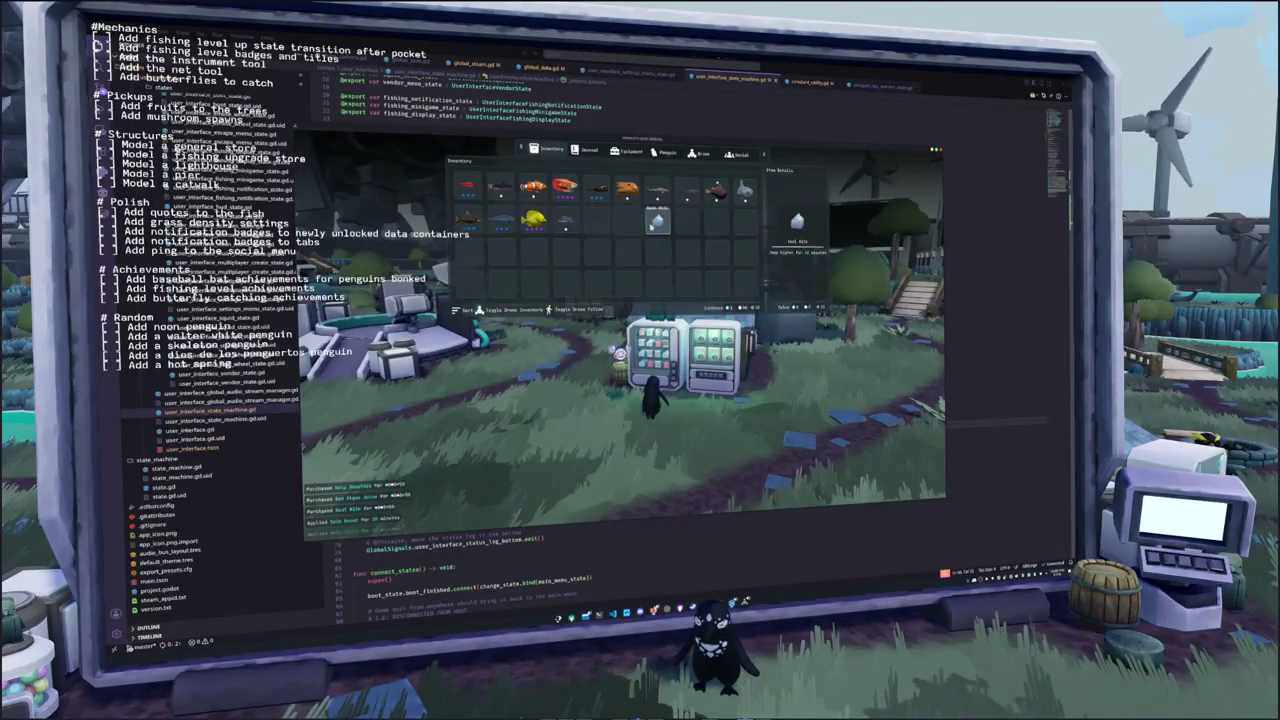
left_click(657, 220)
key("Tab")
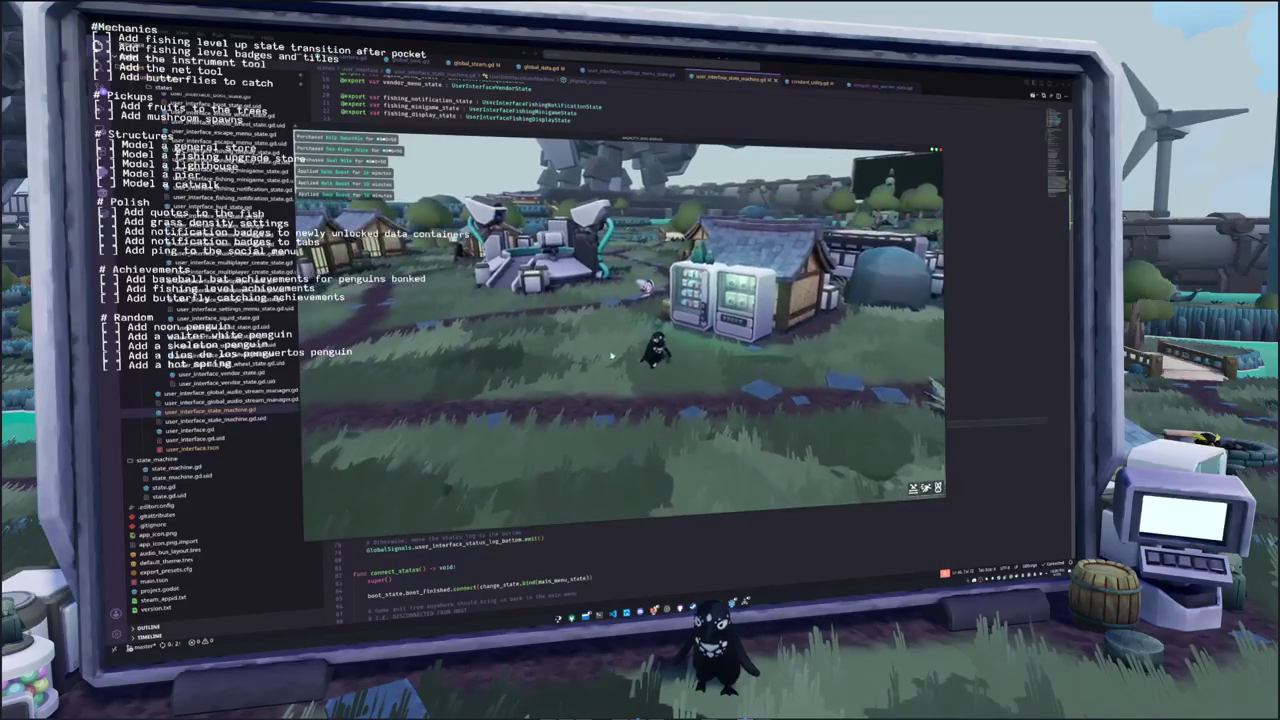
Step: Open and close Settings from the escape menu, then stop the running game
key("Escape")
left_click(654, 326)
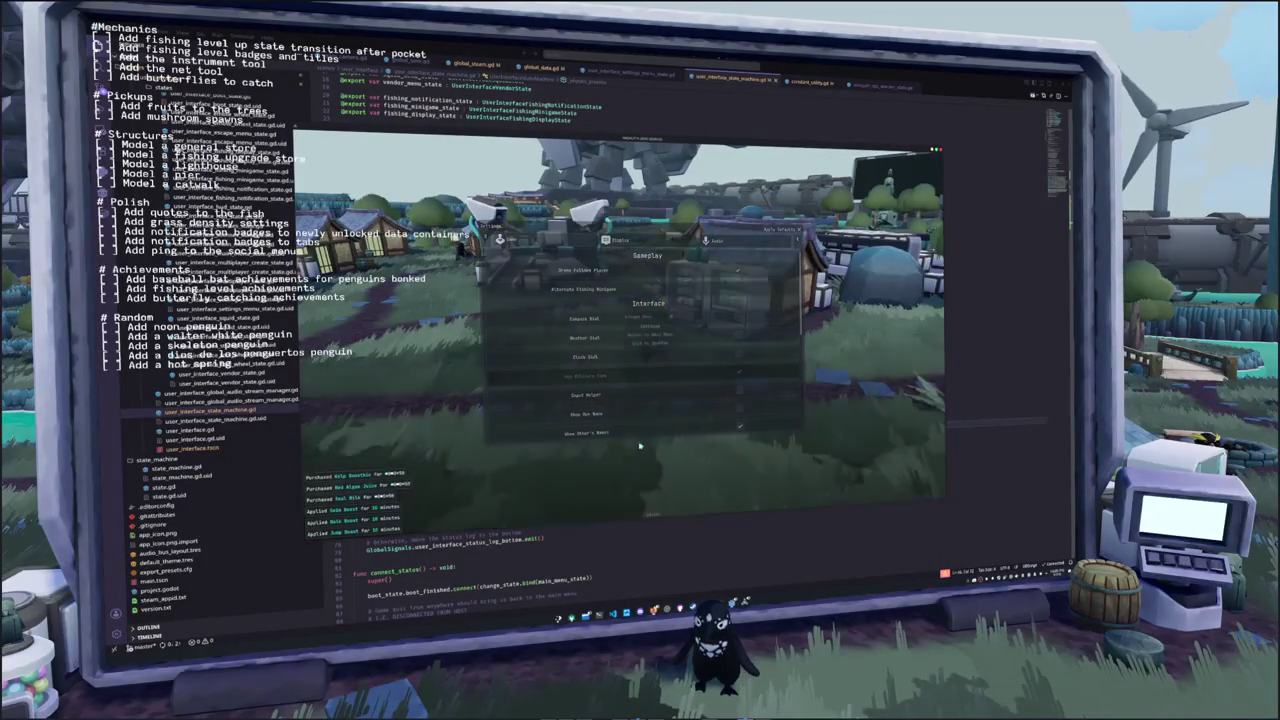
key("Escape")
key("F8")
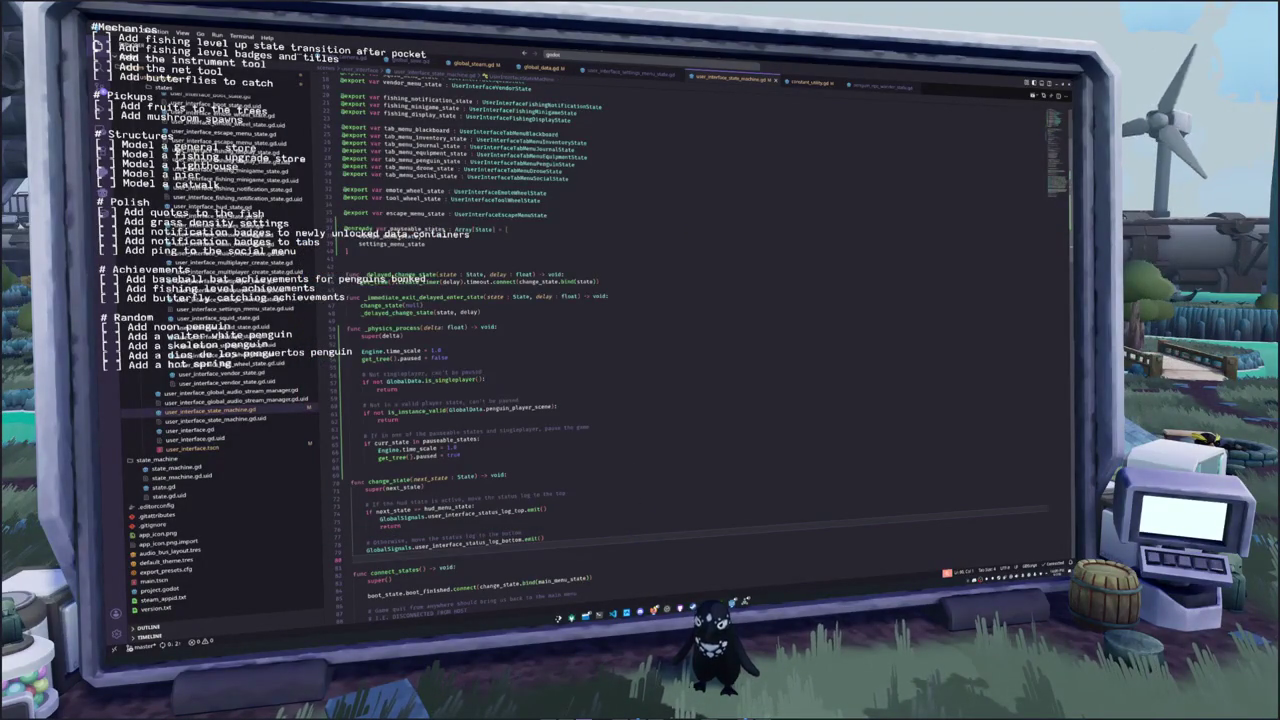
Step: Confirm settings_menu_state is in pausable_states, review _physics_process, and rerun the game from Godot
double_click(390, 243)
scroll(655, 258, "up", 5)
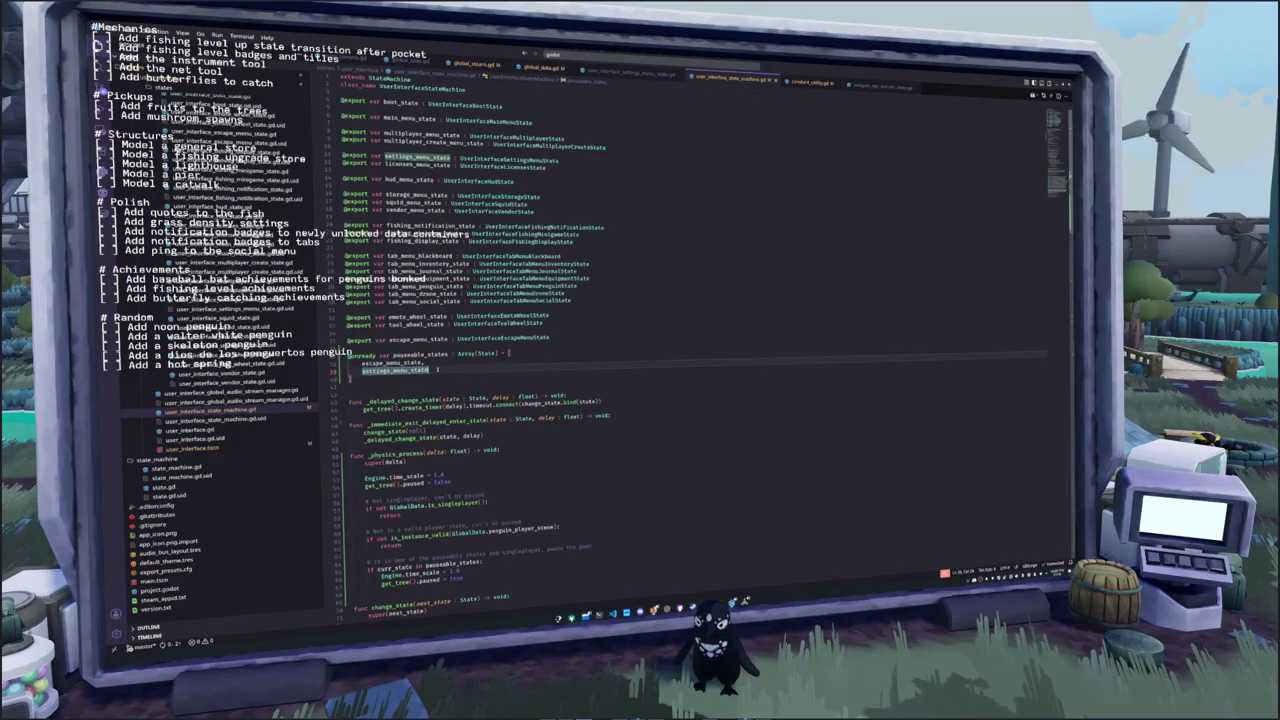
scroll(437, 369, "down", 3)
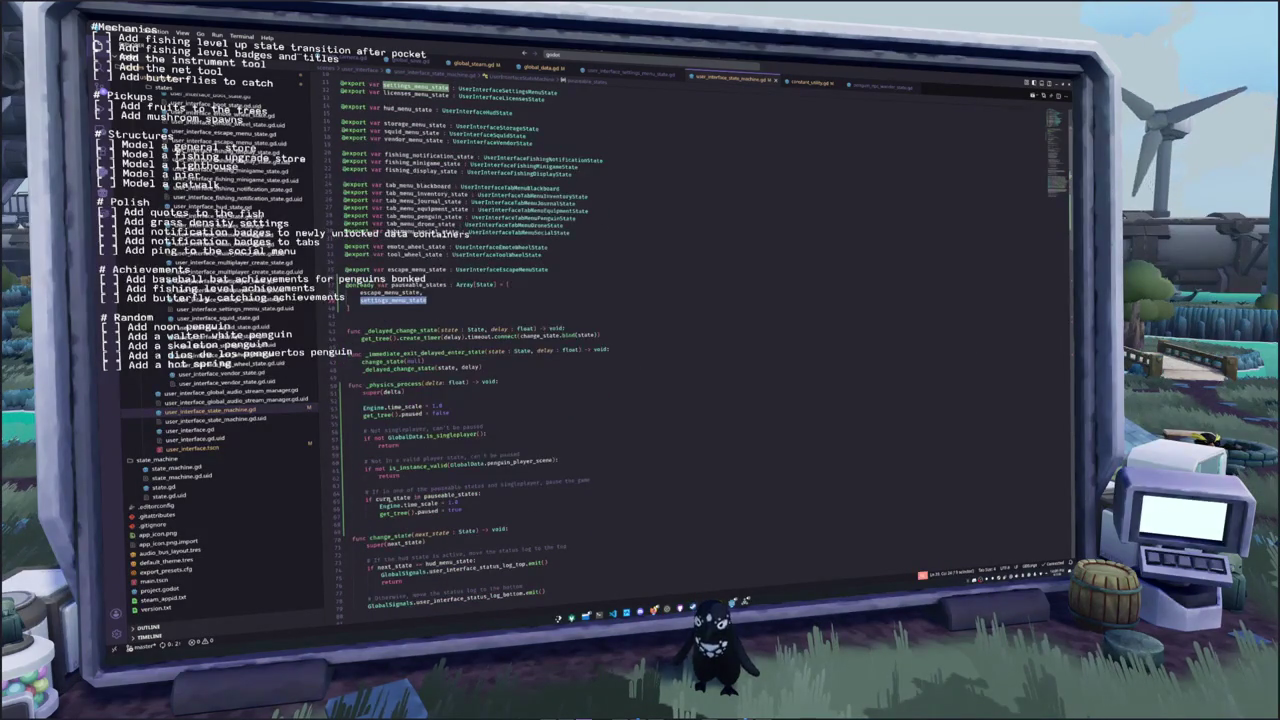
left_click(489, 514)
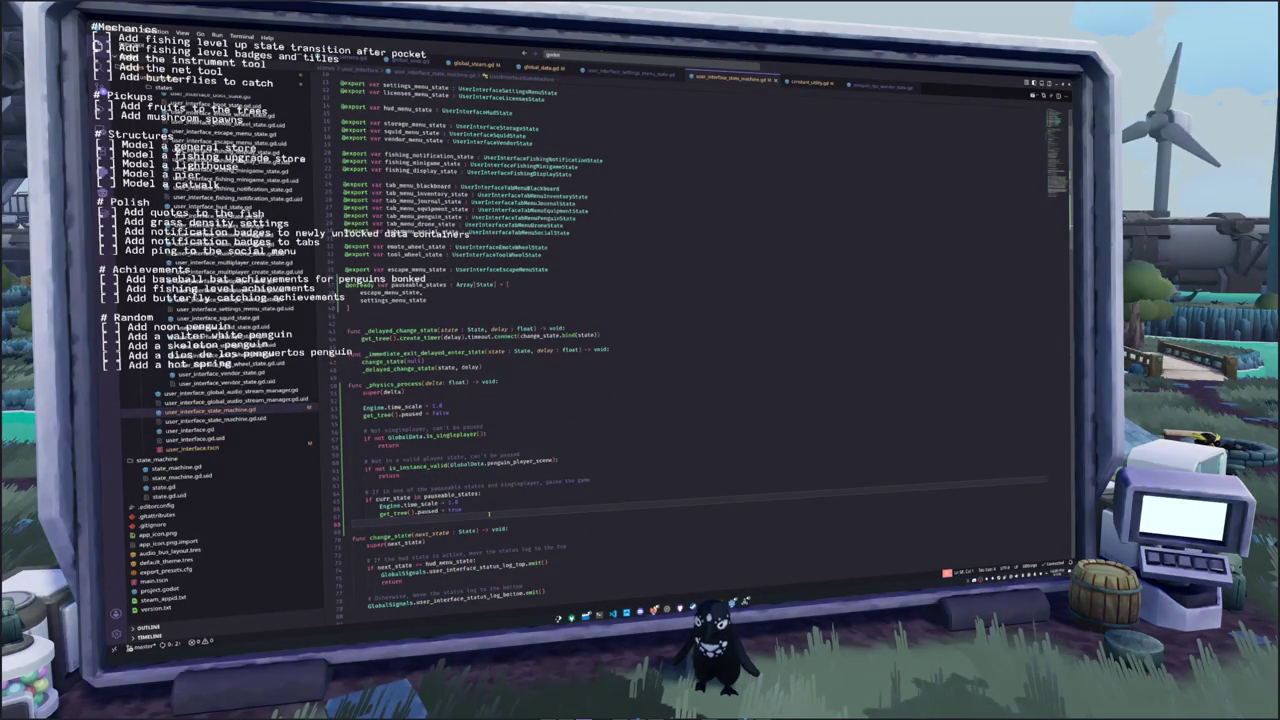
key("alt+Tab")
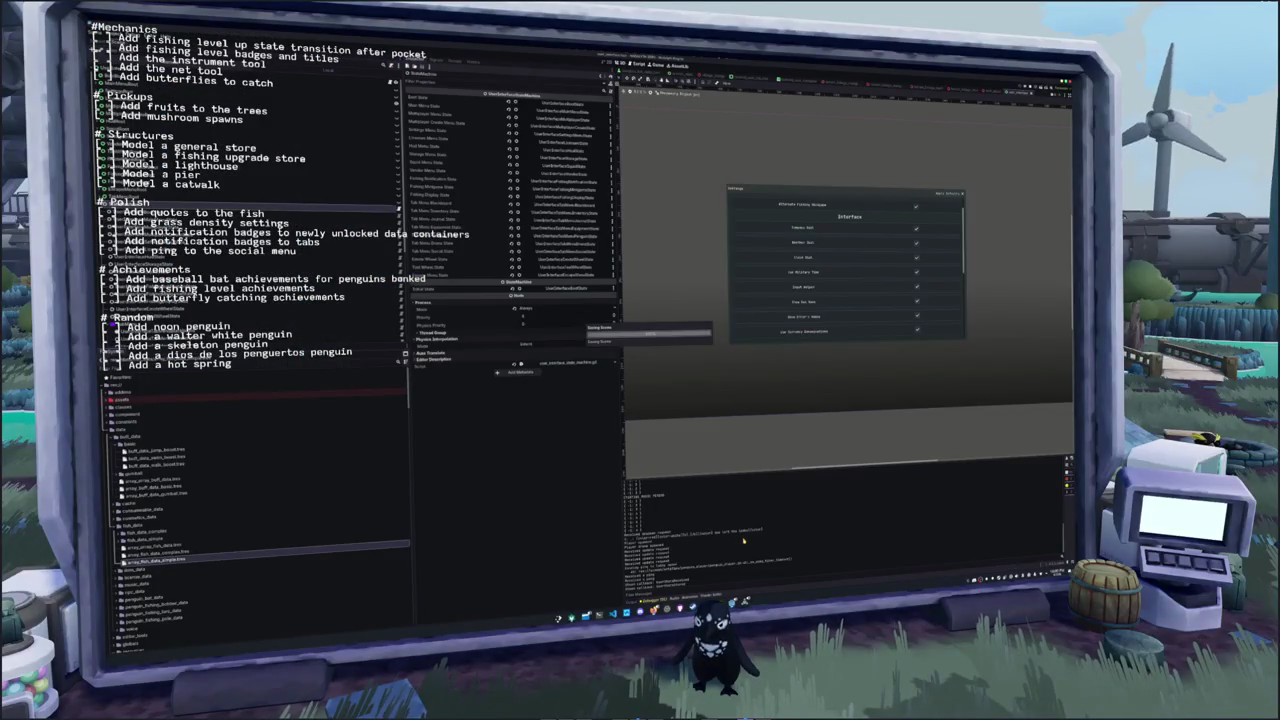
key("F5")
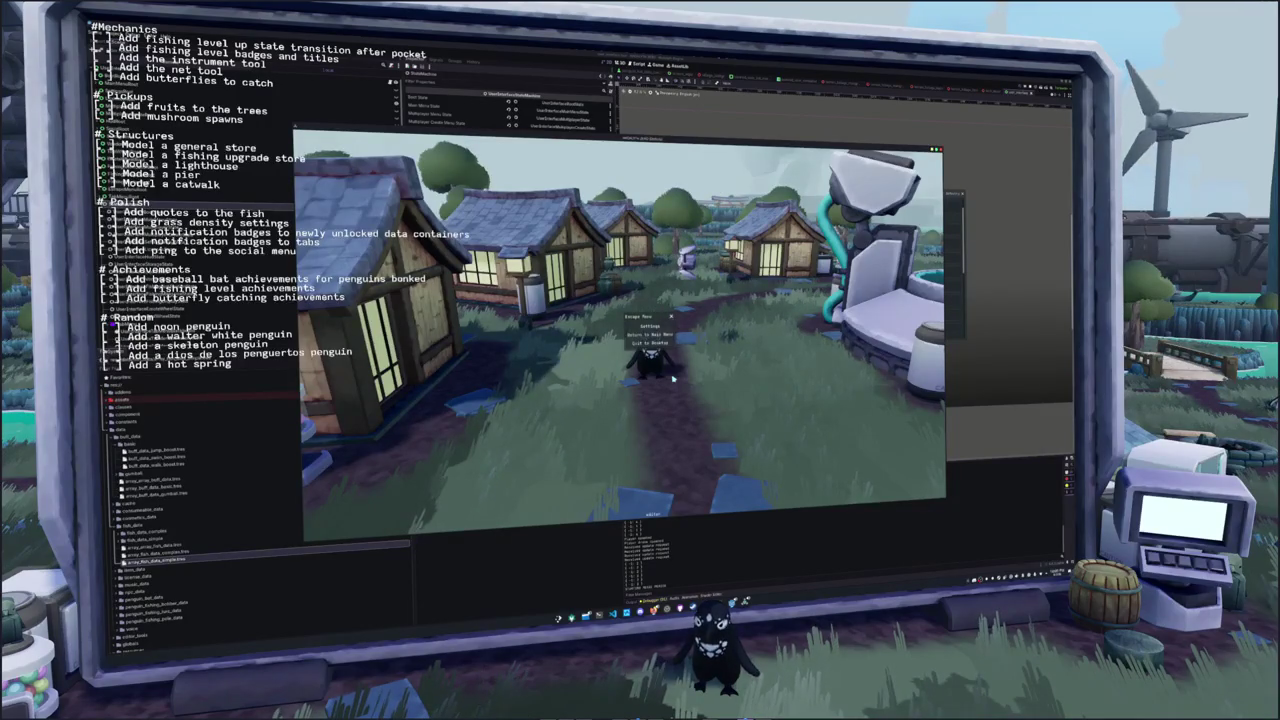
Step: Open Settings from the escape menu, switch between Graphics and Game tabs, and close it
left_click(650, 326)
left_click(676, 242)
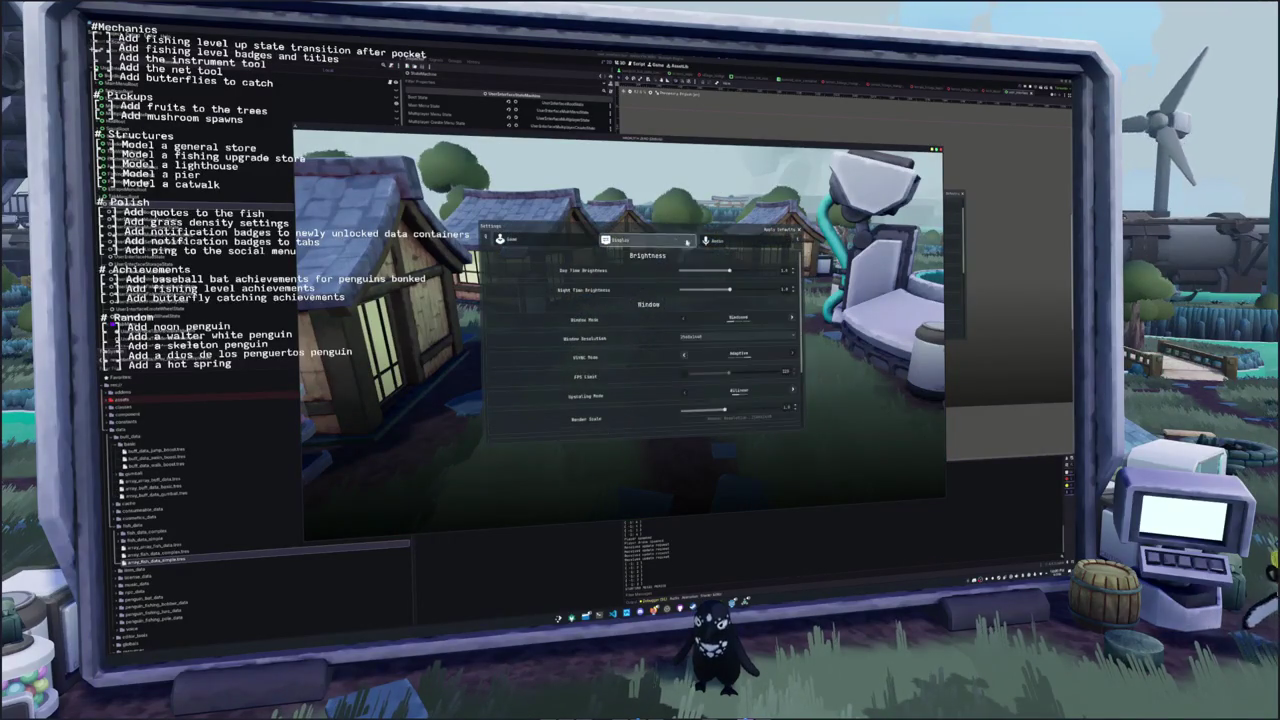
left_click(510, 240)
key("Escape")
key("Escape")
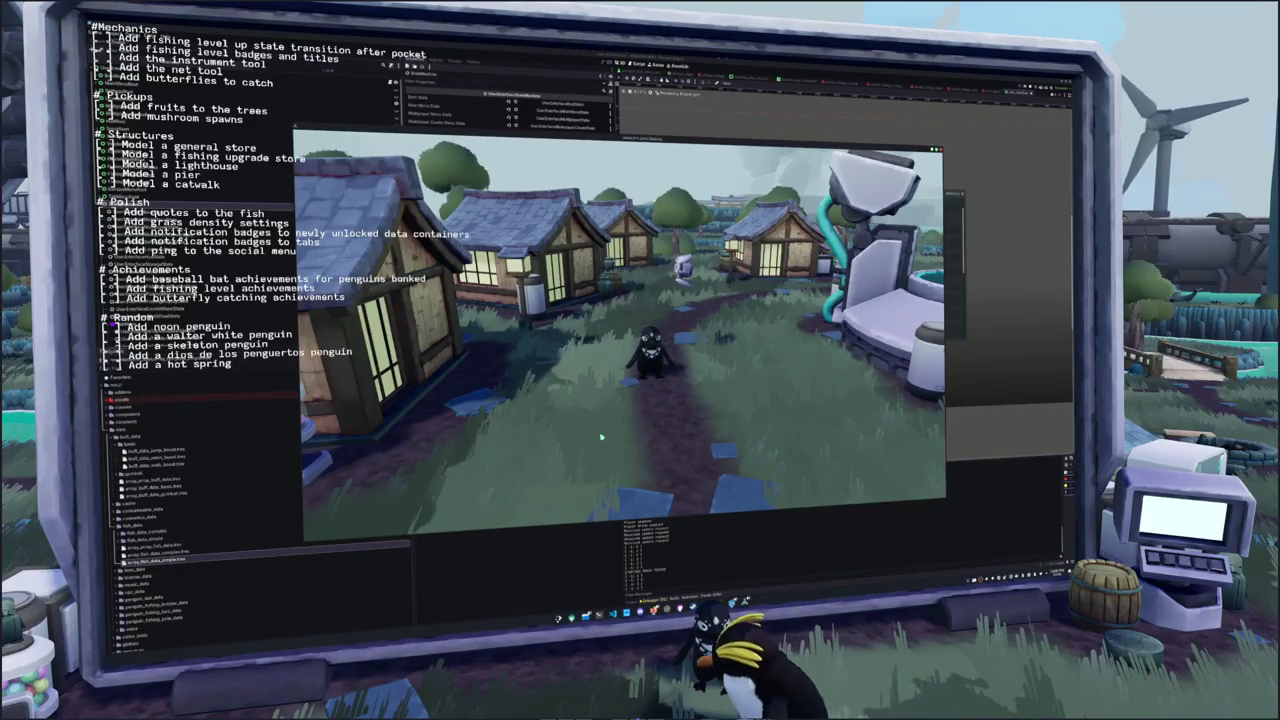
Step: Reopen and close the escape and settings menus several times, then return to the main menu
key("Escape")
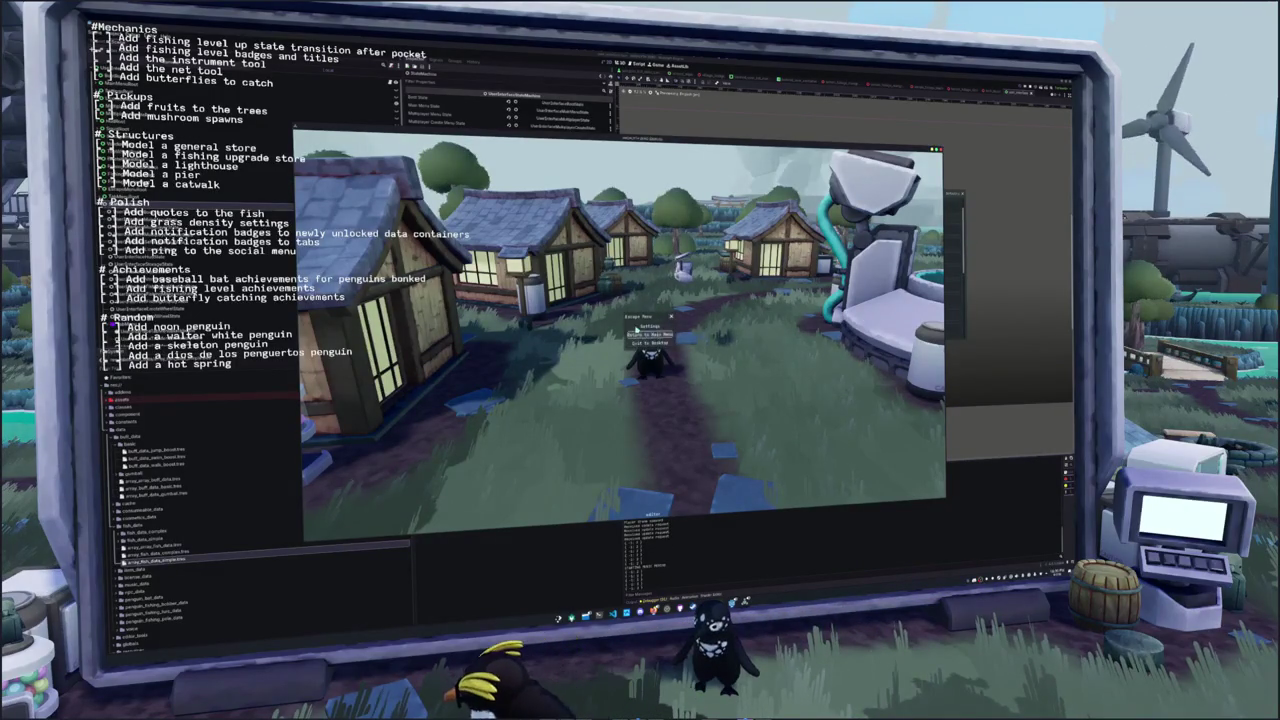
left_click(645, 326)
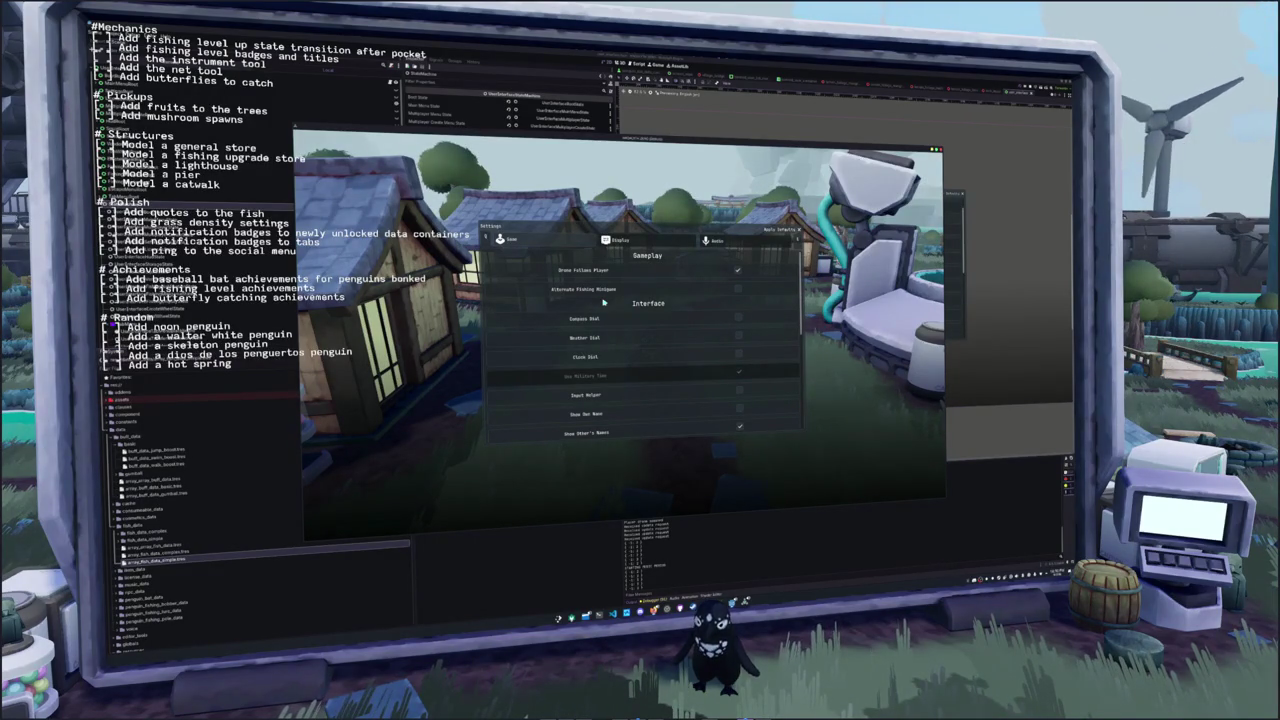
key("Escape")
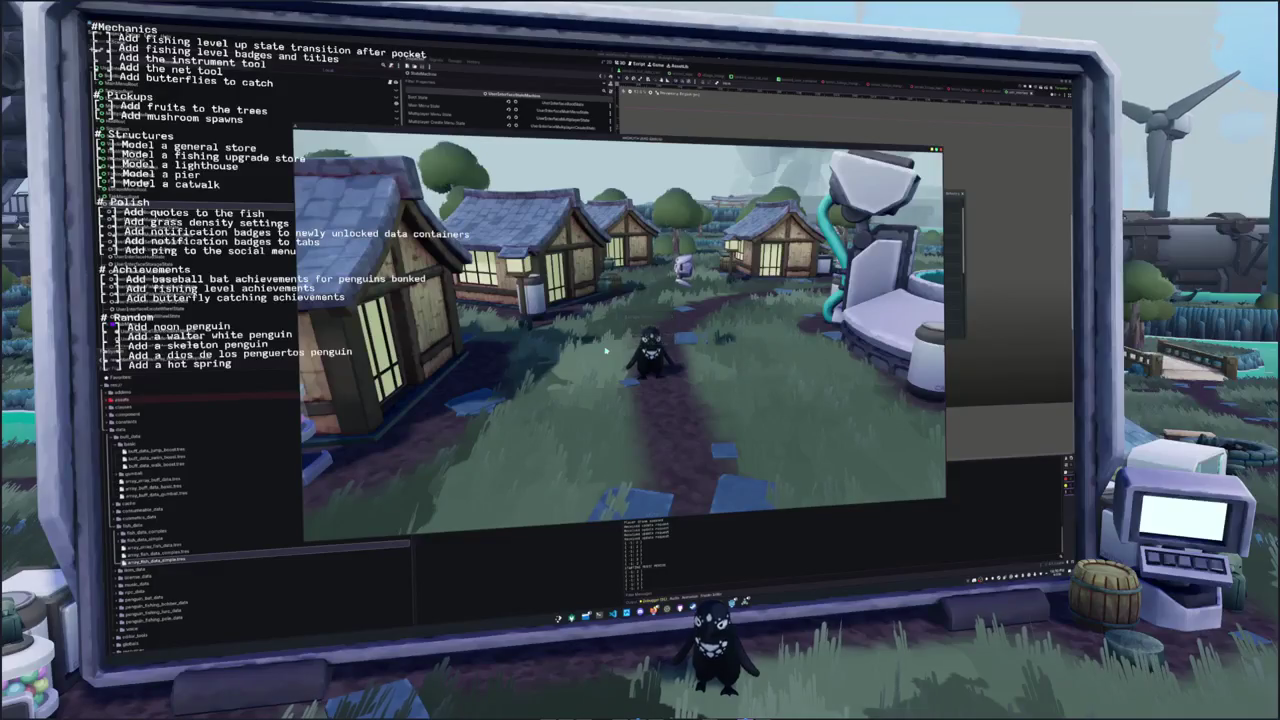
key("Escape")
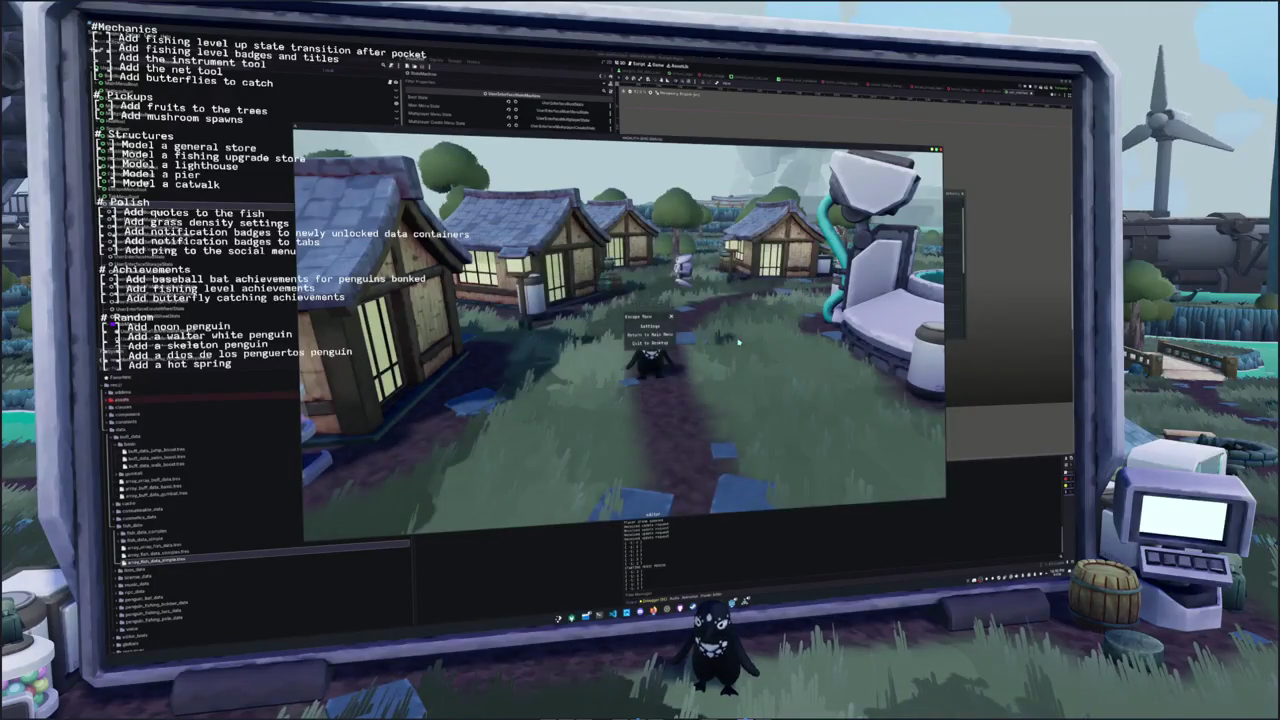
key("Escape")
left_click(653, 327)
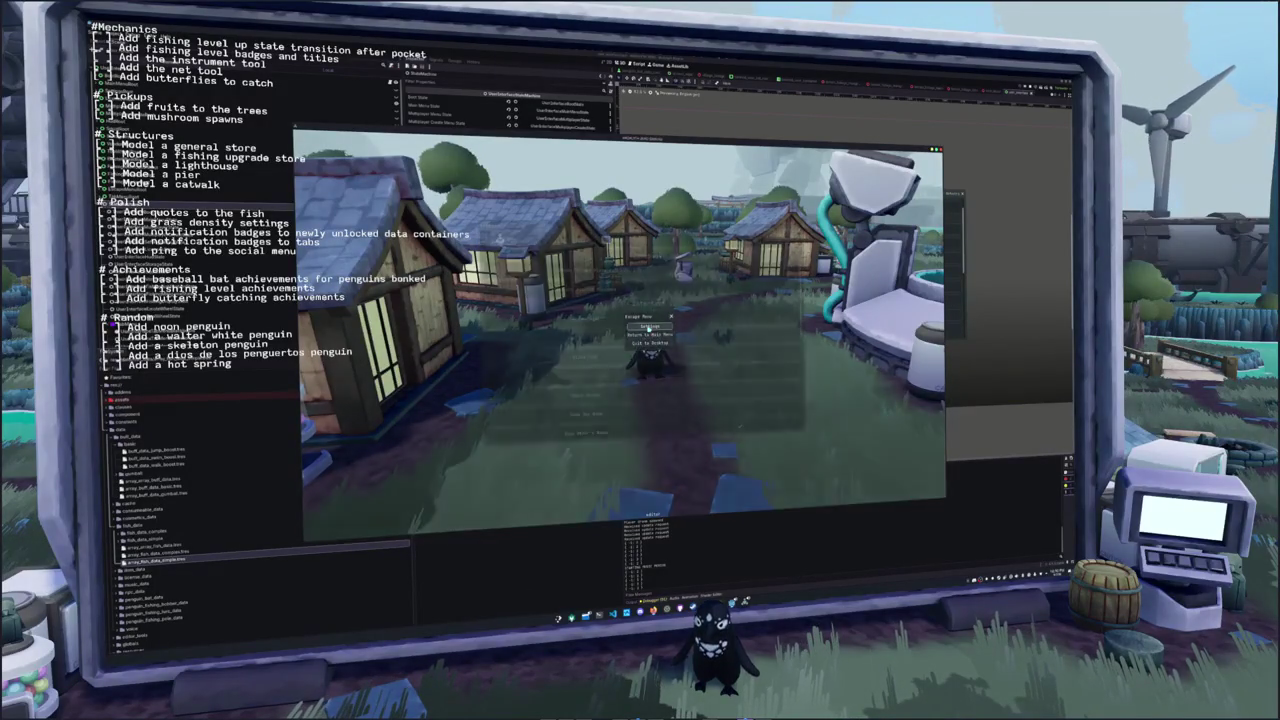
key("Escape")
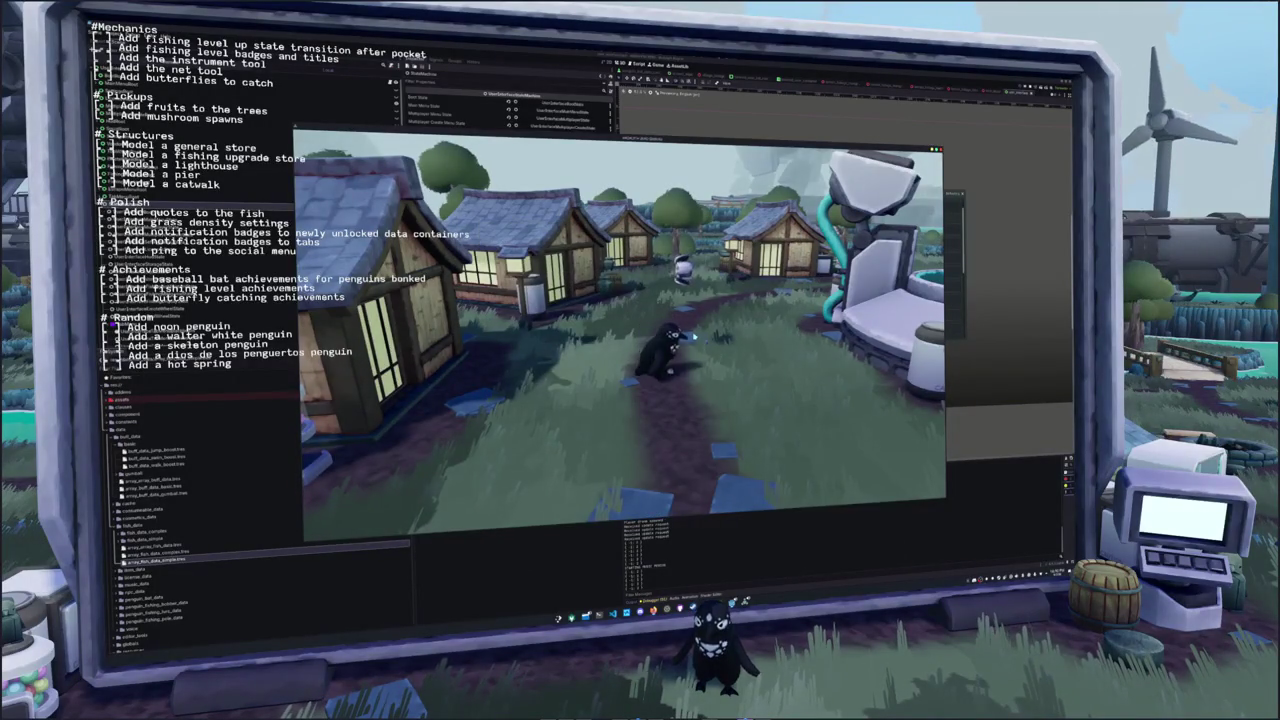
left_click(664, 335)
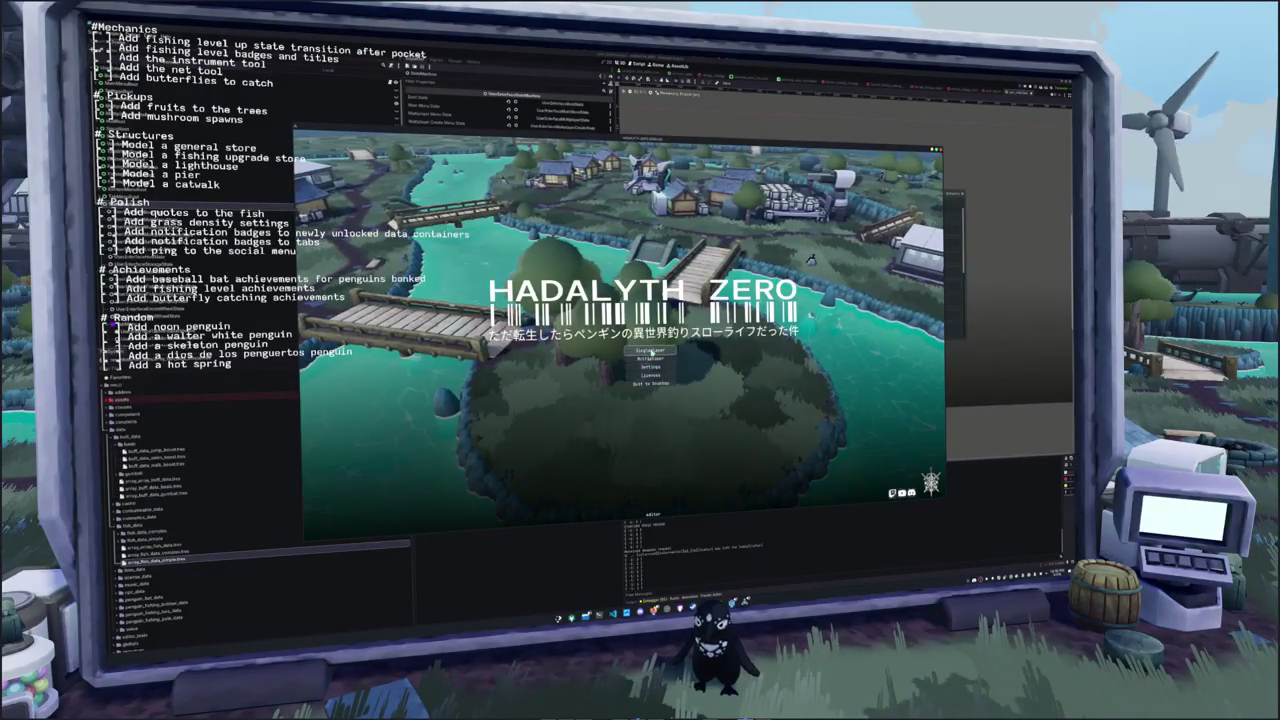
Step: Start a Singleplayer game, then open and close the escape menu in the village
left_click(650, 350)
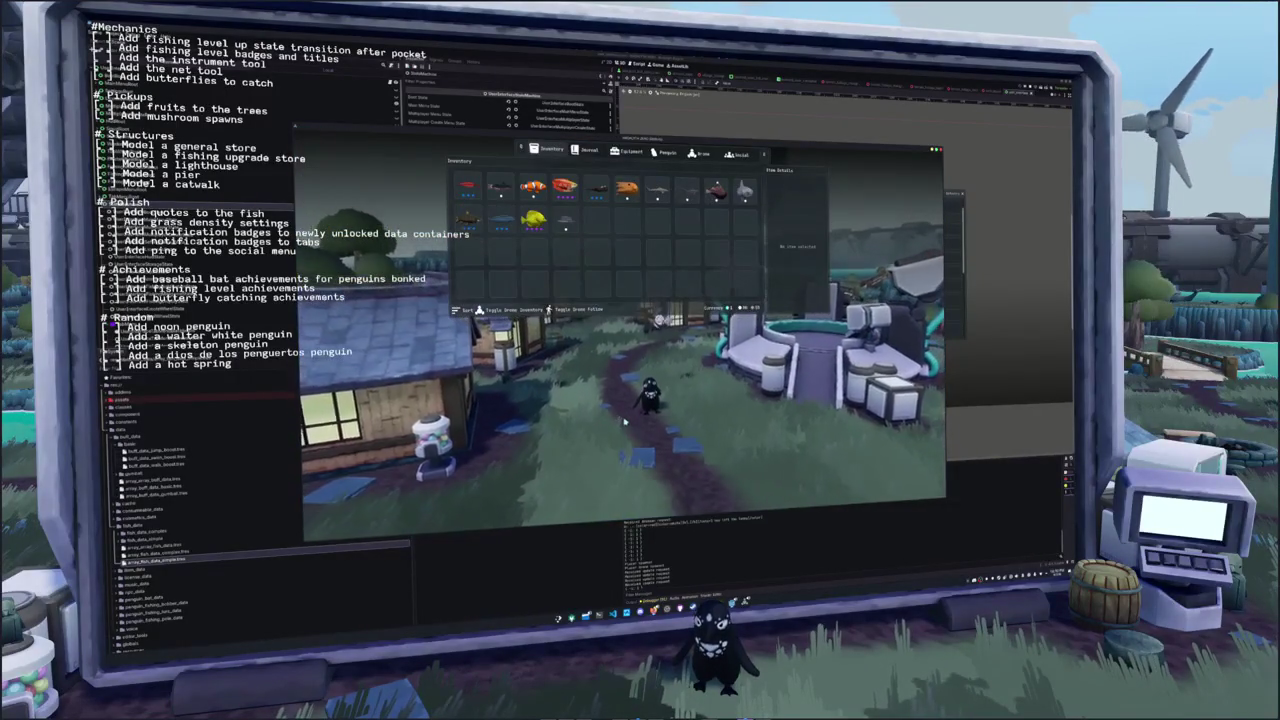
key("Escape")
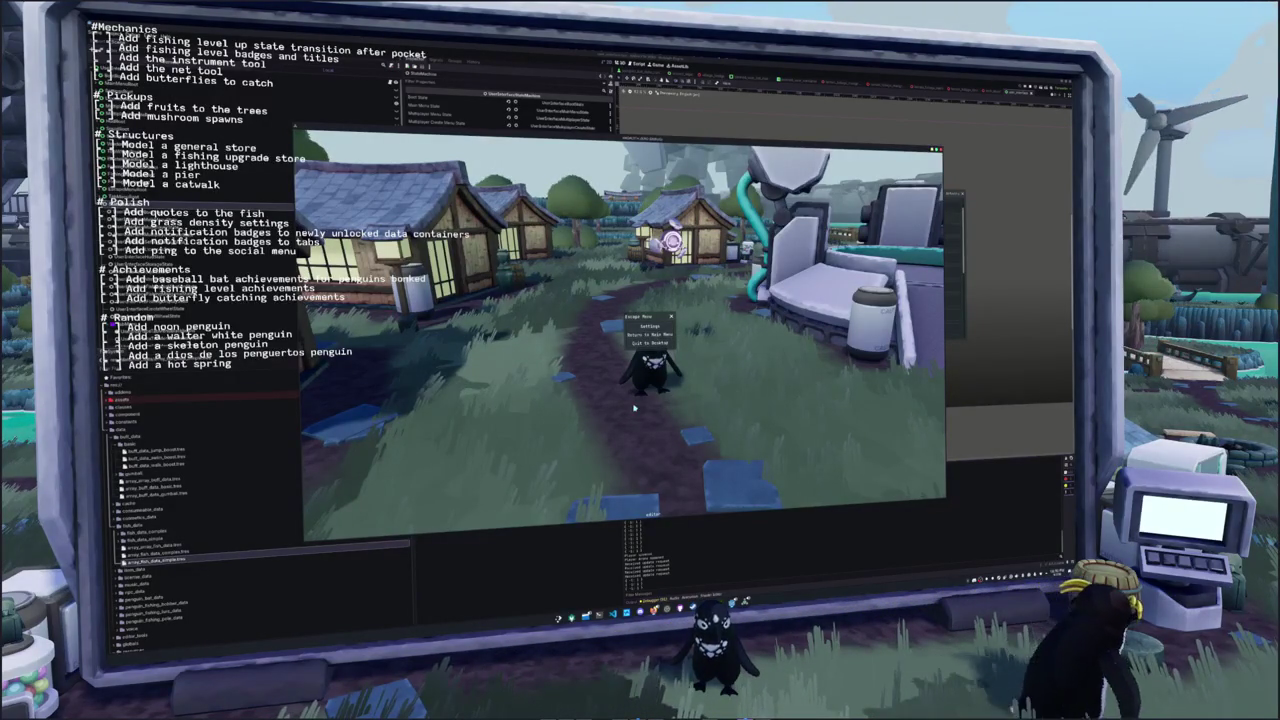
key("Escape")
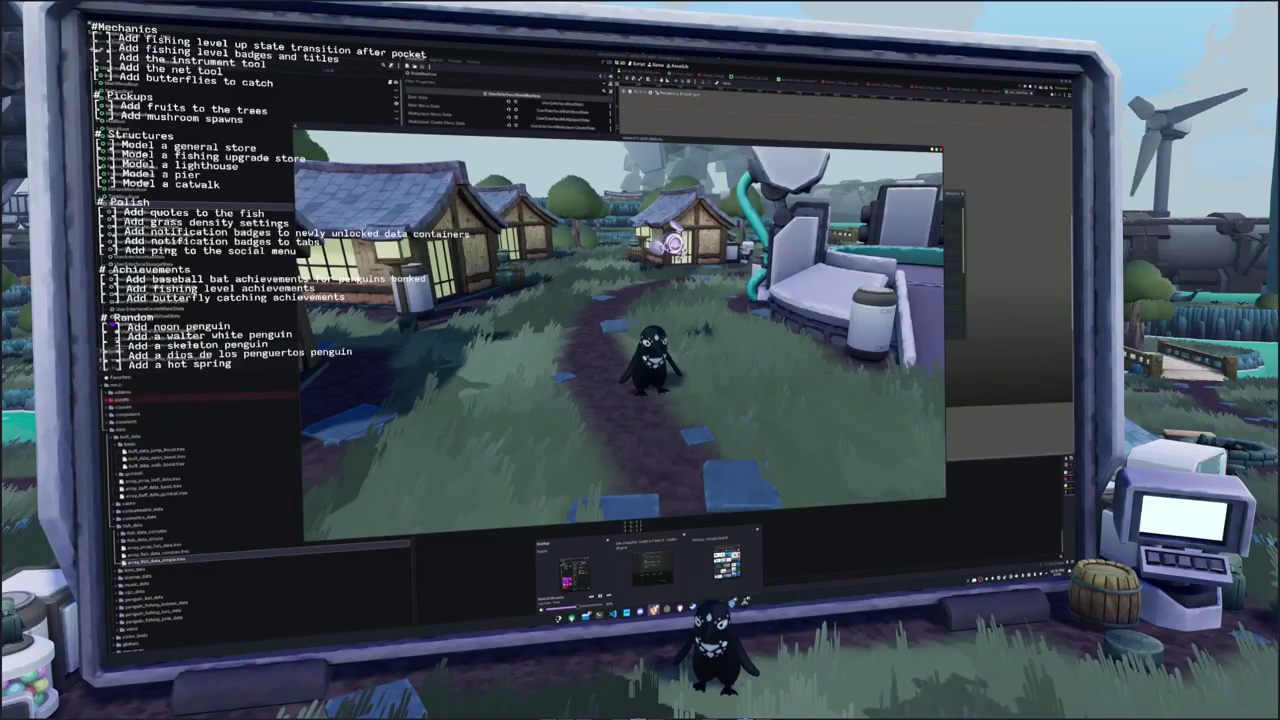
left_click(726, 563)
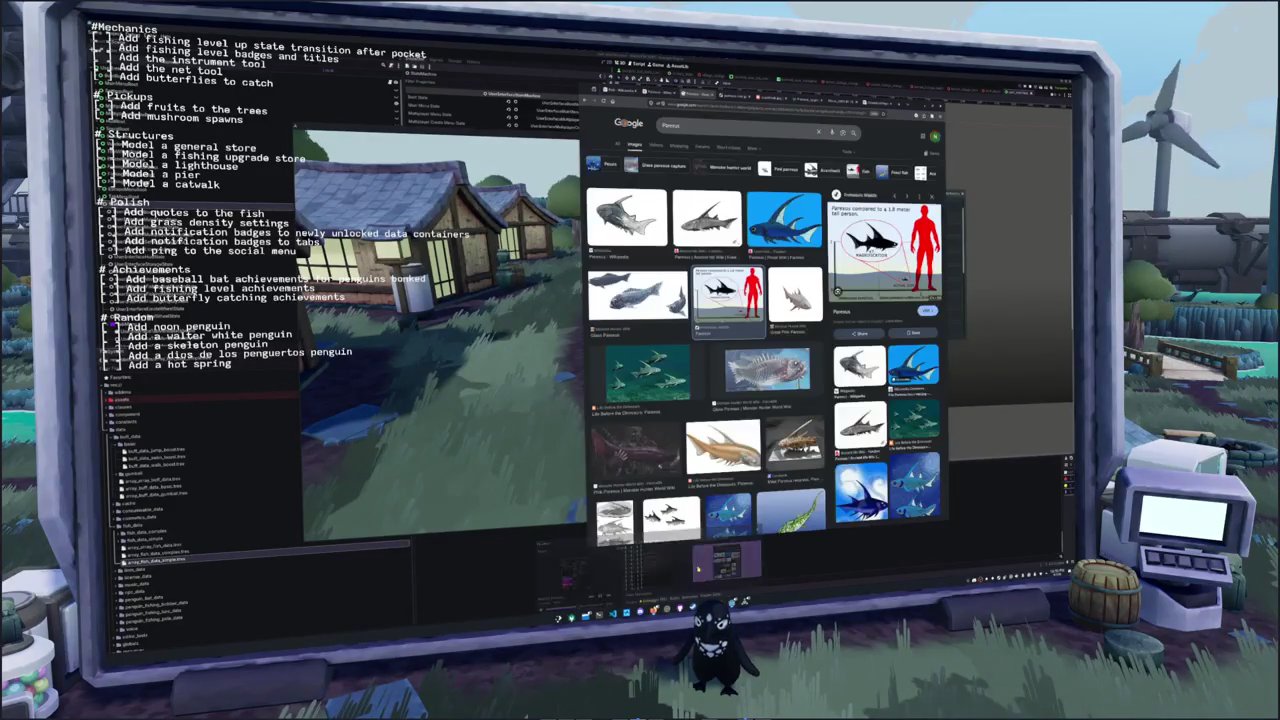
key("super+Down")
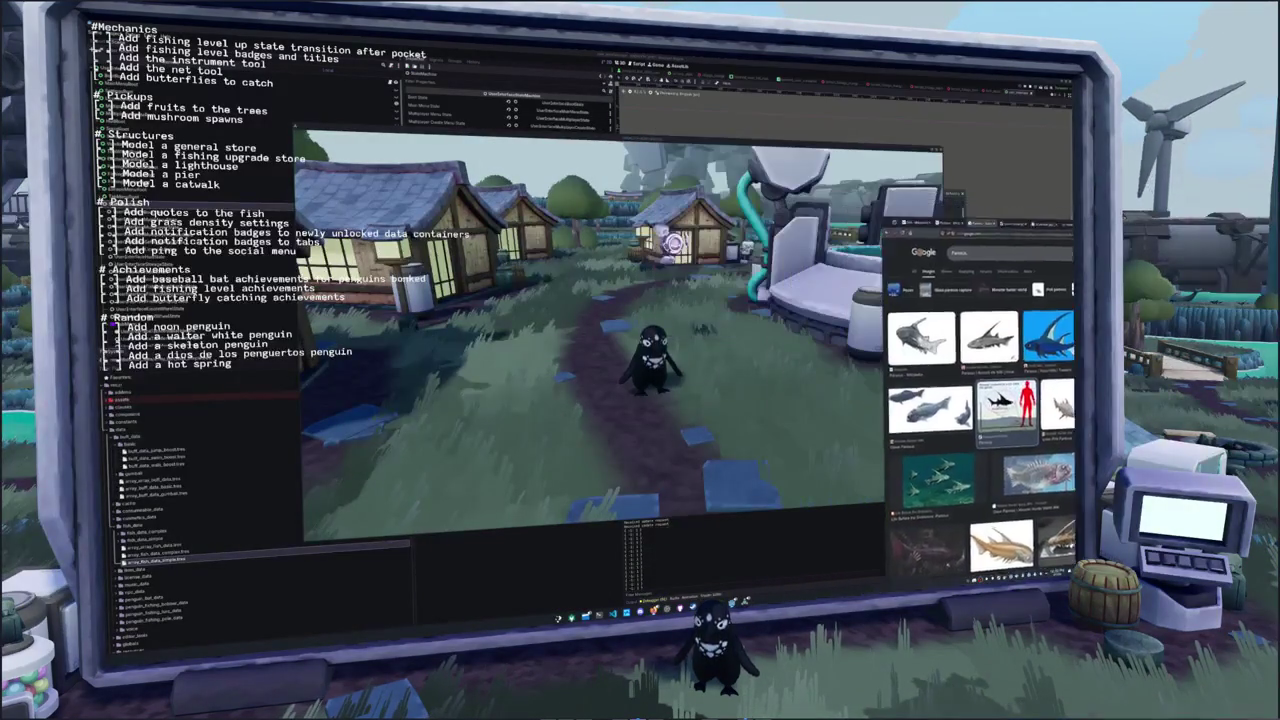
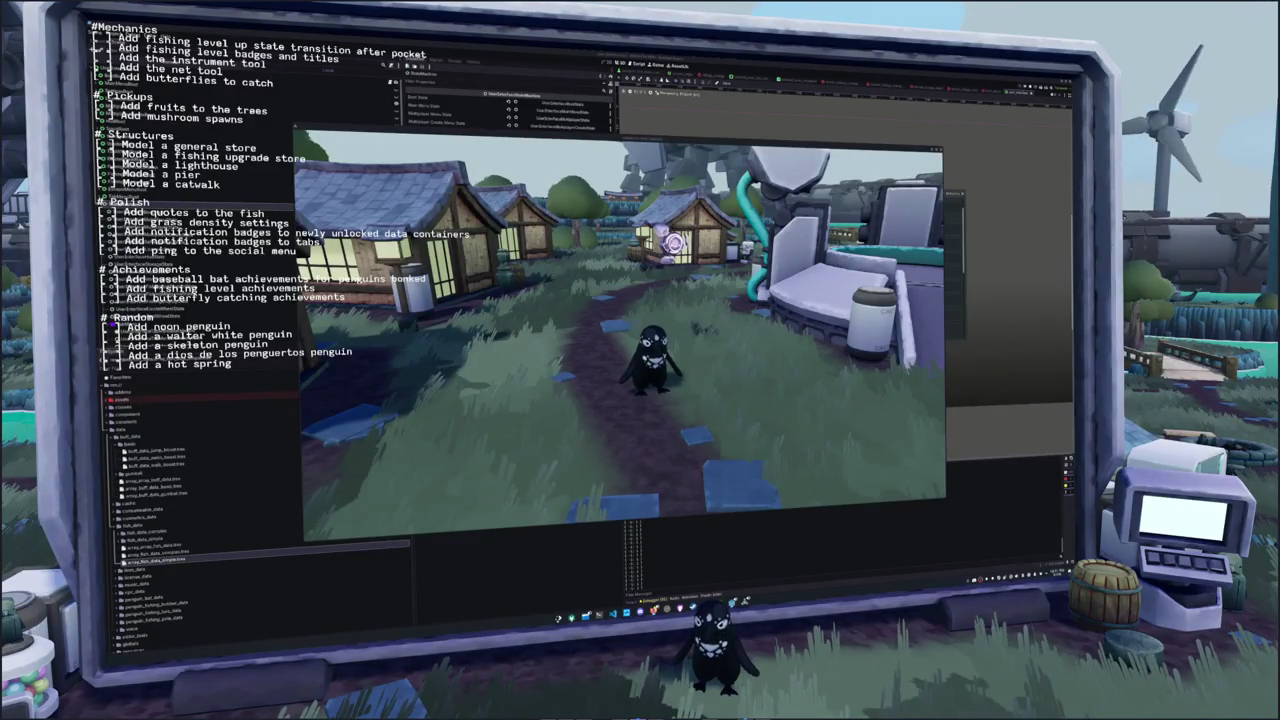
Step: Bring up the GitHub issue, snip a comment header and dock the snip to one side
key("alt+Tab")
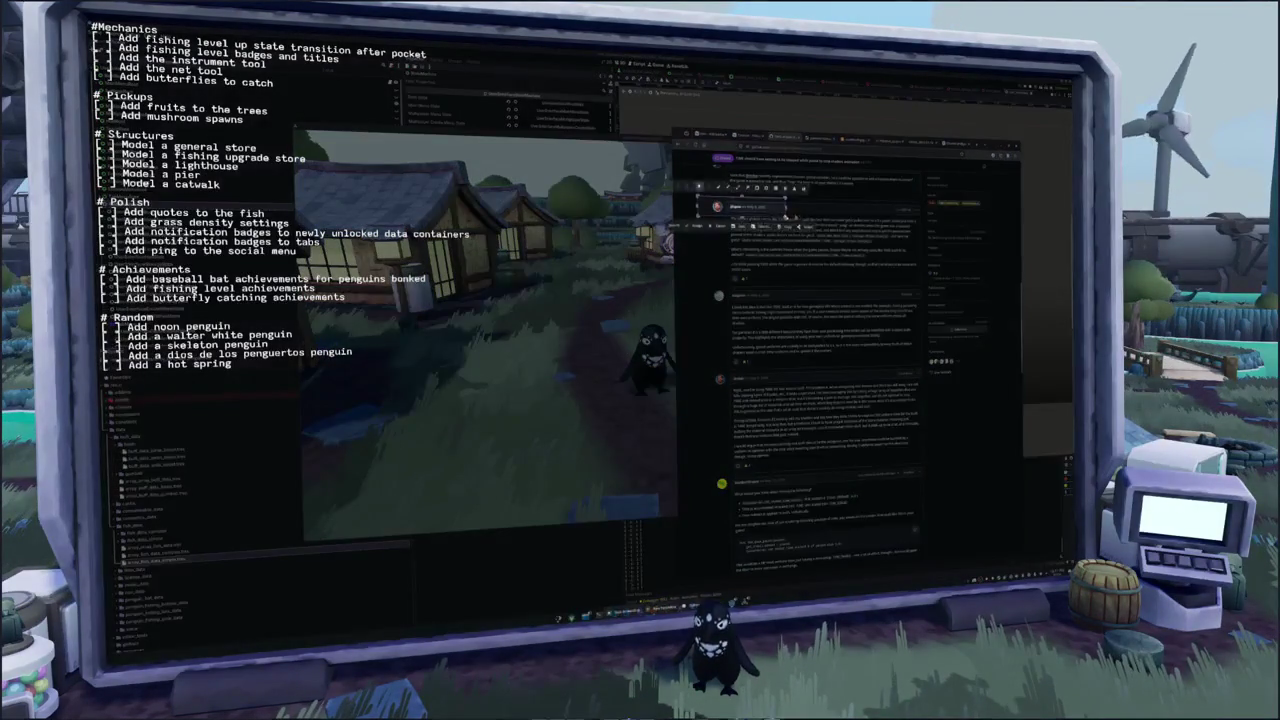
left_click_drag(784, 215, 789, 221)
key("super+Left")
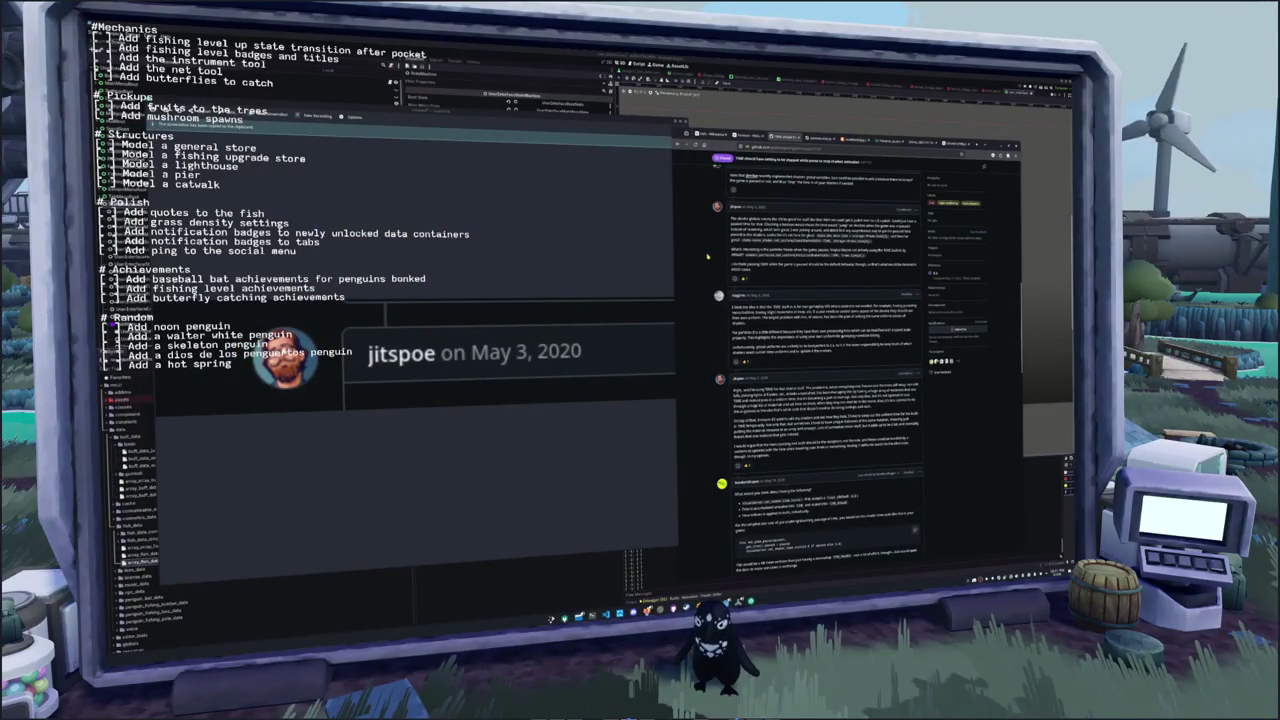
Step: Read down the shader TIME pause issue thread, back to the top, then leave the browser
scroll(704, 283, "down", 2)
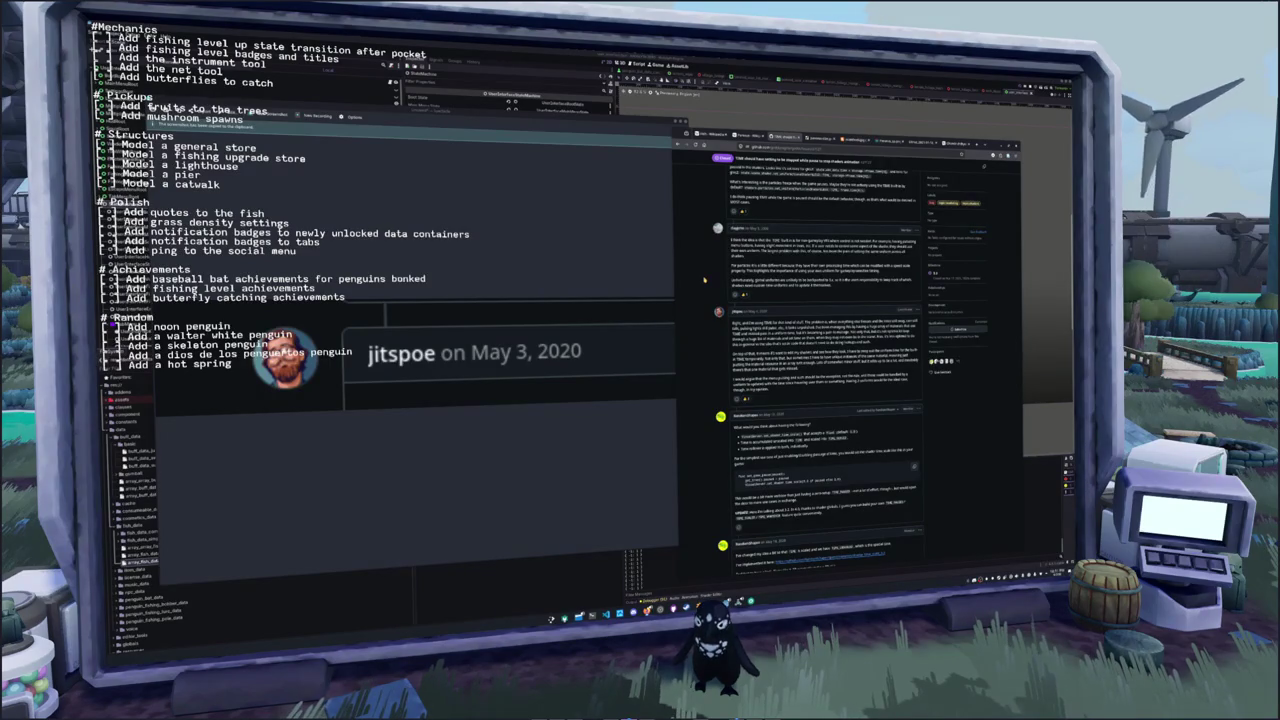
scroll(704, 281, "down", 4)
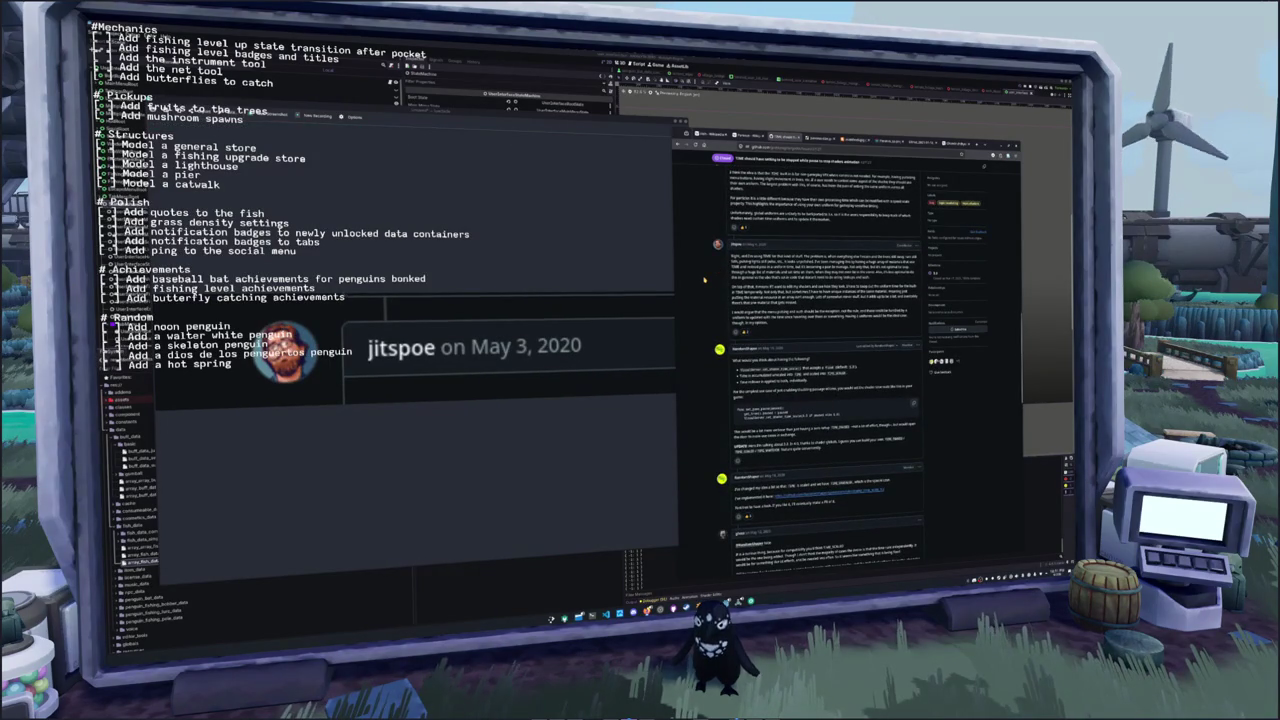
scroll(704, 281, "down", 4)
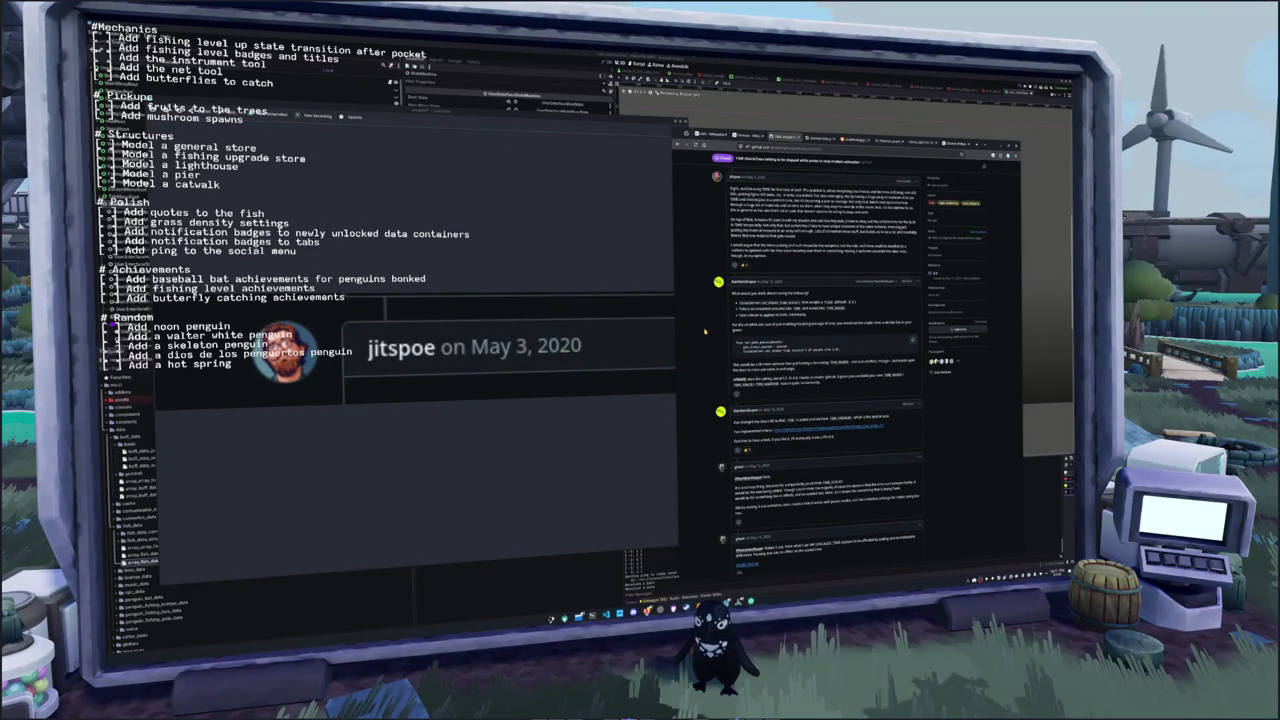
scroll(704, 331, "down", 2)
scroll(704, 331, "down", 2)
scroll(704, 331, "down", 2)
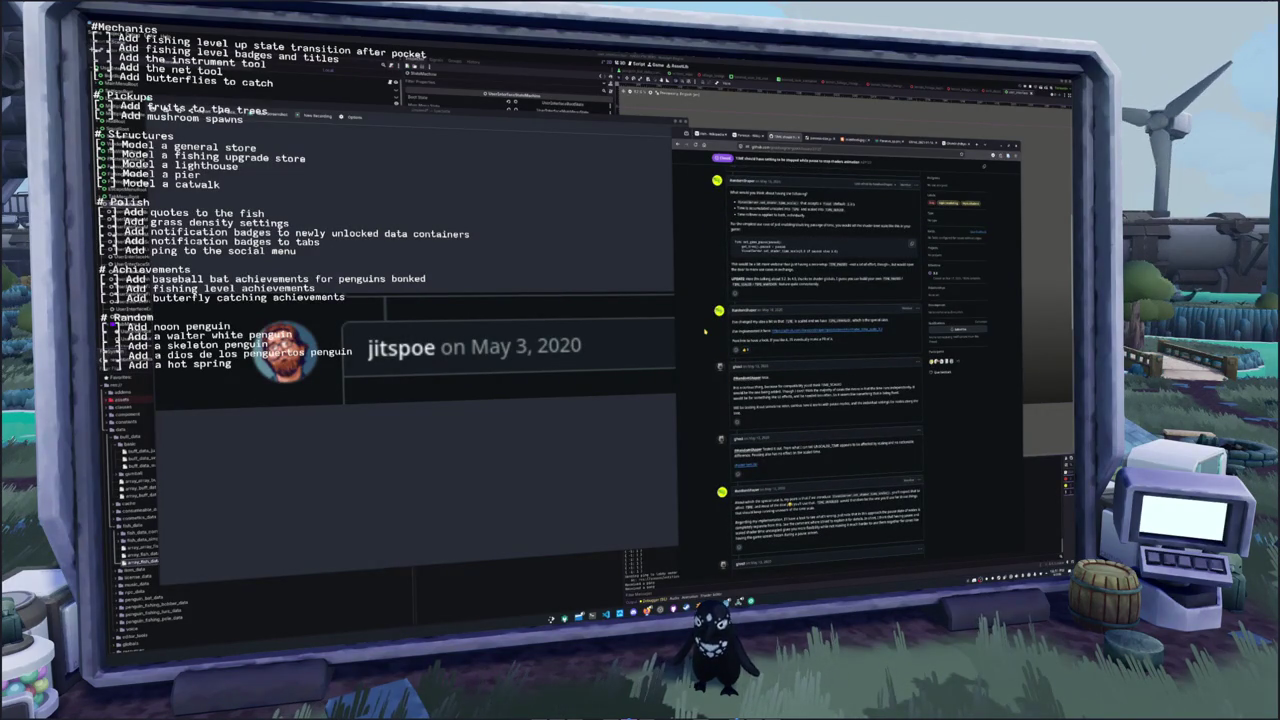
scroll(704, 331, "down", 2)
scroll(704, 331, "down", 1)
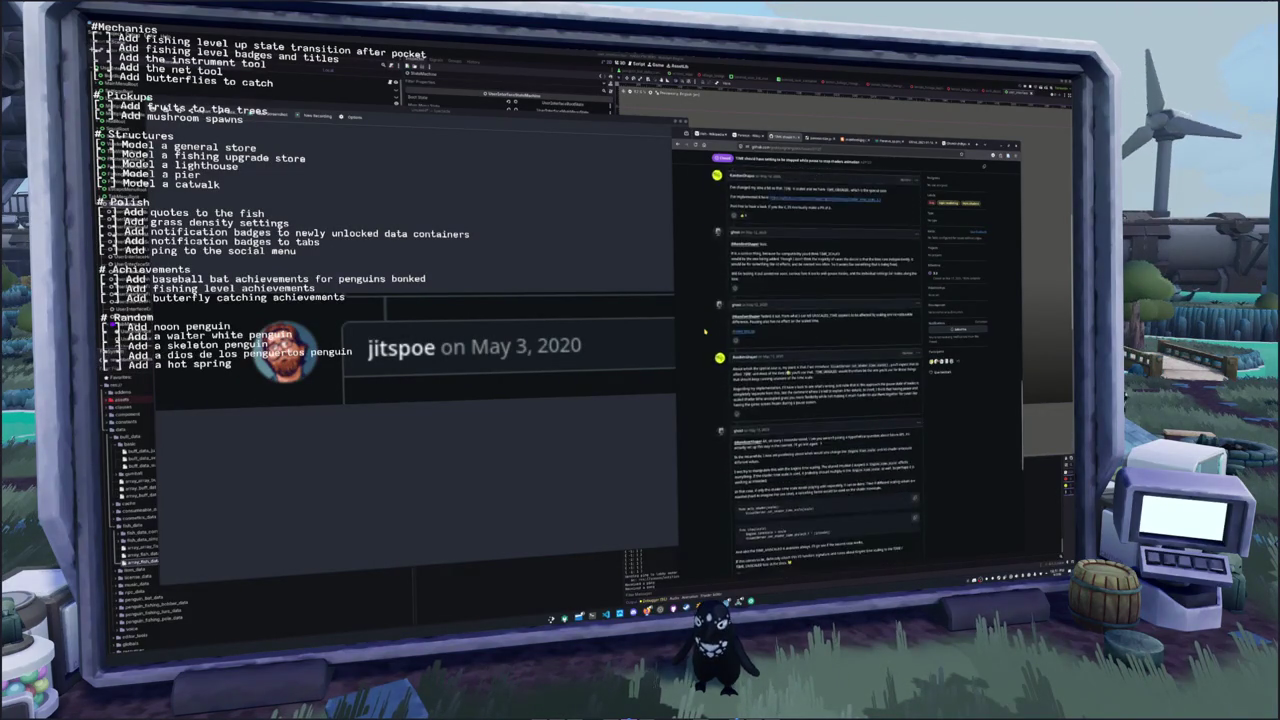
scroll(704, 331, "down", 2)
scroll(704, 331, "down", 1)
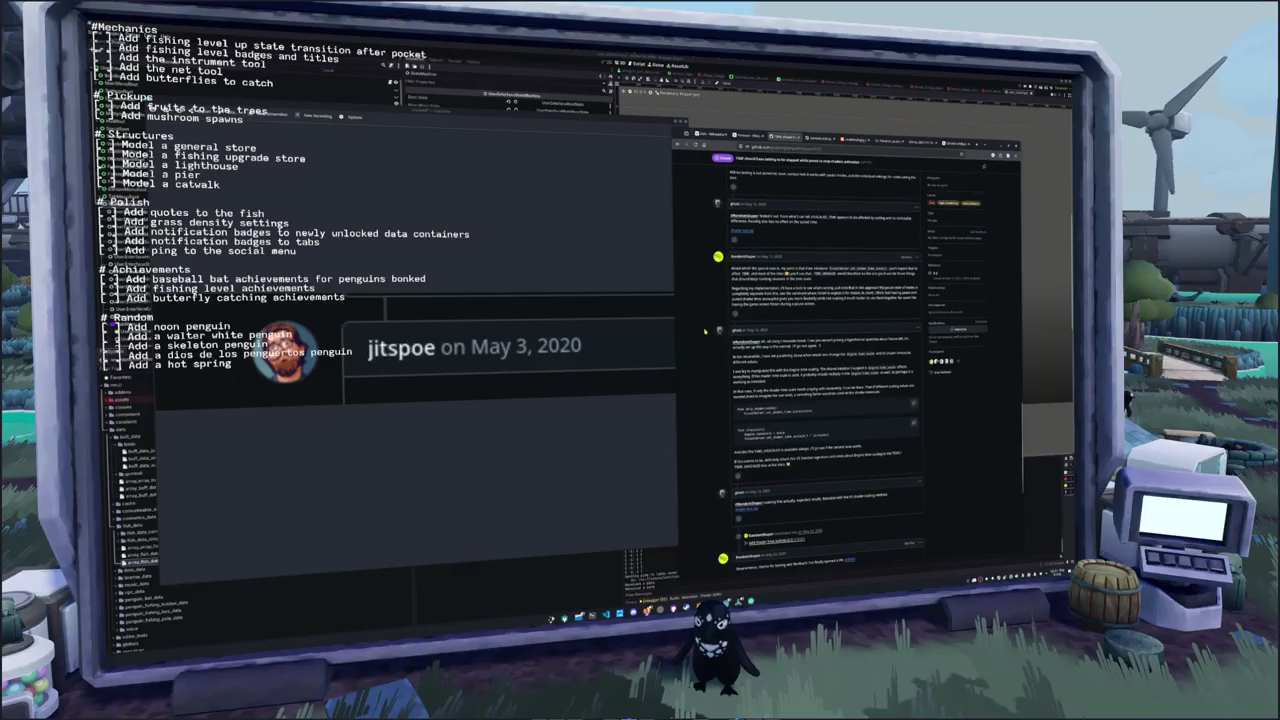
scroll(704, 331, "down", 1)
scroll(704, 331, "down", 1)
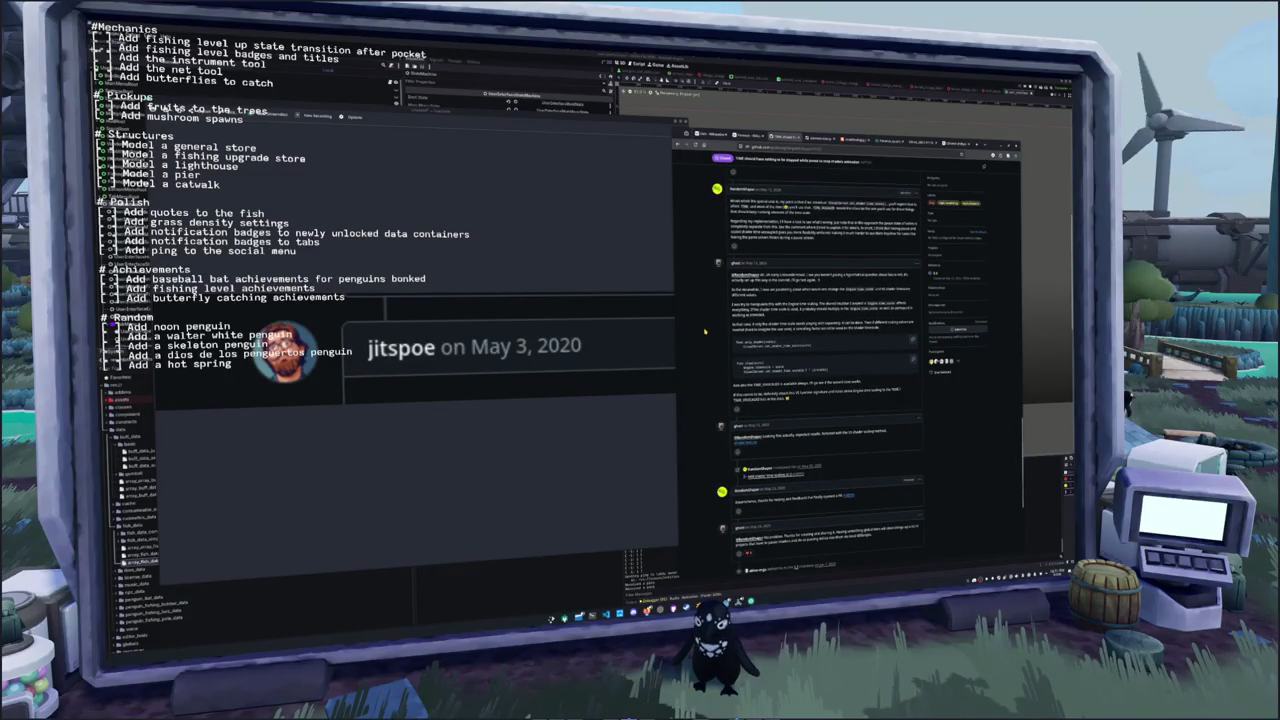
scroll(704, 331, "down", 3)
scroll(704, 331, "down", 3)
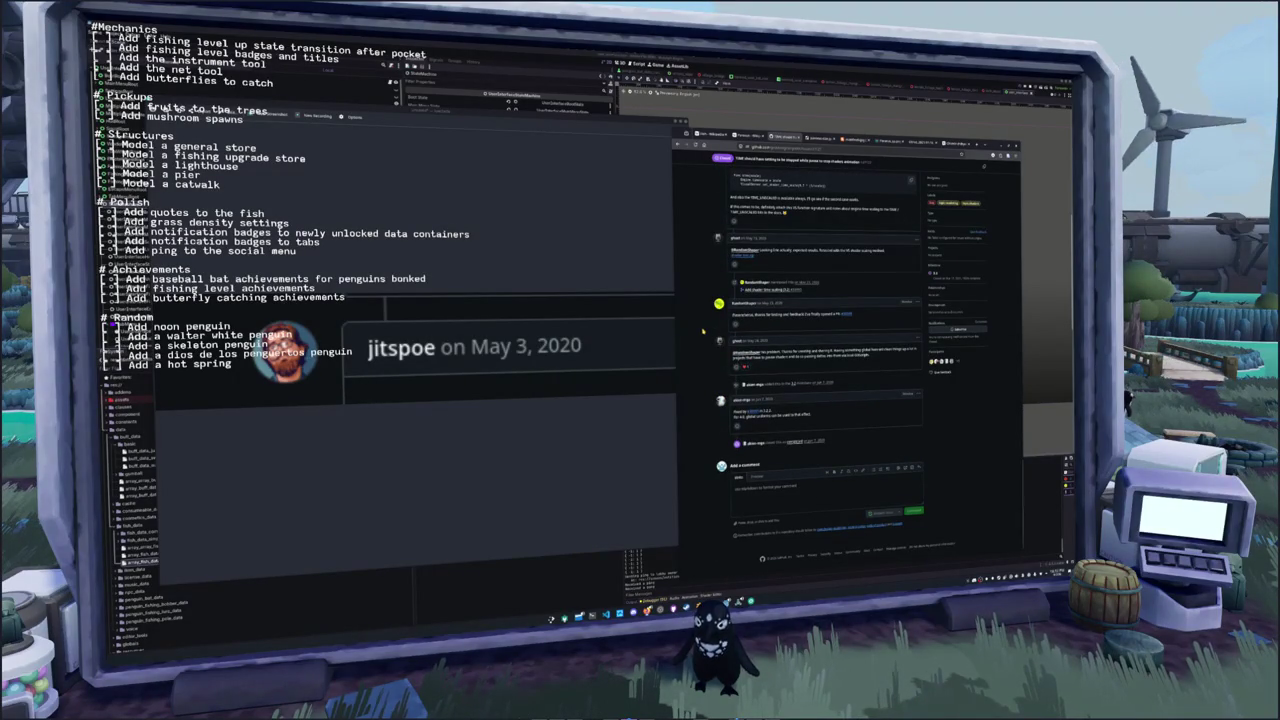
scroll(702, 331, "up", 2)
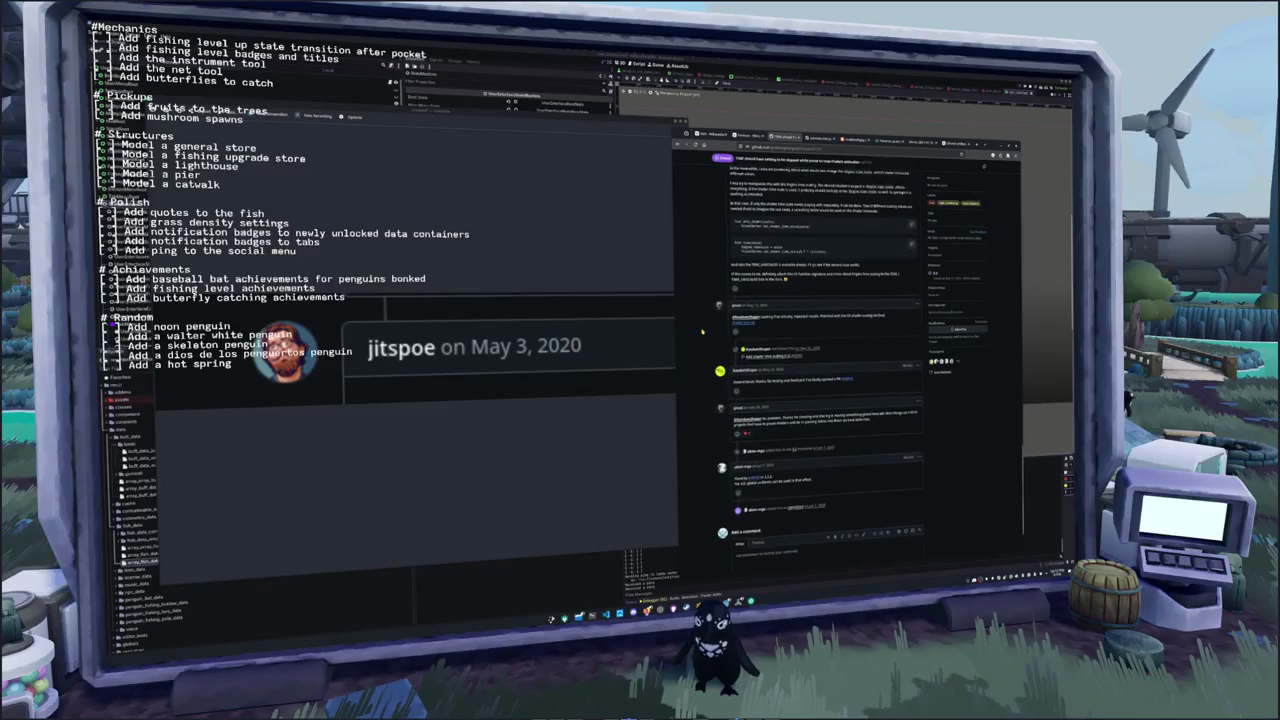
scroll(702, 331, "up", 2)
scroll(702, 331, "up", 2)
scroll(702, 331, "up", 3)
scroll(702, 331, "up", 2)
scroll(702, 331, "up", 2)
scroll(700, 330, "up", 2)
scroll(690, 325, "up", 3)
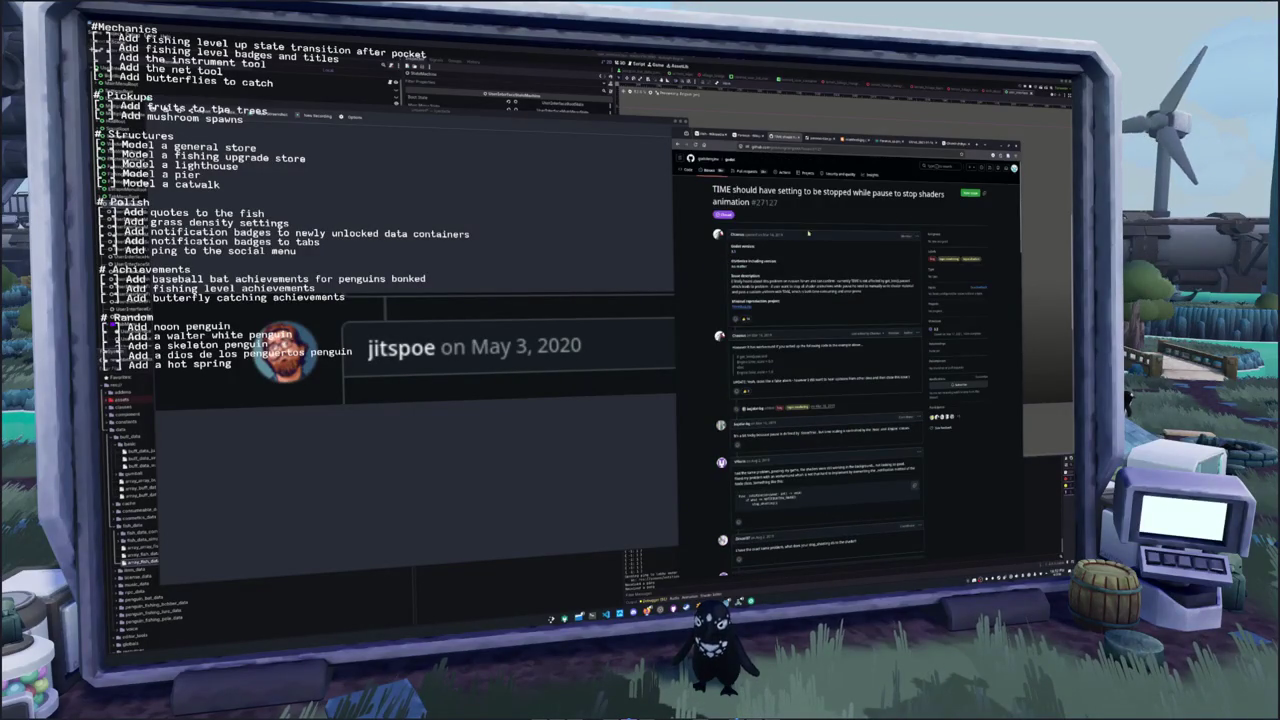
key("alt+Tab")
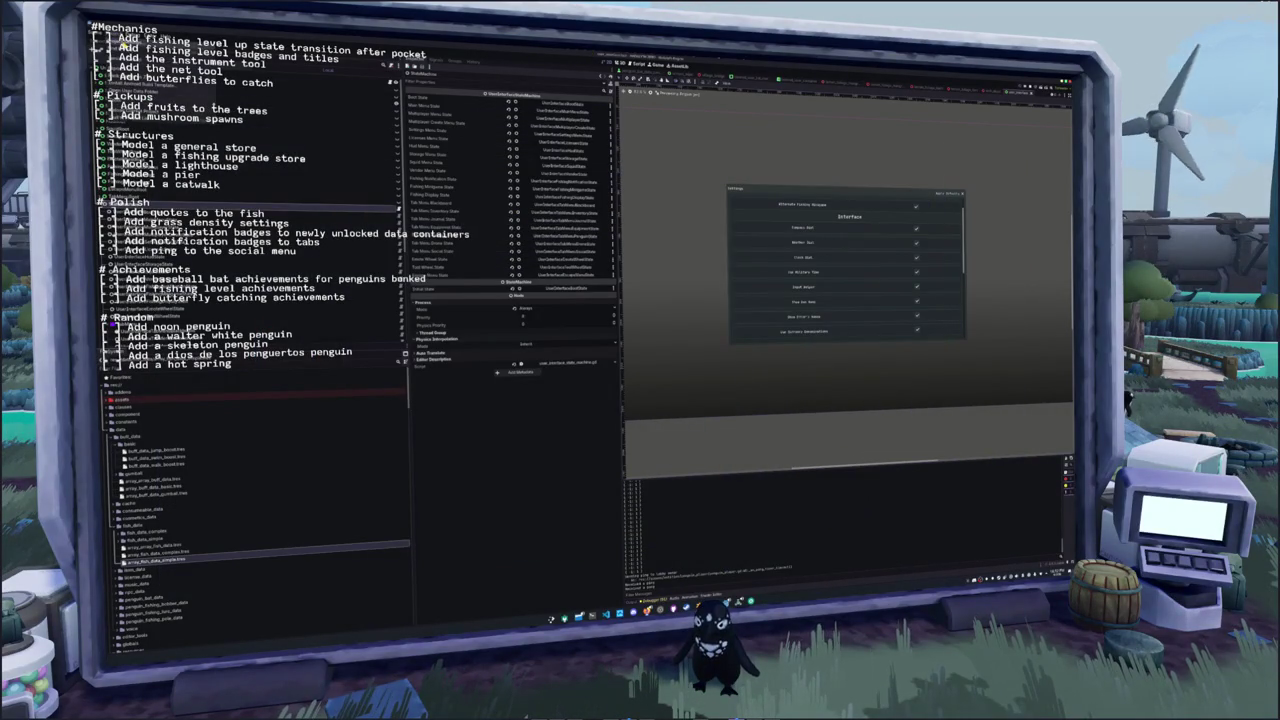
Step: Confirm time_scale is listed under Project Settings > Globals > Shader Globals
left_click(527, 325)
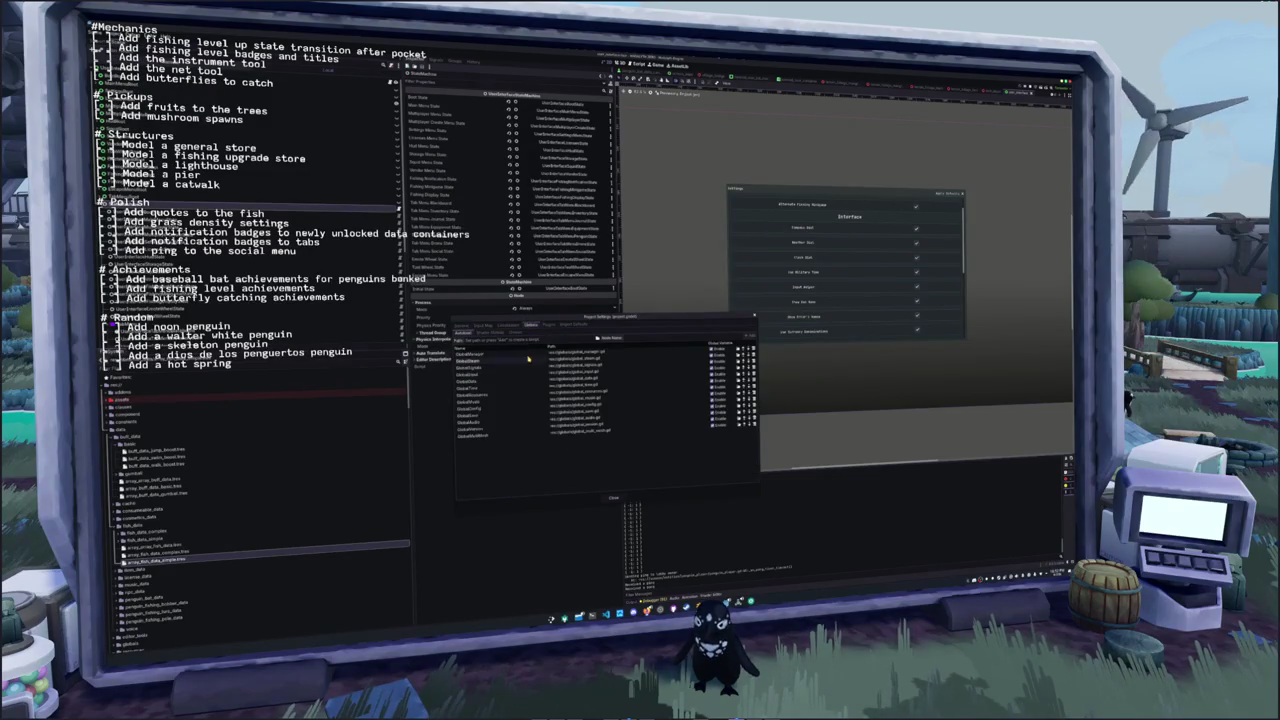
left_click(483, 331)
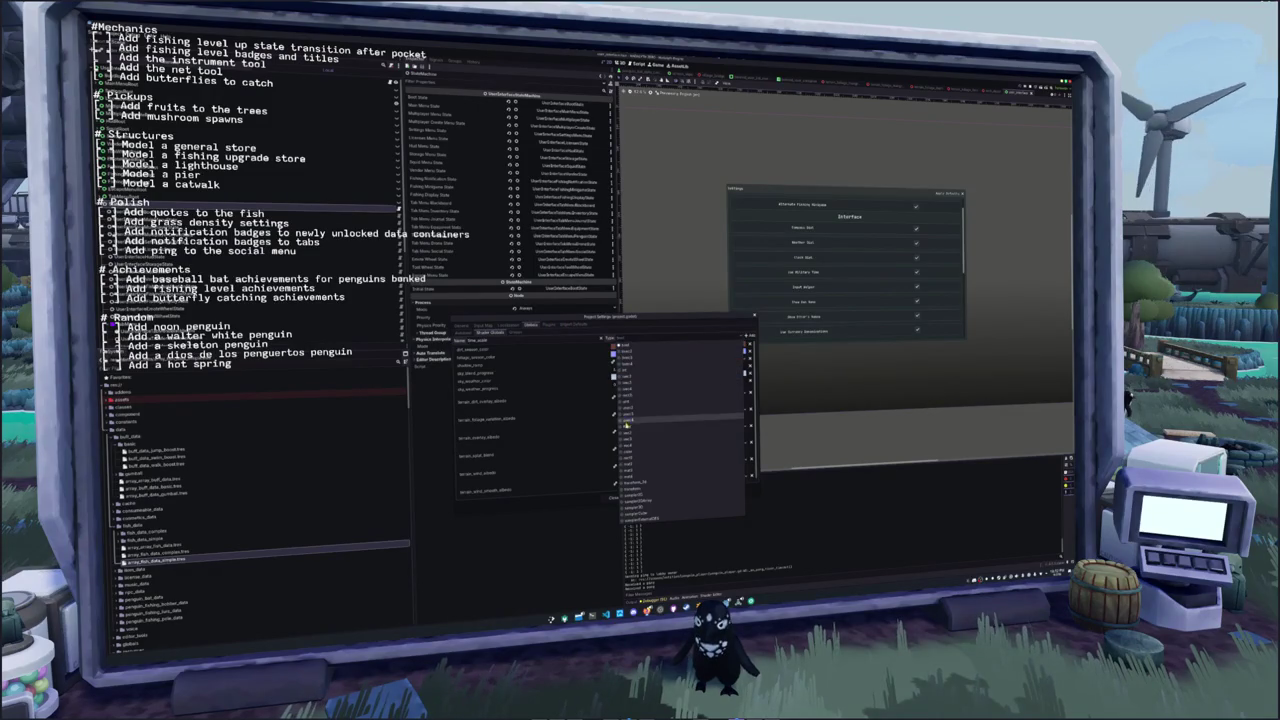
scroll(530, 465, "down", 1)
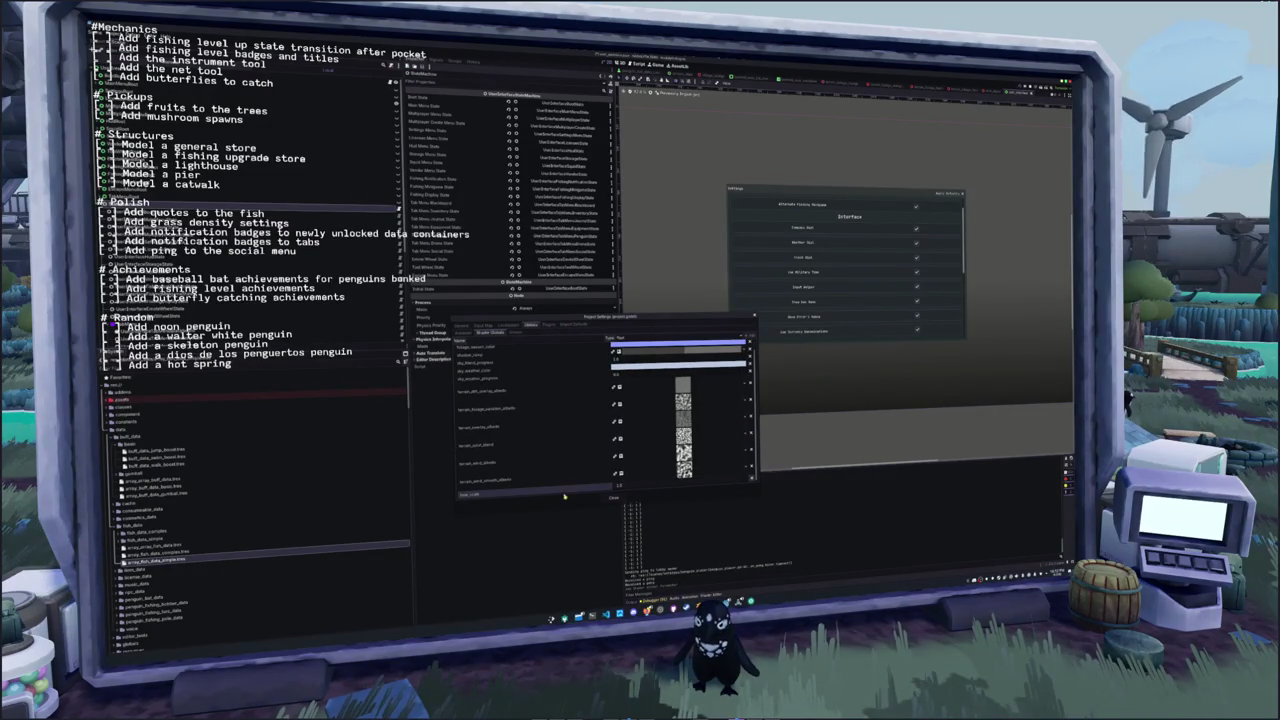
left_click(613, 497)
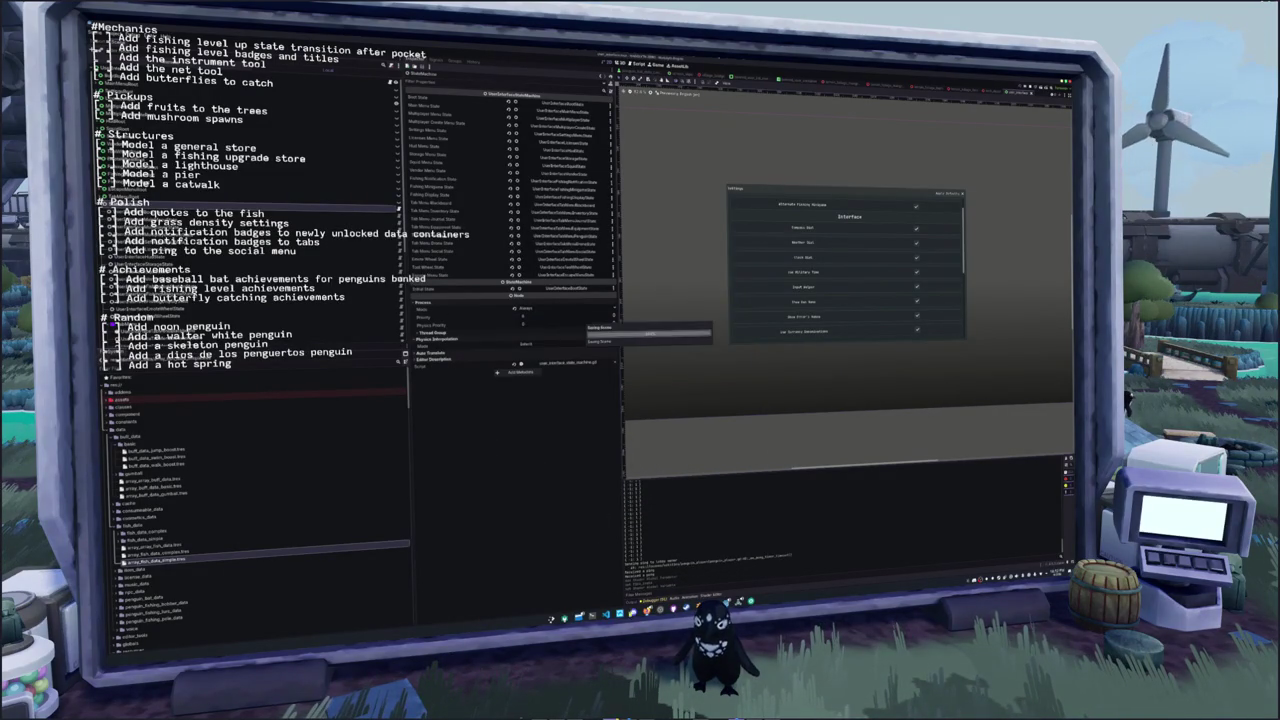
key("alt+Tab")
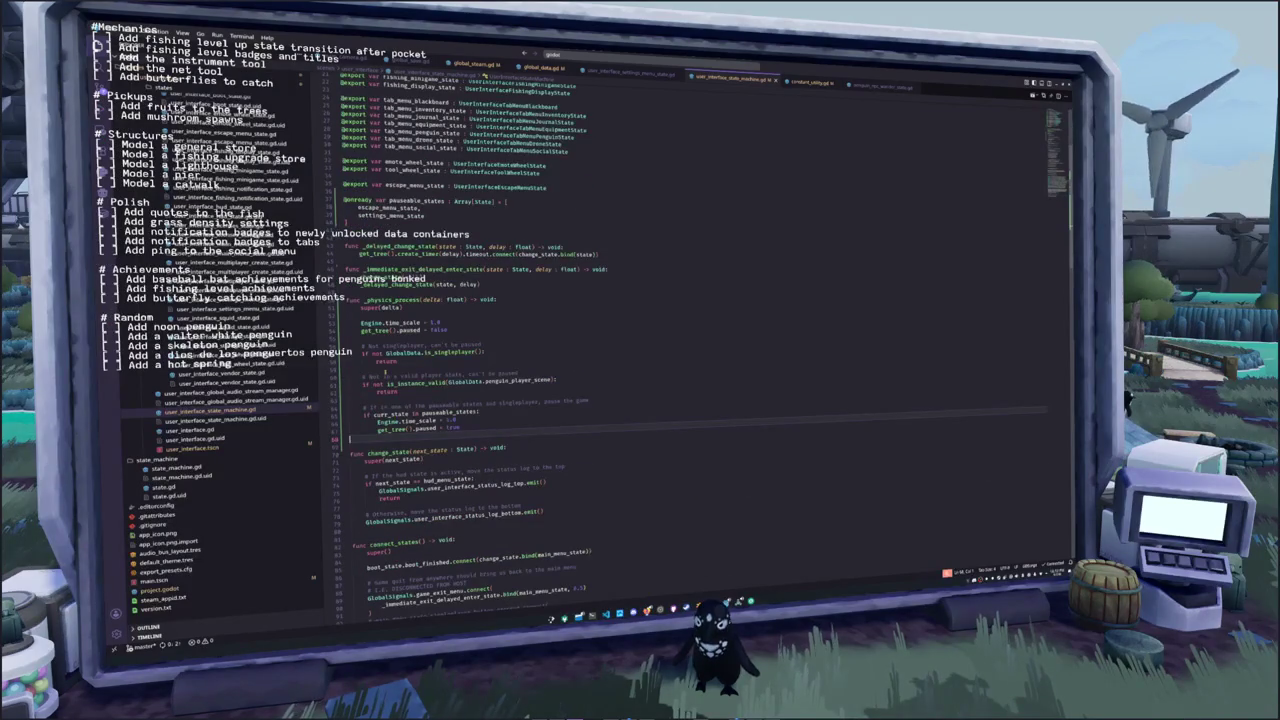
Step: Add RenderingServer.global_shader_parameter_set("time_scale", 1.0) after get_tree().paused = false
left_click(390, 340)
key("Return")
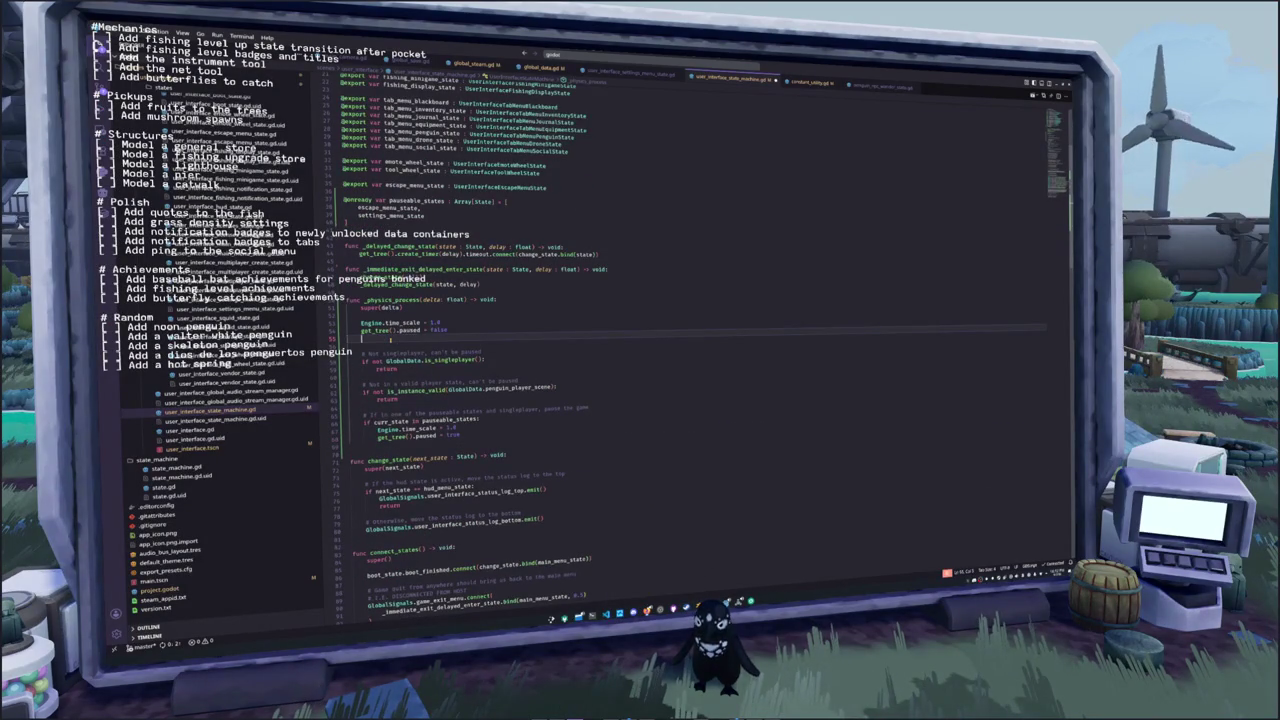
type("disDisplayServer.sd")
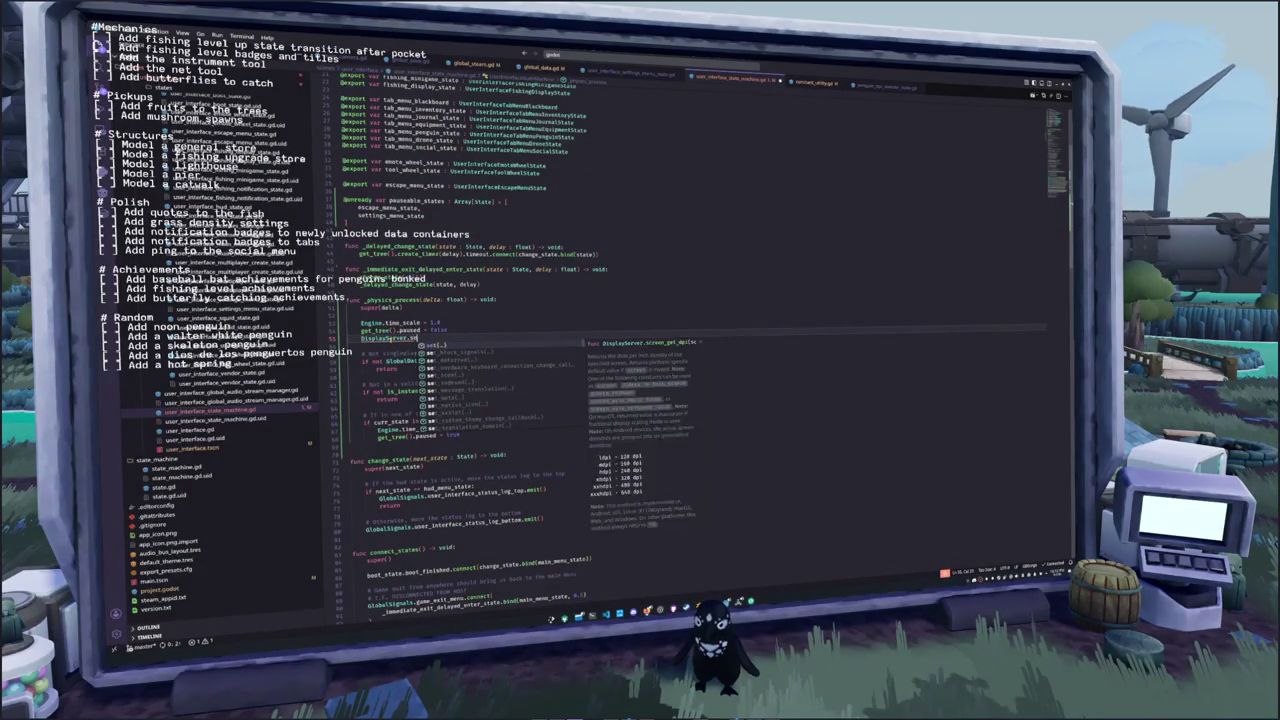
type("et_global")
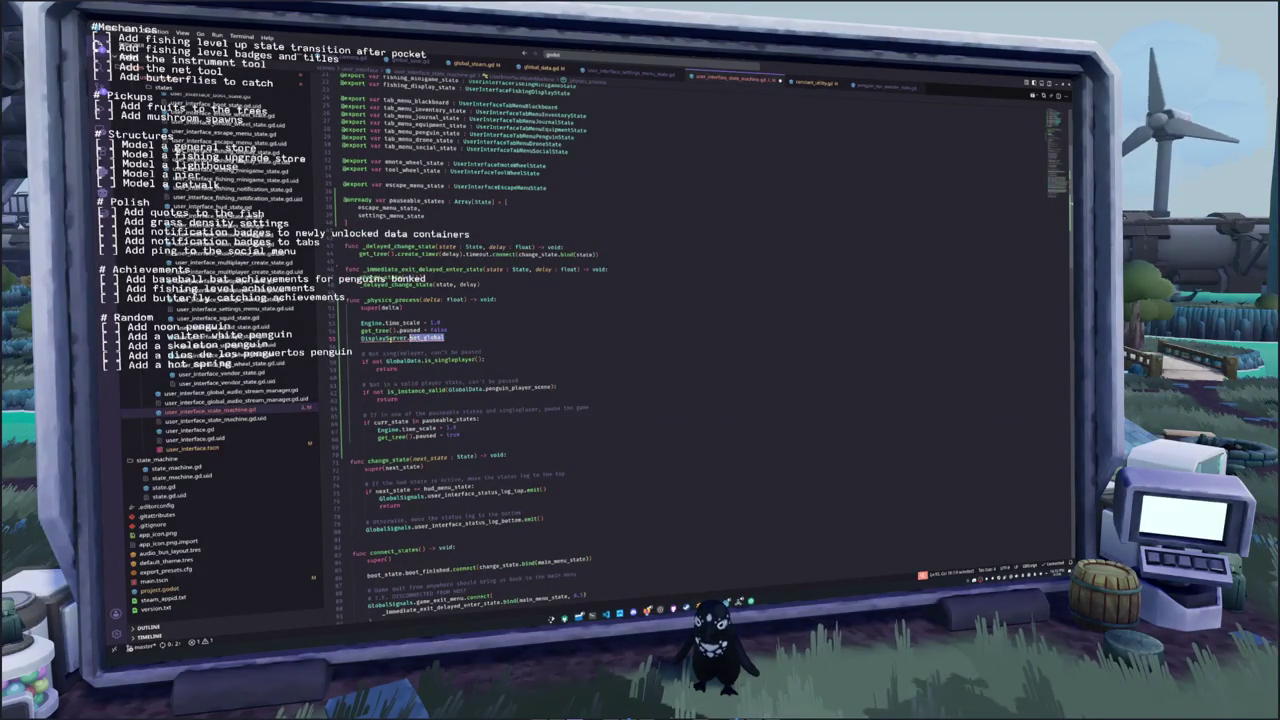
key("ctrl+BackSpace")
key("ctrl+BackSpace")
key("ctrl+BackSpace")
type("Render")
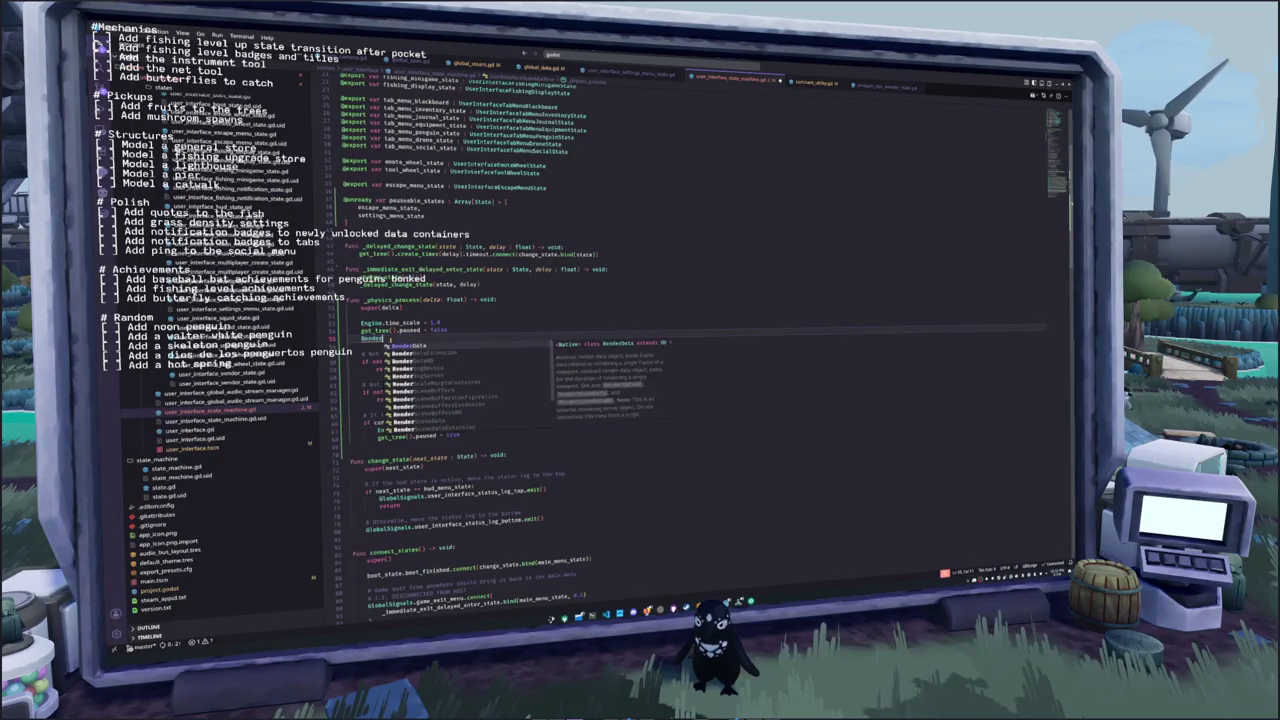
type("ingServer.")
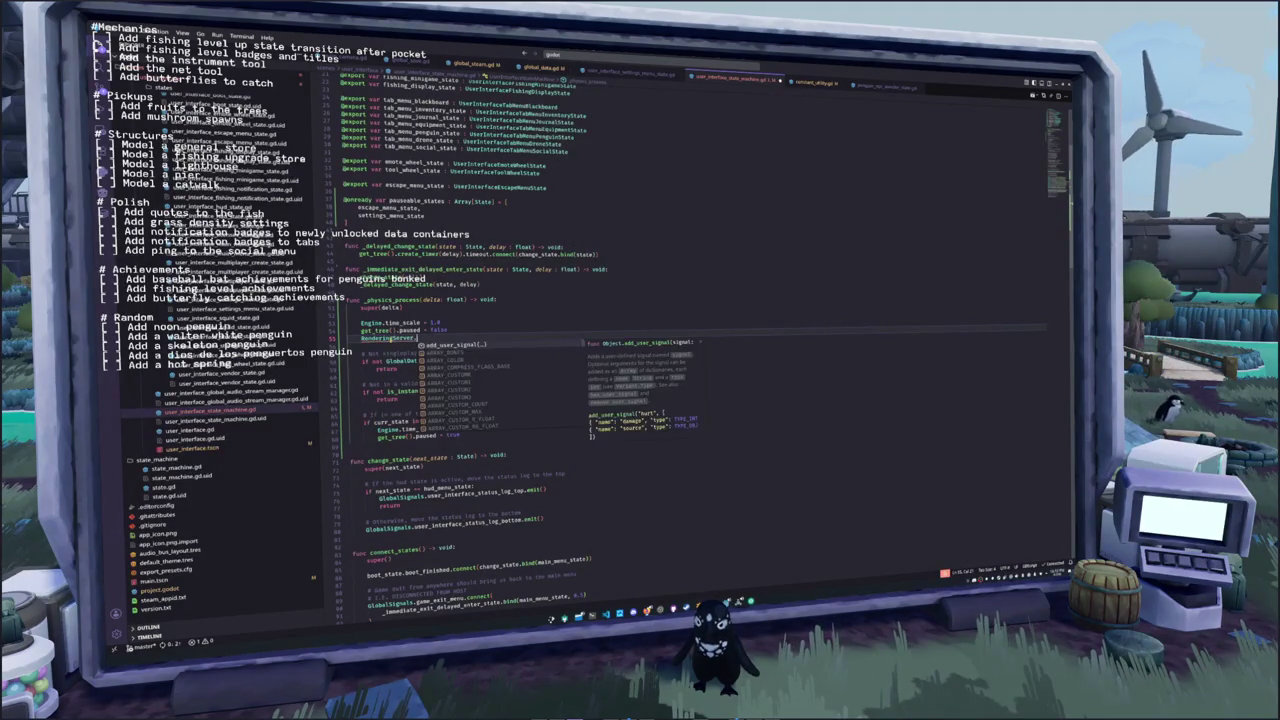
type("set_shader")
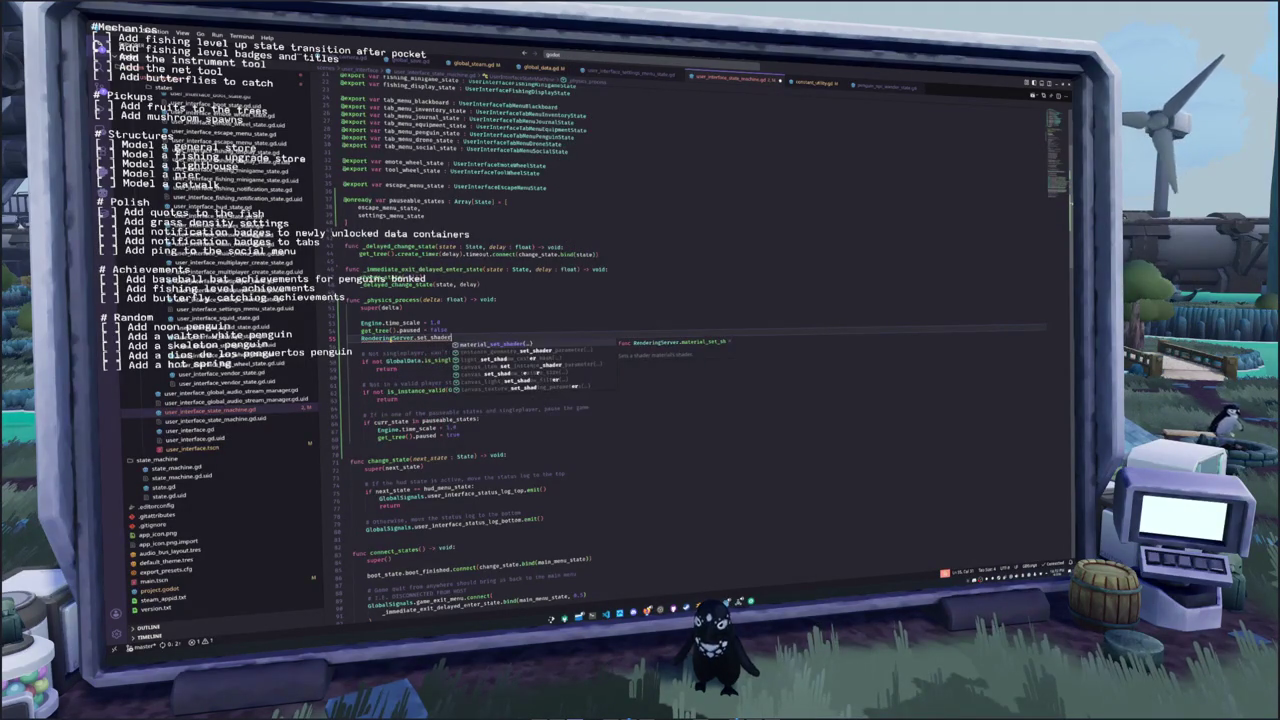
key("Down")
key("Down")
key("Down")
key("Down")
key("Down")
key("Down")
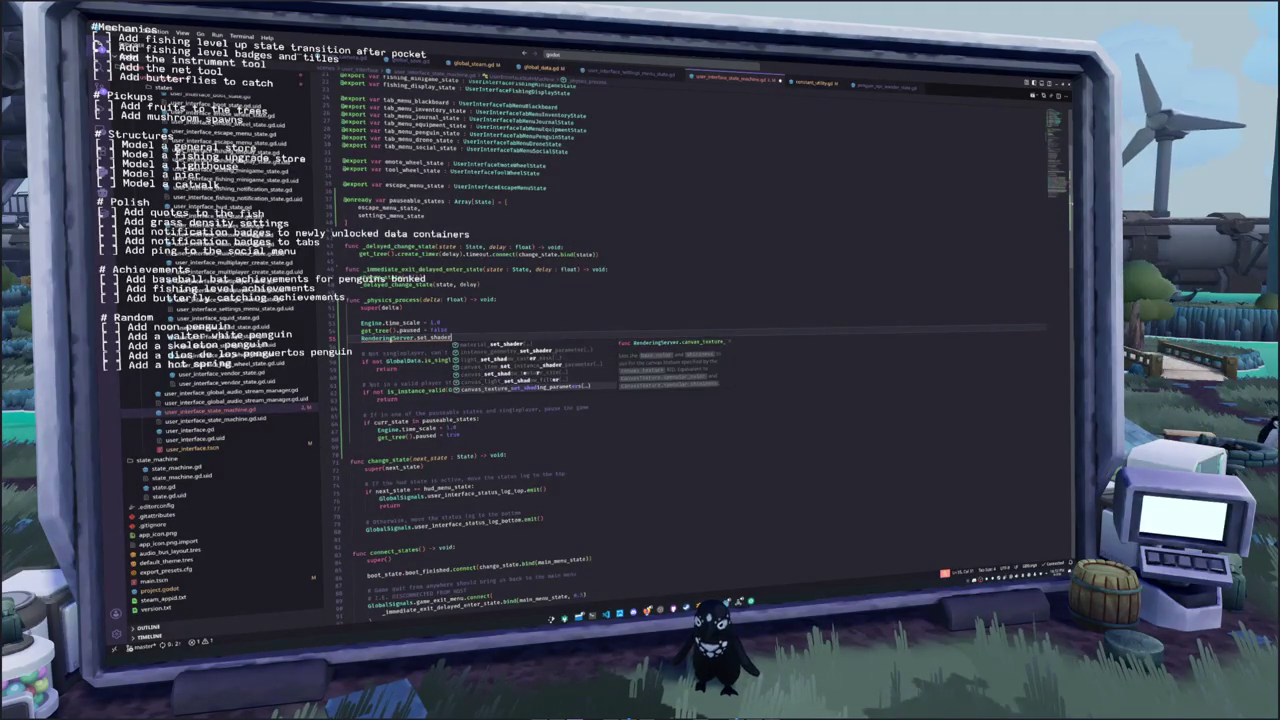
key("ctrl+BackSpace")
type("global_shader_parameter_set")
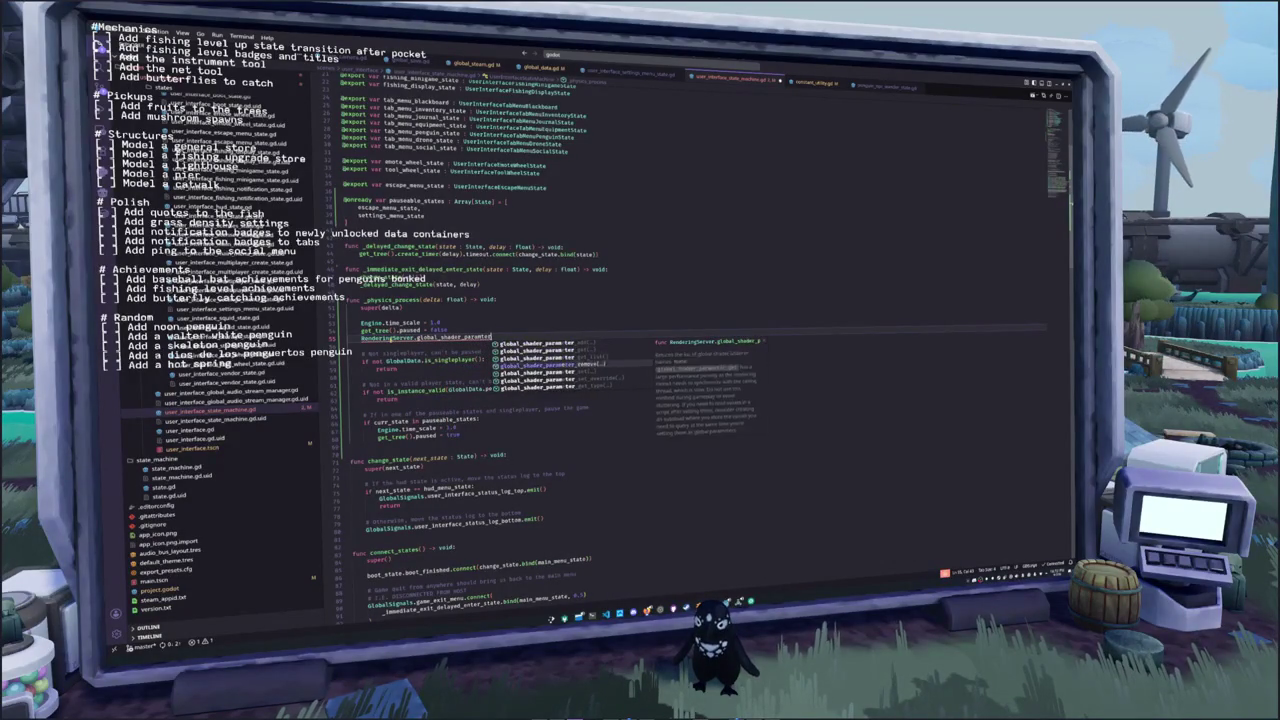
key("Return")
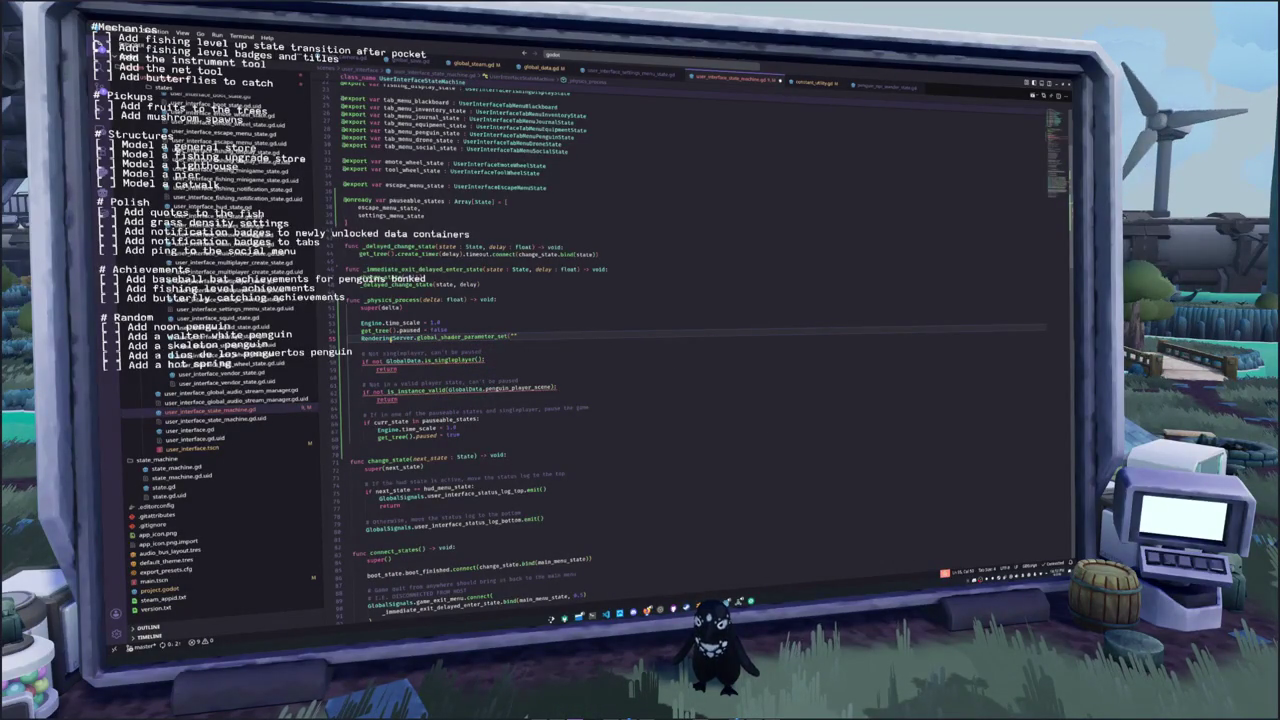
type(", 1.0")
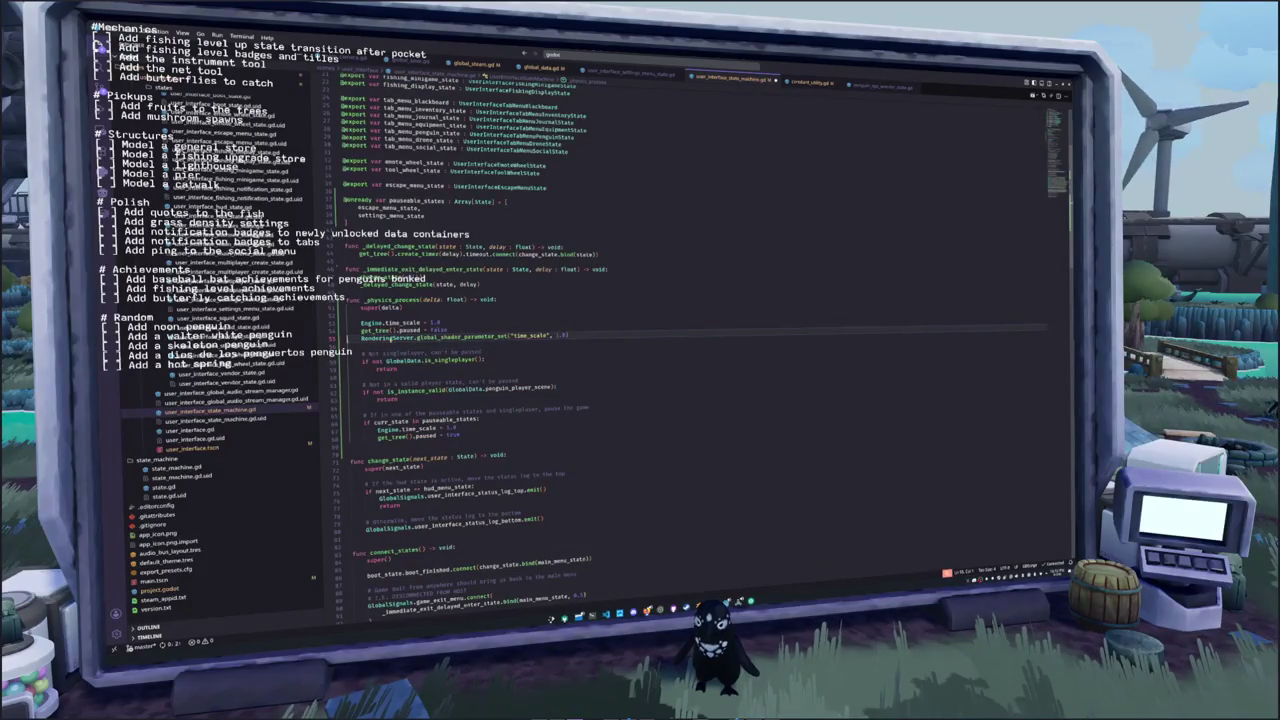
Step: Copy the time_scale line under get_tree().paused = true and remove its 1.0 value
key("shift+Home")
key("shift+Home")
key("ctrl+c")
key("Down")
key("Down")
key("Down")
key("Down")
key("Down")
key("Down")
key("Down")
key("Down")
key("End")
key("Return")
key("ctrl+v")
key("Tab")
key("Left")
key("shift+Left")
key("shift+Left")
key("shift+Left")
key("BackSpace")
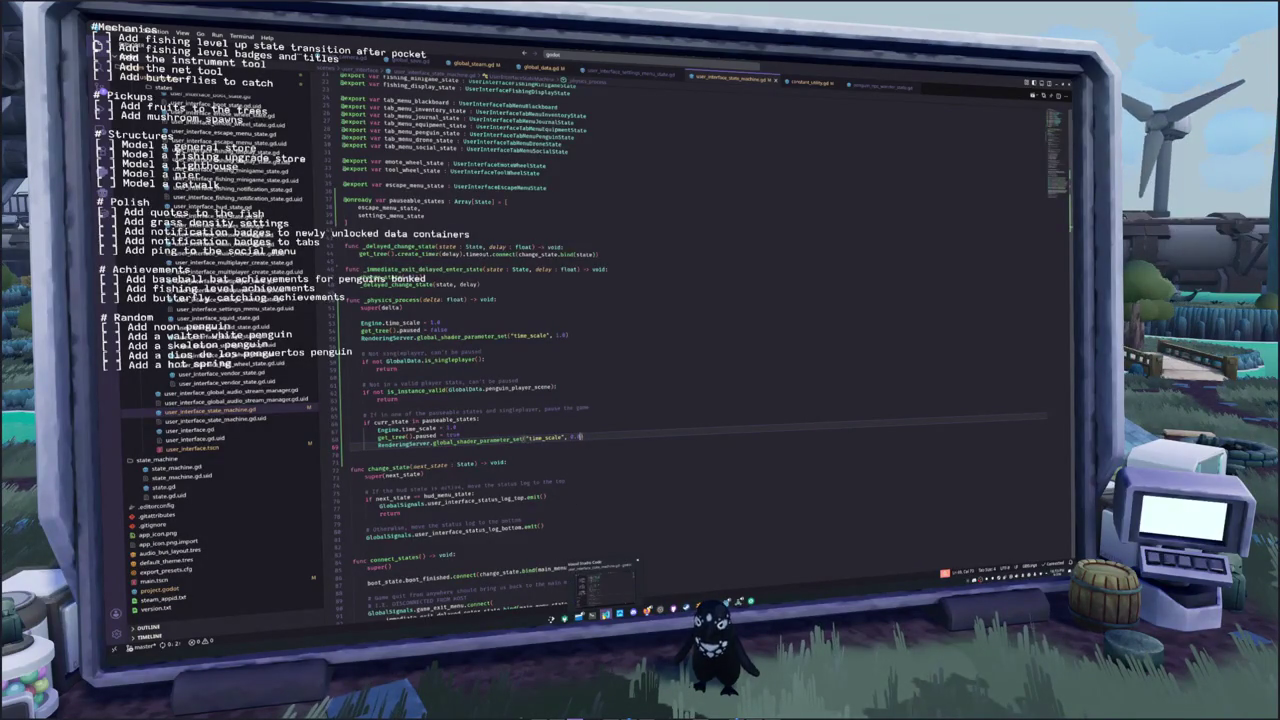
key("alt+Tab")
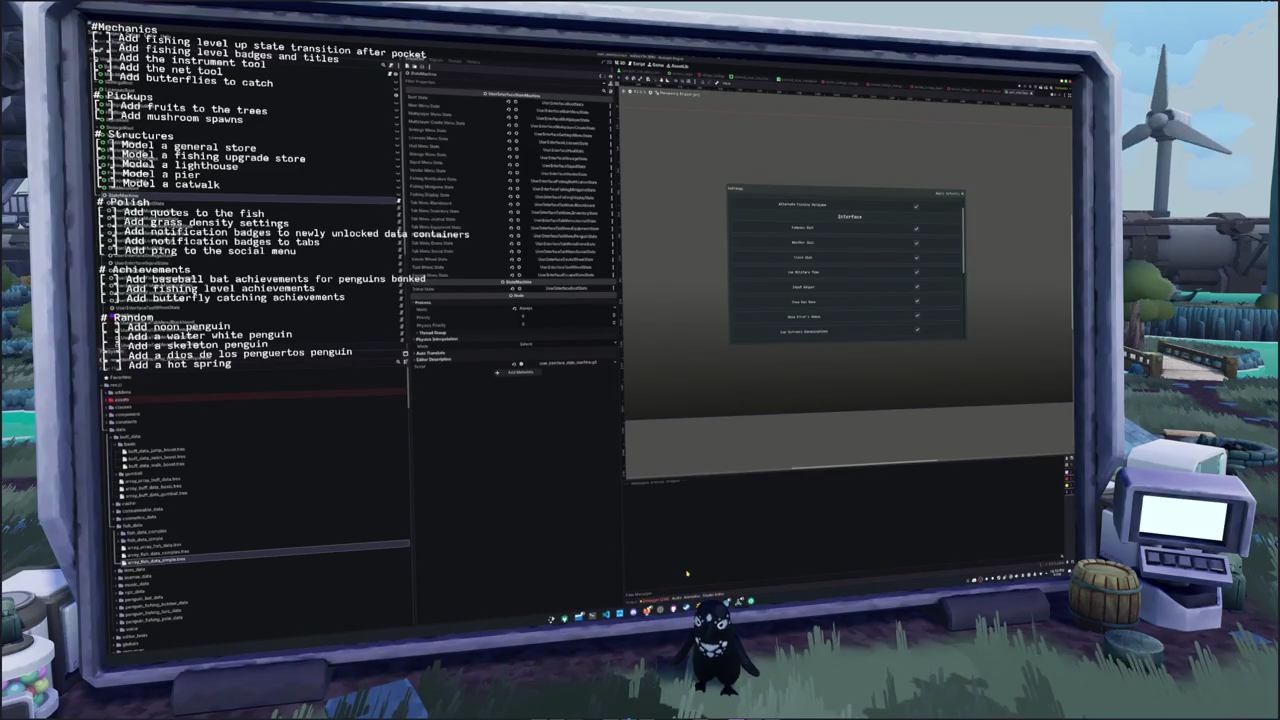
Step: Search Quick Open for terrain_foliage_grass_shaded and browse the grass foliage files
left_click(700, 598)
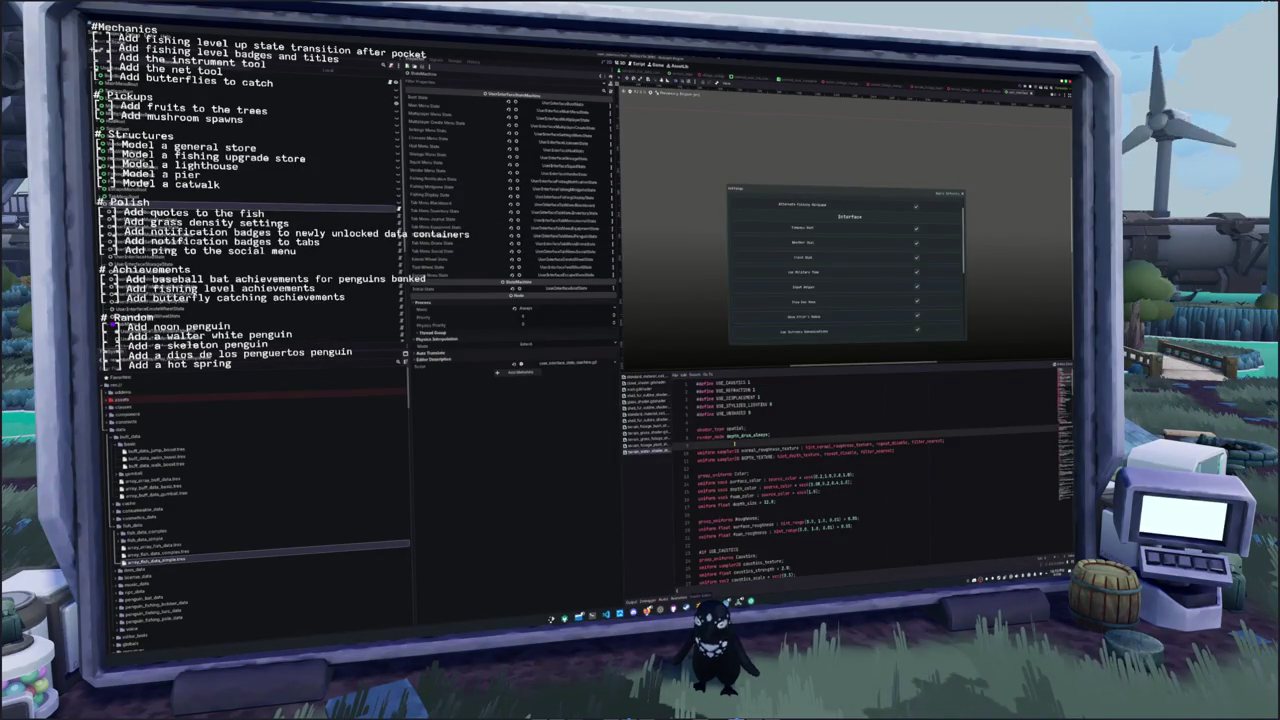
key("shift+alt+o")
type("terrain")
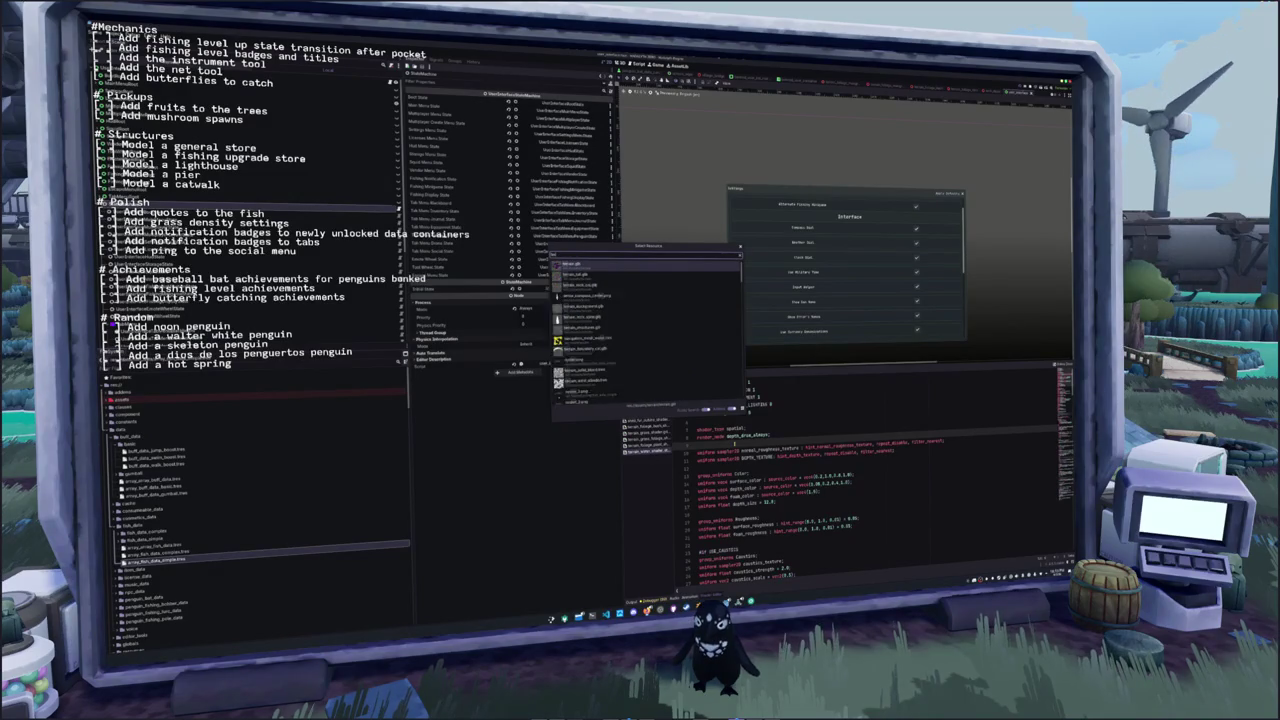
type("_folia")
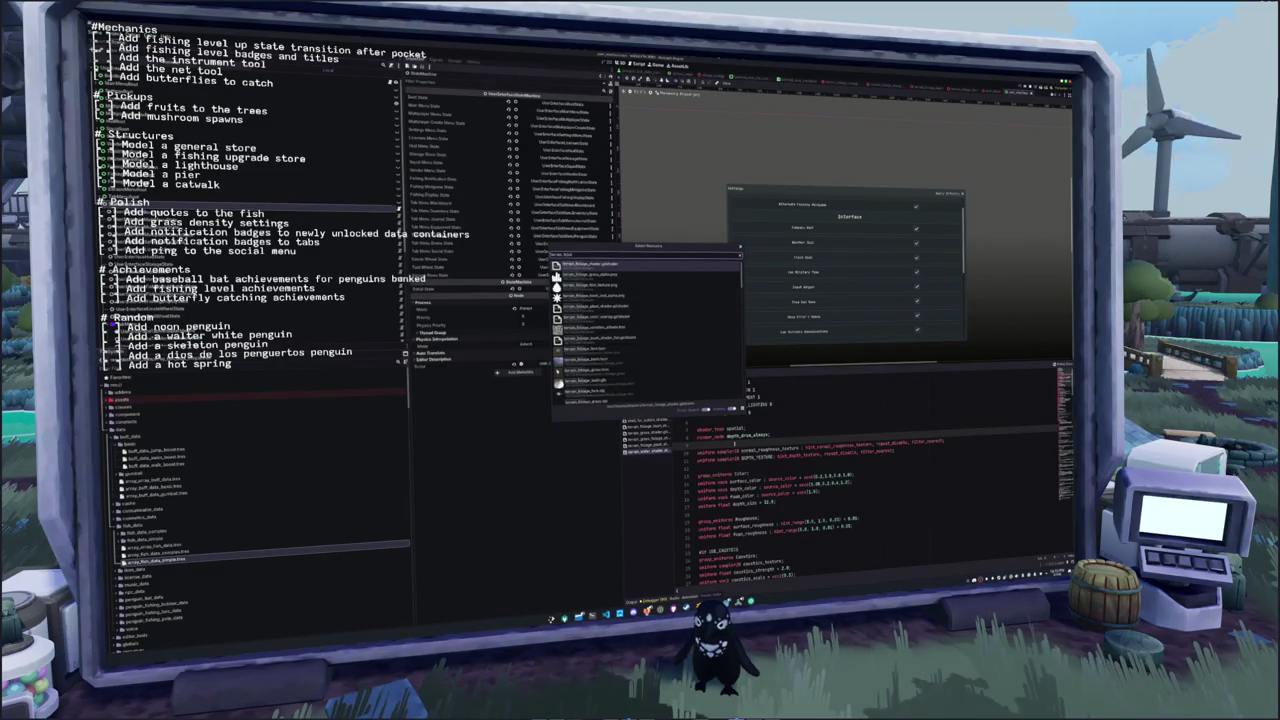
type("ge_grass_shaded")
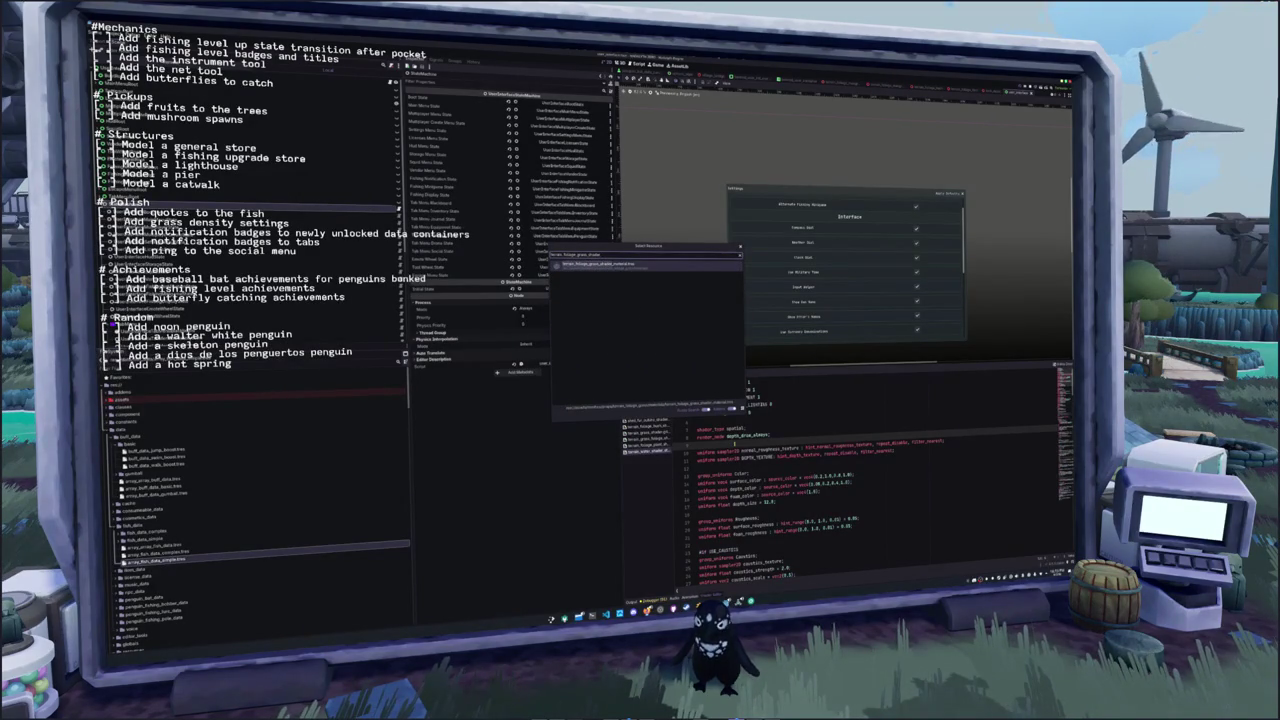
key("BackSpace")
key("BackSpace")
key("BackSpace")
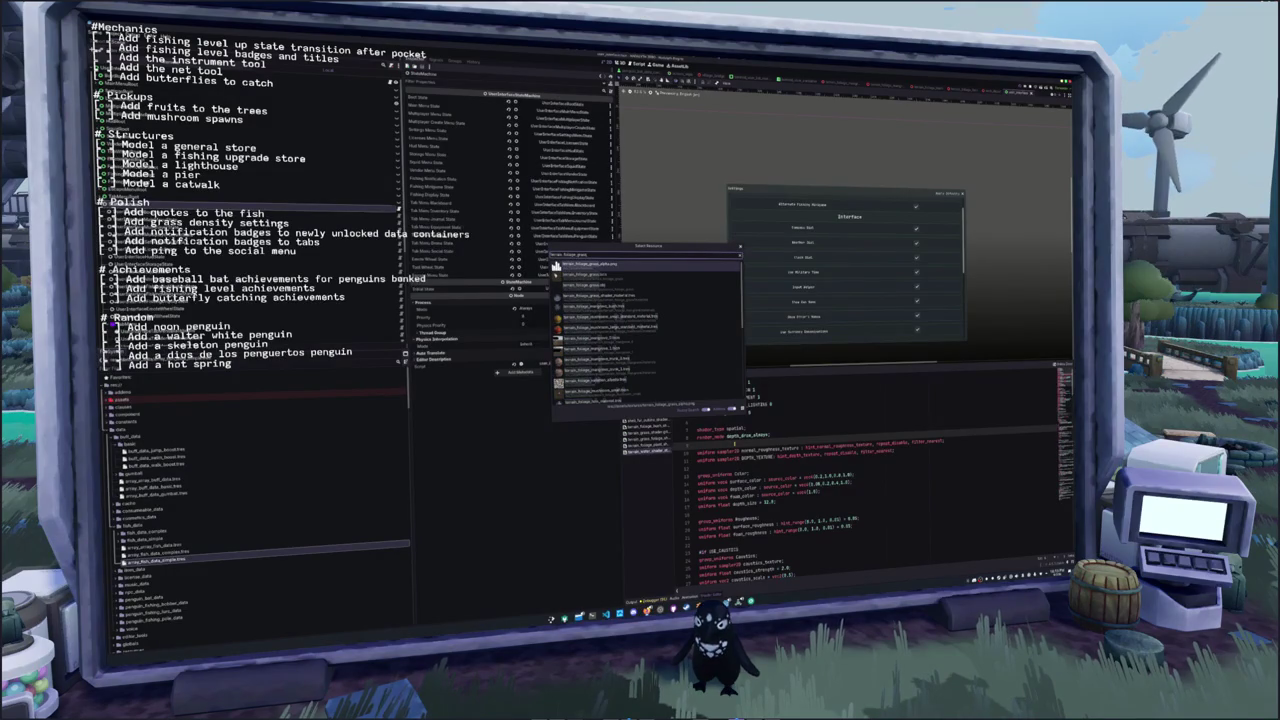
key("Down")
key("Down")
key("Down")
key("Down")
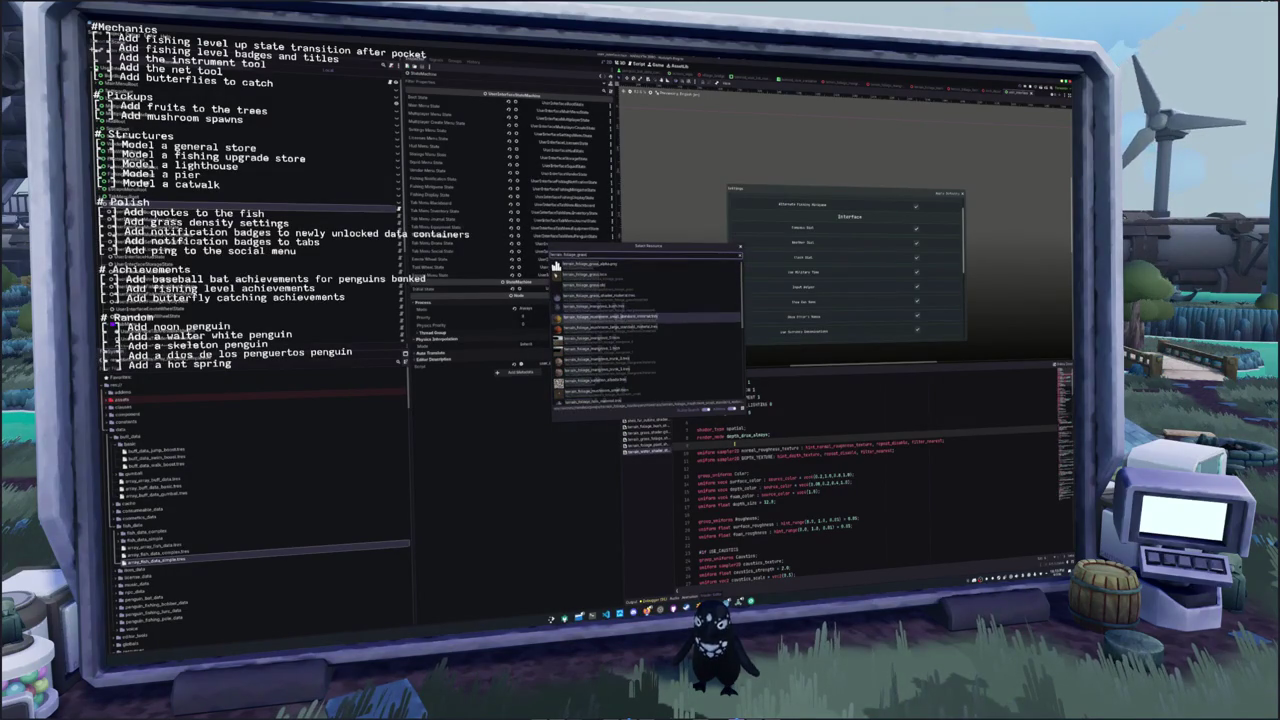
key("Down")
key("Down")
key("Down")
Step: Search 'shader', open the .gdshader file and scroll to its cloud_color uniform
key("ctrl+a")
key("BackSpace")
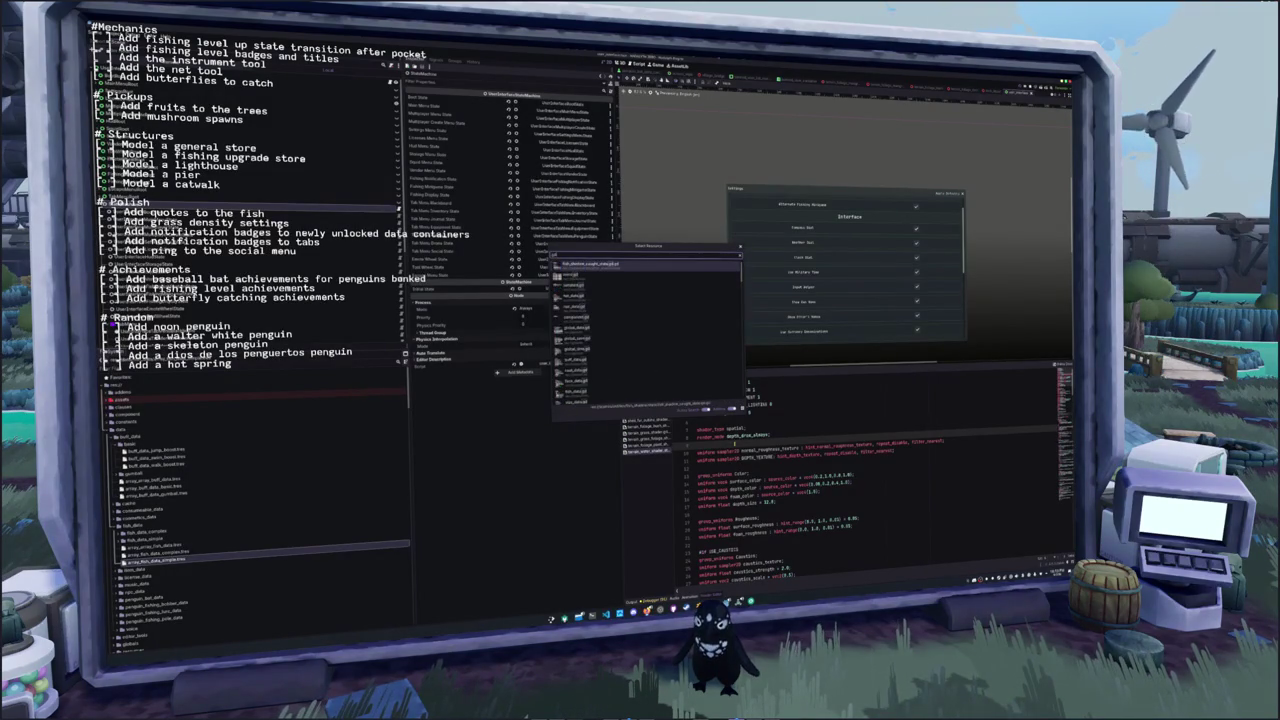
type("shader")
key("Down")
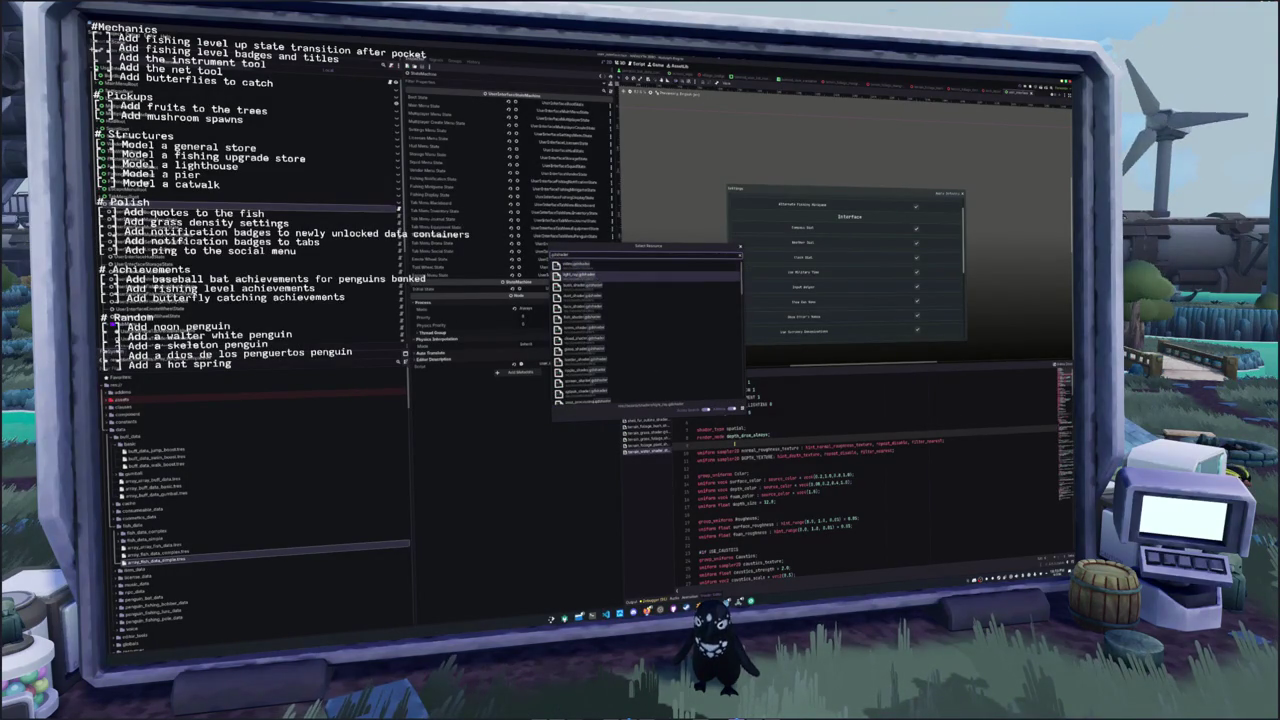
key("Down")
key("Down")
key("Down")
key("Down")
key("Down")
key("Return")
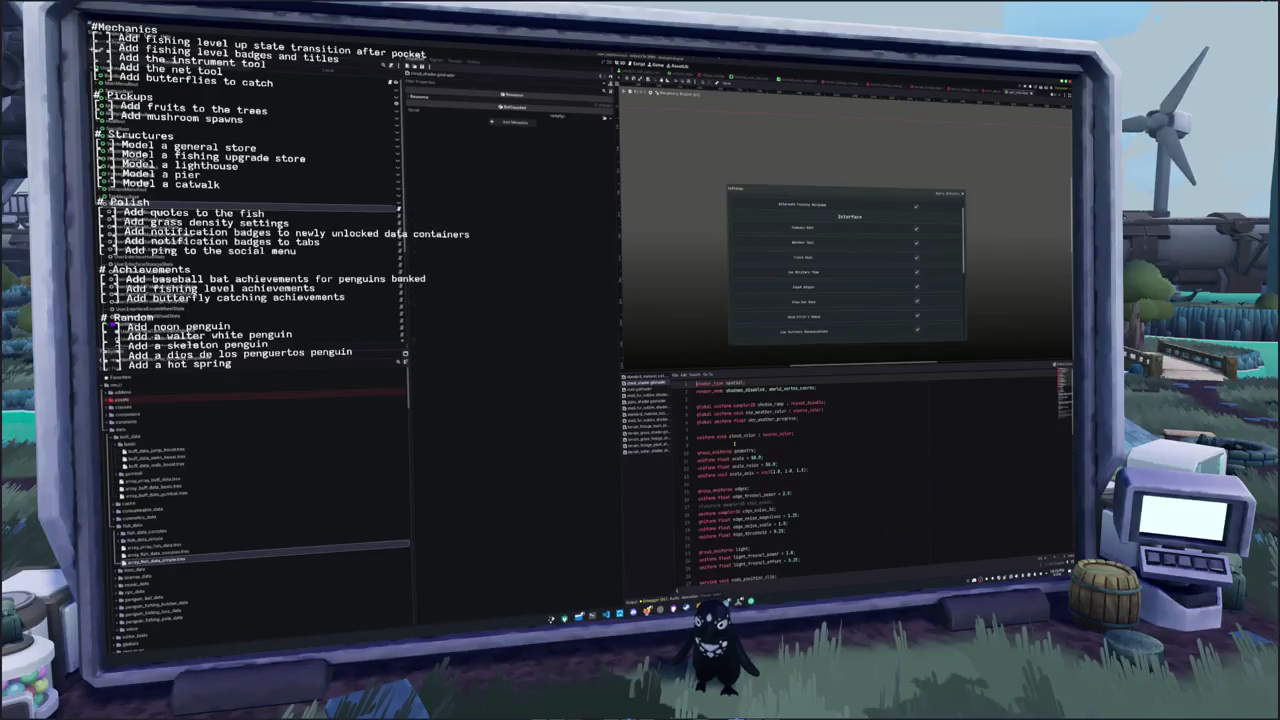
left_click(735, 443)
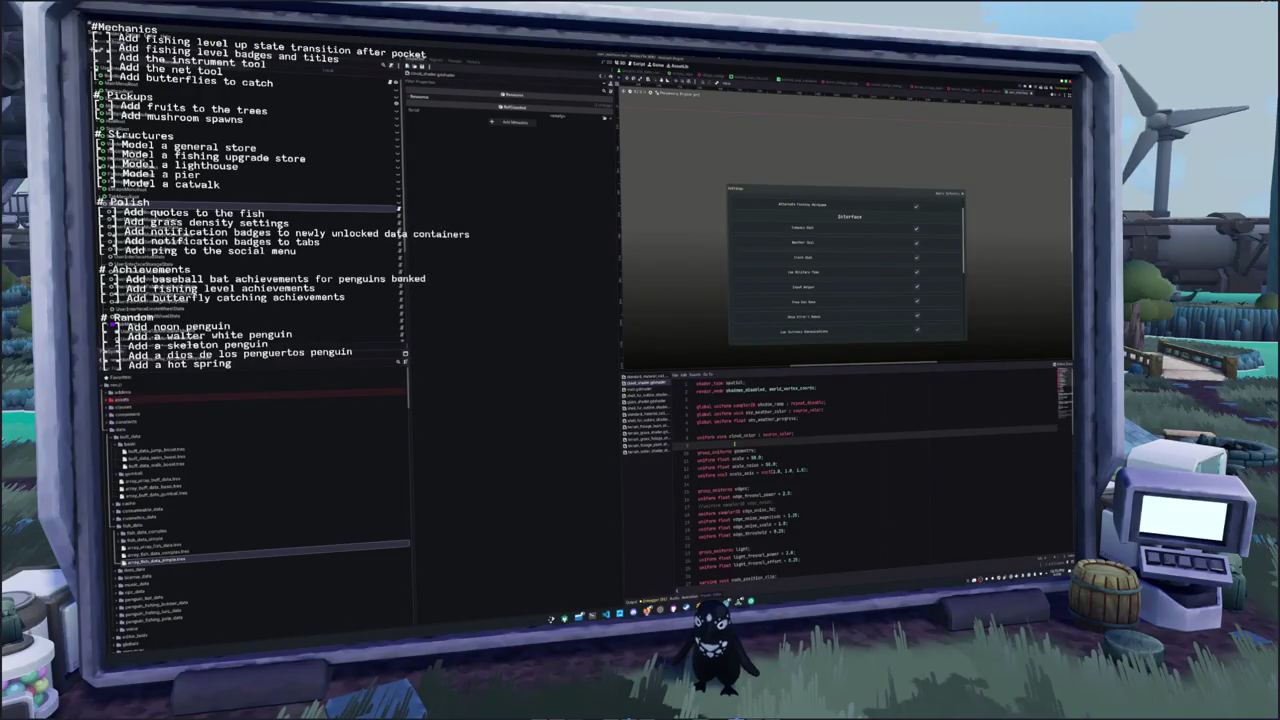
scroll(735, 443, "down", 6)
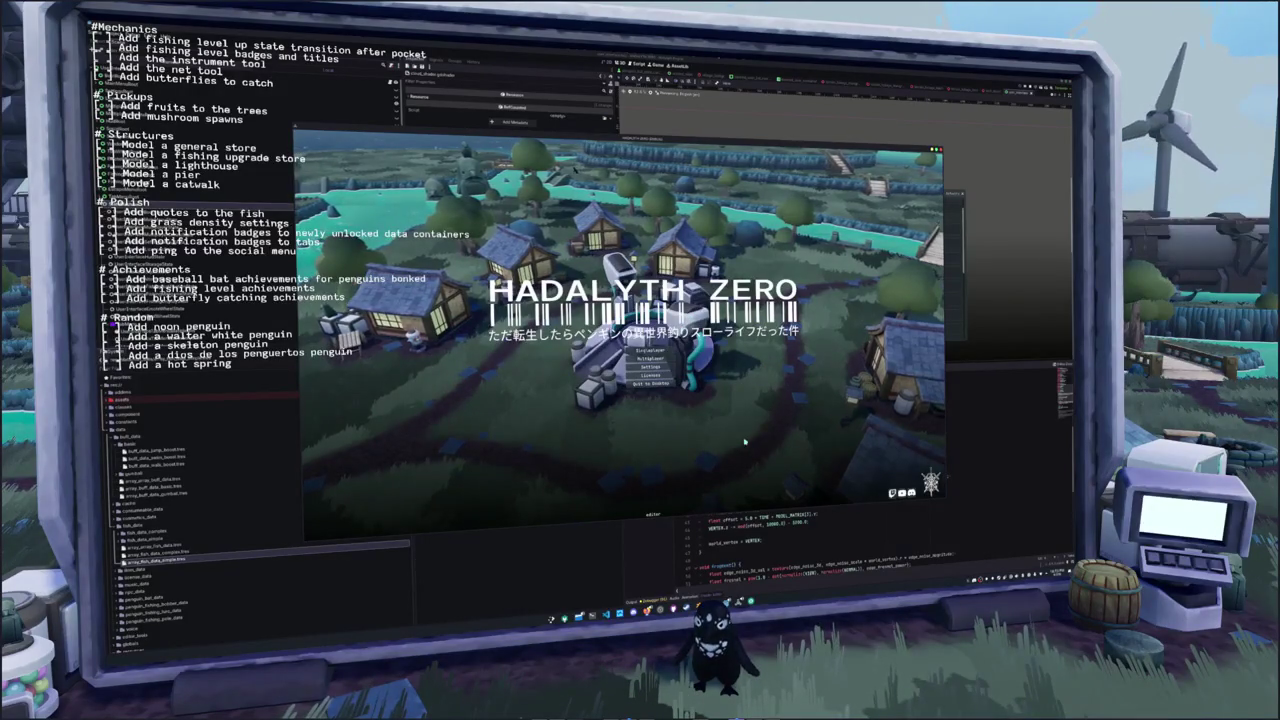
Step: Start a singleplayer game, toggle the escape menu several times, then select the script's pause block
left_click(651, 350)
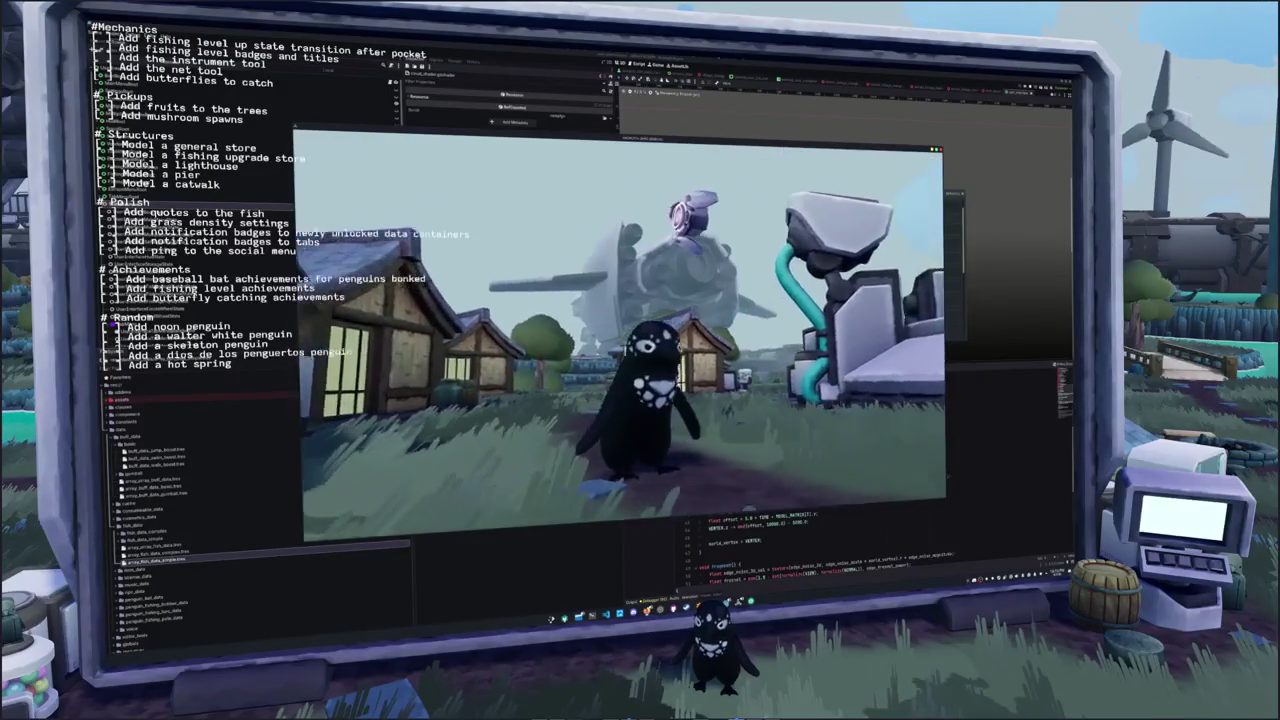
key("Escape")
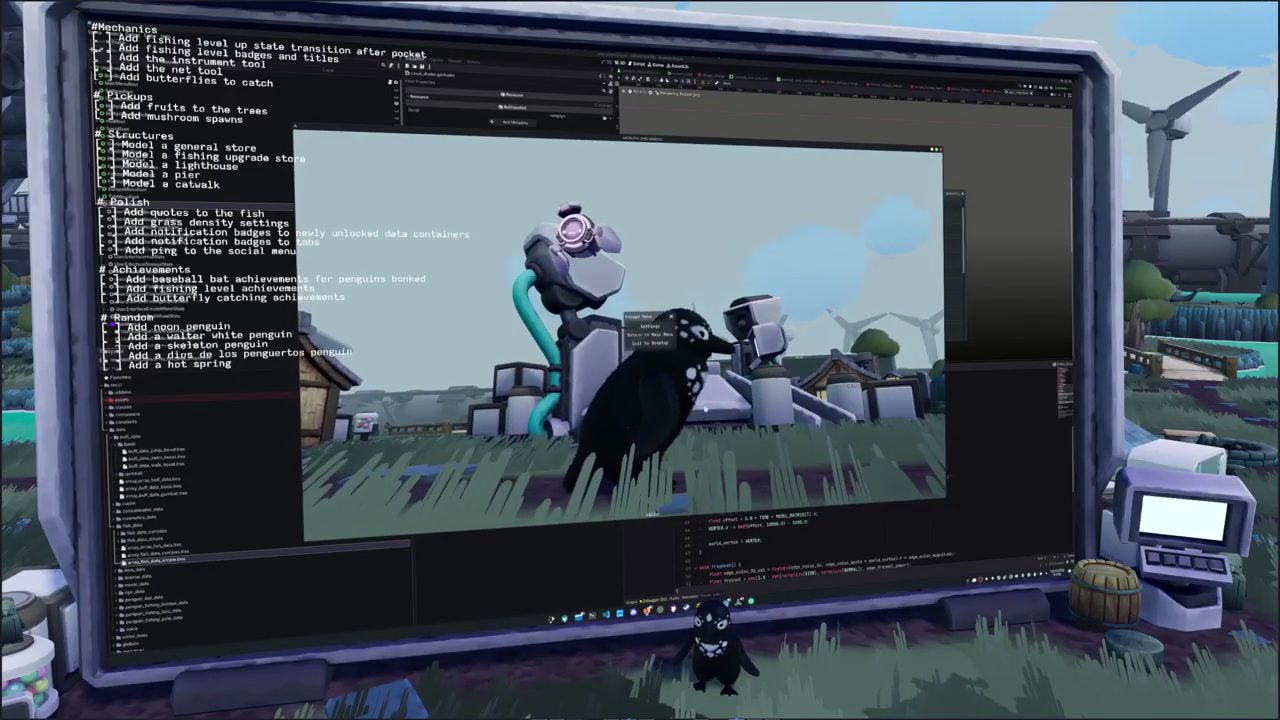
key("Escape")
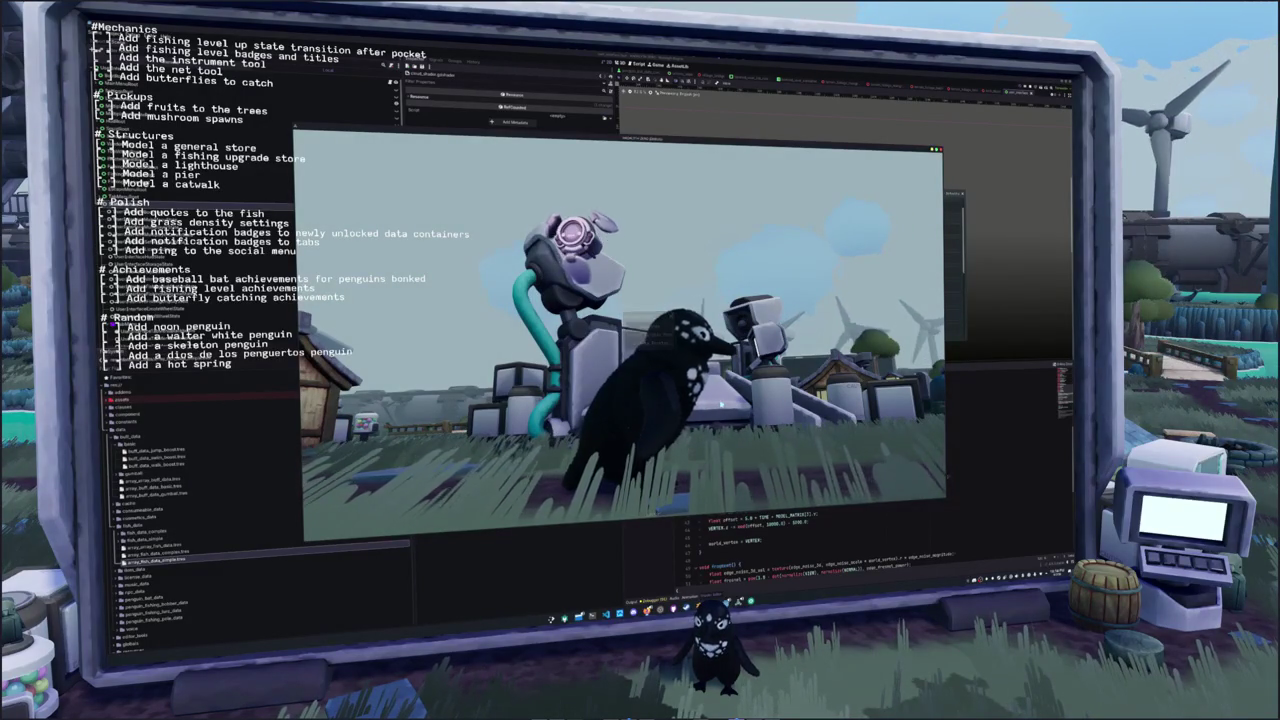
key("Escape")
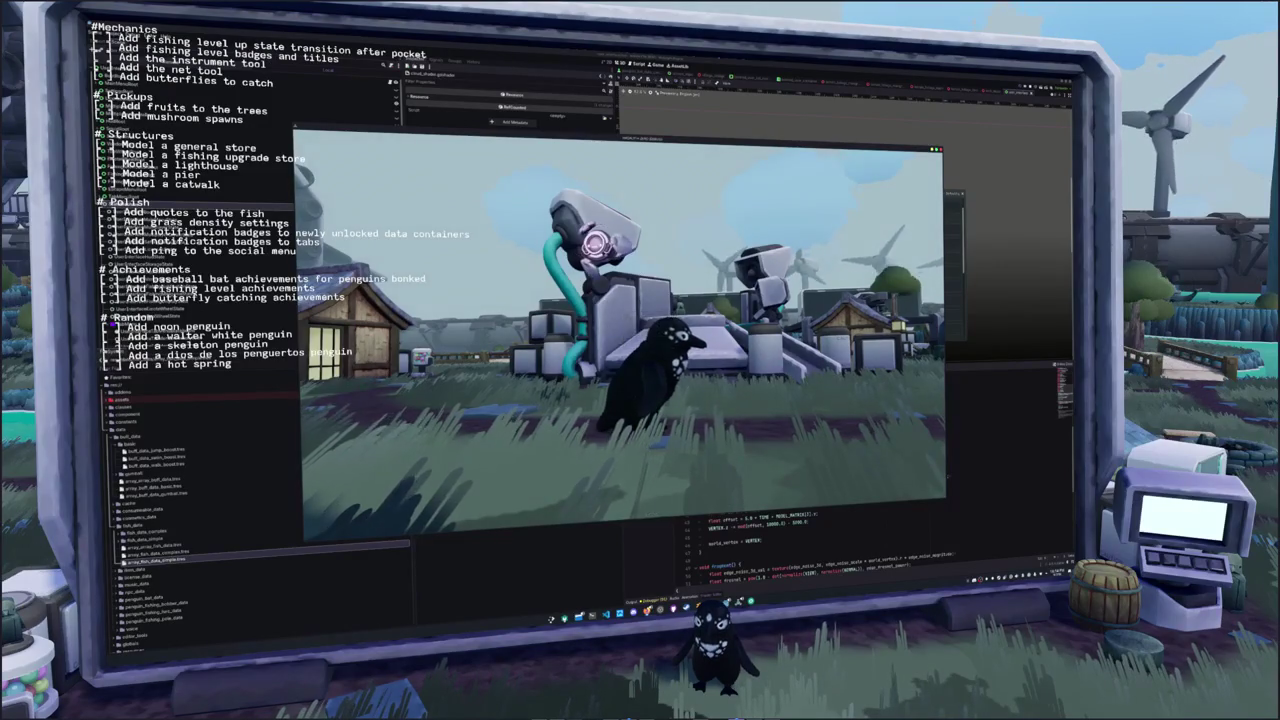
key("Escape")
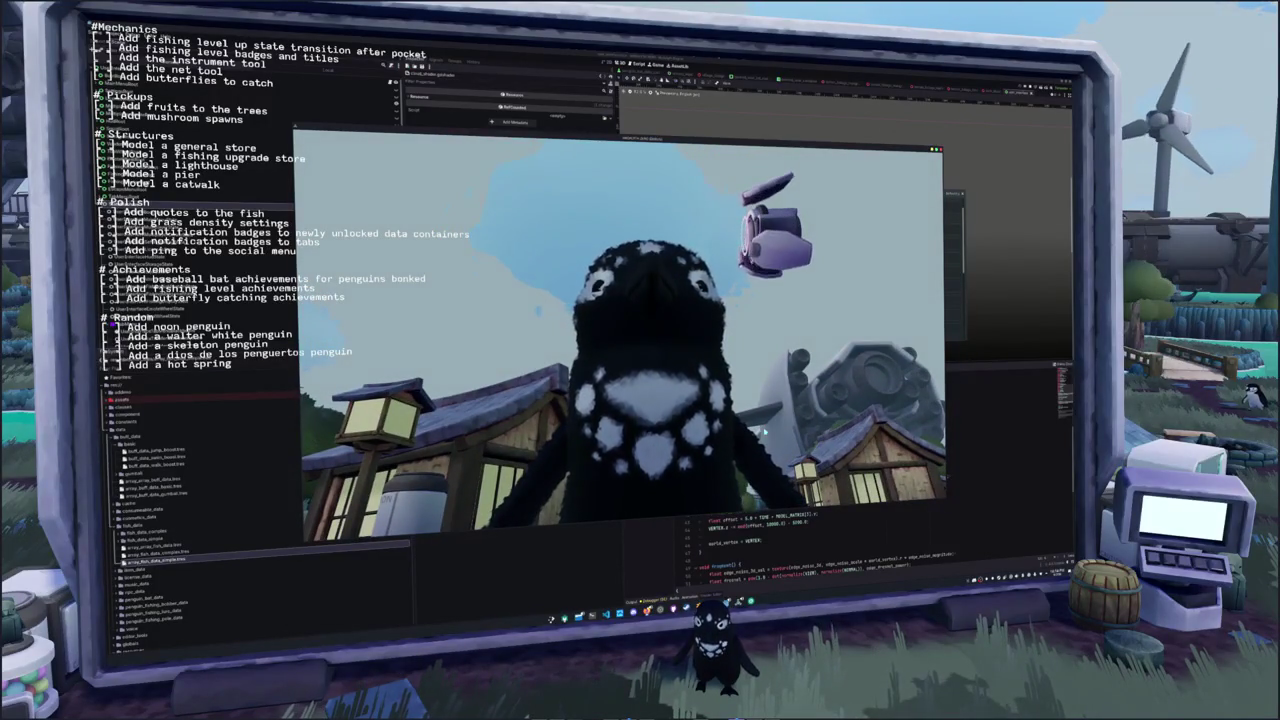
key("Escape")
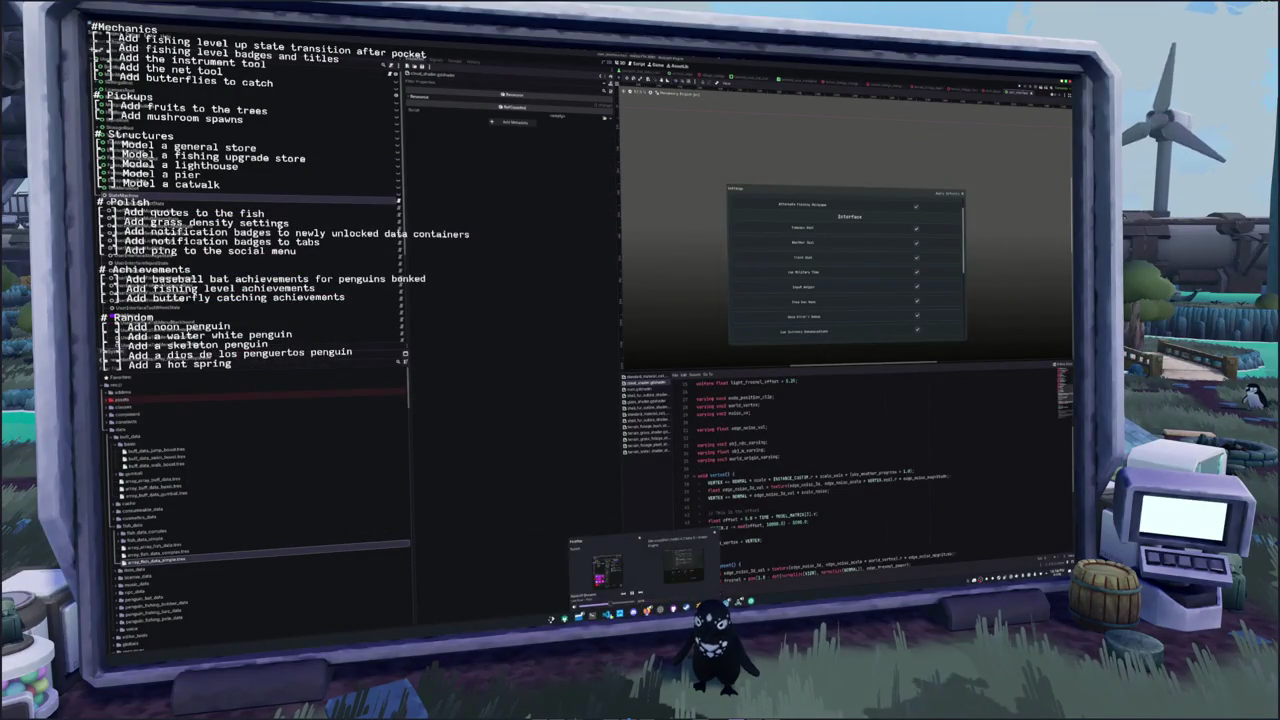
key("alt+Tab")
left_click_drag(580, 437, 347, 322)
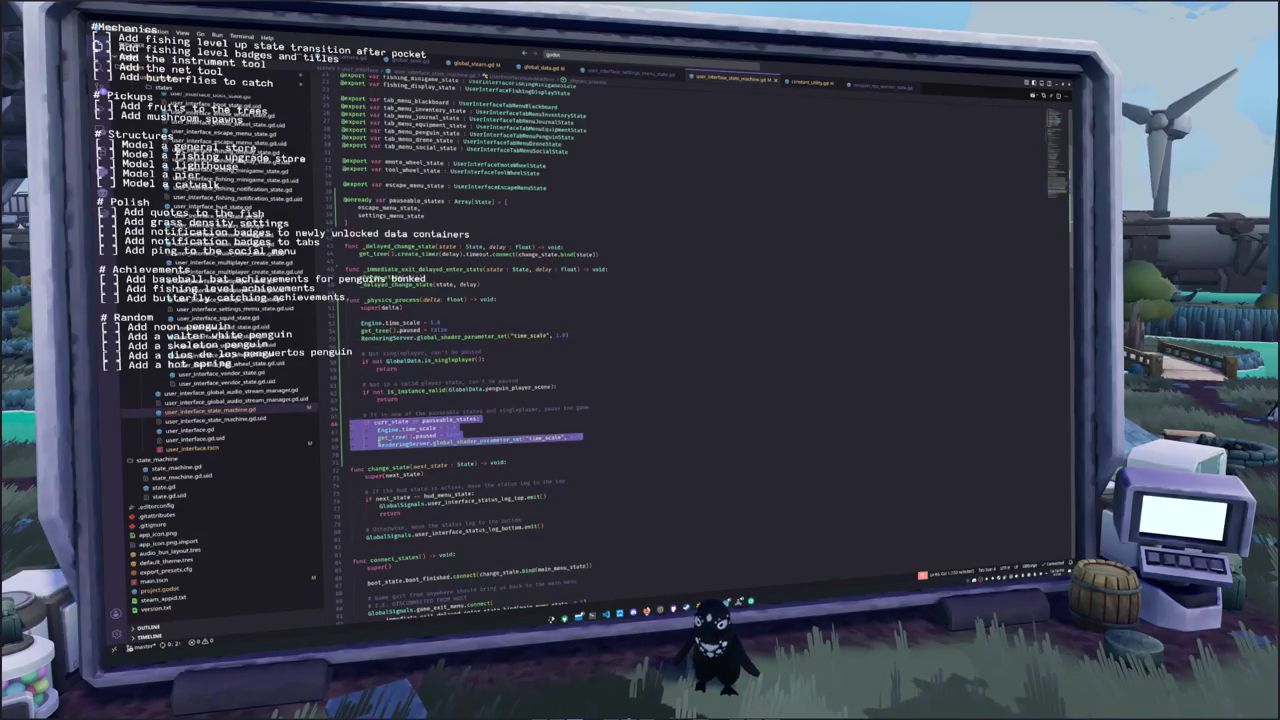
Step: Comment out the paused = true/false, Engine.time_scale and RenderingServer time_scale lines
left_click_drag(347, 322, 378, 437)
key("ctrl+slash")
left_click(362, 329)
key("ctrl+slash")
left_click(367, 428)
key("ctrl+slash")
left_click(362, 322)
key("ctrl+slash")
left_click(365, 335)
key("ctrl+slash")
left_click(380, 440)
key("ctrl+slash")
Step: Add 'pass' under the pauseable_states check
left_click(481, 420)
key("Return")
type("pass")
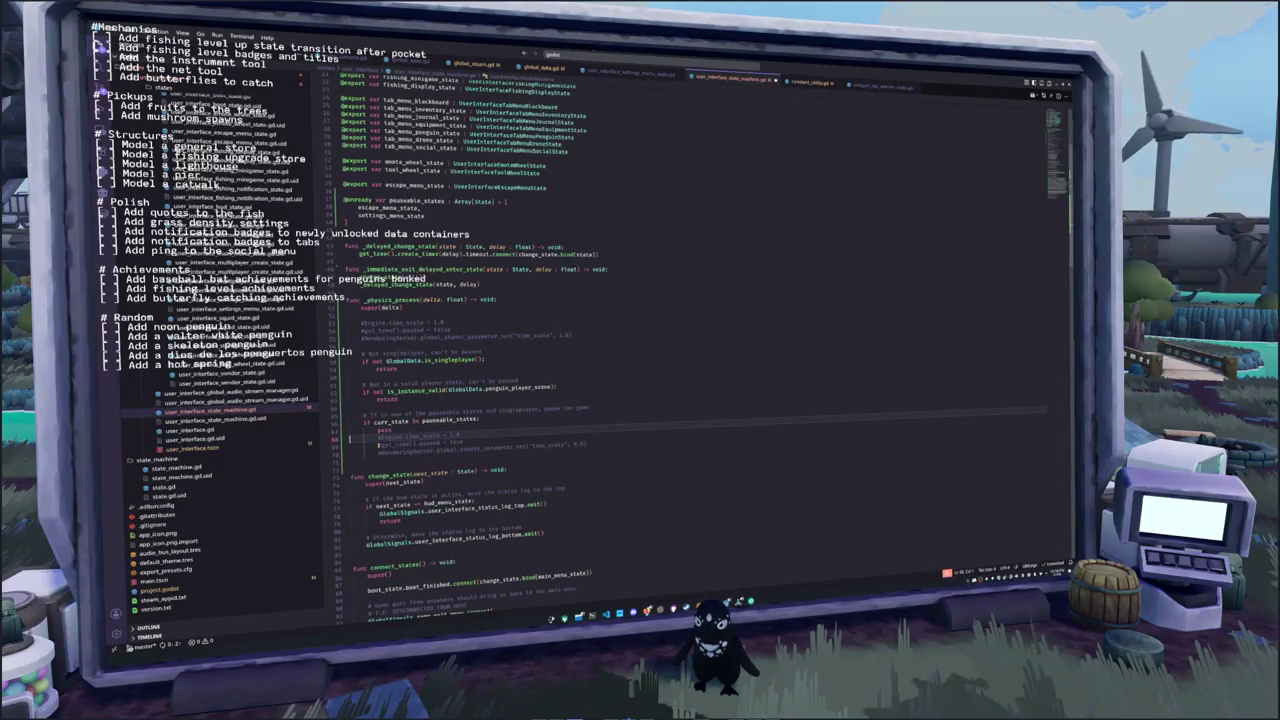
Step: Open penguin.gd, browse down through it and search for 'hu' (the huff code)
left_click(614, 56)
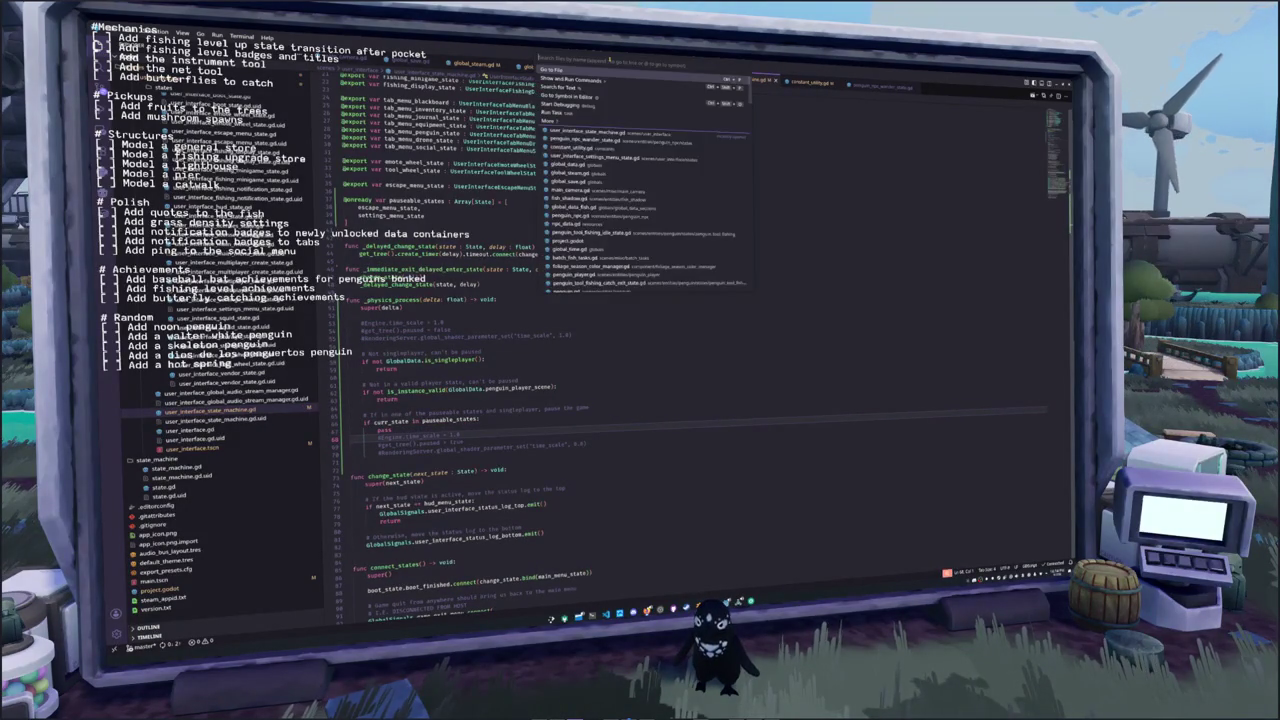
type("penguin")
key("Return")
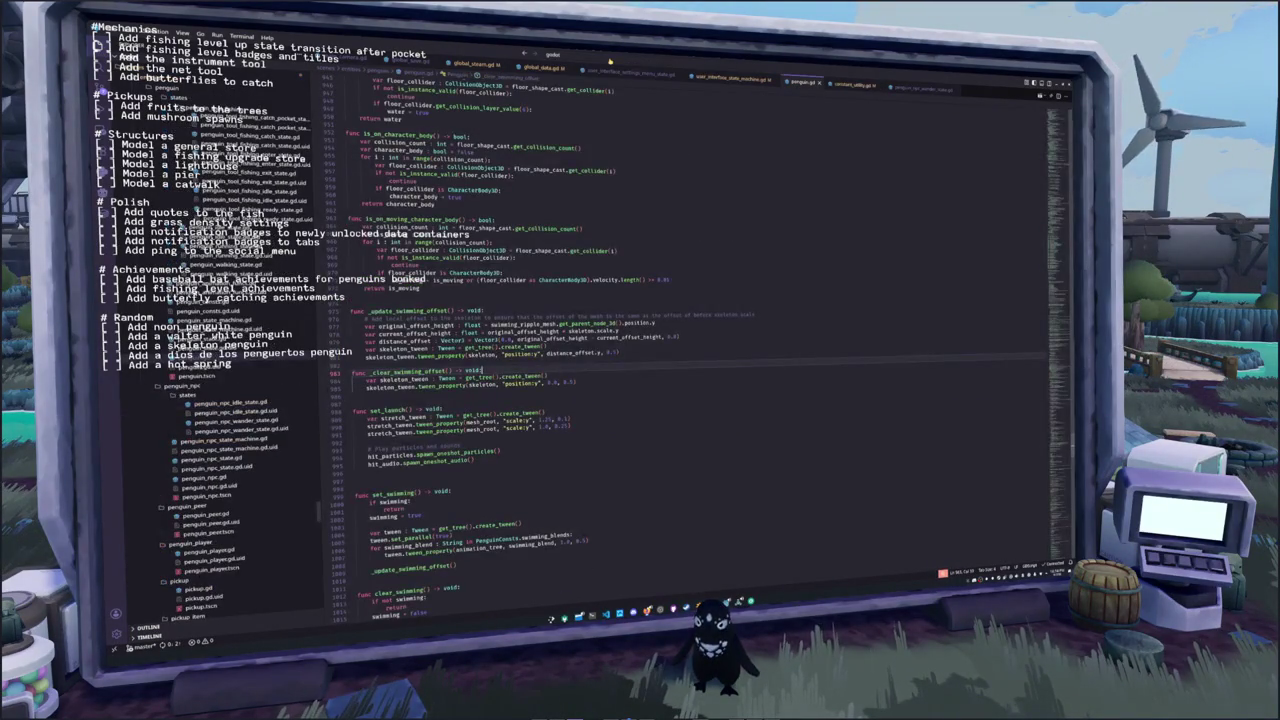
scroll(432, 321, "down", 2)
left_click(432, 321)
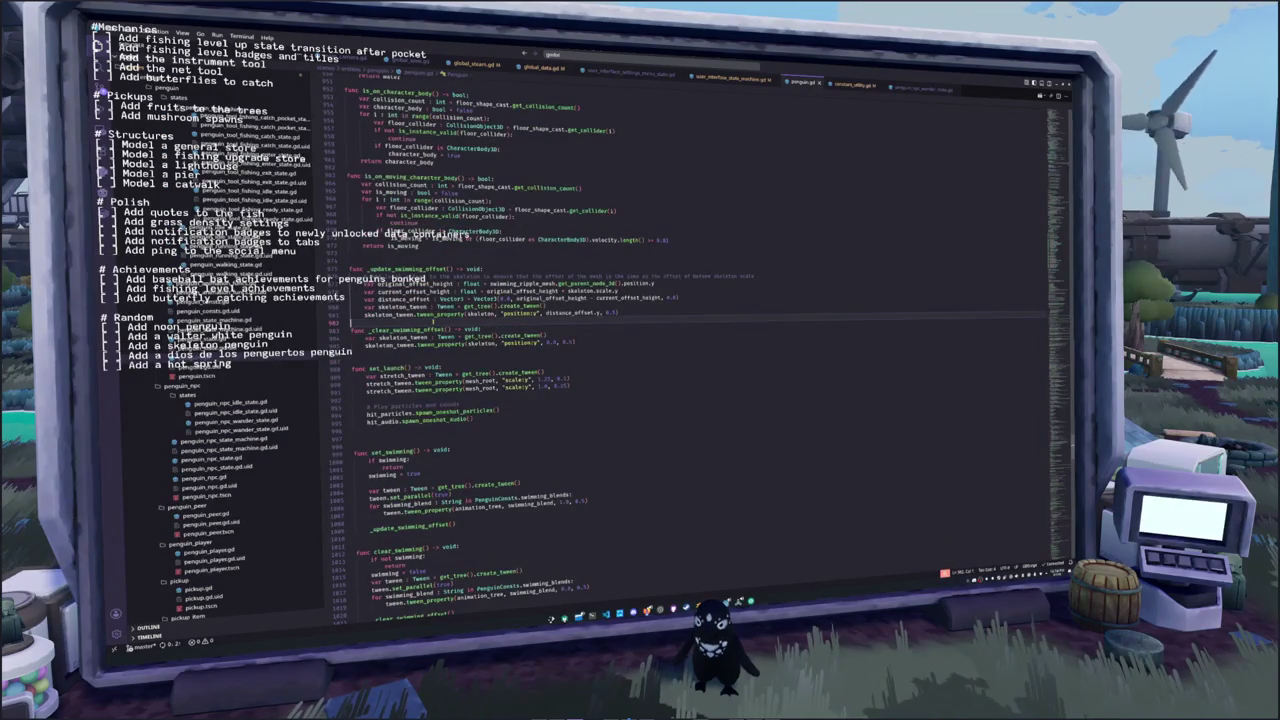
scroll(432, 320, "down", 4)
scroll(432, 320, "down", 6)
scroll(432, 320, "down", 5)
scroll(432, 321, "down", 8)
scroll(432, 321, "down", 8)
scroll(432, 321, "down", 8)
scroll(432, 321, "down", 6)
scroll(397, 412, "down", 8)
scroll(397, 412, "down", 8)
scroll(396, 418, "down", 8)
scroll(394, 425, "down", 6)
scroll(393, 425, "up", 3)
scroll(500, 410, "up", 1)
left_click(754, 392)
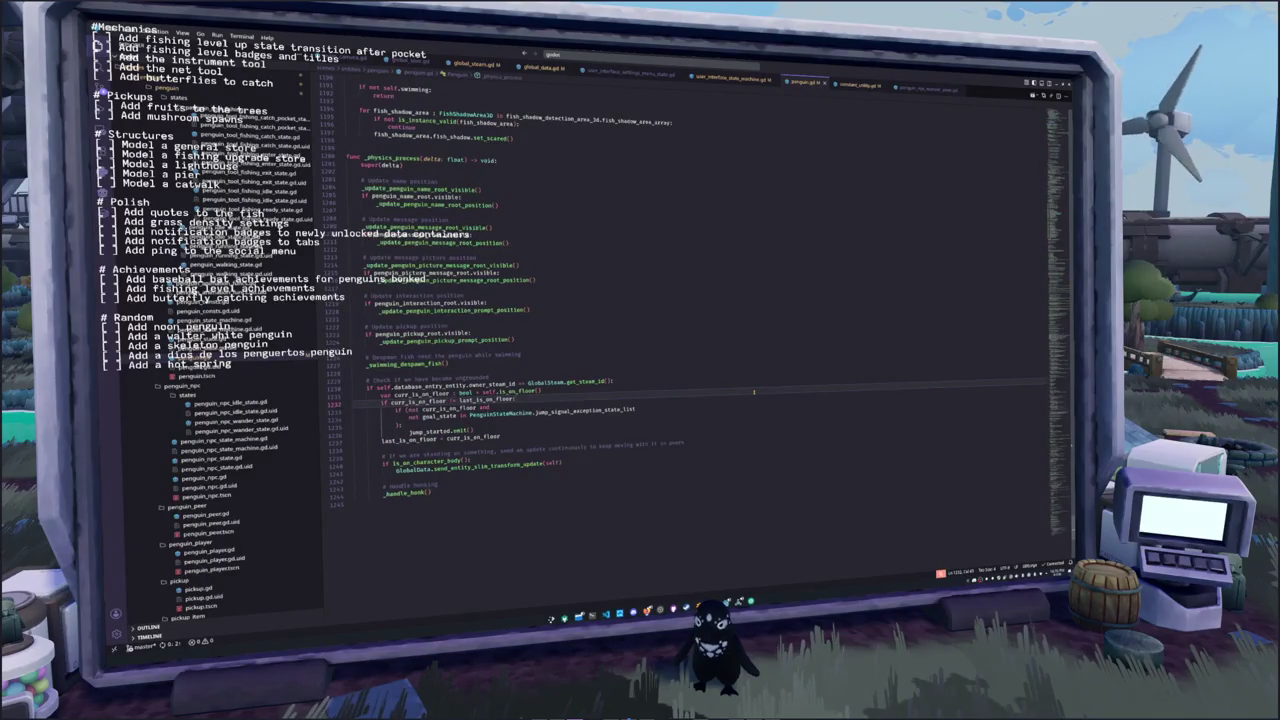
key("ctrl+f")
type("hud")
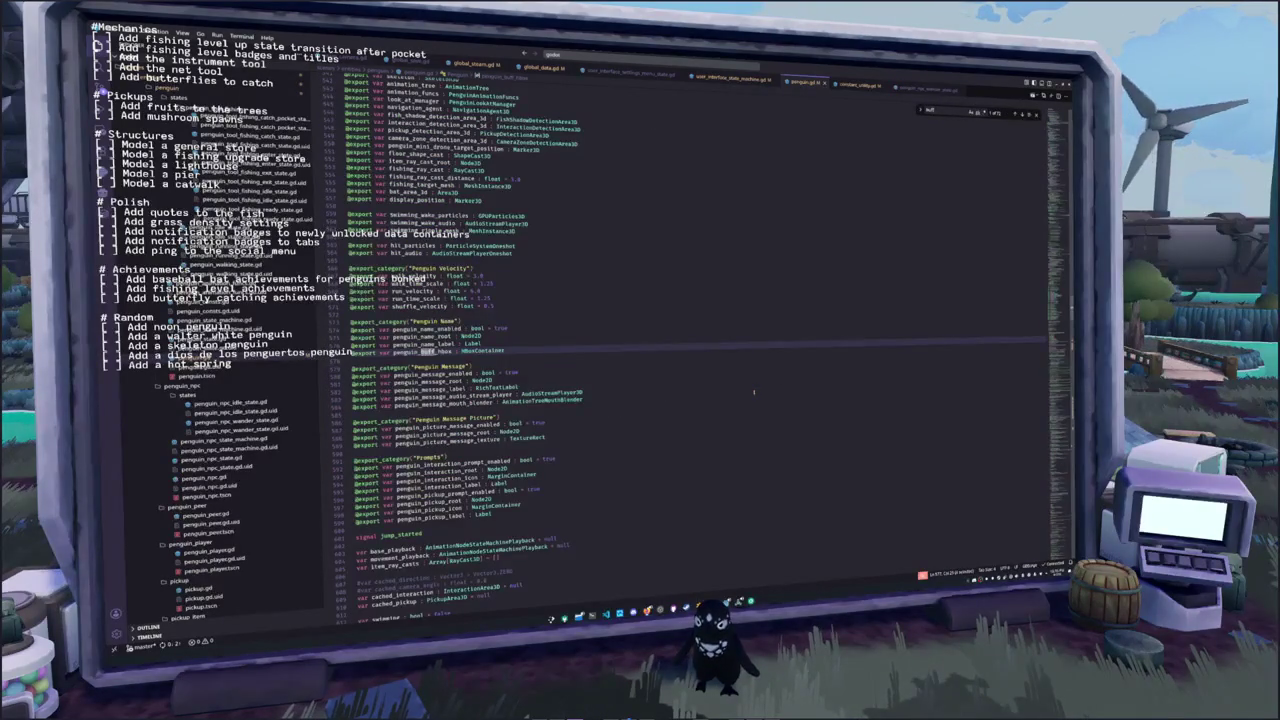
key("Escape")
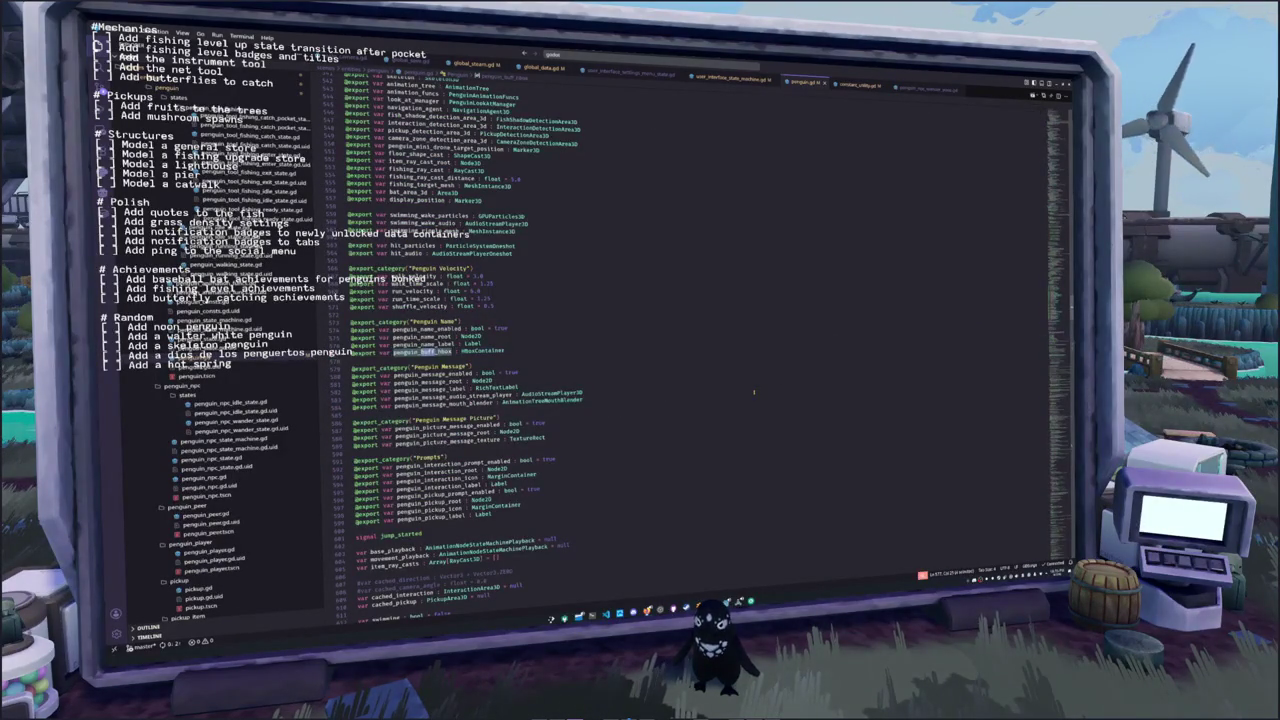
Step: Open entity.gd from the file quick-open list
key("ctrl+p")
type("twentity")
key("Return")
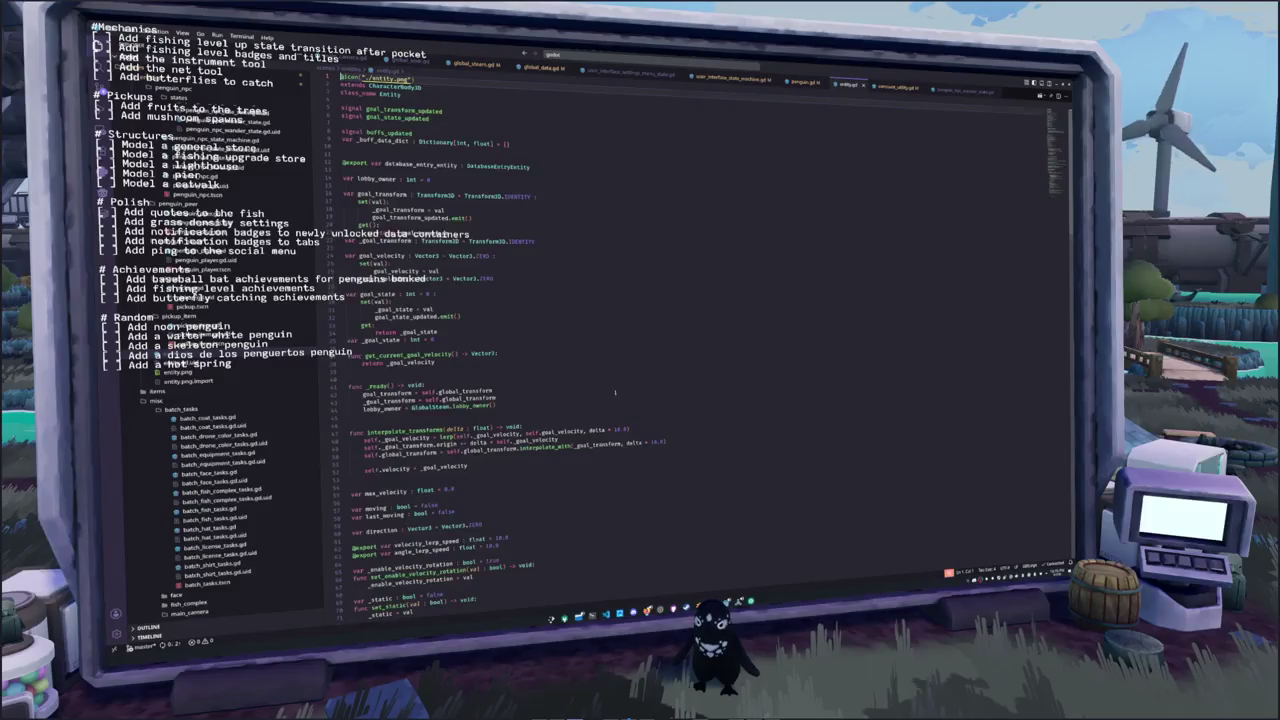
Step: Scroll through entity.gd and highlight _sync_remove_buff to find its uses
scroll(615, 393, "down", 5)
scroll(600, 405, "down", 3)
scroll(570, 425, "down", 5)
scroll(537, 447, "down", 5)
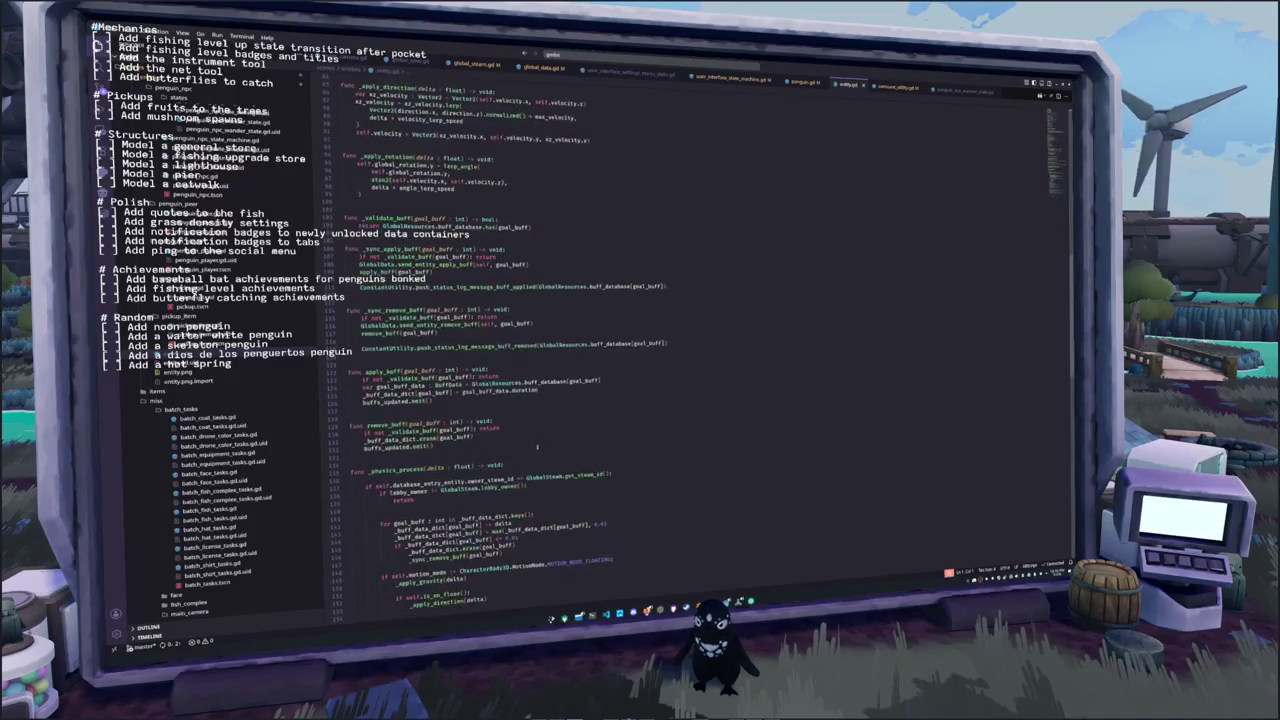
double_click(392, 311)
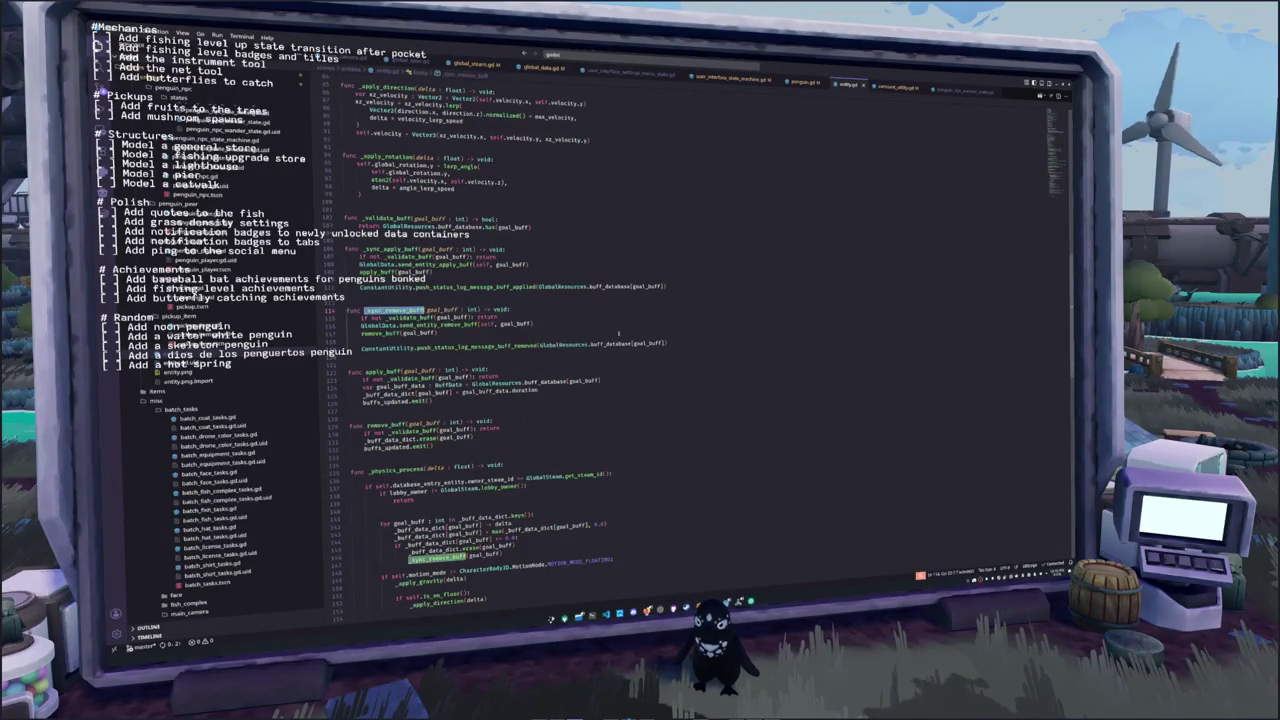
scroll(719, 397, "down", 2)
scroll(719, 397, "down", 1)
scroll(719, 397, "down", 1)
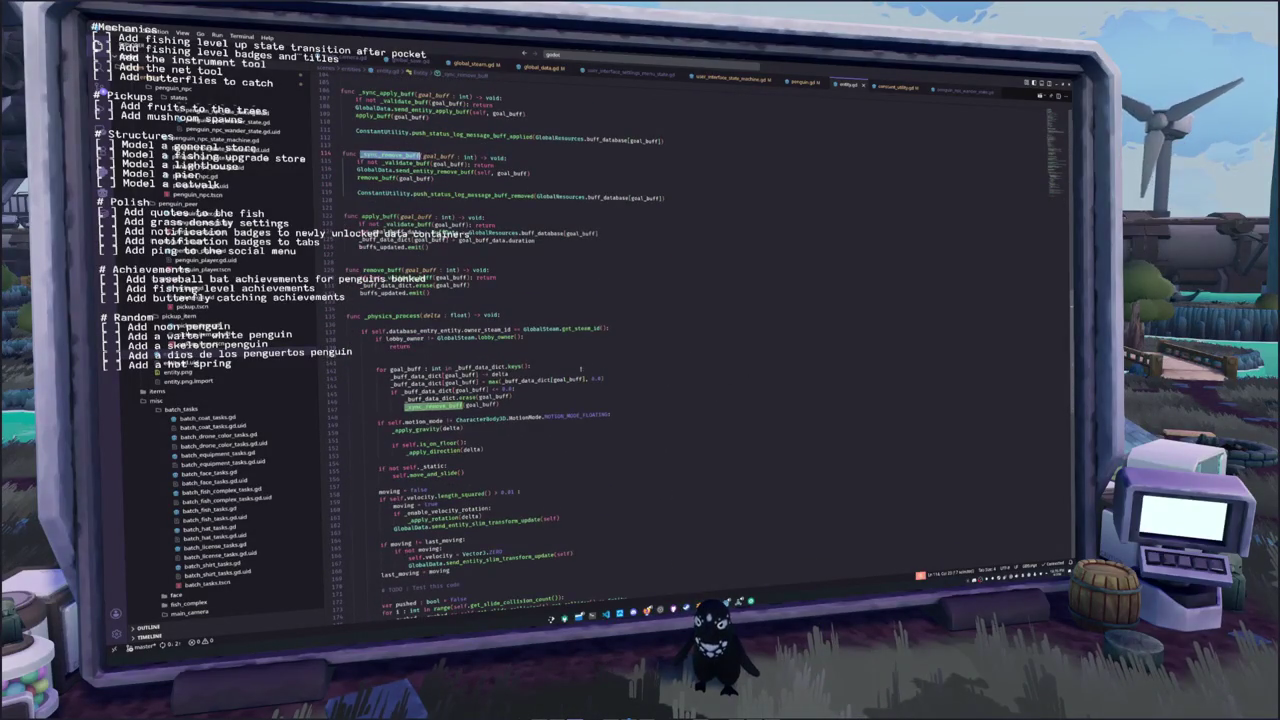
Step: In the buff loop at line 142, add 'if not GlobalInput.is_hud_open(): continue'
left_click(378, 369)
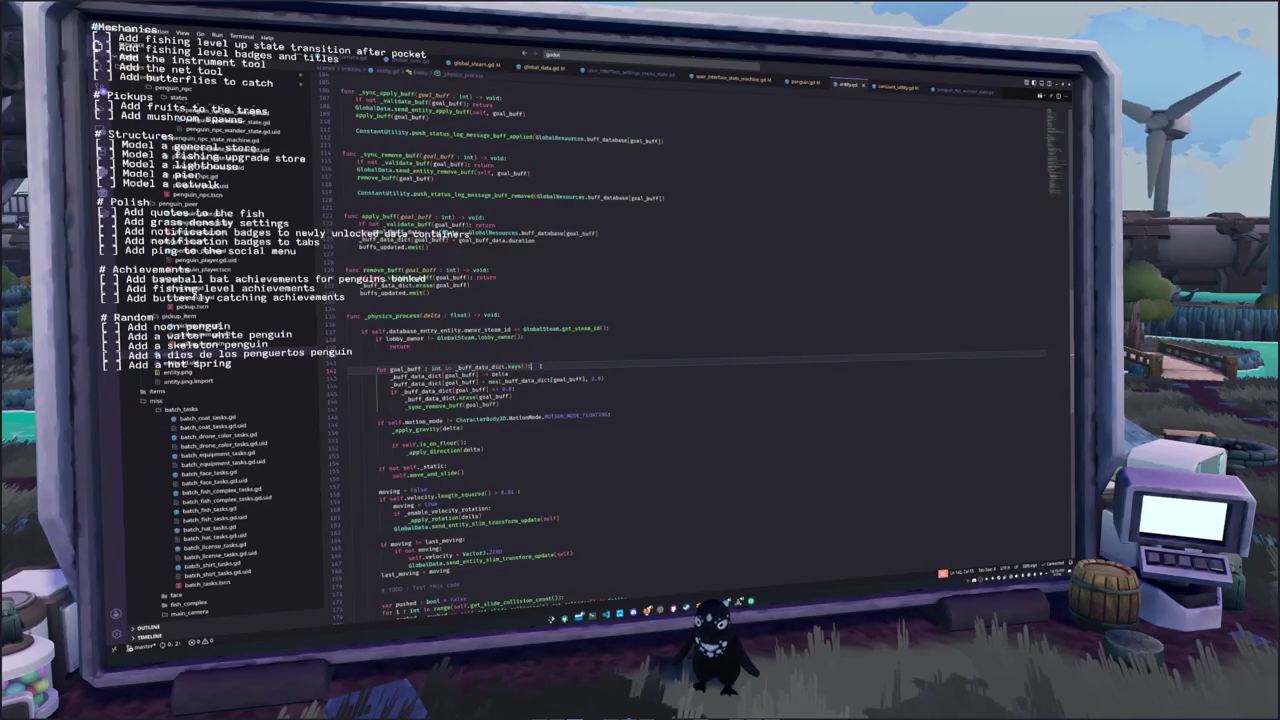
key("Return")
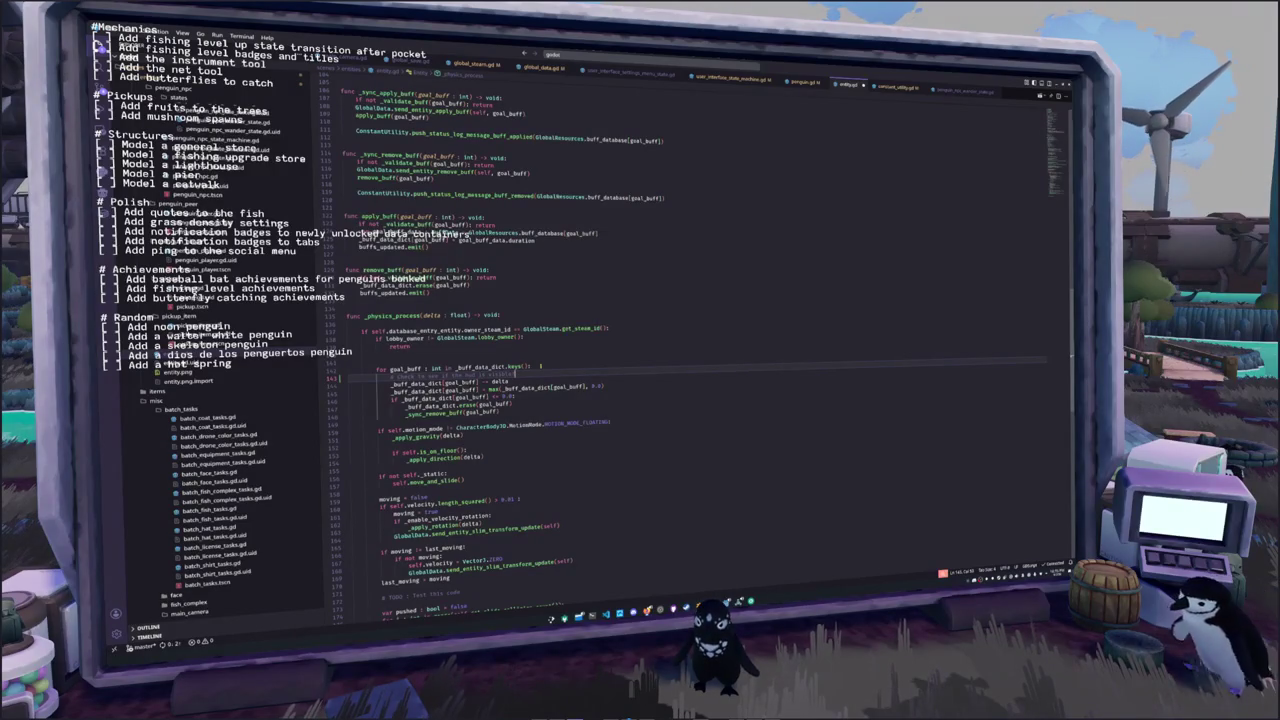
key("Return")
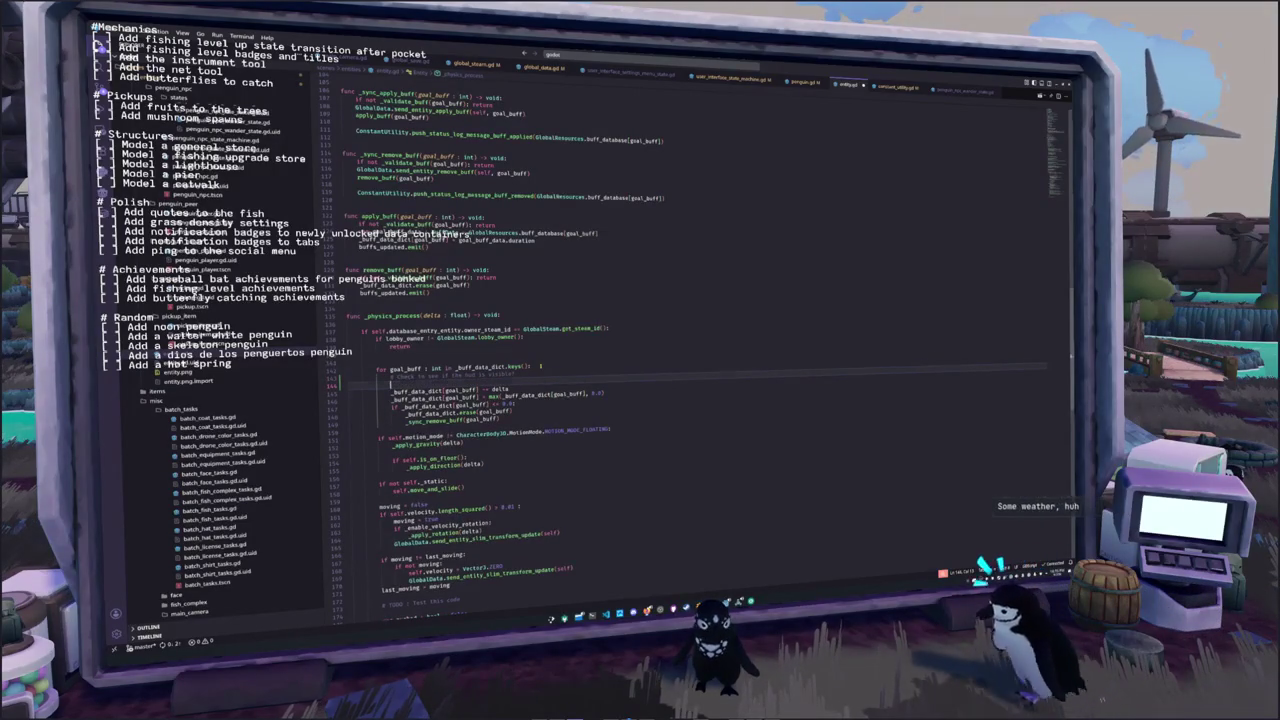
key("Return")
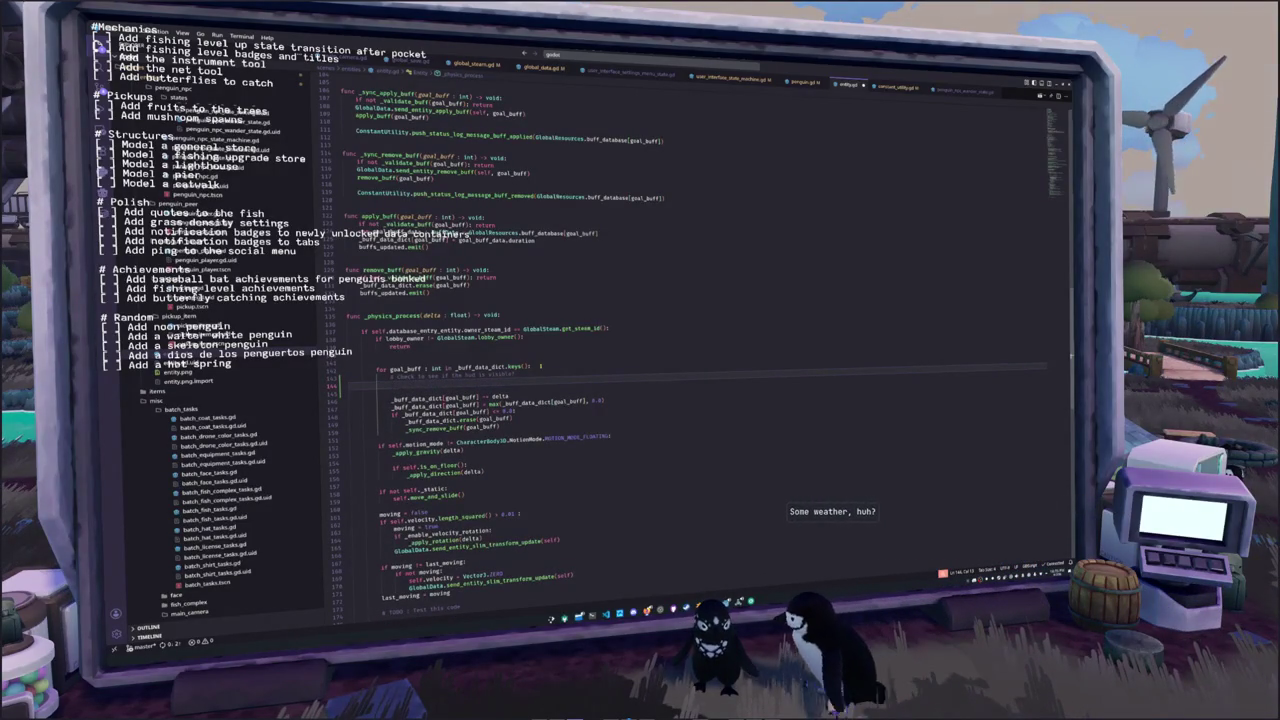
type("if ")
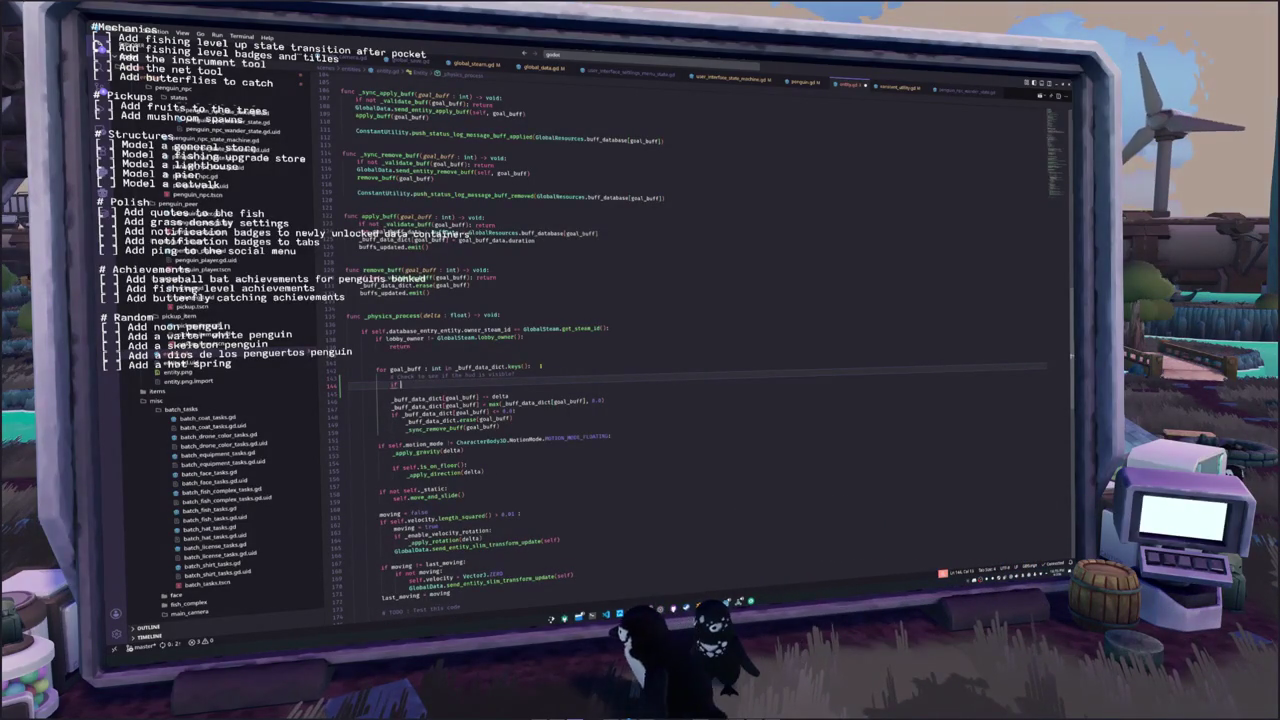
type("GlobalInput.is_hud")
key("Return")
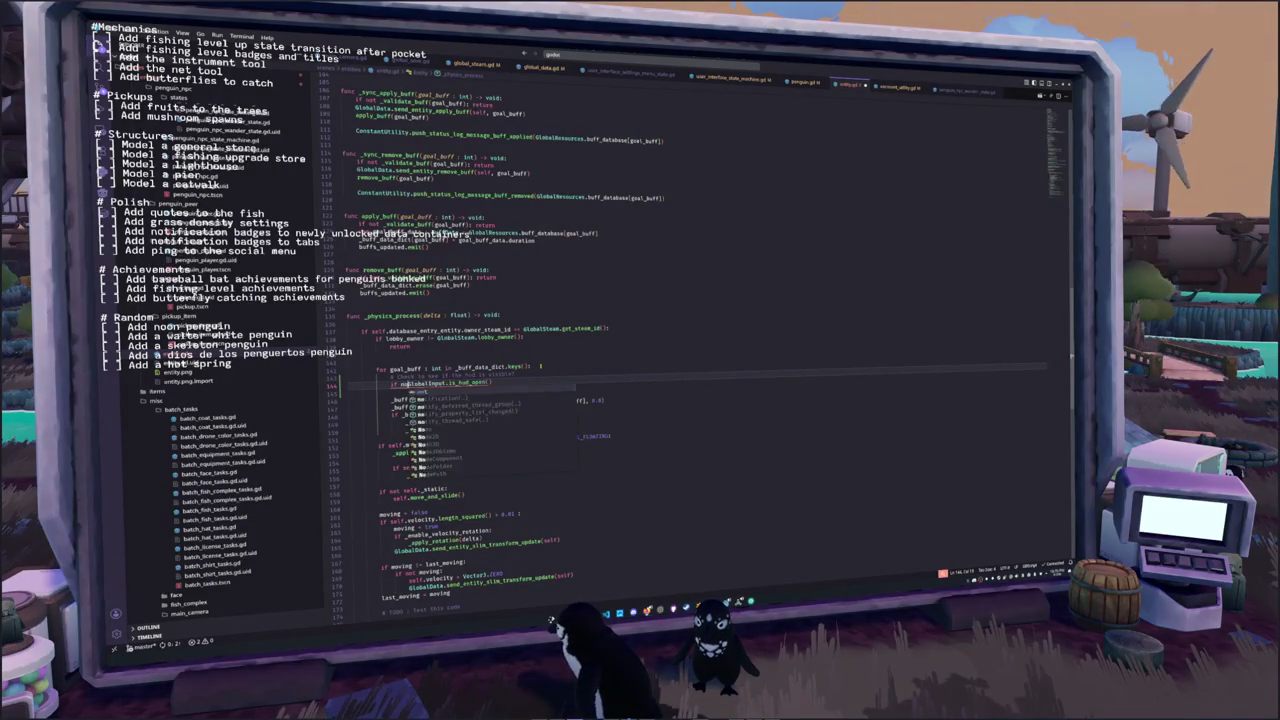
type("not ")
type(":")
key("Return")
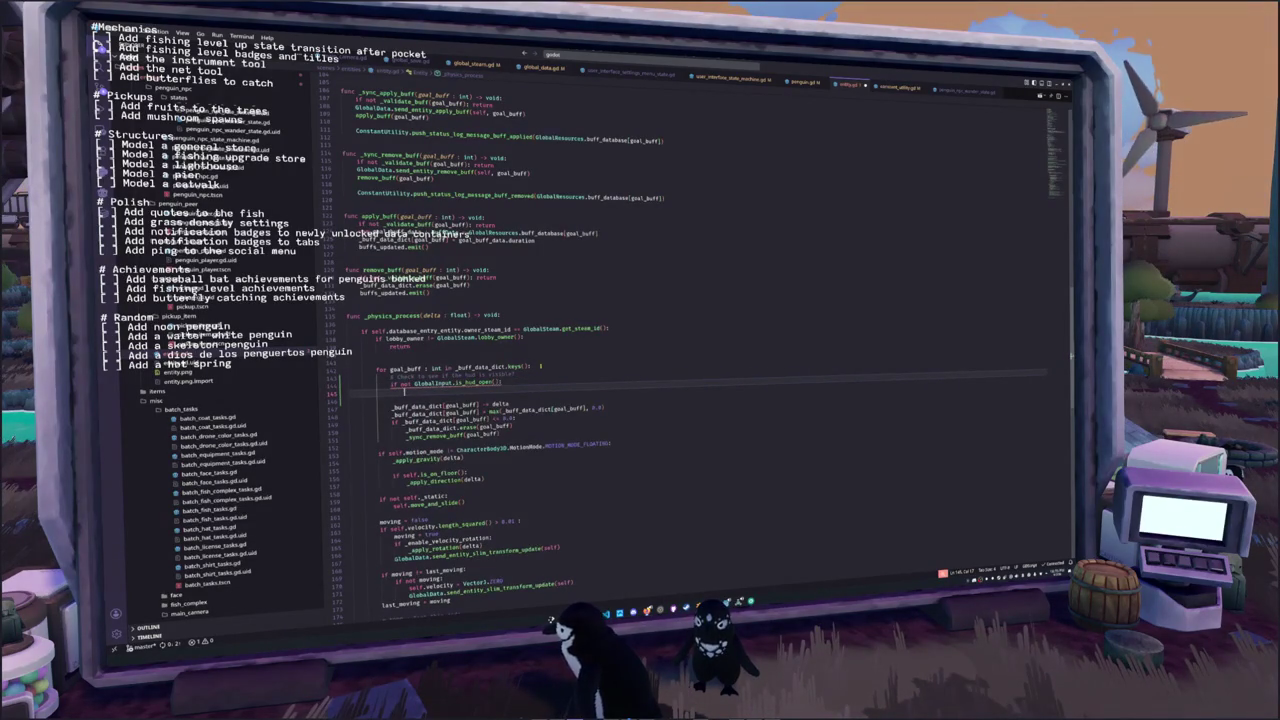
type("continue")
key("Down")
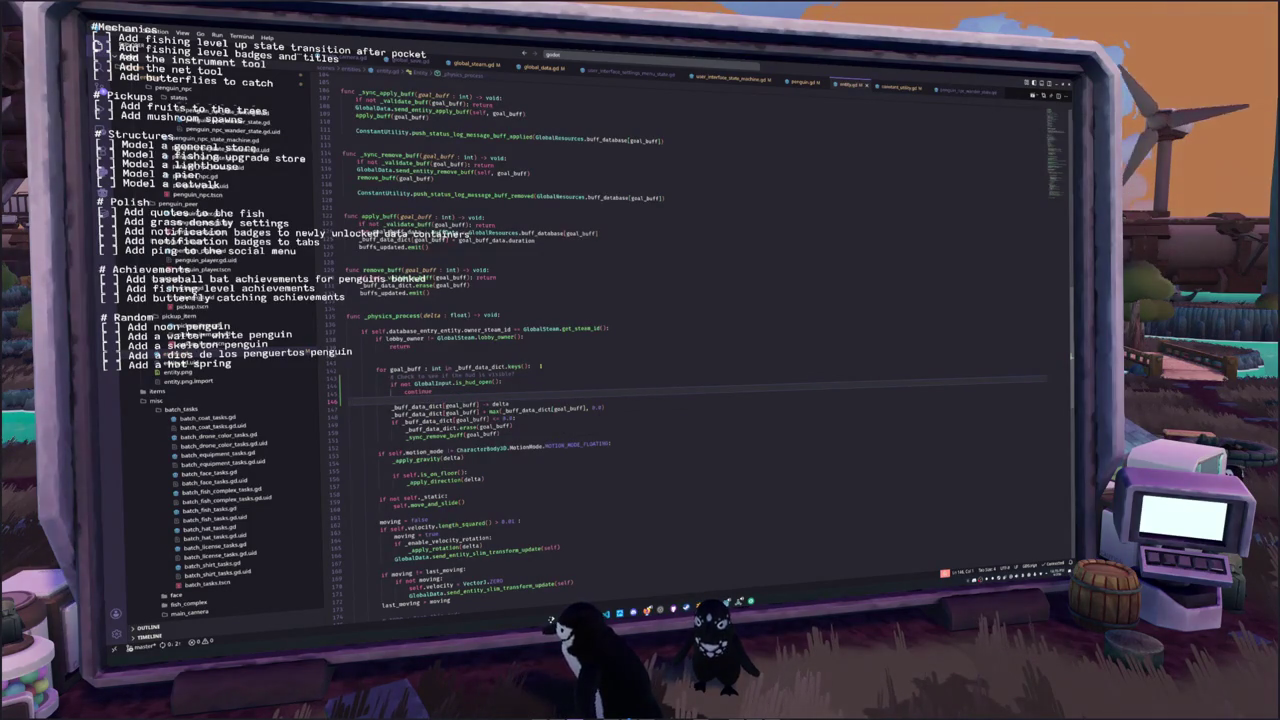
Step: Add a comment line above the if check about not pinging the buffs
key("Up")
key("Up")
key("End")
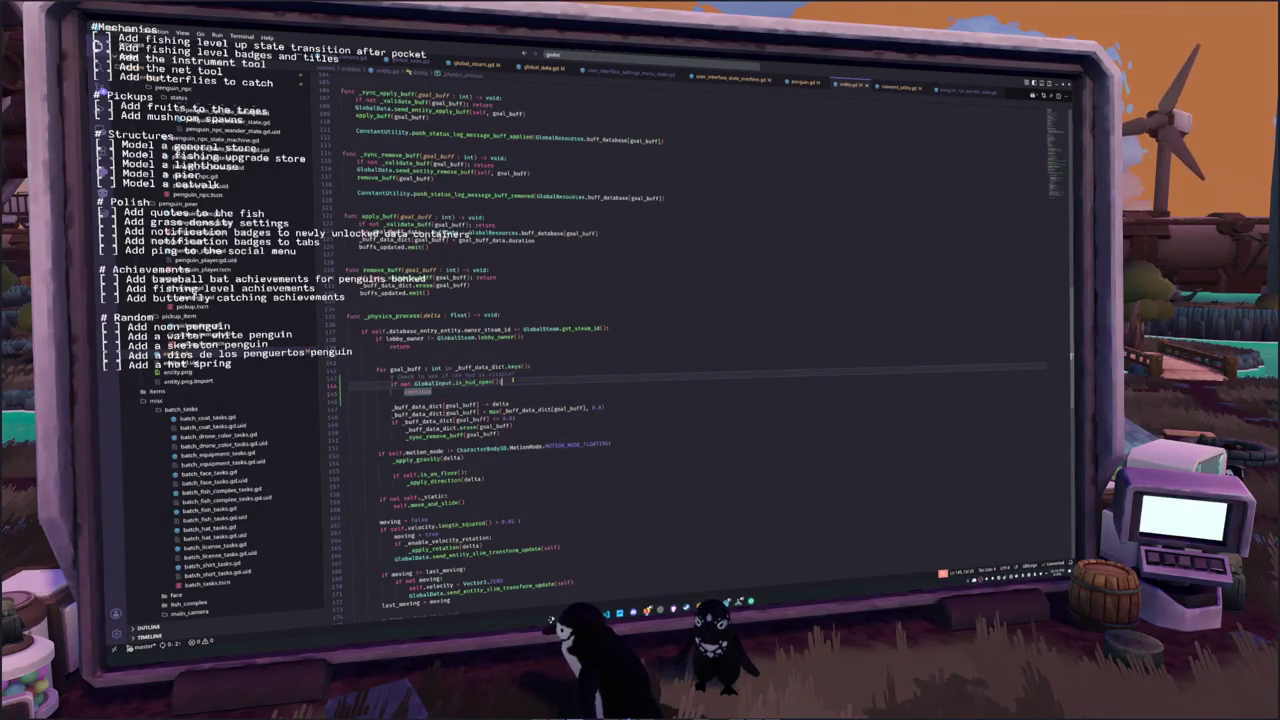
key("Up")
key("End")
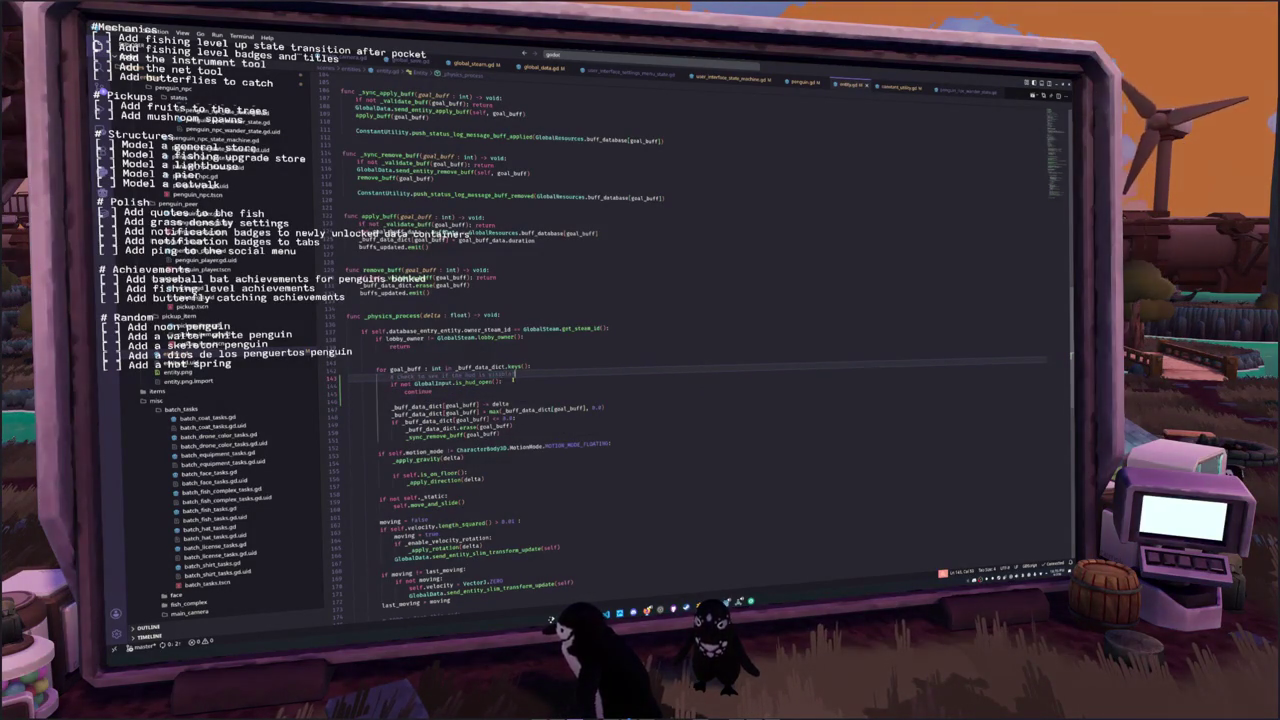
key("Return")
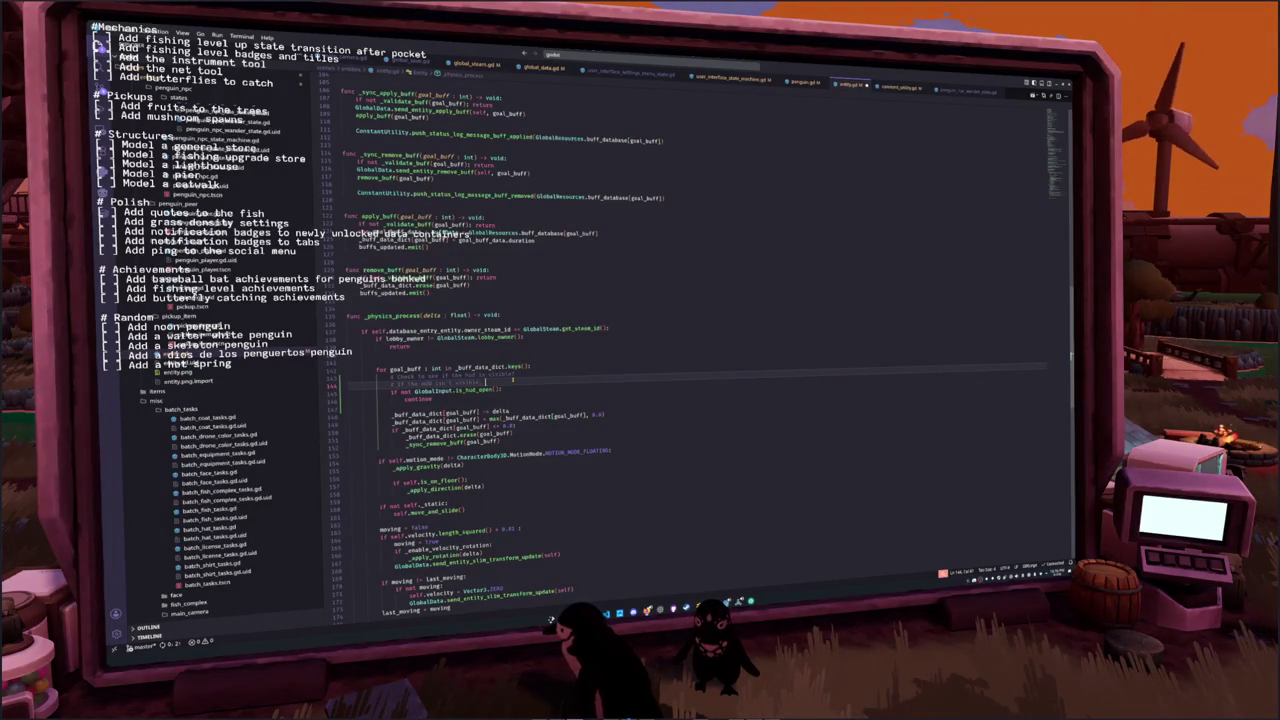
type("n't ping the buff")
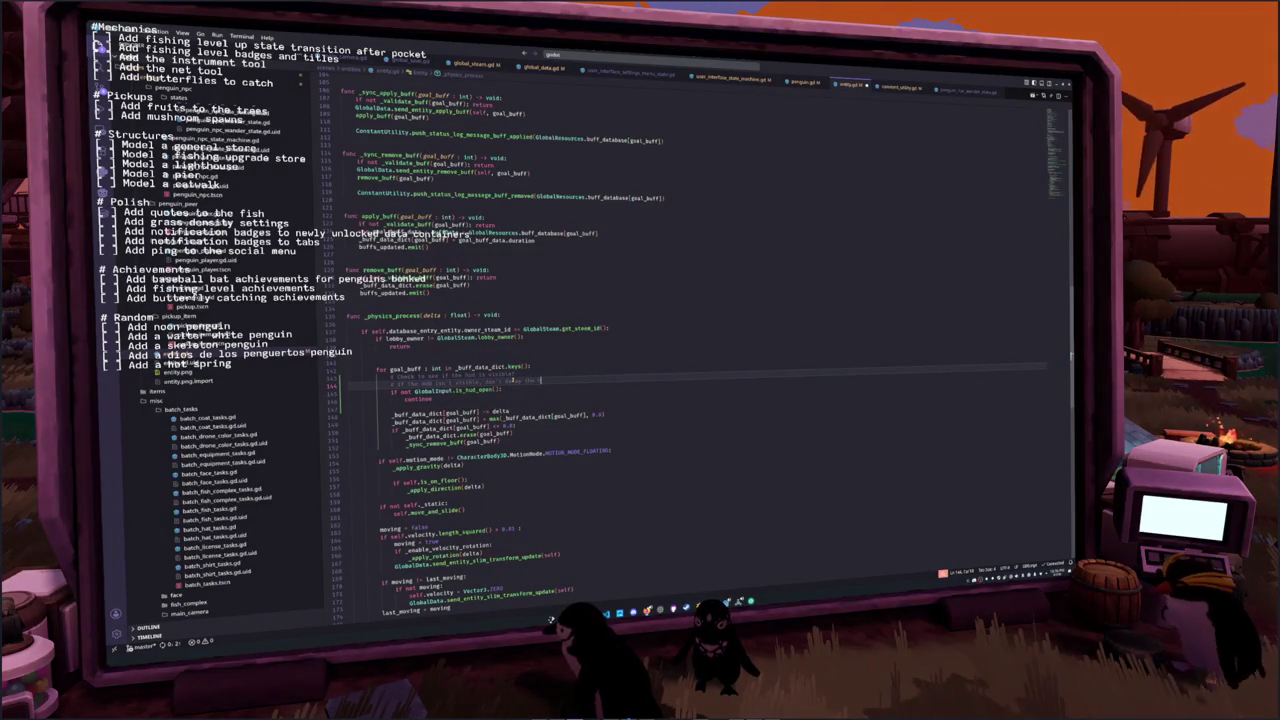
type("s")
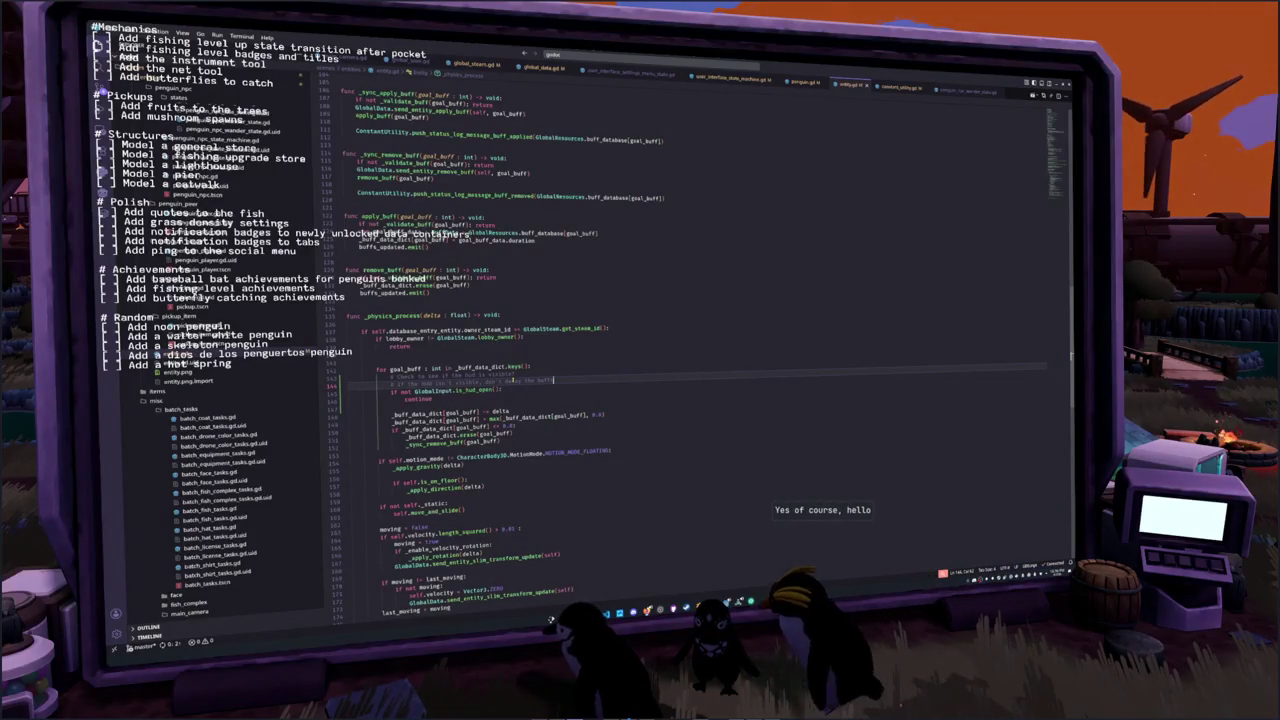
Step: Extend the if condition with 'and self is PenguinPlayer'
left_click(496, 390)
type("and ent")
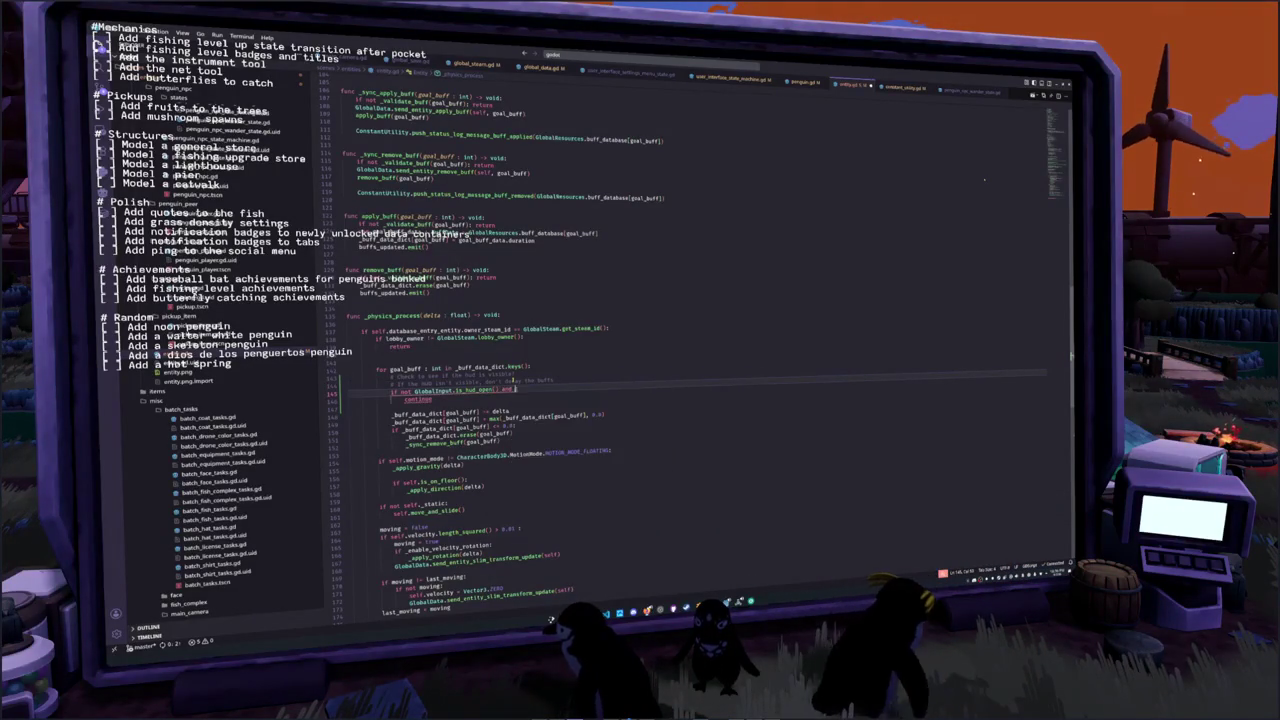
type("ity.is_")
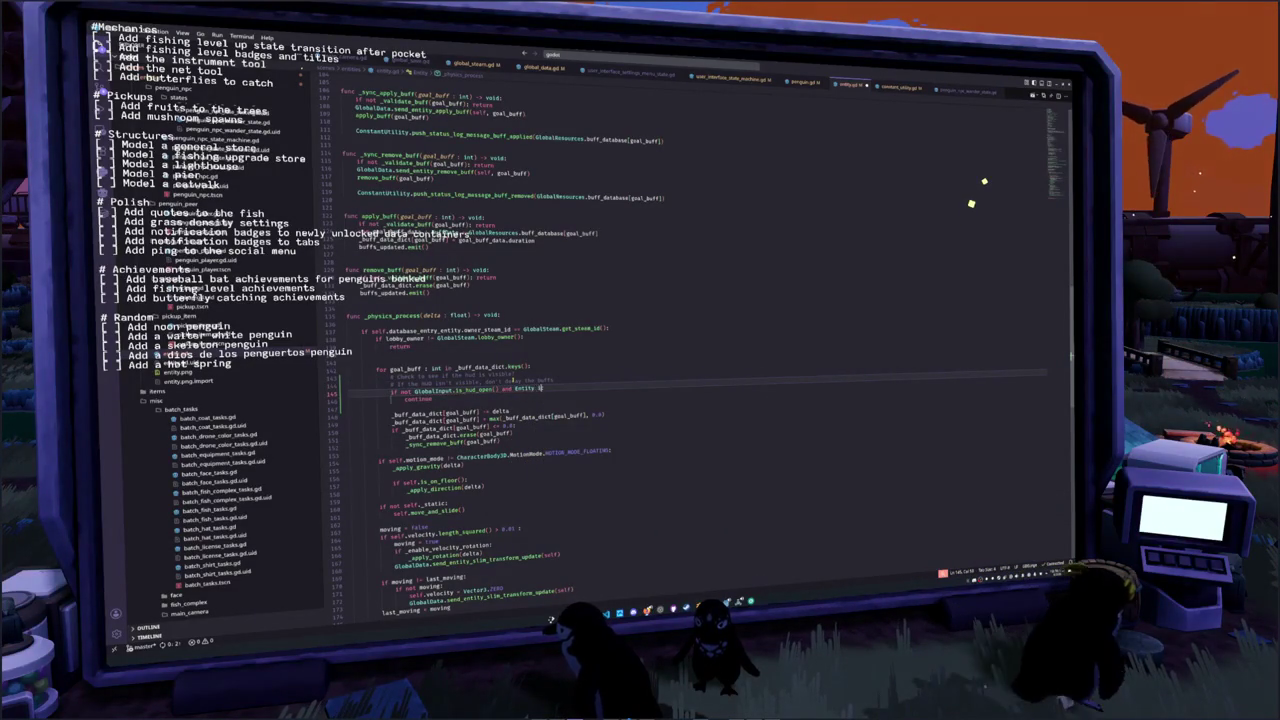
type("PenguinPl")
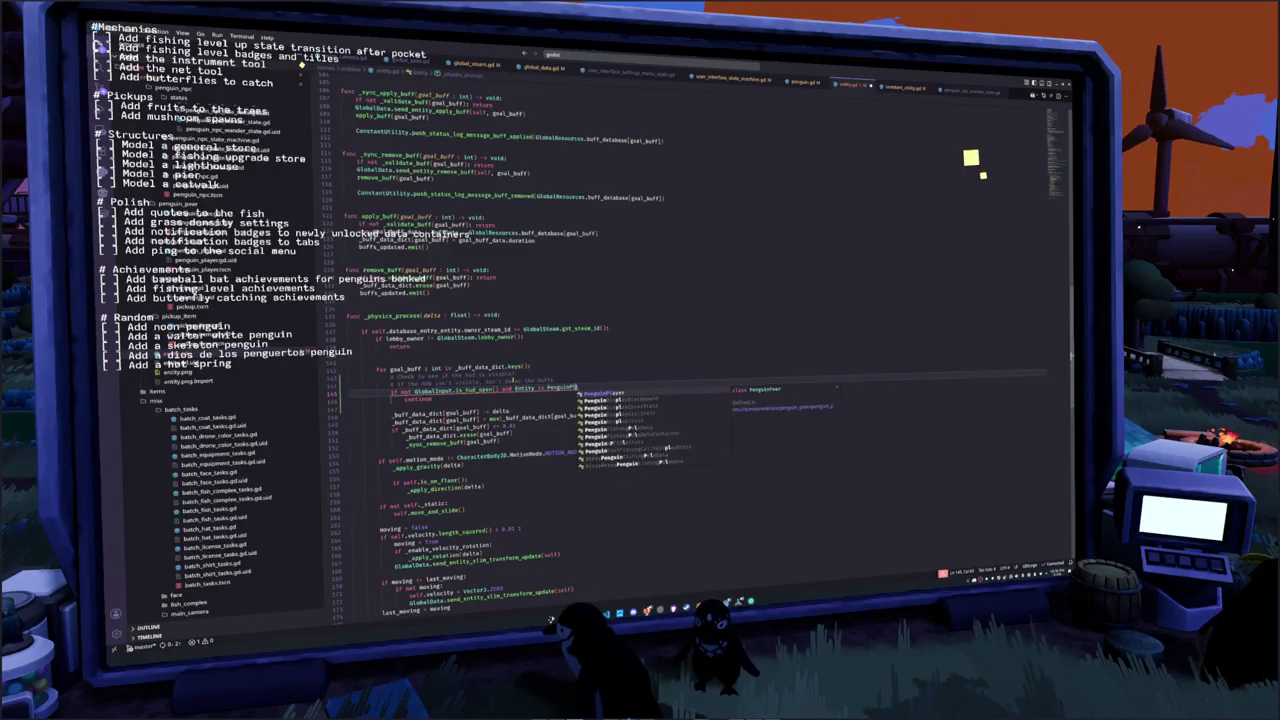
type("ayer")
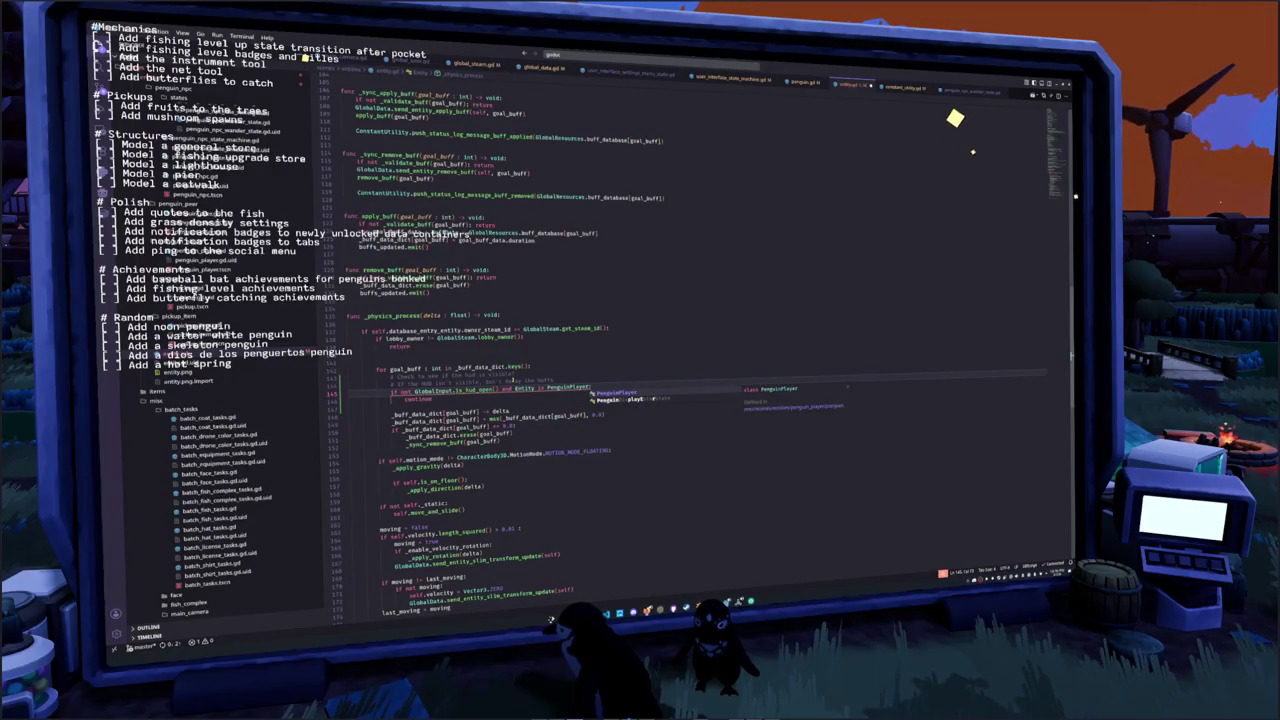
key("Escape")
type("self")
Step: Change 'buff' to 'buffs' in the comment and start a second comment line
double_click(528, 381)
type("buffs")
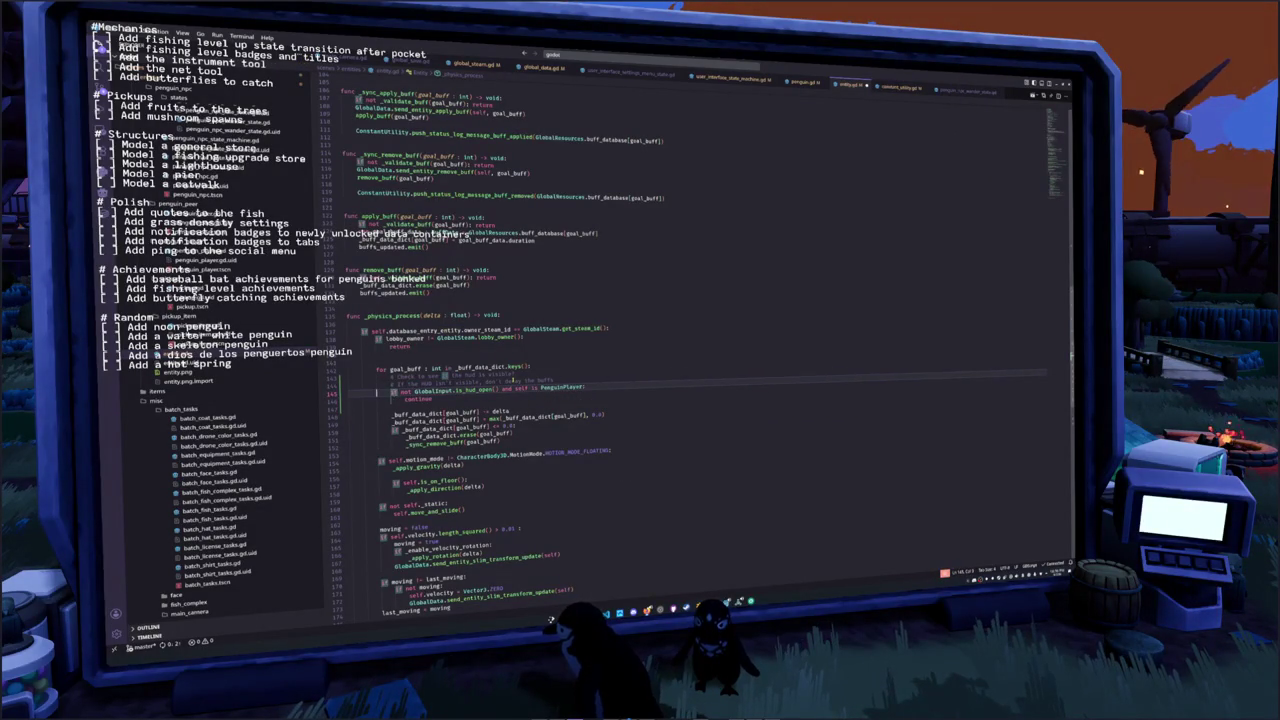
double_click(545, 381)
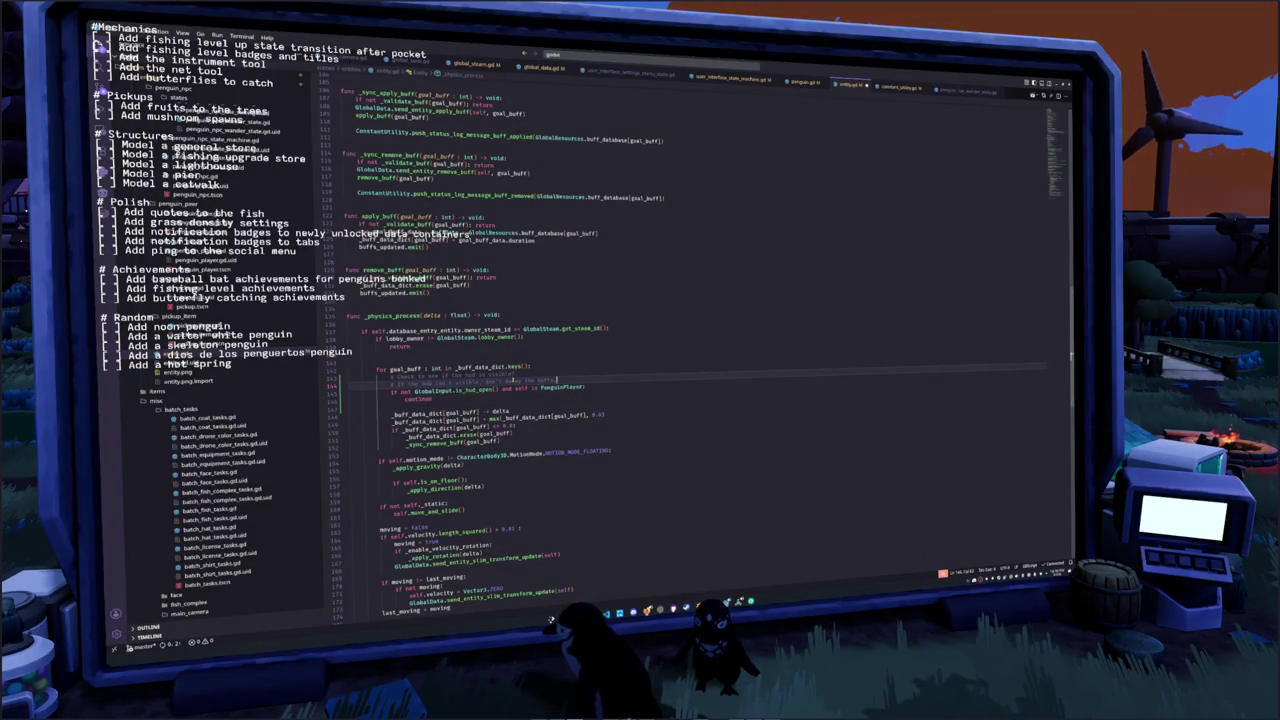
key("Return")
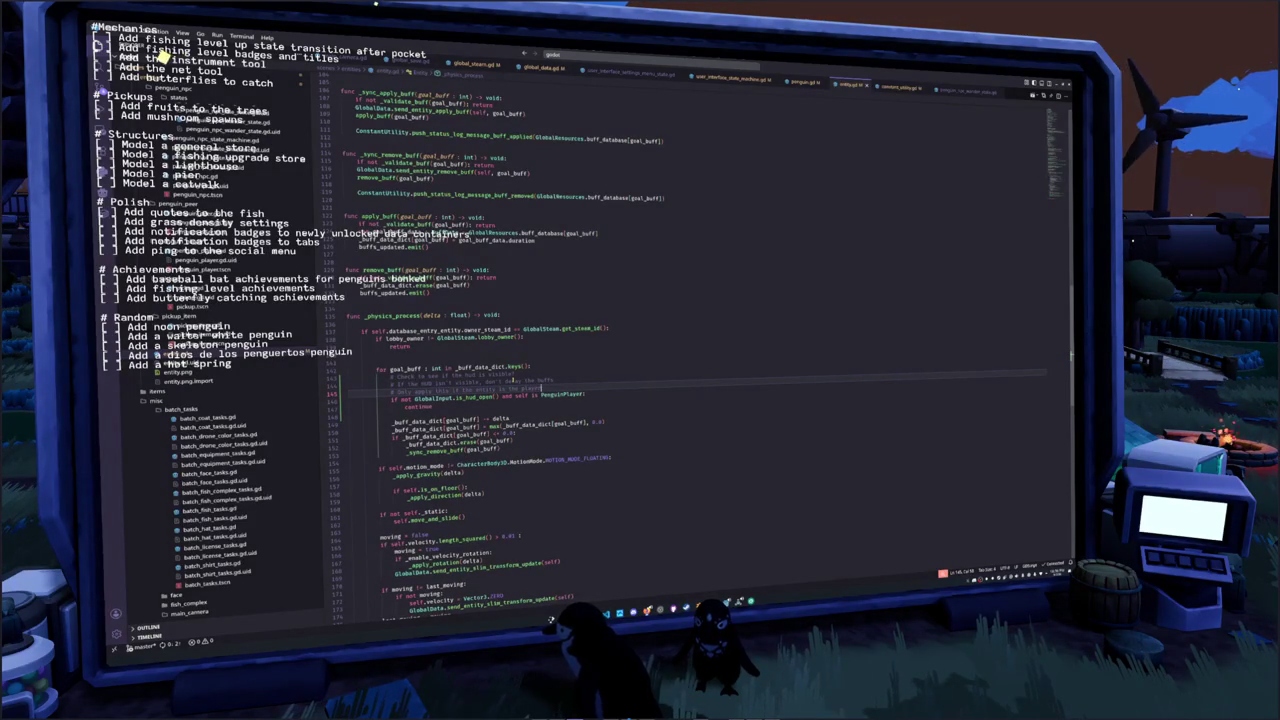
scroll(609, 569, "down", 2)
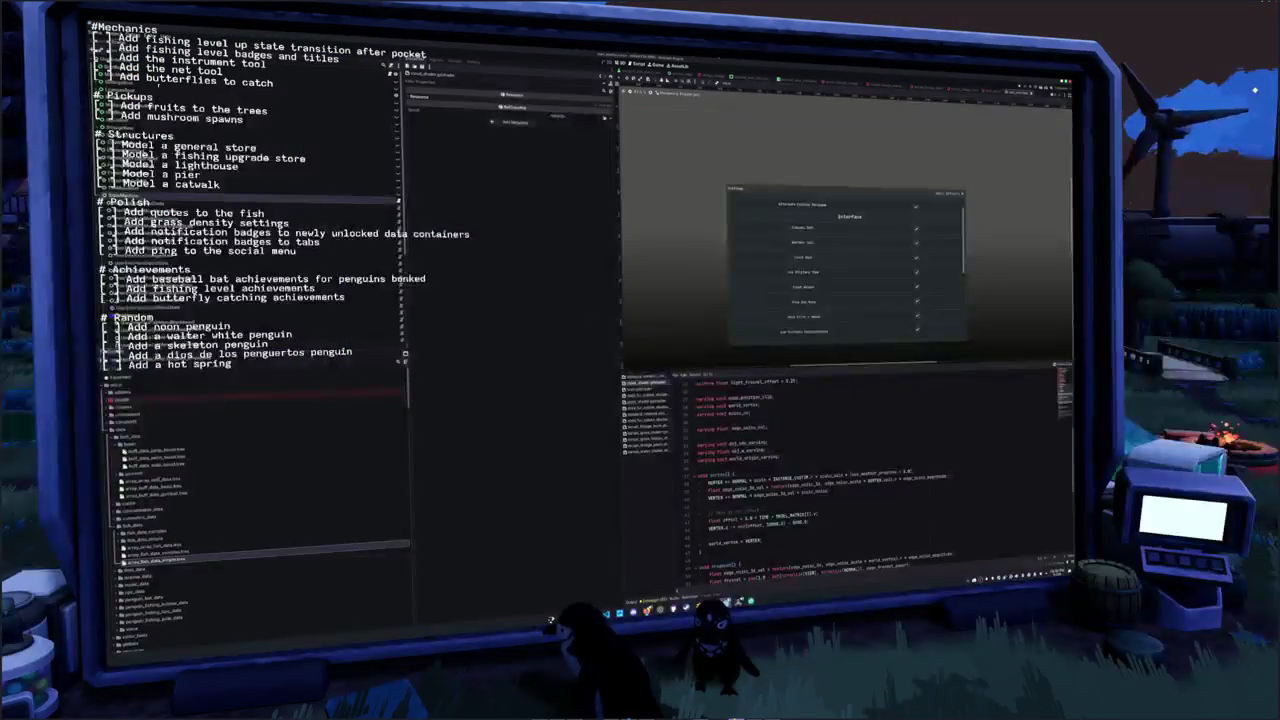
Step: Run the game from Godot with F5, check the HADALYTH ZERO title menu, then close it
left_click(785, 467)
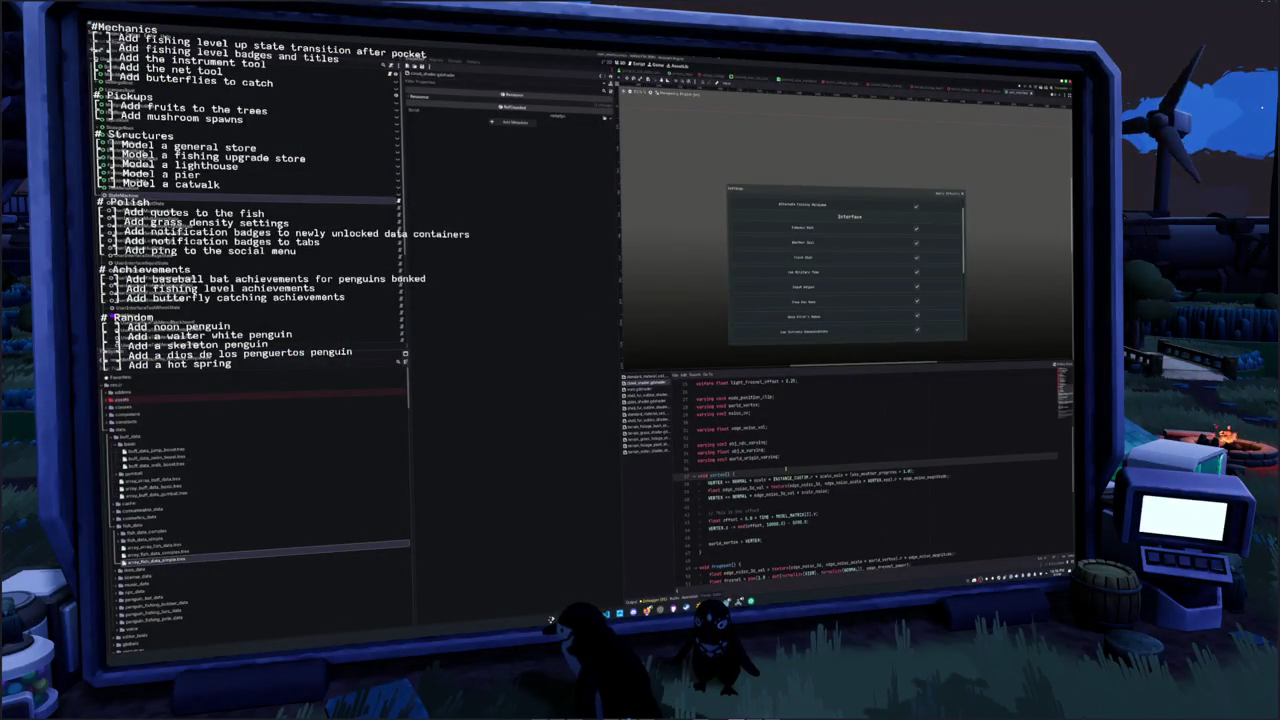
key("F5")
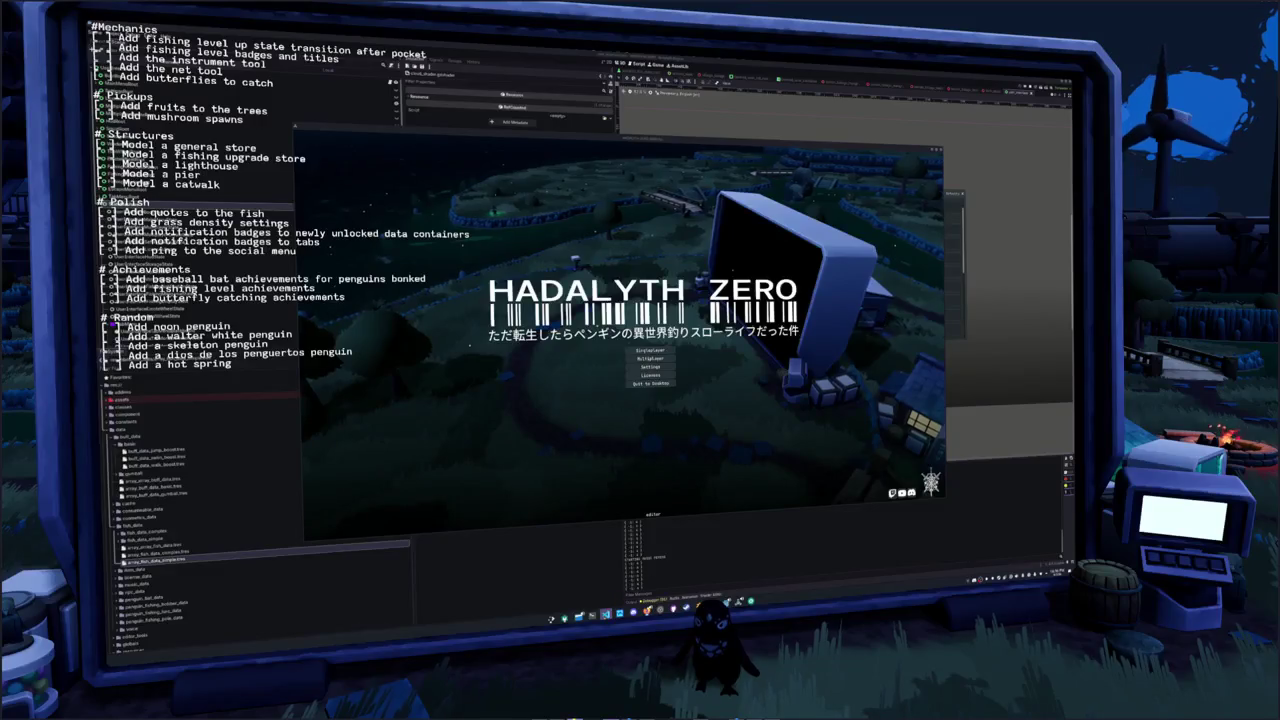
left_click(651, 383)
key("ctrl+p")
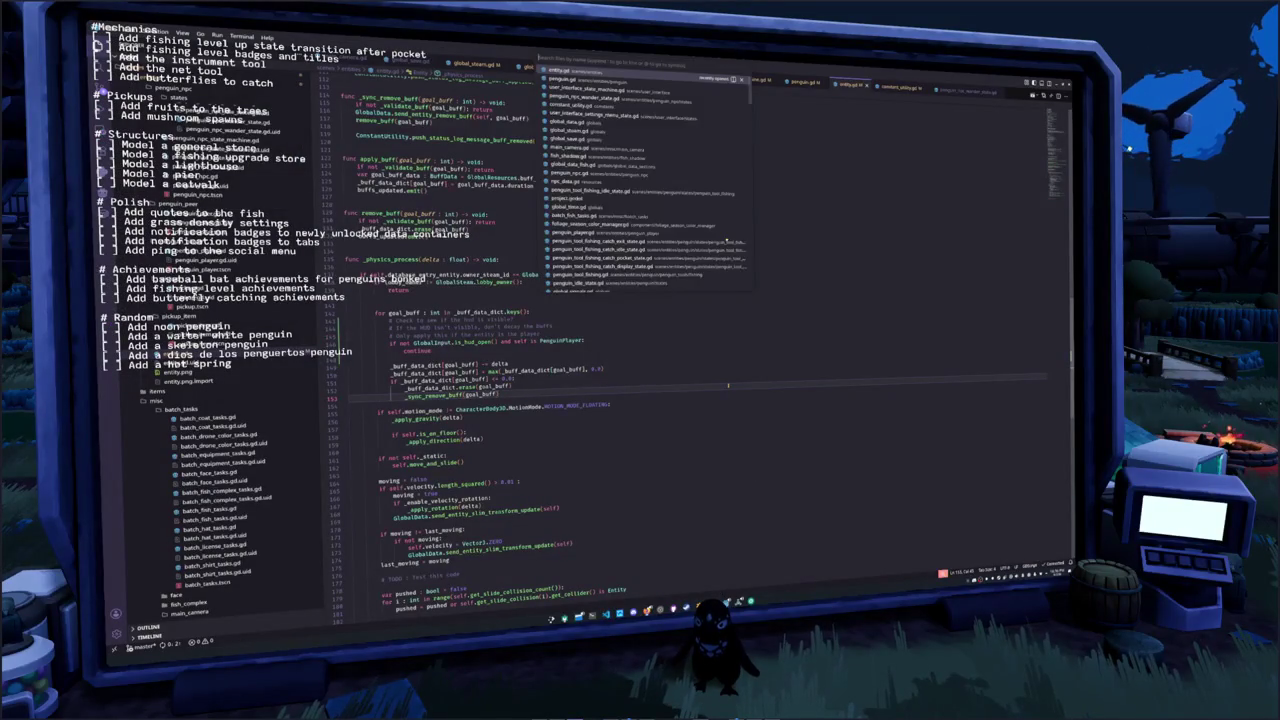
Step: Open the fish_shadow script and comment out the print(caught_steam_id_dict) line
type("fish_shadow")
key("Return")
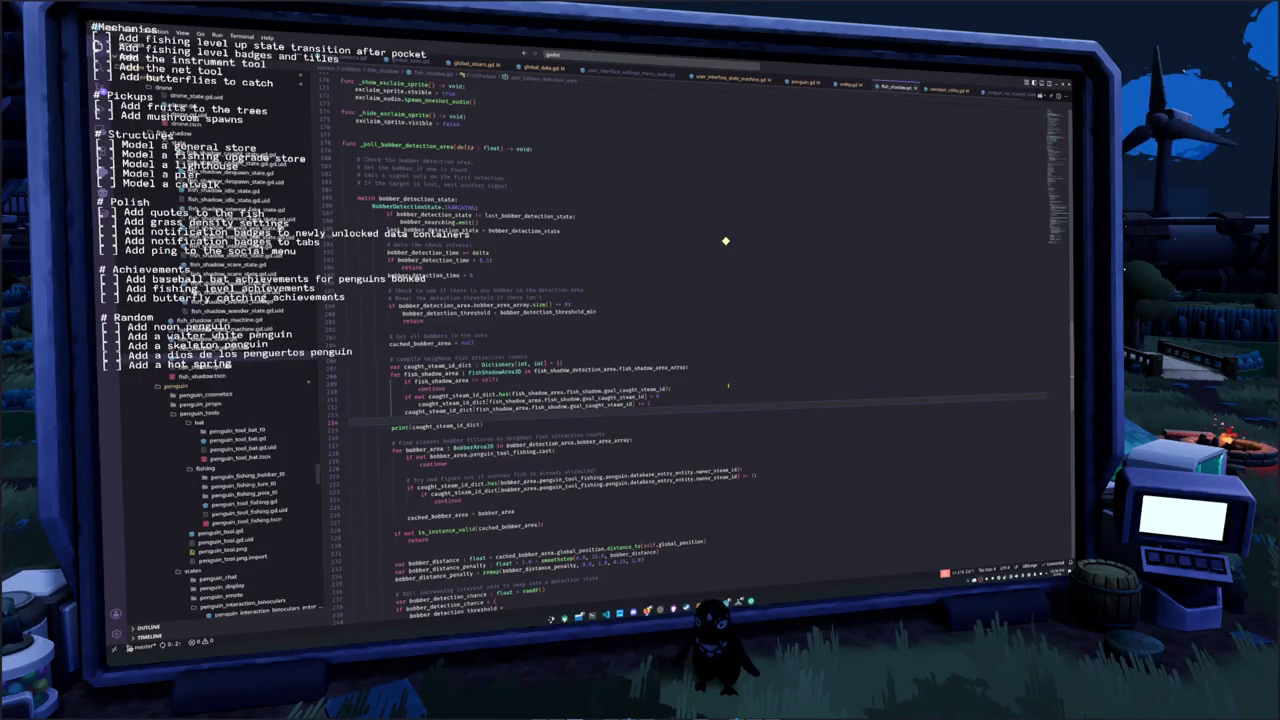
key("ctrl+slash")
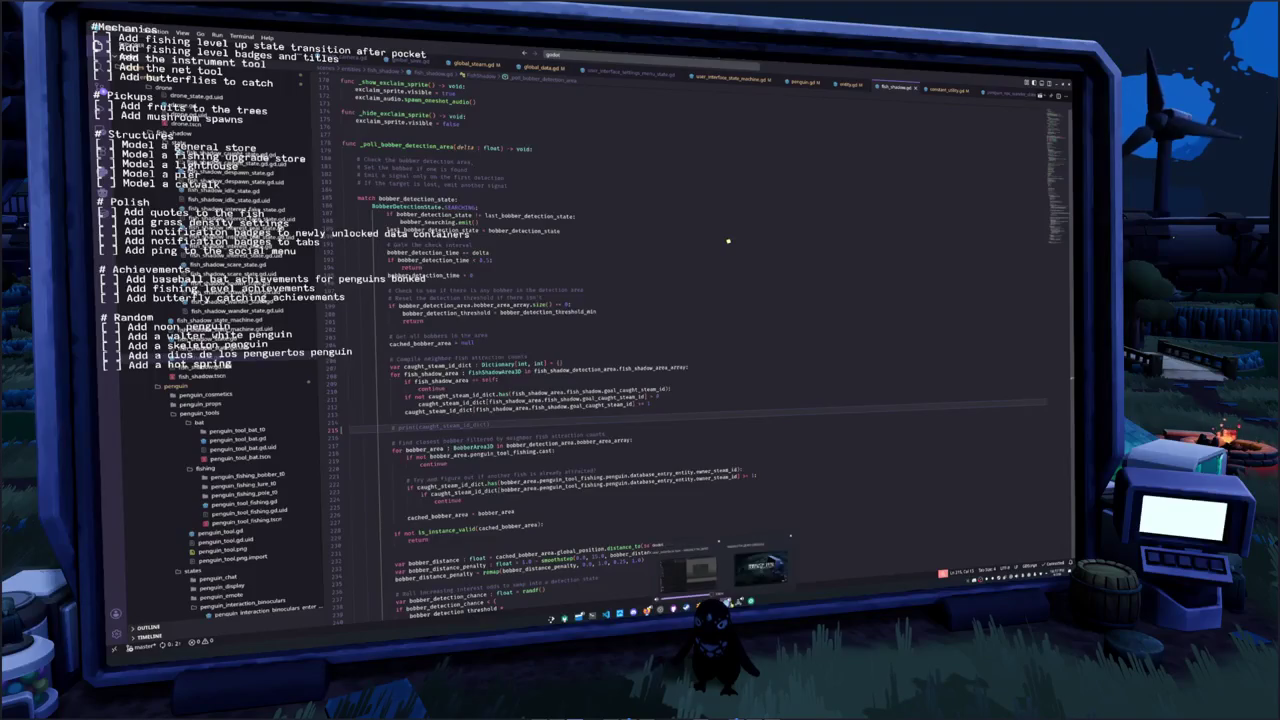
left_click(652, 351)
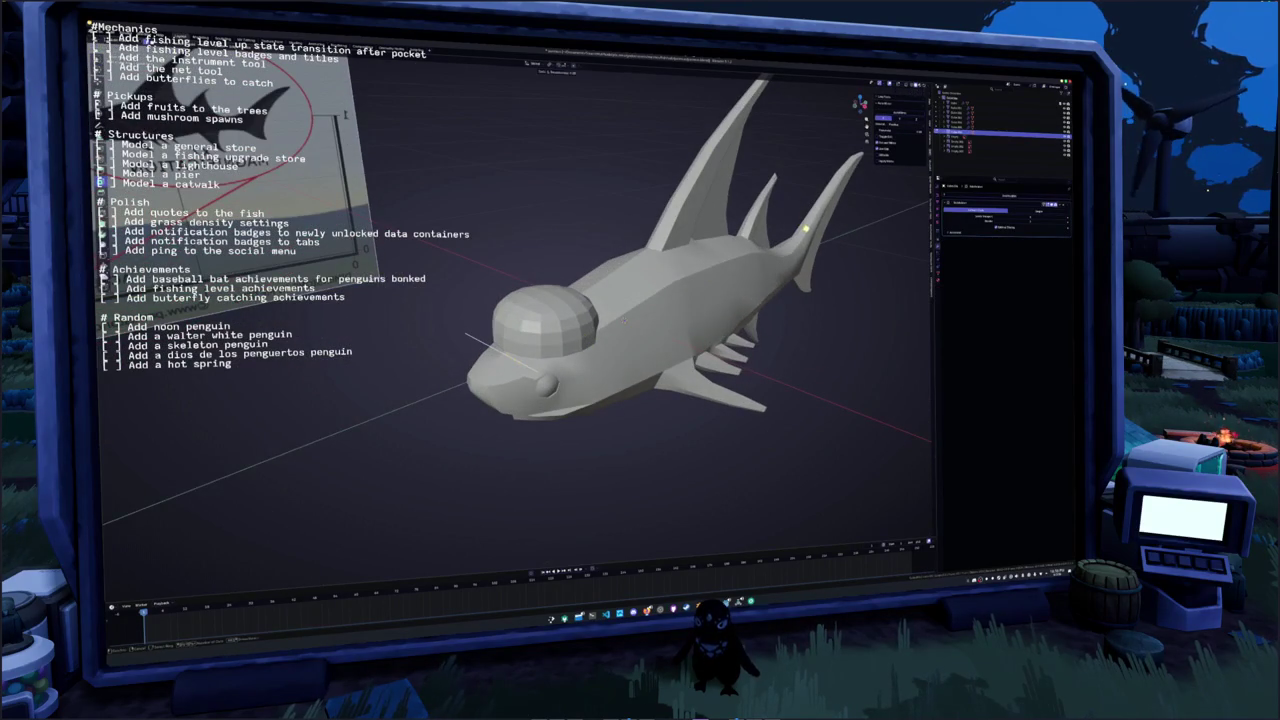
Step: Place the cursor on the shark's head and lower the hat onto it with two Y-axis moves
right_click(490, 352)
right_click(490, 352, "shift")
key("g")
key("y")
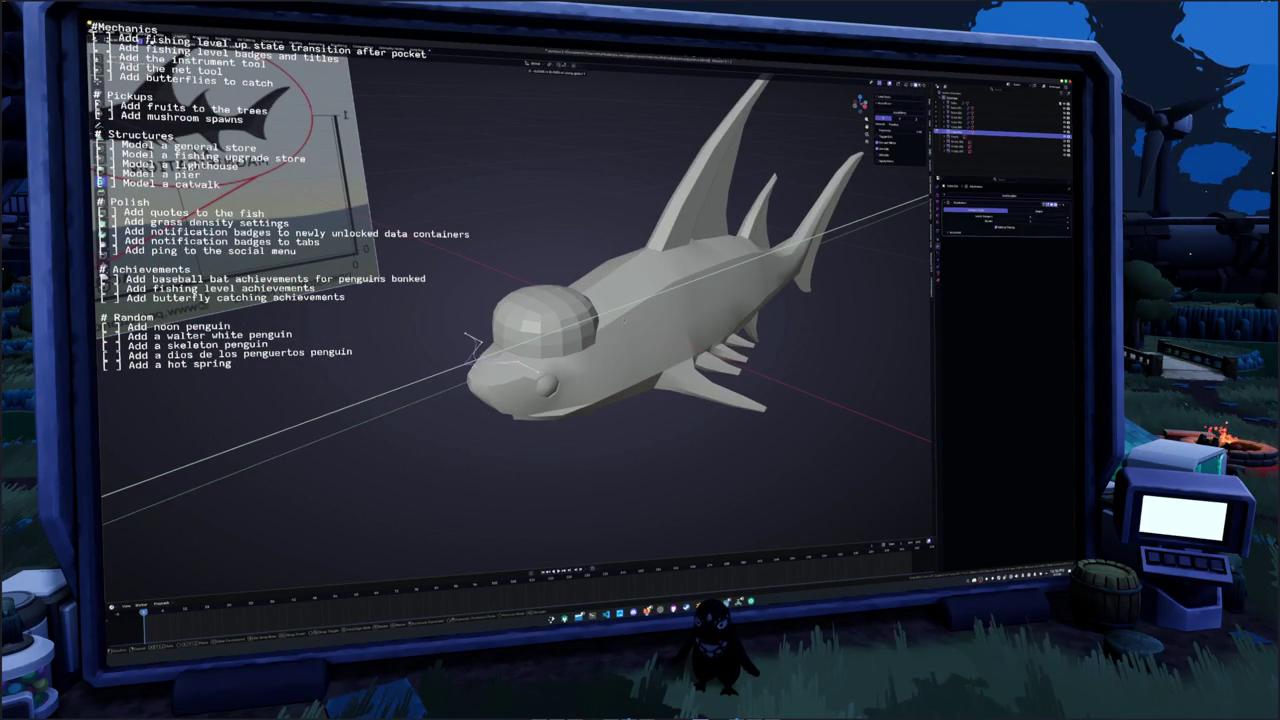
key("Return")
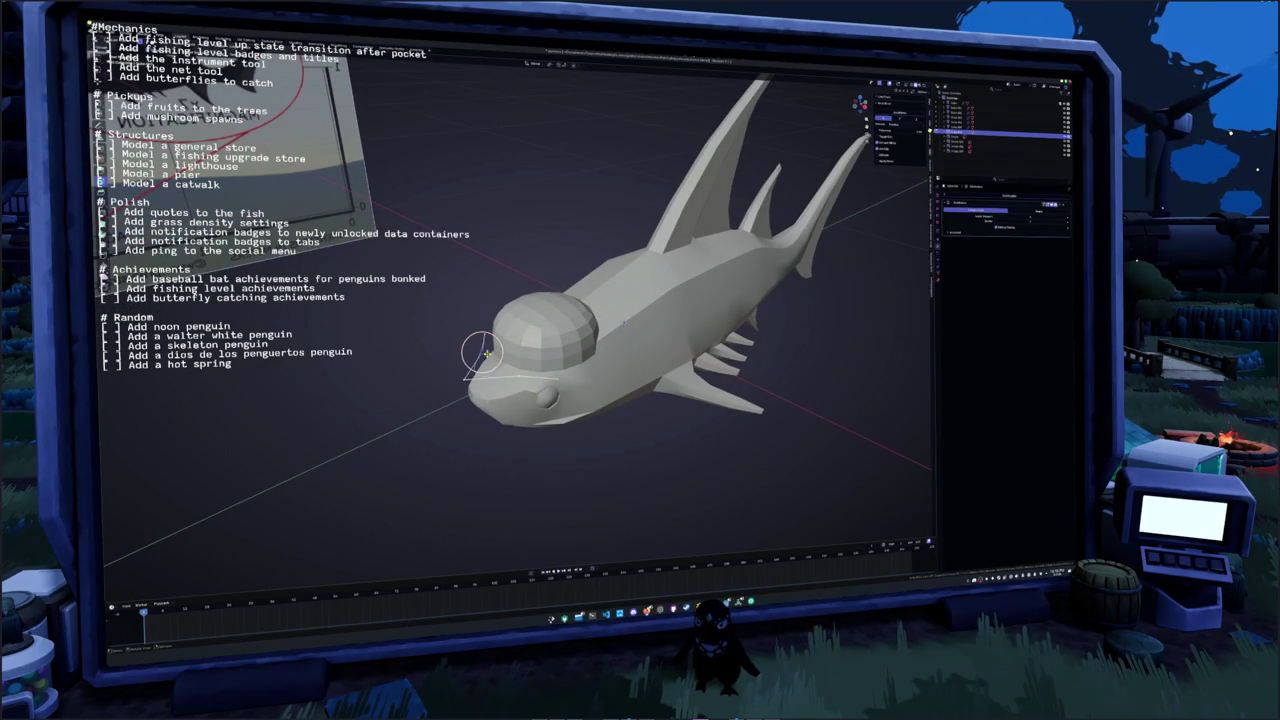
key("g")
key("y")
key("Return")
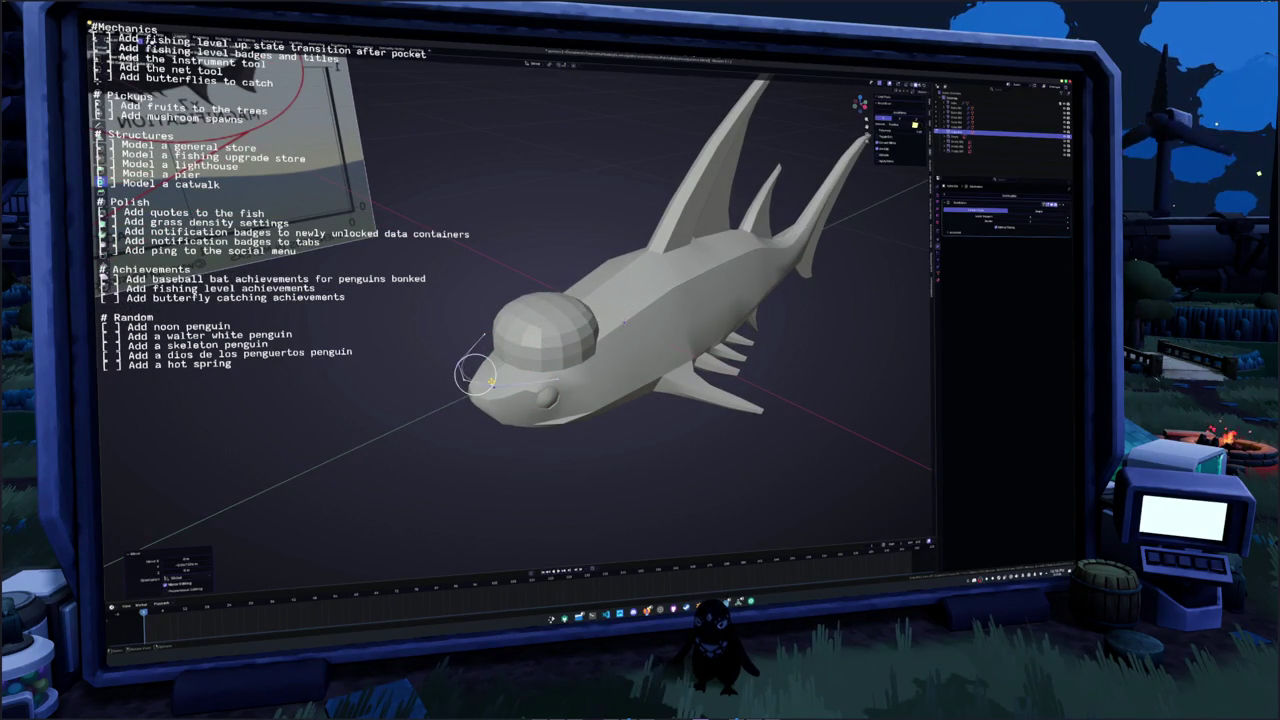
Step: Shift the part near the brim along Y and rotate the cap around Z in Edit Mode
key("Tab")
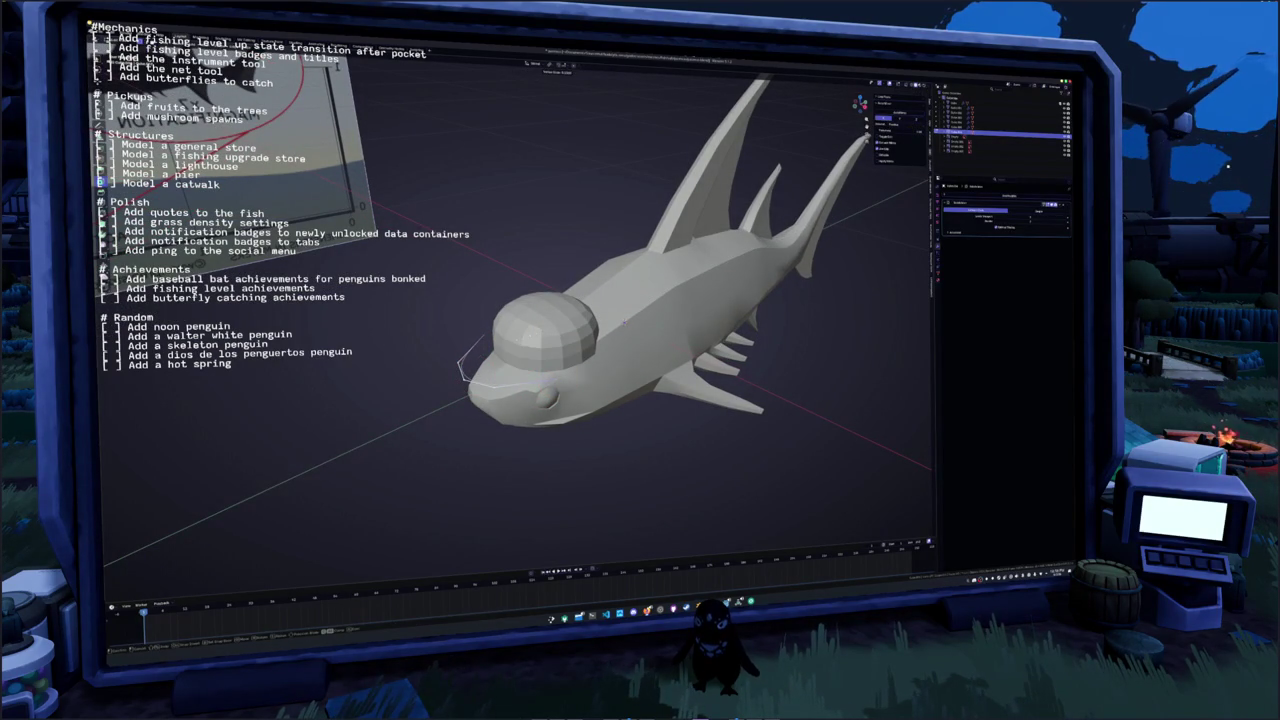
key("g")
key("y")
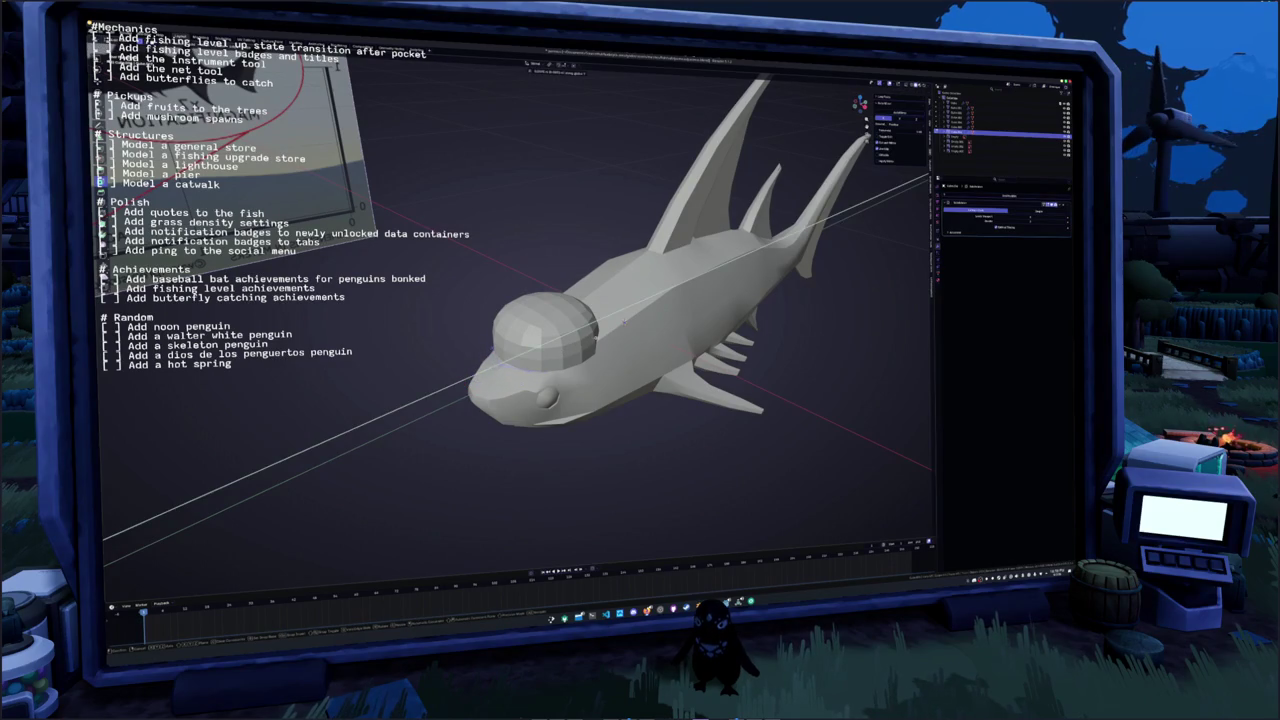
key("Return")
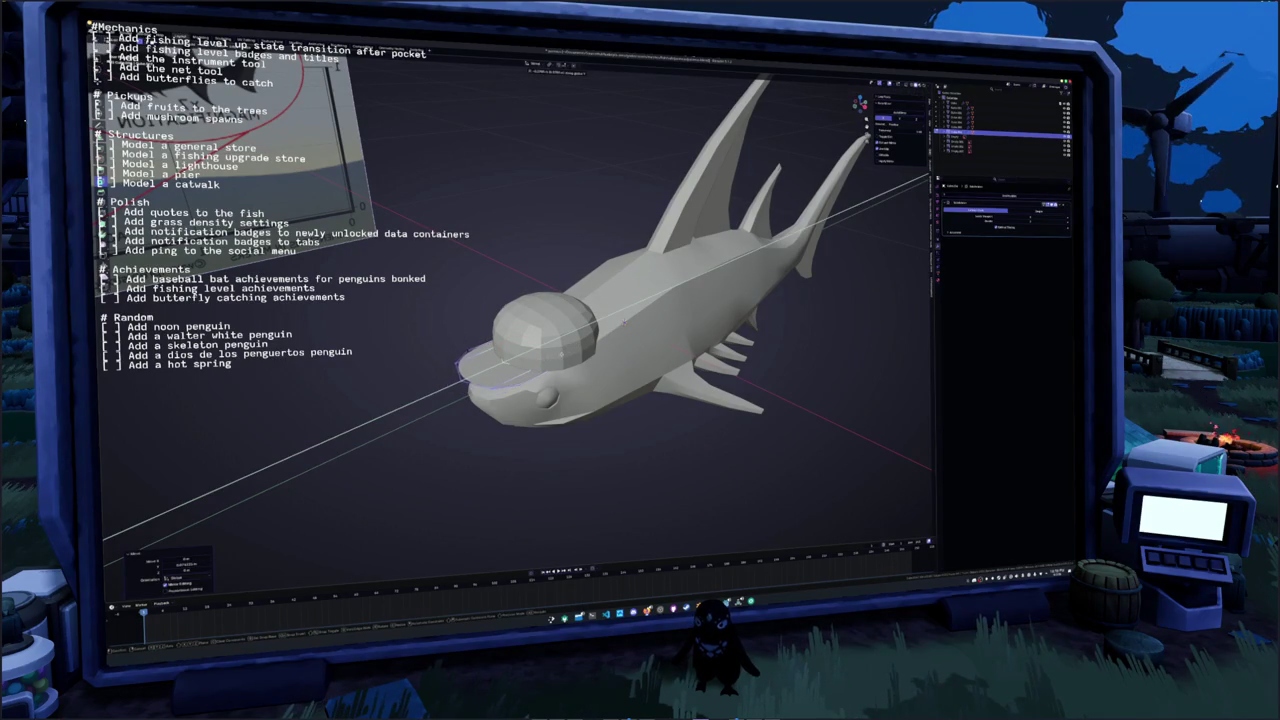
key("Tab")
key("r")
key("z")
key("Return")
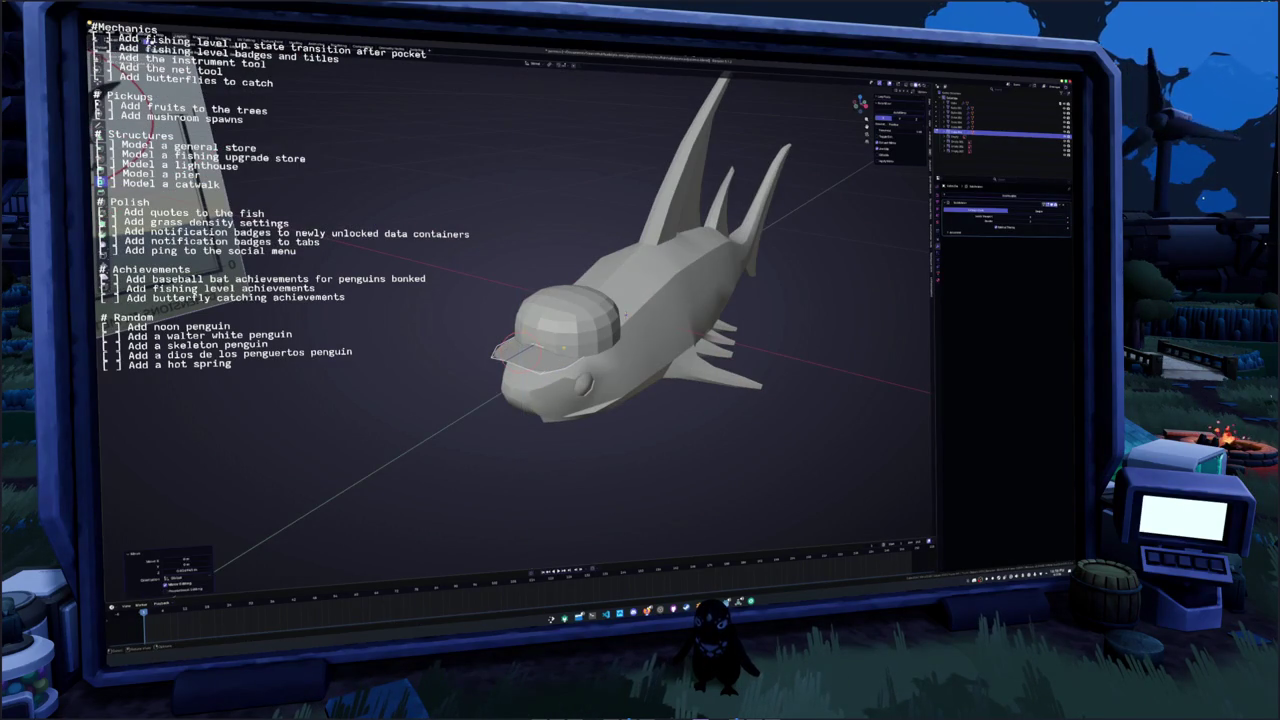
Step: Raise the cap higher along Z and add a sphere on top of it
key("g")
key("z")
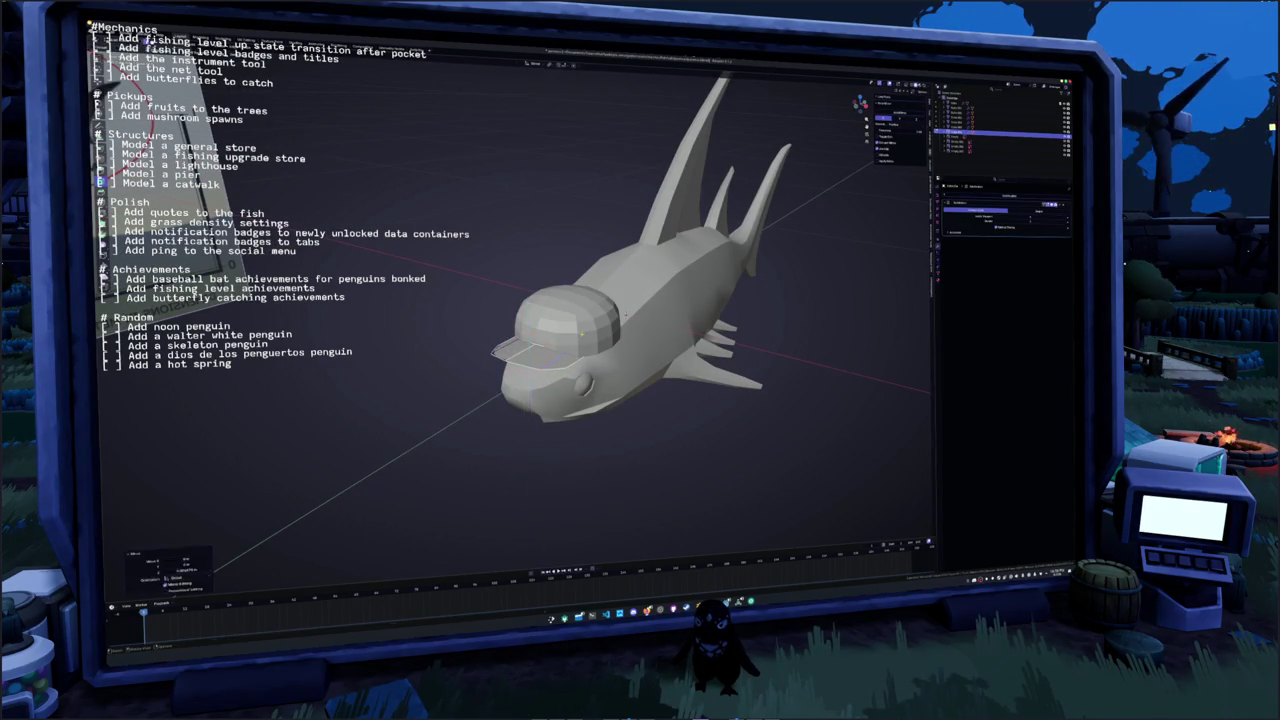
key("Return")
key("shift+a")
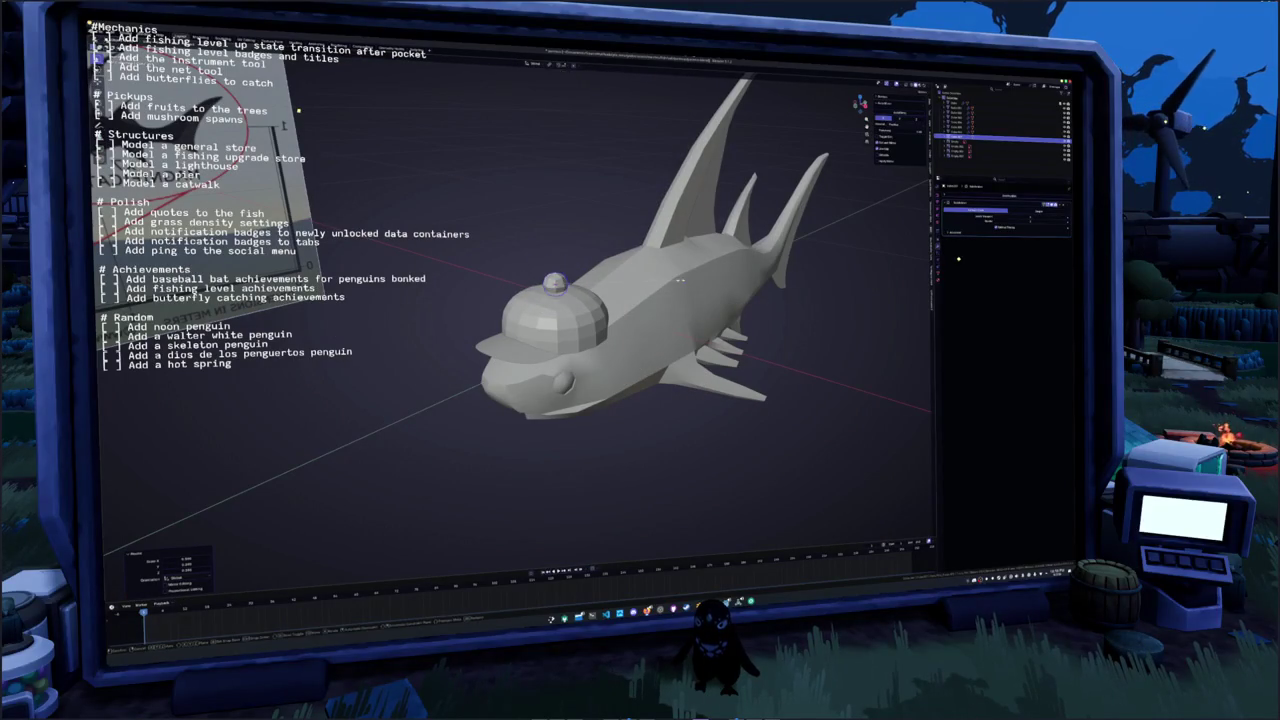
middle_click_drag(765, 303, 652, 310)
Step: Duplicate the sphere sideways, squash it into a flat blade, and mirror it with a Mirror modifier
key("shift+d")
key("x")
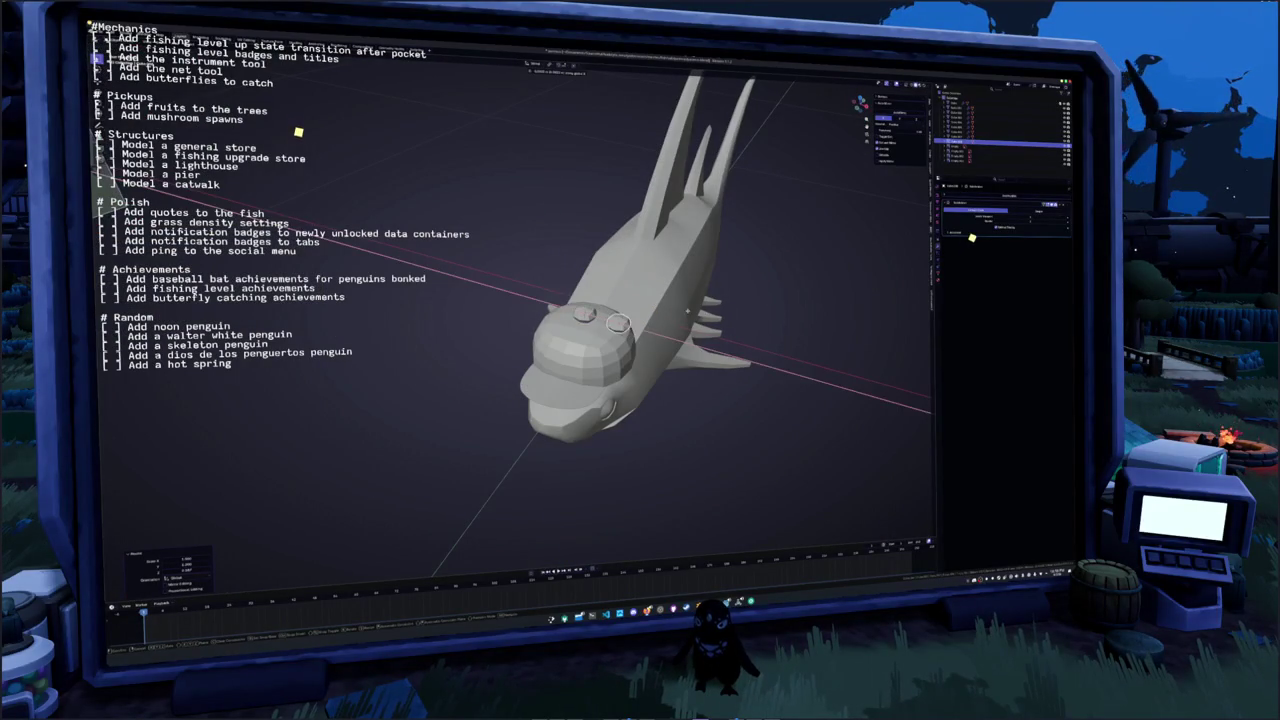
key("s")
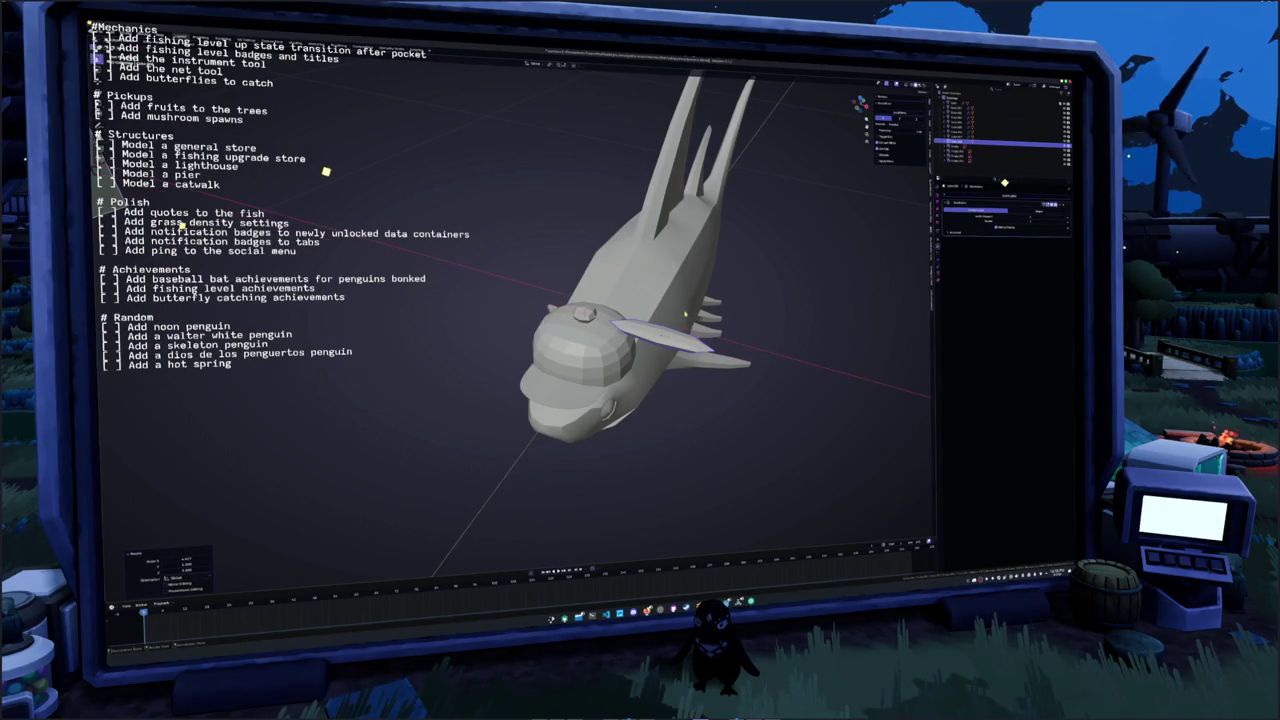
left_click(675, 315)
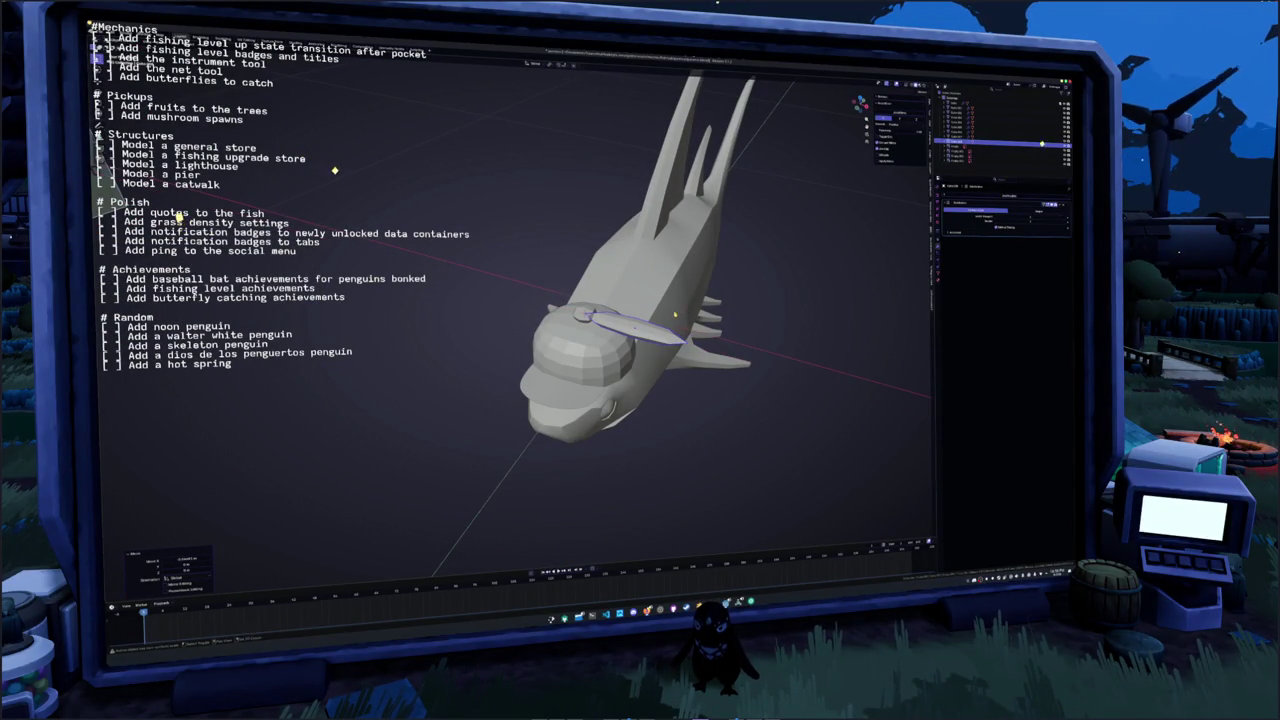
left_click(960, 196)
left_click(965, 210)
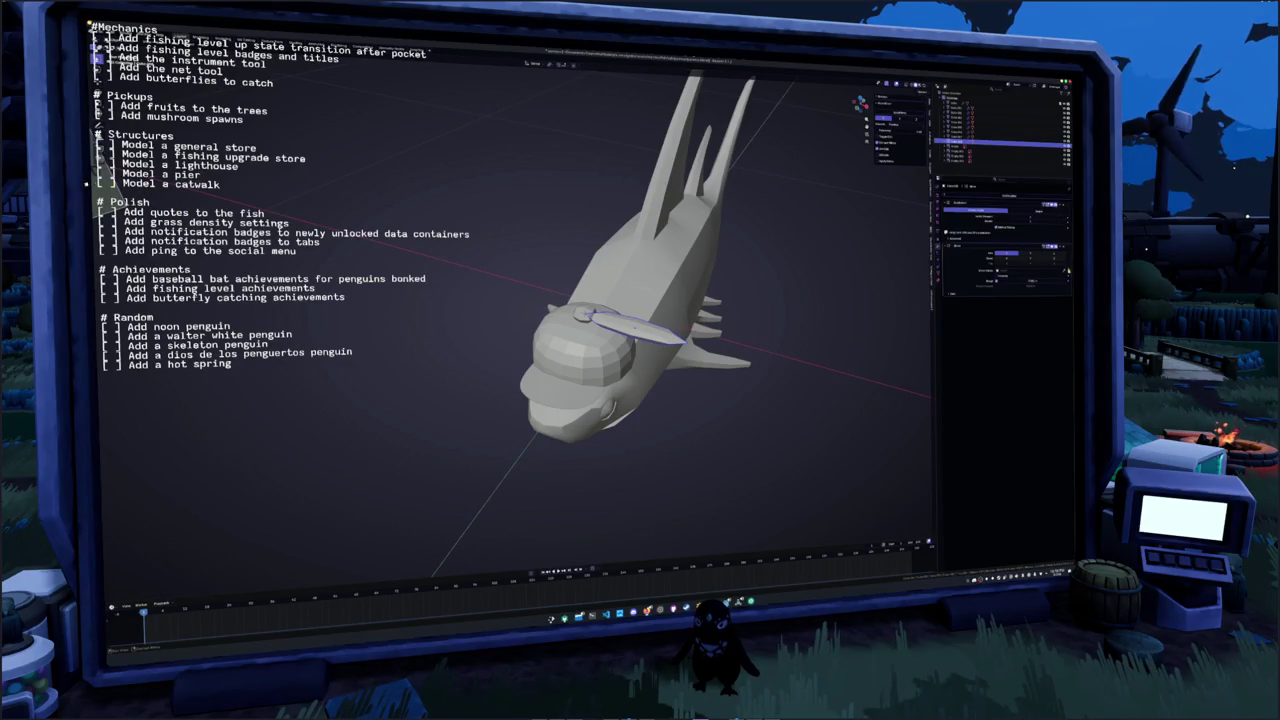
left_click(1008, 246)
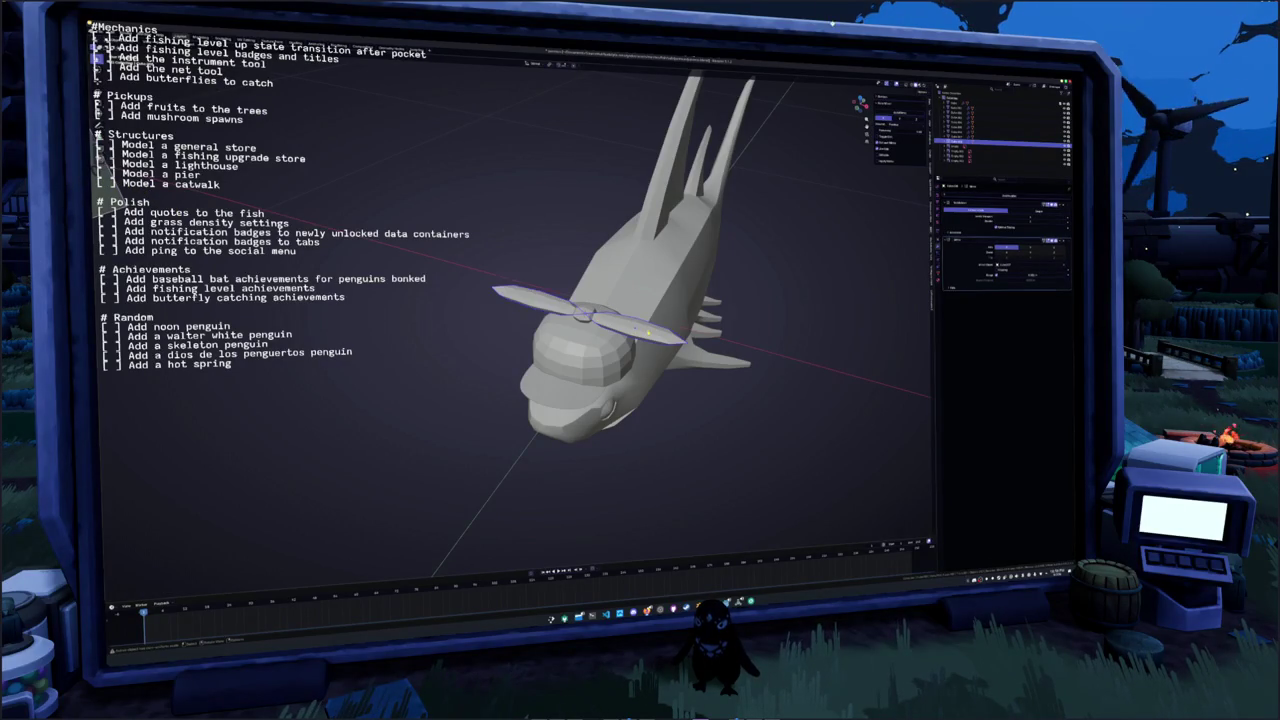
right_click(750, 318)
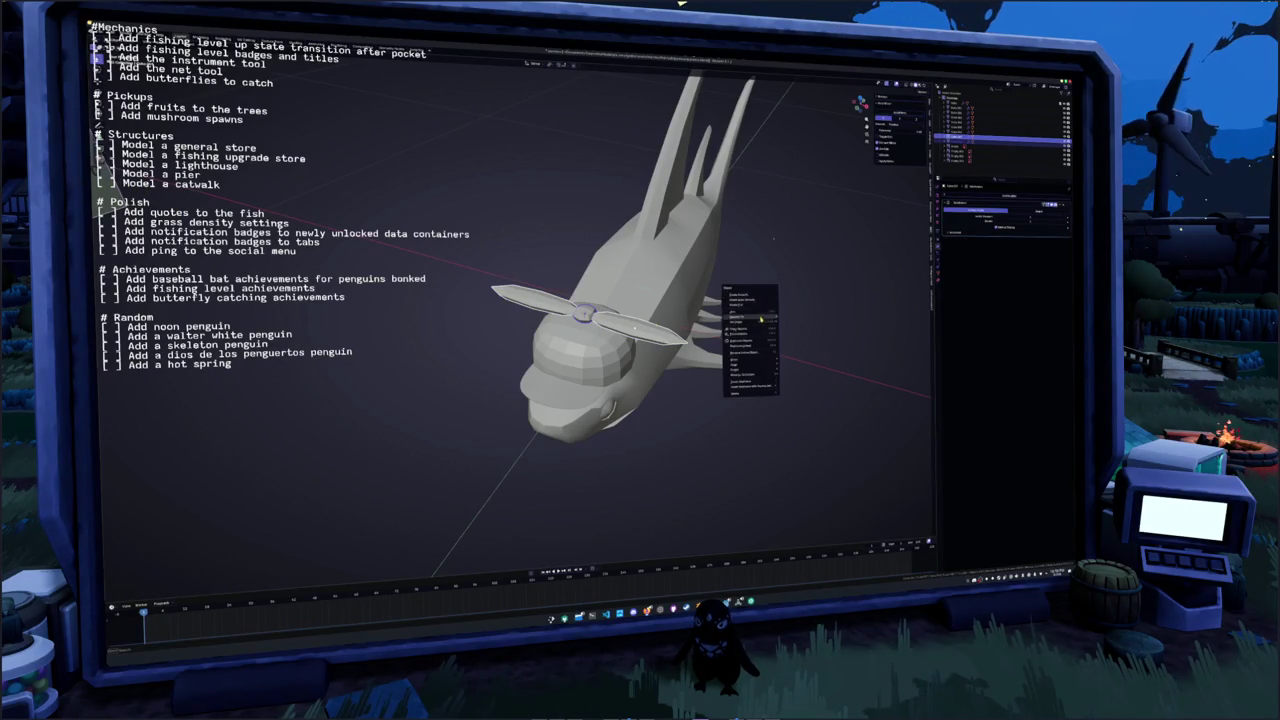
Step: Apply the Mirror modifier and select the propeller, testing a Z-axis rotation
left_click(782, 318)
left_click(603, 316)
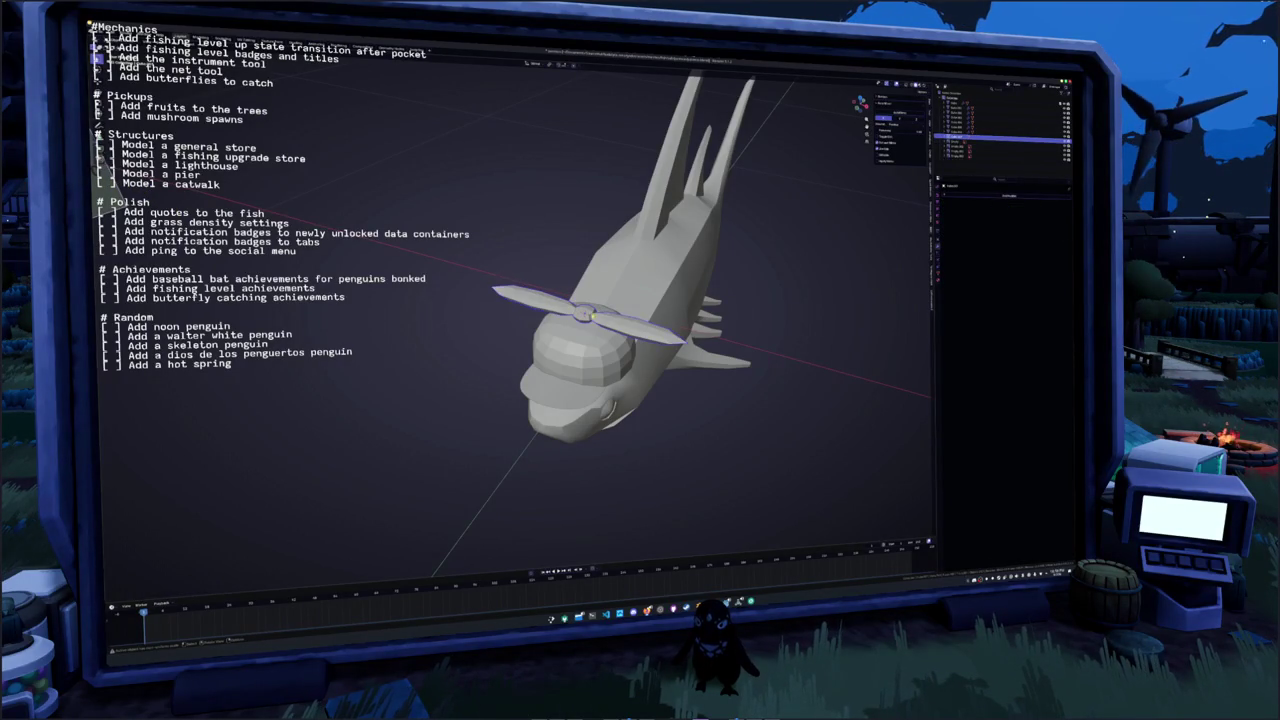
key("r")
key("z")
key("Escape")
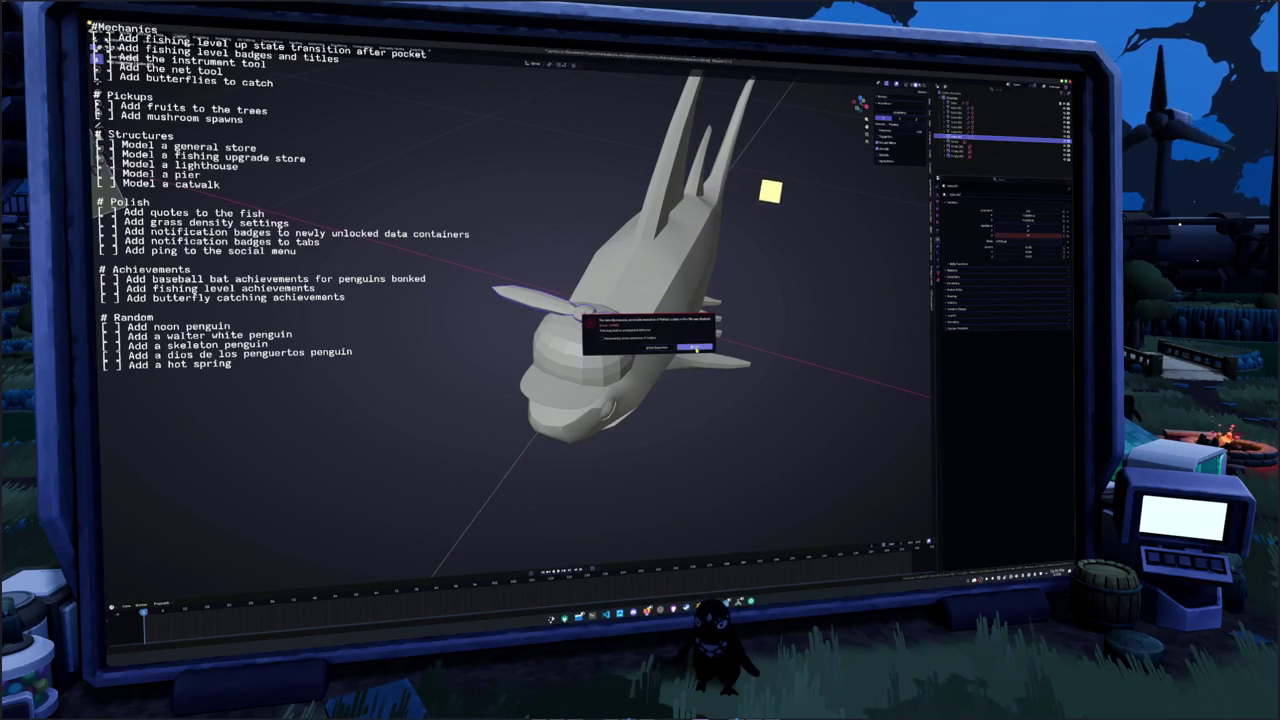
left_click(696, 348)
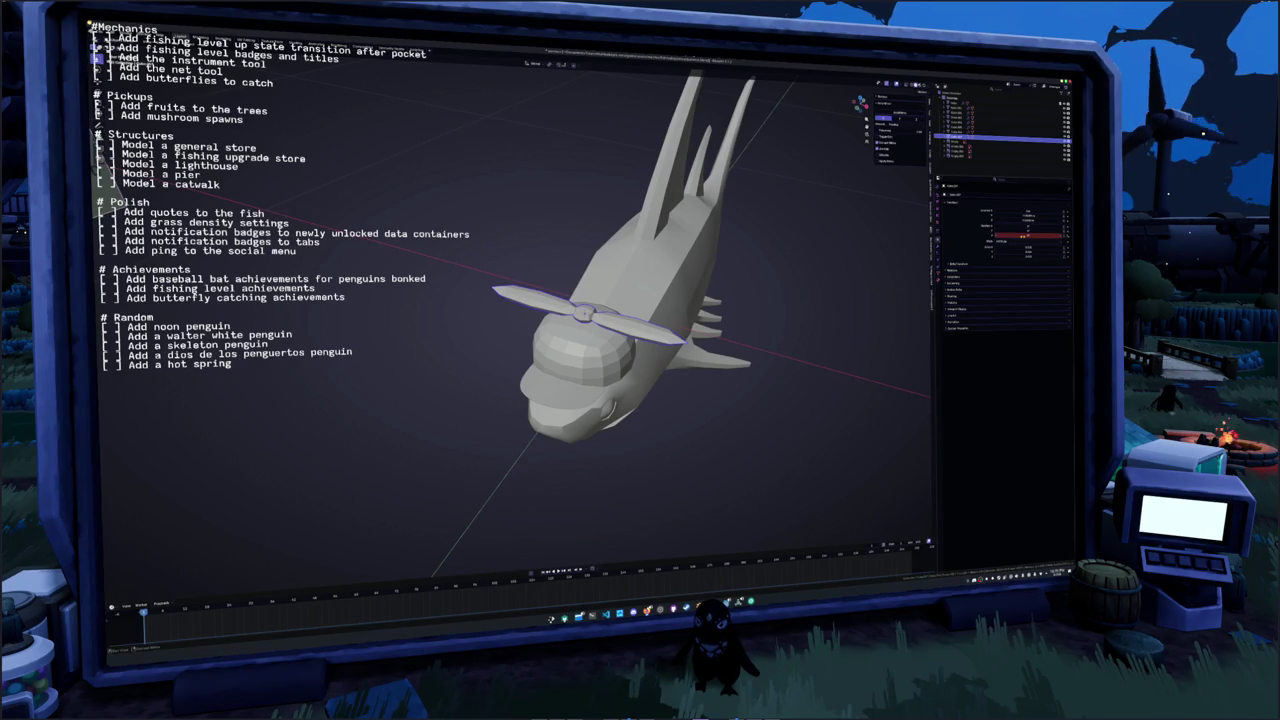
Step: Clear the old rotation keyframe and keyframe the propeller at its new angle
right_click(1044, 236)
left_click(1022, 246)
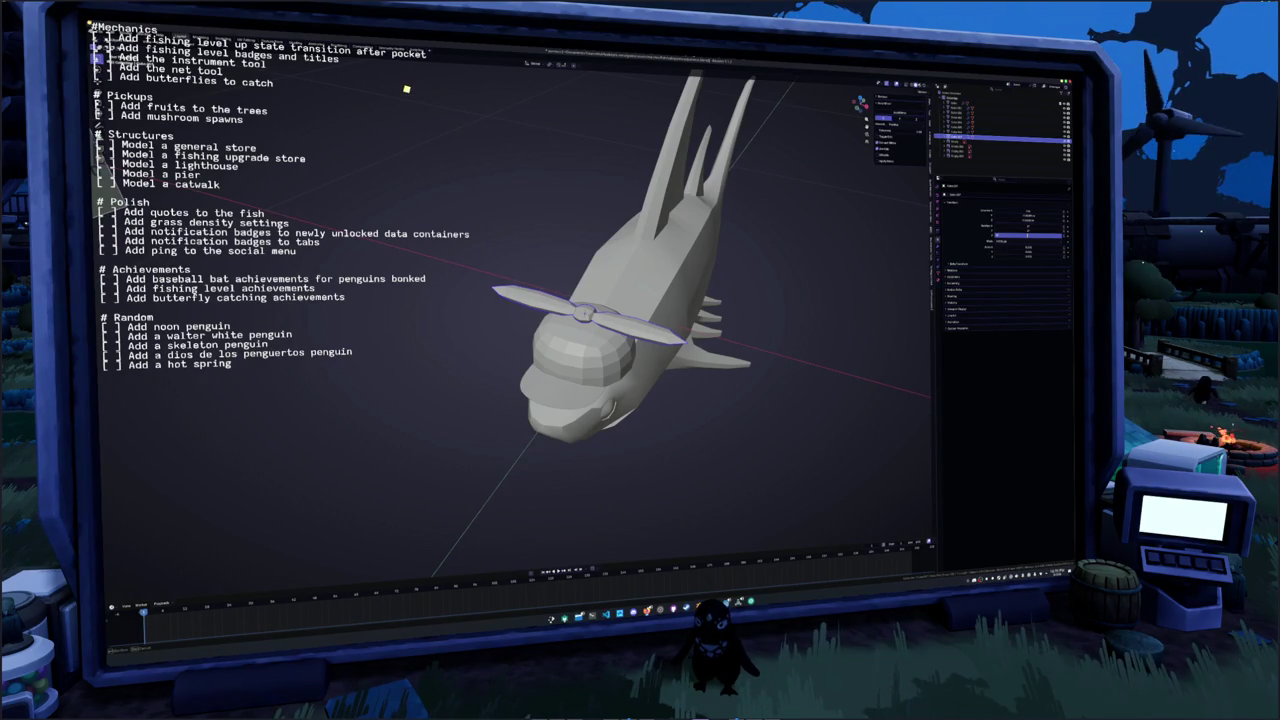
key("Return")
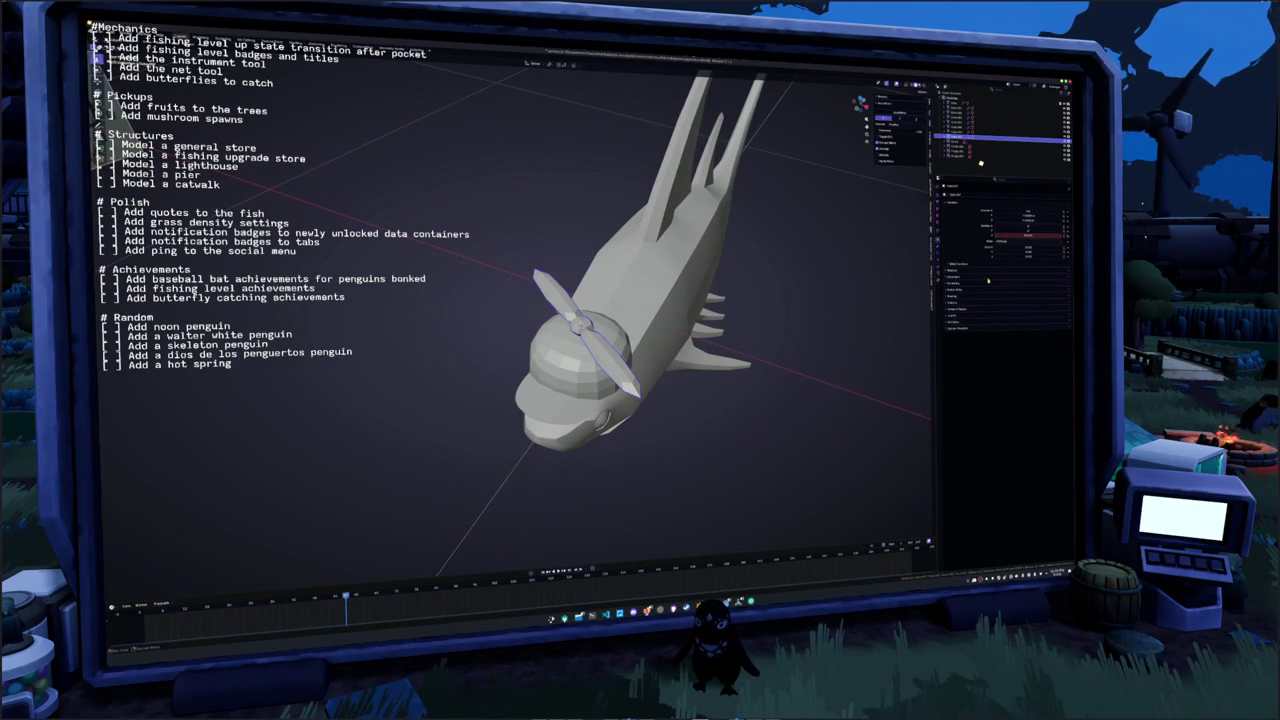
Step: Select the shark's fins and apply shading options from their right-click menus
mouse_move(820, 347)
middle_mouse_down()
mouse_move(708, 360)
mouse_move(722, 320)
middle_mouse_up()
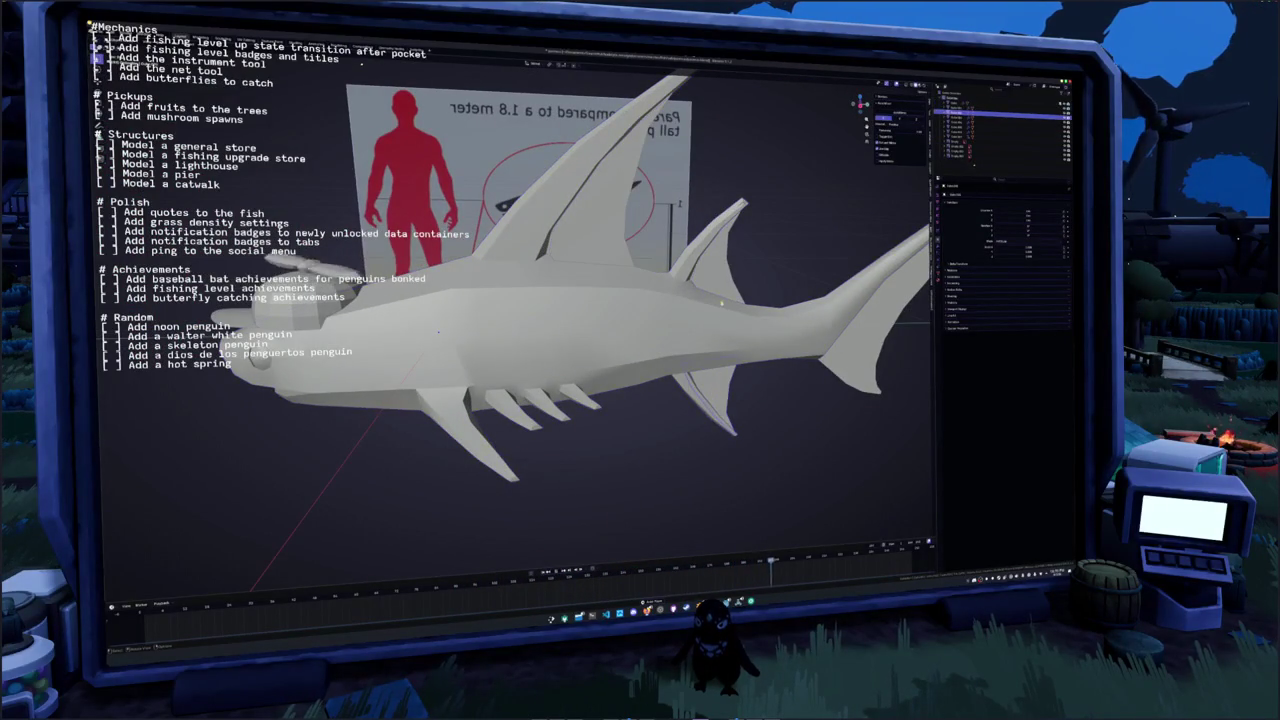
left_click(604, 252)
middle_click_drag(604, 251, 700, 330)
right_click(700, 333)
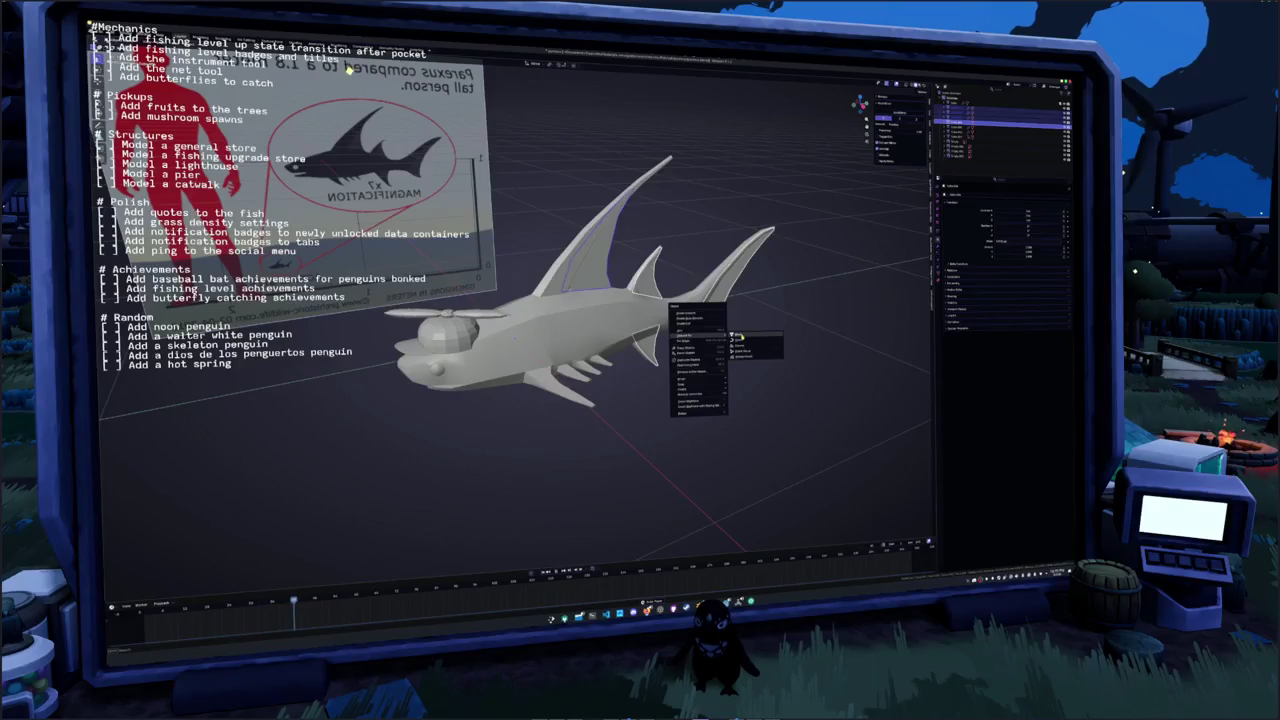
right_click(780, 282)
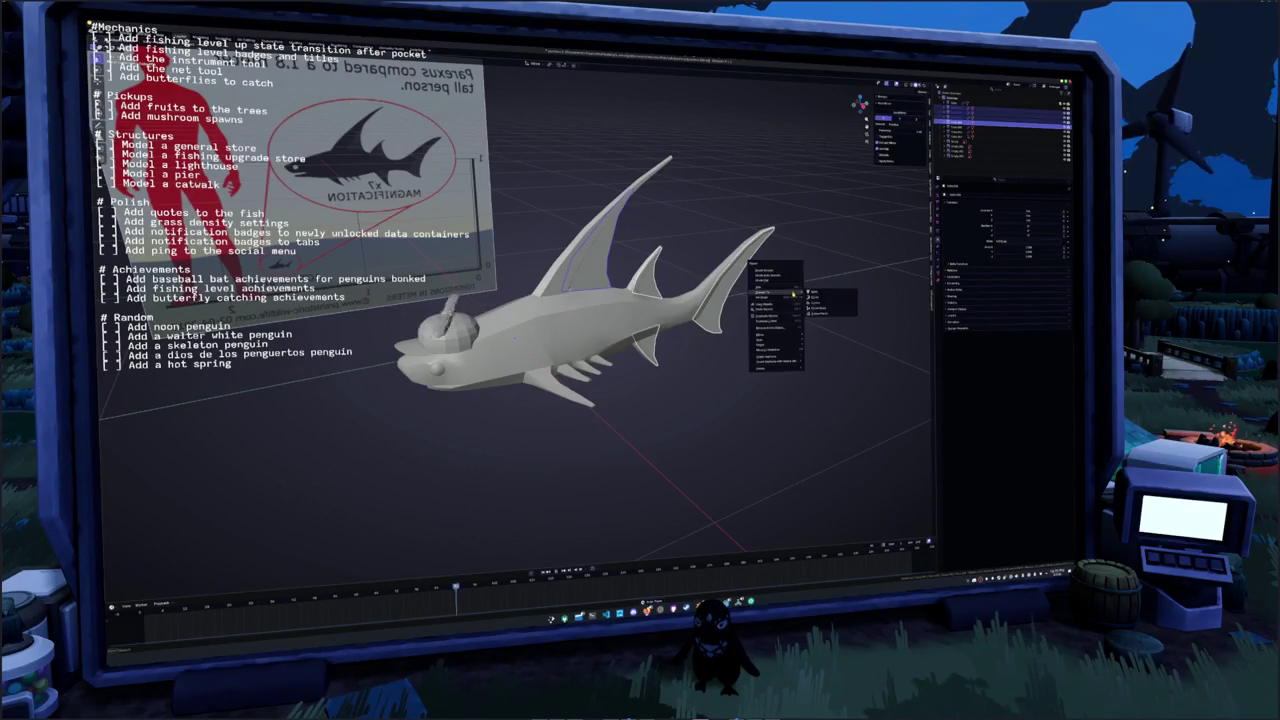
left_click(779, 281)
right_click(779, 281)
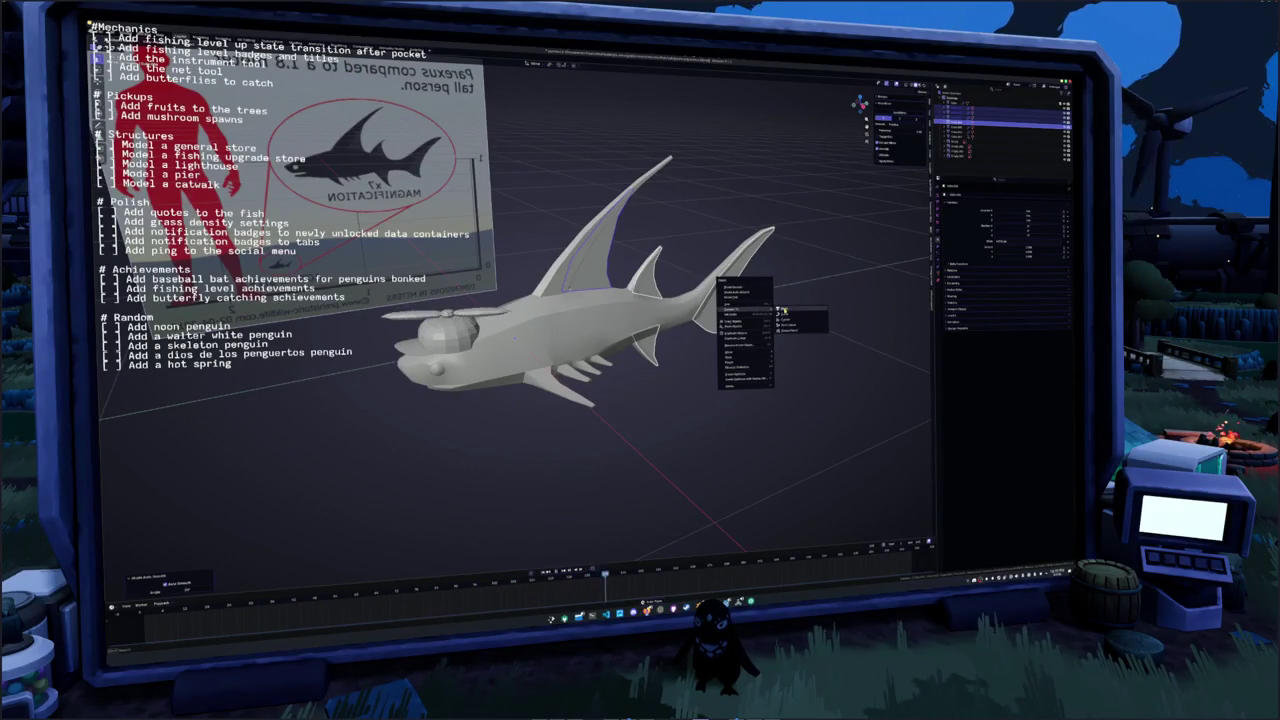
left_click(790, 308)
Step: Apply an option to the tail fin and change how the fins' edges are marked
middle_click_drag(790, 308, 605, 376)
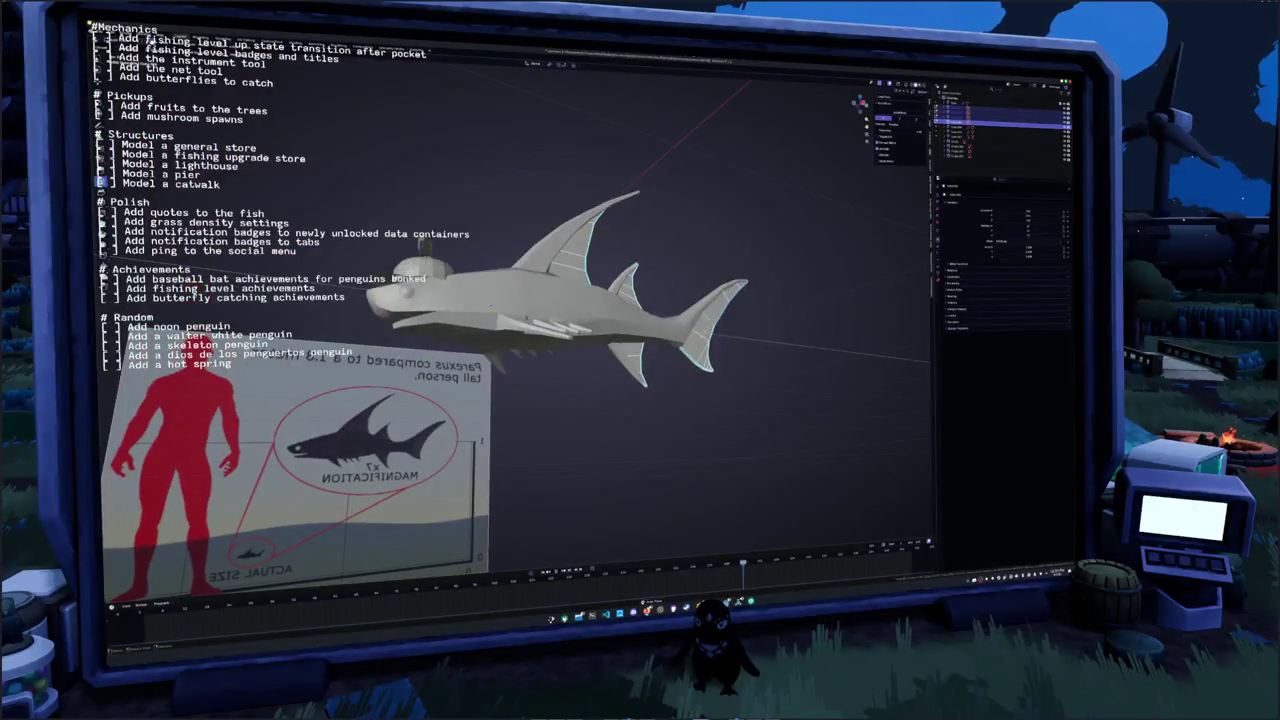
scroll(605, 376, "up", 3)
mouse_move(605, 376)
middle_mouse_down()
mouse_move(560, 360)
mouse_move(580, 355)
middle_mouse_up()
scroll(560, 360, "down", 4)
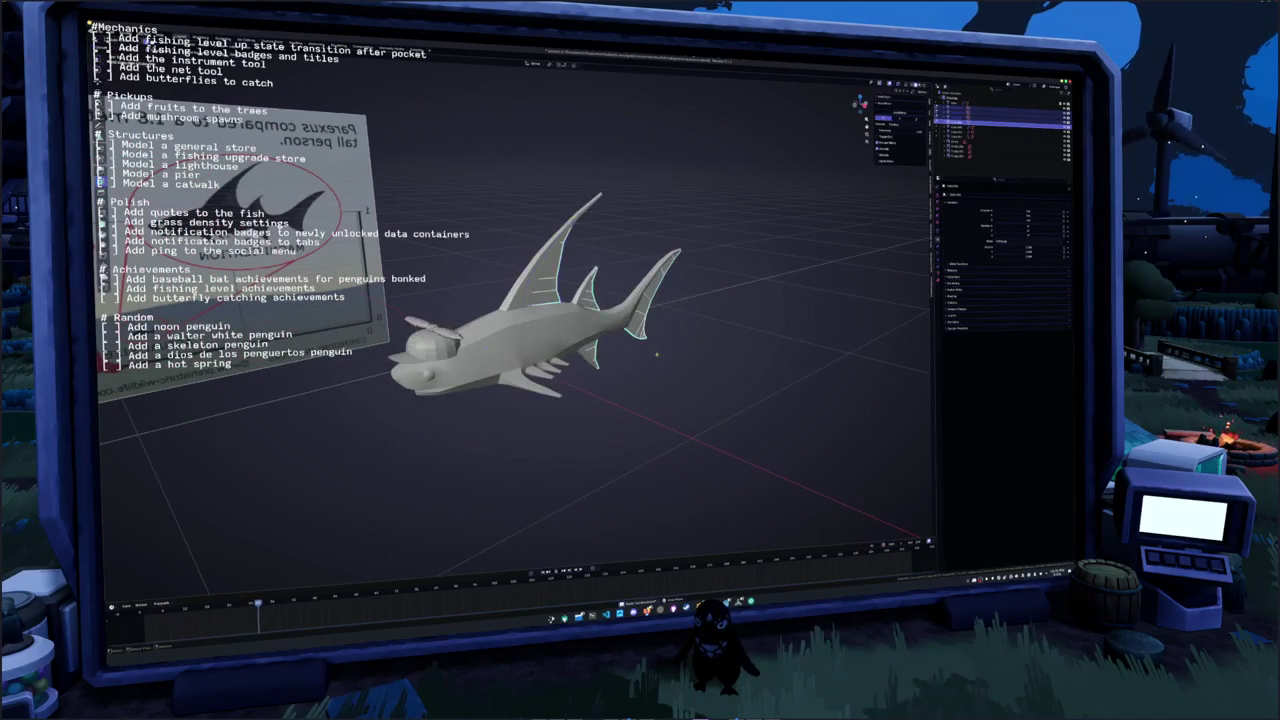
right_click(658, 340)
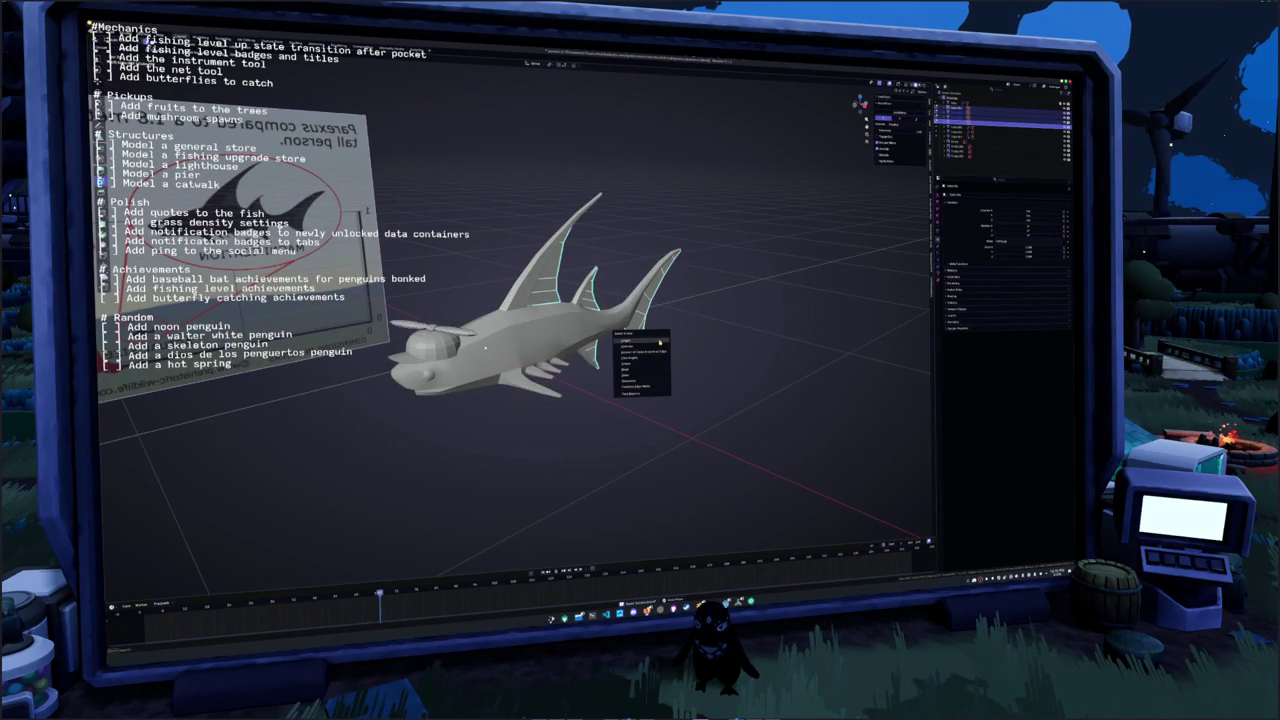
left_click(643, 375)
right_click(730, 328)
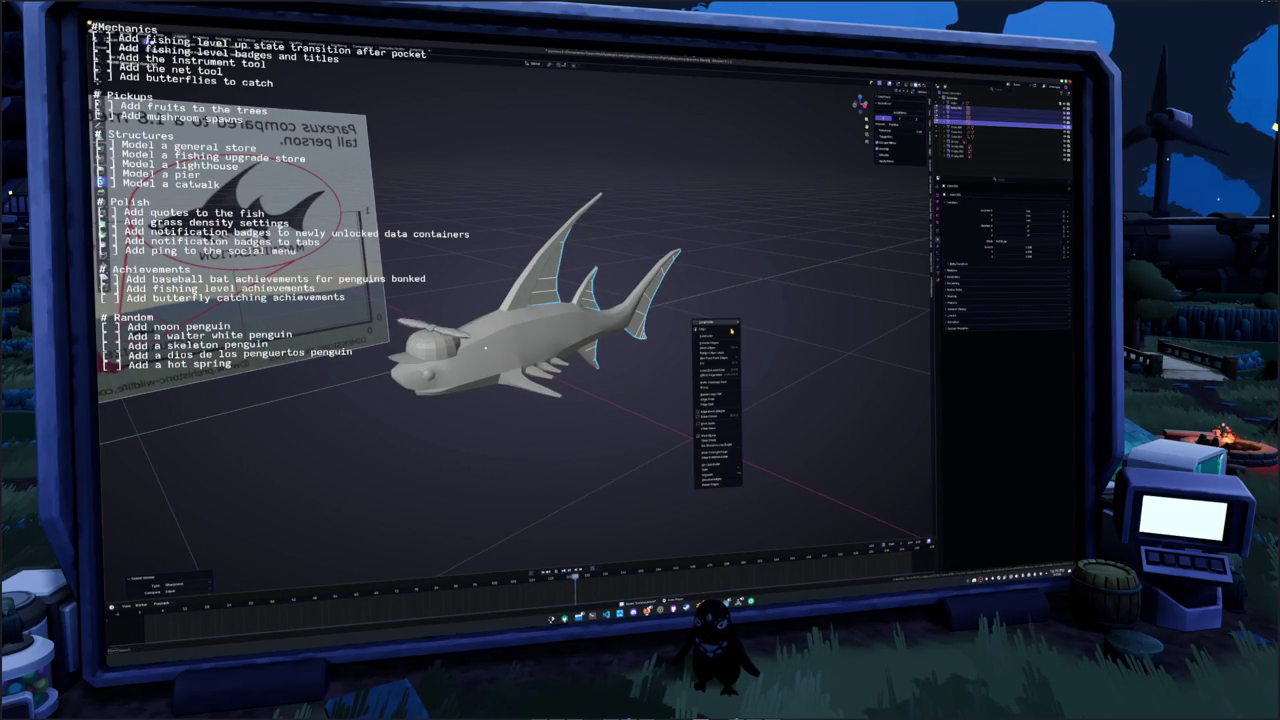
left_click(714, 425)
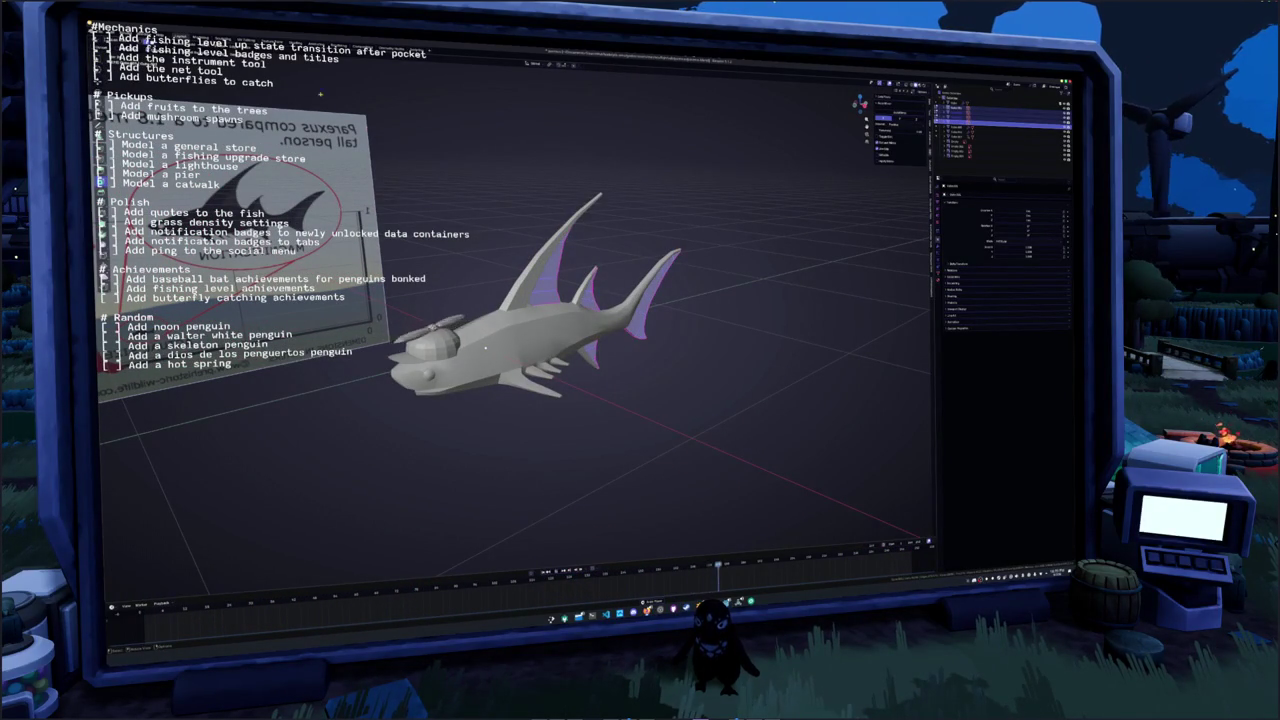
Step: Change the propeller's orientation and frame the view on the shark
right_click(285, 95)
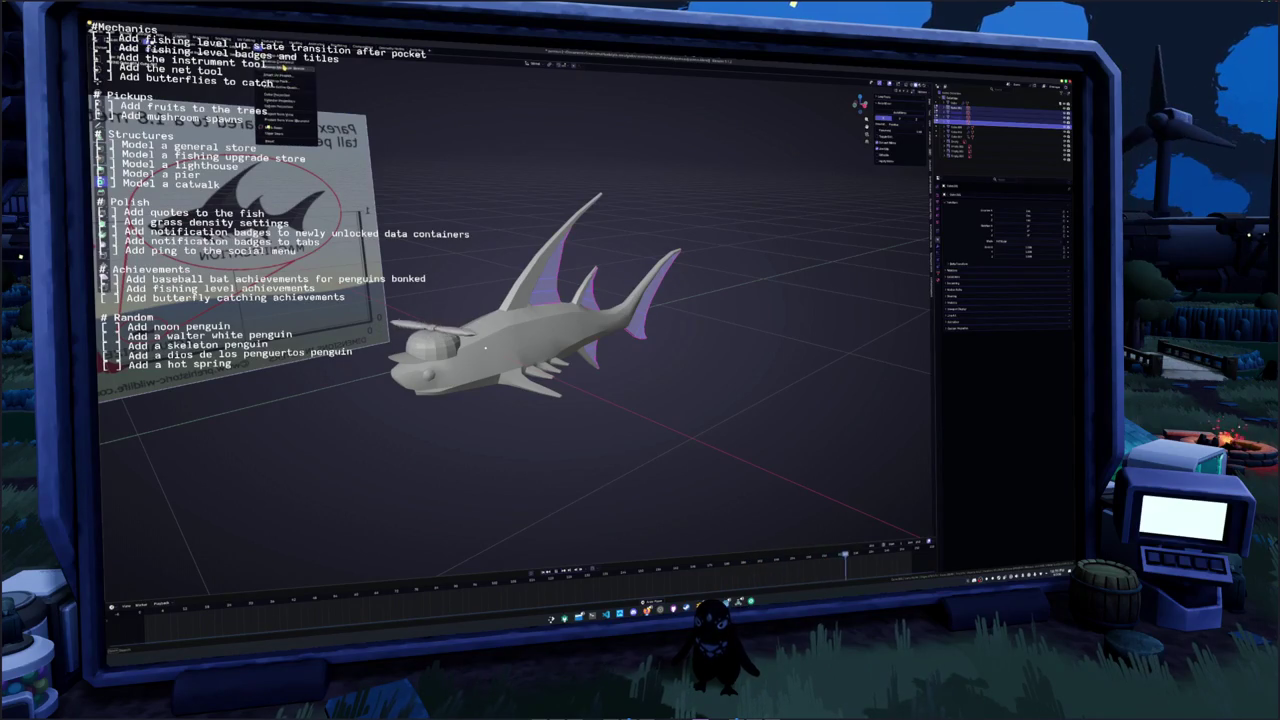
left_click(285, 127)
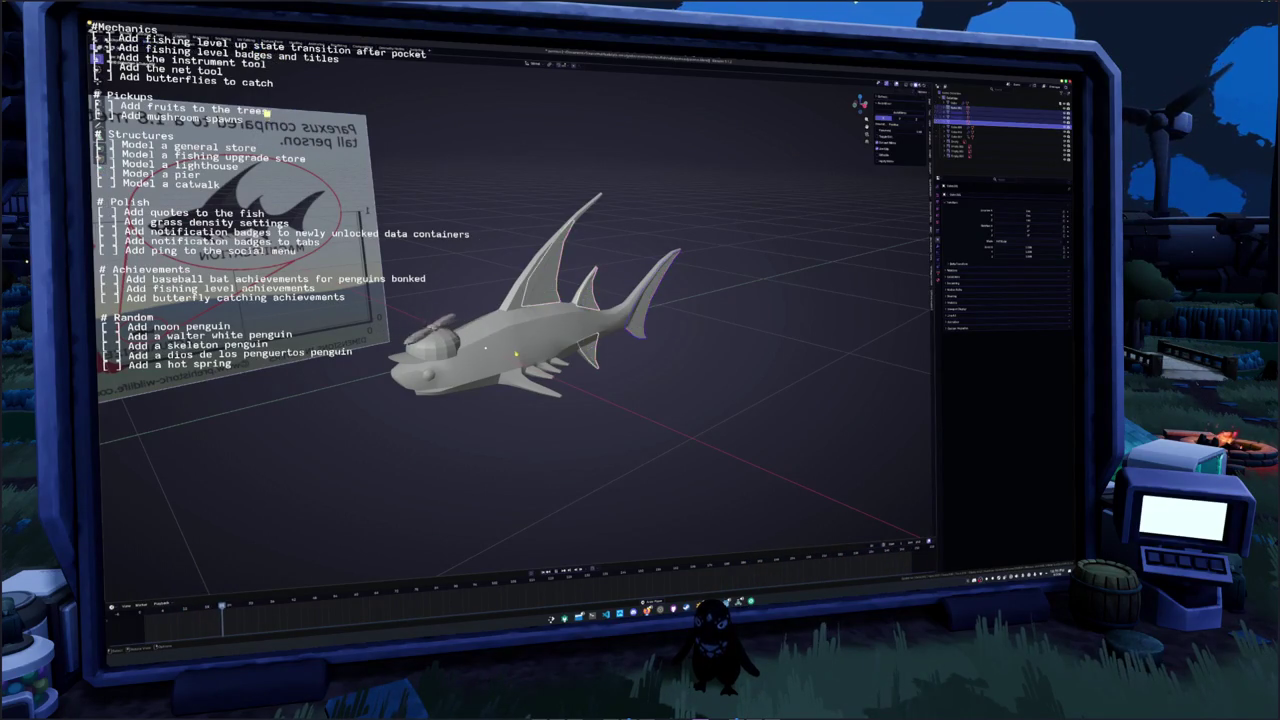
key("KP_Decimal")
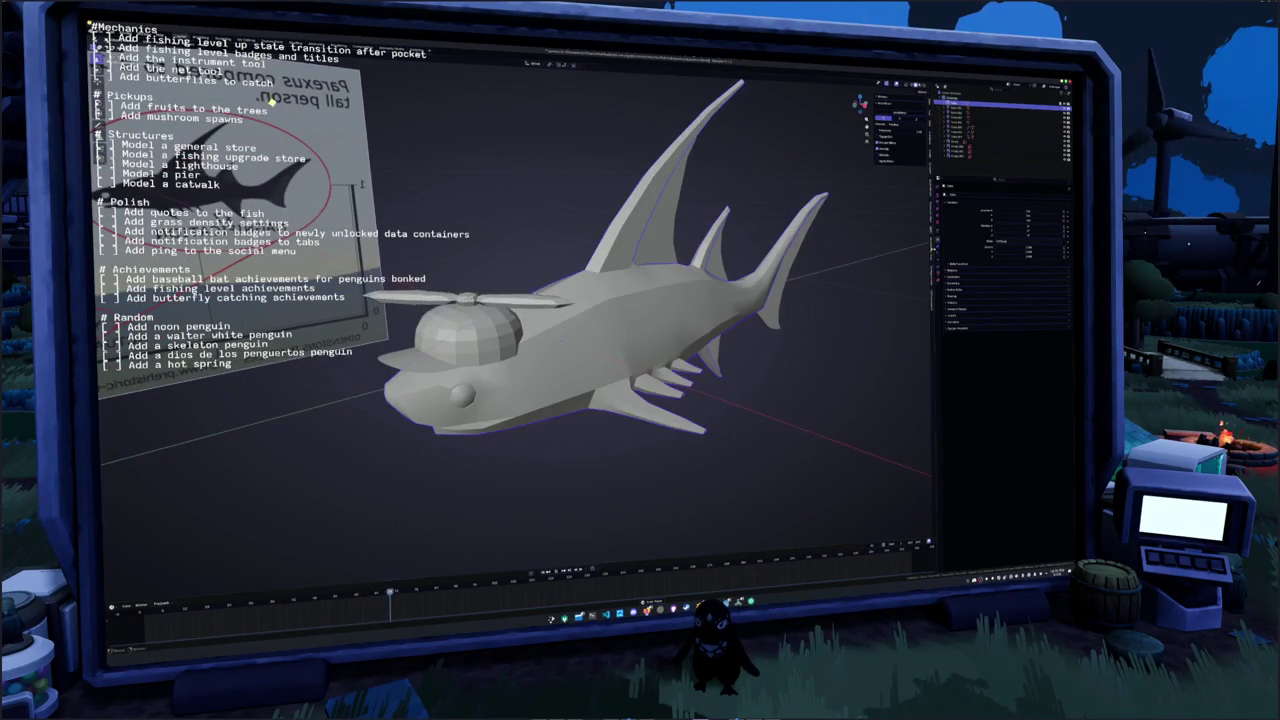
Step: Enter Edit Mode on the shark, select its linked geometry, and inspect it from side and underside views
key("Tab")
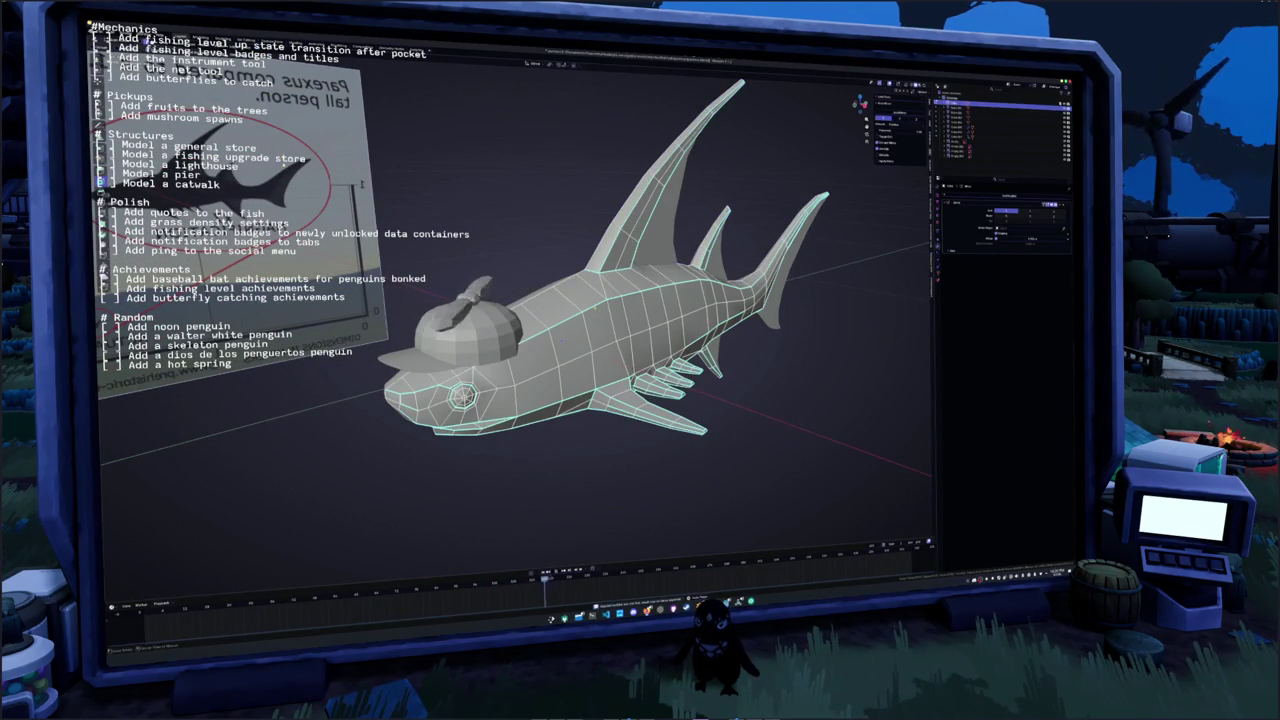
key("l")
key("h")
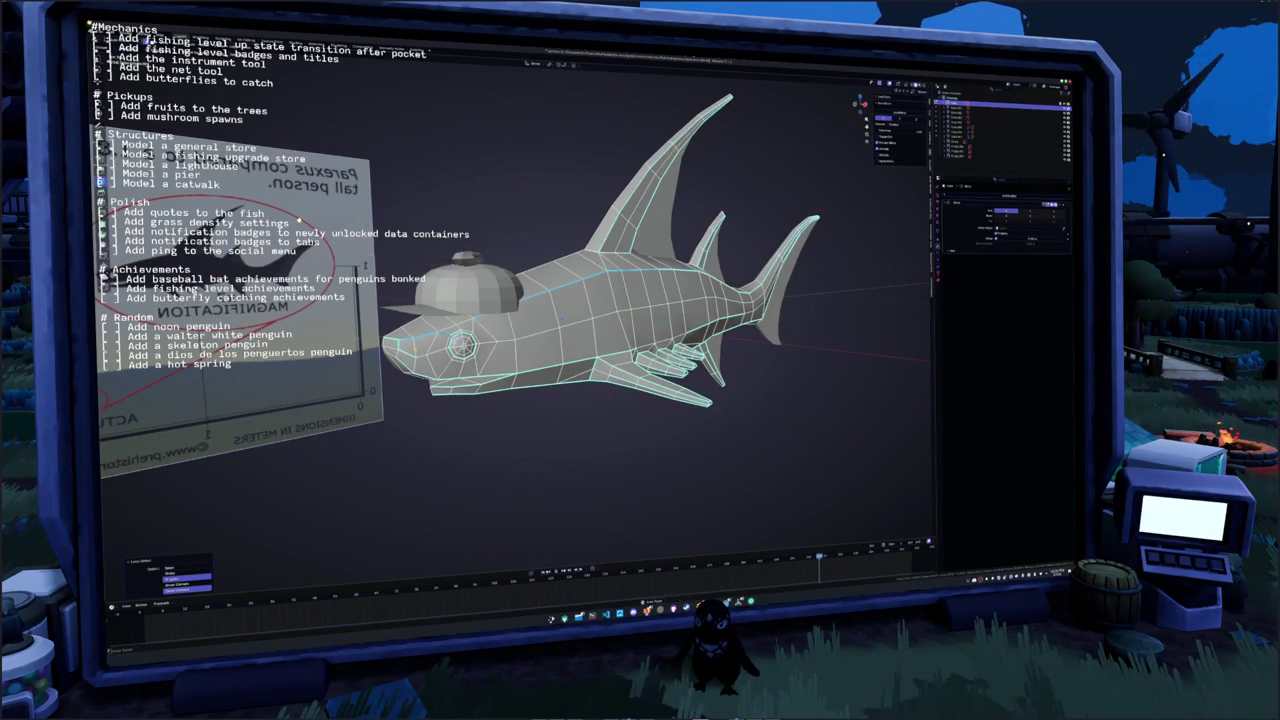
middle_click_drag(600, 300, 640, 280)
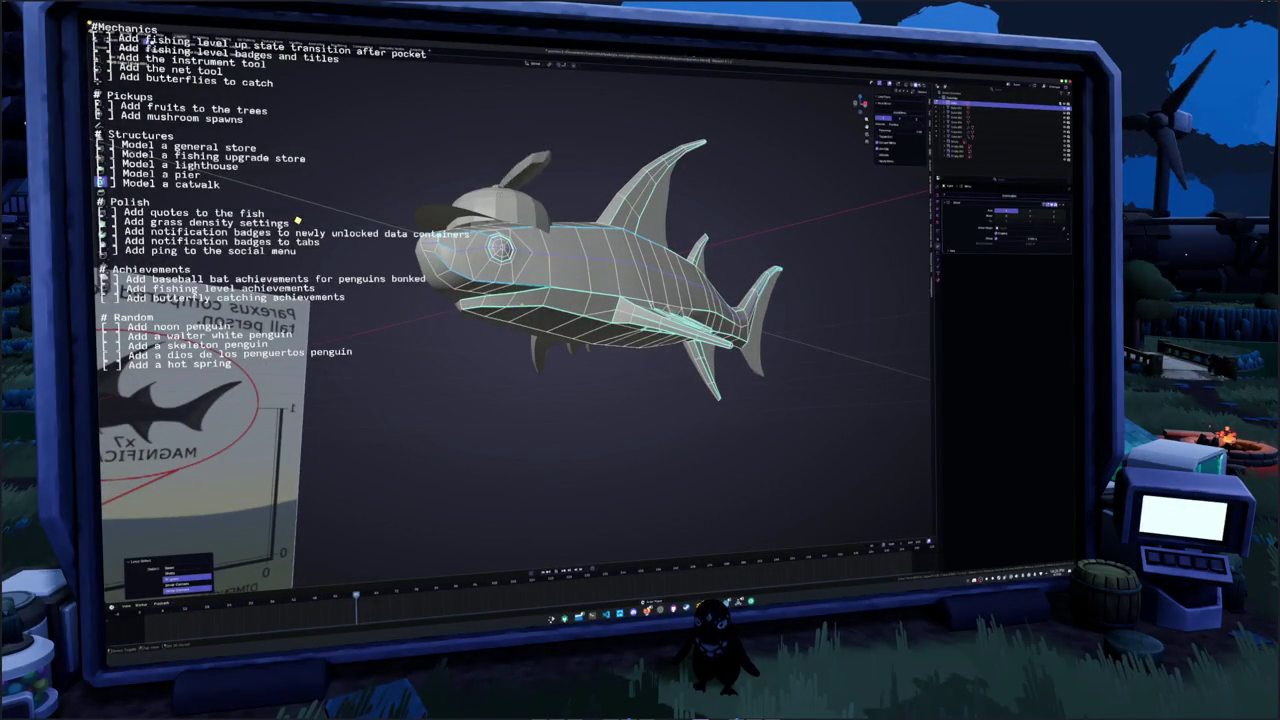
mouse_move(600, 300)
middle_mouse_down()
mouse_move(650, 285)
mouse_move(630, 280)
mouse_move(660, 260)
middle_mouse_up()
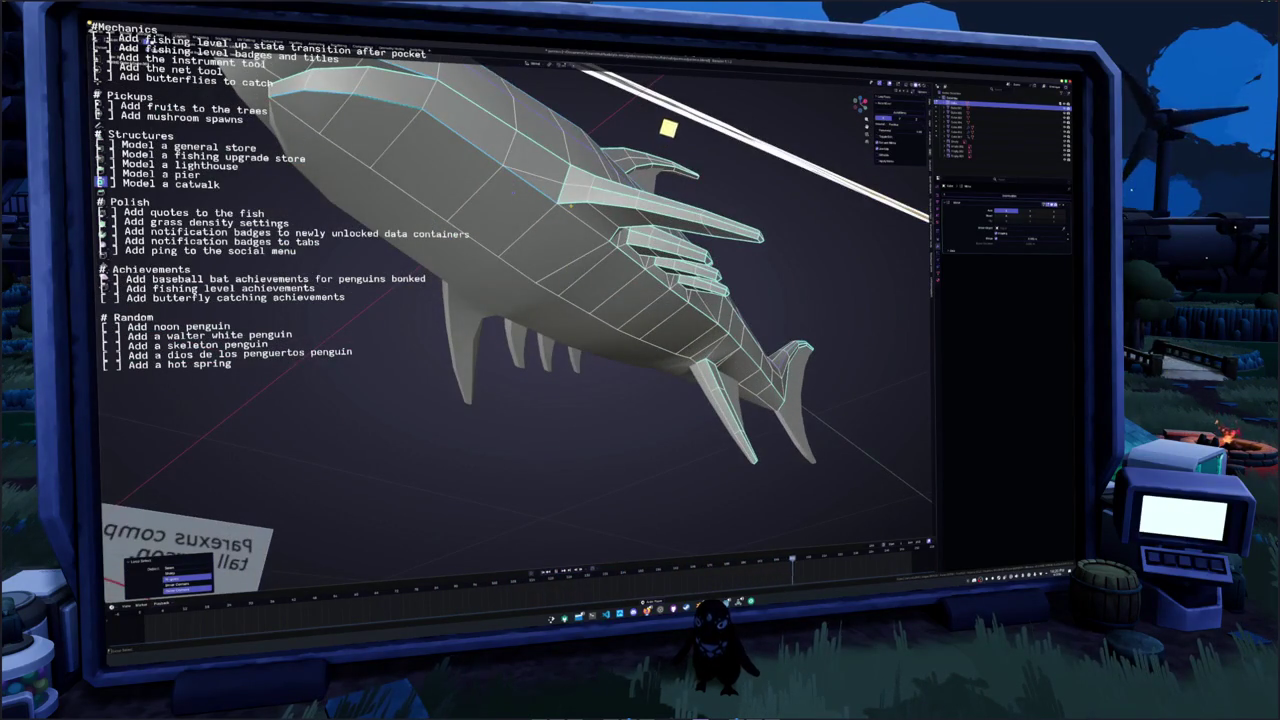
key("KP_3")
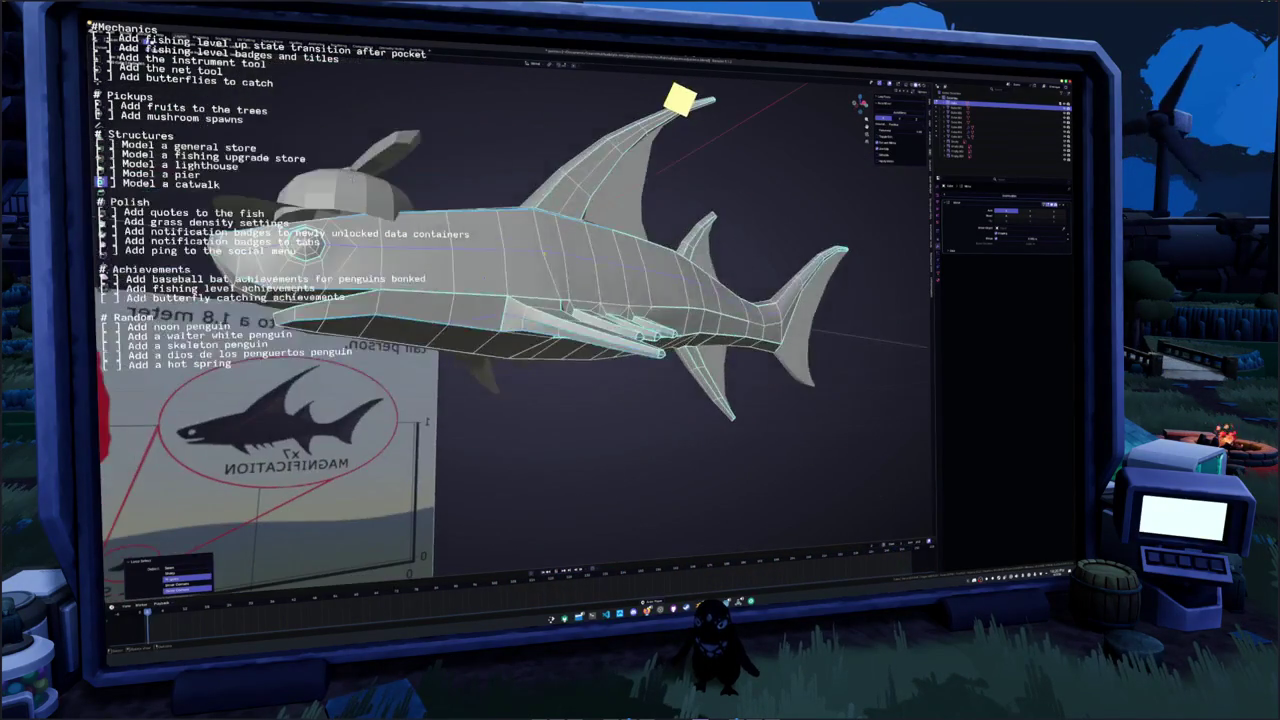
scroll(520, 230, "up", 3)
middle_click_drag(520, 300, 540, 340)
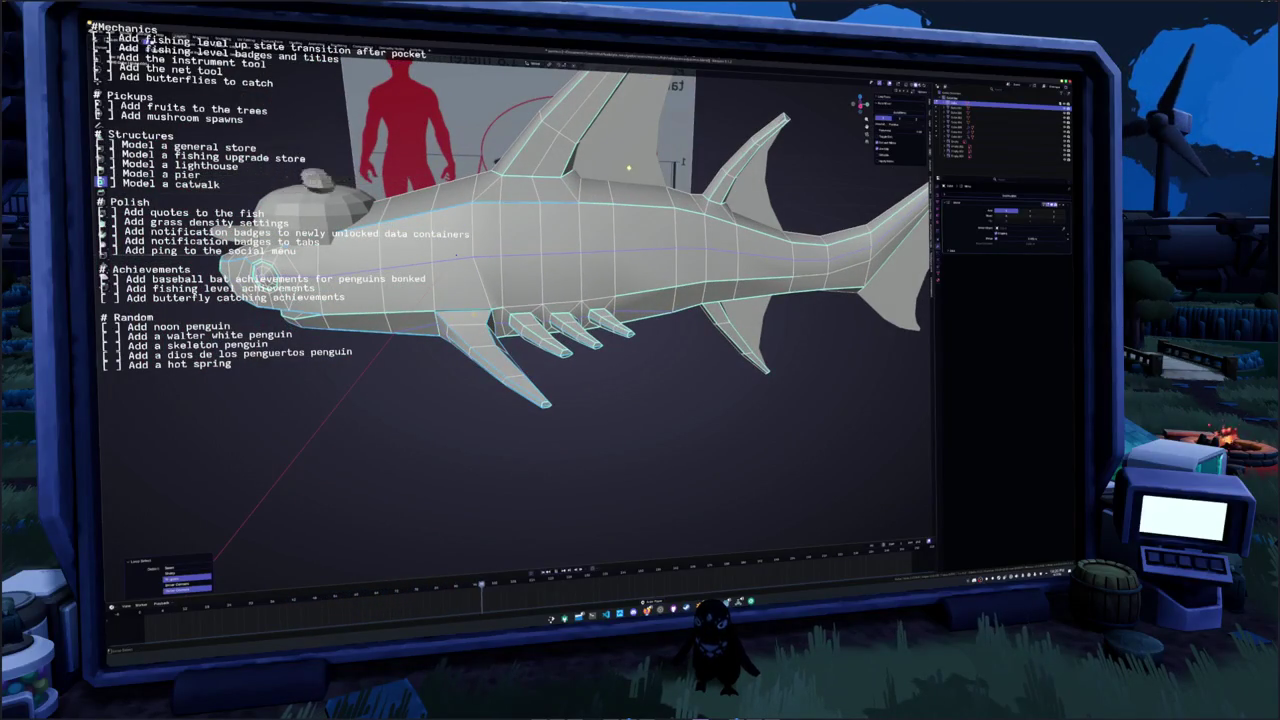
mouse_move(520, 300)
middle_mouse_down()
mouse_move(520, 250)
mouse_move(520, 330)
middle_mouse_up()
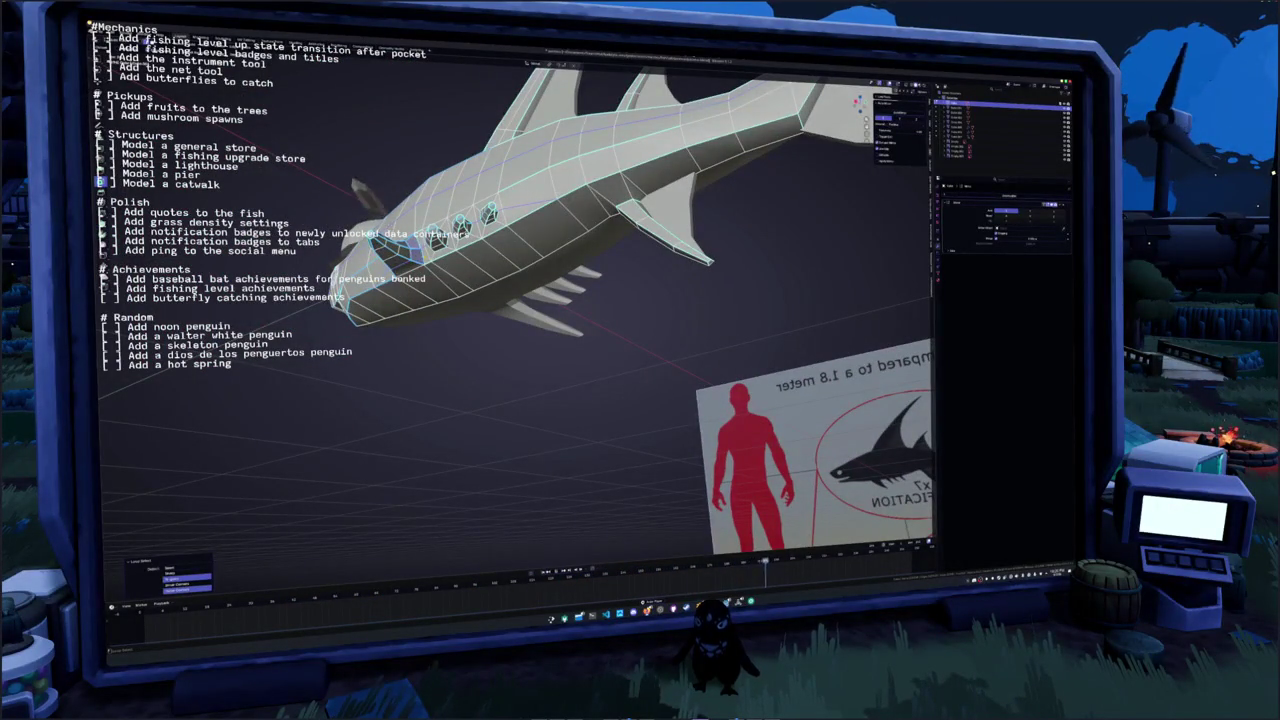
key("KP_3")
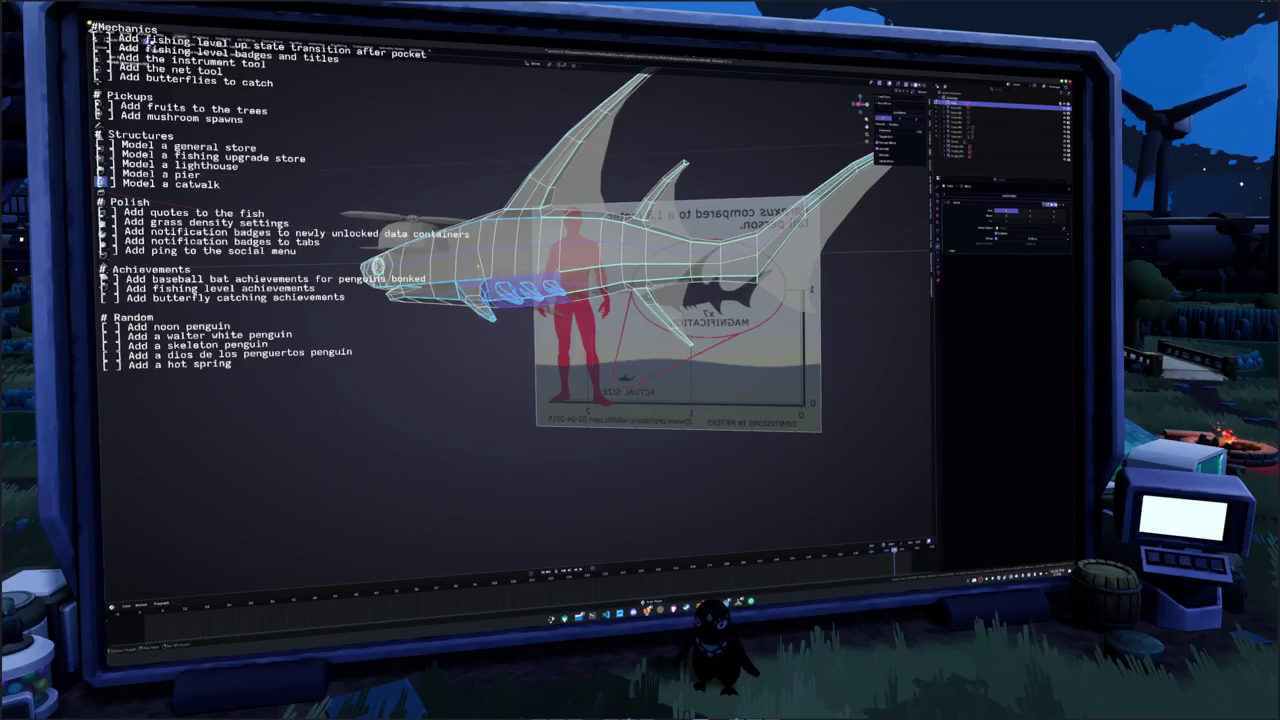
middle_click_drag(520, 300, 660, 300)
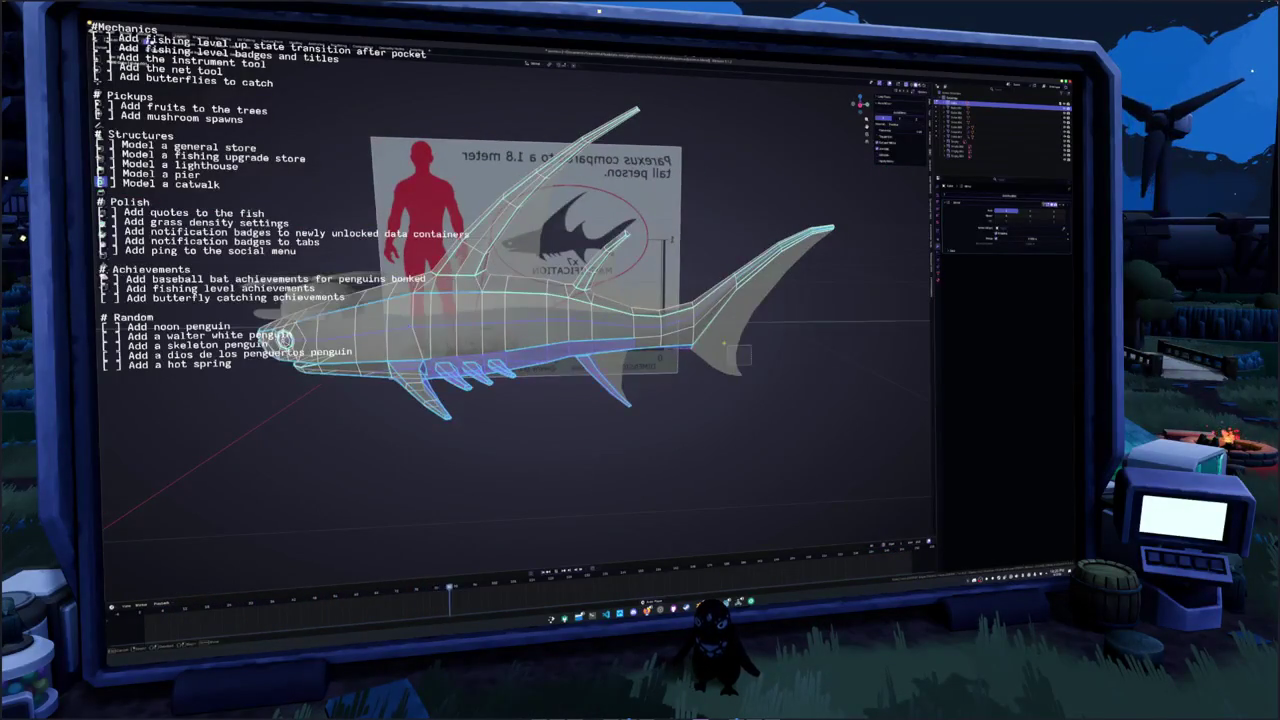
Step: Turn off X-ray and mark seams on the selected fin and nose edges
key("alt+z")
middle_click_drag(520, 300, 636, 291)
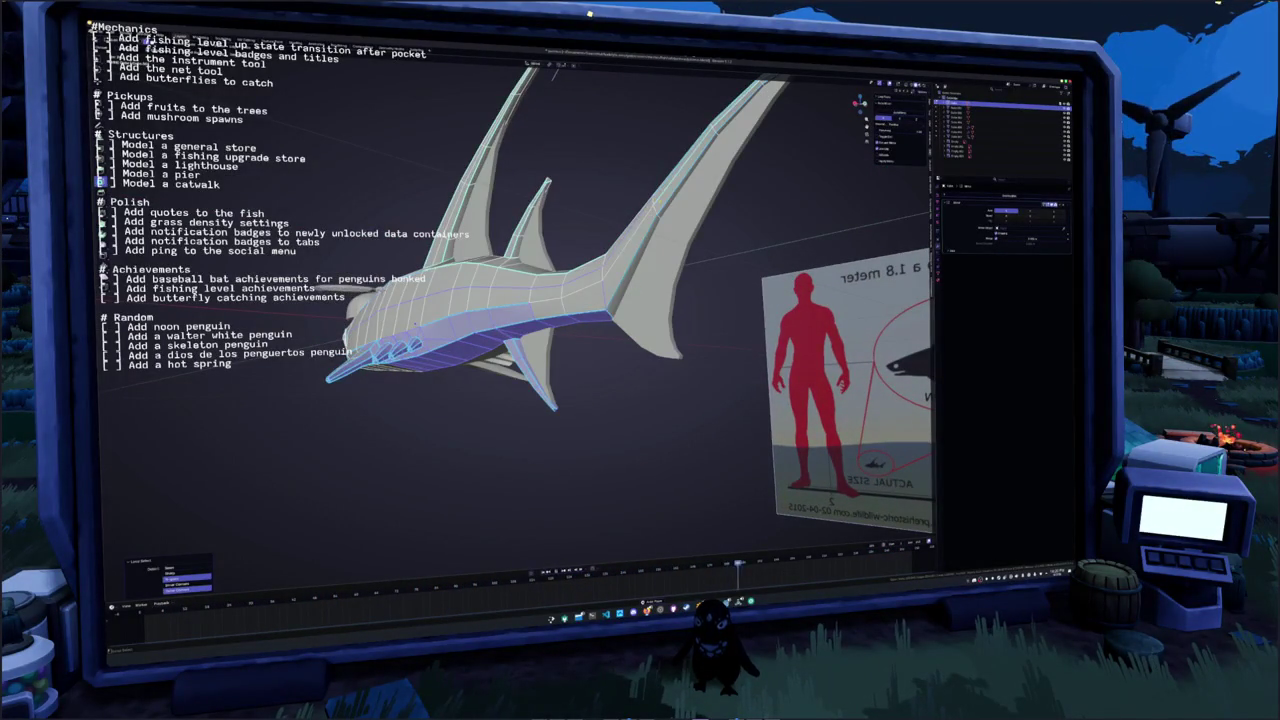
middle_click_drag(636, 291, 613, 254)
right_click(588, 268)
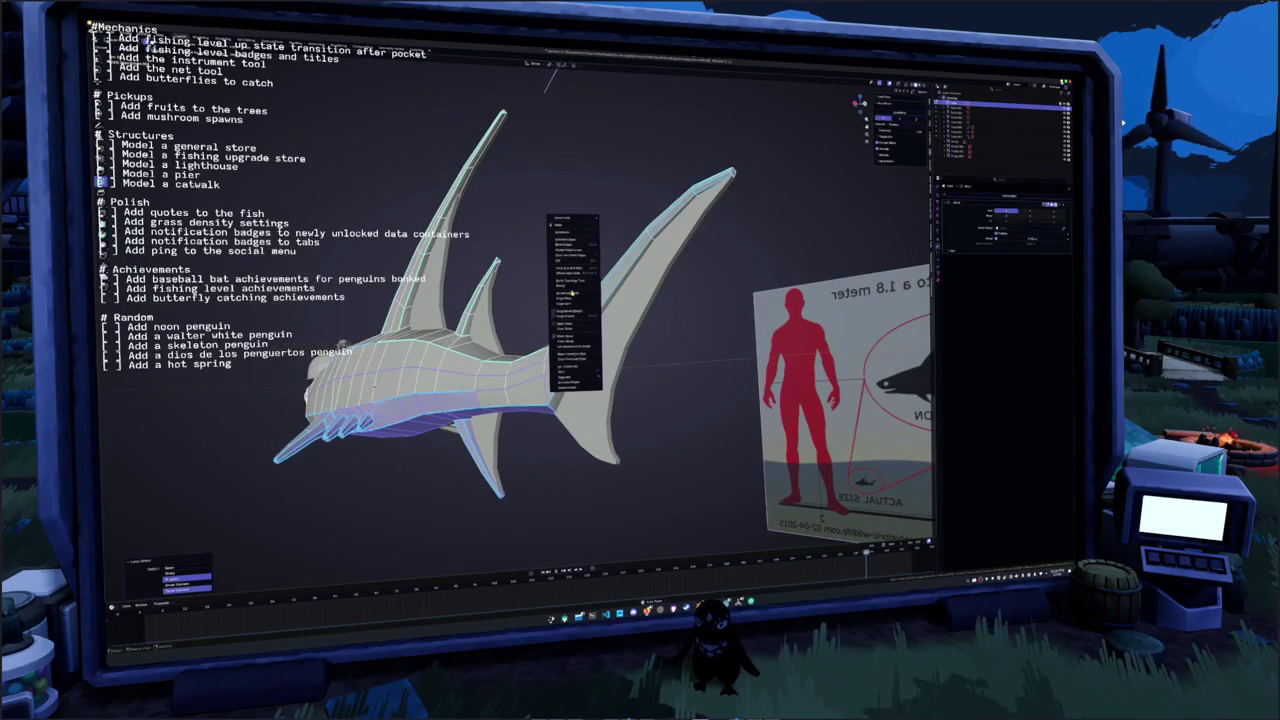
left_click(567, 342)
middle_click_drag(567, 342, 700, 290)
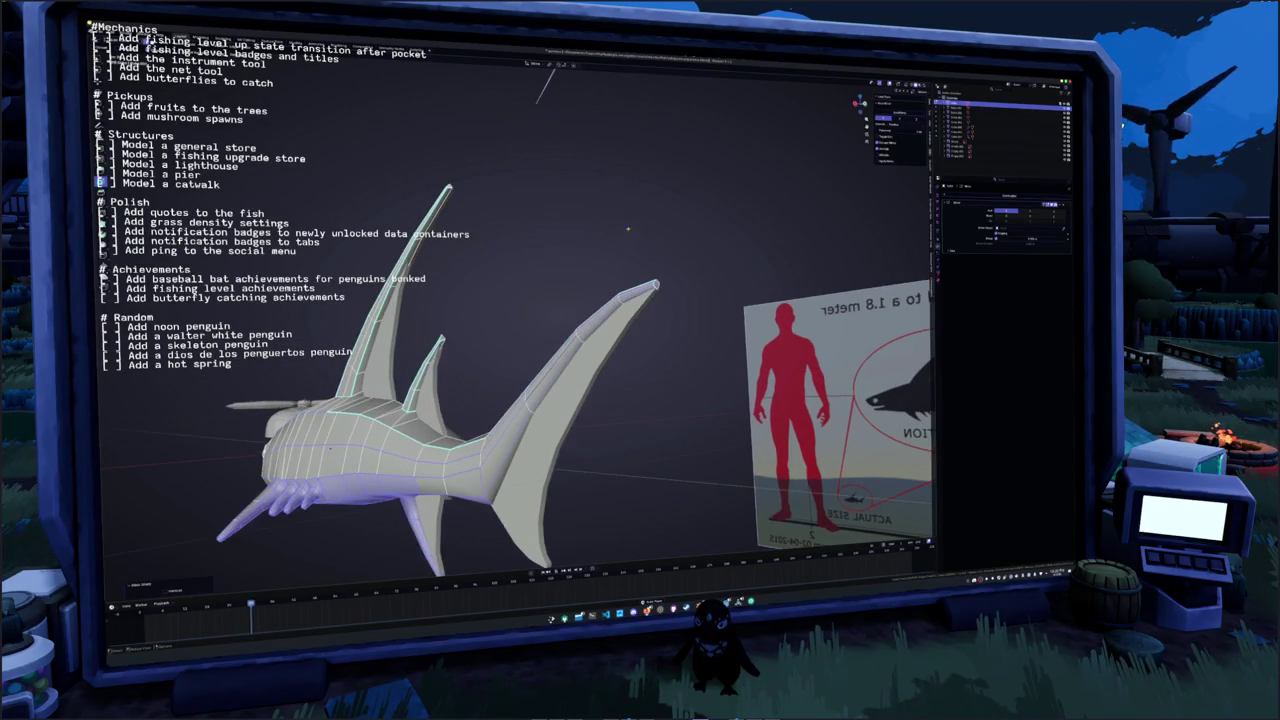
scroll(738, 272, "up", 5)
scroll(738, 272, "down", 3)
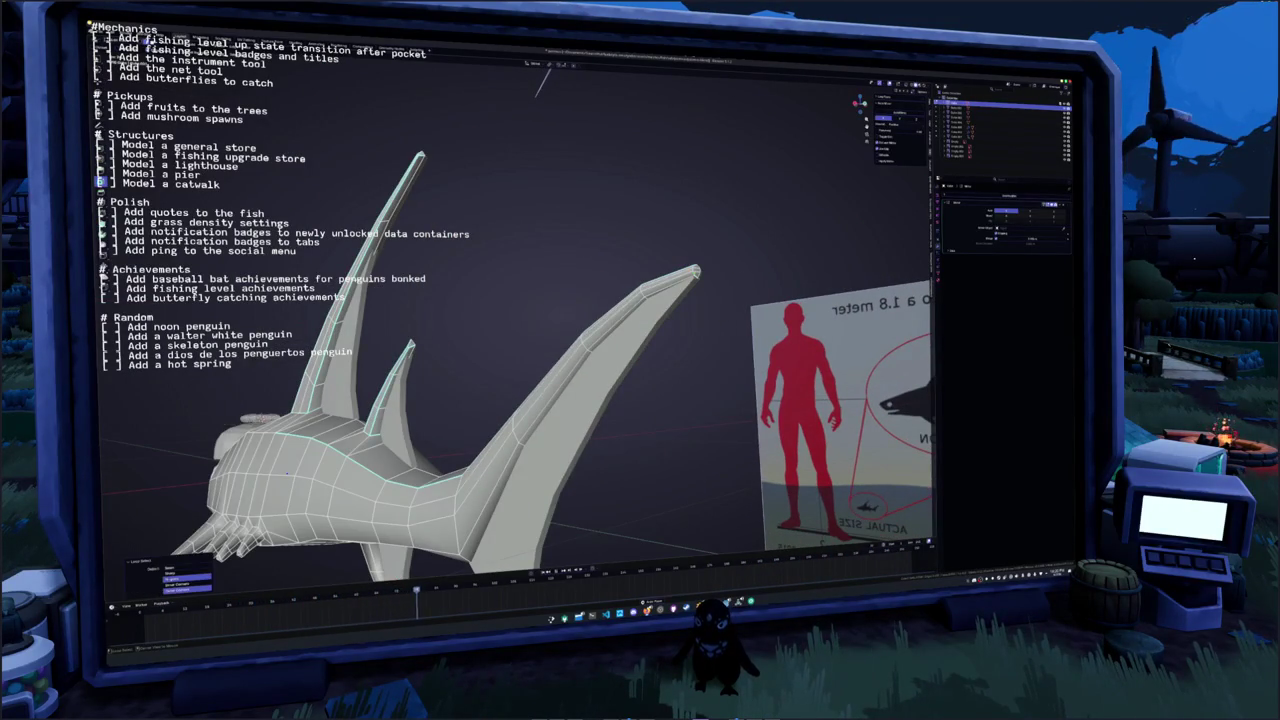
mouse_move(702, 289)
middle_mouse_down()
mouse_move(300, 330)
mouse_move(494, 381)
middle_mouse_up()
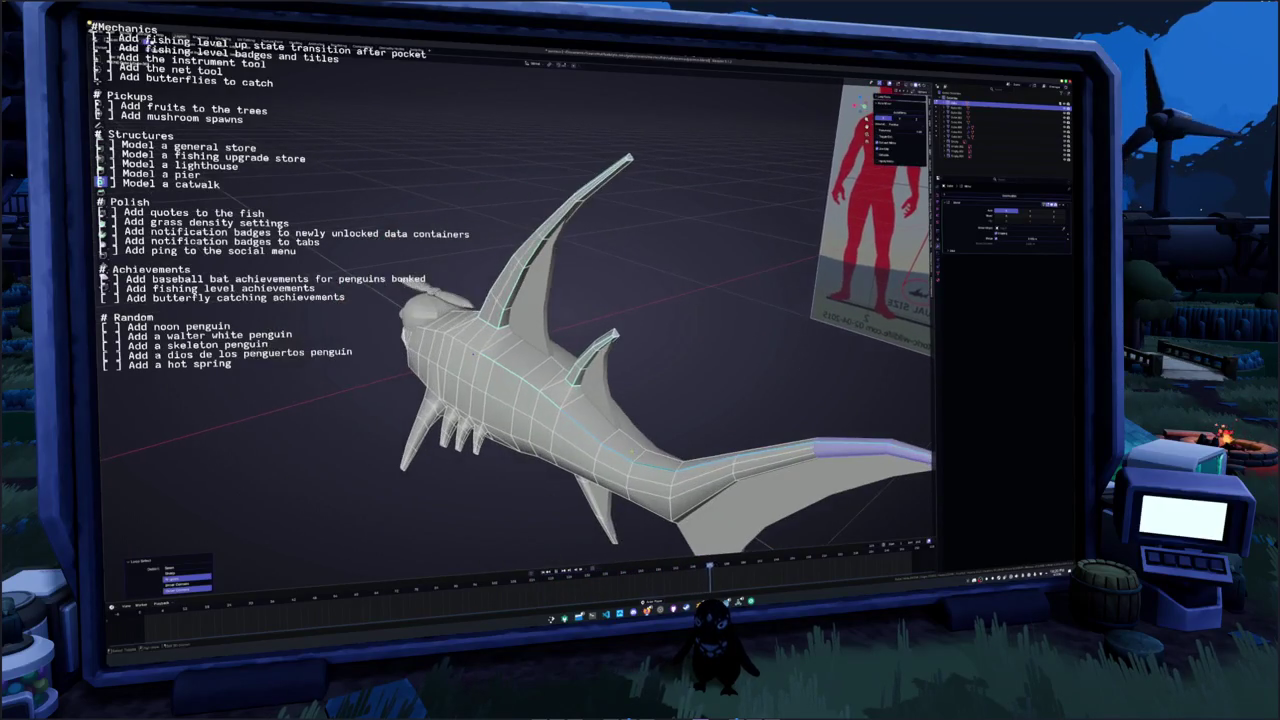
right_click(494, 381)
left_click(494, 381)
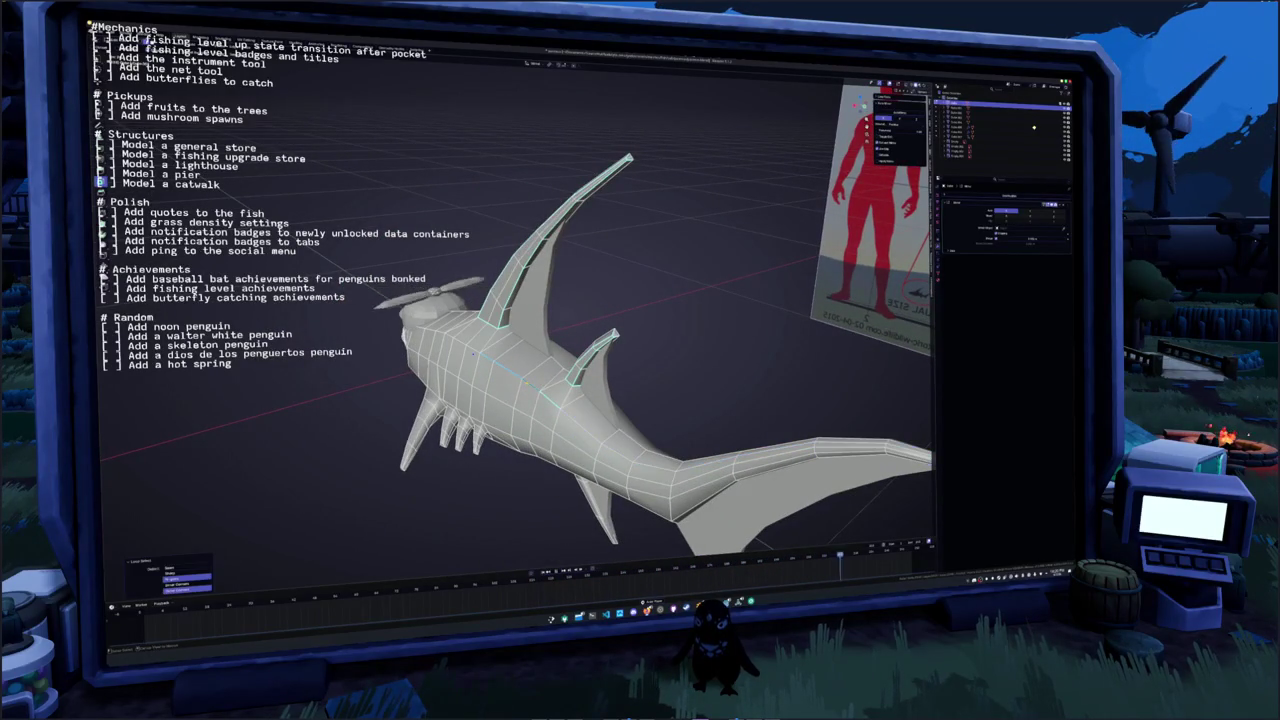
key("KP_3")
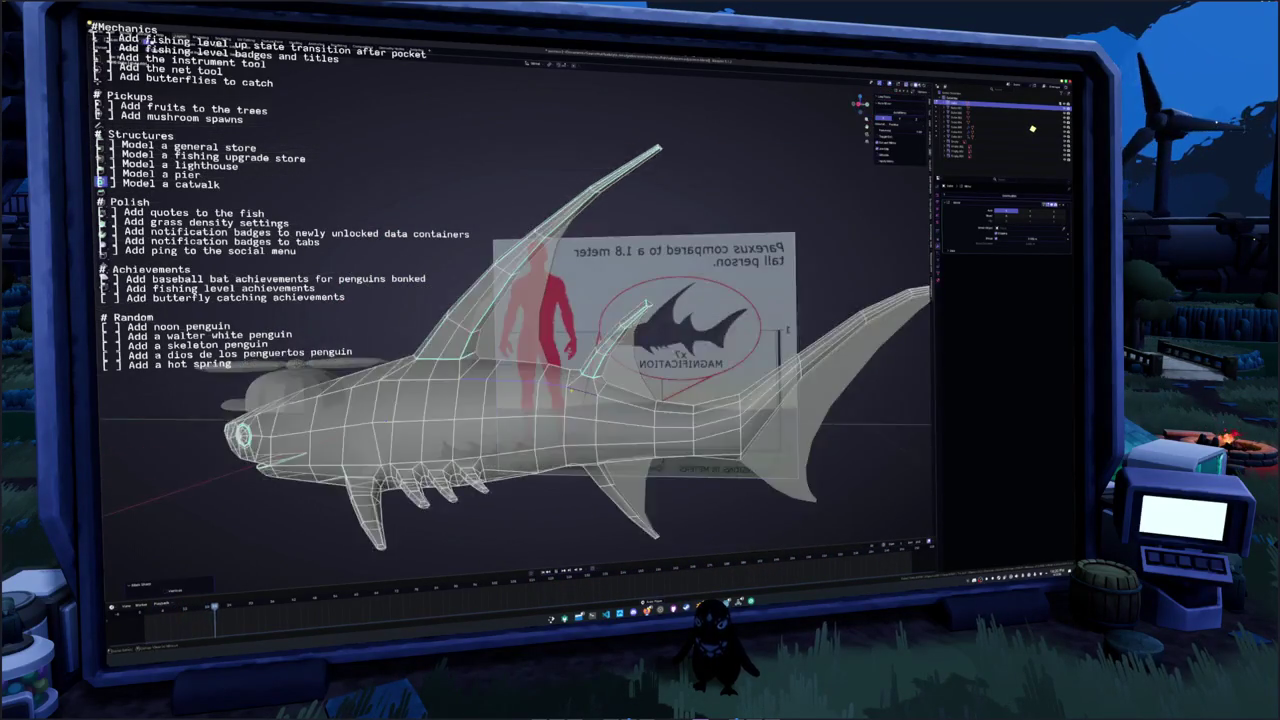
Step: Select the middle body and fin faces, then return to Edit Mode in orthographic side view
left_click_drag(460, 168, 656, 398)
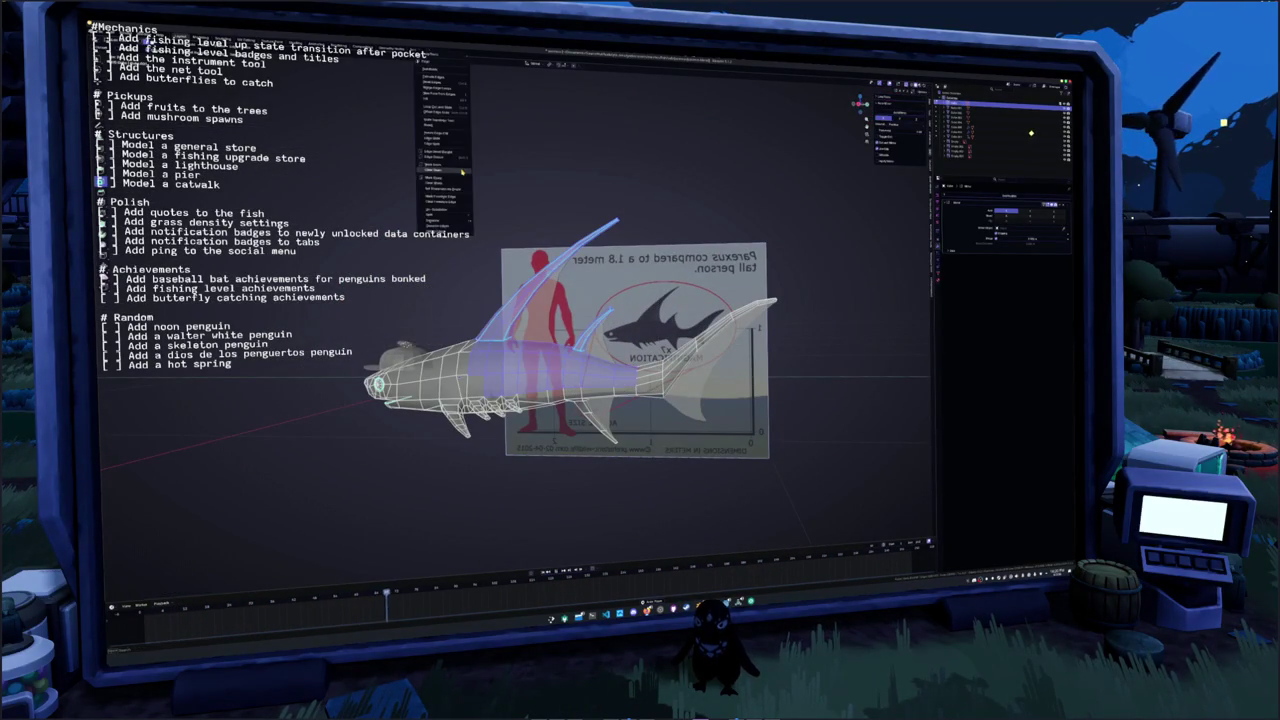
mouse_move(462, 171)
middle_mouse_down()
mouse_move(540, 200)
mouse_move(507, 434)
middle_mouse_up()
key("Tab")
scroll(507, 434, "down", 8)
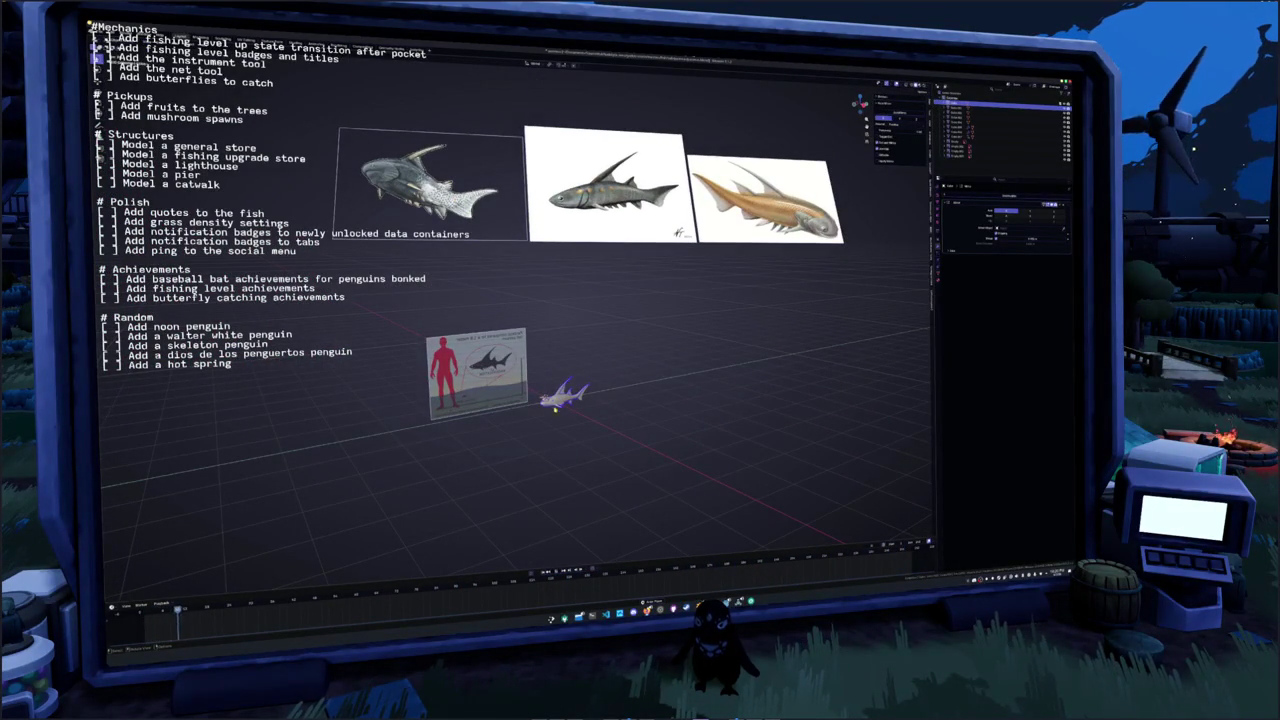
scroll(555, 403, "up", 8)
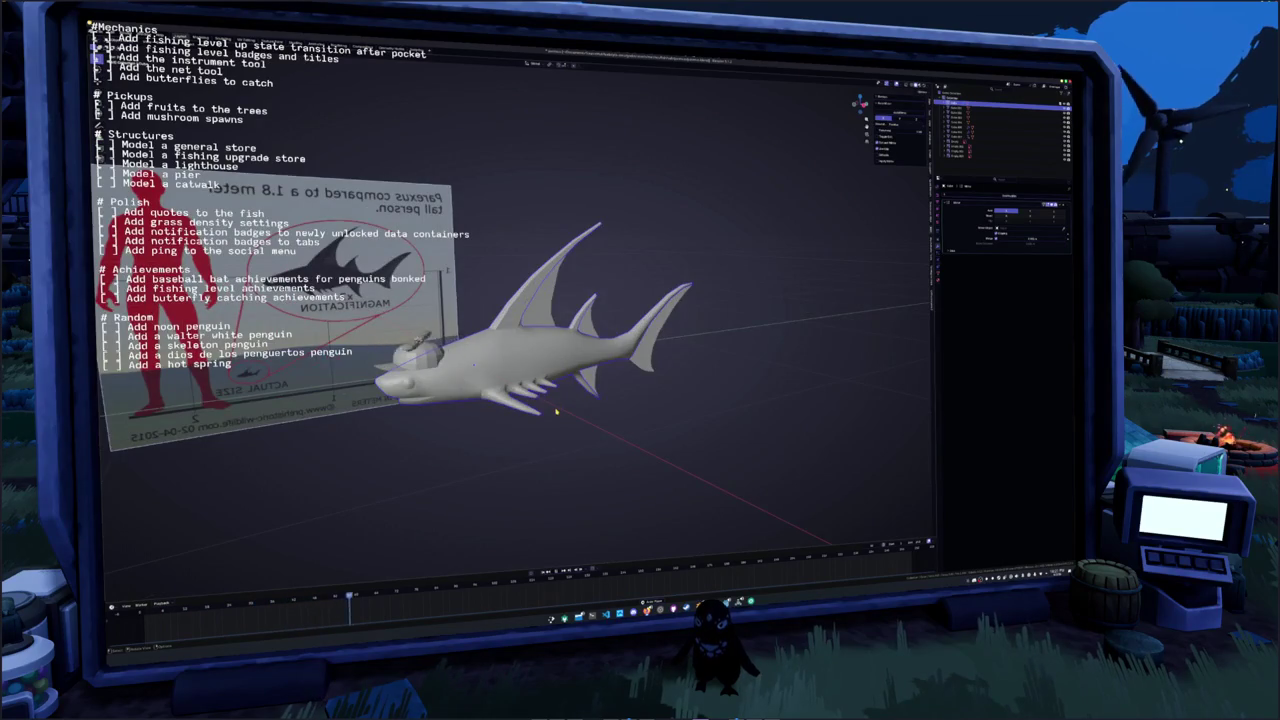
key("KP_3")
key("Tab")
scroll(556, 410, "up", 4)
scroll(556, 410, "up", 3)
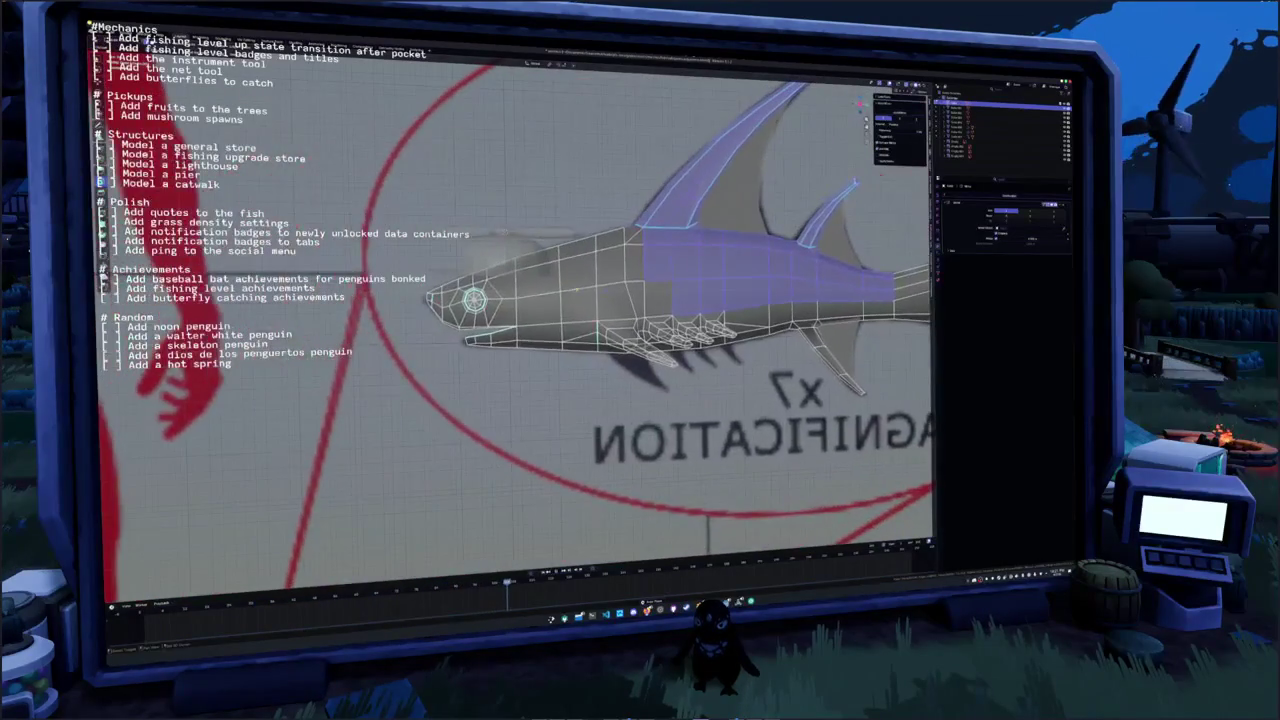
scroll(572, 314, "up", 2)
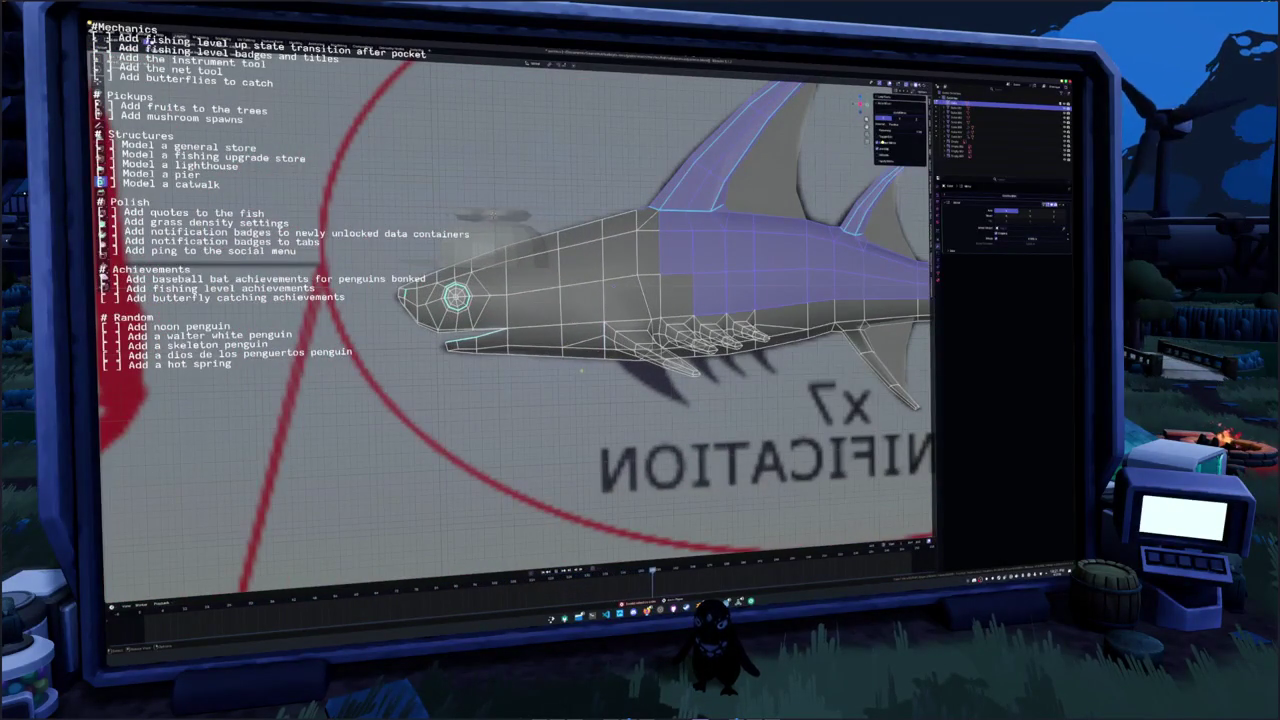
Step: Add a loop cut across the shark's body and connect vertices with a new edge near the belly
left_click(533, 310)
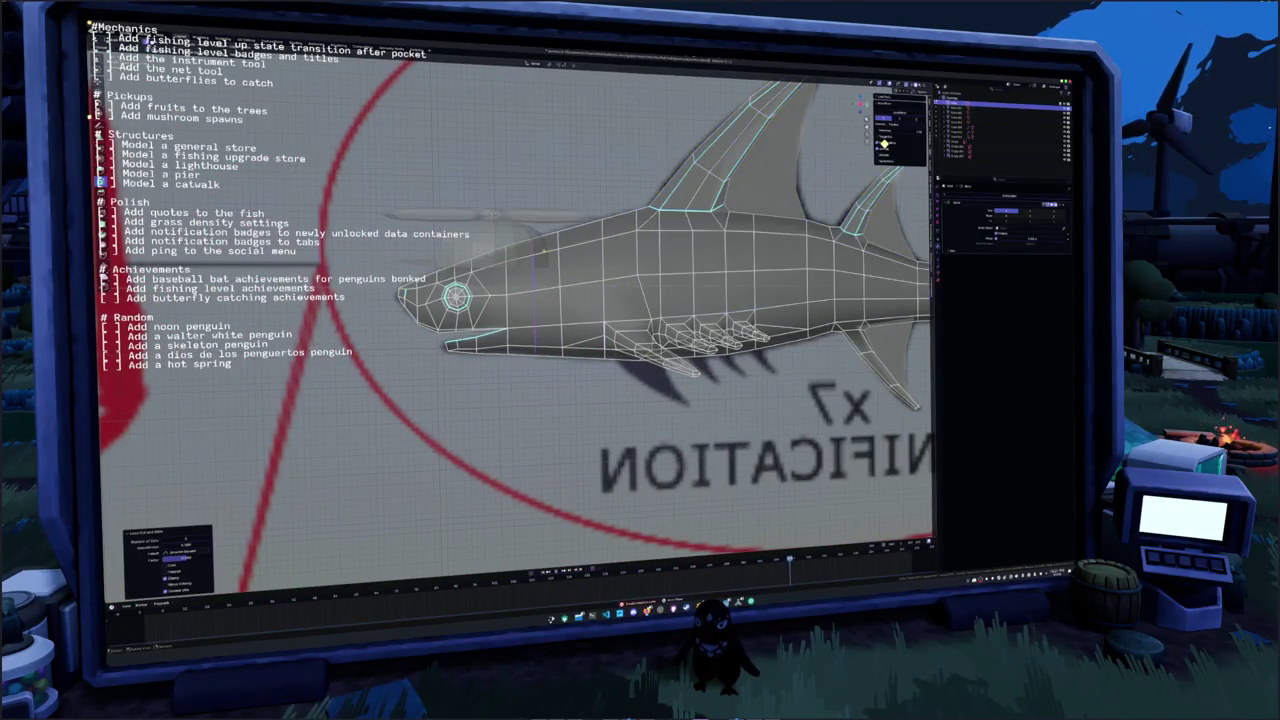
scroll(524, 378, "up", 2)
scroll(524, 378, "up", 2)
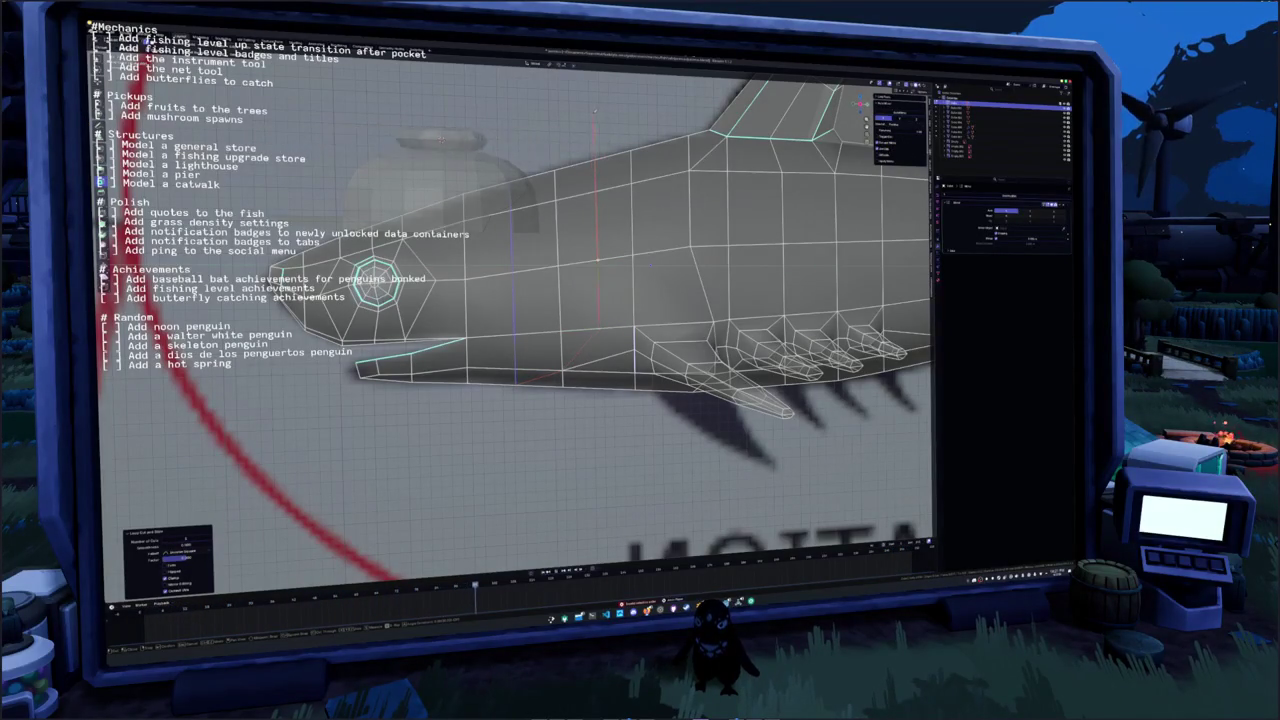
key("ctrl+r")
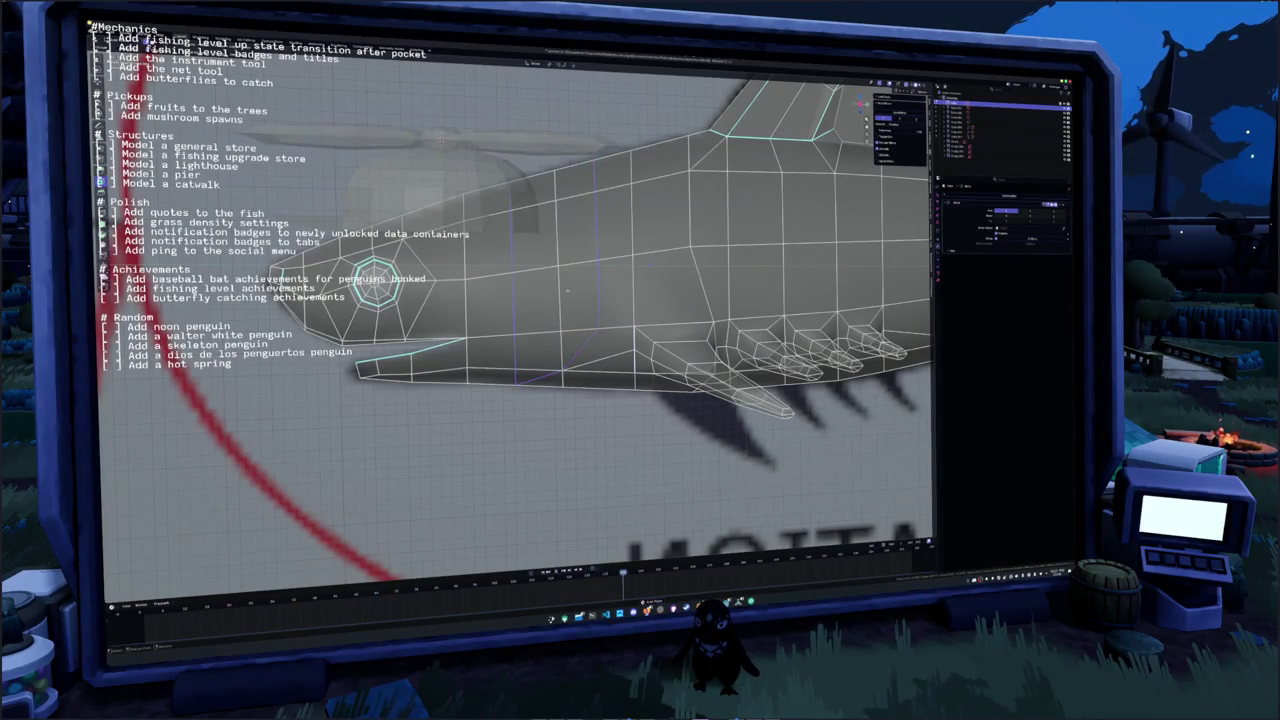
right_click(610, 360)
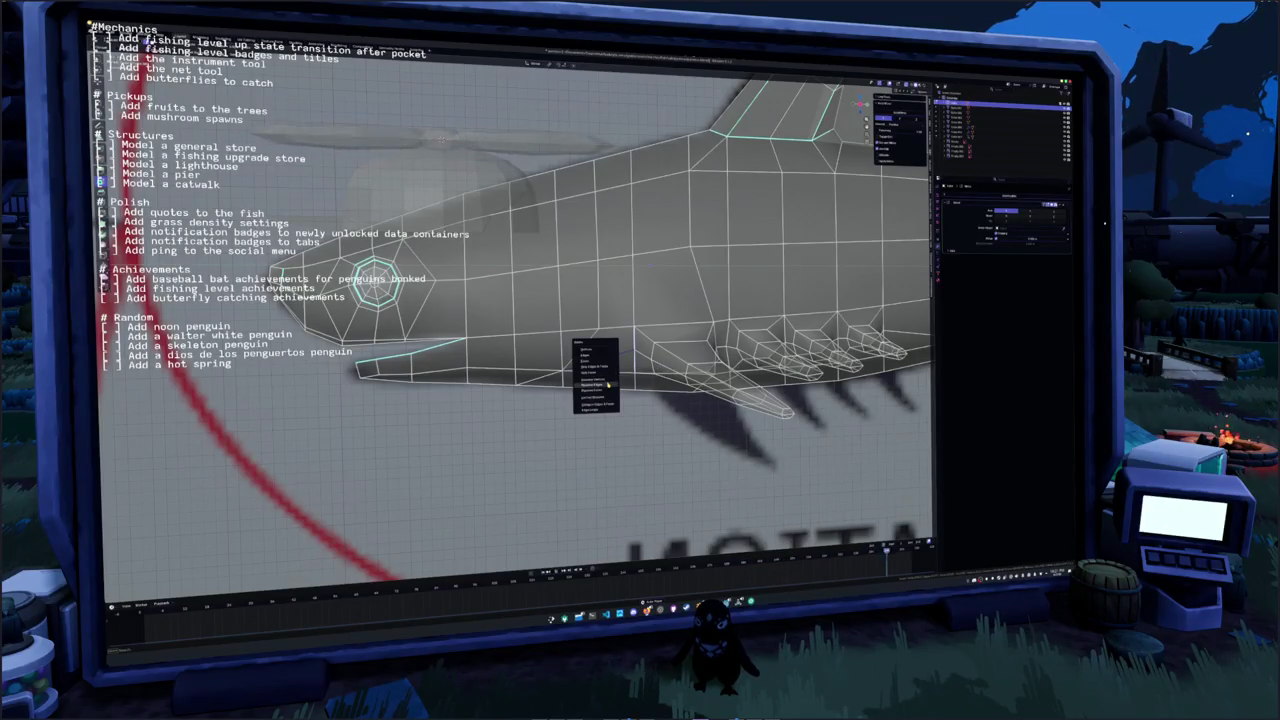
left_click(611, 361)
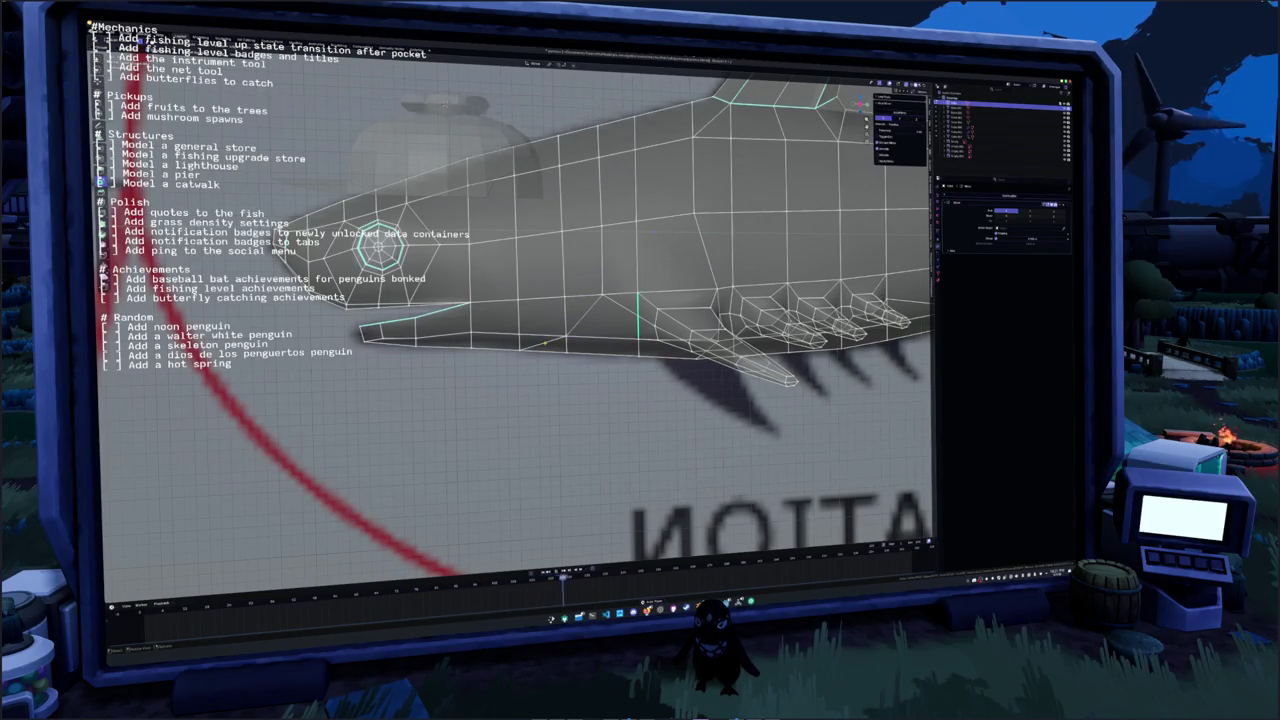
scroll(520, 300, "down", 3)
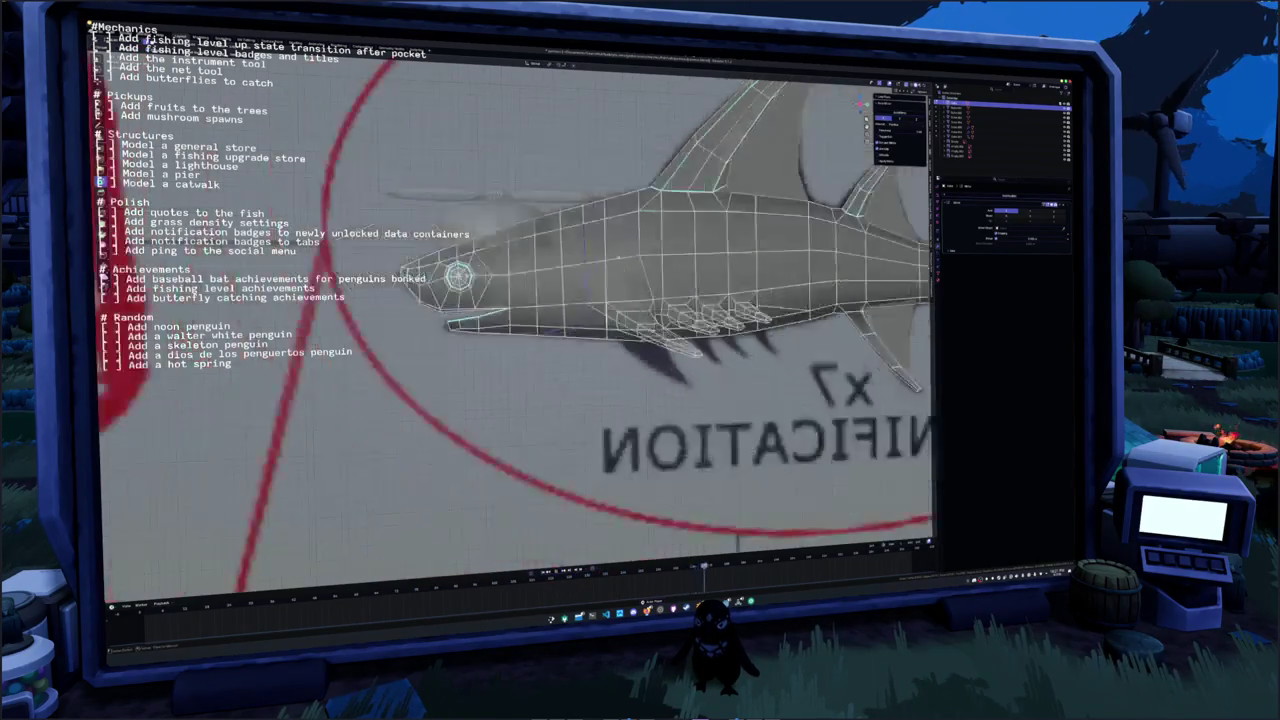
Step: Orbit into a perspective view of the shark
middle_click_drag(520, 300, 590, 286)
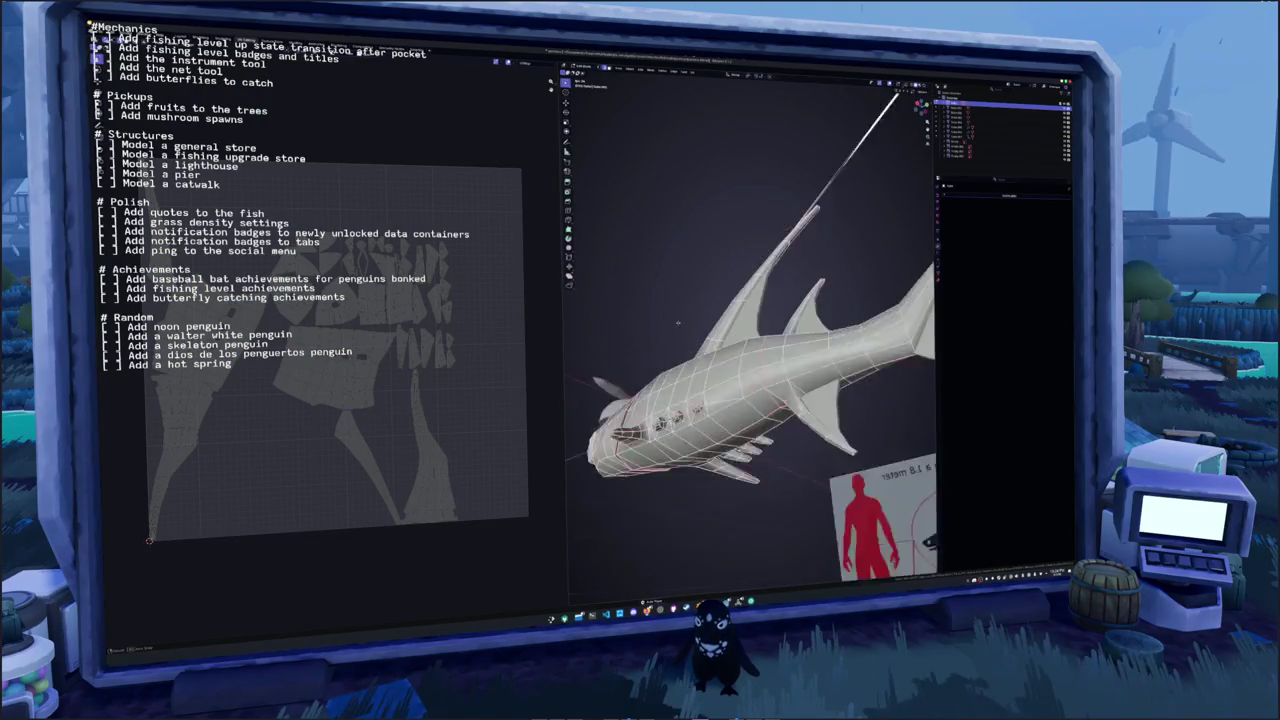
Step: Select the whole shark mesh, re-unwrap it with UV > Unwrap, deselect, and return to Object Mode
middle_click_drag(700, 380, 763, 402)
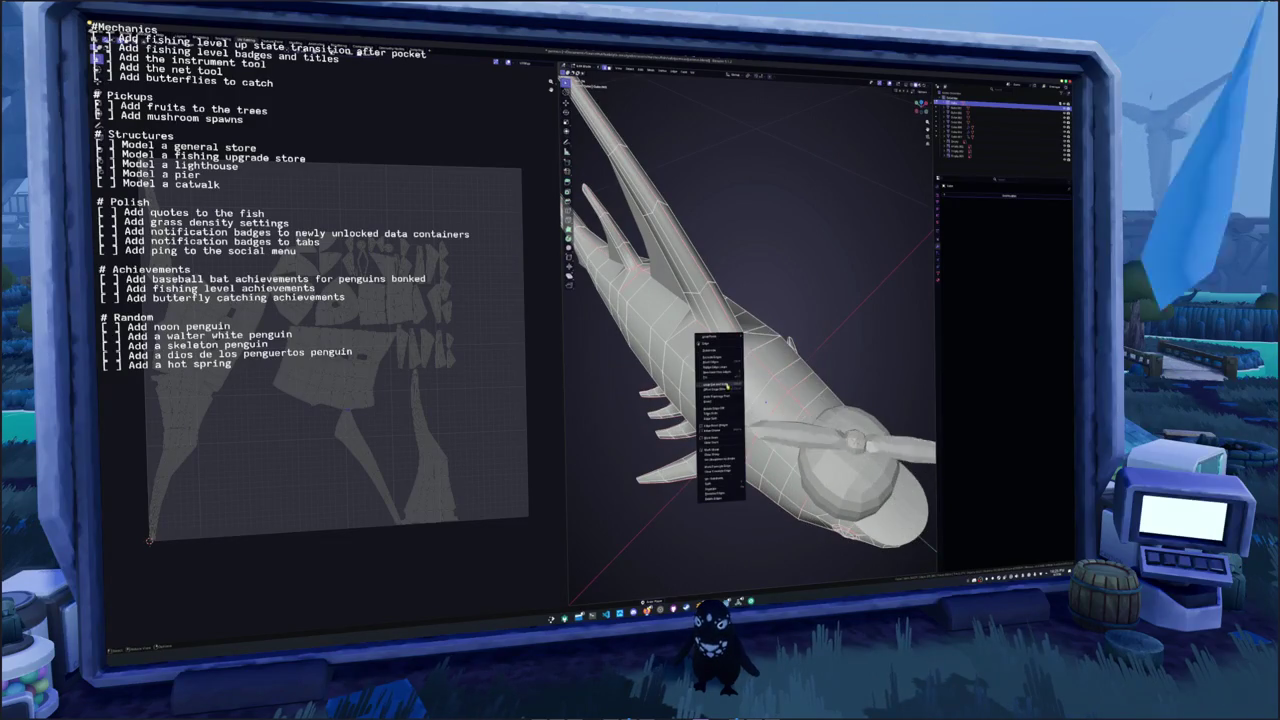
middle_click_drag(764, 402, 650, 400)
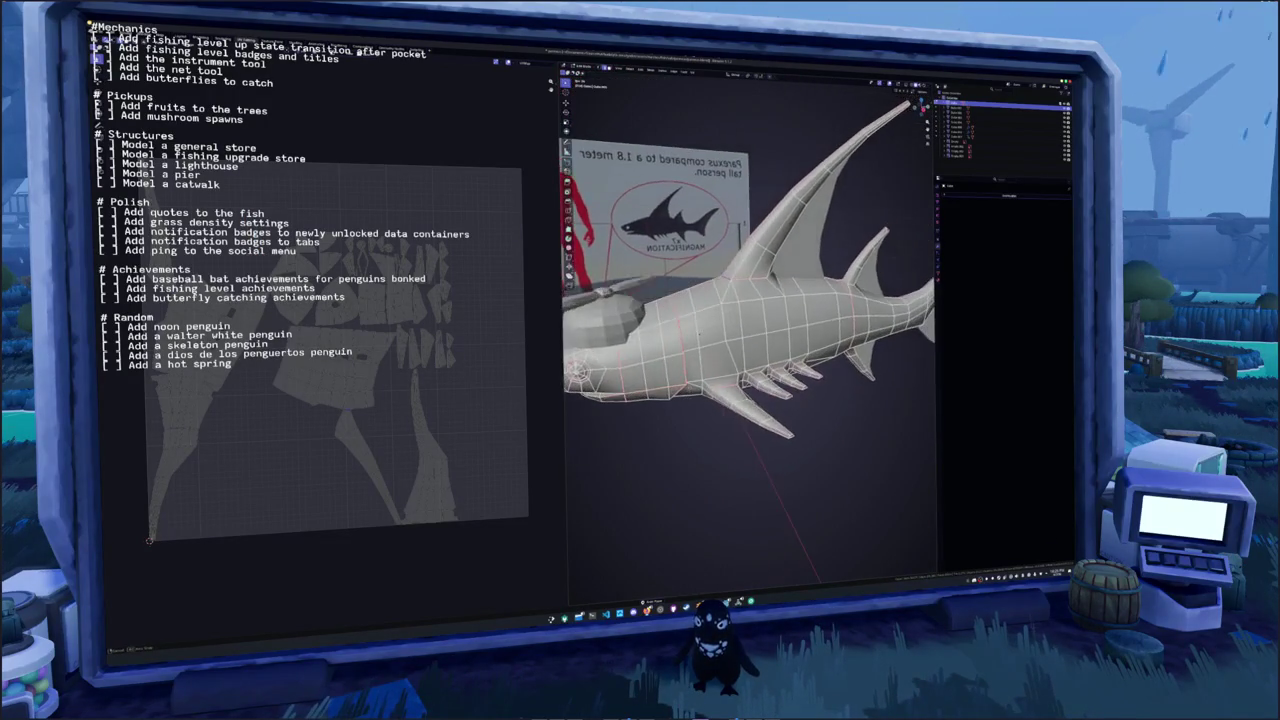
key("a")
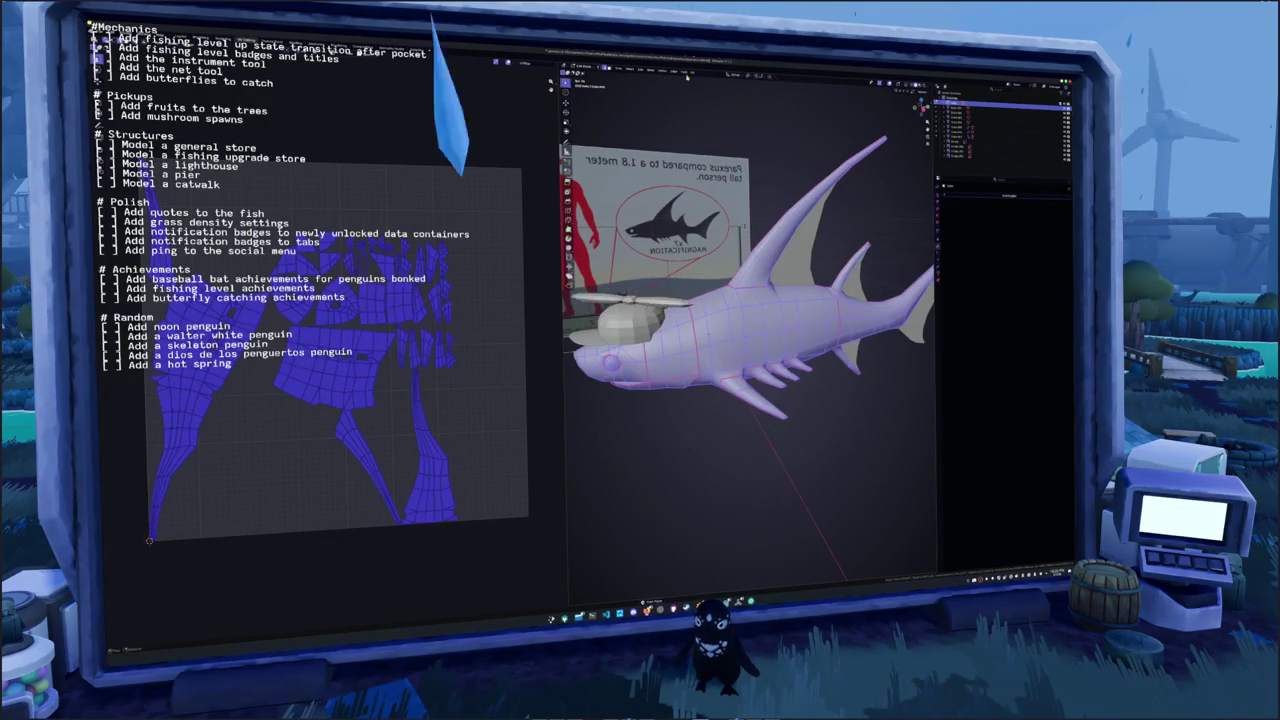
left_click(693, 73)
left_click(706, 91)
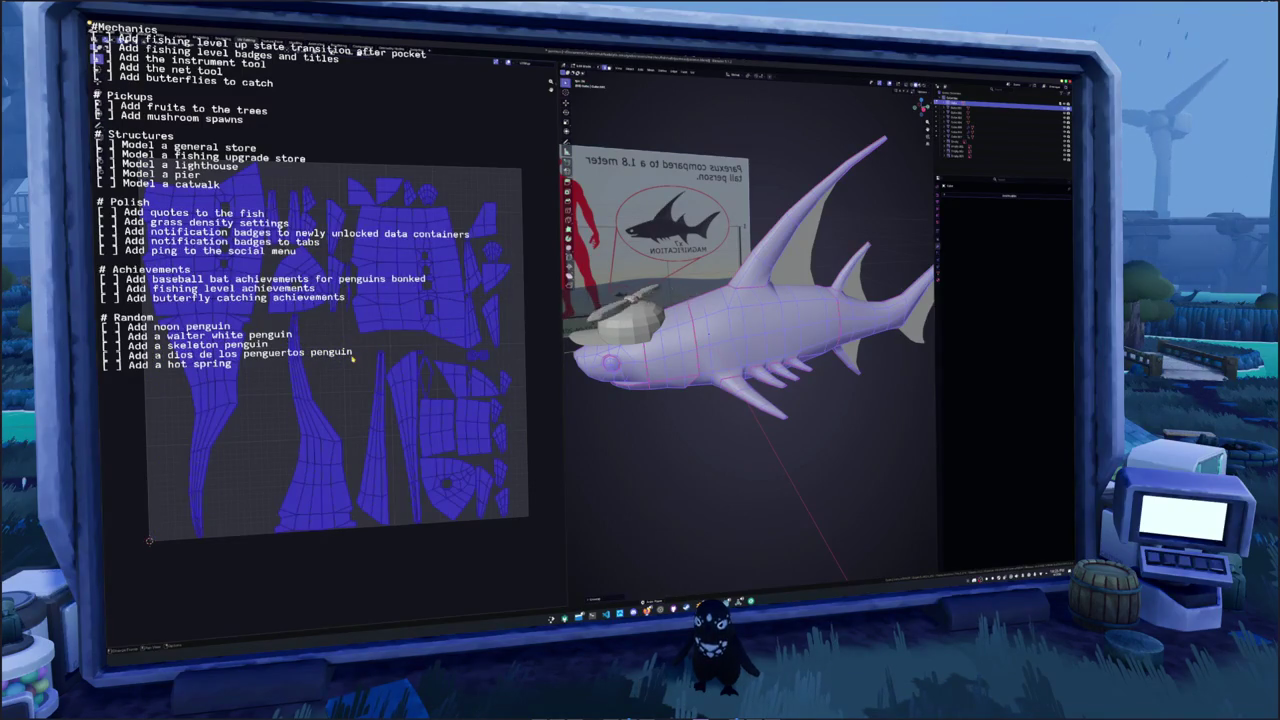
key("alt+a")
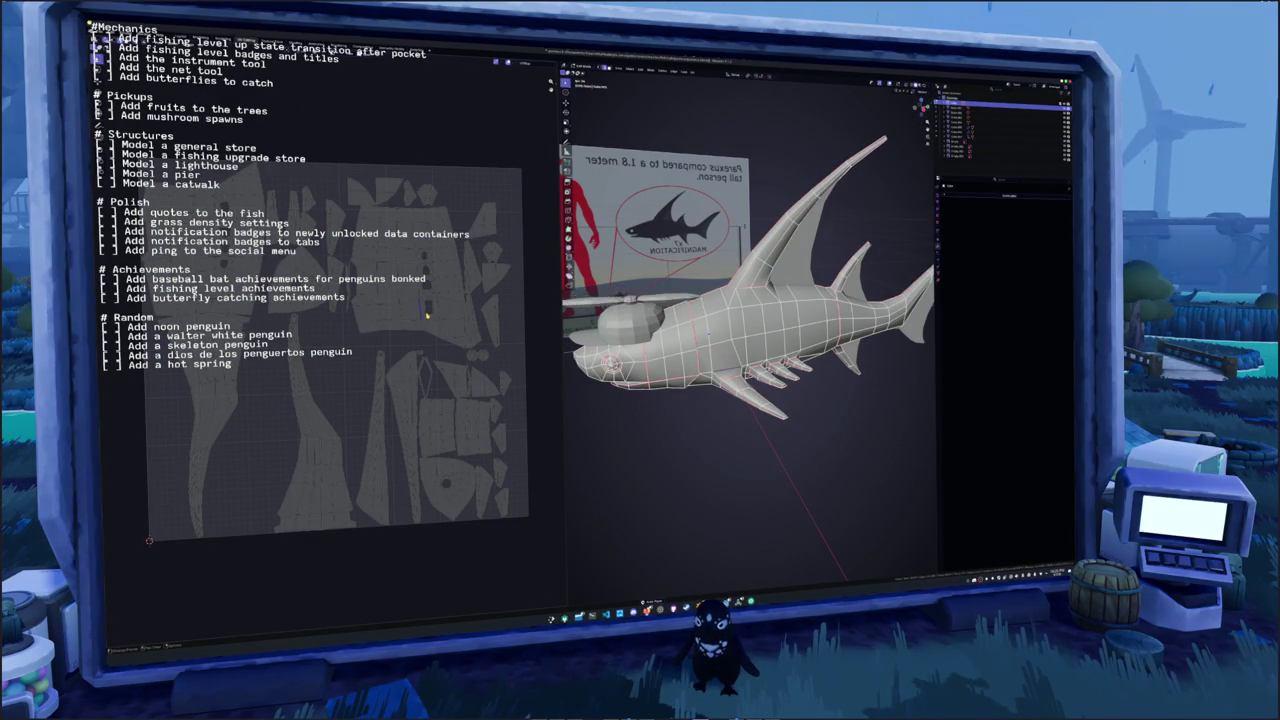
key("Tab")
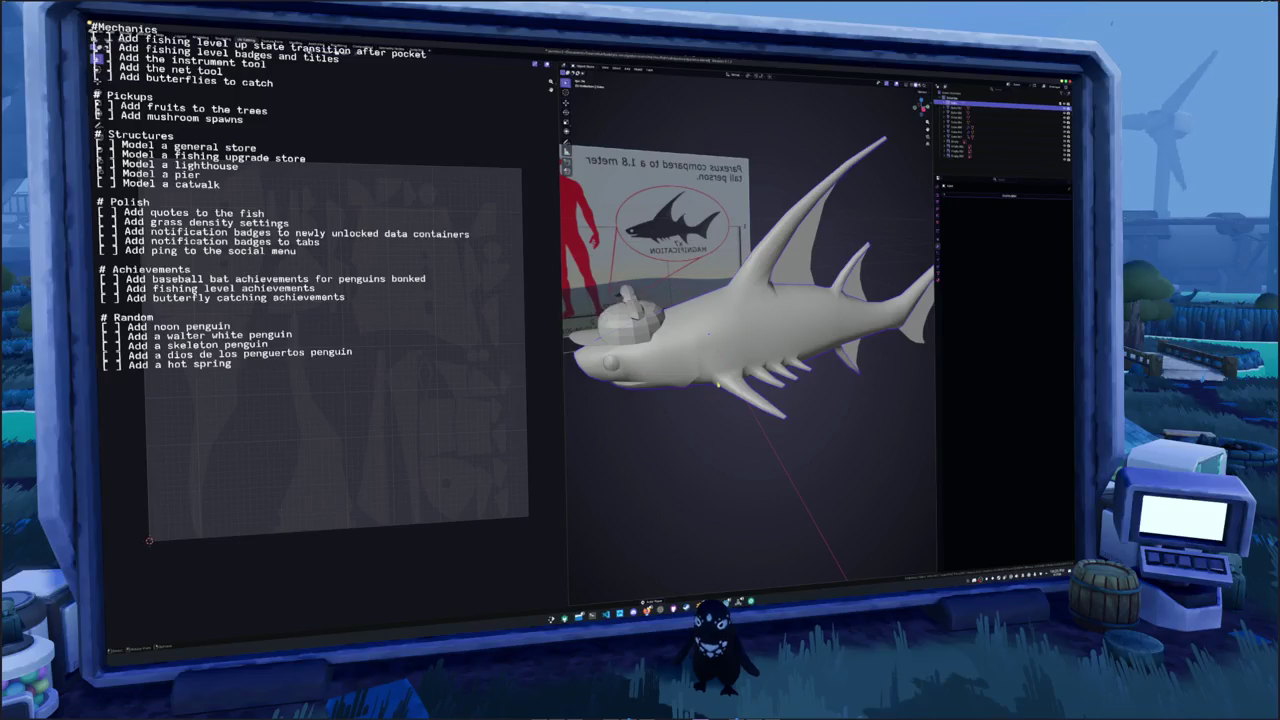
Step: Step through the neighbouring objects in the scene list
key("Down")
key("Down")
key("Down")
key("Up")
key("Up")
key("Up")
key("Tab")
key("Tab")
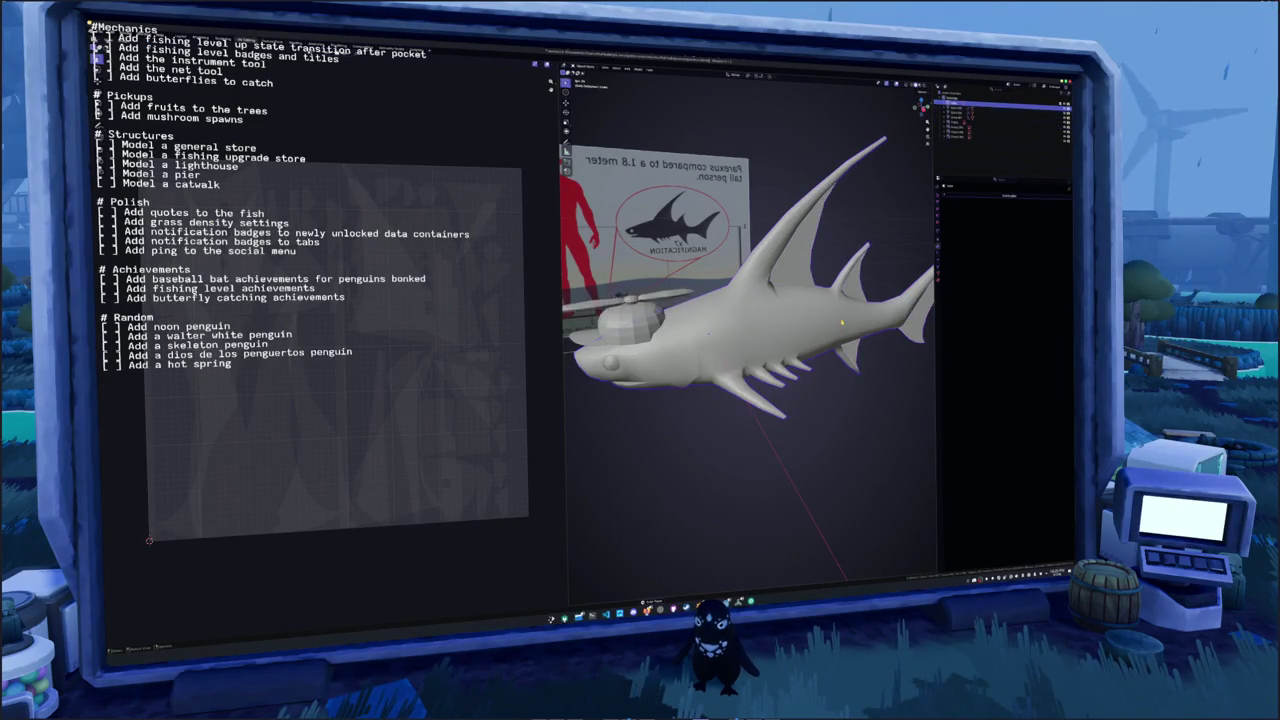
Step: Select all of the shark mesh in Edit Mode and run Pack Islands from the sidebar
scroll(844, 321, "down", 3)
right_click(840, 325)
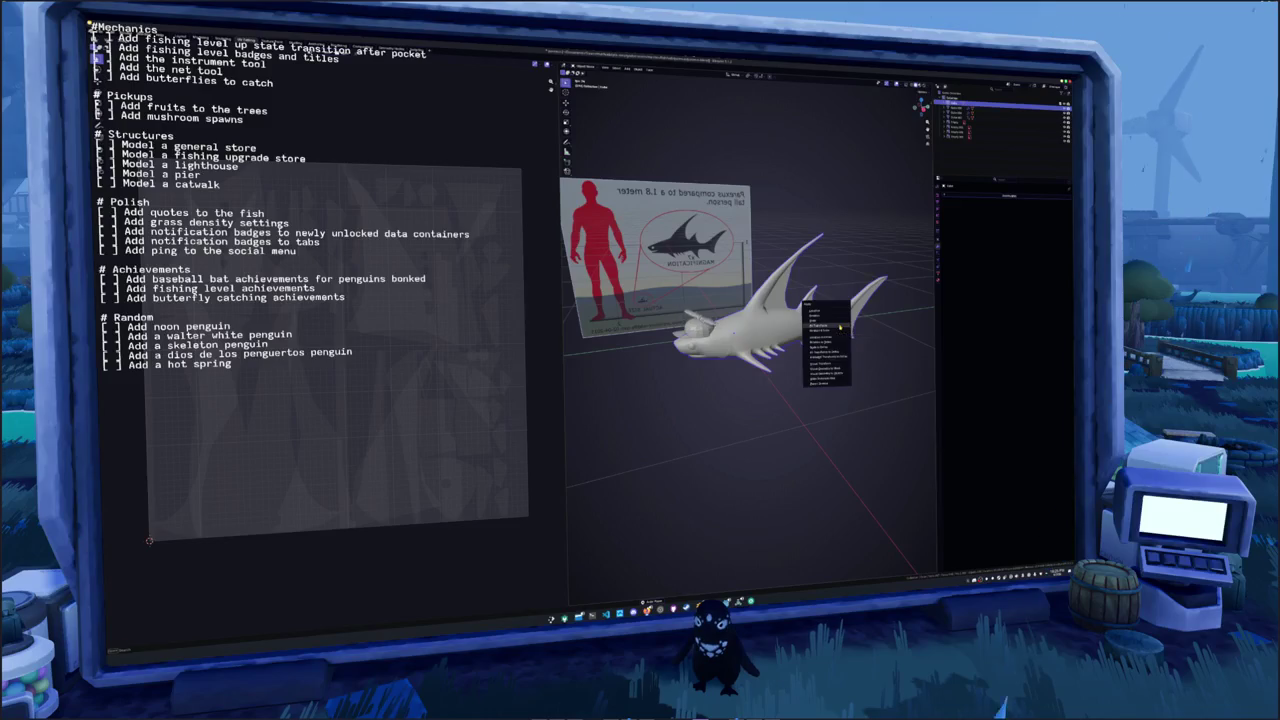
key("Tab")
key("a")
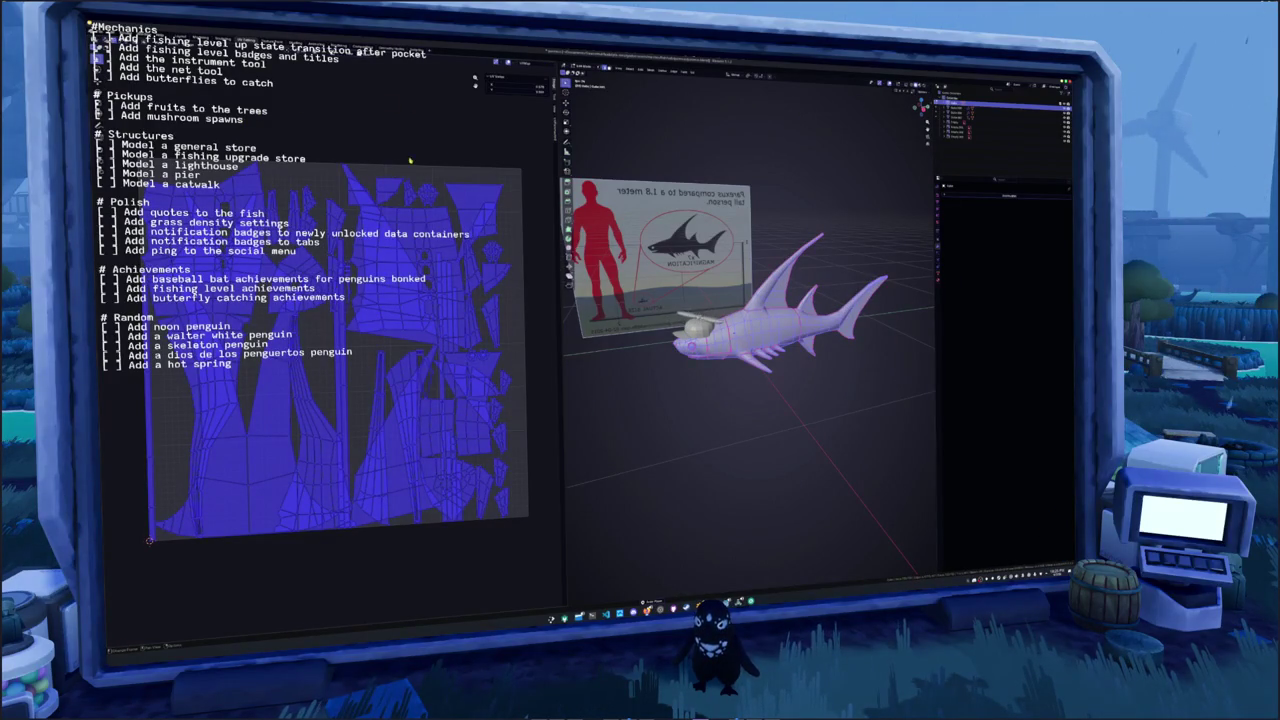
key("n")
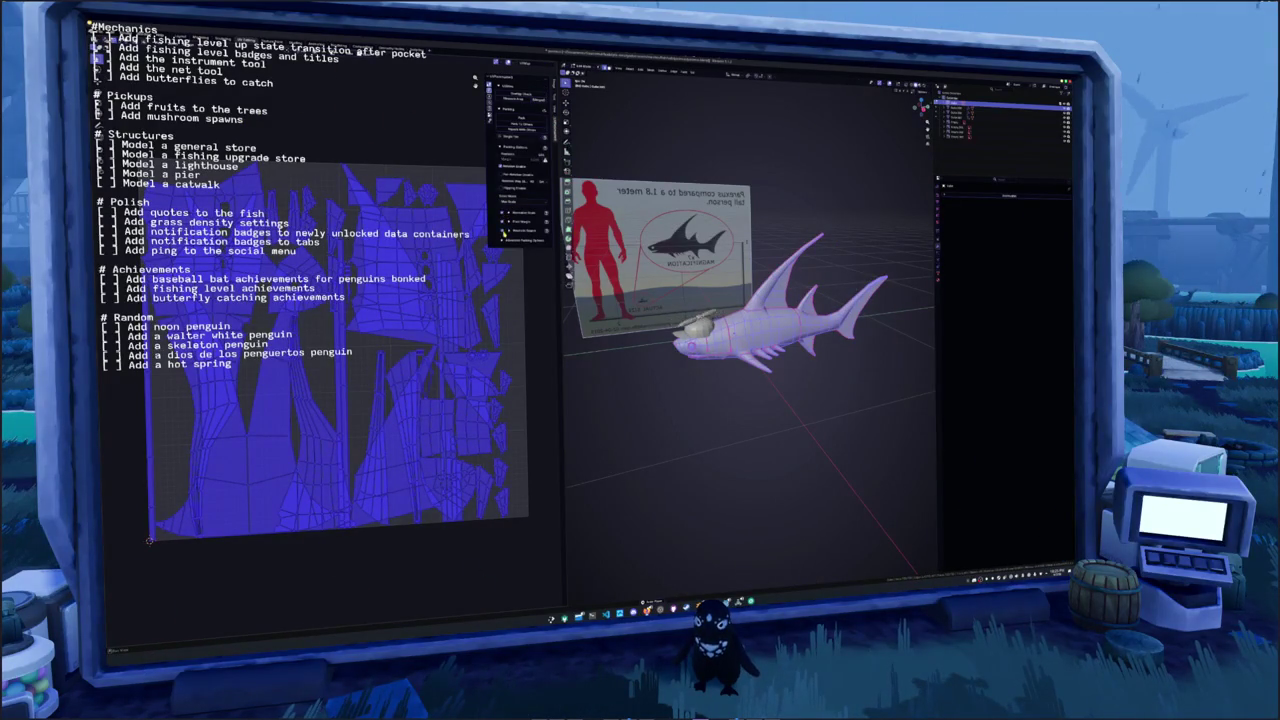
left_click(518, 117)
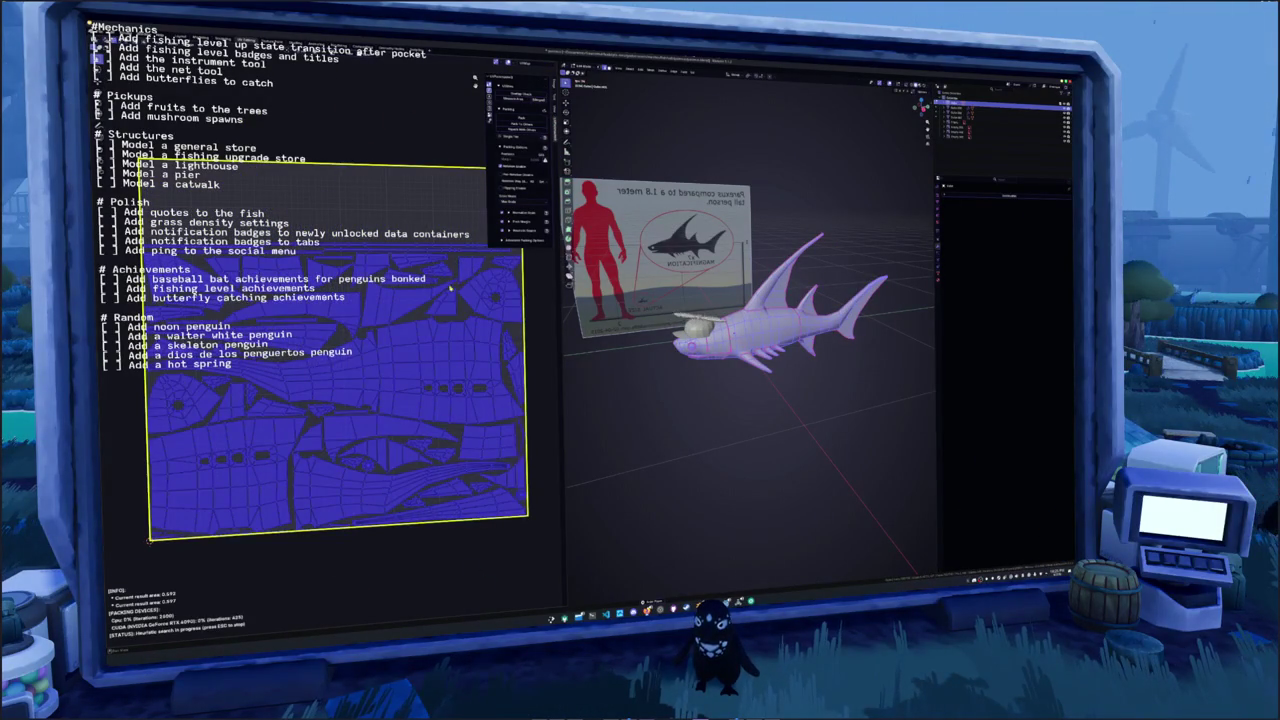
key("Escape")
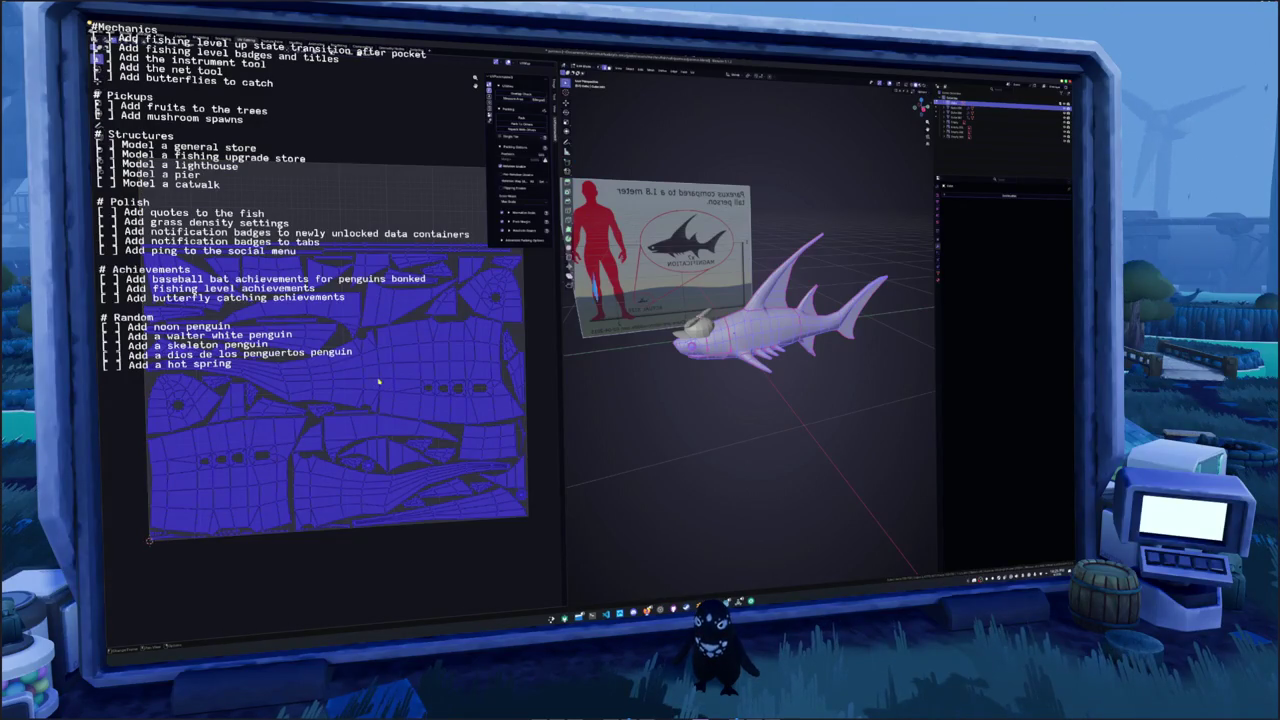
key("alt+a")
middle_click_drag(750, 350, 820, 330)
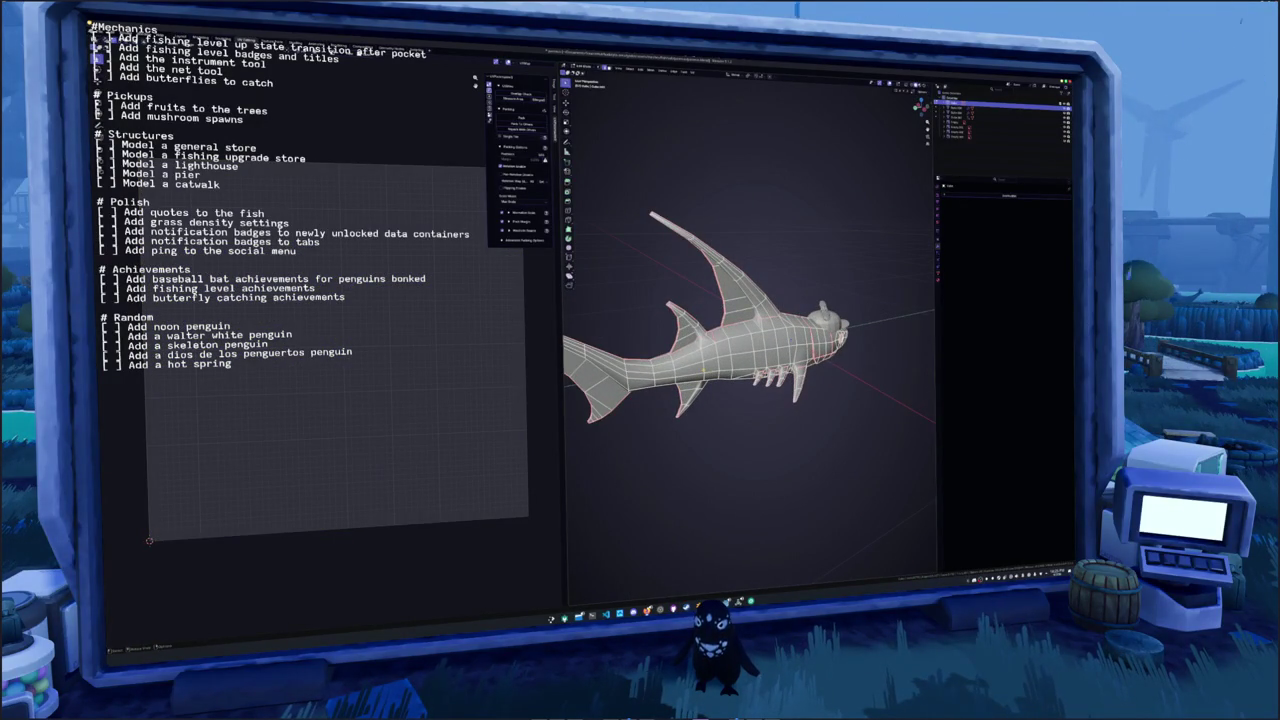
Step: Select the entire shark mesh, unwrap it with U, and repack its UV islands
middle_click_drag(700, 350, 708, 378)
right_click(708, 378)
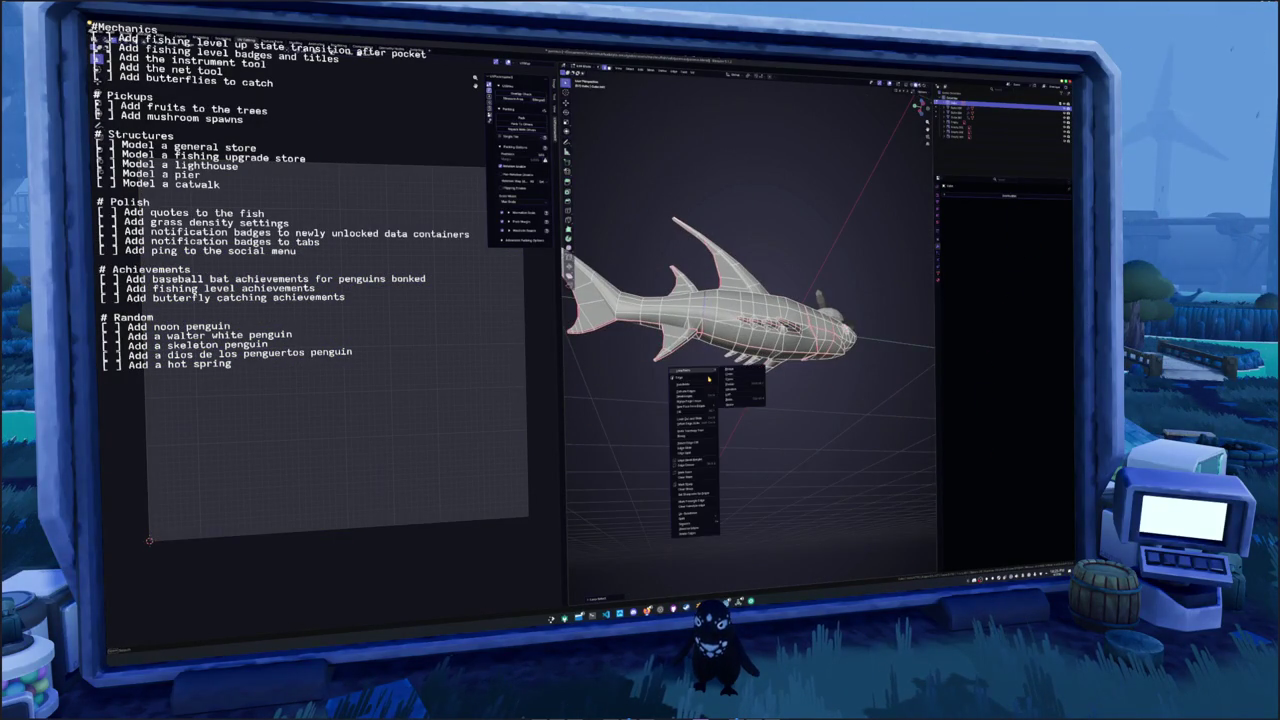
left_click(695, 474)
key("a")
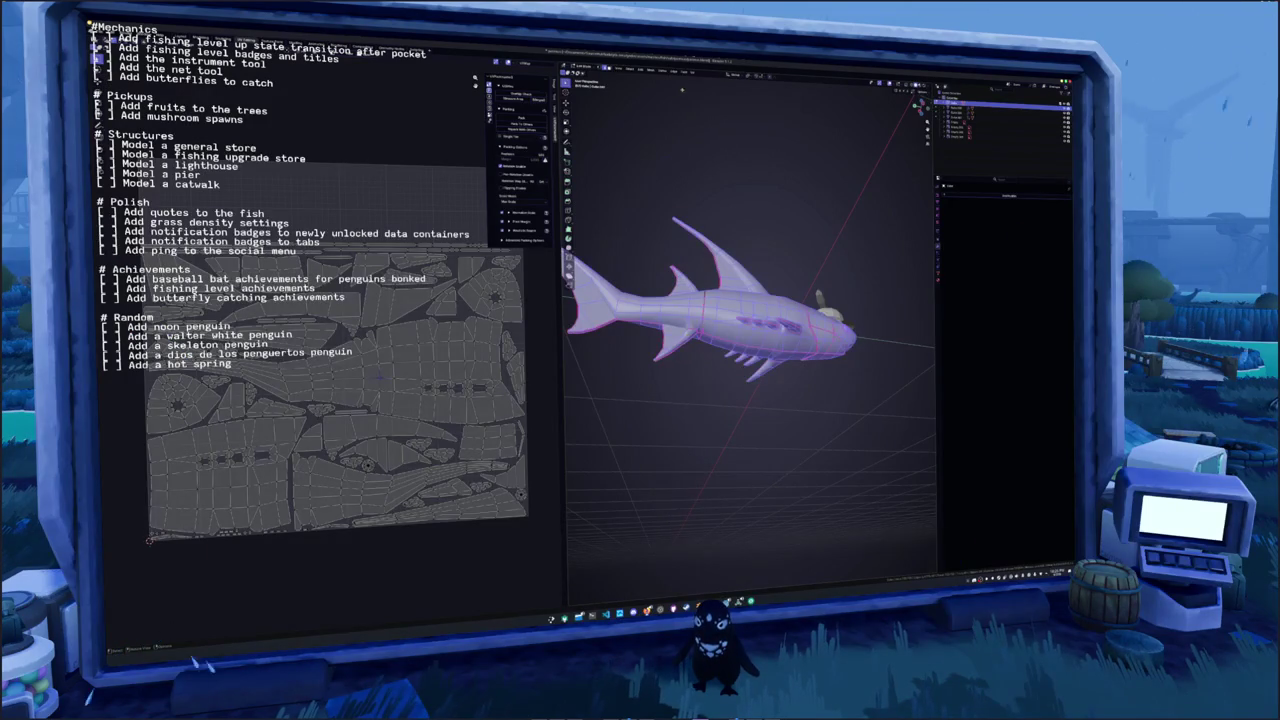
key("alt+a")
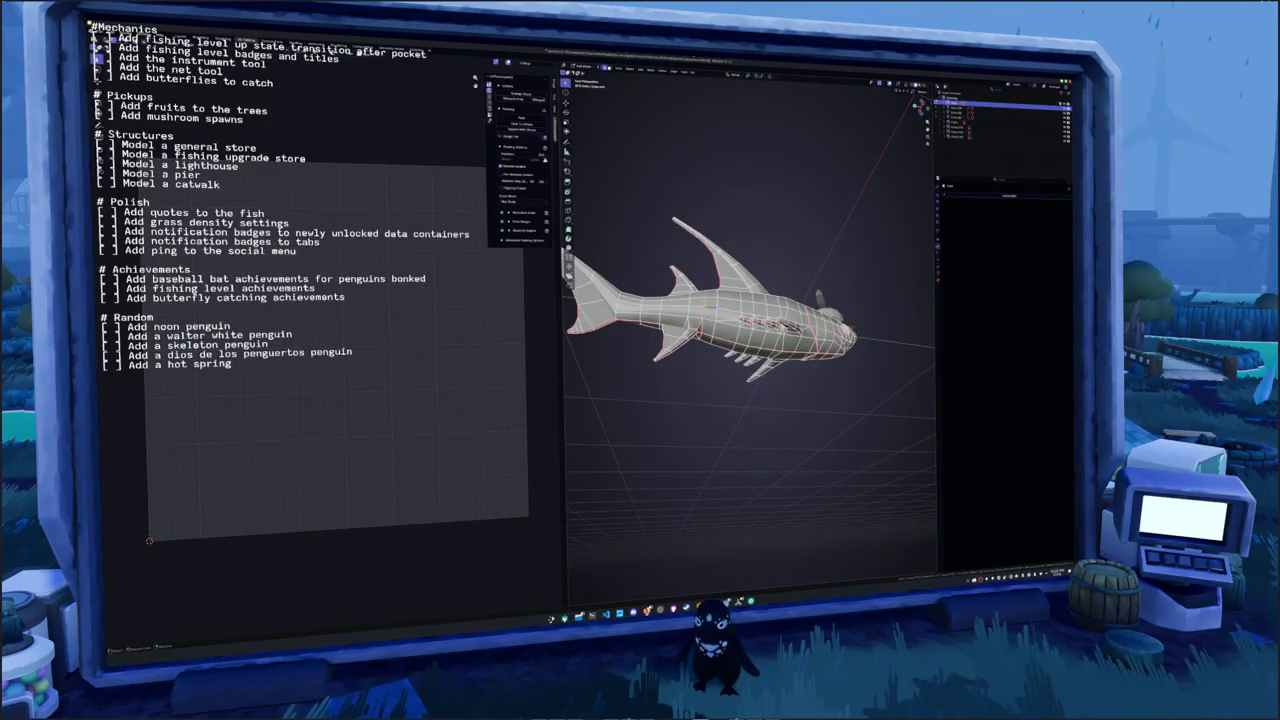
key("a")
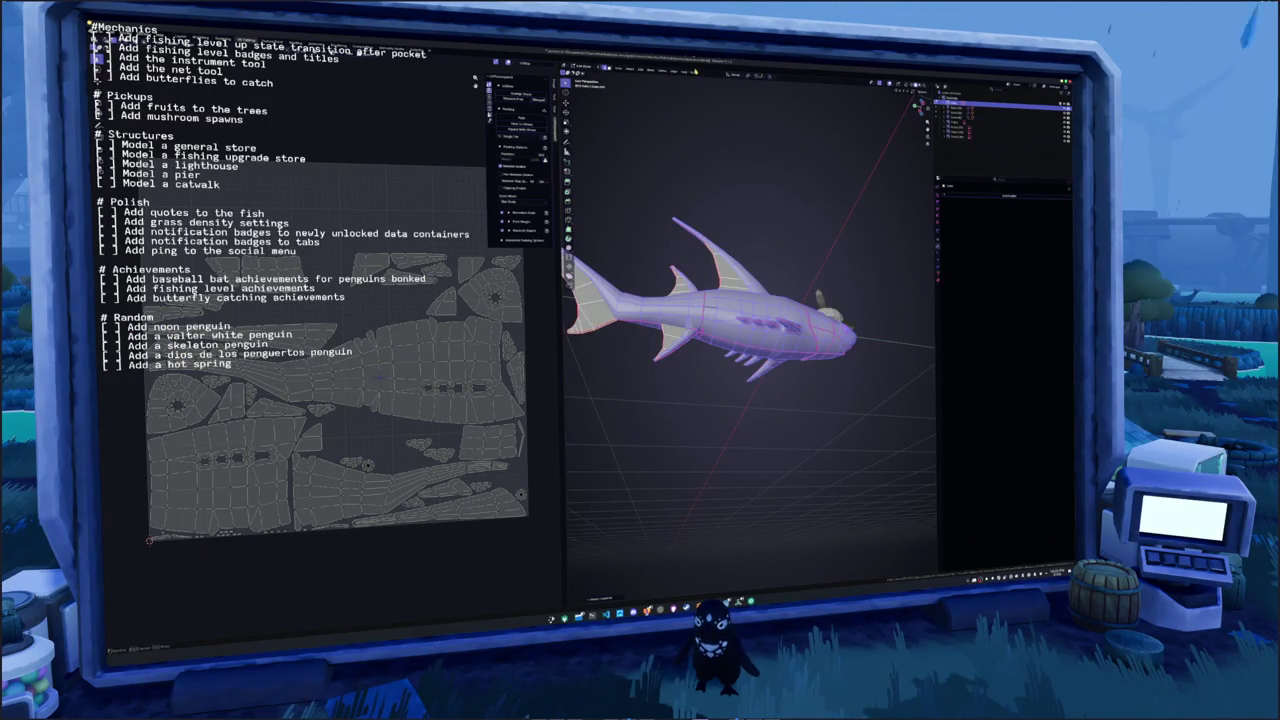
key("u")
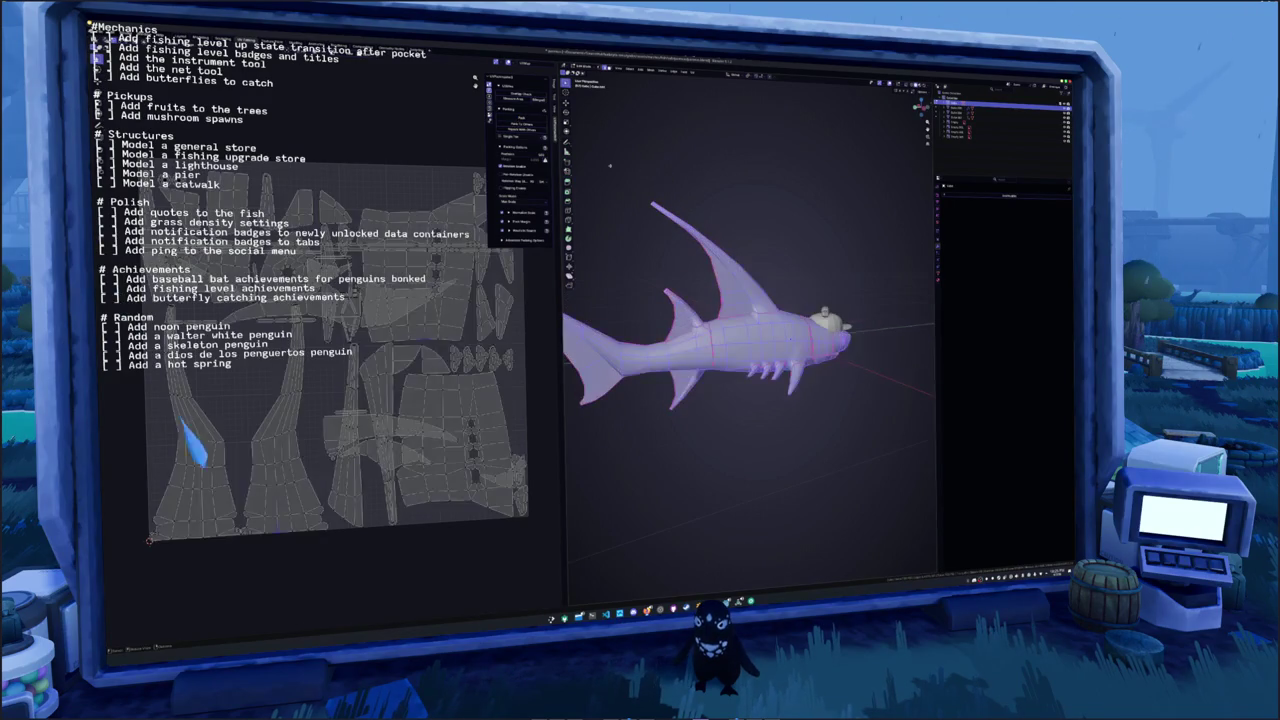
left_click(519, 118)
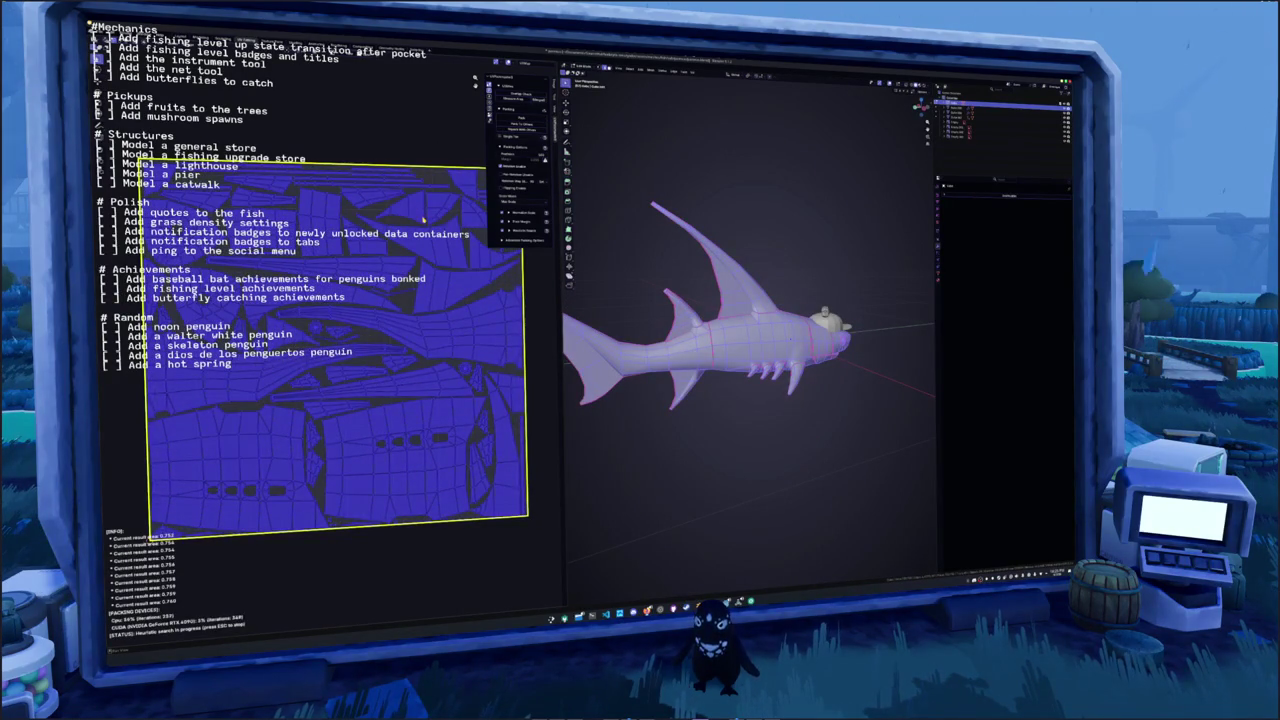
mouse_move(700, 250)
middle_mouse_down()
mouse_move(855, 95)
mouse_move(800, 130)
middle_mouse_up()
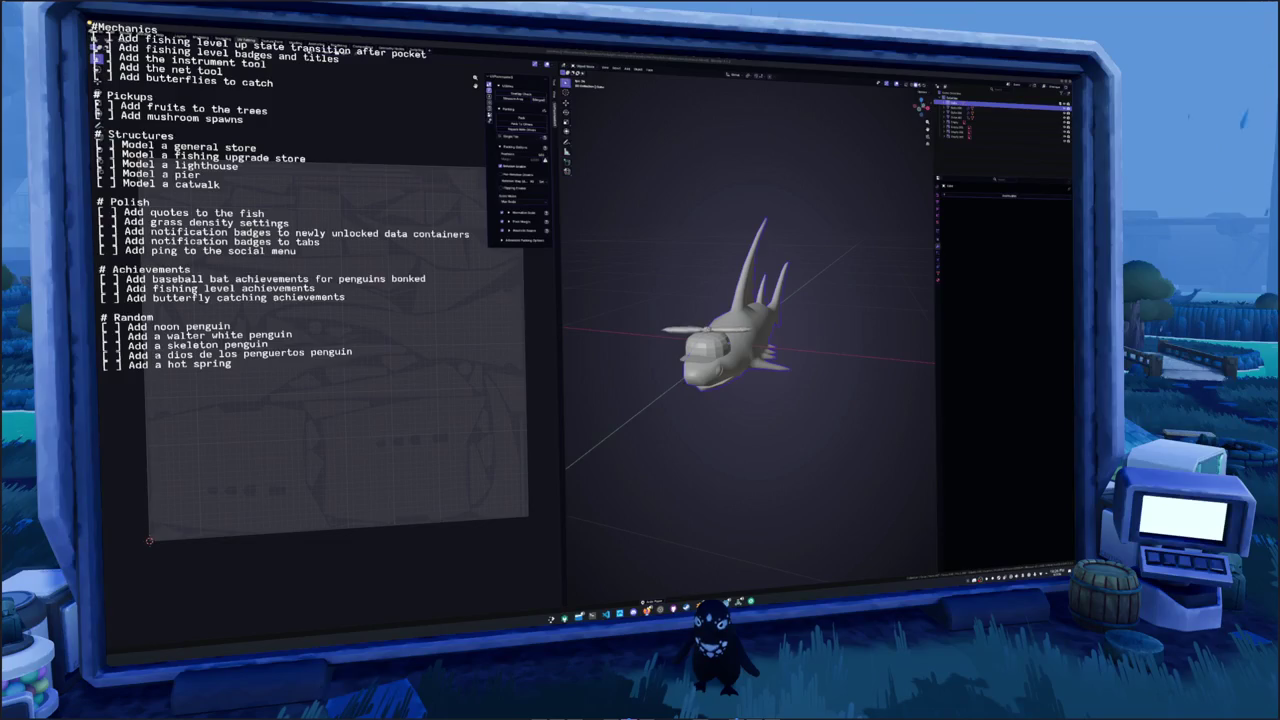
Step: Rename the shark object with F2
middle_click_drag(831, 435, 780, 445)
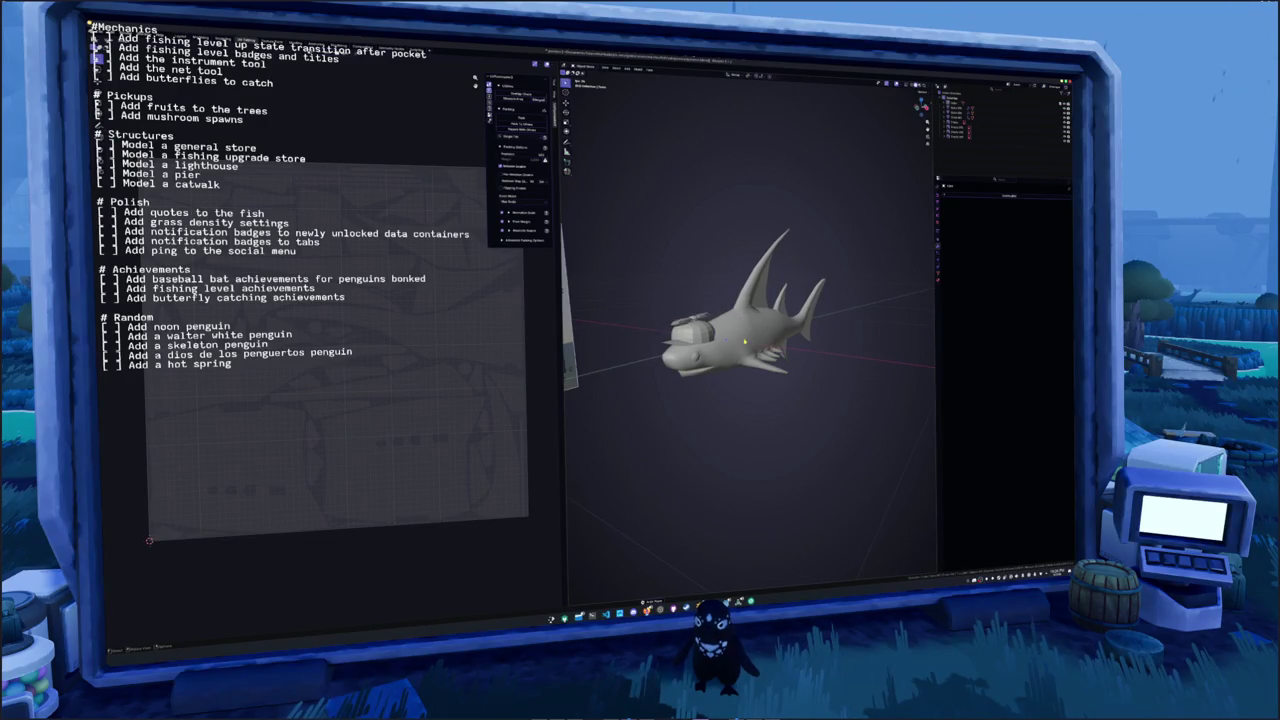
key("Tab")
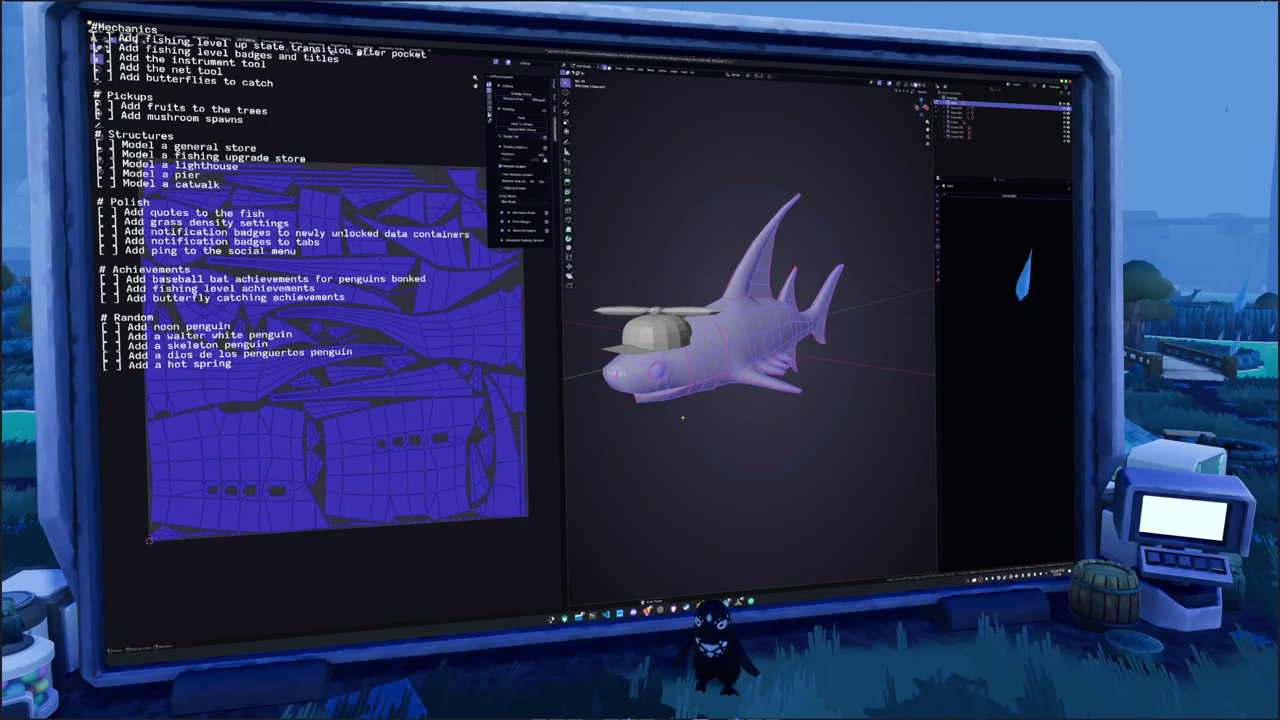
key("F2")
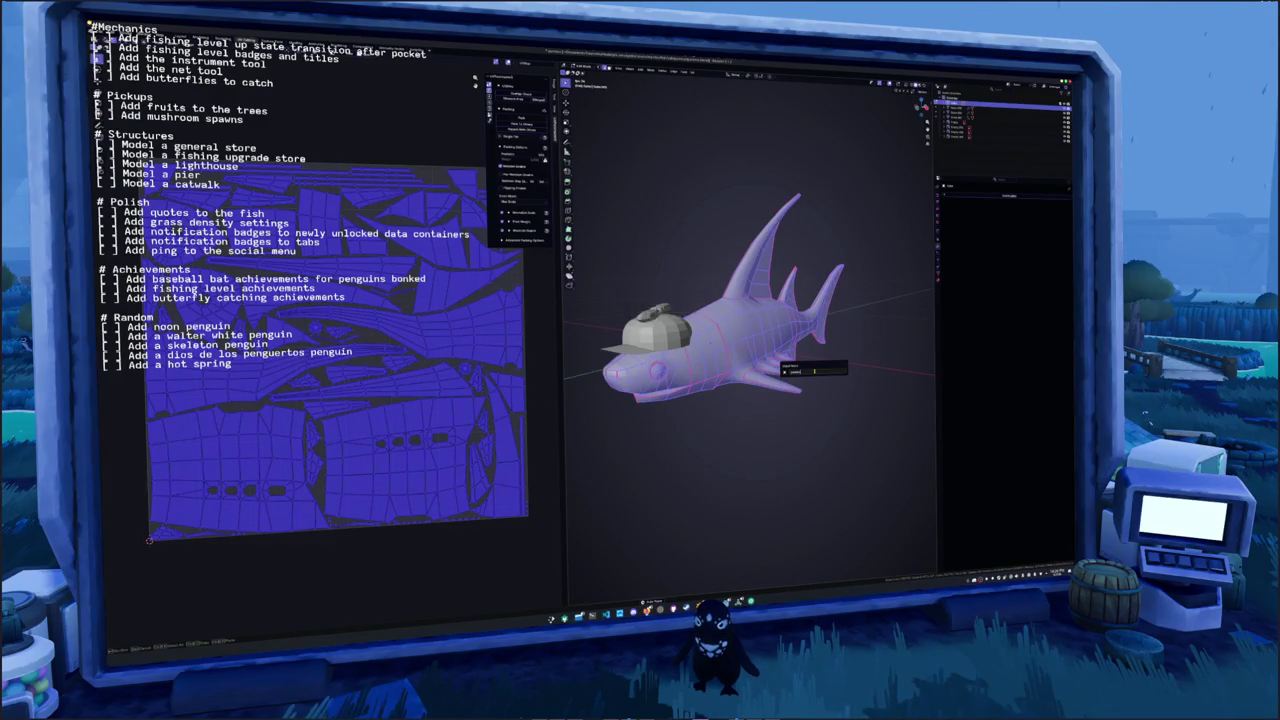
key("Return")
Step: Add a material slot with a new material to the shark and leave Edit Mode
left_click(939, 272)
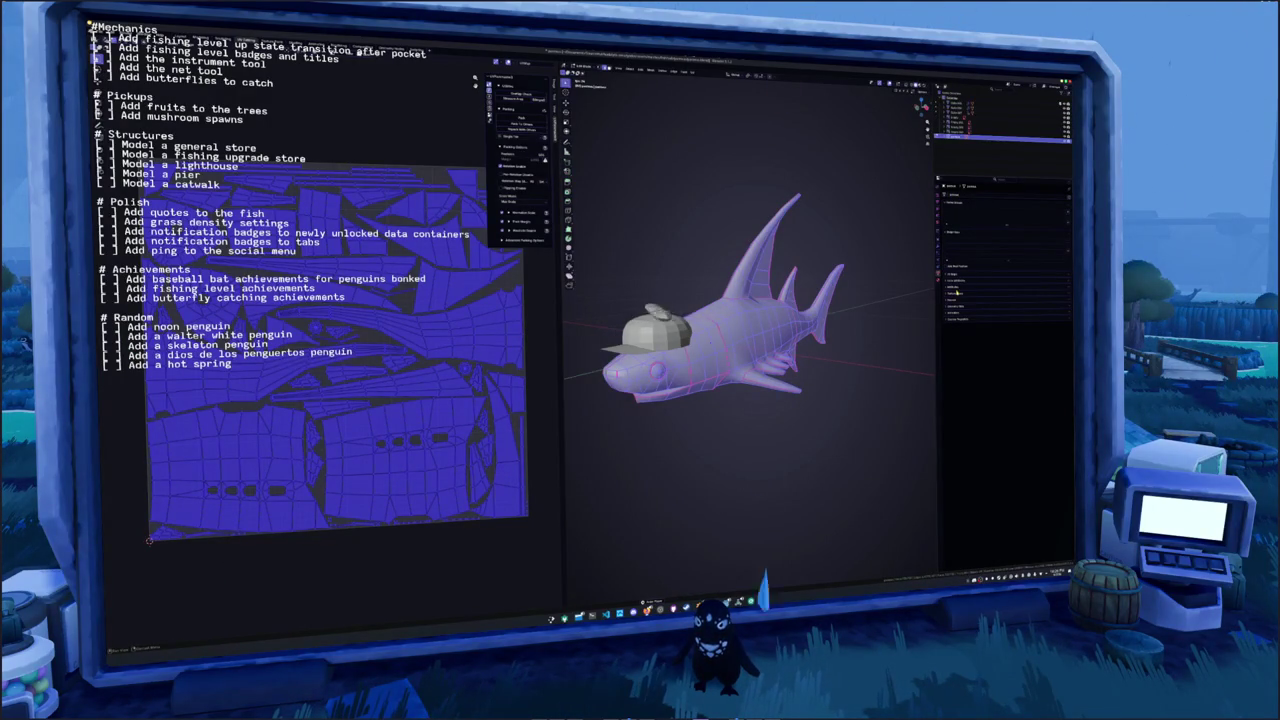
left_click(960, 280)
left_click(957, 285)
left_click(1004, 300)
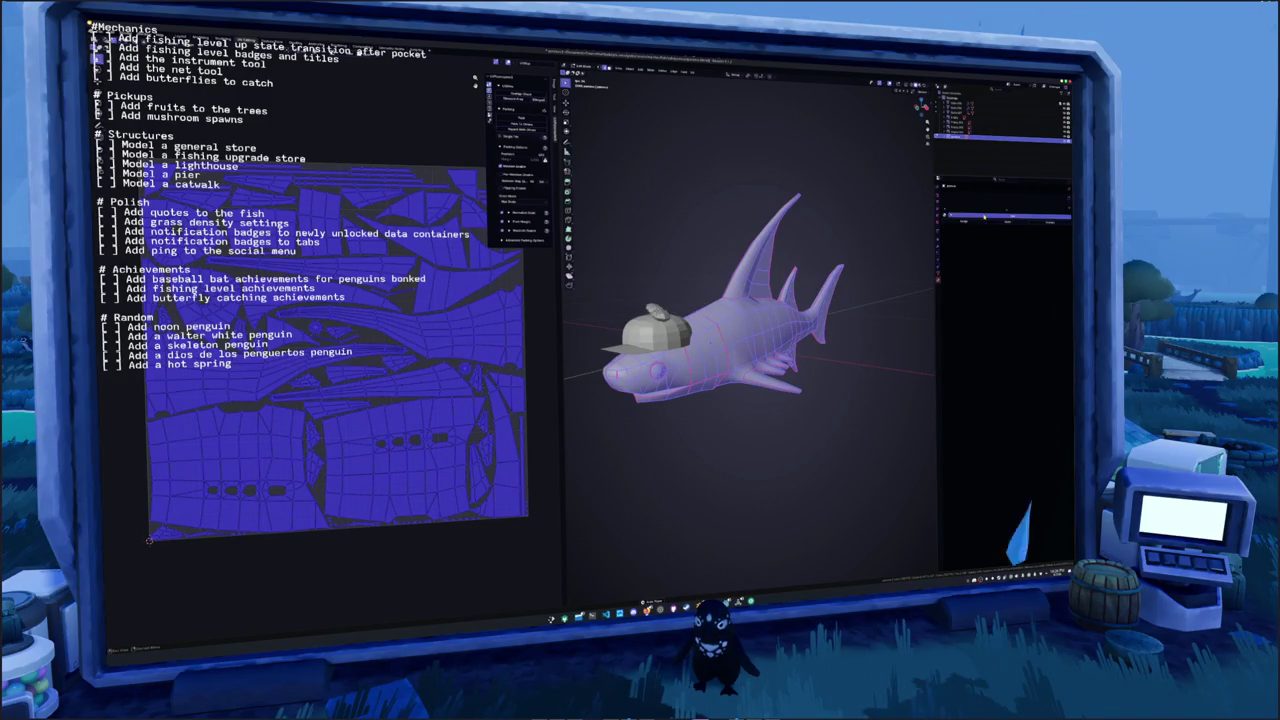
key("Tab")
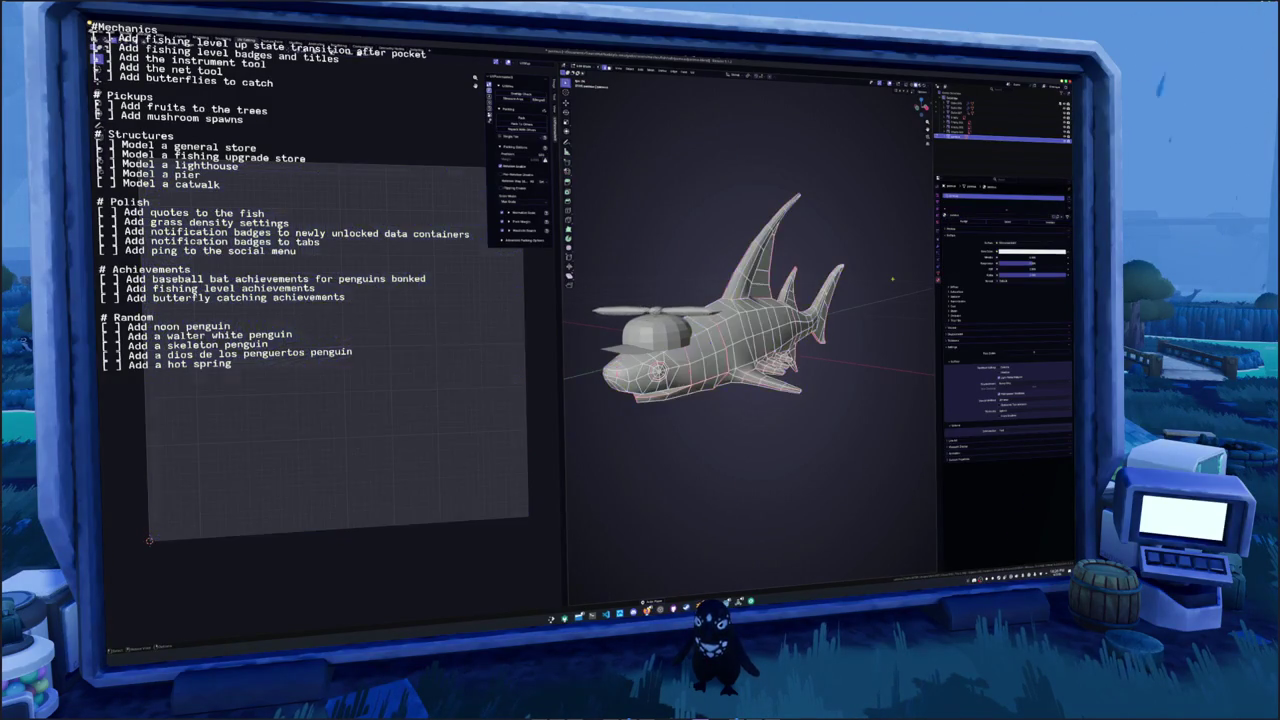
Step: Switch to the Shading workspace to see the shark's material nodes, then bring the game window forward
key("ctrl+Page_Down")
key("ctrl+Page_Down")
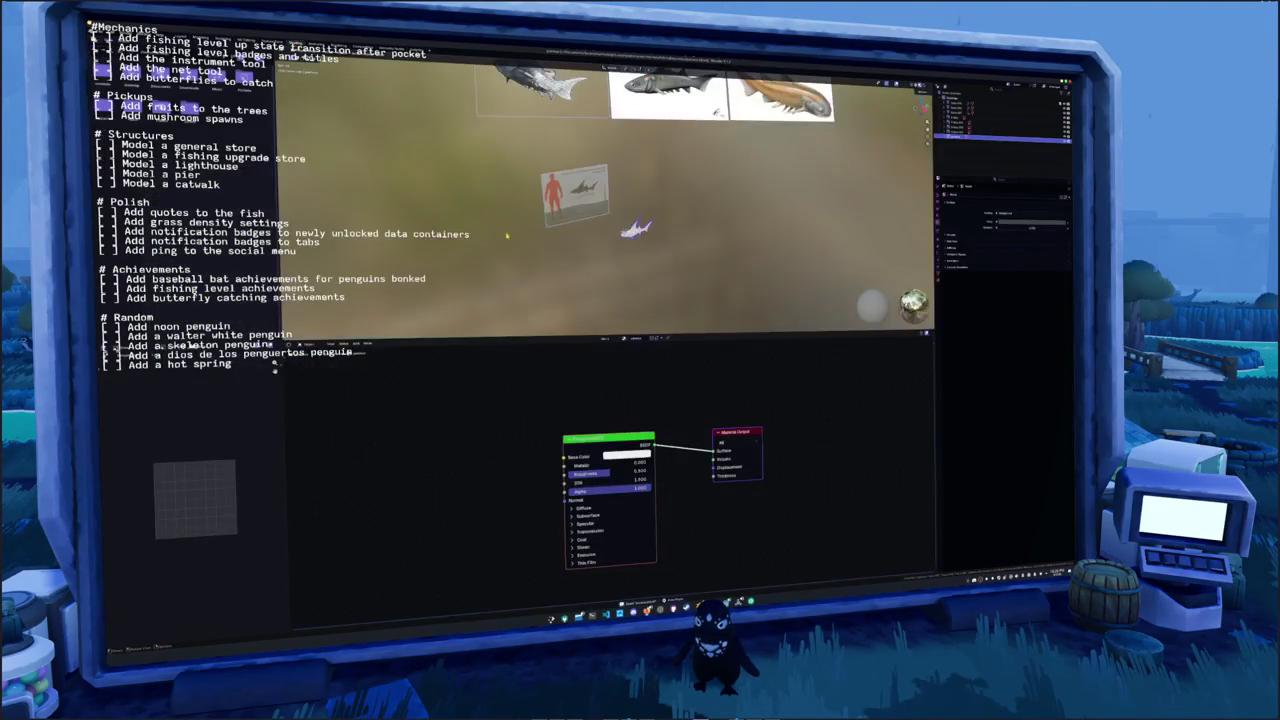
scroll(596, 188, "up", 3)
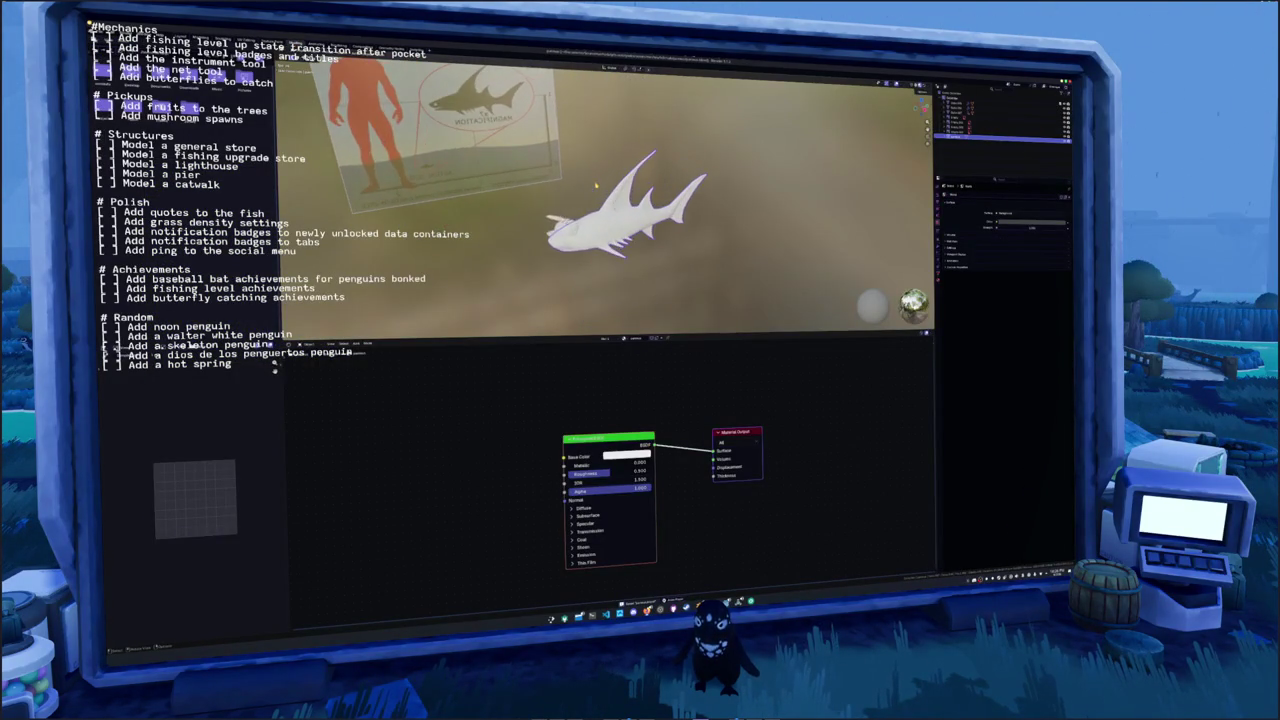
scroll(596, 188, "up", 3)
mouse_move(596, 188)
middle_mouse_down()
mouse_move(560, 200)
mouse_move(580, 198)
middle_mouse_up()
scroll(560, 200, "up", 1)
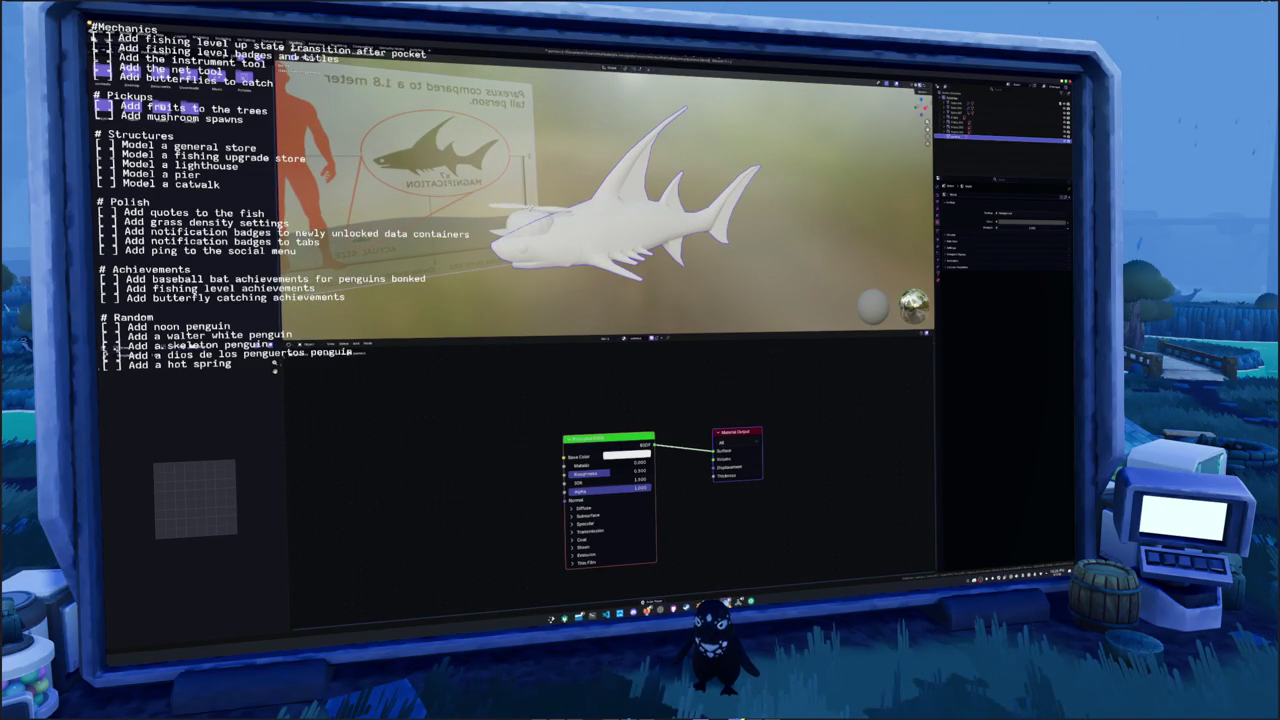
mouse_move(727, 603)
left_click(761, 574)
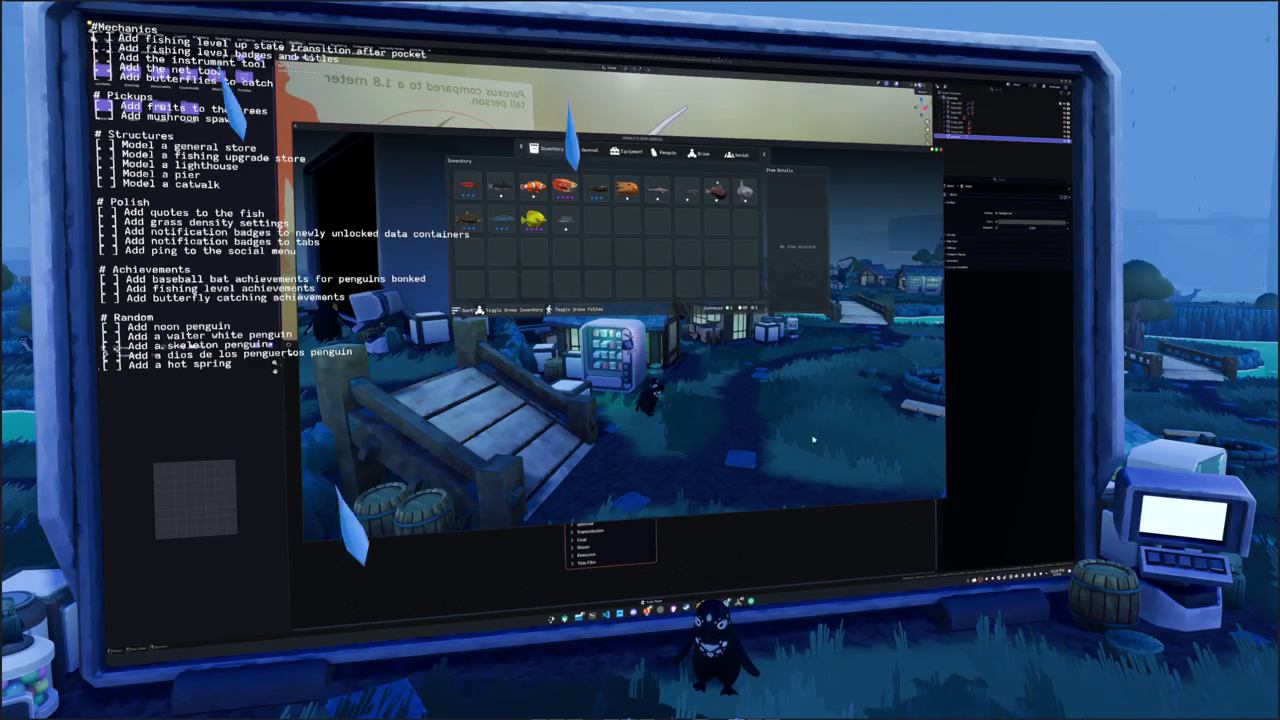
Step: Close the game inventory, take a screenshot, swing and cast the fishing line, then minimize the game
key("Escape")
key("Print")
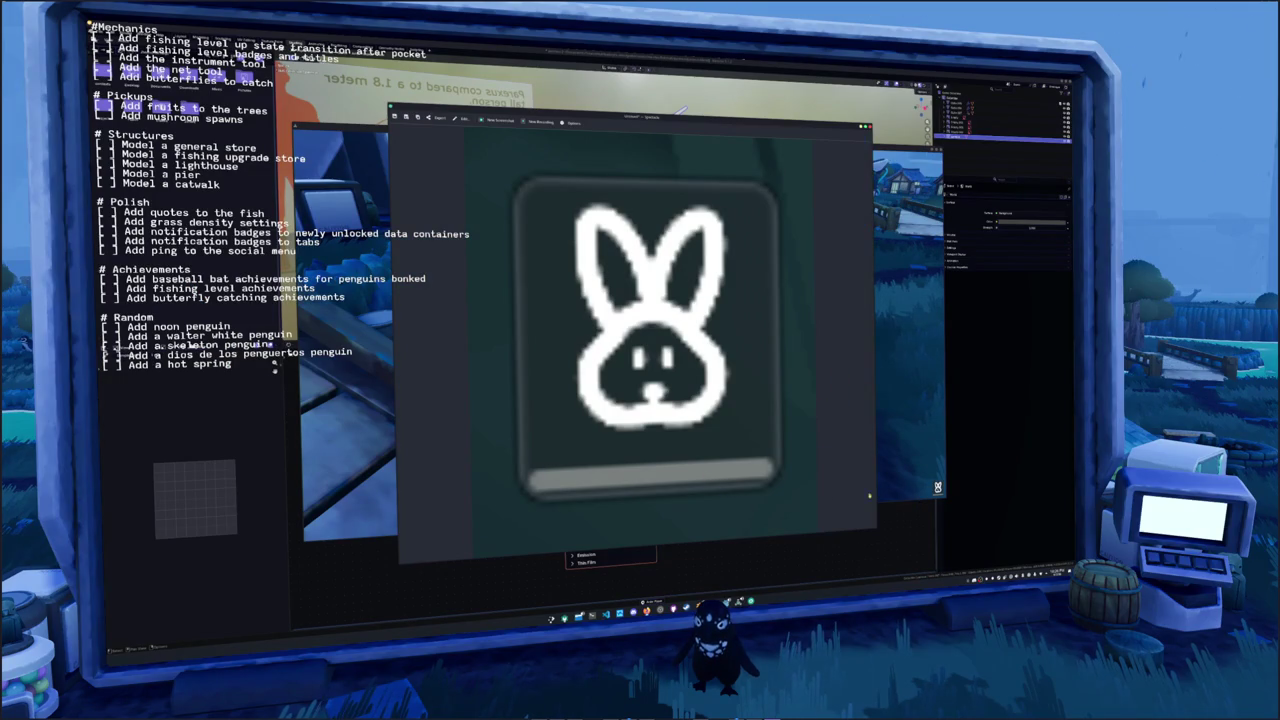
key("Escape")
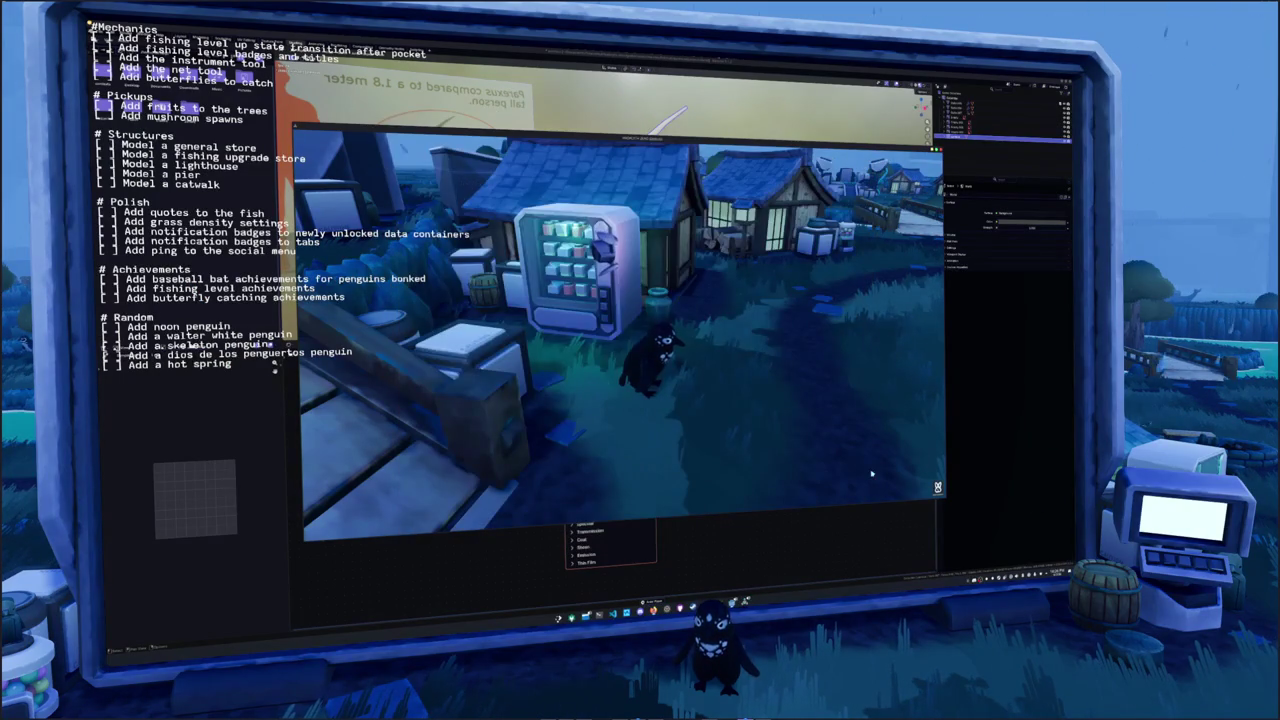
left_click(718, 429)
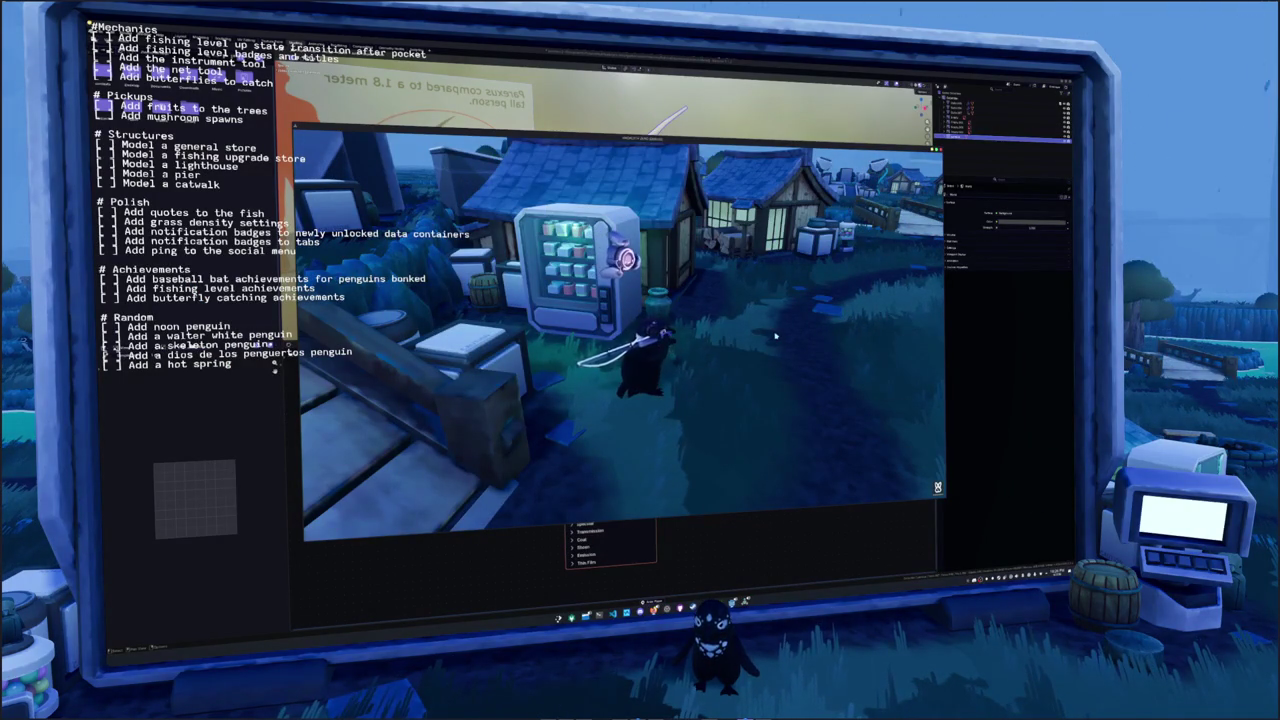
left_click(776, 374)
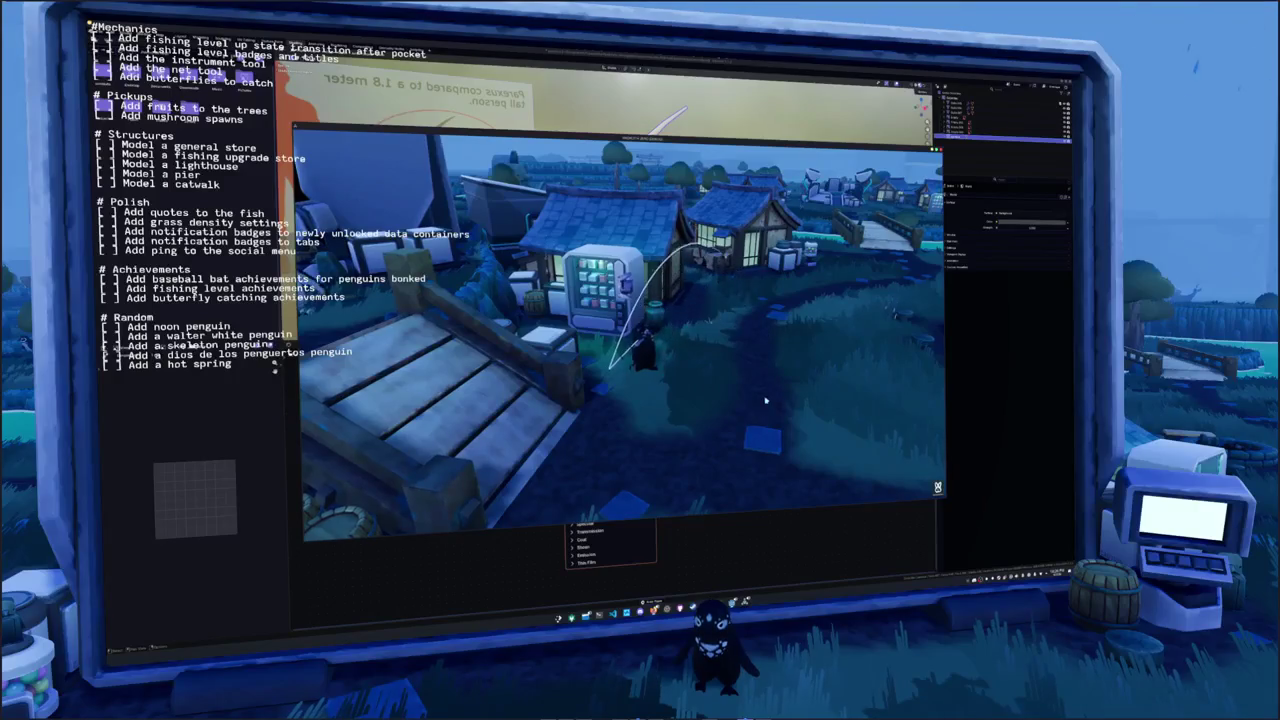
left_click(736, 552)
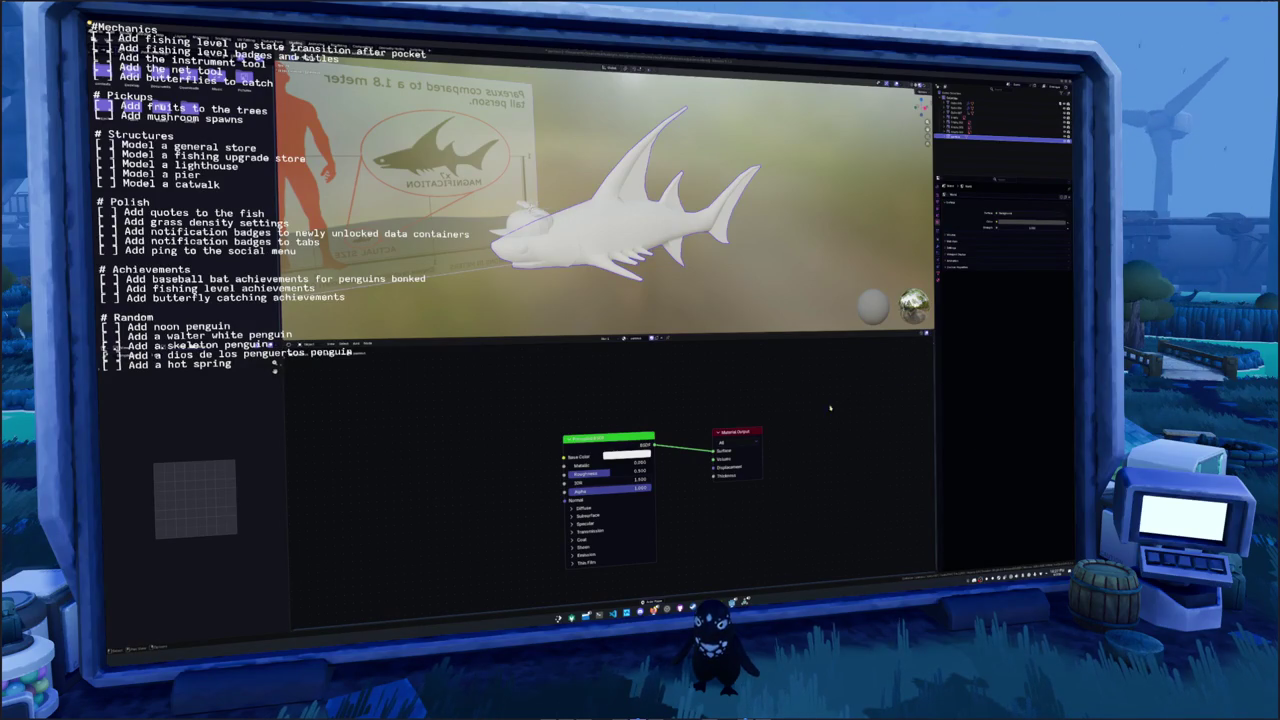
Step: Inspect the shaded shark from the numpad 3 side view, then enter Edit Mode
scroll(789, 270, "up", 3)
scroll(789, 270, "down", 2)
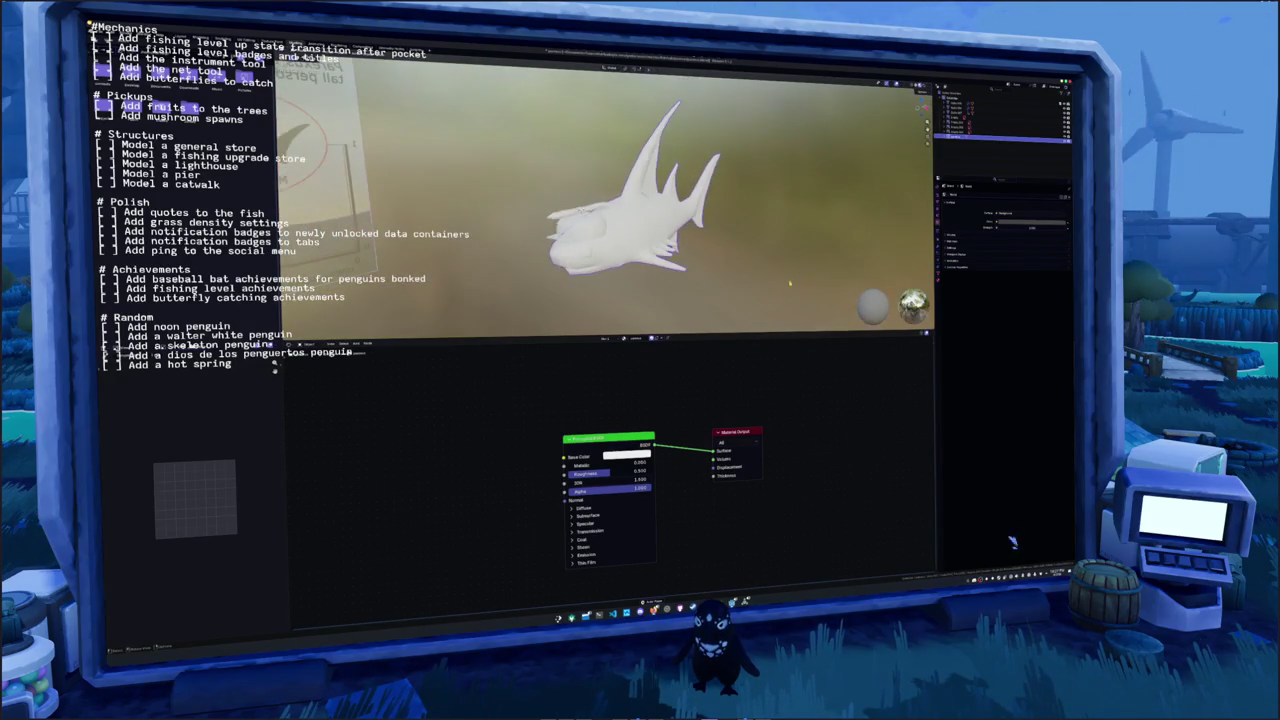
middle_click_drag(789, 270, 760, 260)
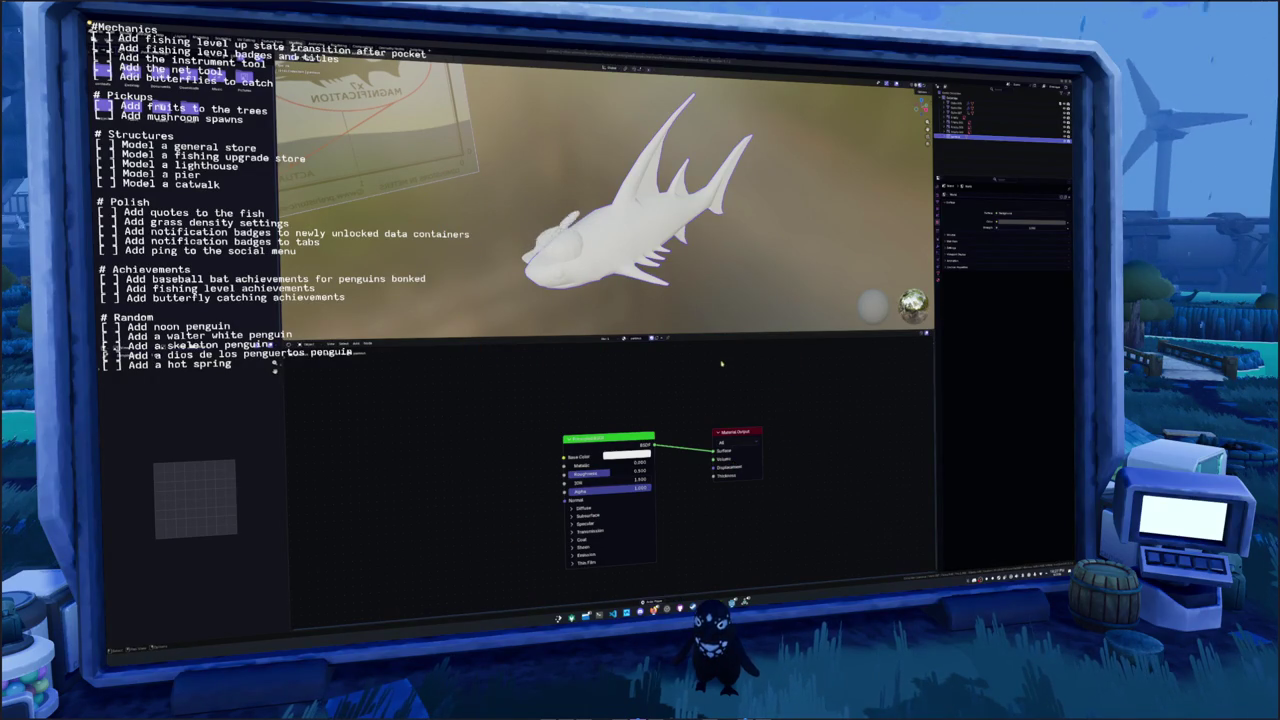
key("KP_3")
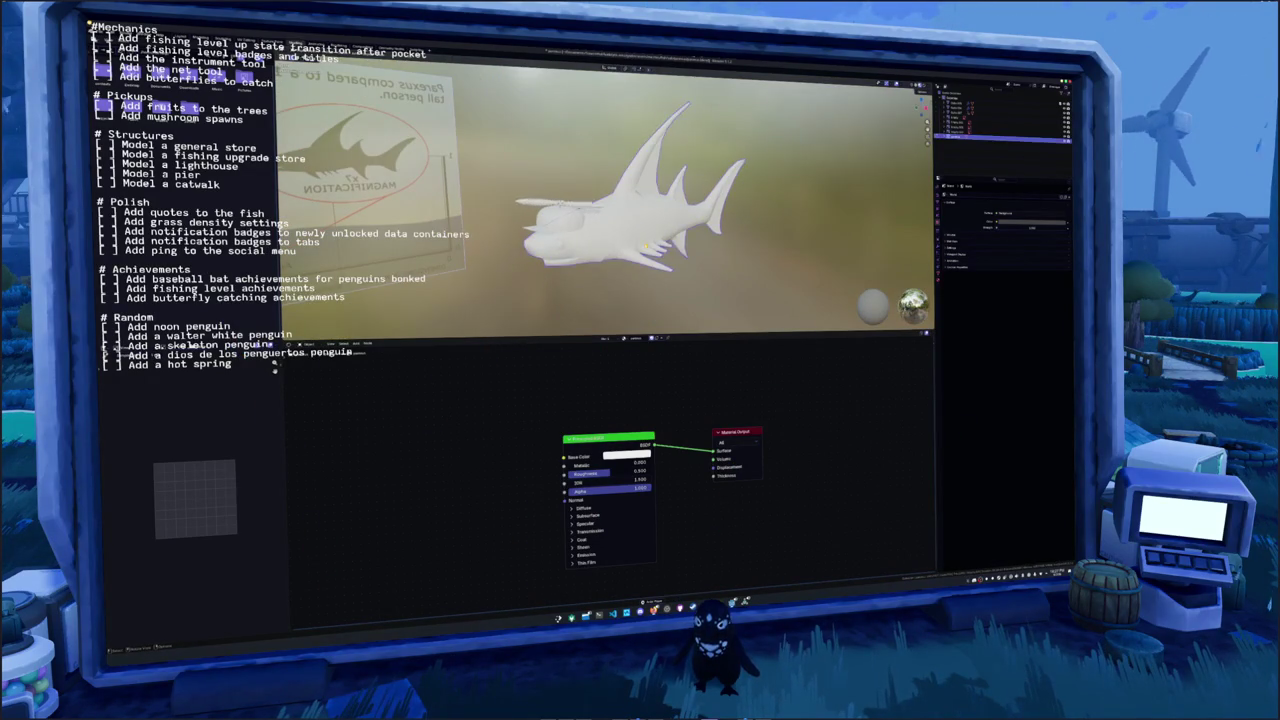
key("Tab")
scroll(600, 200, "up", 2)
Step: Leave Edit Mode and delete the Principled BSDF plus the extra Mapping and Image Texture nodes
scroll(600, 200, "up", 2)
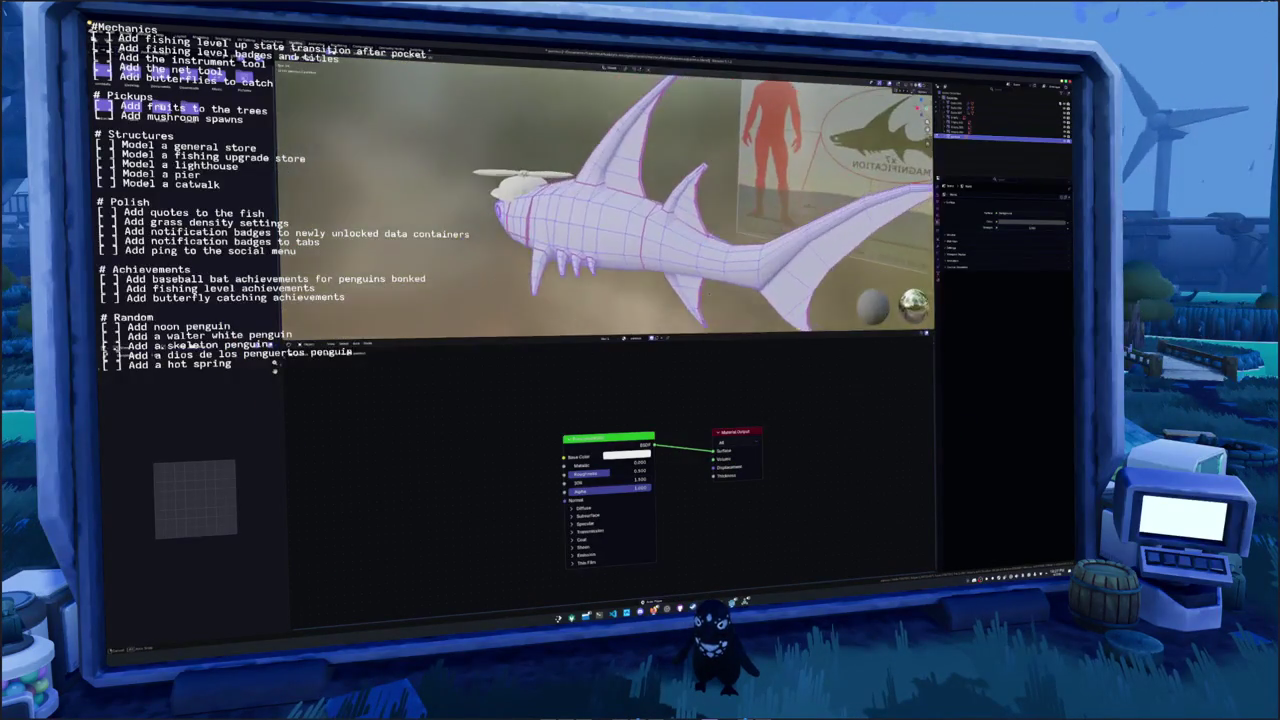
key("KP_4")
key("KP_4")
key("KP_4")
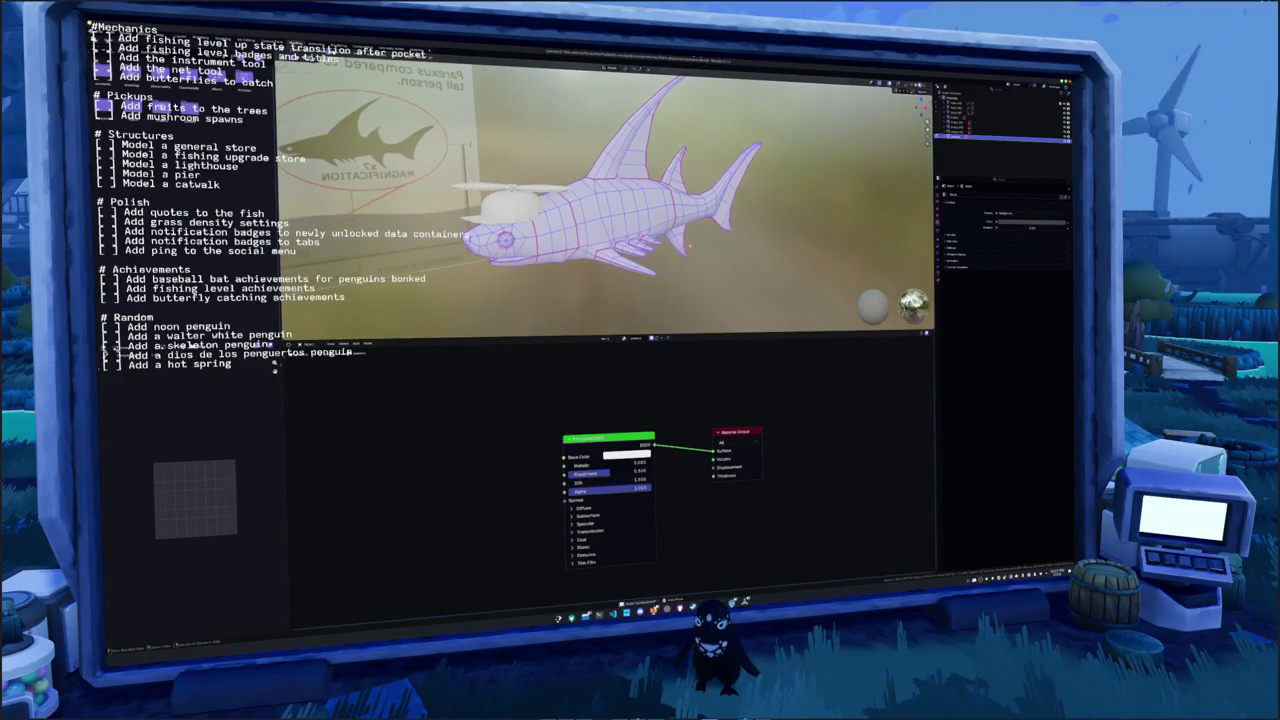
key("Tab")
key("x")
key("shift+a")
key("Escape")
key("ctrl+t")
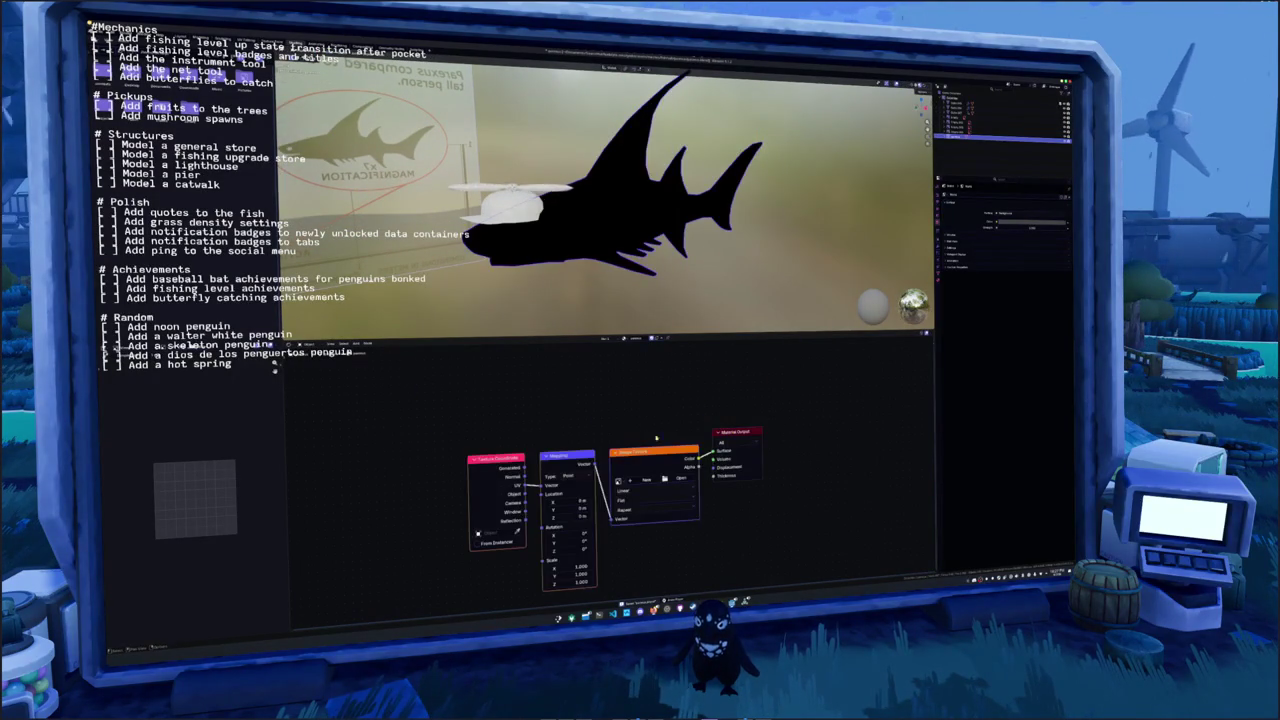
key("x")
Step: Link Texture Coordinate's Generated output to Material Output Surface and add a Color Attribute node
left_click(650, 452)
key("x")
left_click_drag(524, 467, 713, 451)
key("shift+a")
left_click(580, 427)
left_click(650, 440)
left_click(588, 395)
Step: Set the Color Attribute node to Color and scale the shark objects down
left_click(571, 412)
left_click(578, 426)
key("n")
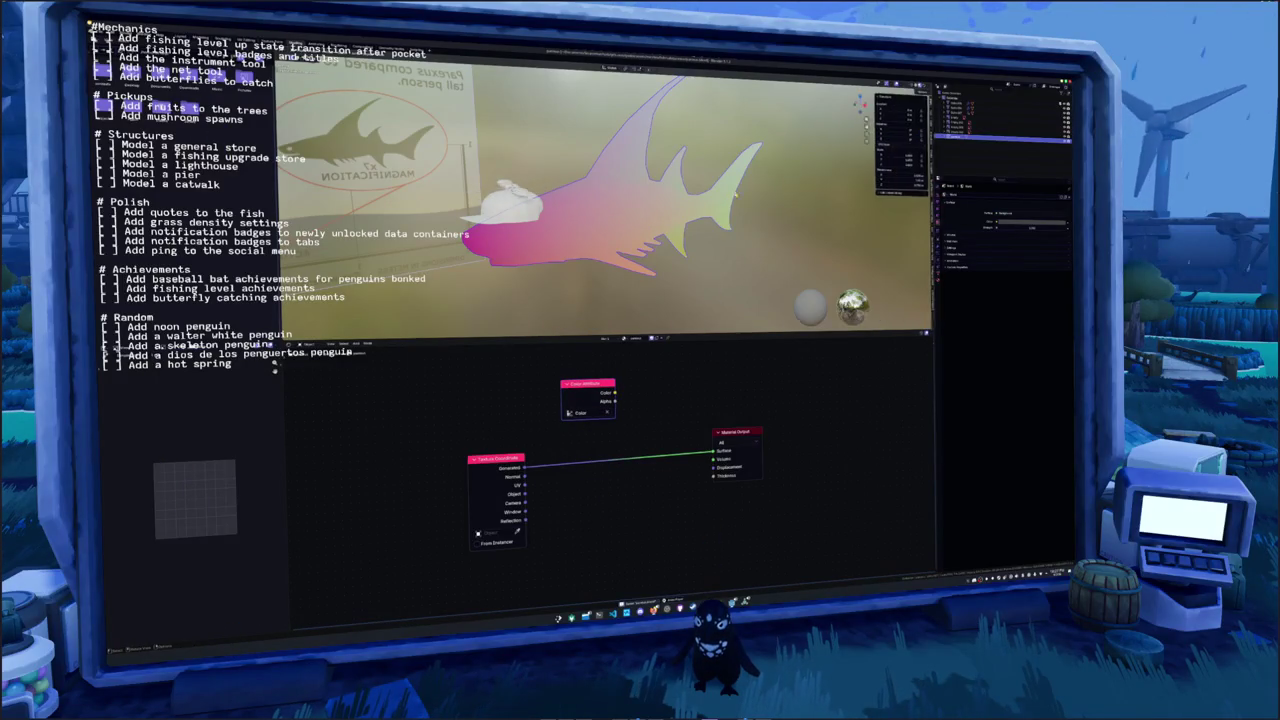
middle_click_drag(790, 225, 824, 207)
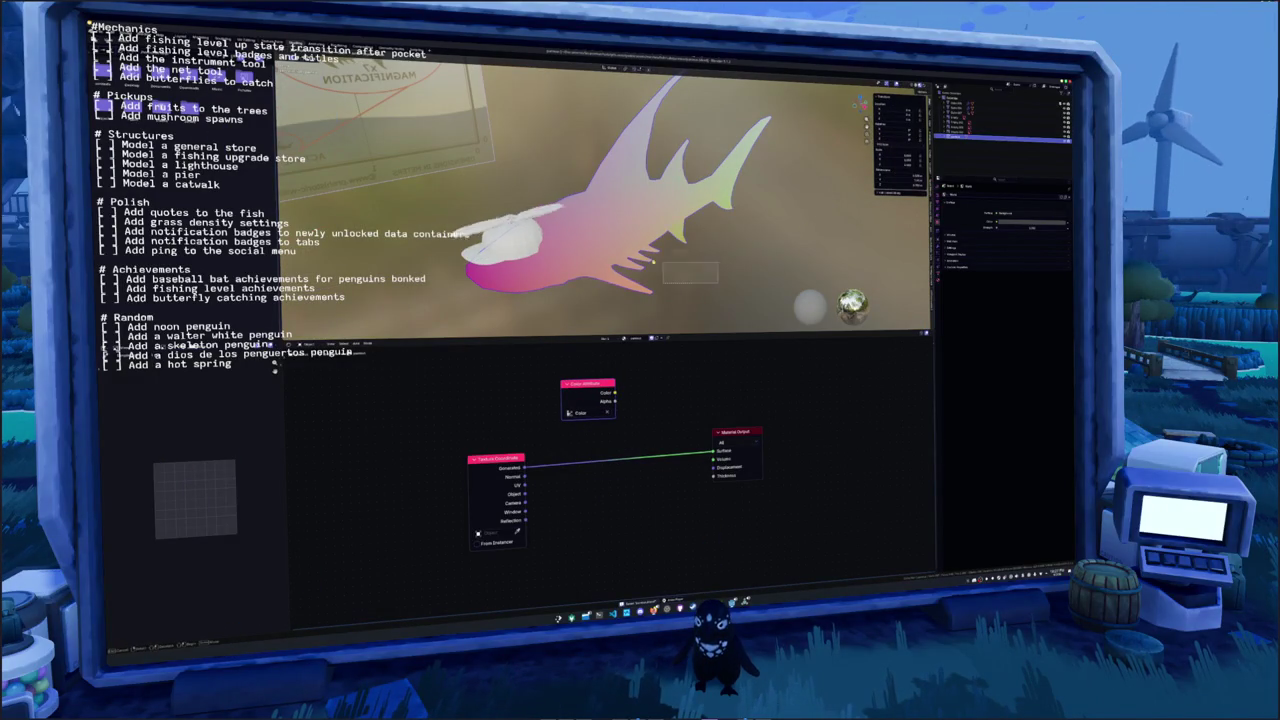
left_click(461, 200)
middle_click_drag(461, 200, 756, 226)
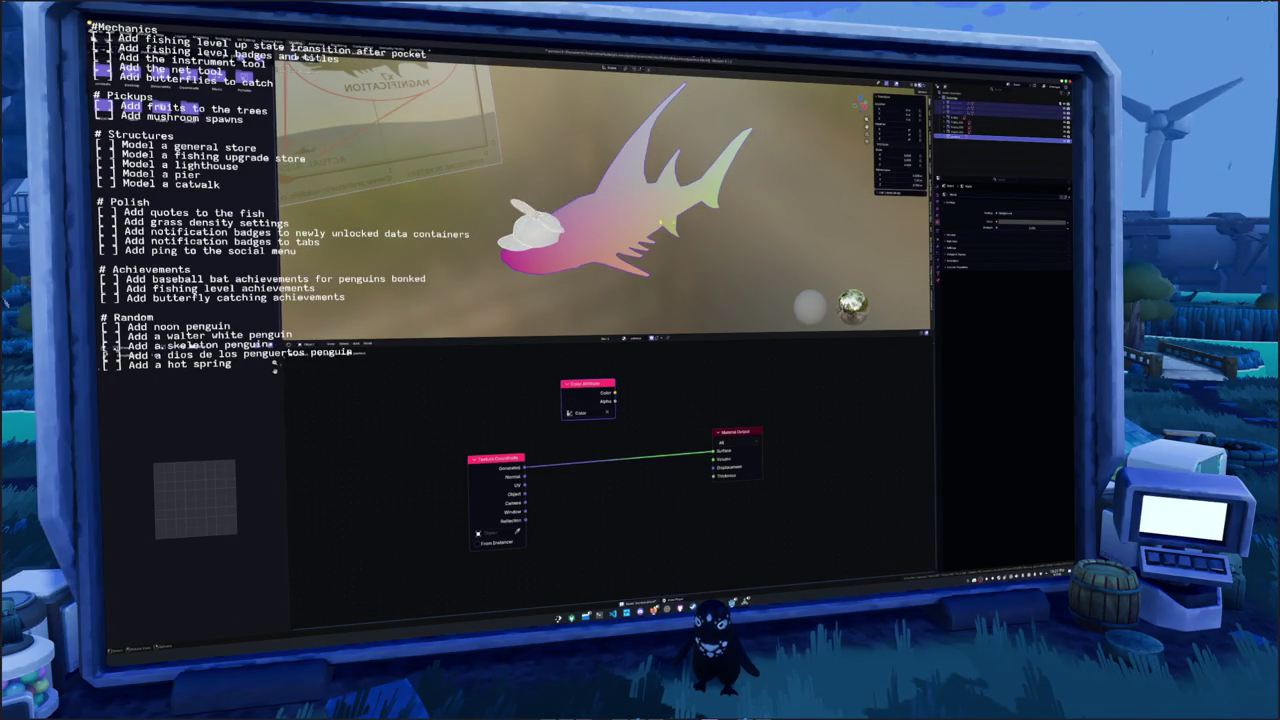
key("s")
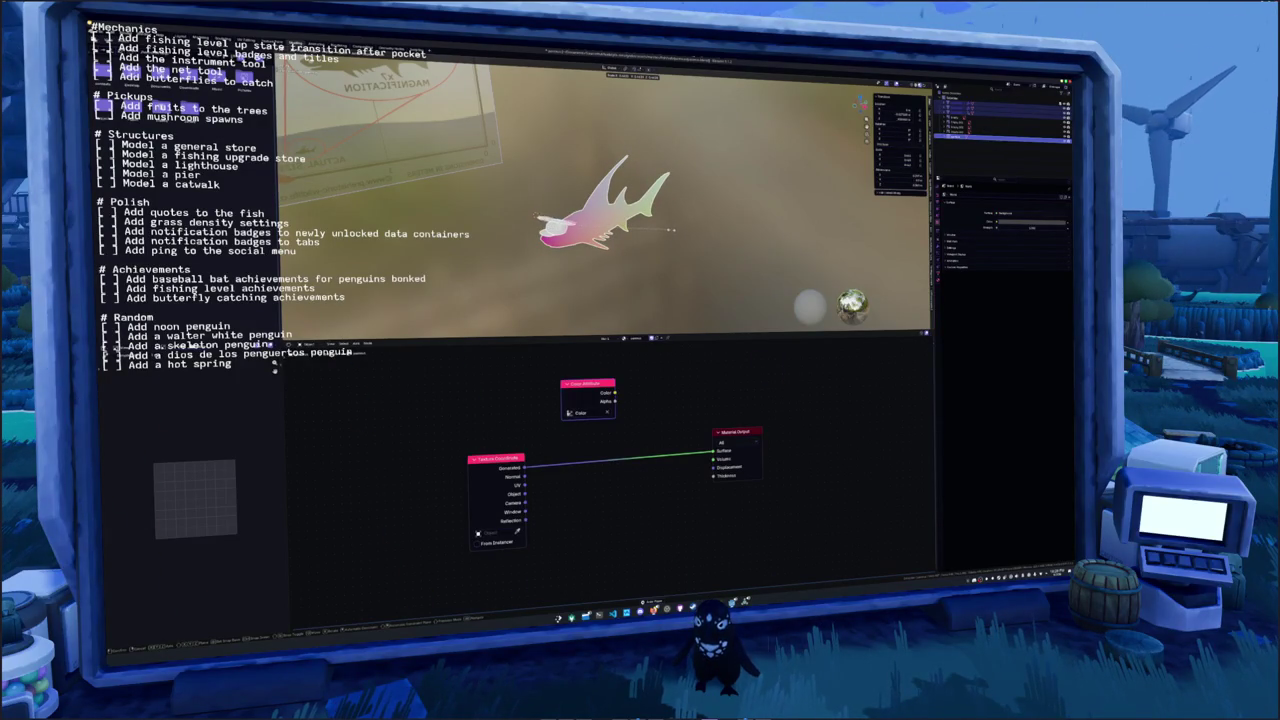
Step: Compare the shark with the reference, hide the reference image, and return to the modelling workspace
middle_click_drag(670, 229, 600, 205)
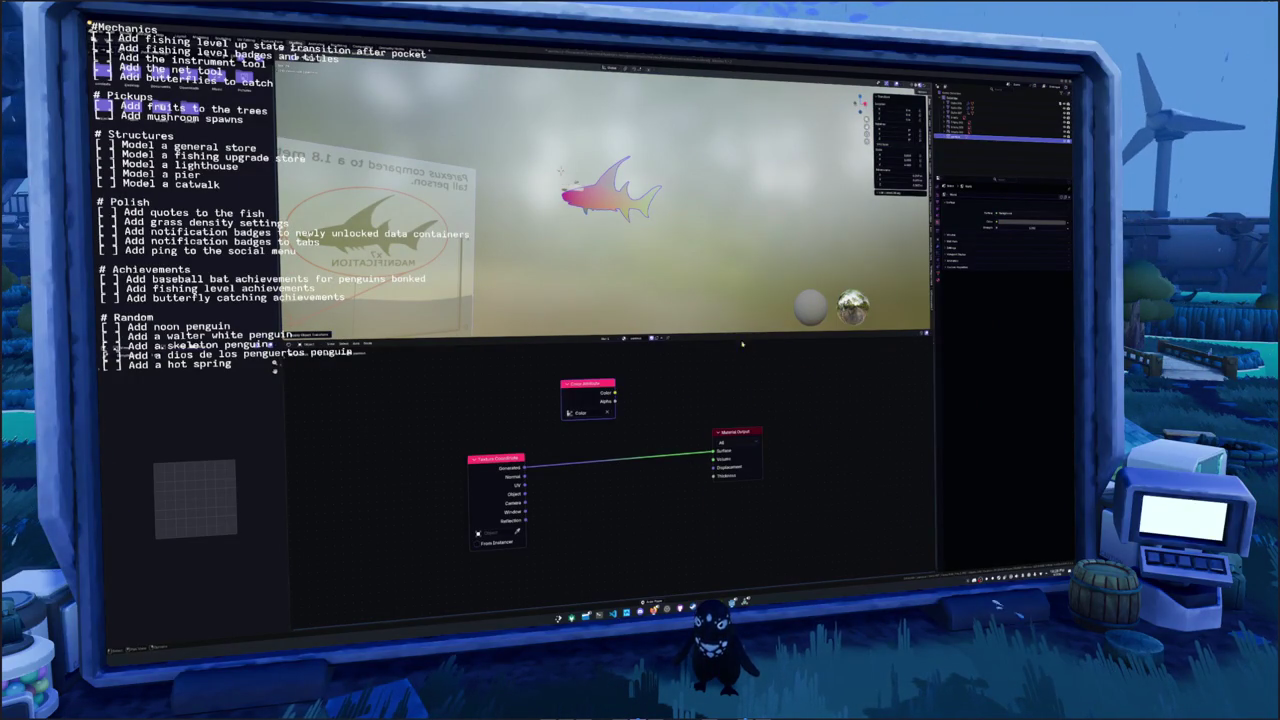
mouse_move(559, 172)
middle_mouse_down()
mouse_move(547, 208)
mouse_move(490, 235)
middle_mouse_up()
scroll(495, 238, "up", 3)
scroll(630, 244, "down", 5)
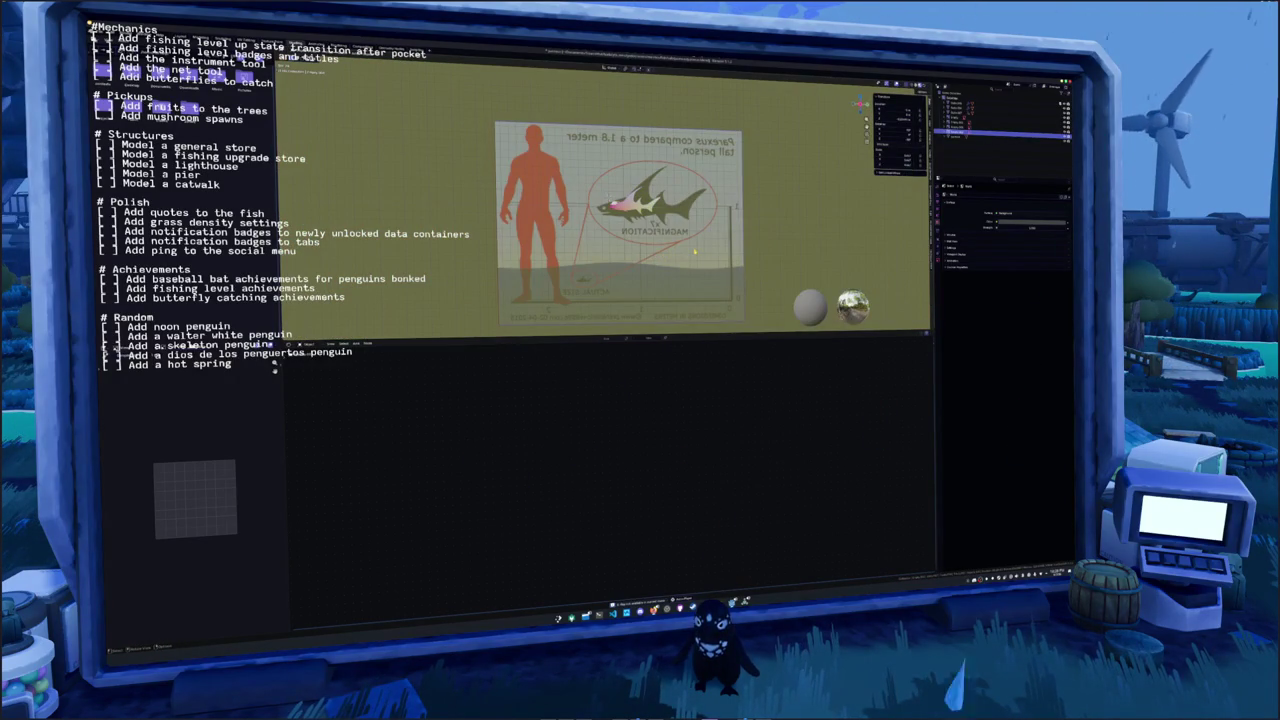
key("h")
scroll(630, 205, "up", 2)
left_click(960, 139)
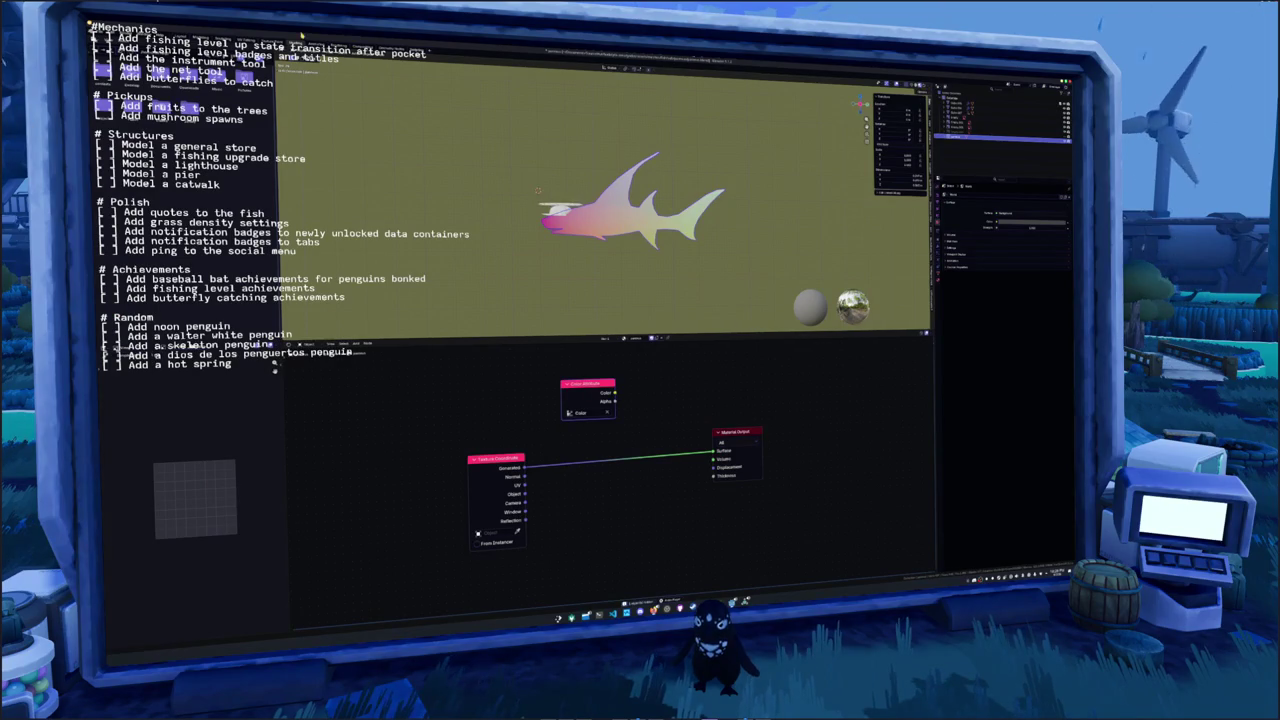
key("ctrl+Page_Up")
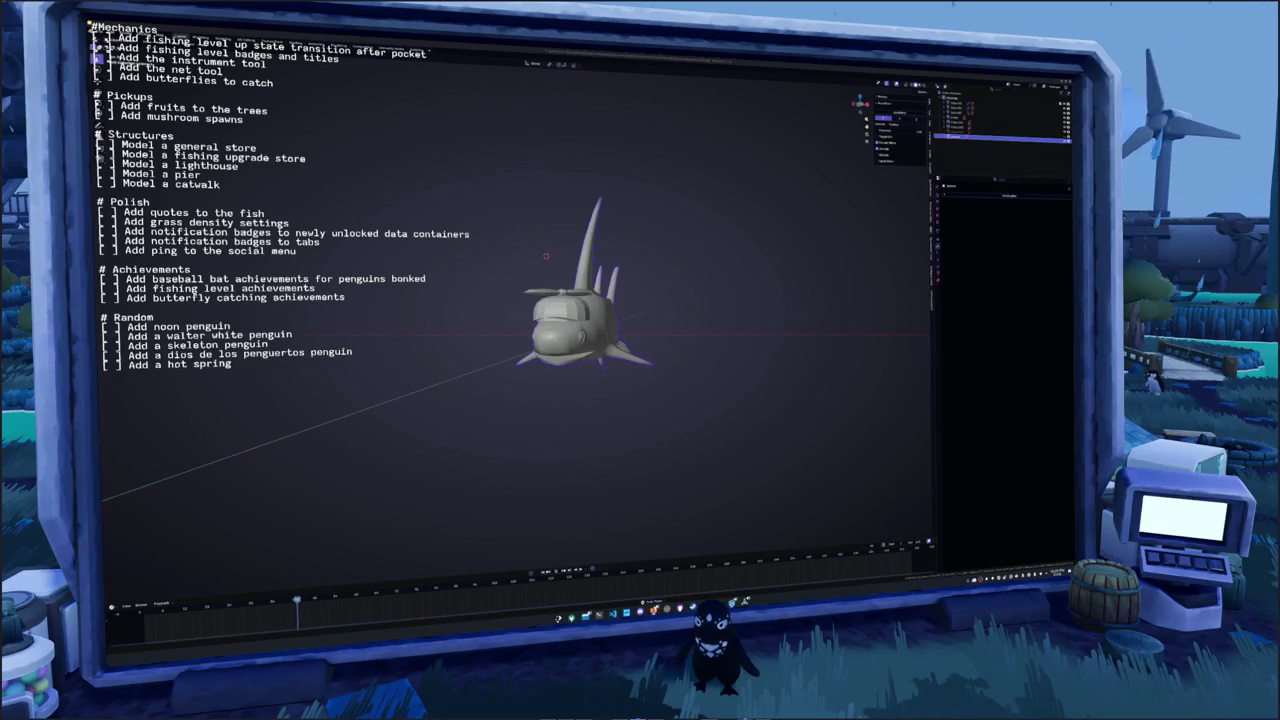
left_click(546, 256)
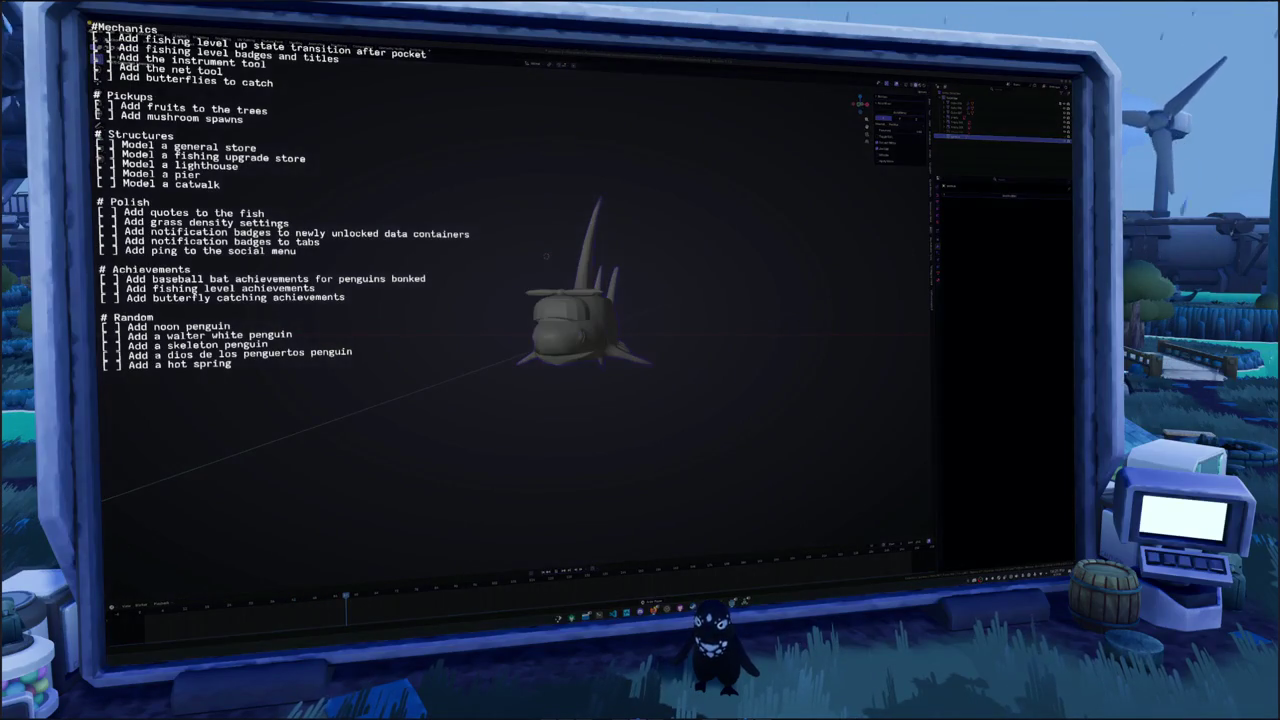
key("ctrl+z")
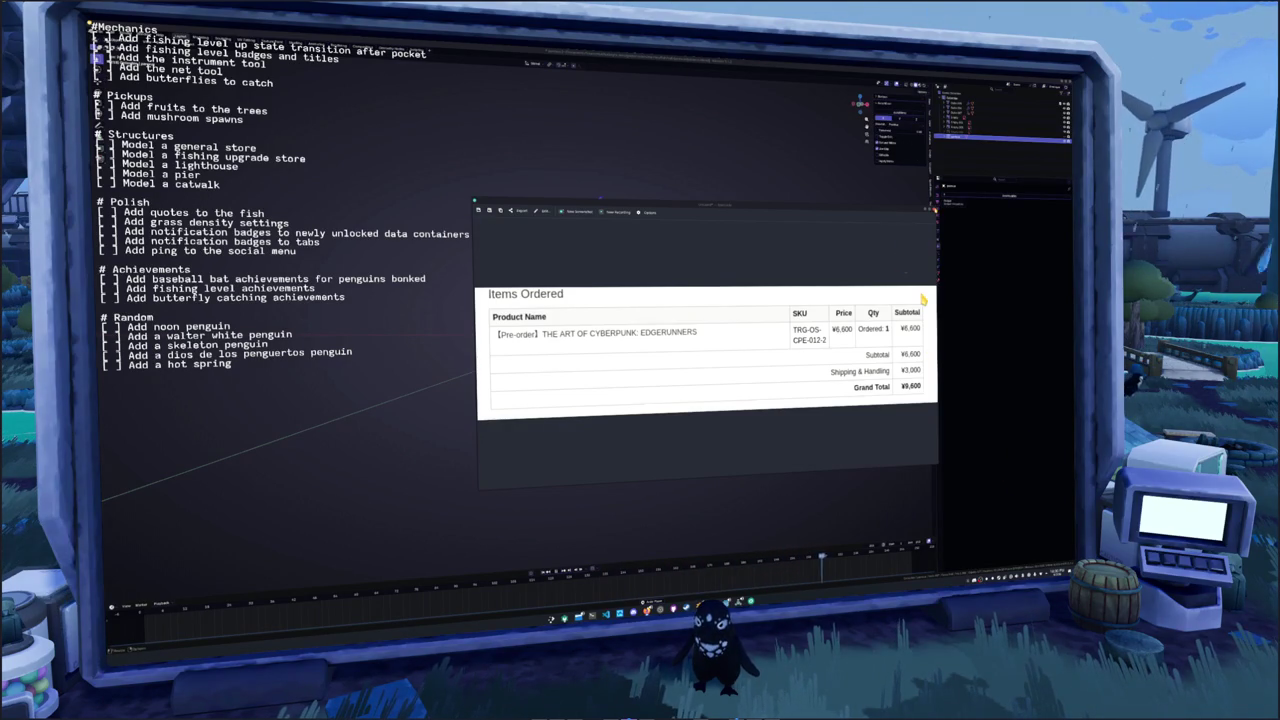
key("Escape")
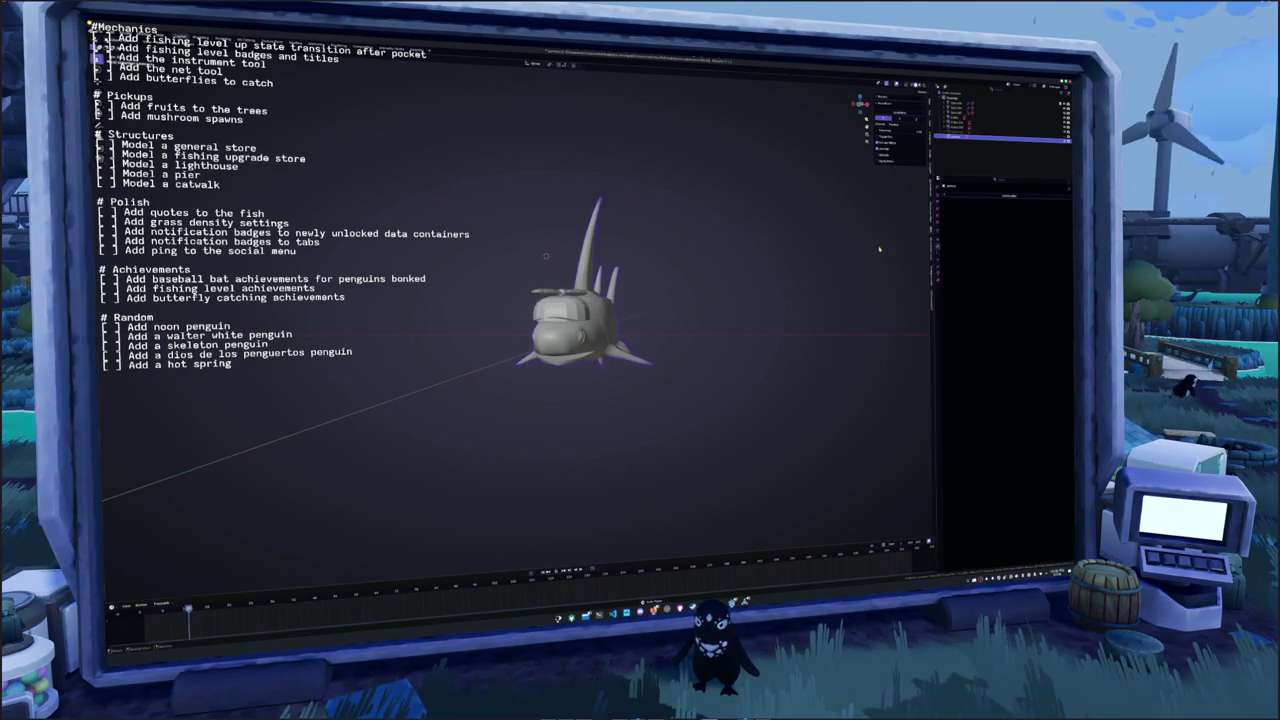
middle_click_drag(900, 233, 680, 370)
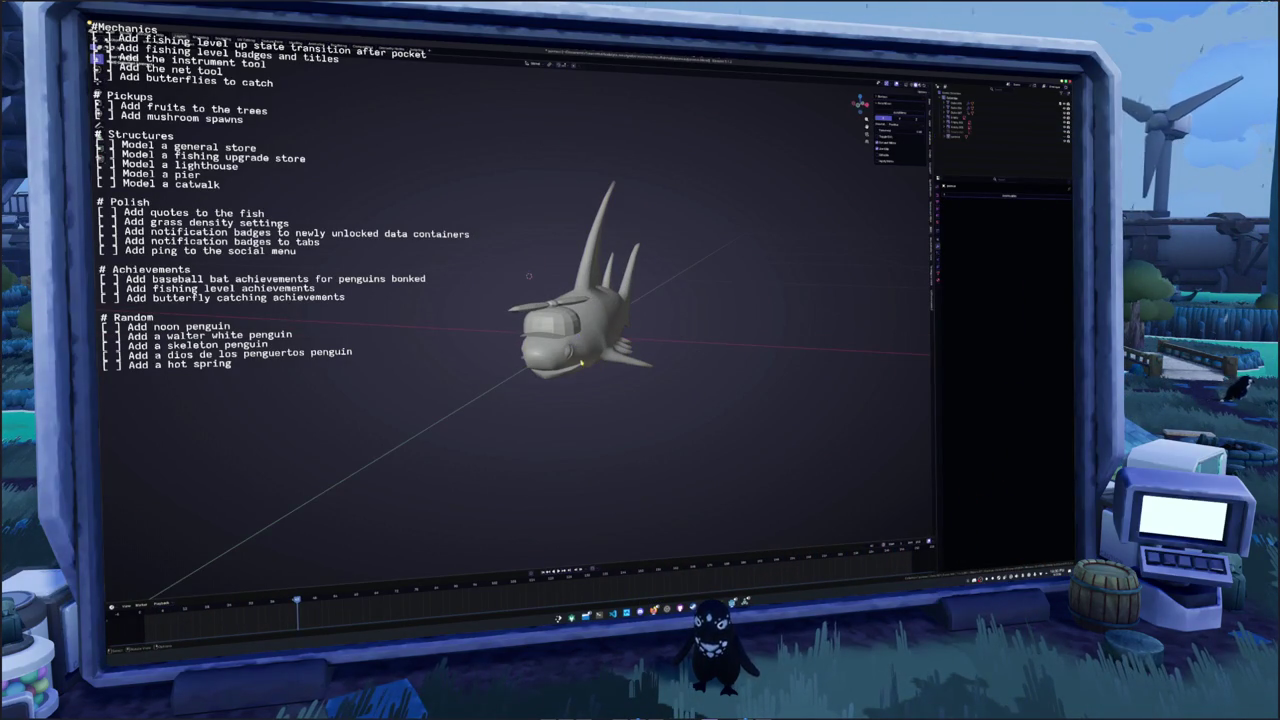
left_click(581, 363)
middle_click_drag(581, 363, 764, 343)
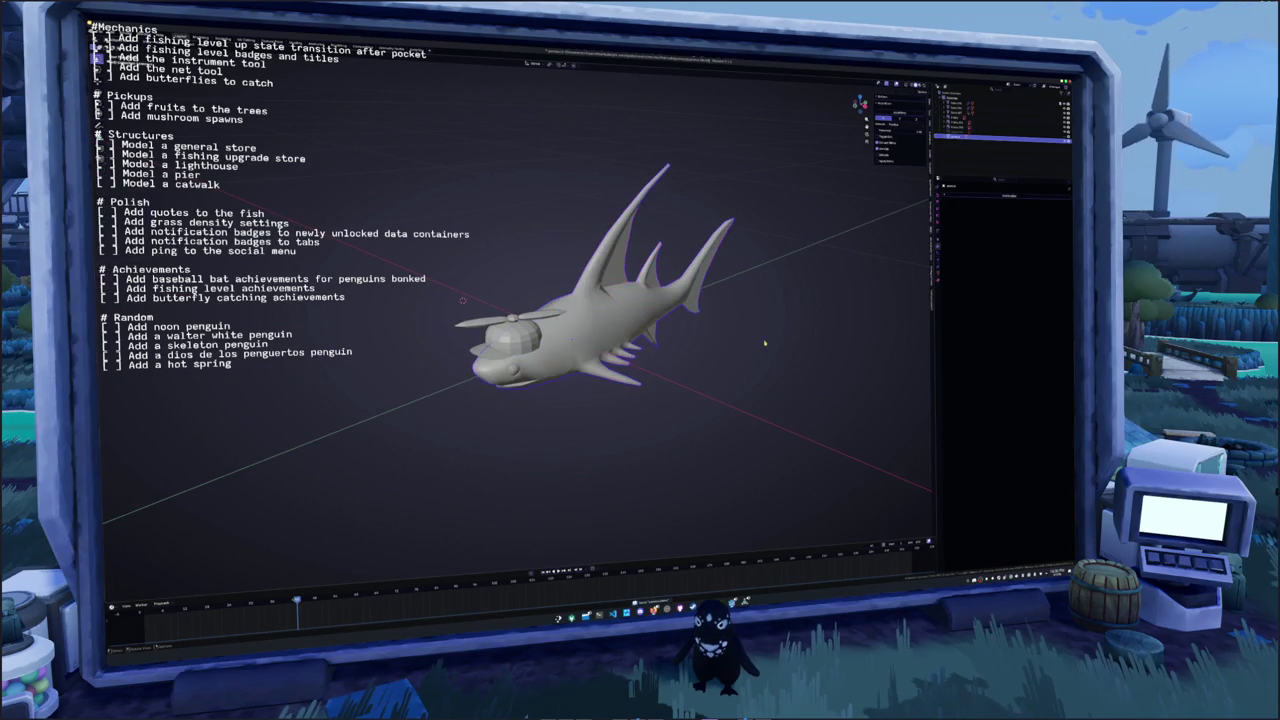
left_click(938, 280)
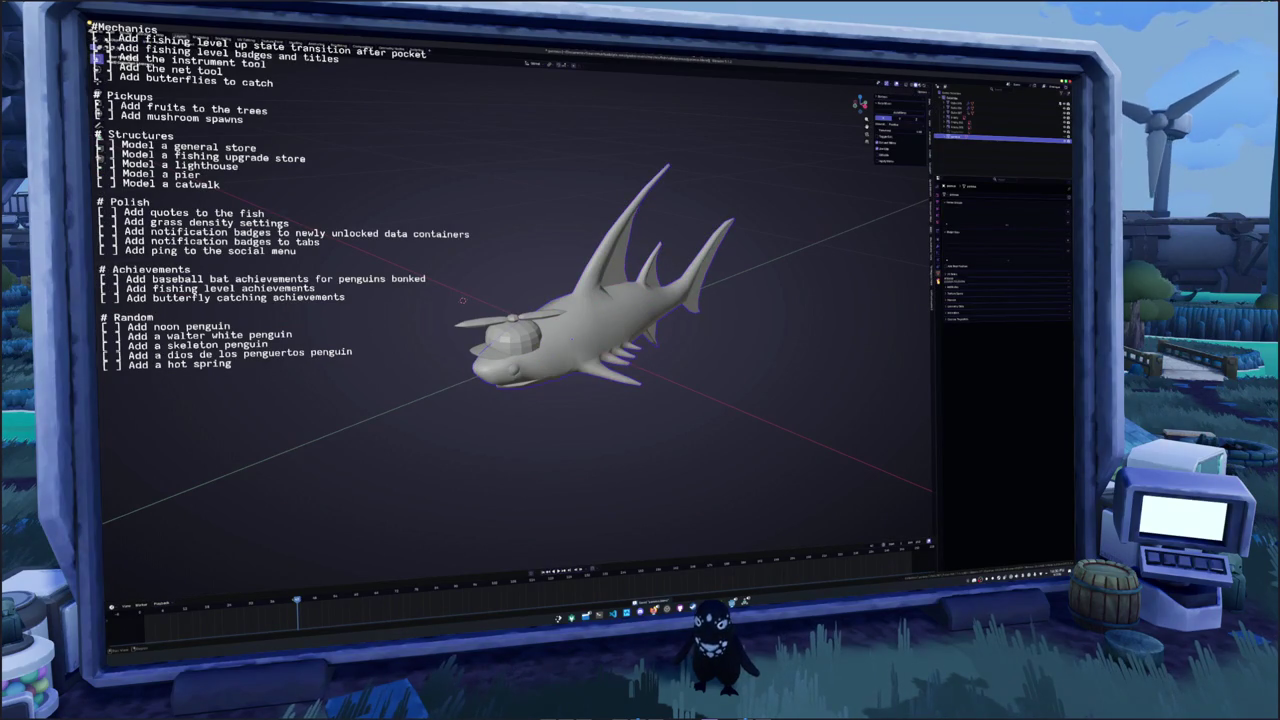
left_click(600, 64)
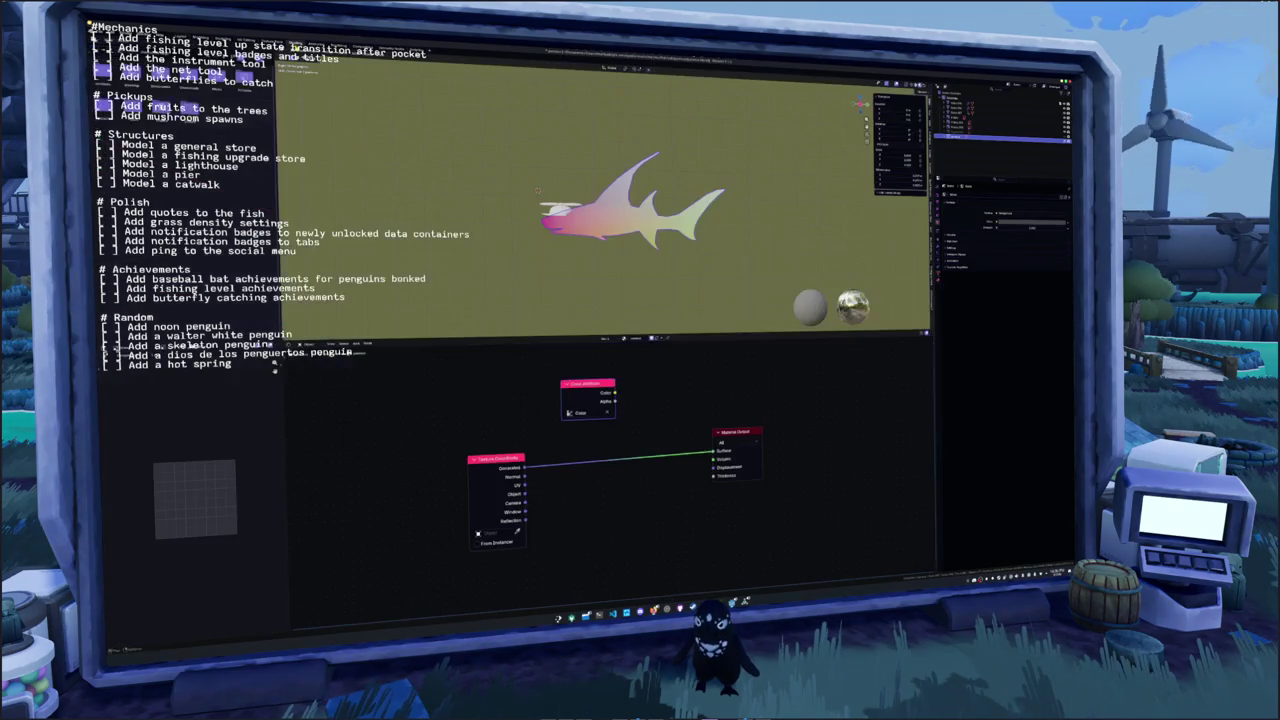
Step: Link the Color Attribute's Color output to the Material Output Surface
right_click(643, 243)
left_click(643, 243)
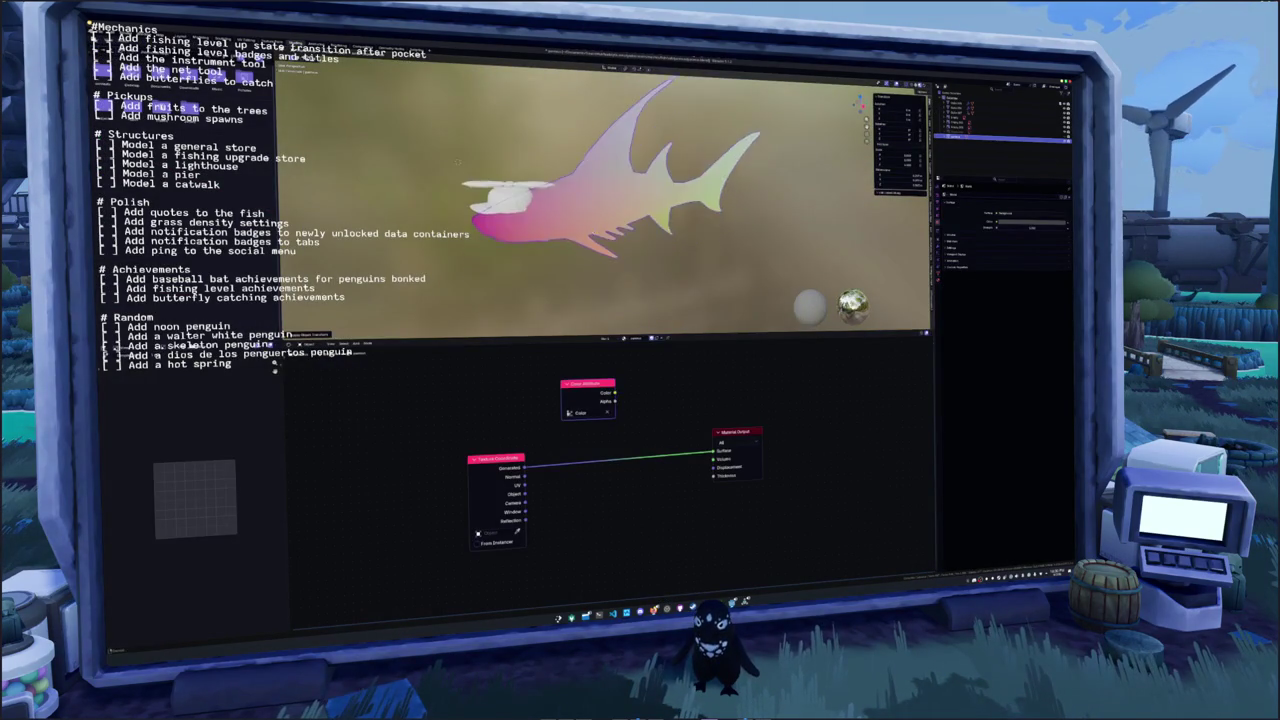
middle_click_drag(643, 243, 617, 274)
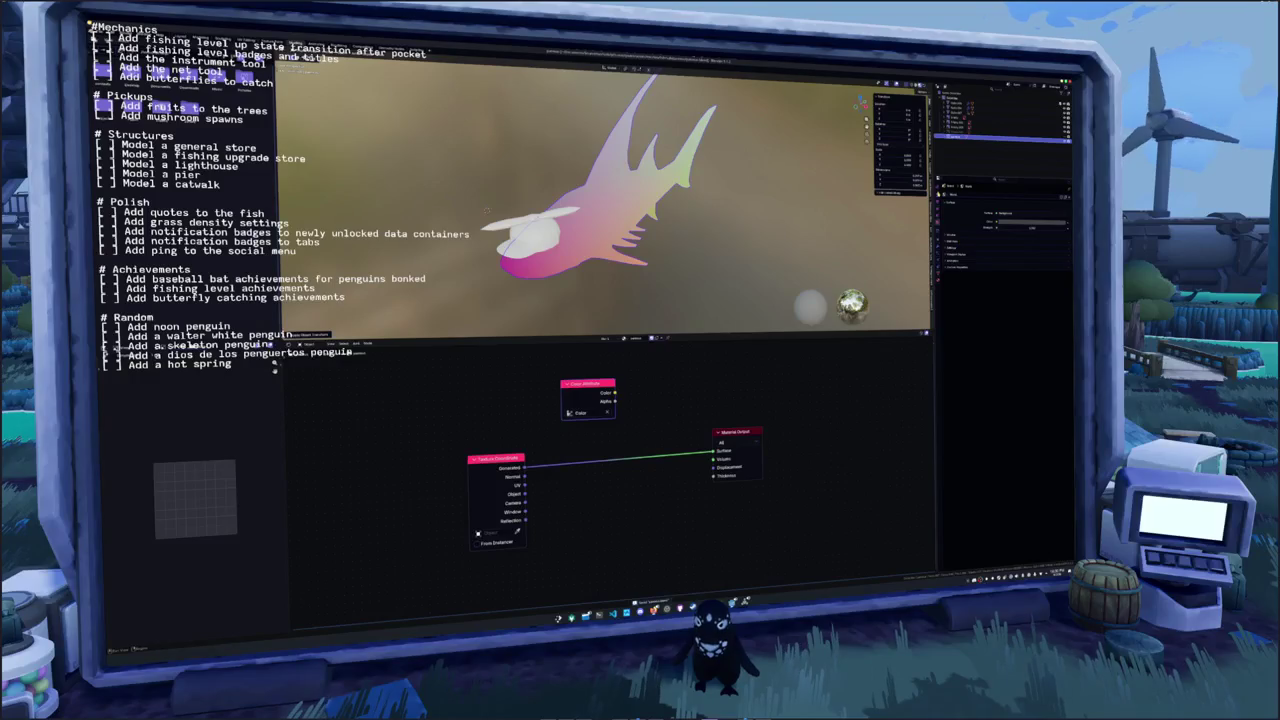
left_click(938, 260)
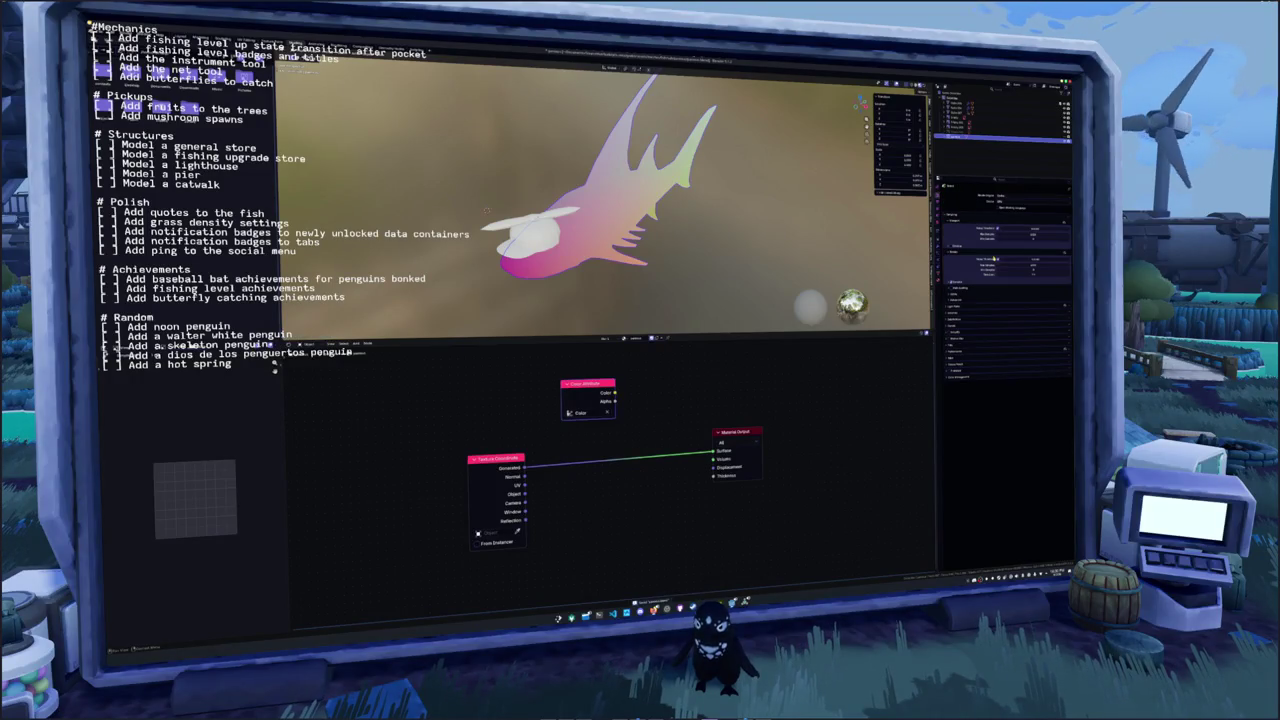
left_click(952, 357)
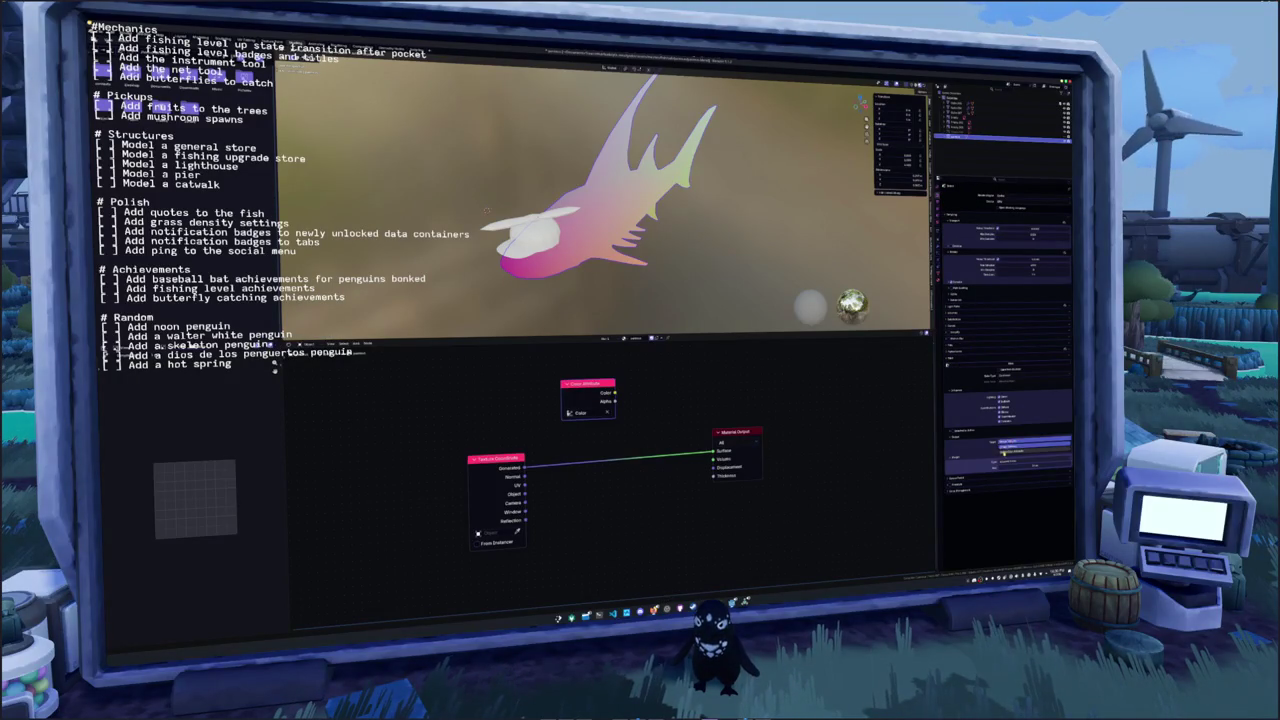
left_click_drag(615, 392, 713, 451)
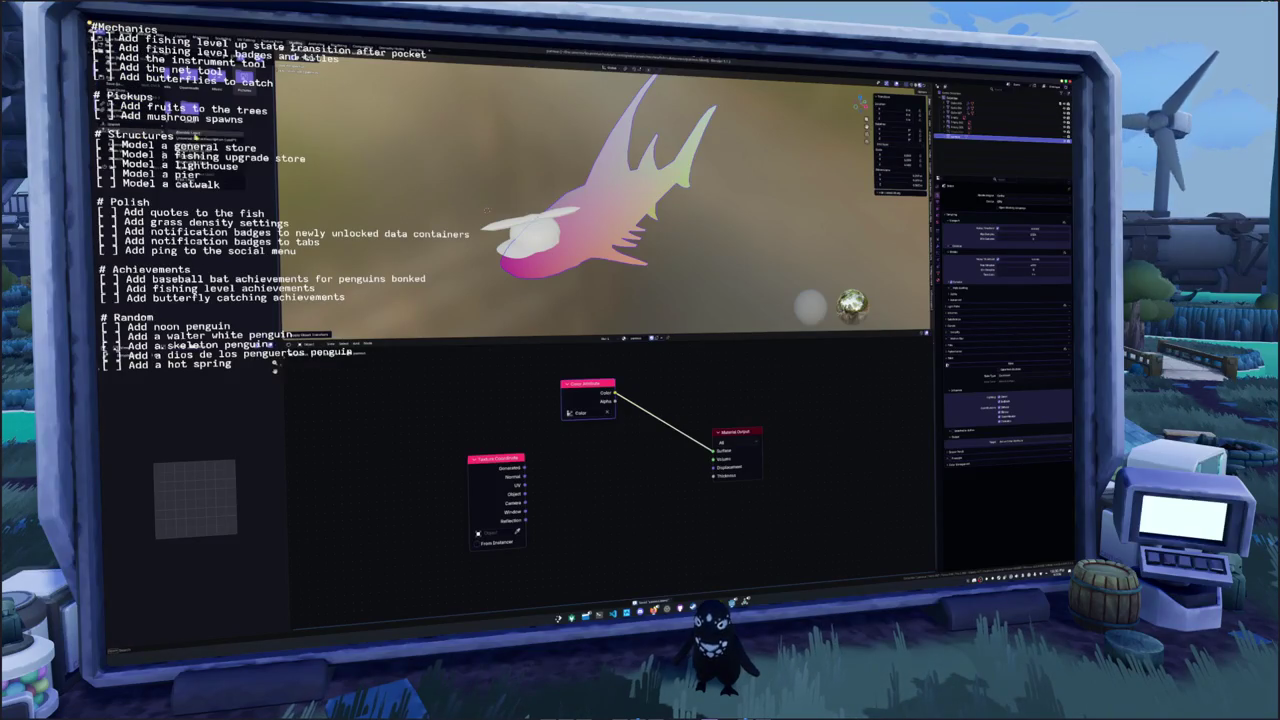
Step: Export the shark model into the objects folder, then bring the game and terminal forward
left_click(190, 120)
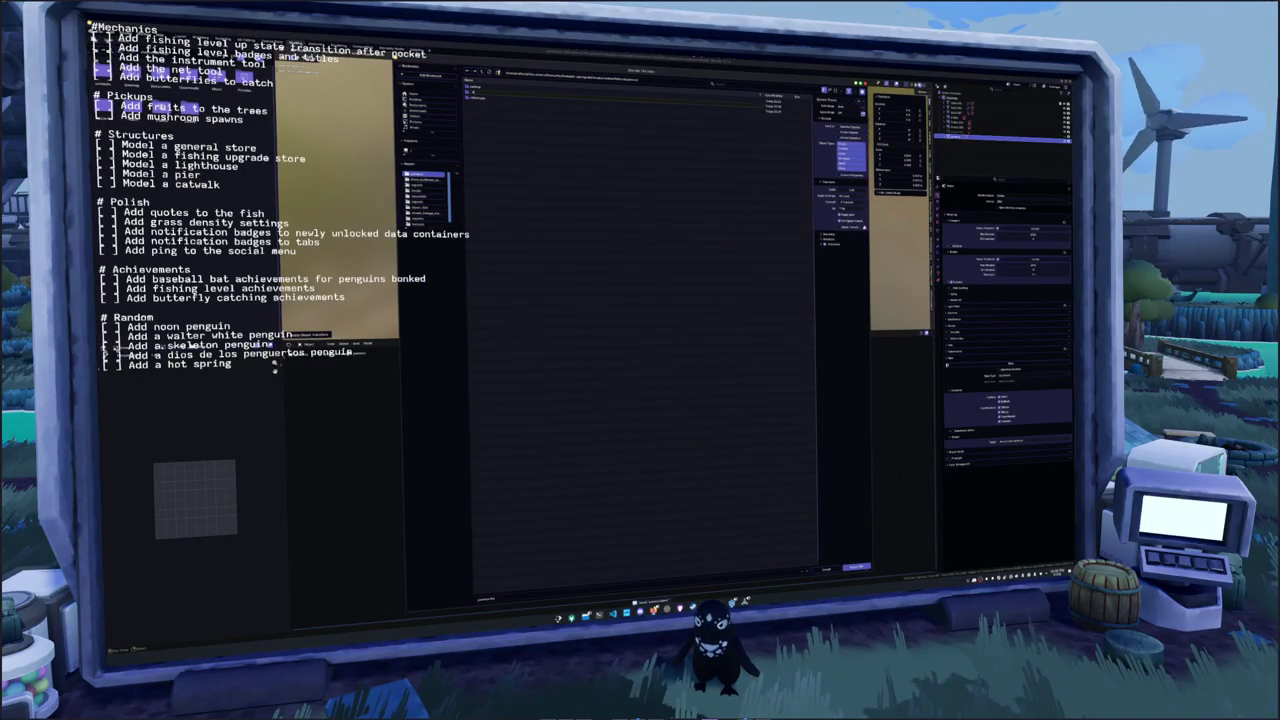
left_click(498, 92)
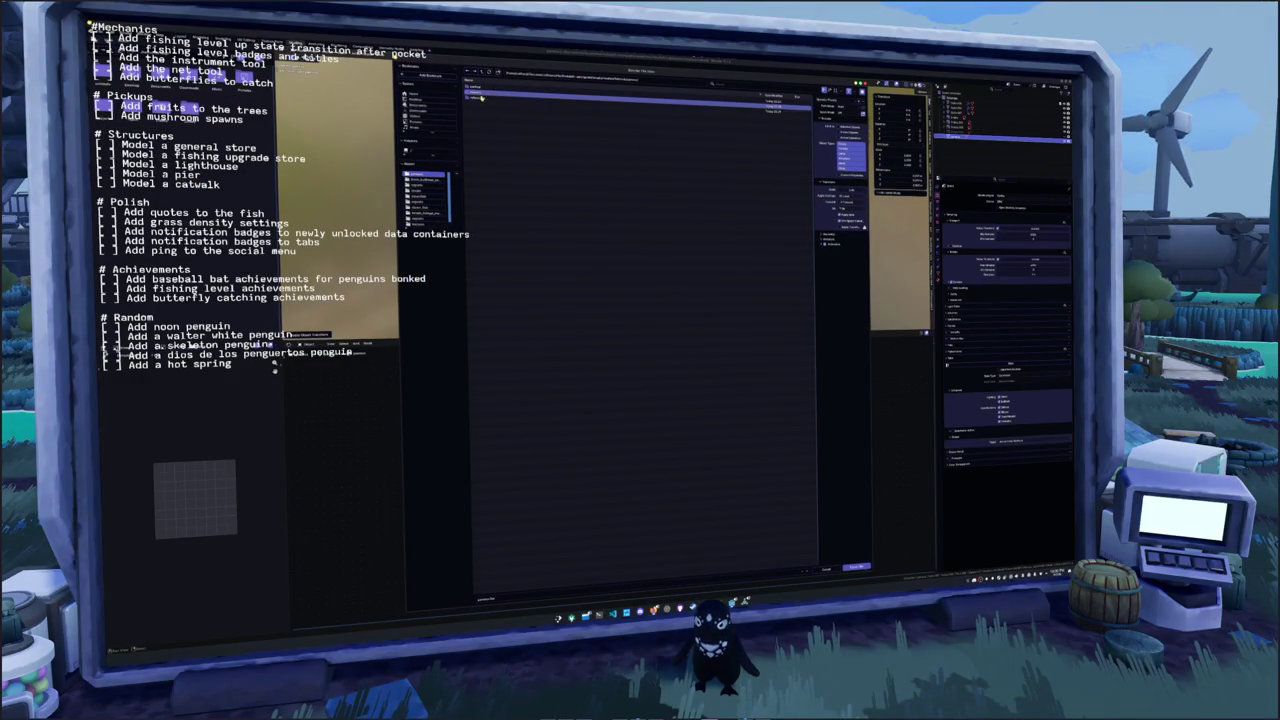
double_click(482, 93)
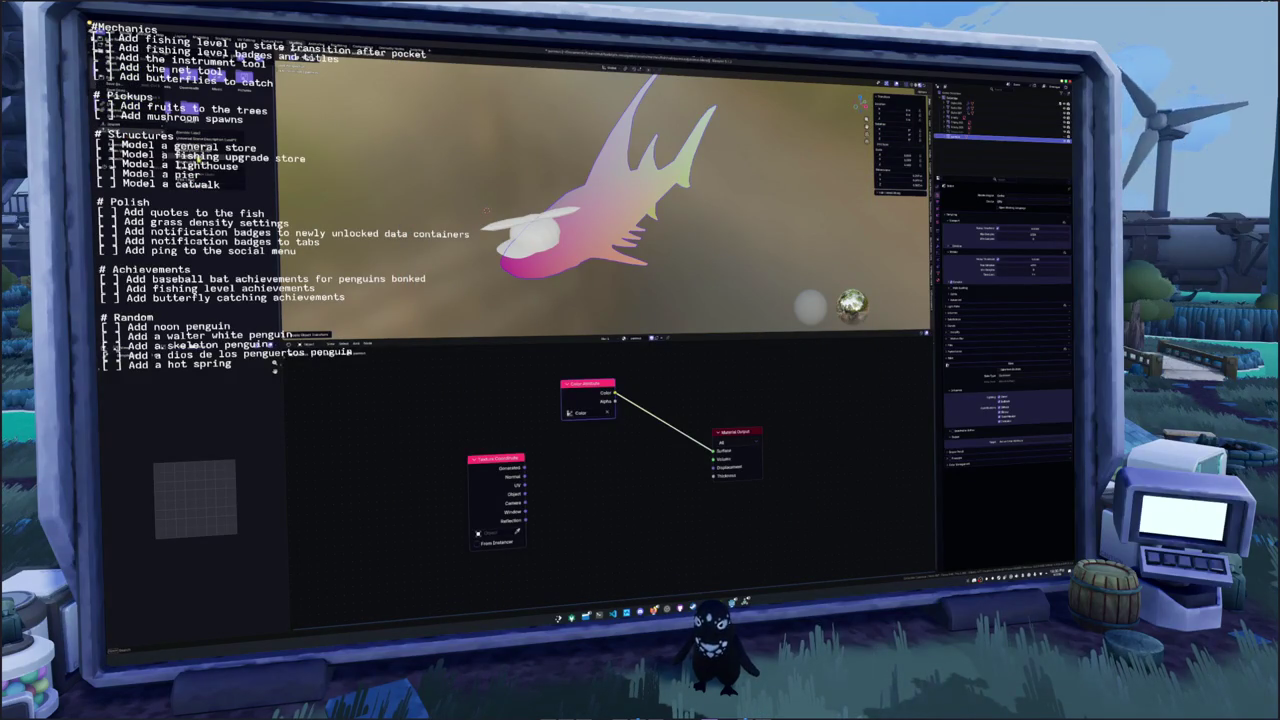
key("ctrl+o")
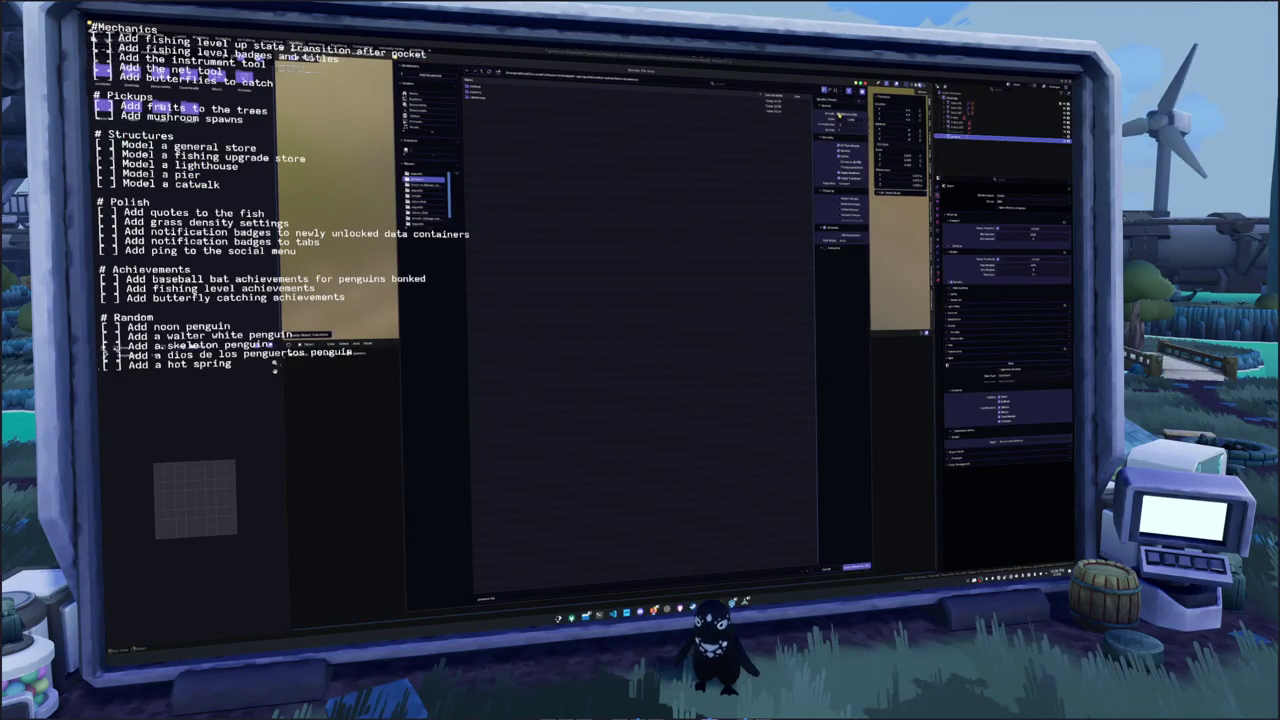
key("Escape")
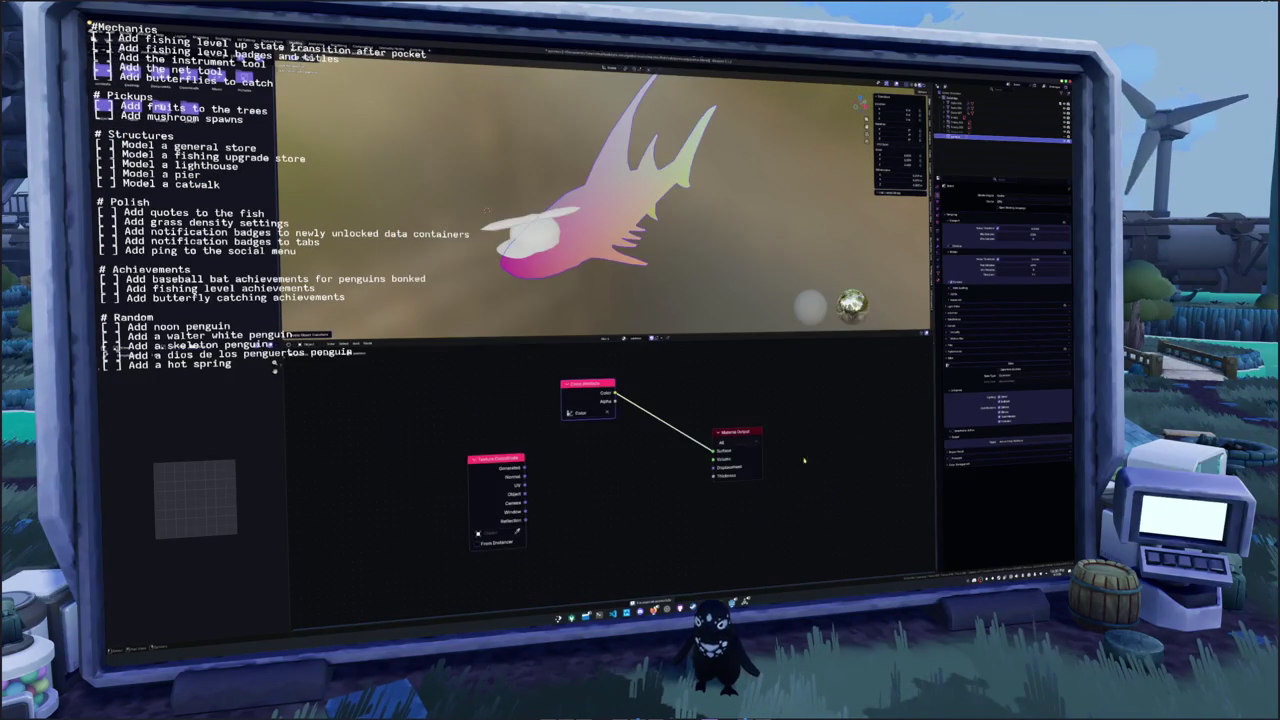
left_click(620, 600)
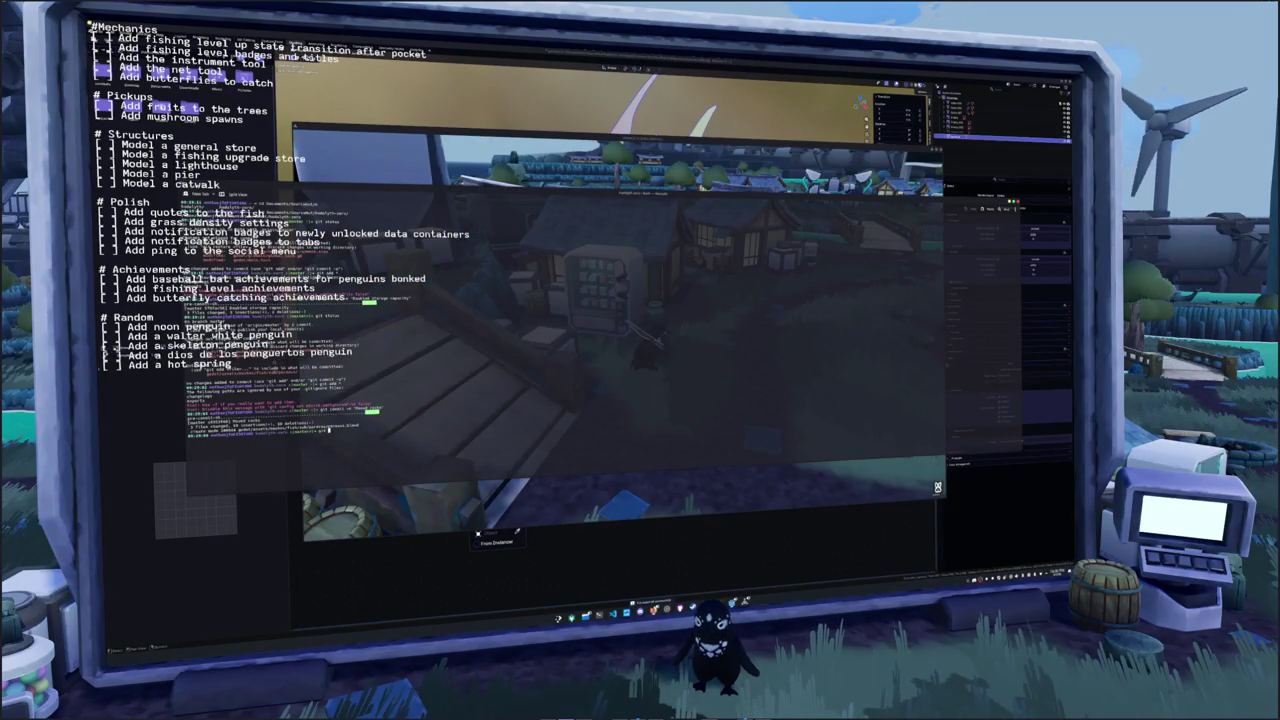
Step: Check git status and commit the pending changes with the message "Featmenu"
type("git status")
key("Return")
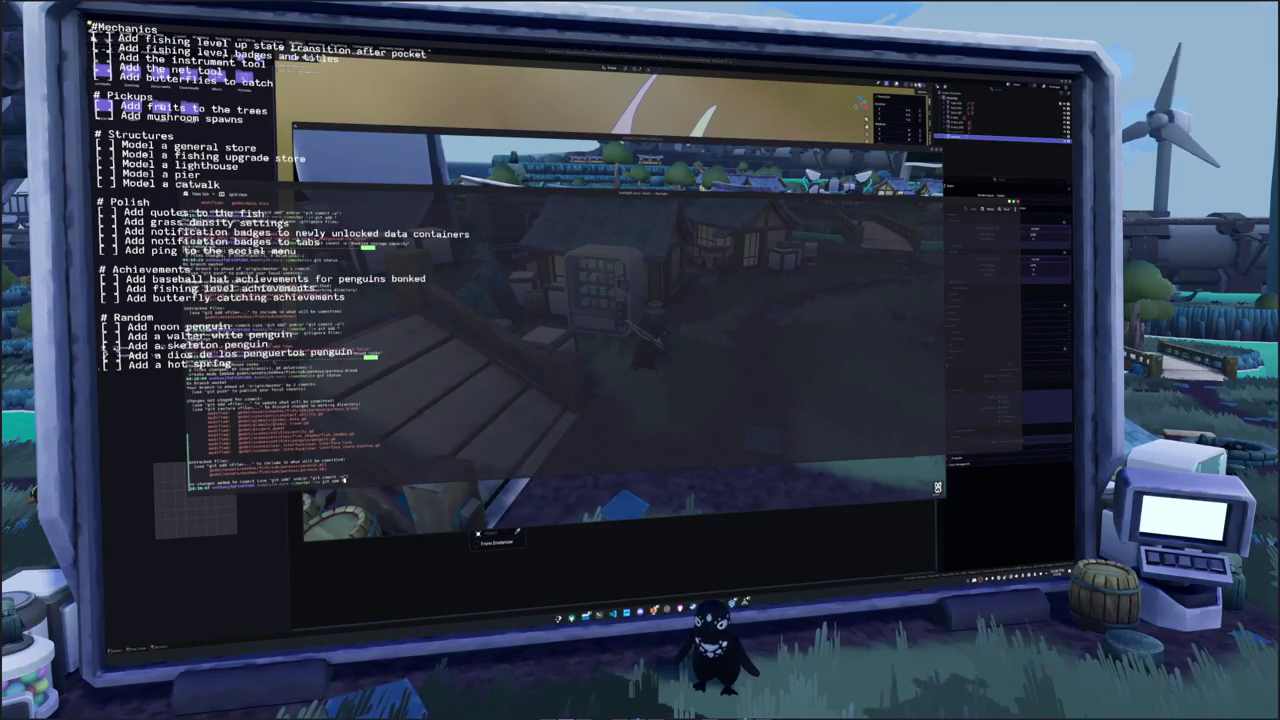
key("Return")
type("git commit -")
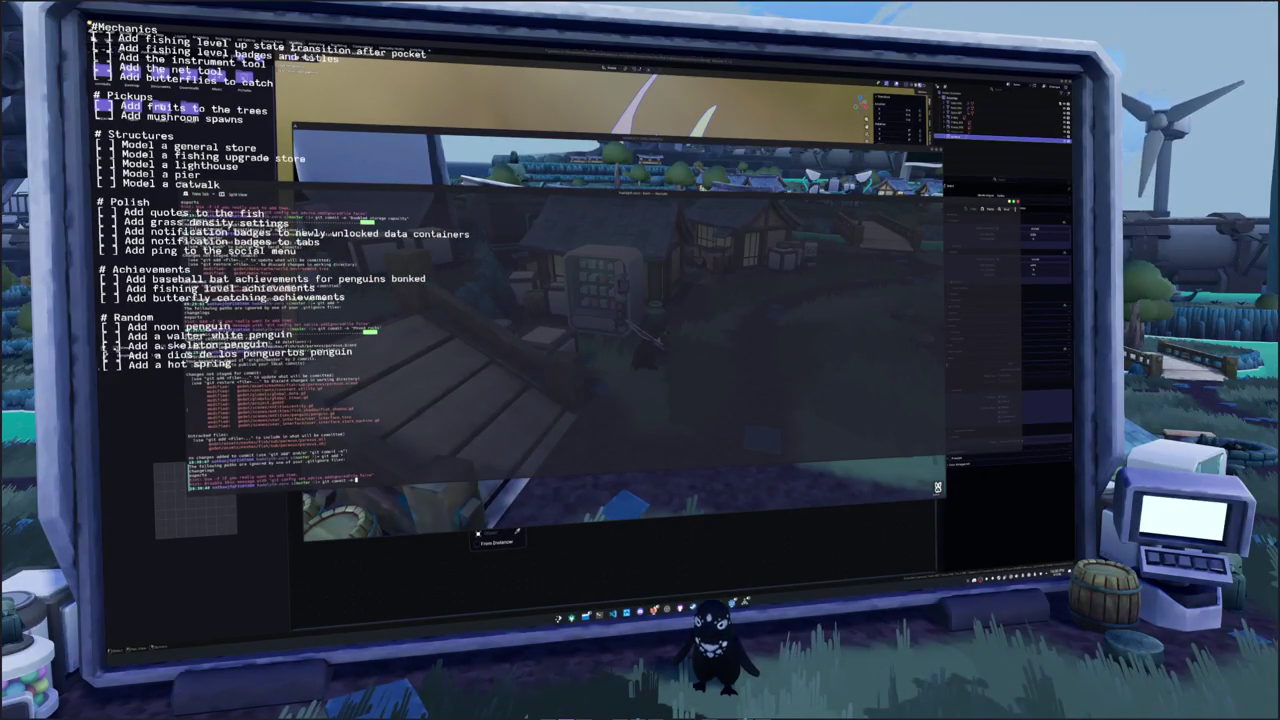
type("m \"Feat")
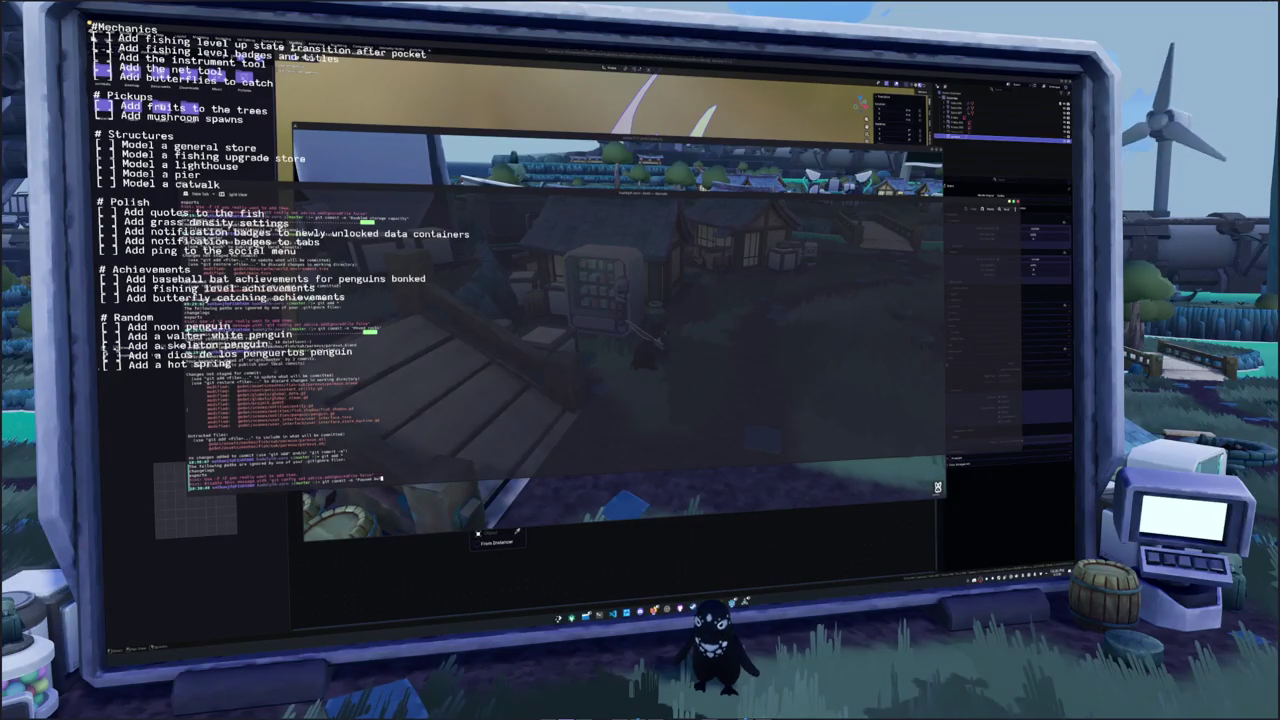
type("menu\"")
key("Return")
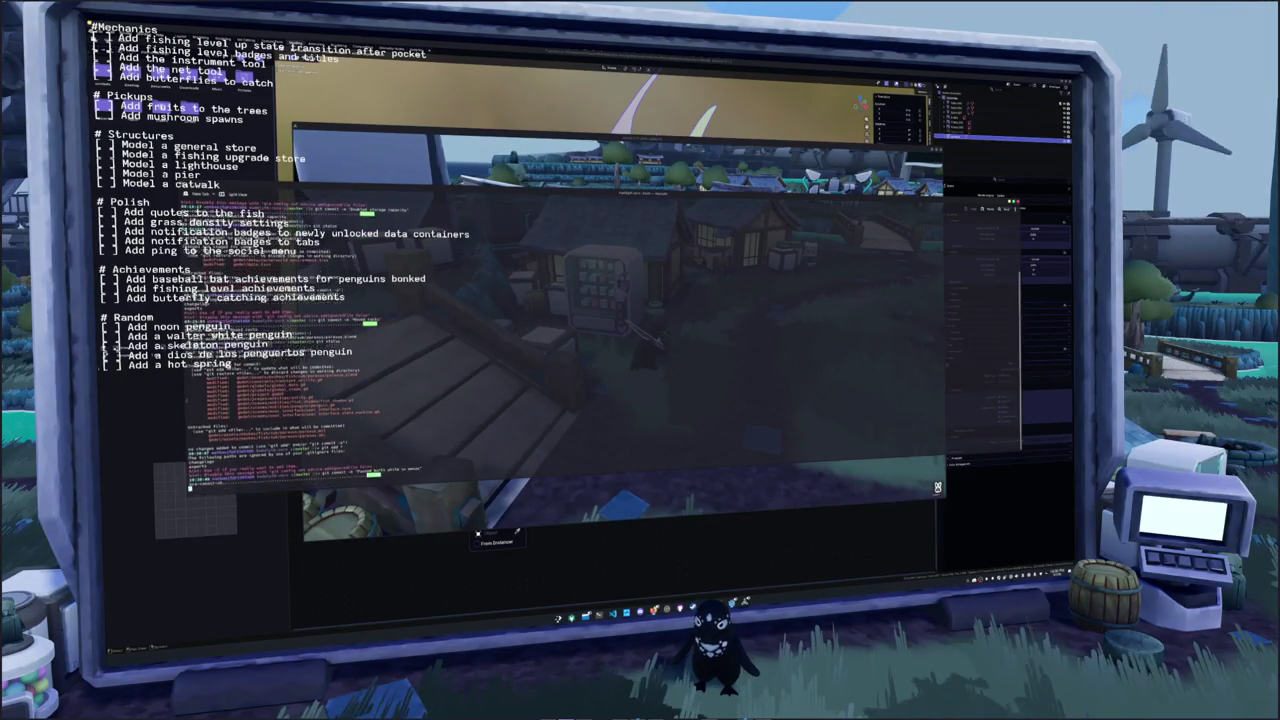
Step: Run git status to confirm a clean working tree, then return to Blender
type("status")
key("Return")
key("alt+Tab")
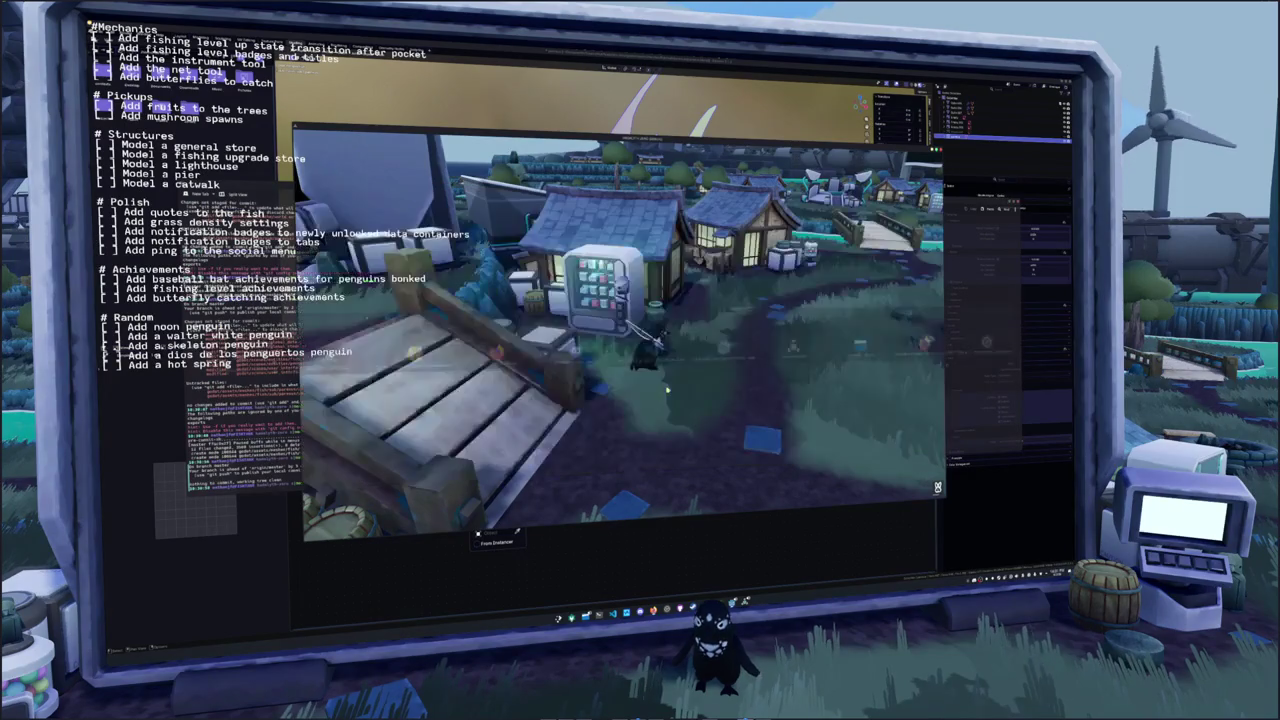
key("alt+Tab")
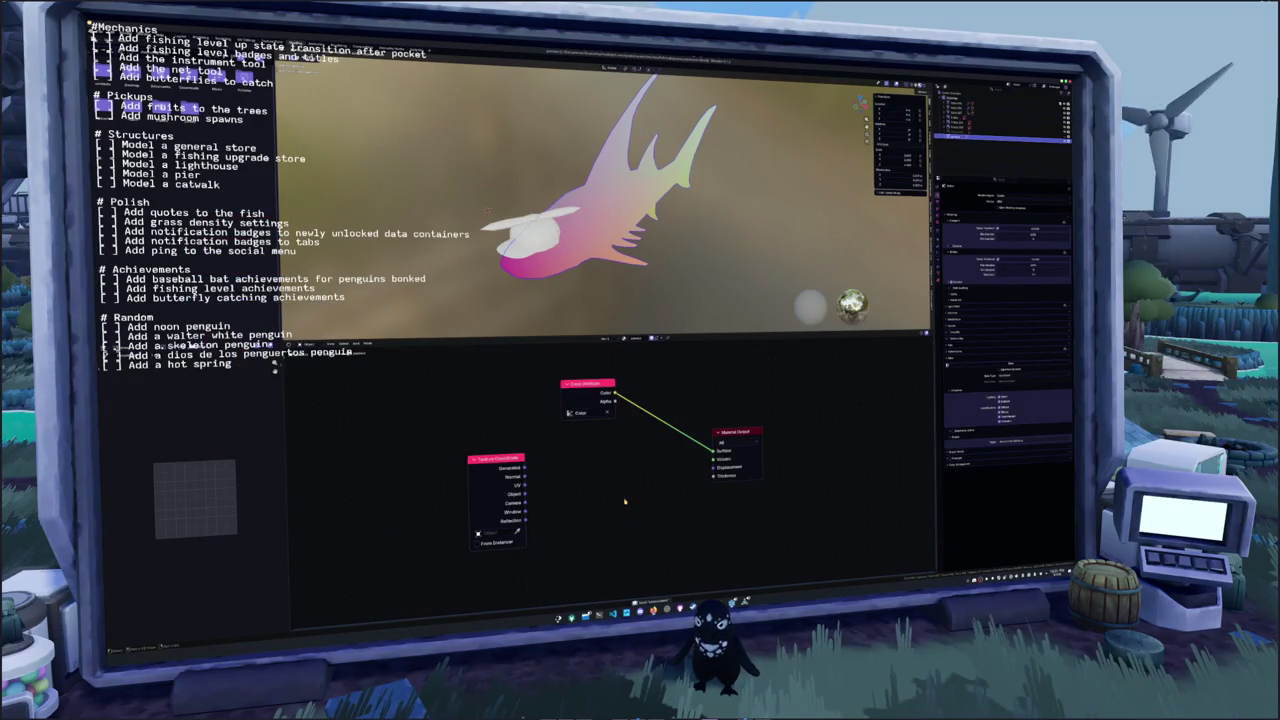
Step: Scroll and pan the shark's shader node graph to recentre it in view
scroll(640, 471, "down", 2)
scroll(609, 455, "up", 2)
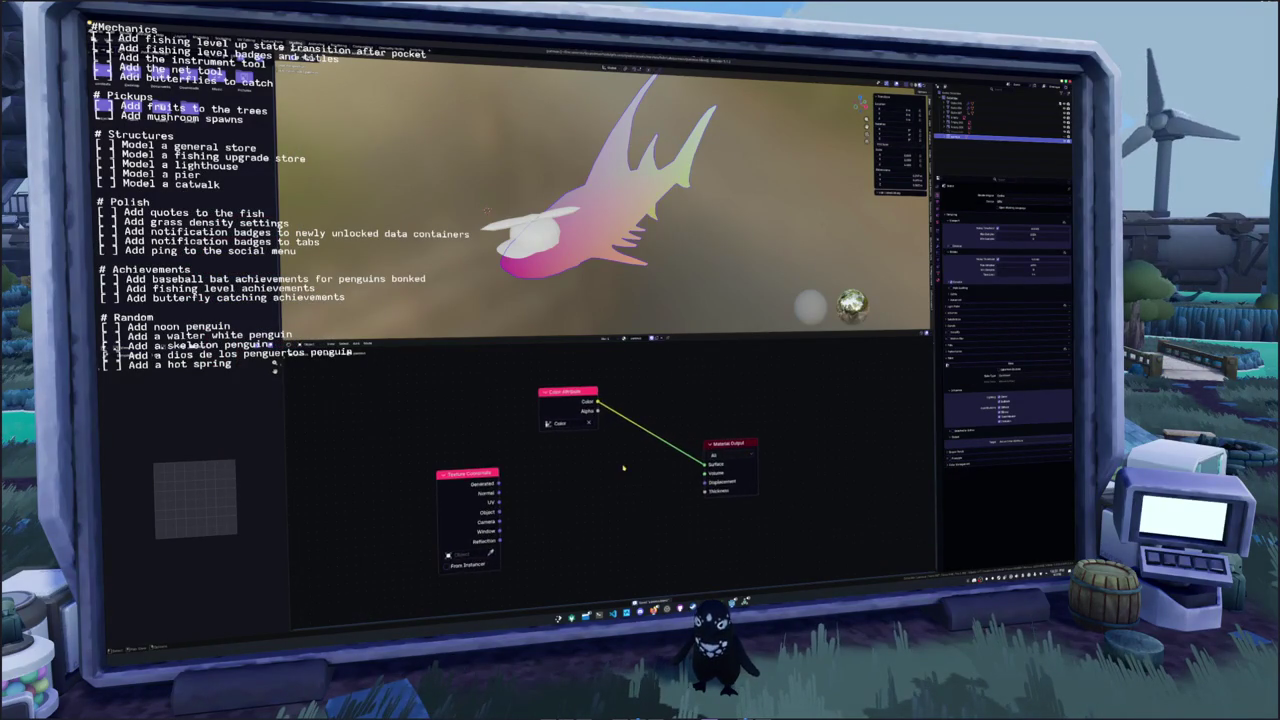
mouse_move(609, 455)
middle_mouse_down()
mouse_move(632, 500)
mouse_move(597, 508)
middle_mouse_up()
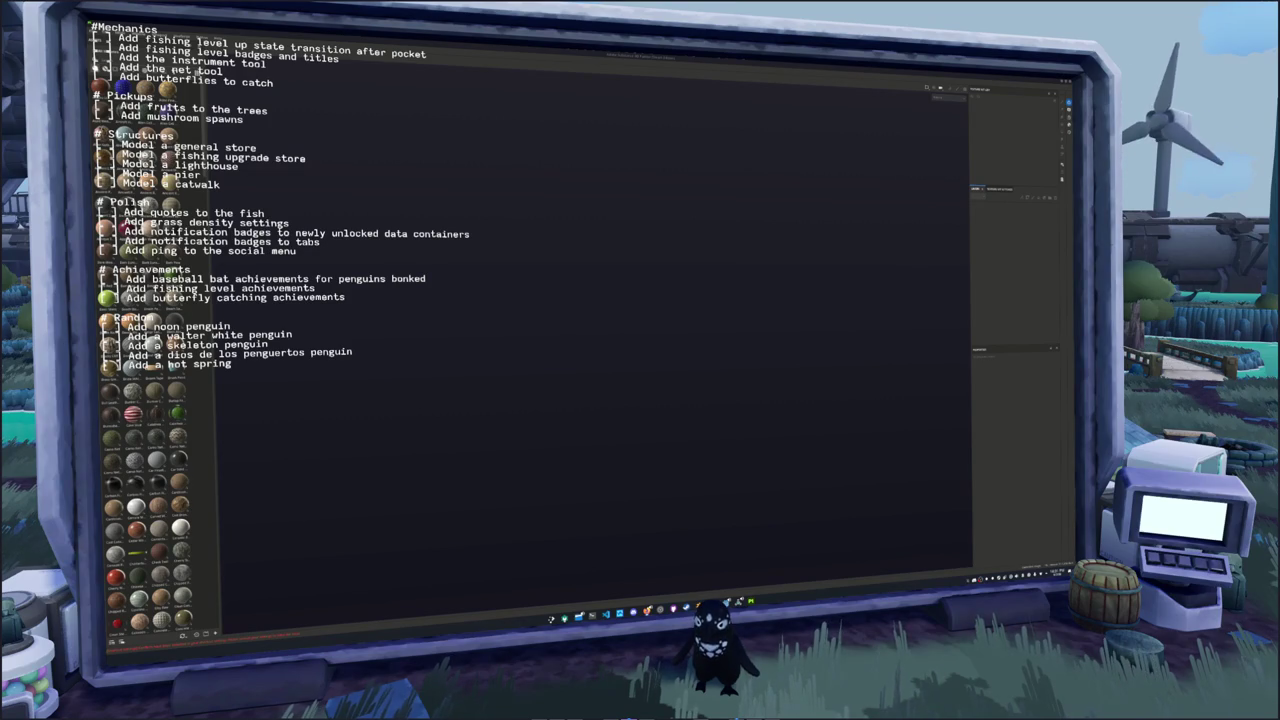
key("alt+Tab")
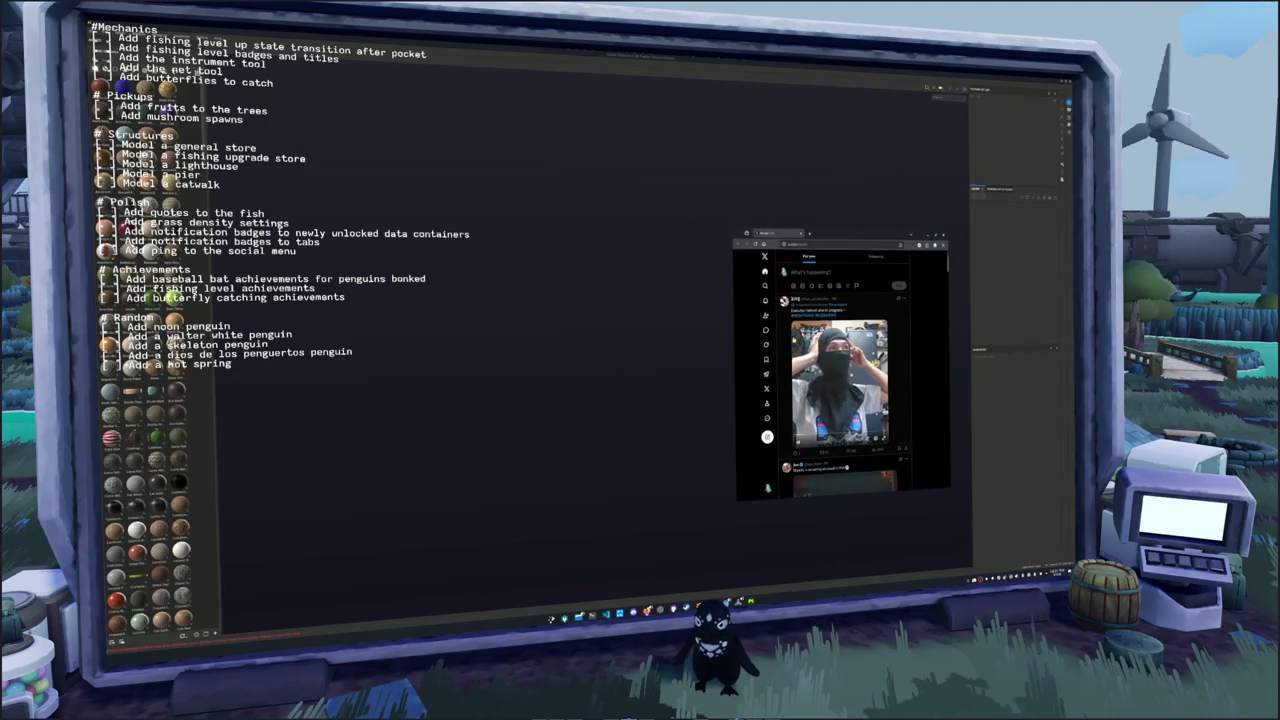
scroll(777, 375, "down", 3)
scroll(777, 375, "down", 3)
scroll(777, 375, "down", 3)
scroll(777, 375, "down", 3)
scroll(777, 375, "down", 3)
scroll(777, 375, "down", 3)
scroll(777, 375, "down", 3)
scroll(777, 375, "down", 2)
scroll(777, 375, "down", 3)
scroll(778, 377, "down", 3)
scroll(779, 379, "down", 3)
scroll(779, 379, "down", 3)
scroll(779, 379, "down", 3)
scroll(780, 380, "down", 3)
scroll(780, 380, "down", 3)
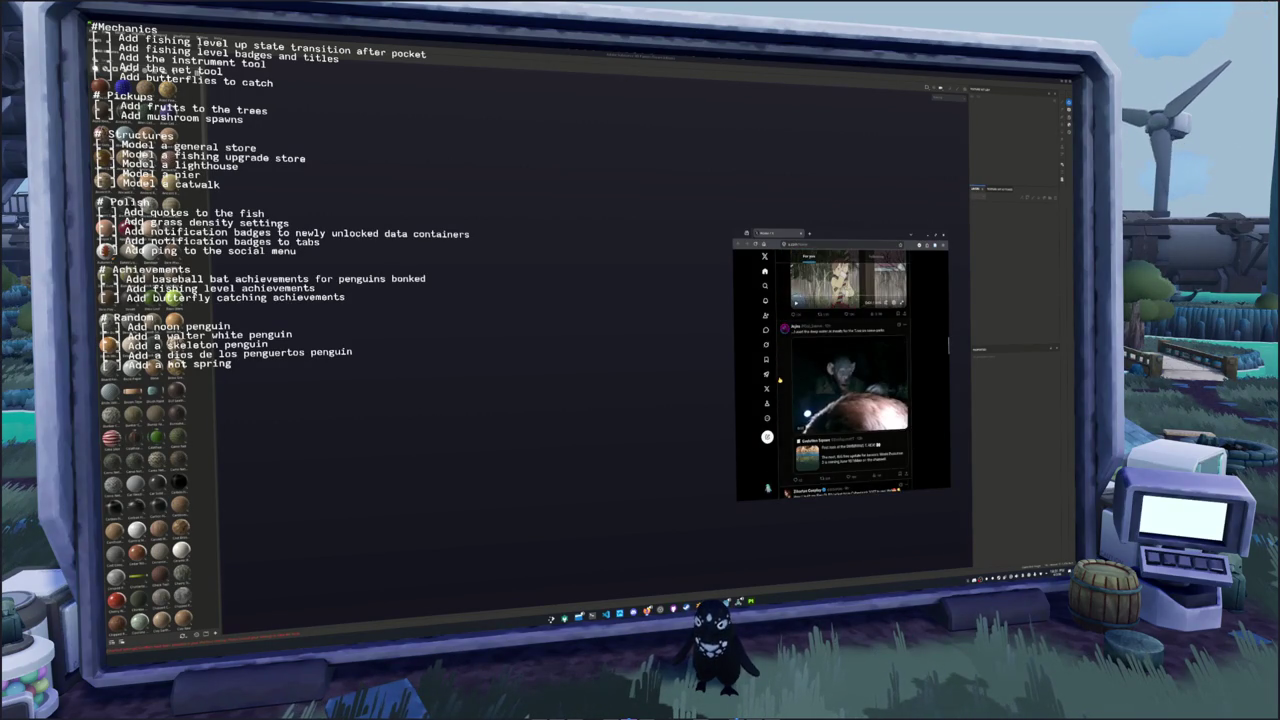
scroll(778, 360, "down", 3)
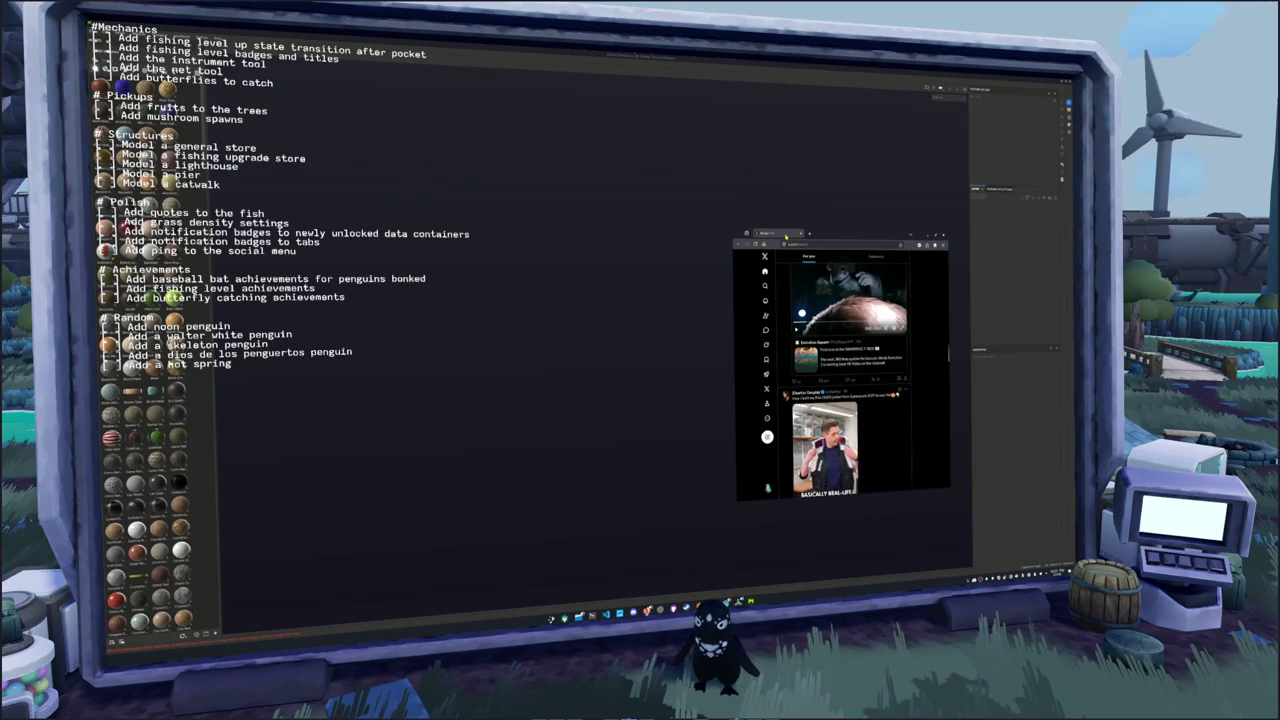
key("ctrl+w")
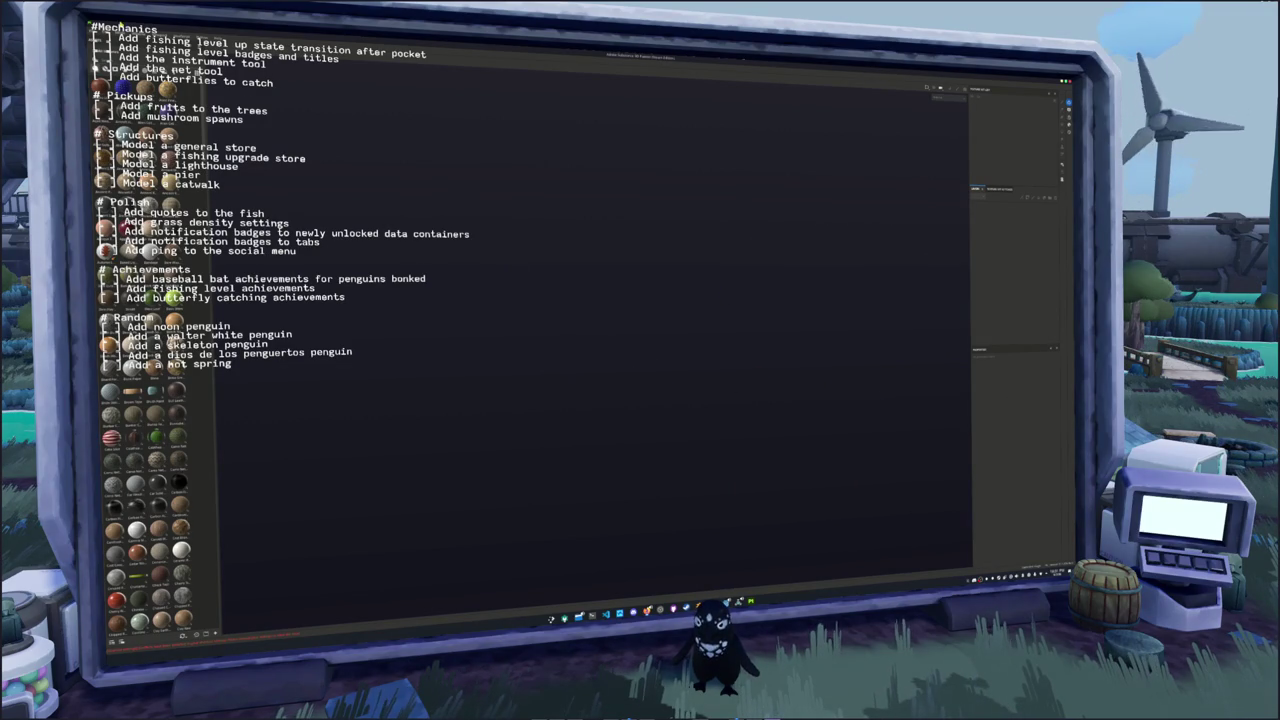
Step: Start a new Painter project and browse the folder locations for the mesh file
key("ctrl+n")
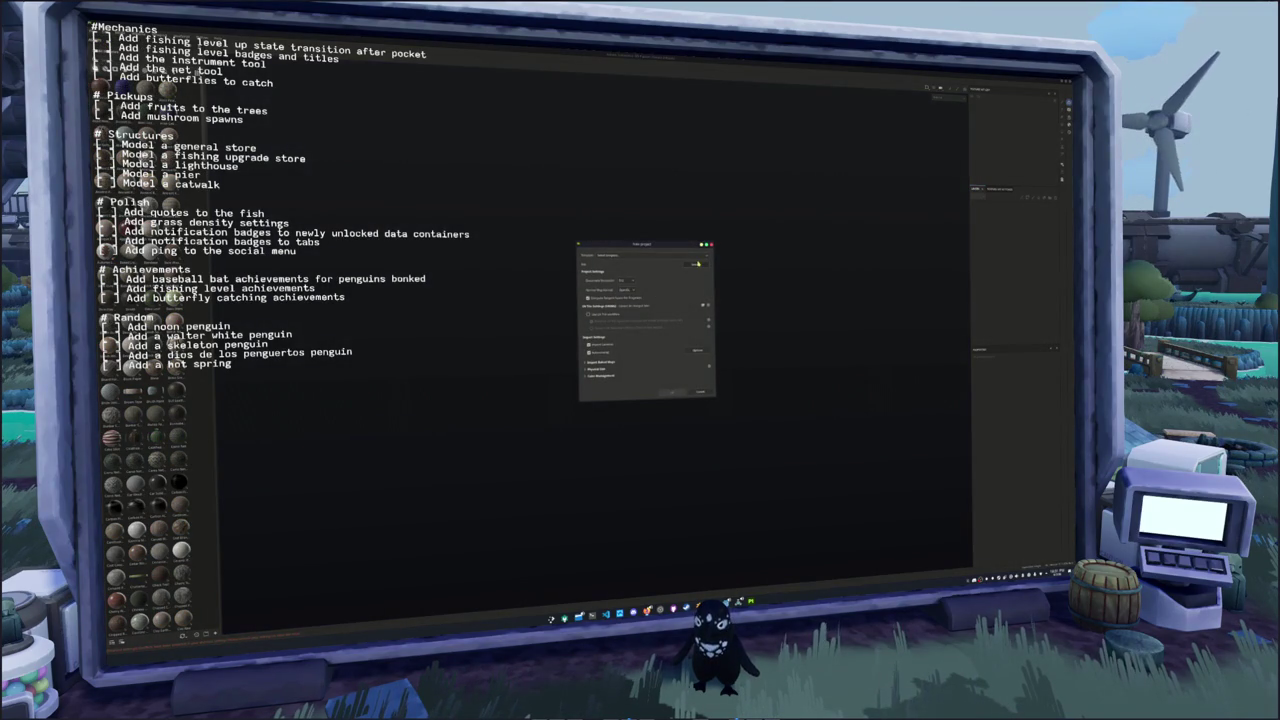
left_click(698, 263)
left_click(704, 268)
left_click(645, 268)
scroll(645, 297, "up", 1)
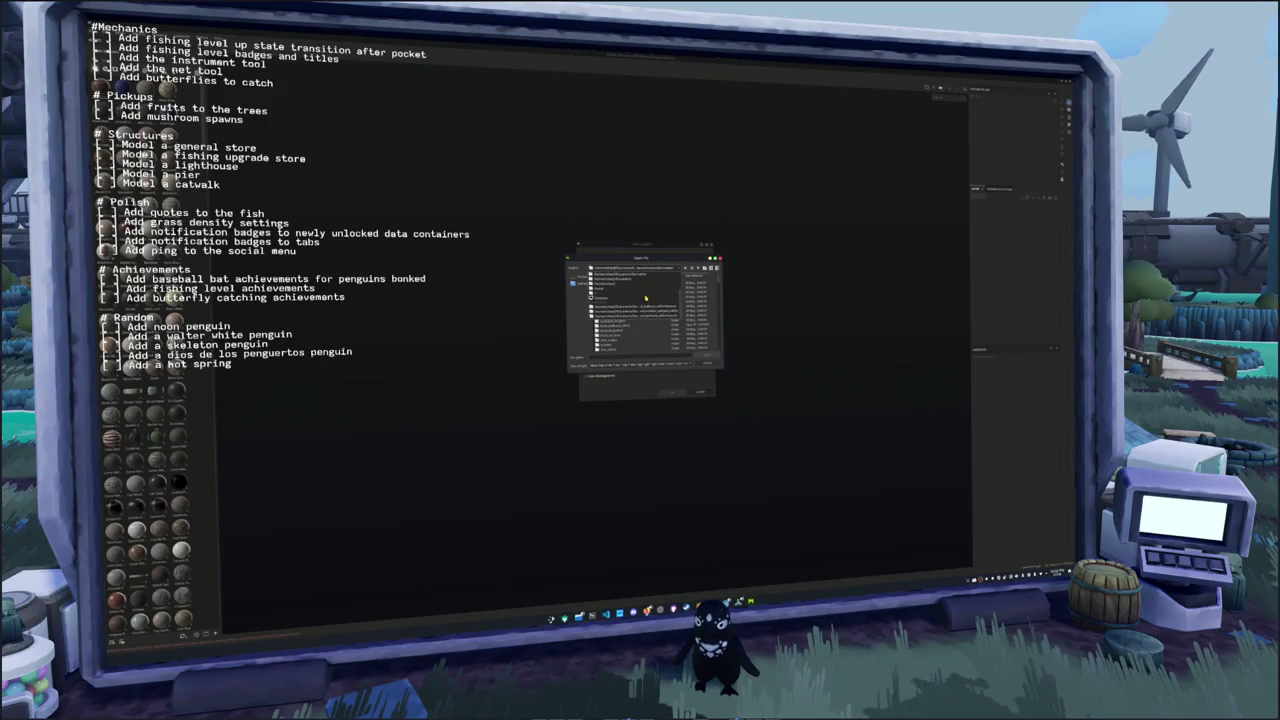
left_click(645, 313)
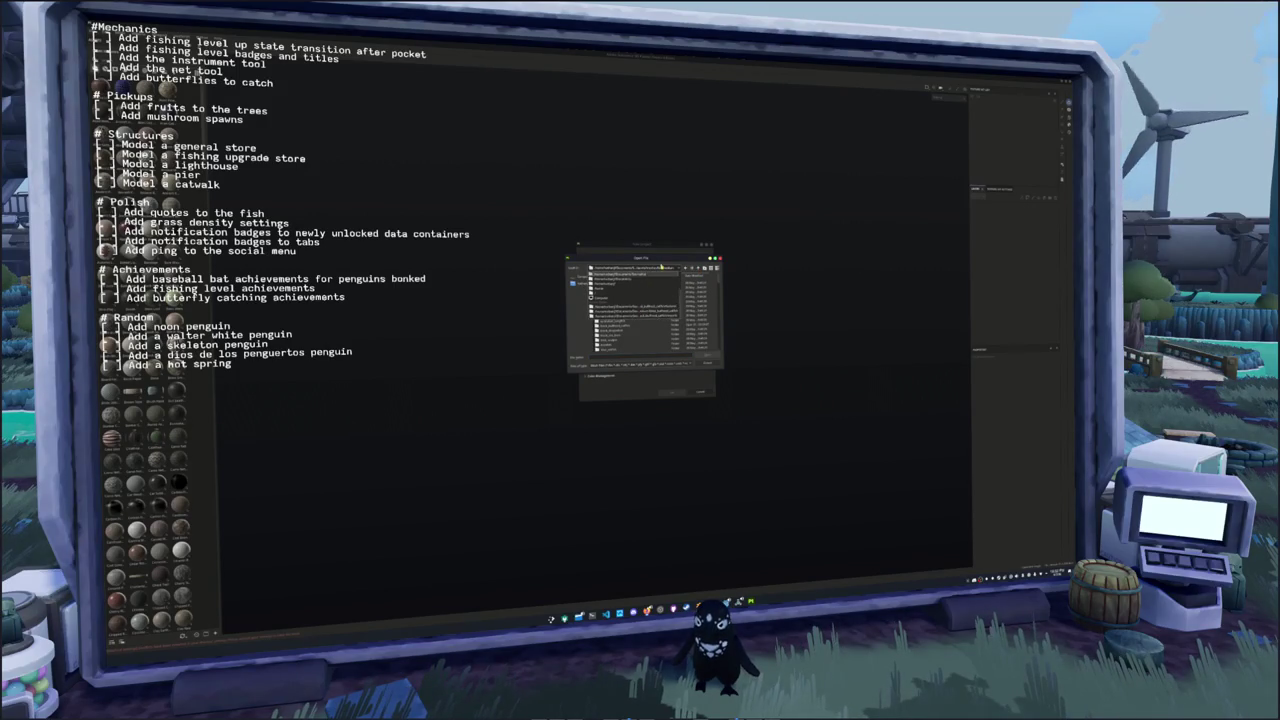
left_click(698, 269)
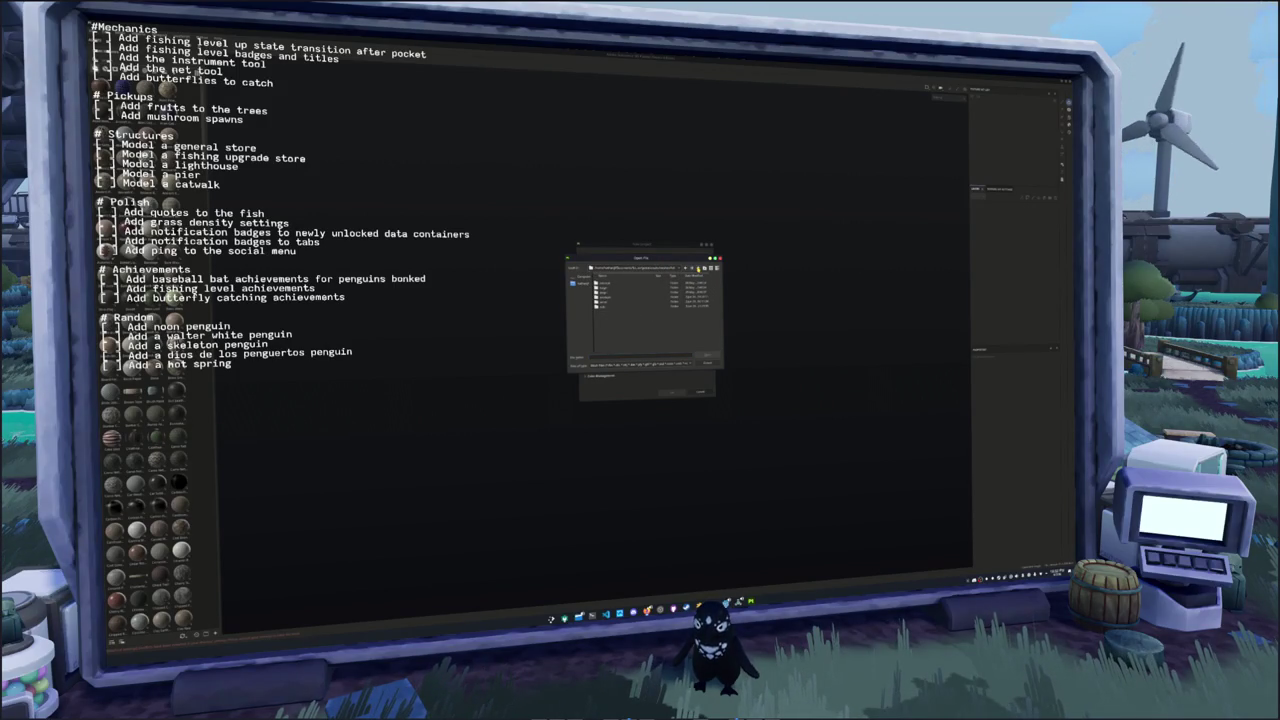
Step: Choose the shark mesh file, create the project, and orbit the shark side-on
double_click(606, 309)
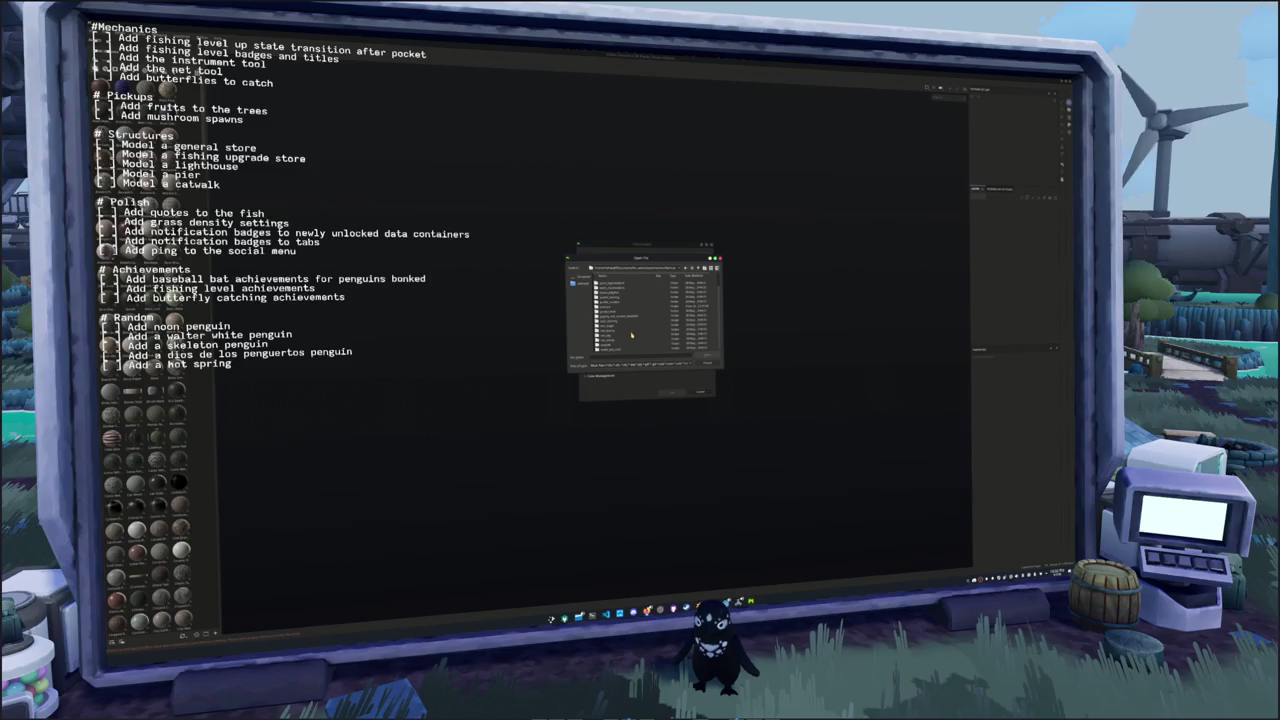
double_click(606, 302)
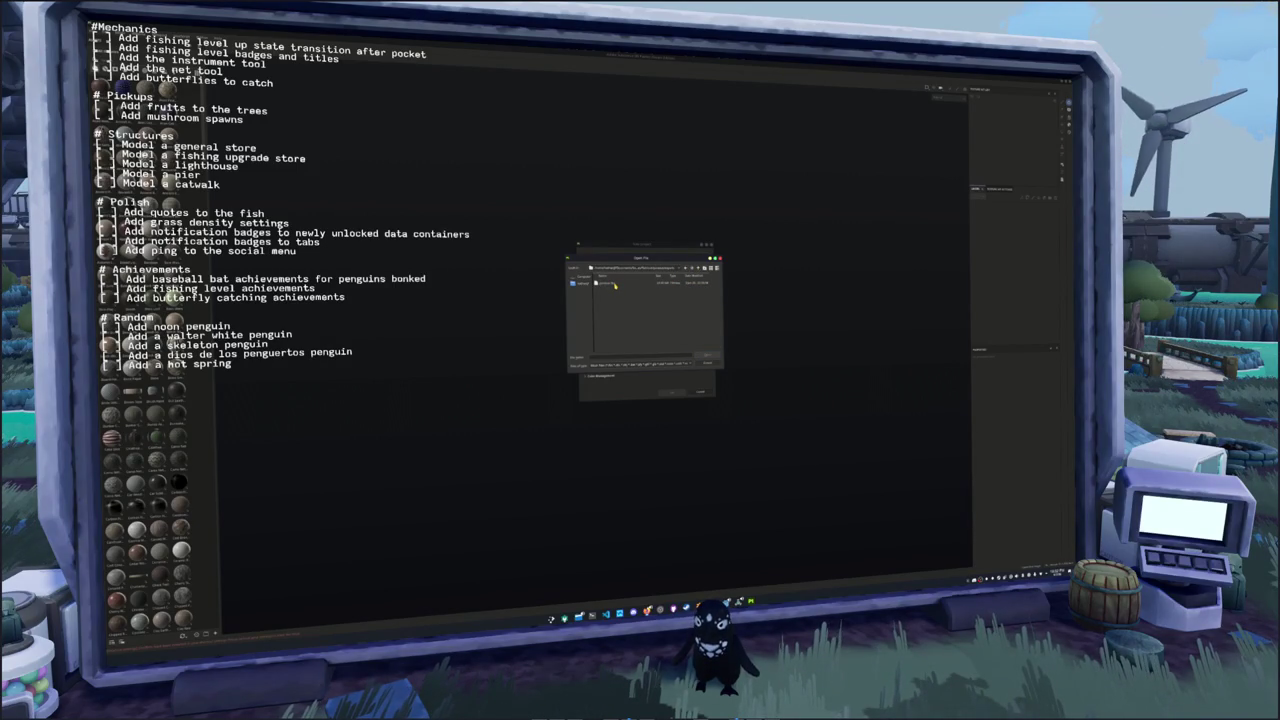
double_click(612, 284)
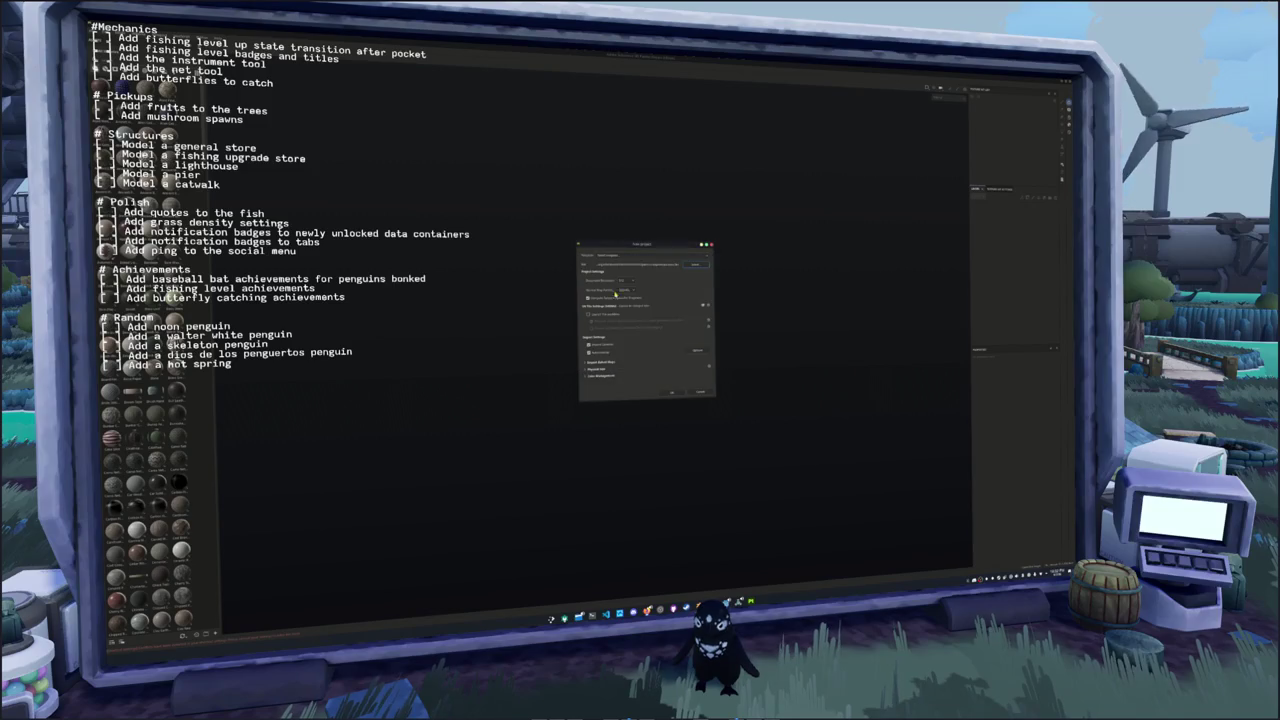
left_click(676, 393)
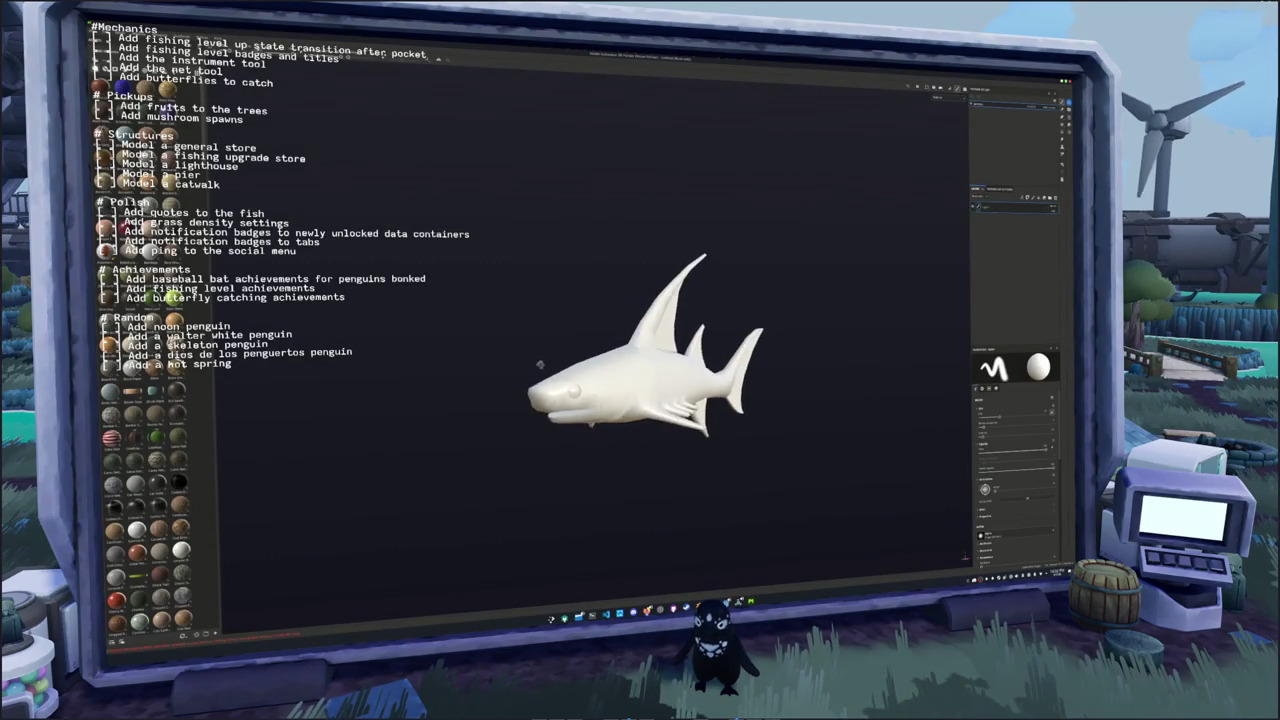
left_click_drag(542, 362, 640, 362, "alt")
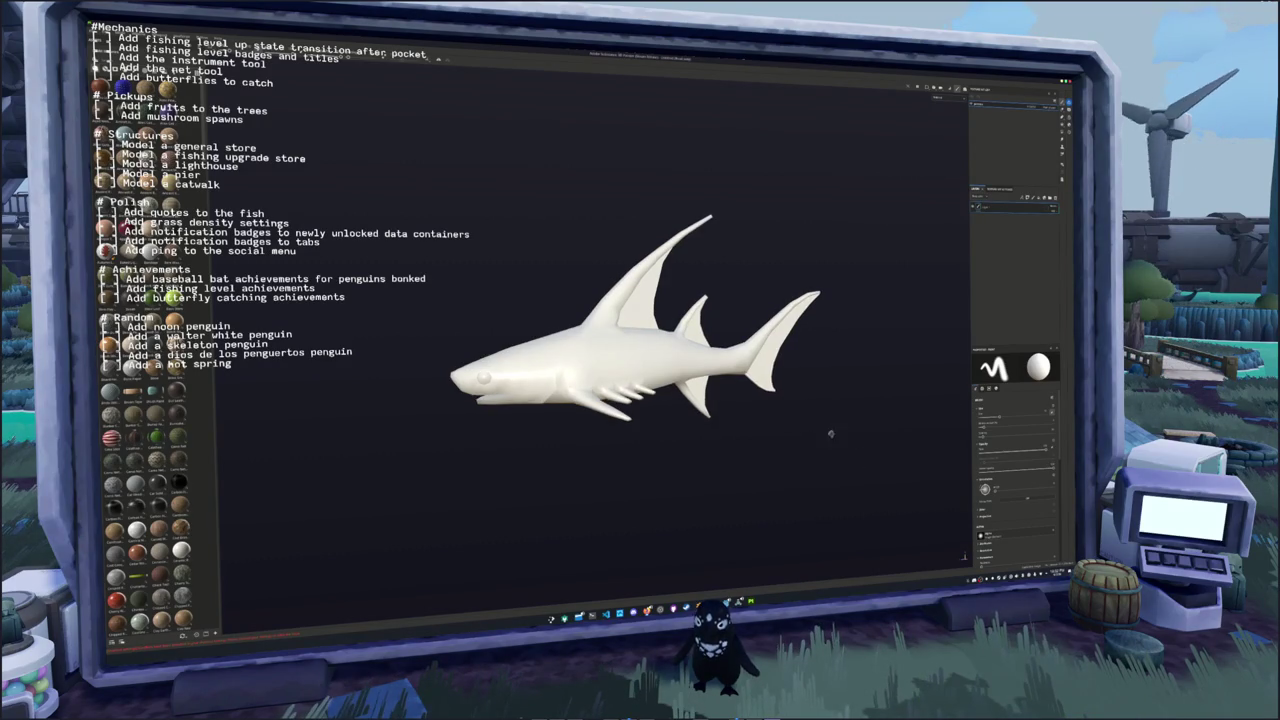
left_click_drag(829, 429, 846, 371, "alt")
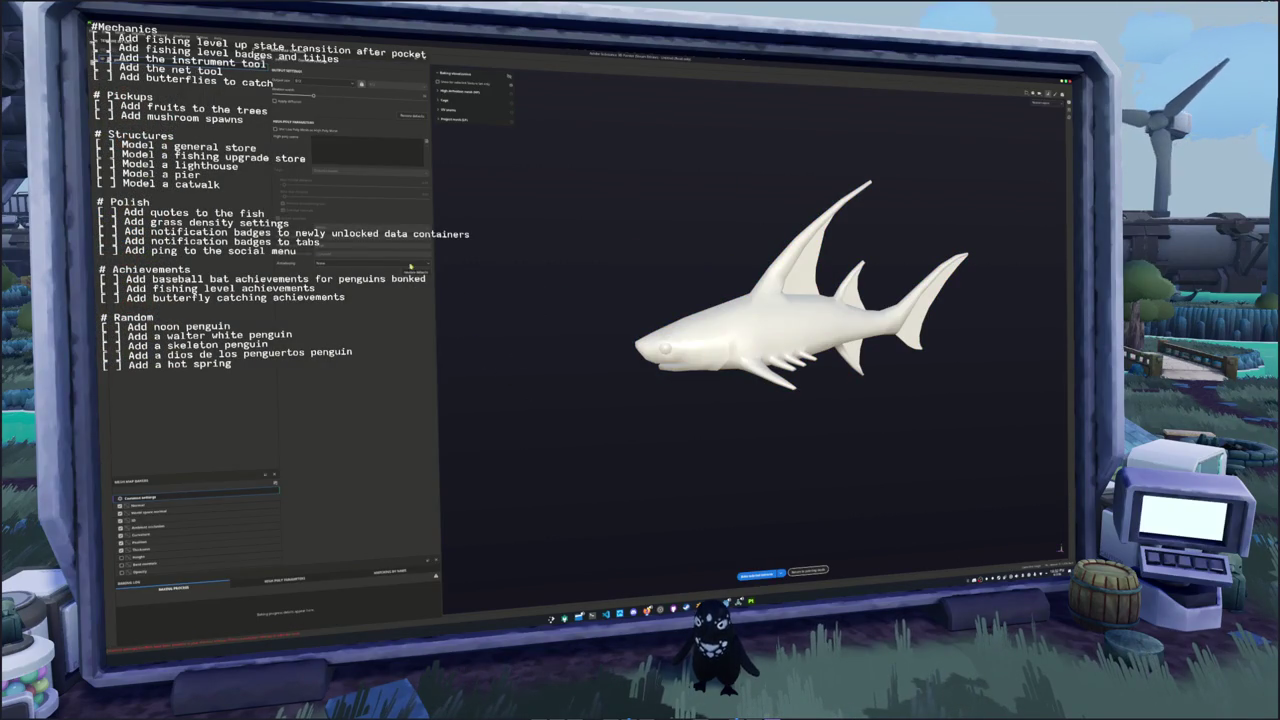
Step: Bake the shark's mesh maps, return to painting, and orbit and zoom to a side view
left_click(757, 575)
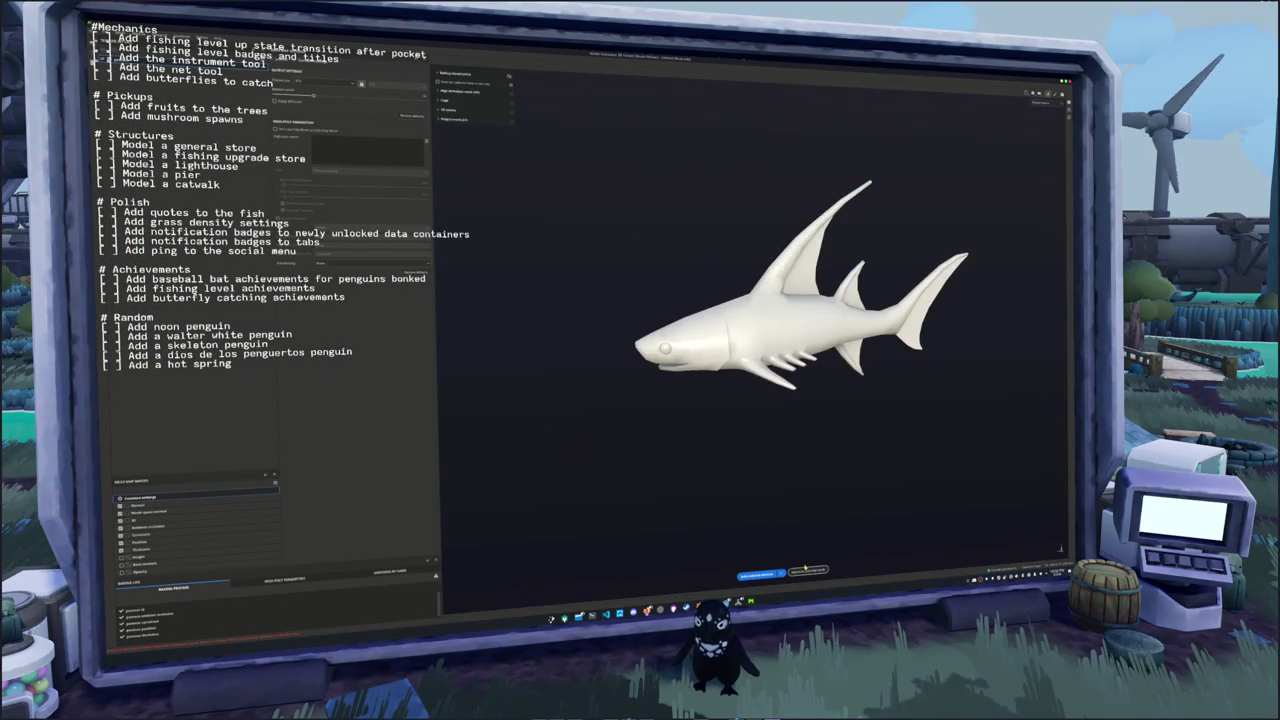
left_click(805, 571)
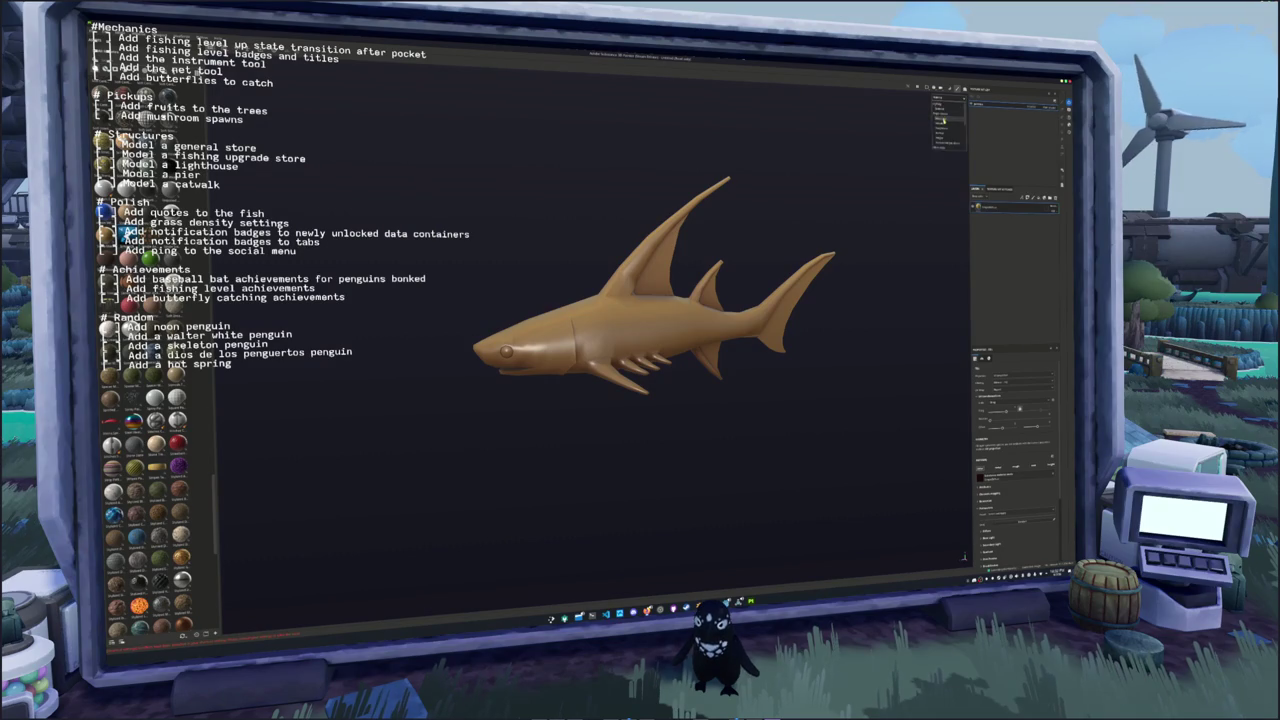
mouse_move(798, 211)
left_mouse_down("alt")
mouse_move(766, 277)
mouse_move(428, 174)
left_mouse_up("alt")
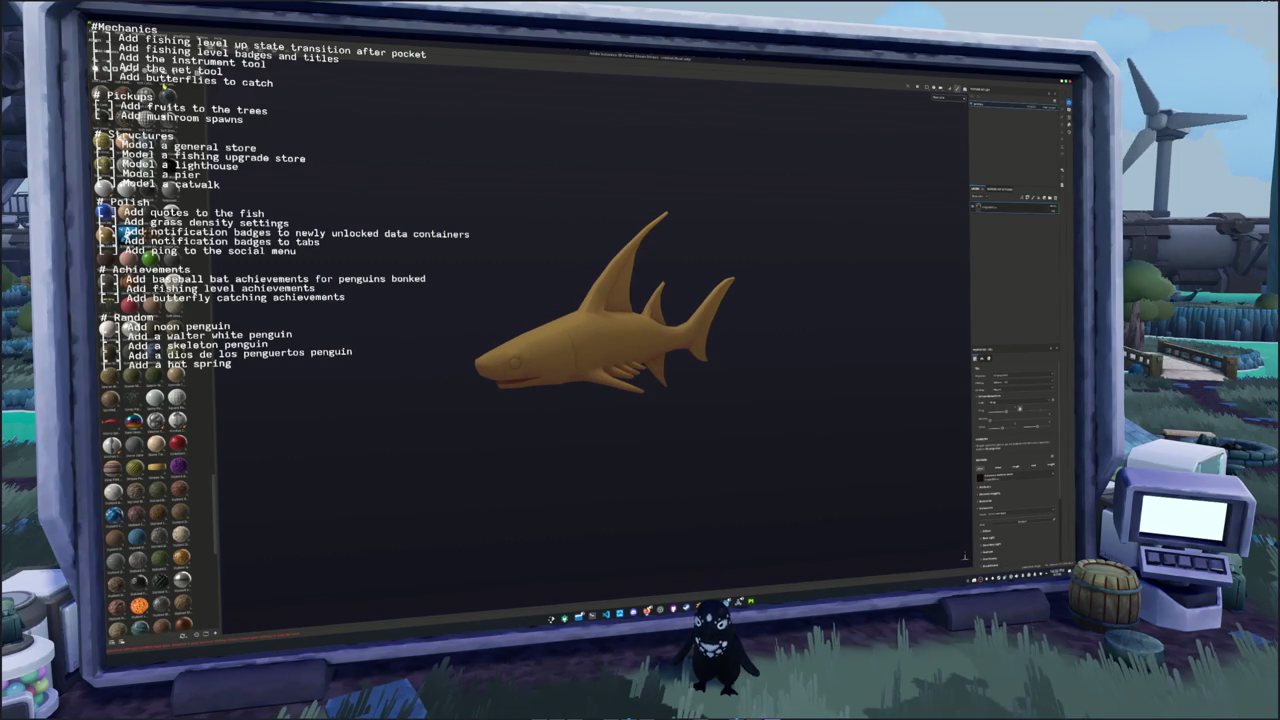
left_click_drag(481, 275, 669, 431, "alt")
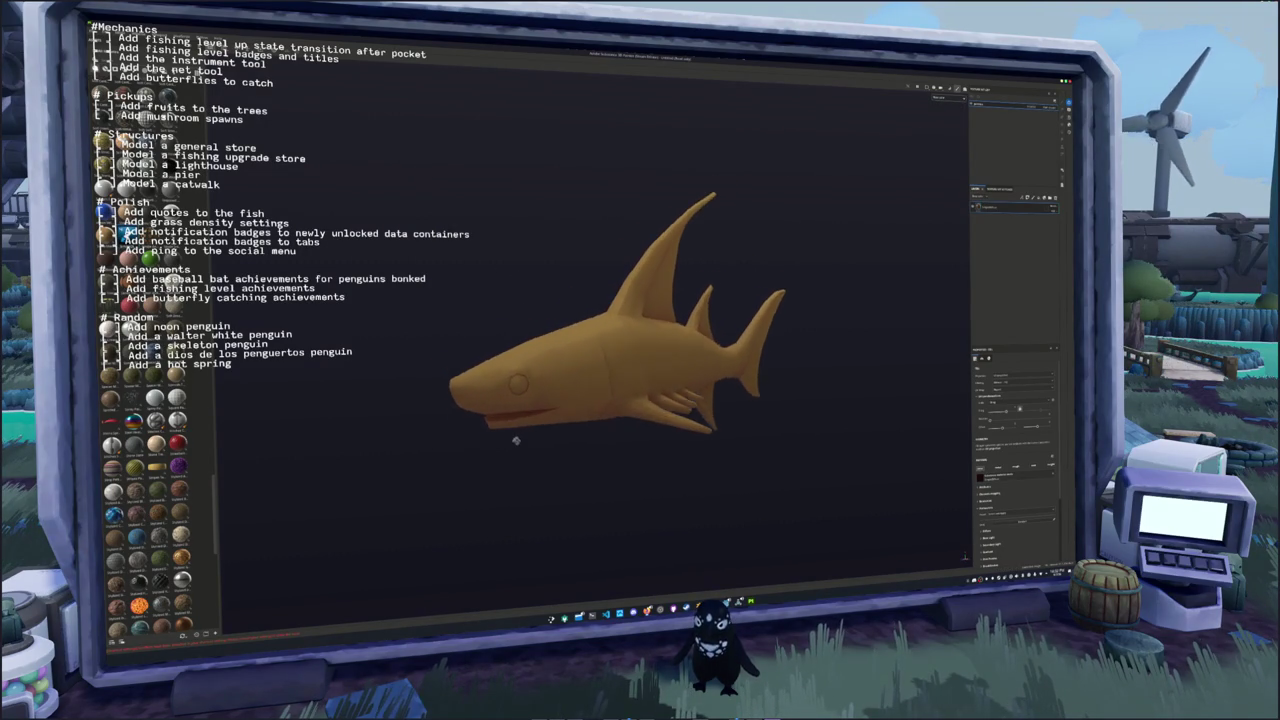
right_click_drag(669, 431, 789, 380, "alt")
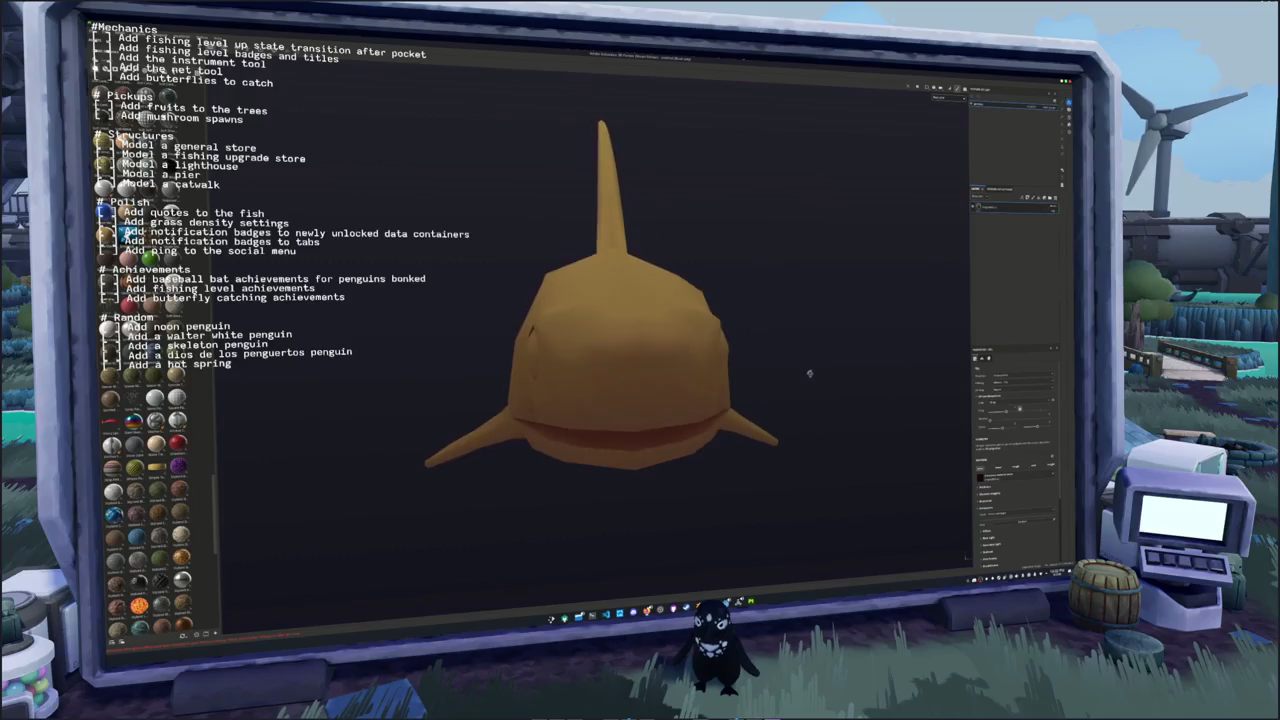
mouse_move(795, 362)
middle_mouse_down()
mouse_move(659, 440)
mouse_move(589, 600)
middle_mouse_up()
Step: Open the grey shark reference photo and move its window to the lower left
left_click(578, 614)
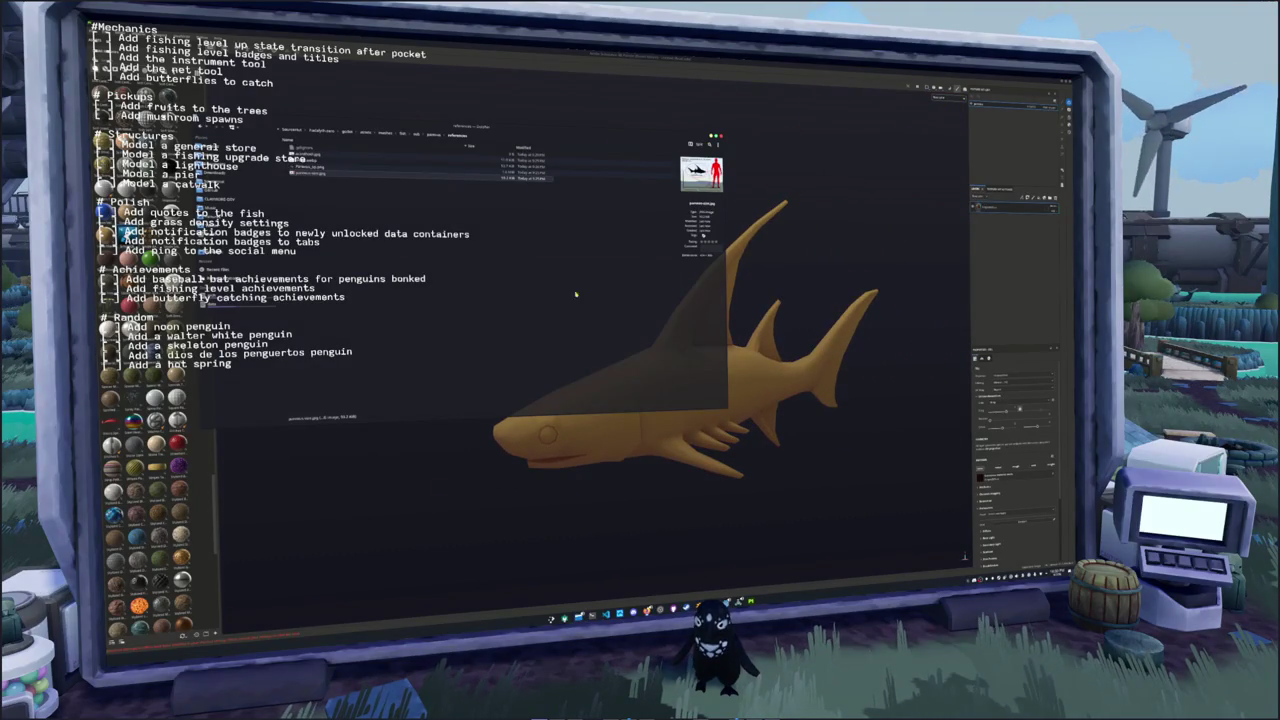
left_click(349, 160)
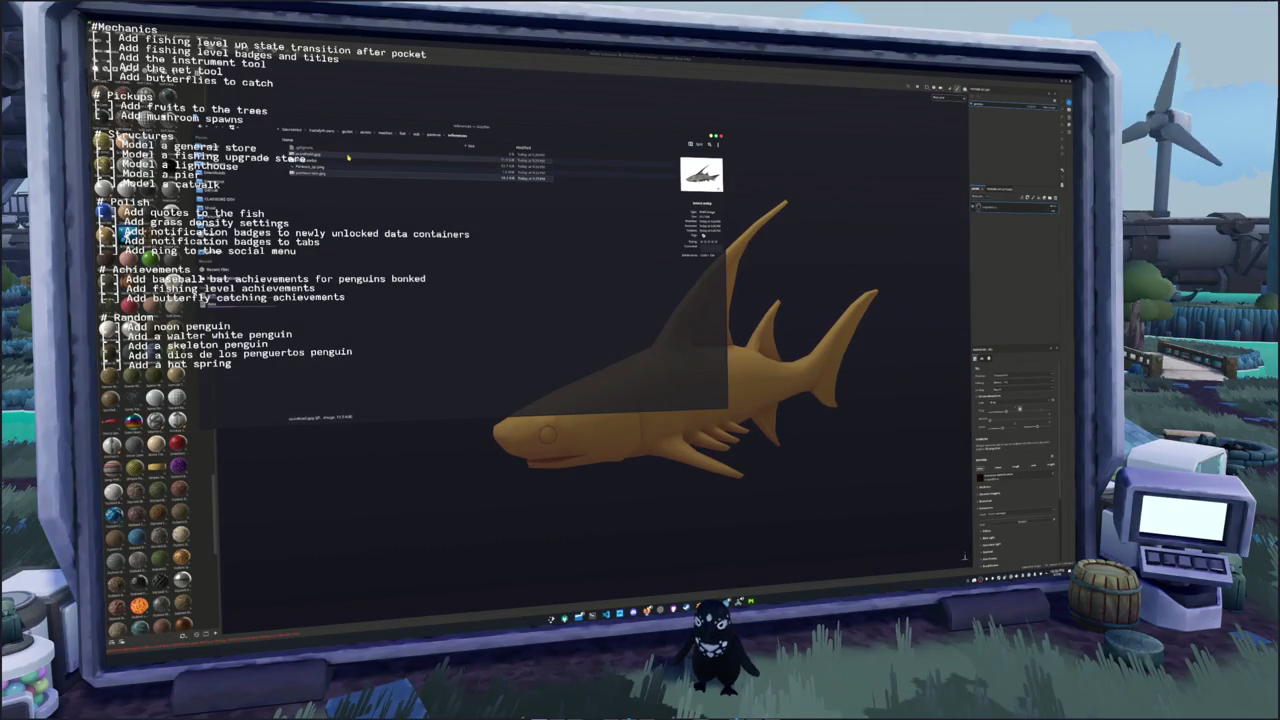
left_click(348, 152)
left_click(342, 167)
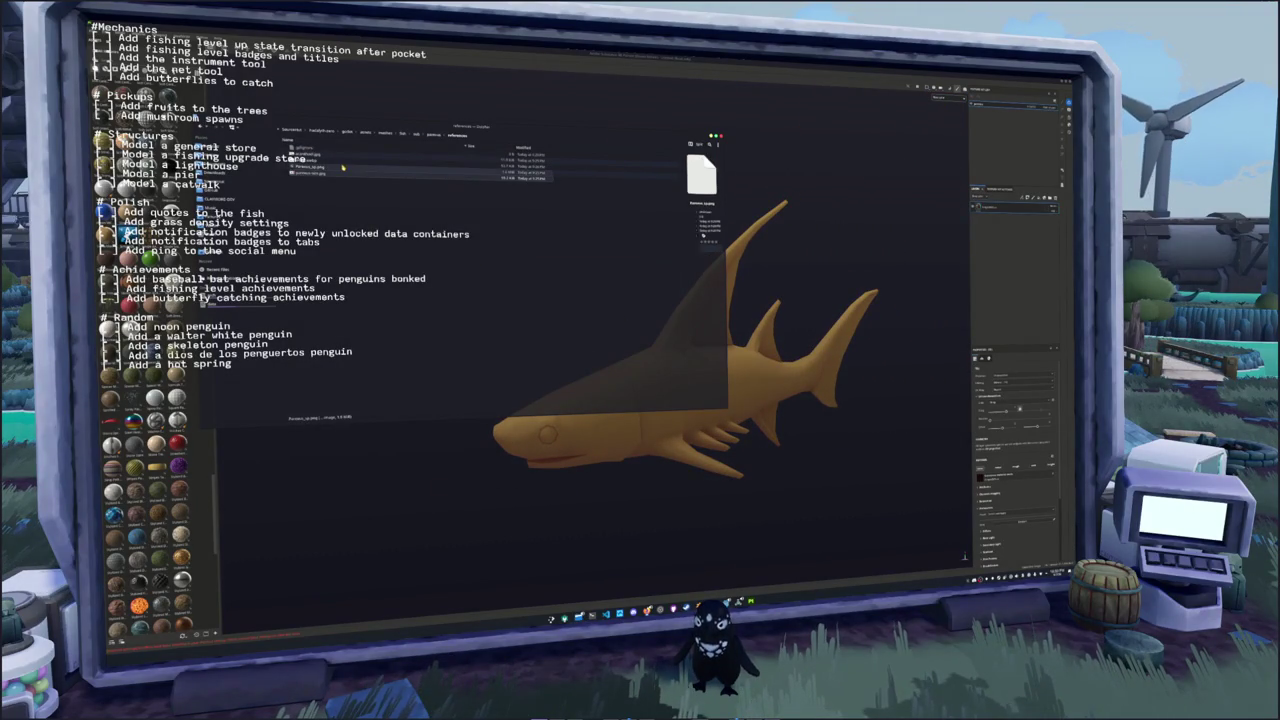
double_click(342, 168)
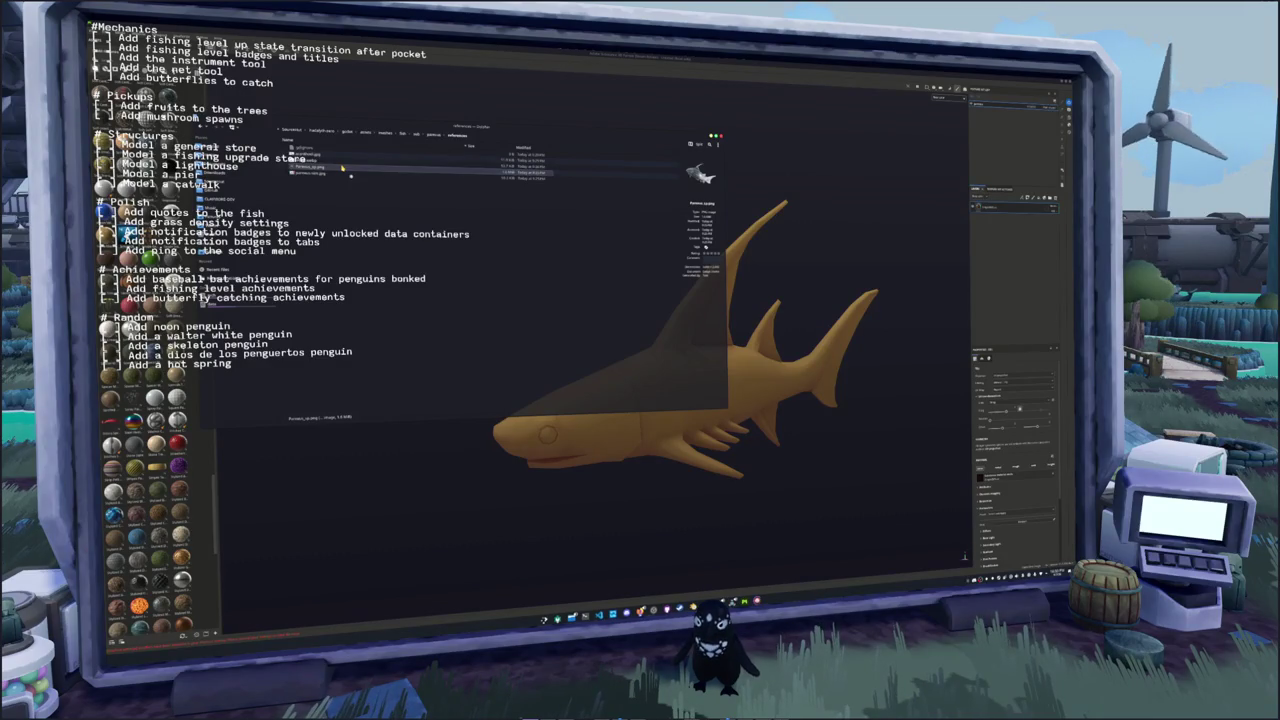
left_click_drag(640, 262, 374, 417)
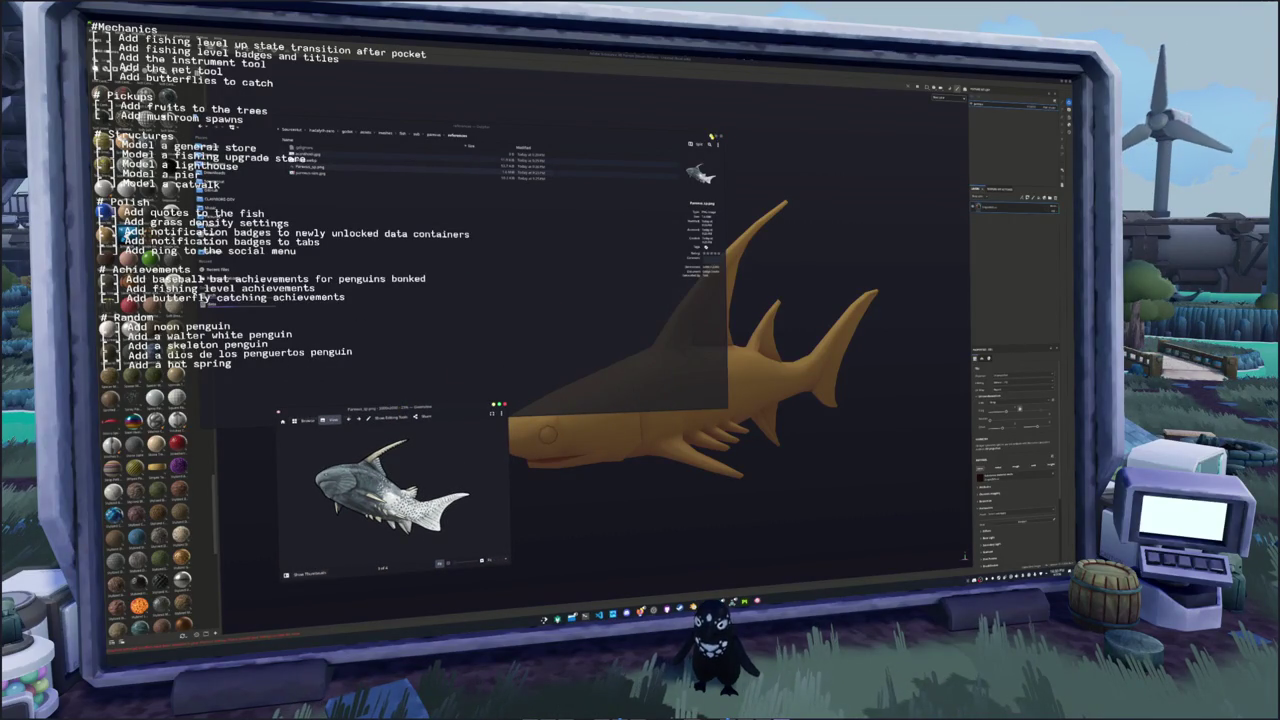
Step: Open the spotted shark illustration and stack both reference windows on the left
left_click(312, 161)
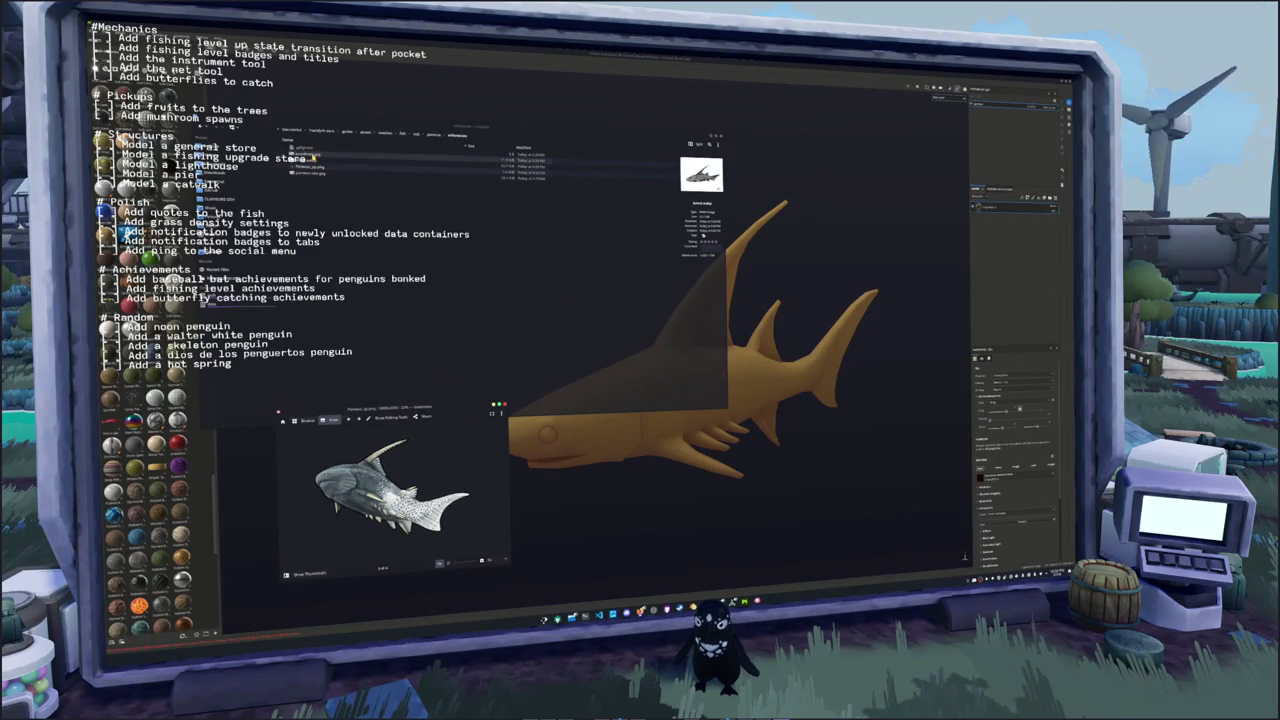
double_click(312, 161)
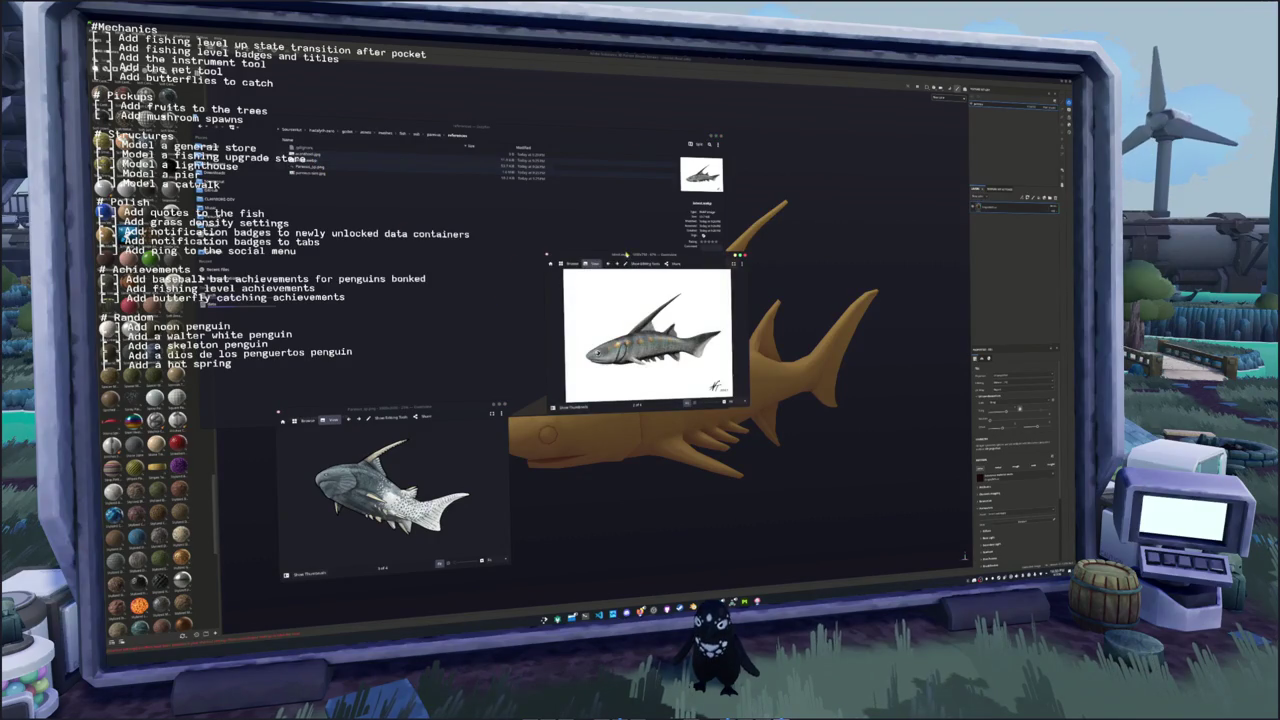
left_click_drag(625, 255, 376, 247)
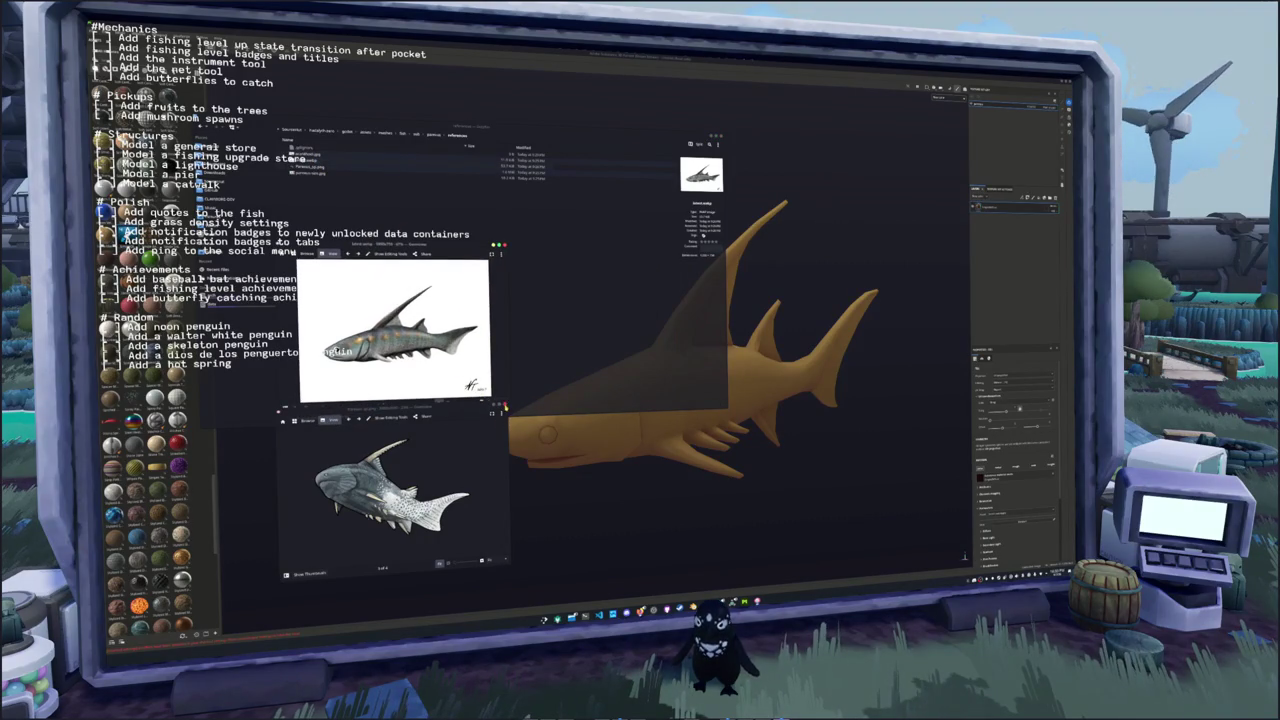
left_click_drag(400, 412, 355, 440)
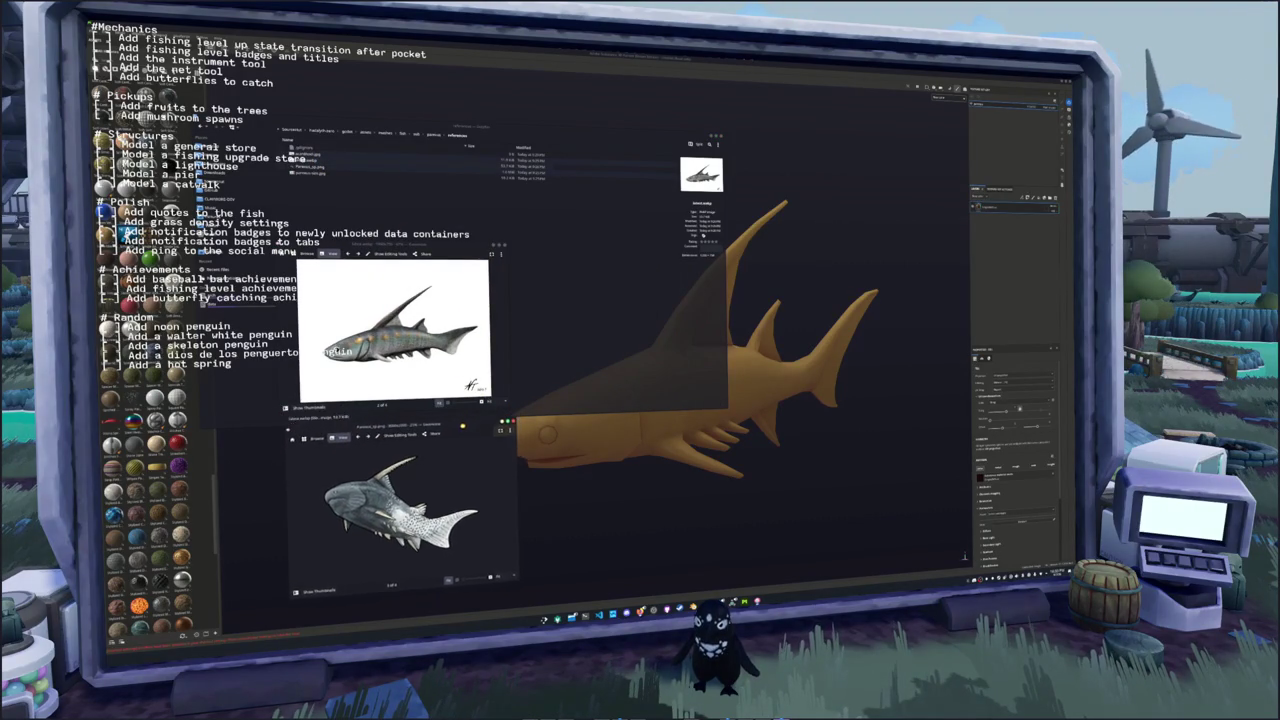
left_click_drag(400, 253, 356, 280)
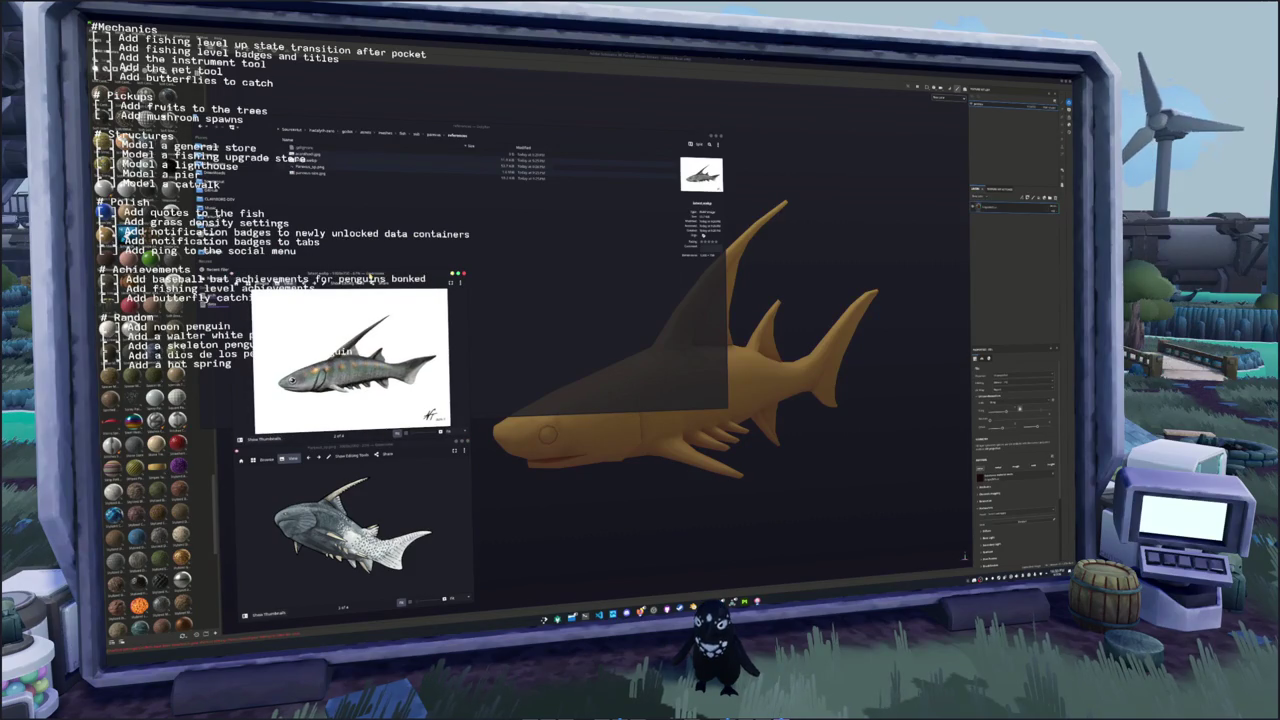
Step: Bring the file browser forward and orbit the shark to a smaller side view
left_click(605, 324)
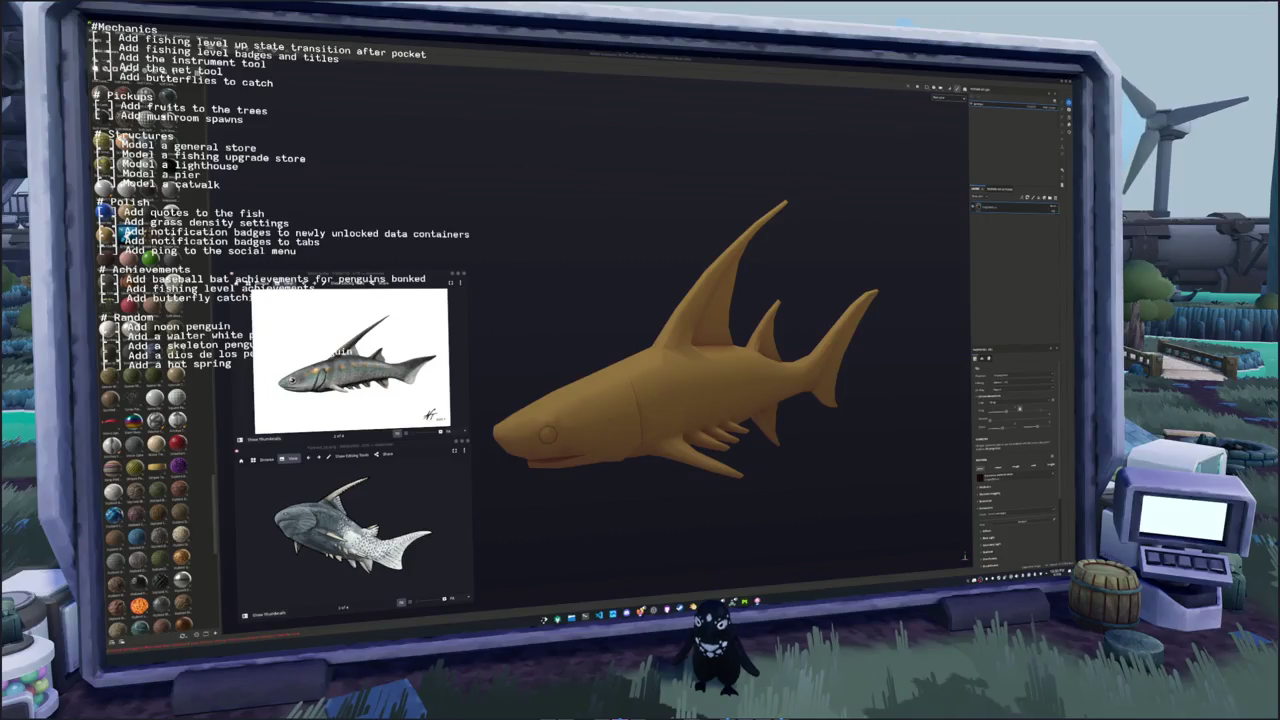
middle_click_drag(820, 395, 841, 391)
left_click_drag(841, 391, 630, 538, "alt")
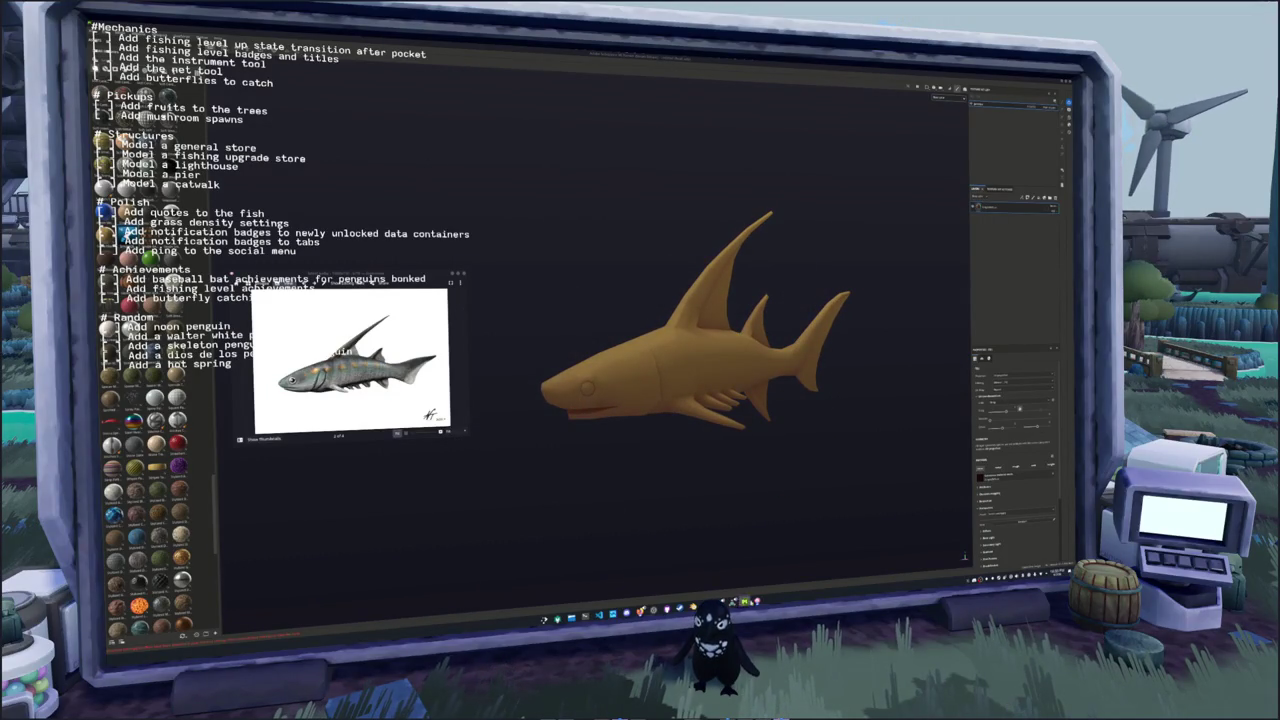
key("alt+Tab")
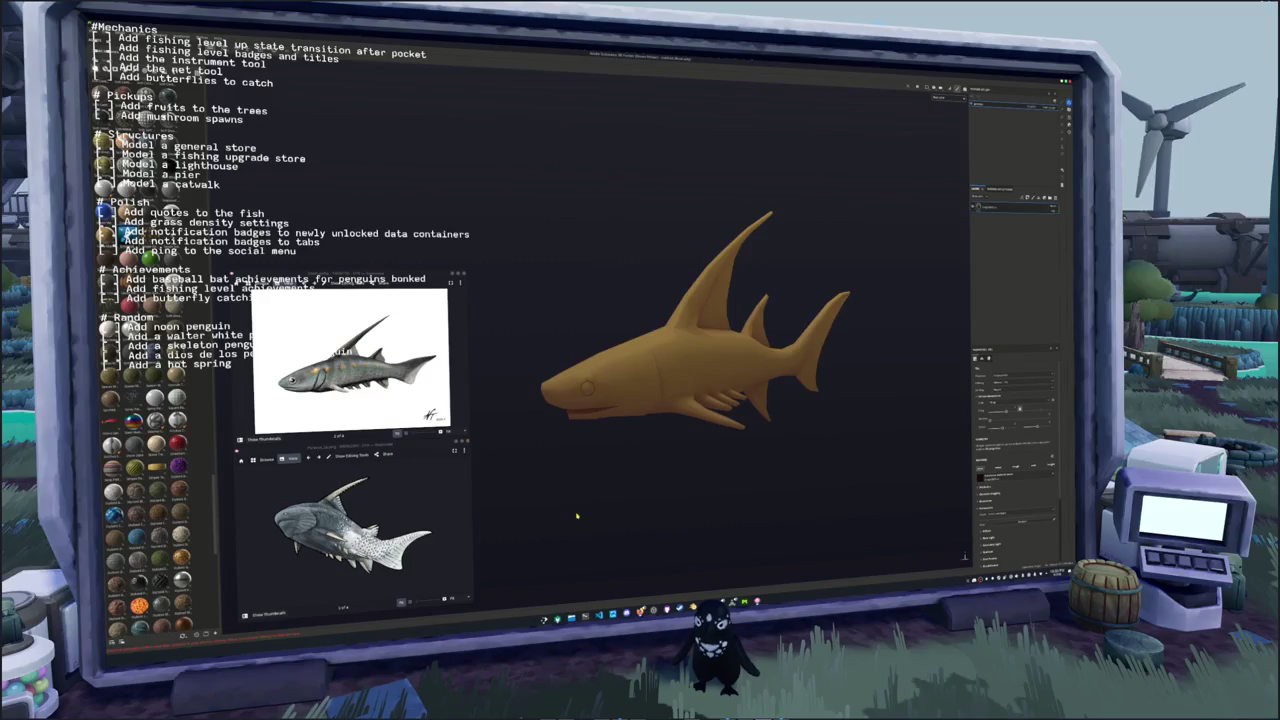
Step: Launch the screen colour picker via system search and move its window aside
left_click_drag(577, 516, 579, 501, "alt")
key("super")
type("blend")
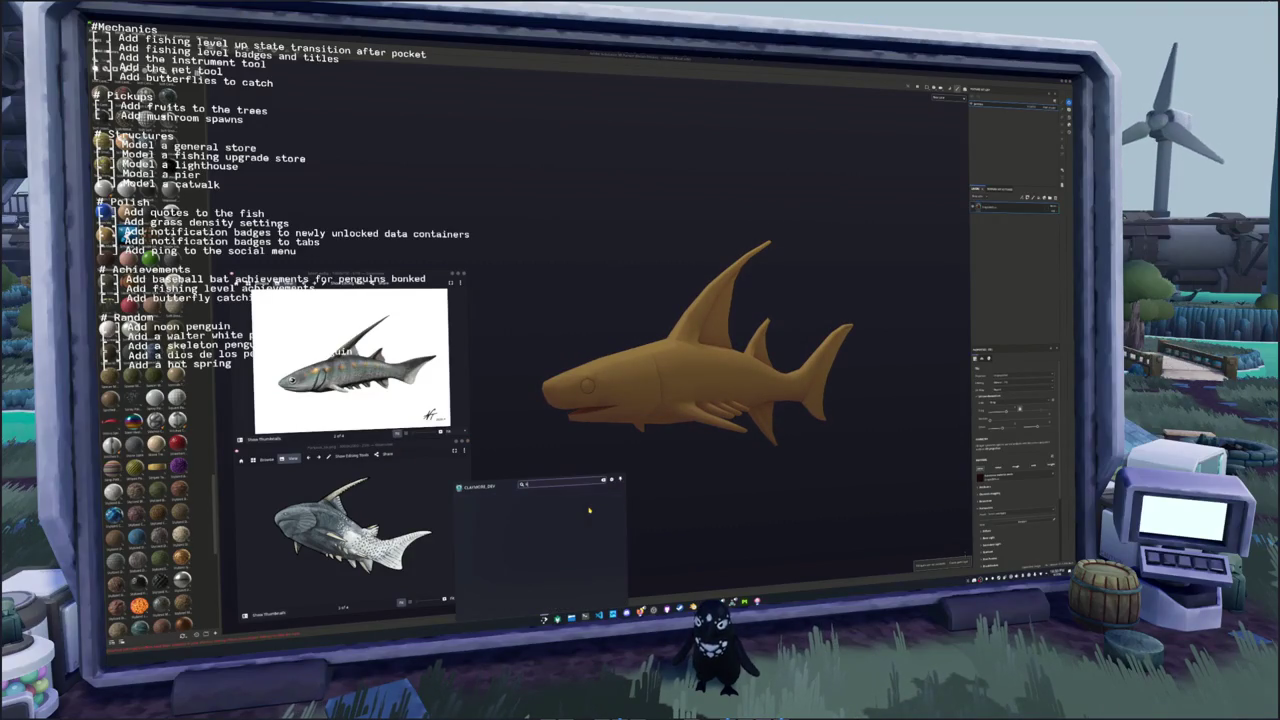
key("Return")
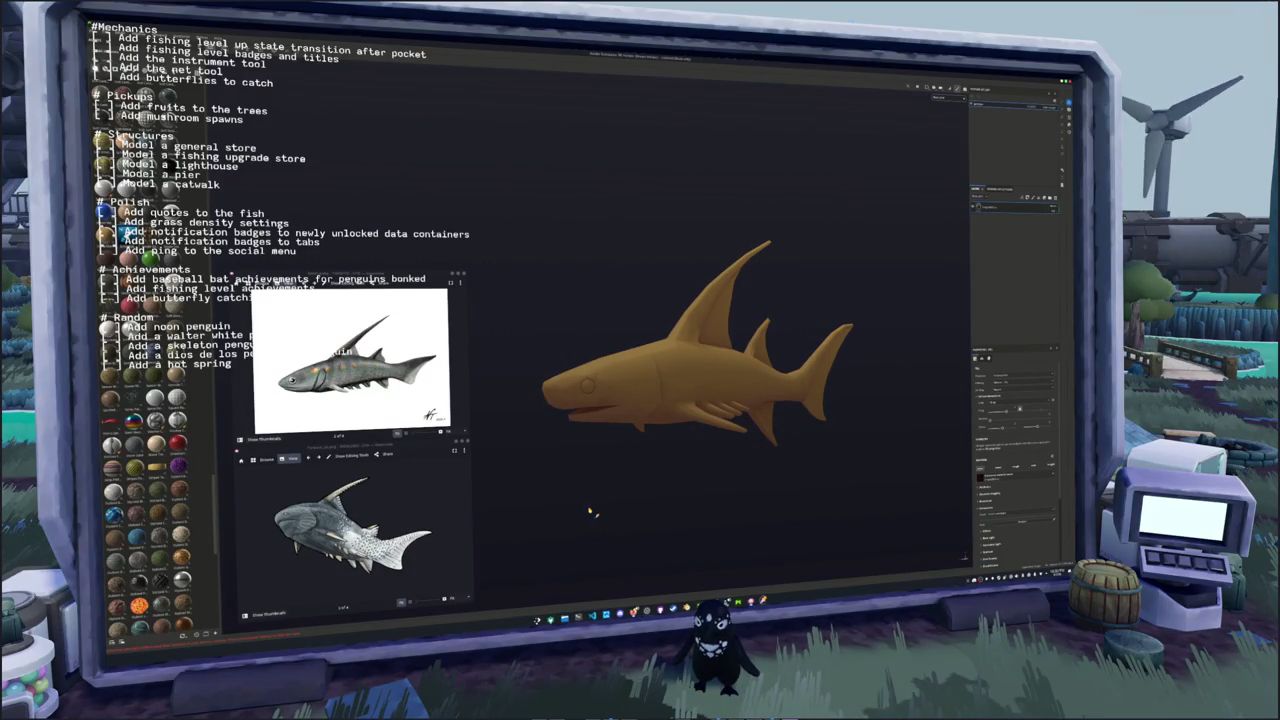
left_click_drag(475, 140, 369, 132)
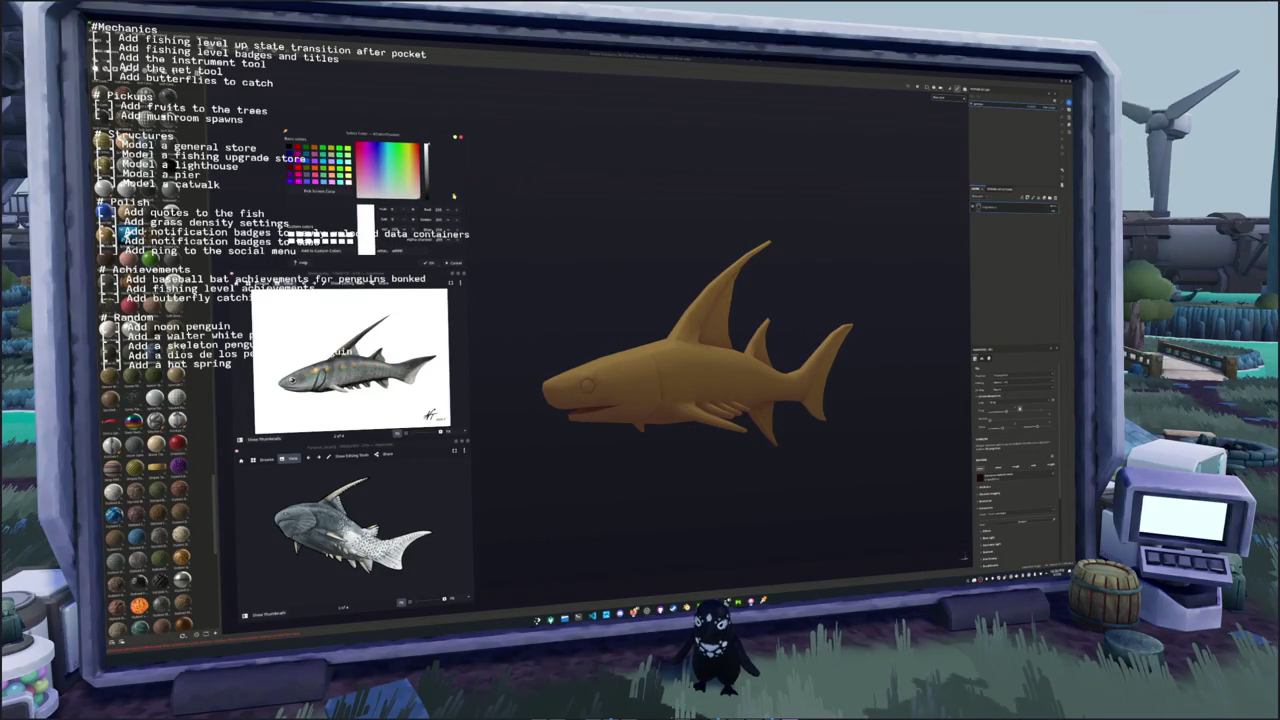
middle_click_drag(620, 298, 572, 296)
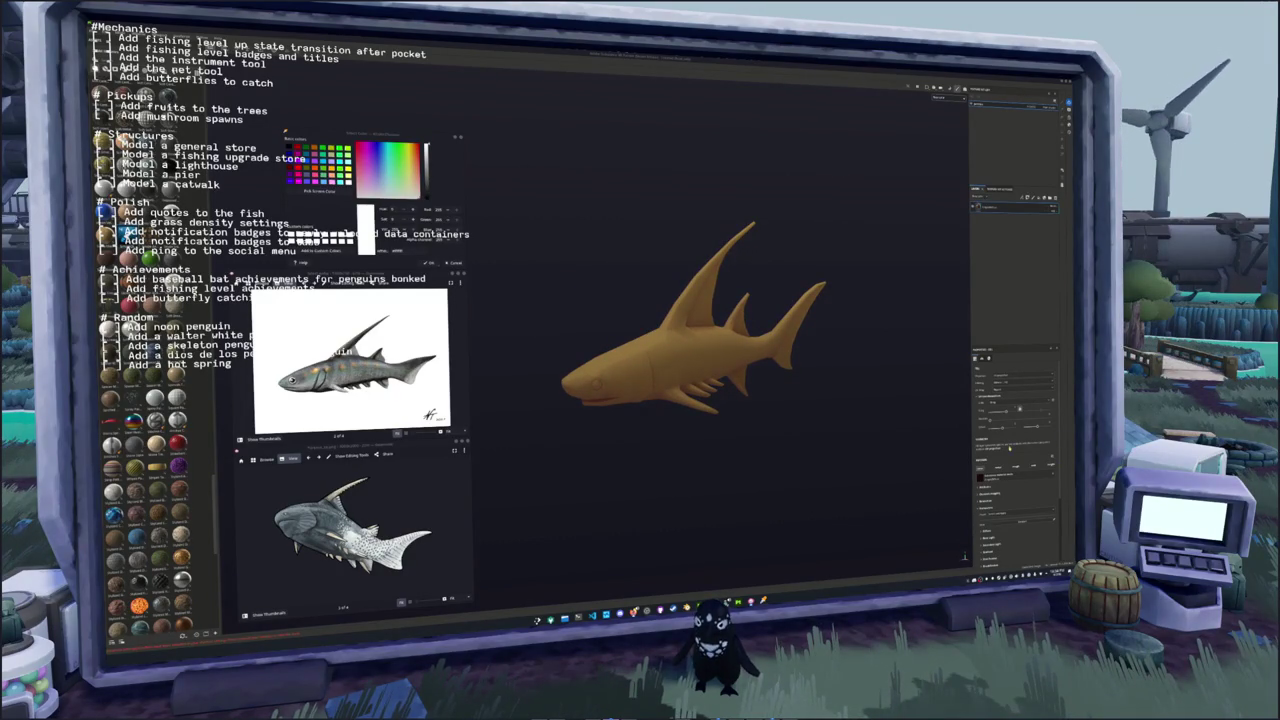
Step: Sample a grey colour from the screen with Pick Screen Color
scroll(640, 437, "up", 3)
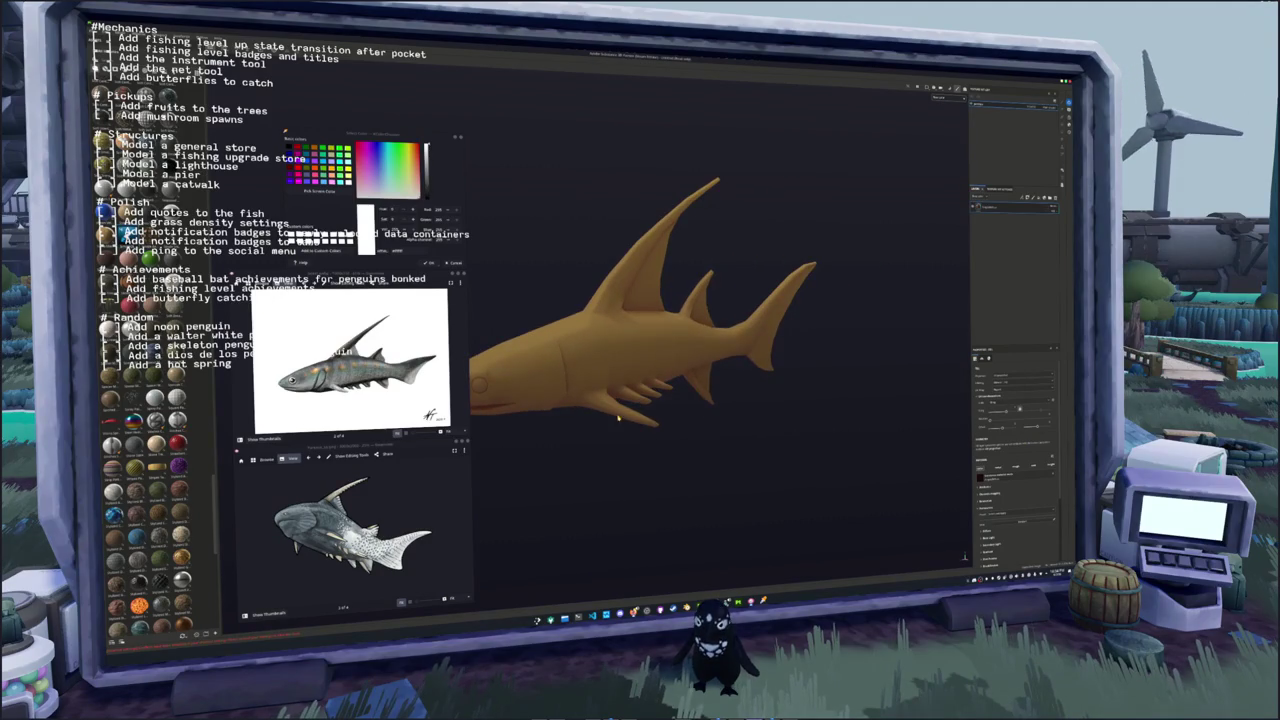
left_click(327, 193)
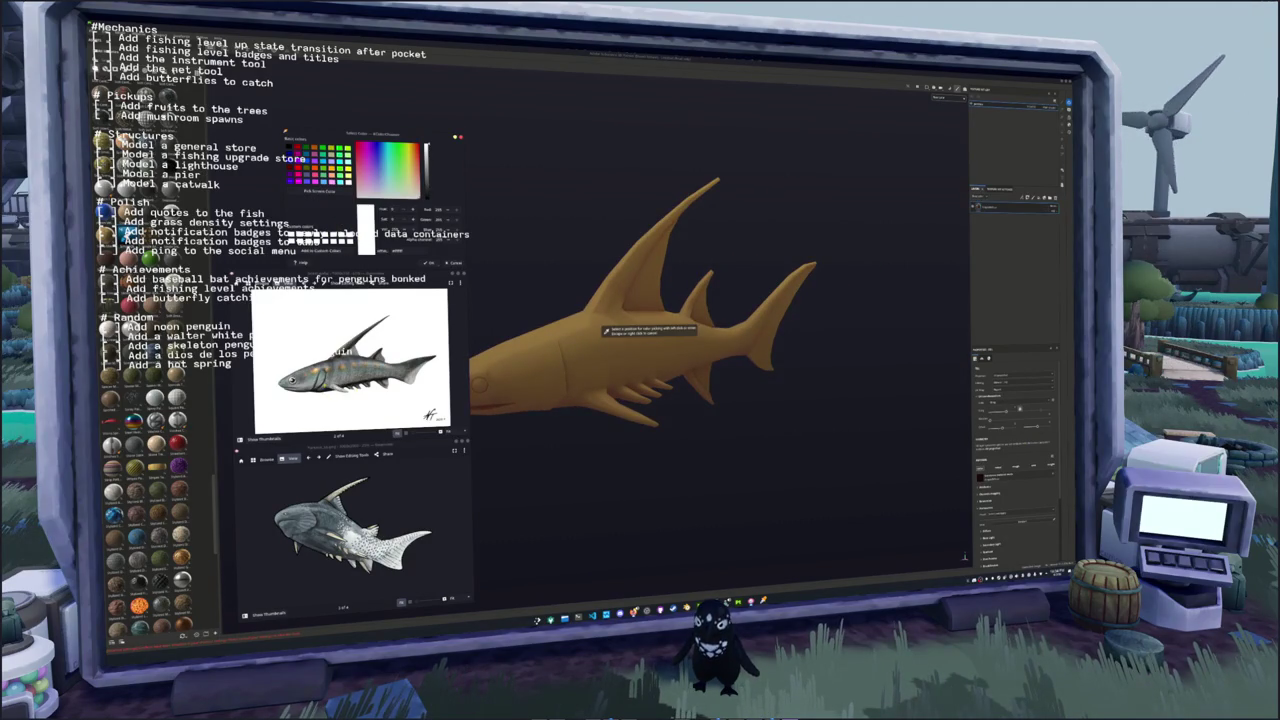
left_click(604, 330)
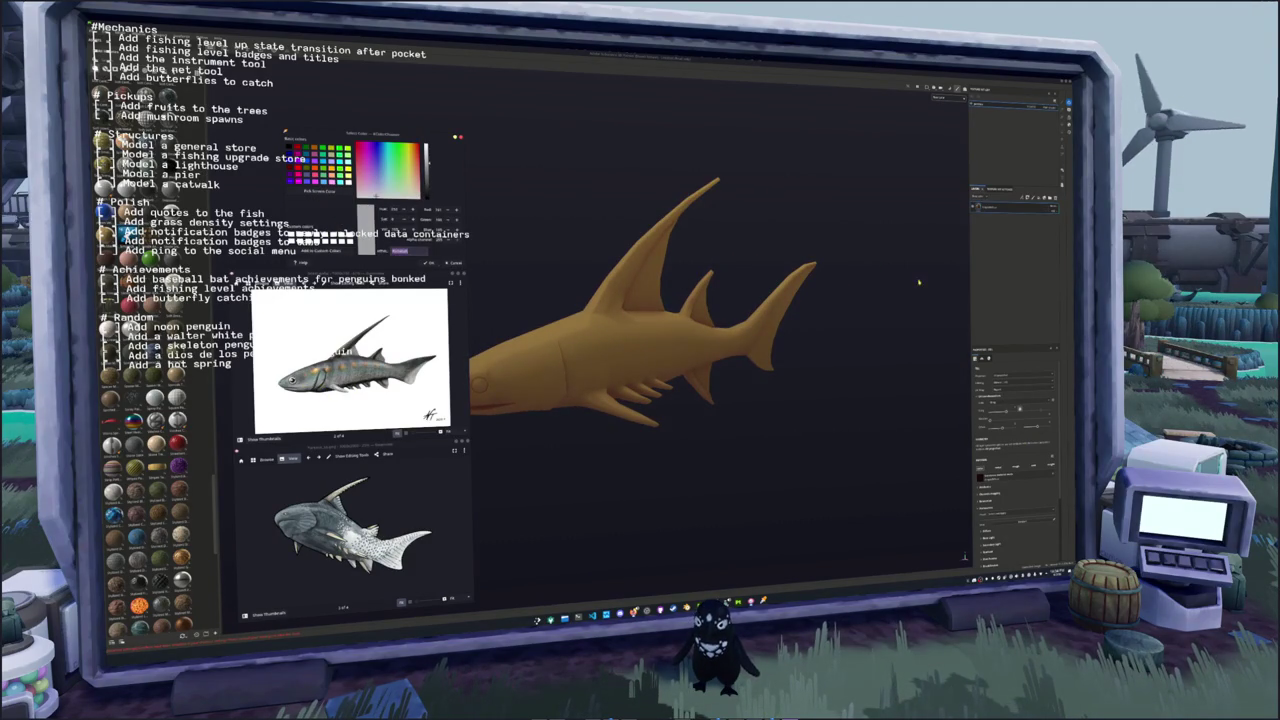
scroll(860, 261, "down", 3)
left_click_drag(860, 261, 880, 262, "alt")
Step: Set the shark layer's Base Color to a pale greyish white
left_click(984, 455)
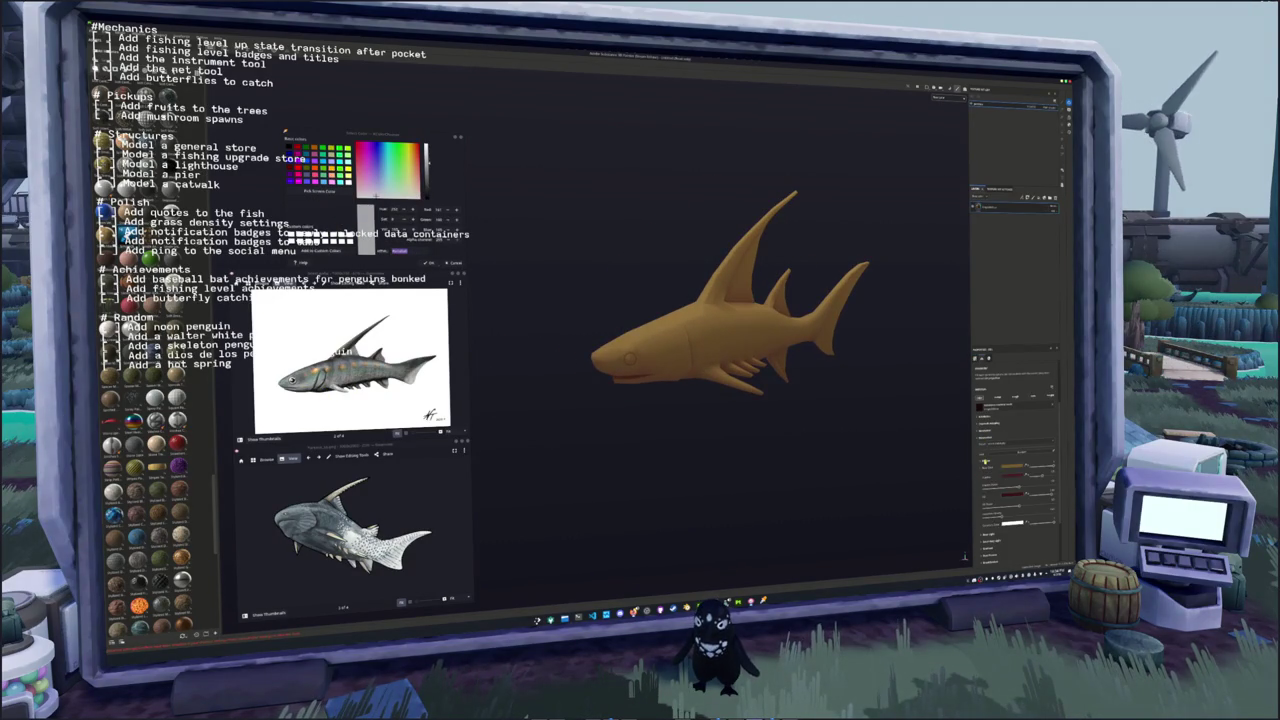
left_click(1008, 466)
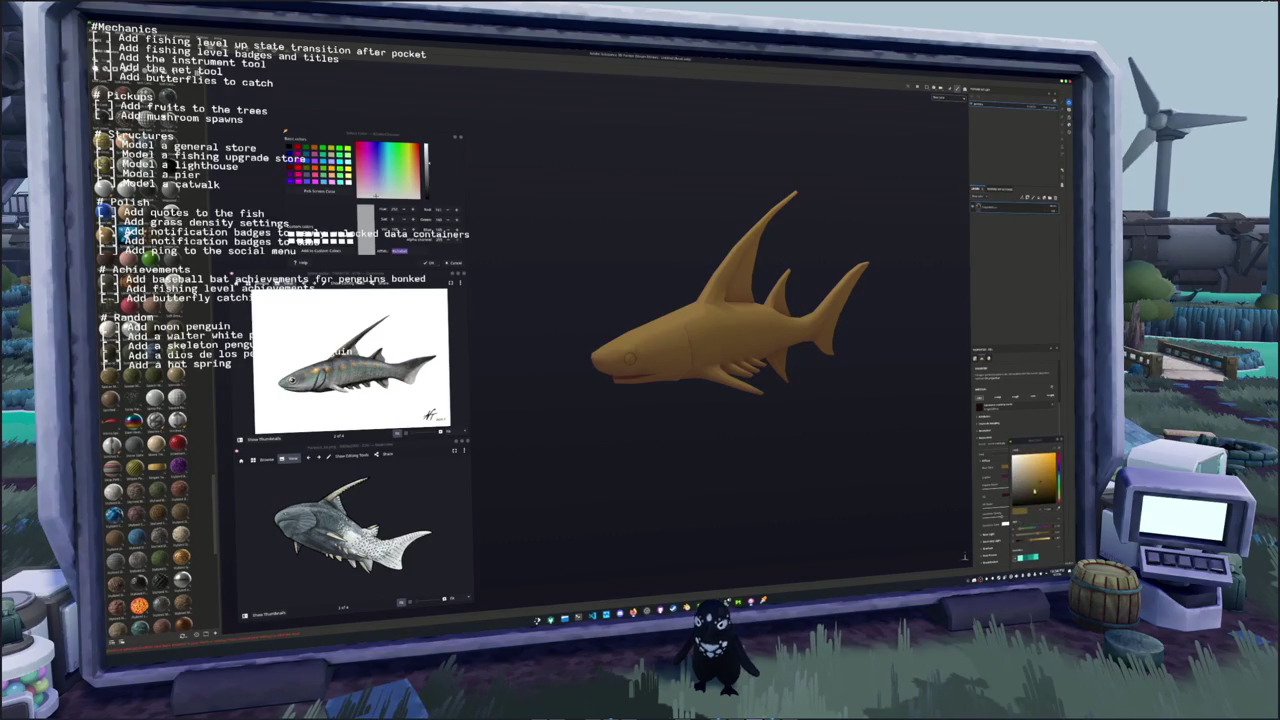
left_click(1021, 497)
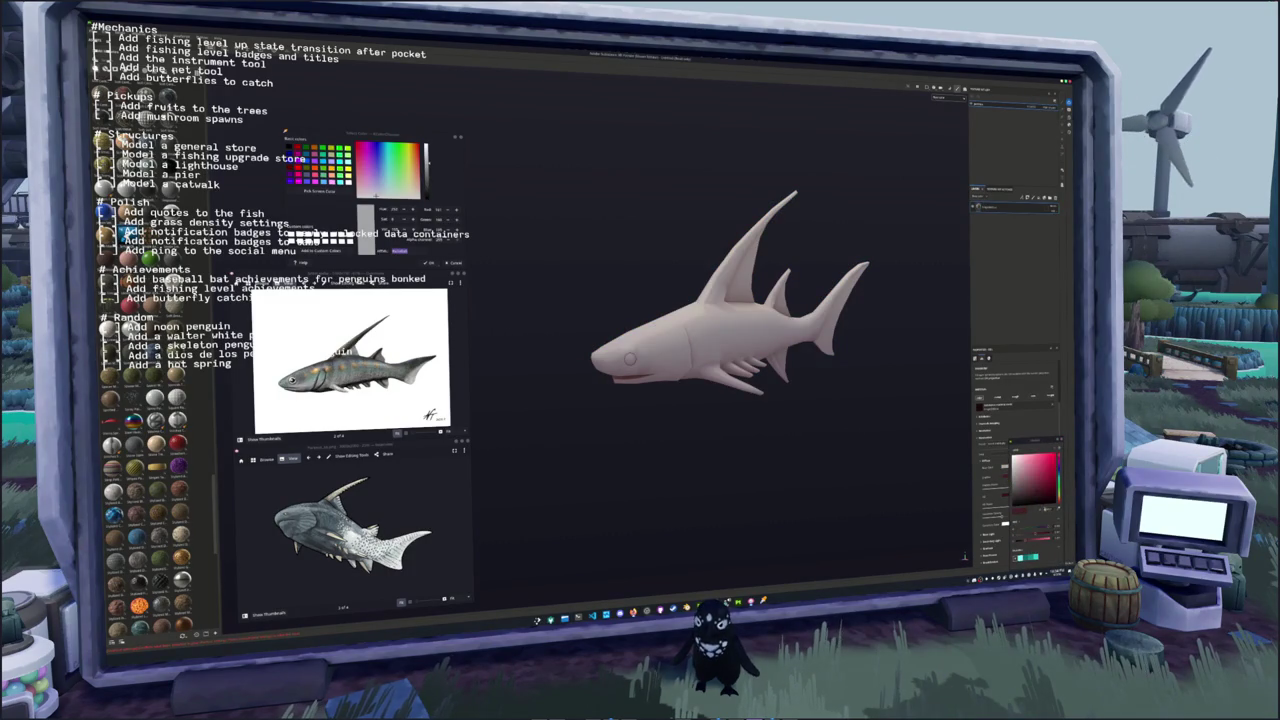
left_click(1028, 462)
left_click(1058, 470)
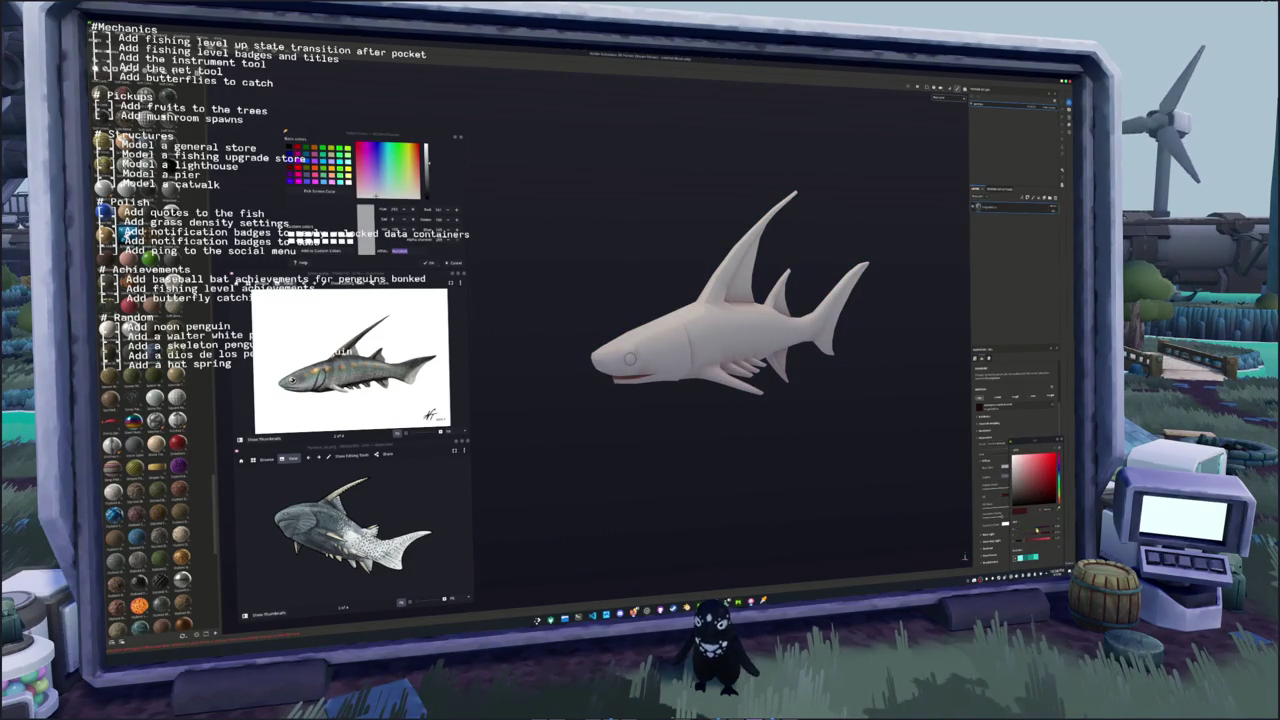
left_click(1058, 462)
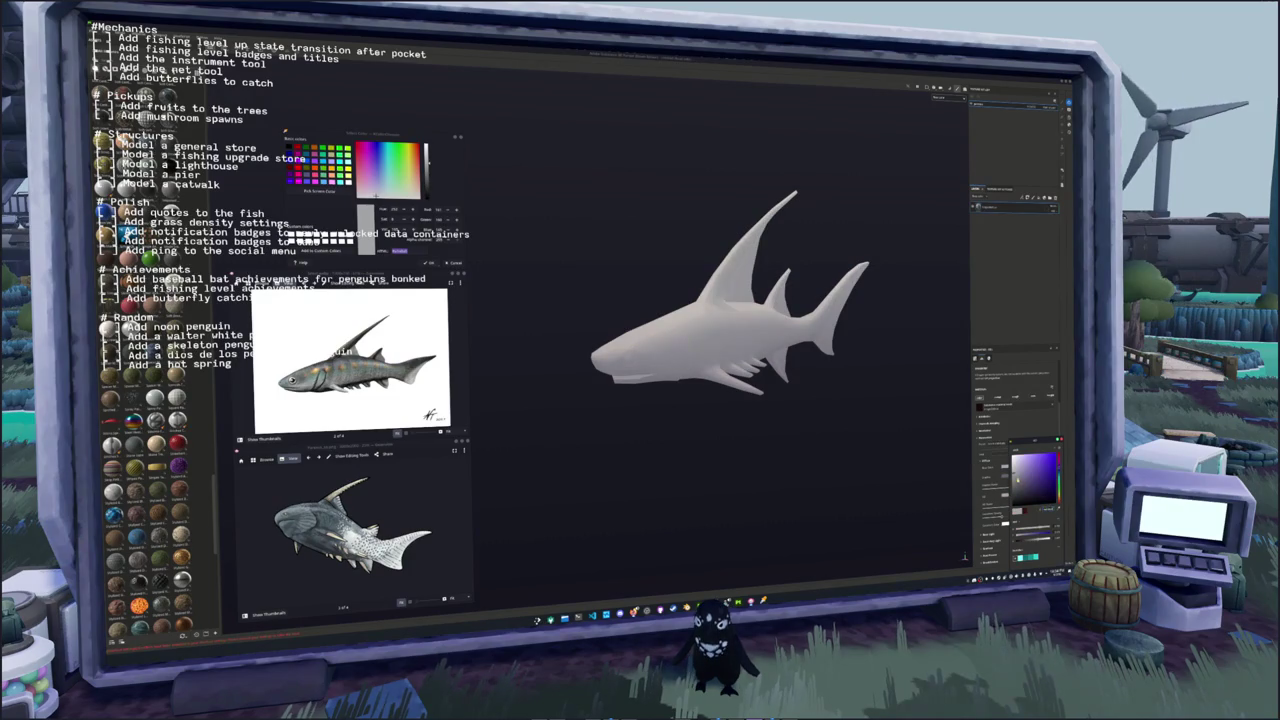
key("super+shift+s")
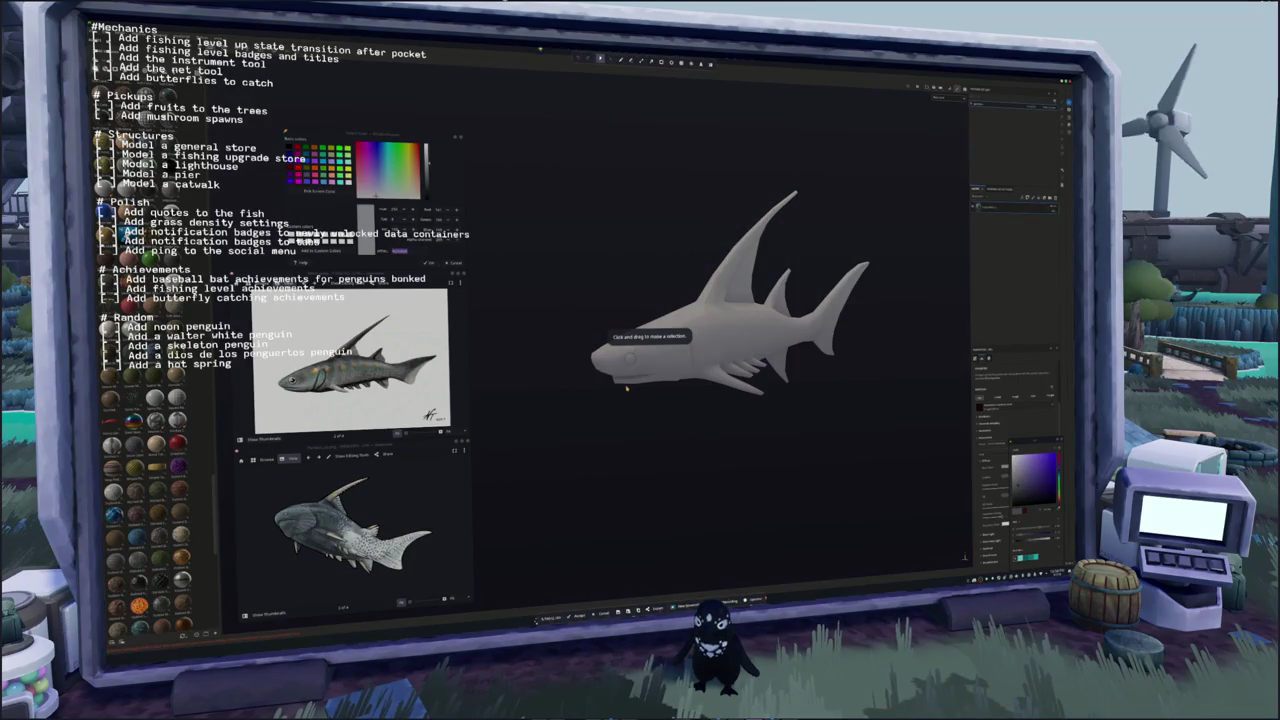
Step: Snip the Painter title bar, highlight it yellow, add three red arrows, and copy it
left_click(668, 62)
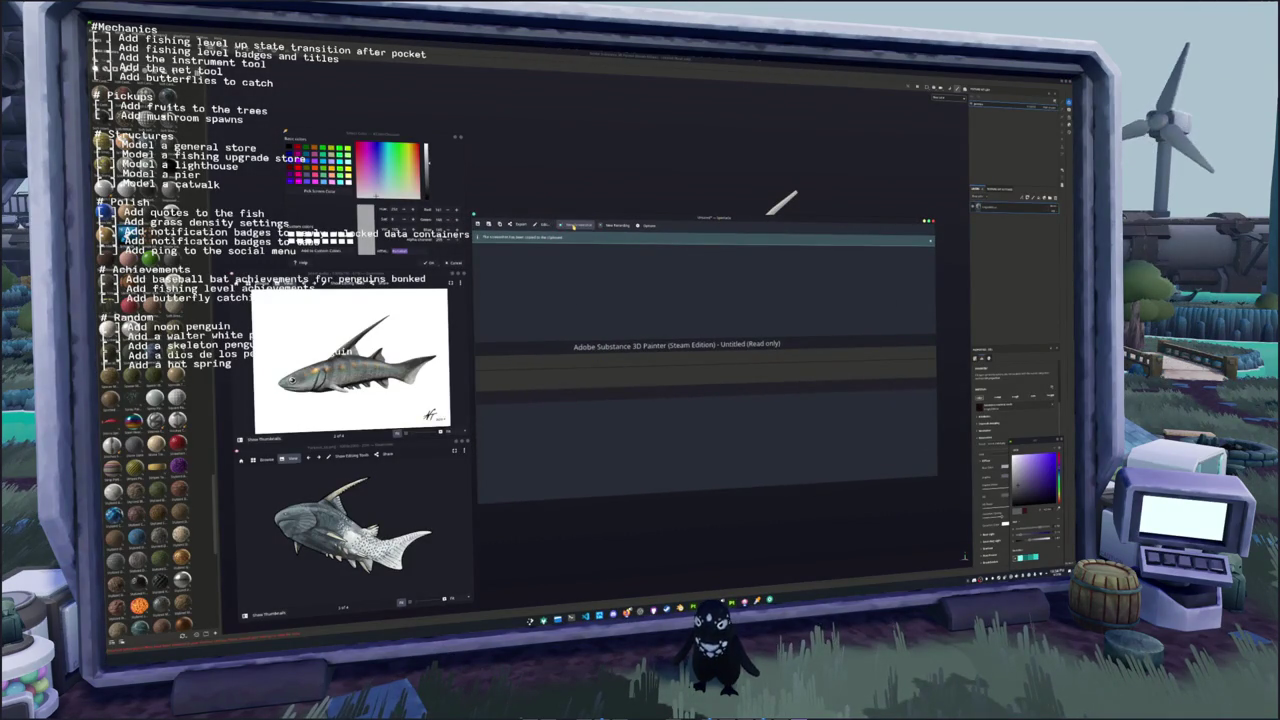
left_click(541, 224)
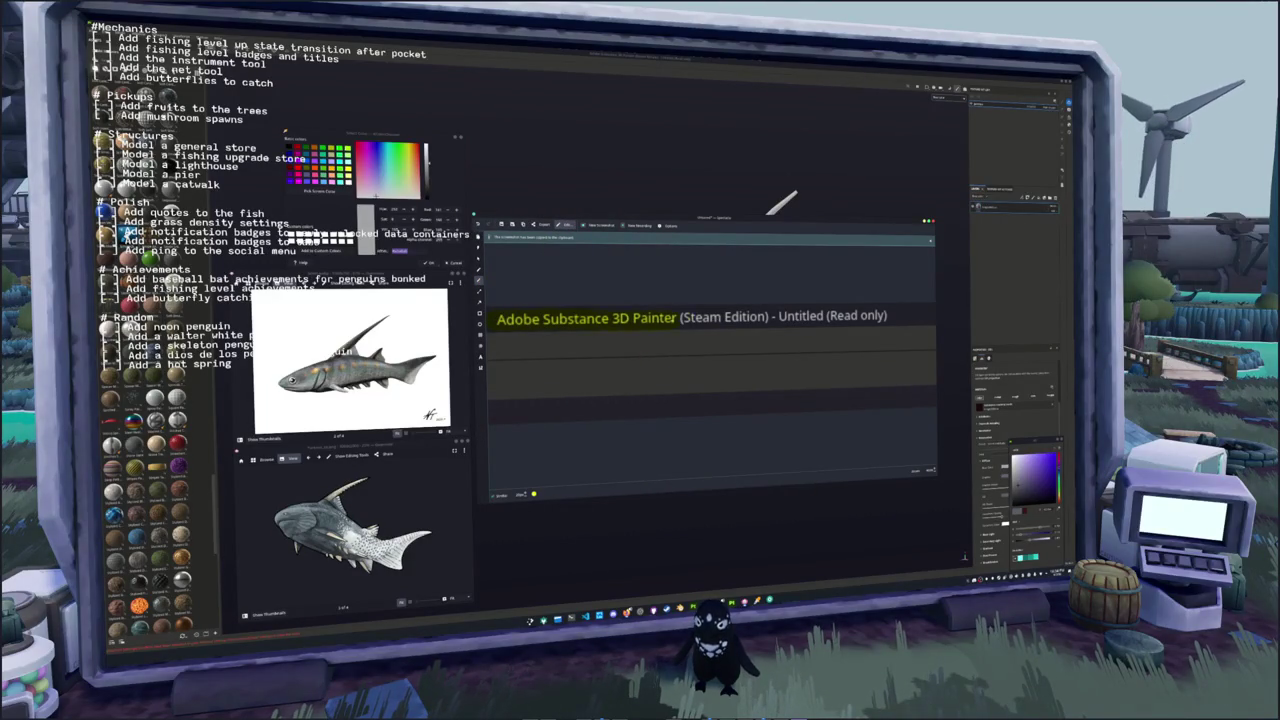
left_click_drag(680, 317, 893, 314)
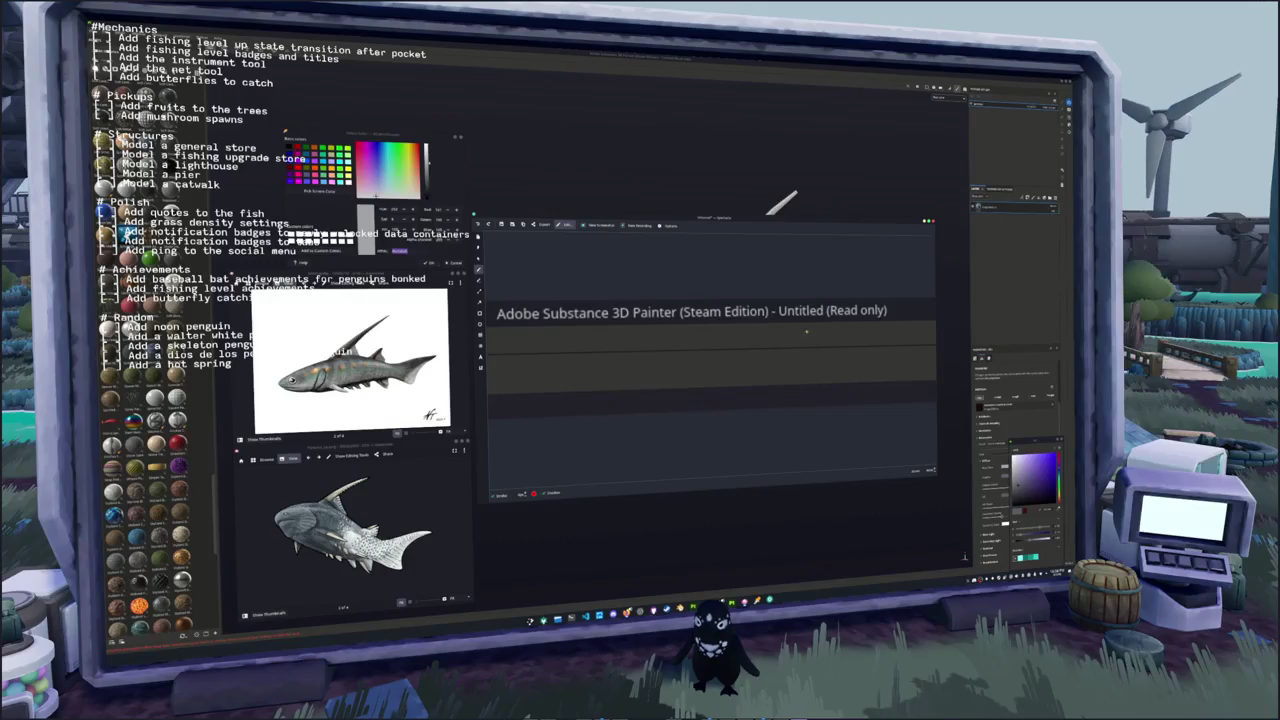
left_click_drag(557, 366, 520, 358)
key("ctrl+z")
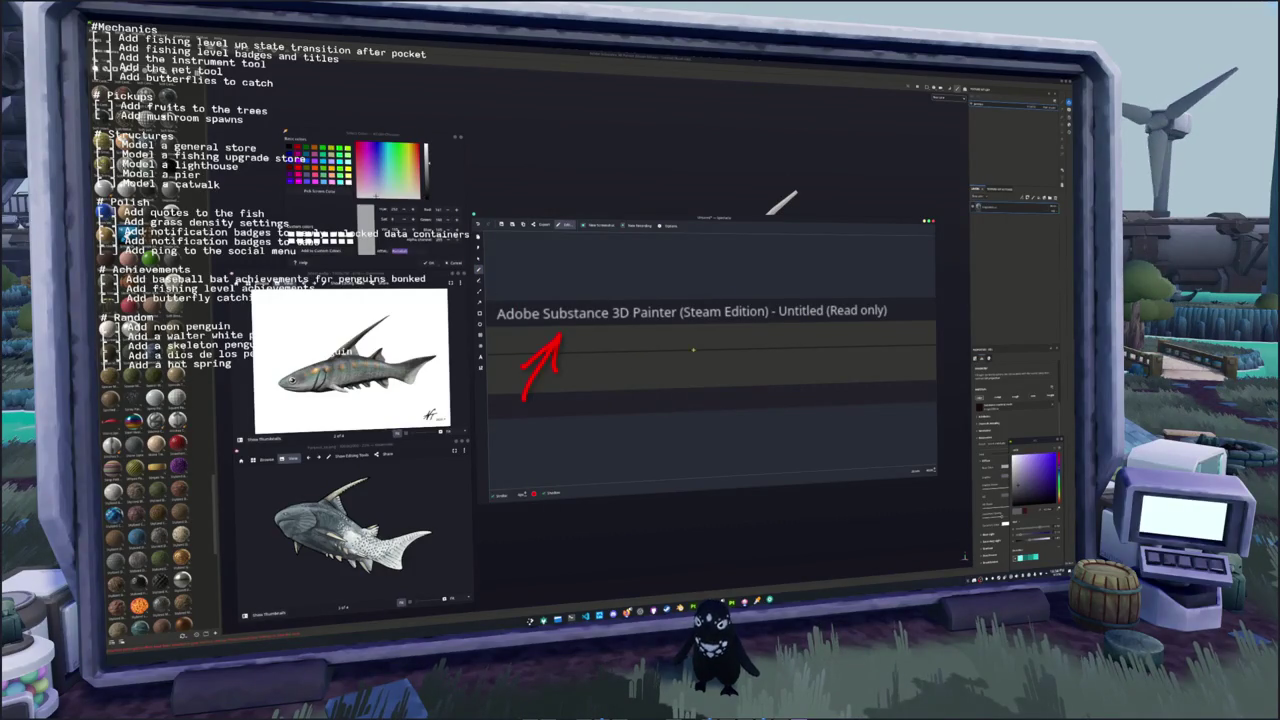
left_click_drag(727, 340, 753, 385)
left_click_drag(609, 349, 631, 341)
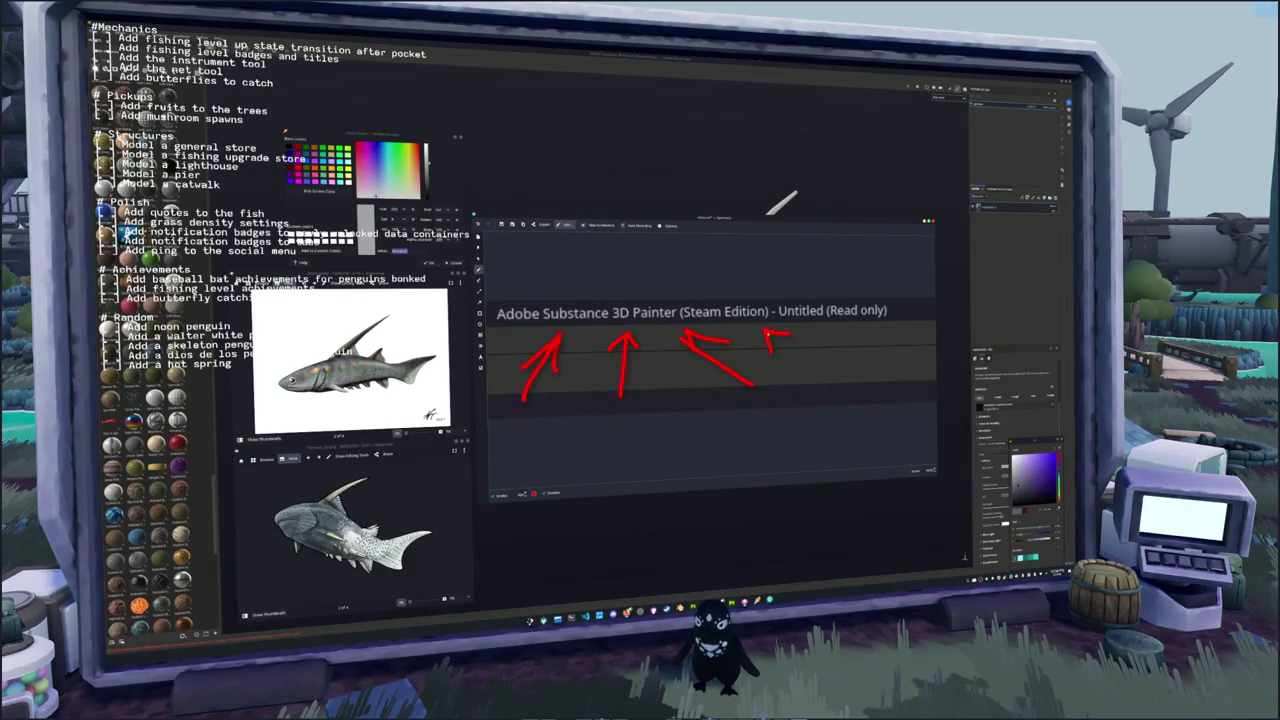
left_click_drag(571, 366, 598, 365)
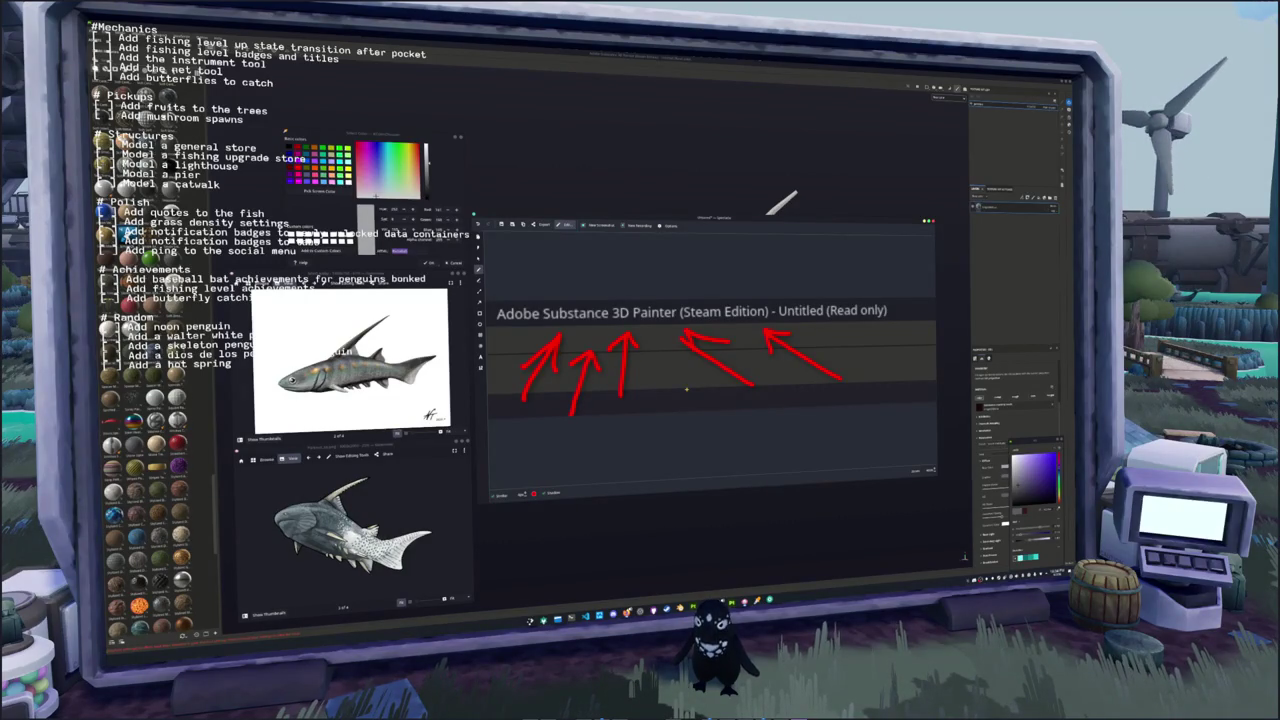
key("ctrl+c")
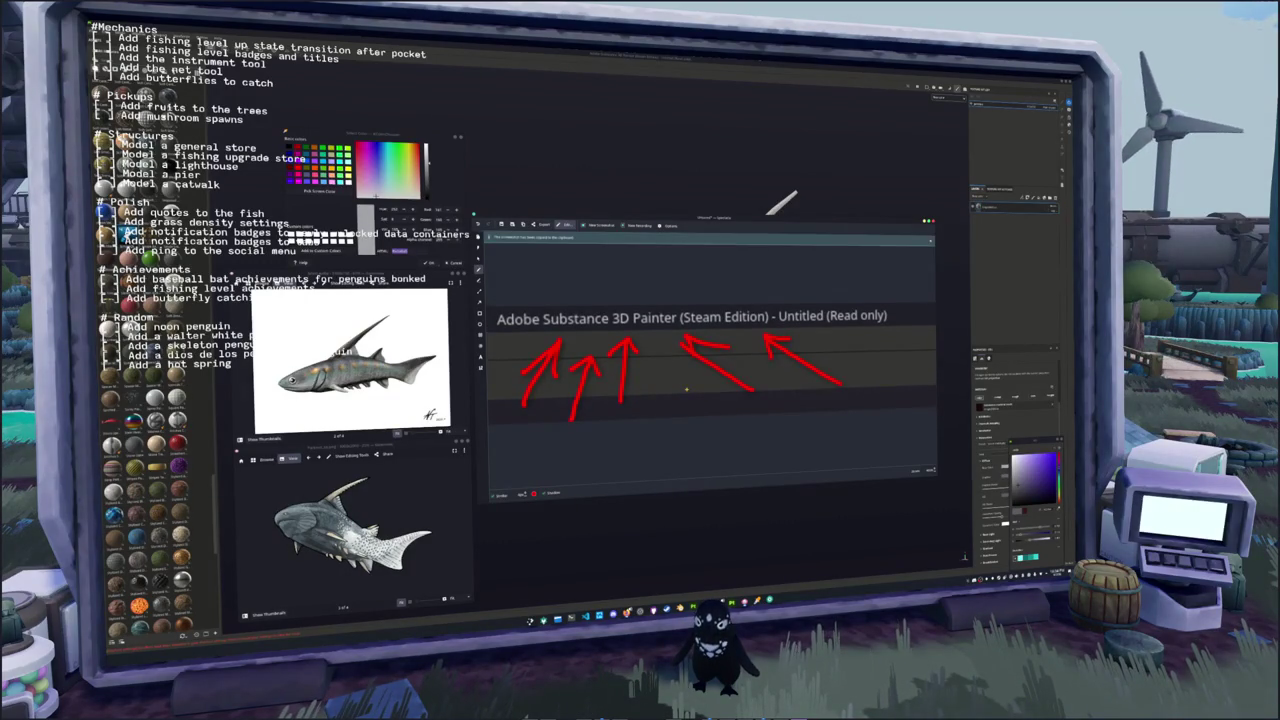
Step: Paste the capture into the whiteboard app and write "Slop" and "Slurp" in magenta
key("super")
type("k")
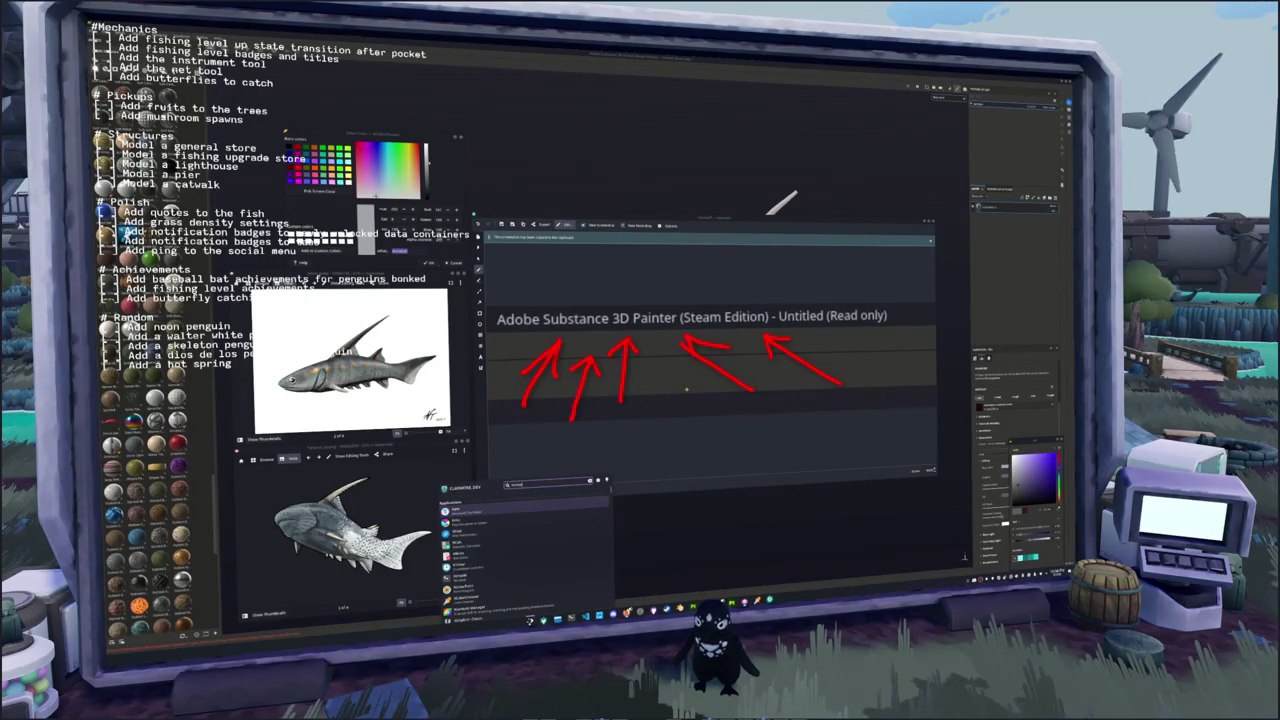
key("Return")
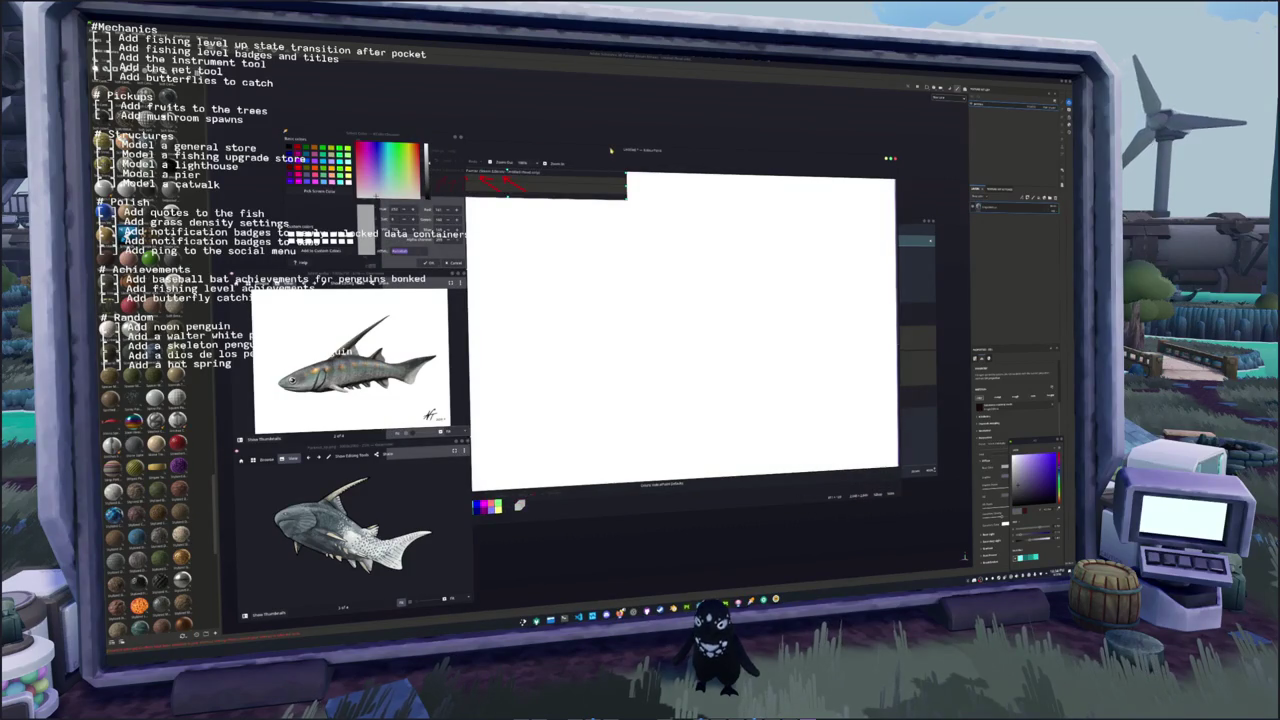
left_click_drag(725, 258, 963, 390)
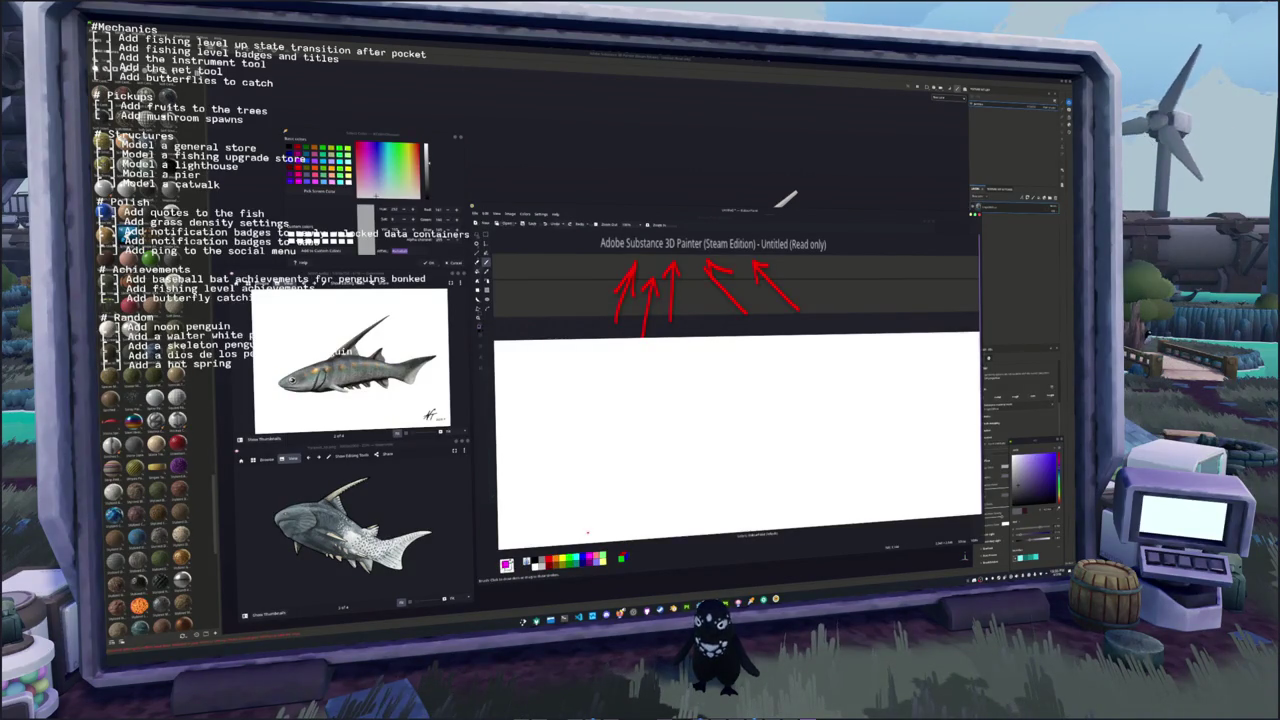
mouse_move(597, 252)
left_mouse_down()
mouse_move(628, 252)
mouse_move(556, 372)
mouse_move(571, 432)
mouse_move(614, 440)
mouse_move(630, 410)
mouse_move(615, 432)
left_mouse_up()
mouse_move(628, 254)
left_mouse_down()
mouse_move(662, 254)
mouse_move(688, 320)
left_mouse_up()
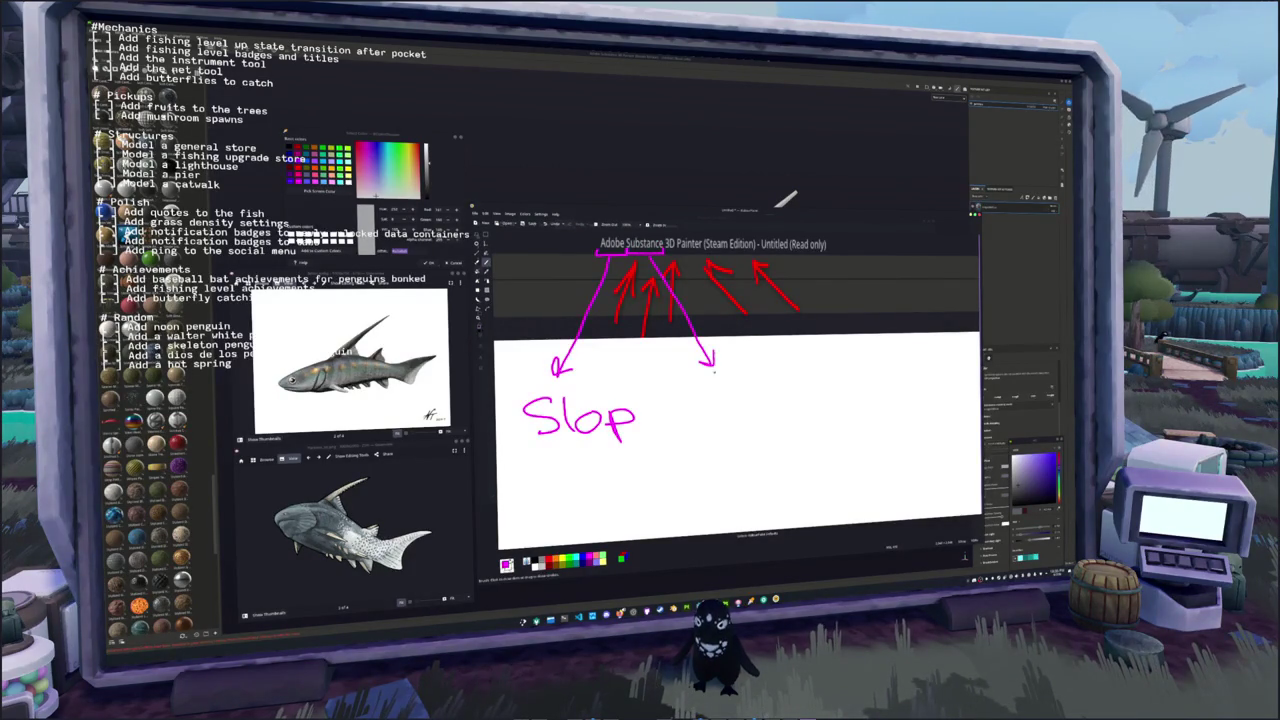
mouse_move(706, 398)
left_mouse_down()
mouse_move(688, 425)
mouse_move(748, 425)
mouse_move(794, 404)
left_mouse_up()
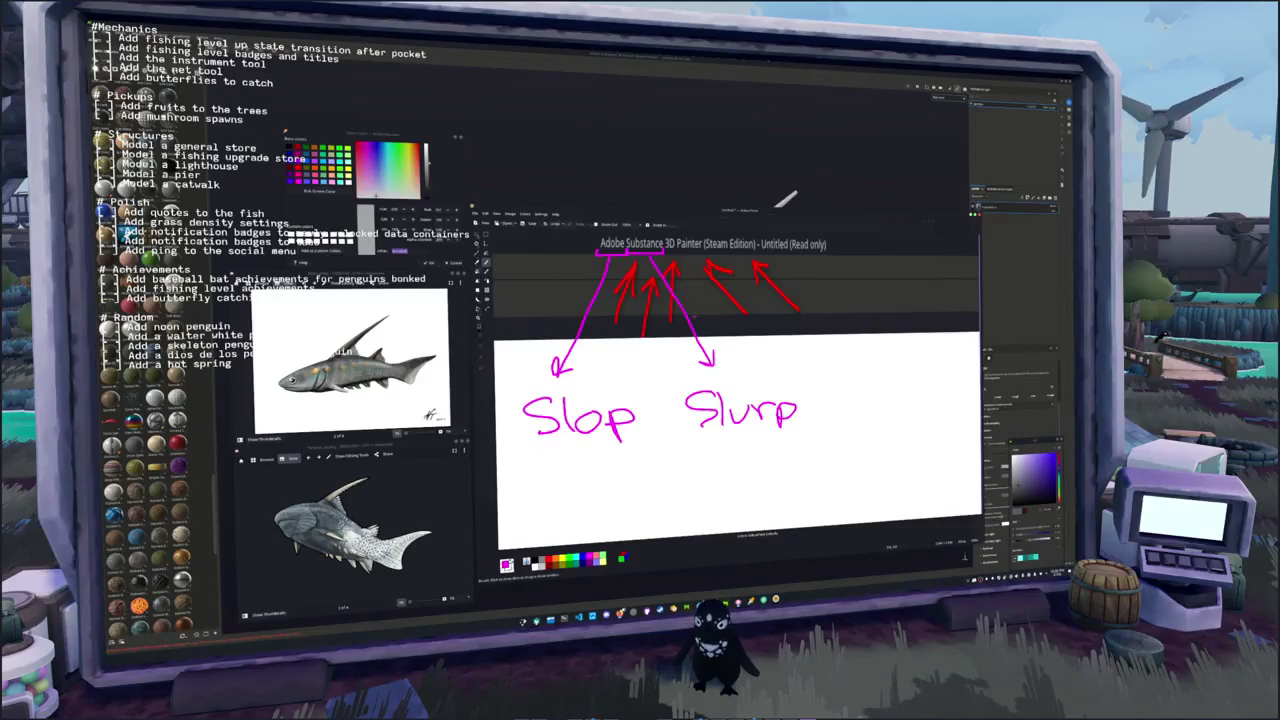